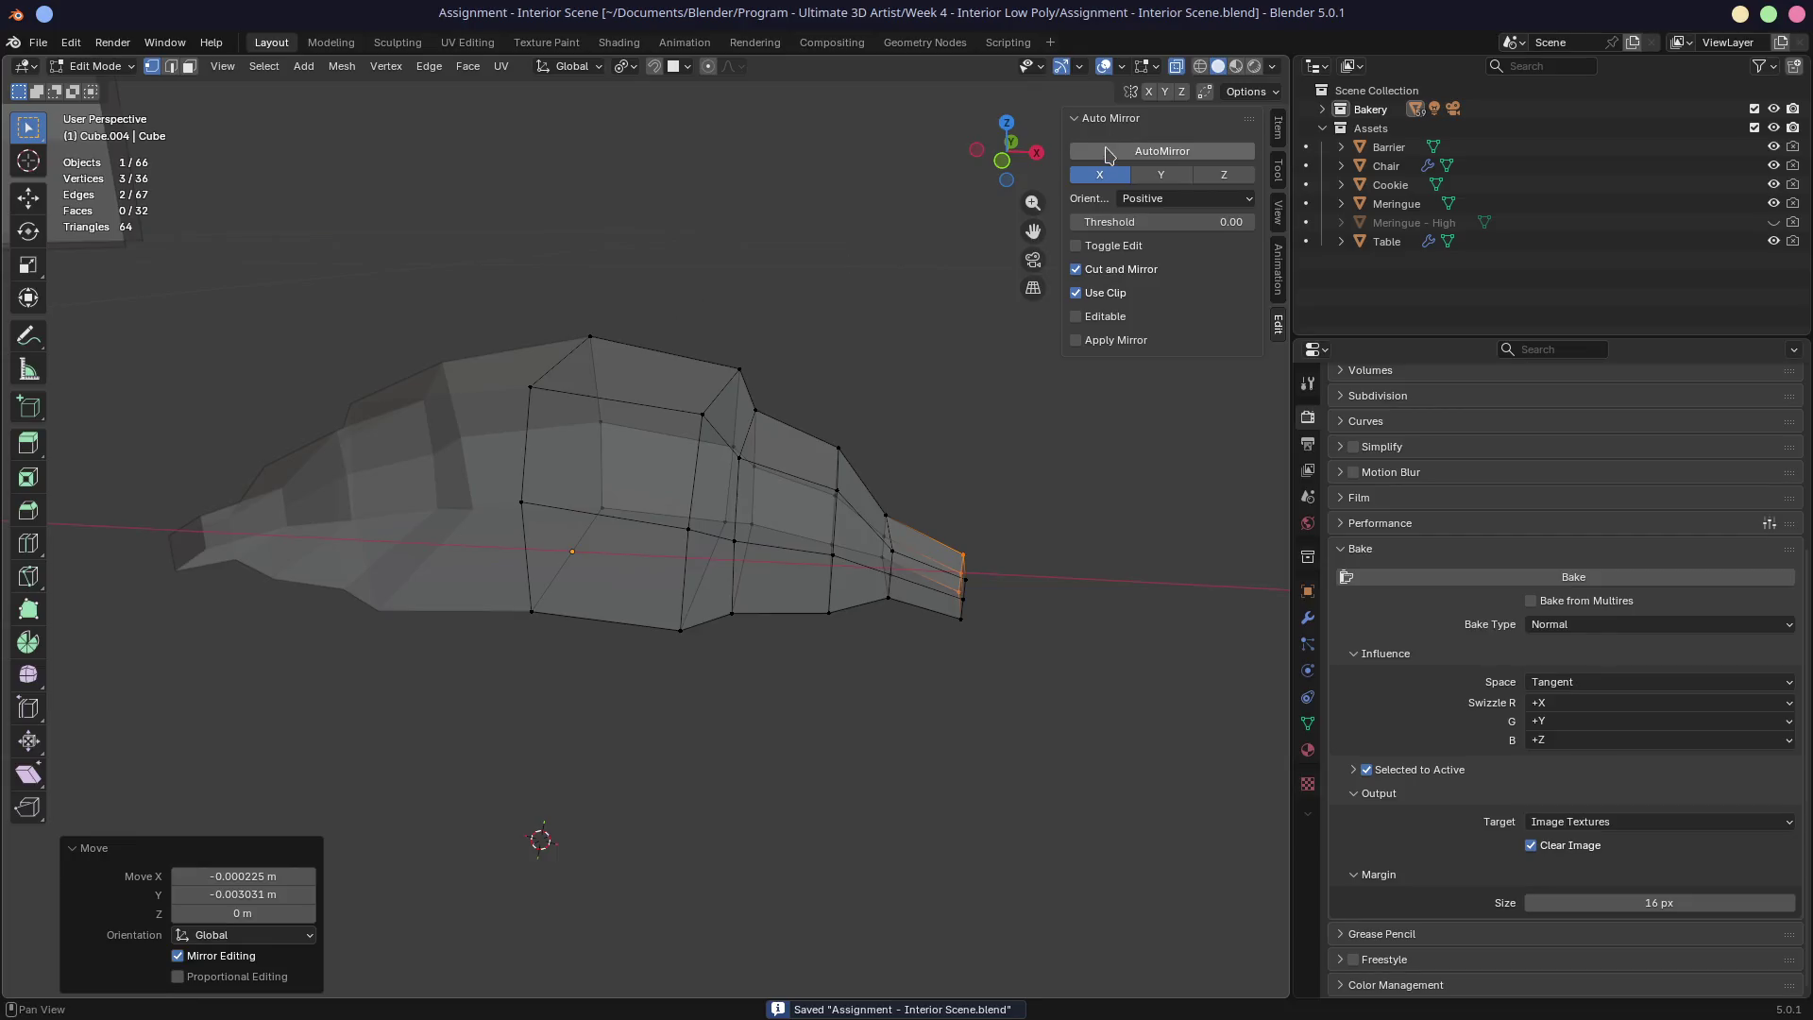
Step: Switch to the Shading workspace and bring the croissant mesh into view in Object Mode
{"action": "key", "text": "alt+z"}
{"action": "middle_click_drag", "start_coordinate": [828, 423], "coordinate": [1212, 92]}
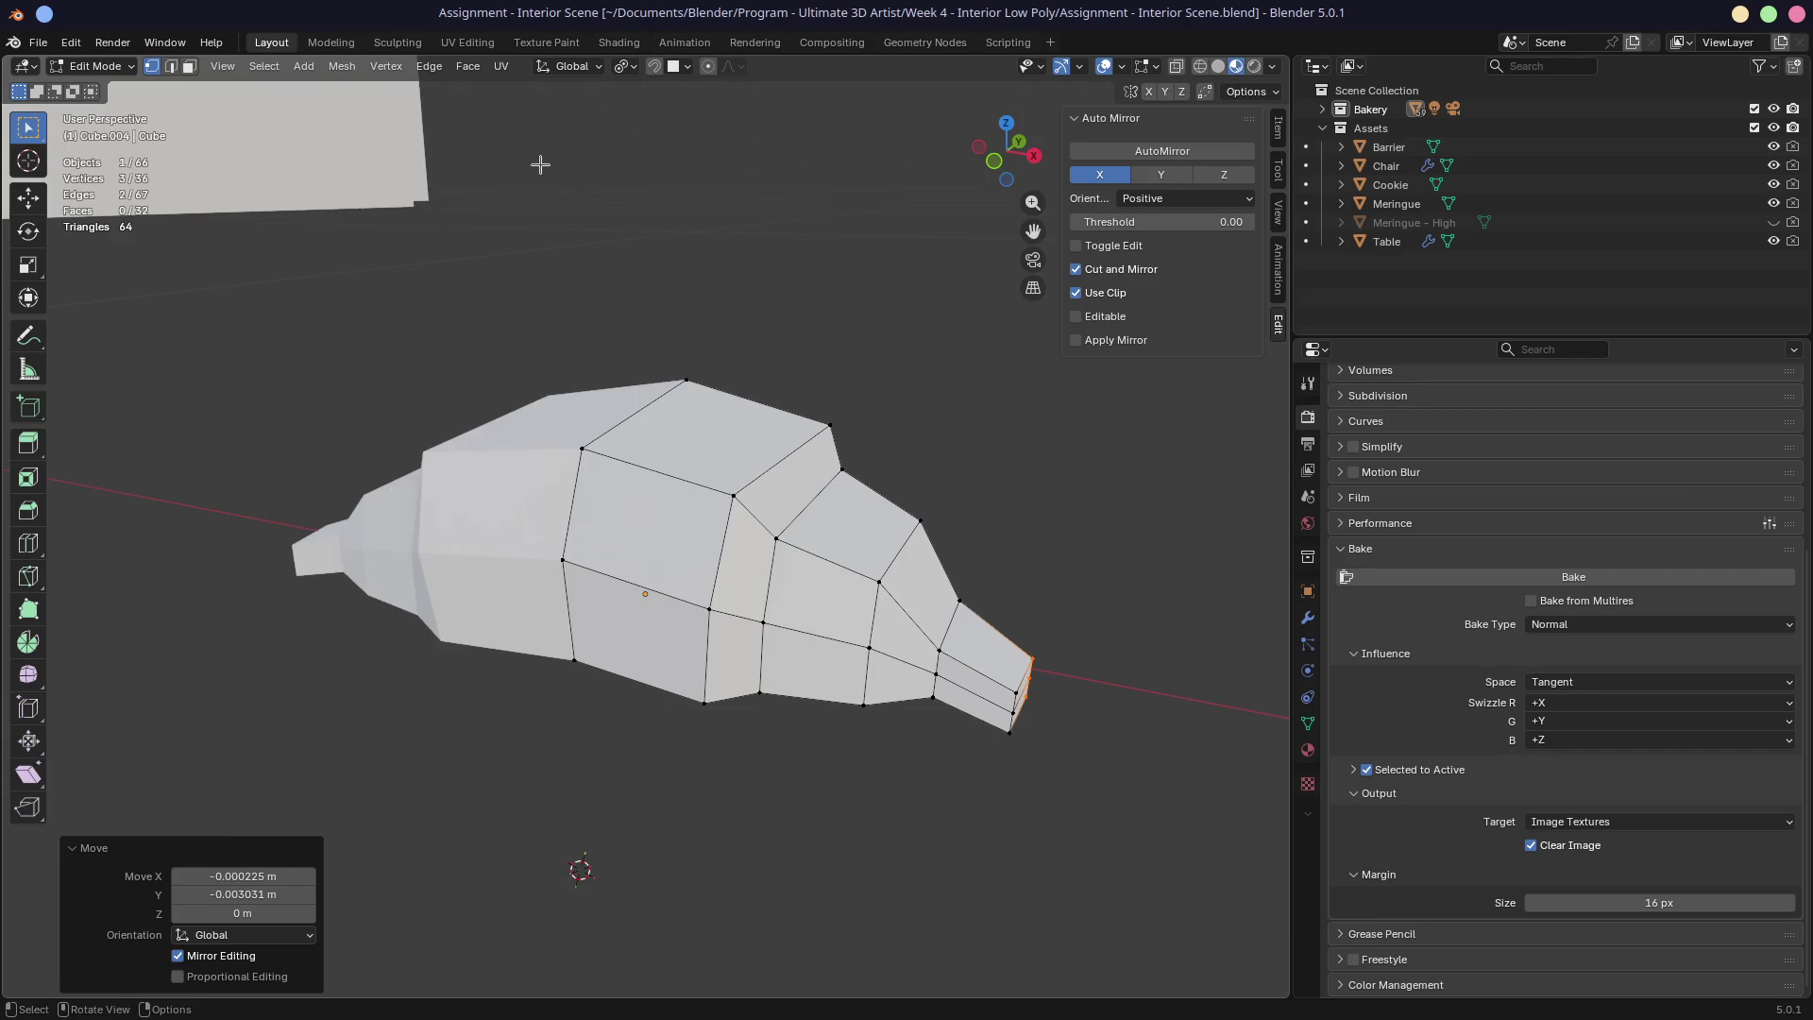
{"action": "left_click", "coordinate": [606, 46]}
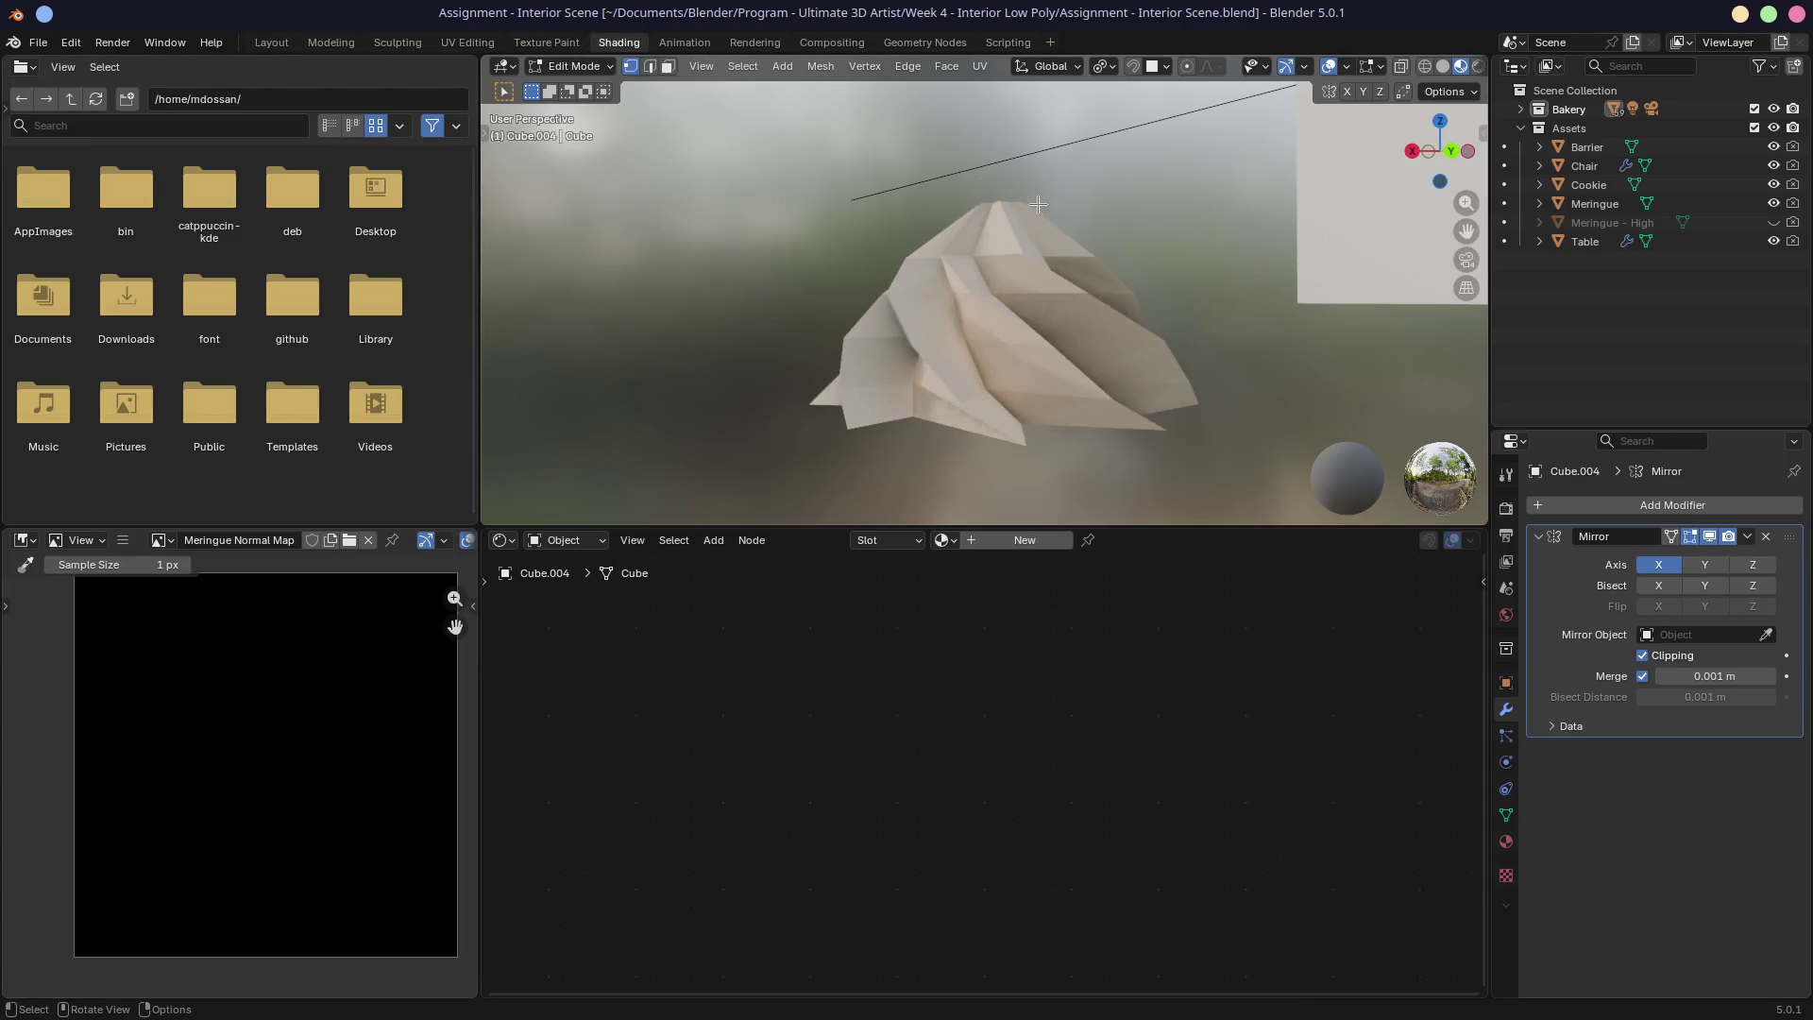
{"action": "scroll", "coordinate": [1038, 205], "scroll_direction": "up", "scroll_amount": 3}
{"action": "scroll", "coordinate": [992, 216], "scroll_direction": "down", "scroll_amount": 2}
{"action": "key", "text": "a"}
{"action": "mouse_move", "coordinate": [850, 241]}
{"action": "middle_mouse_down"}
{"action": "mouse_move", "coordinate": [796, 252]}
{"action": "mouse_move", "coordinate": [919, 317]}
{"action": "middle_mouse_up"}
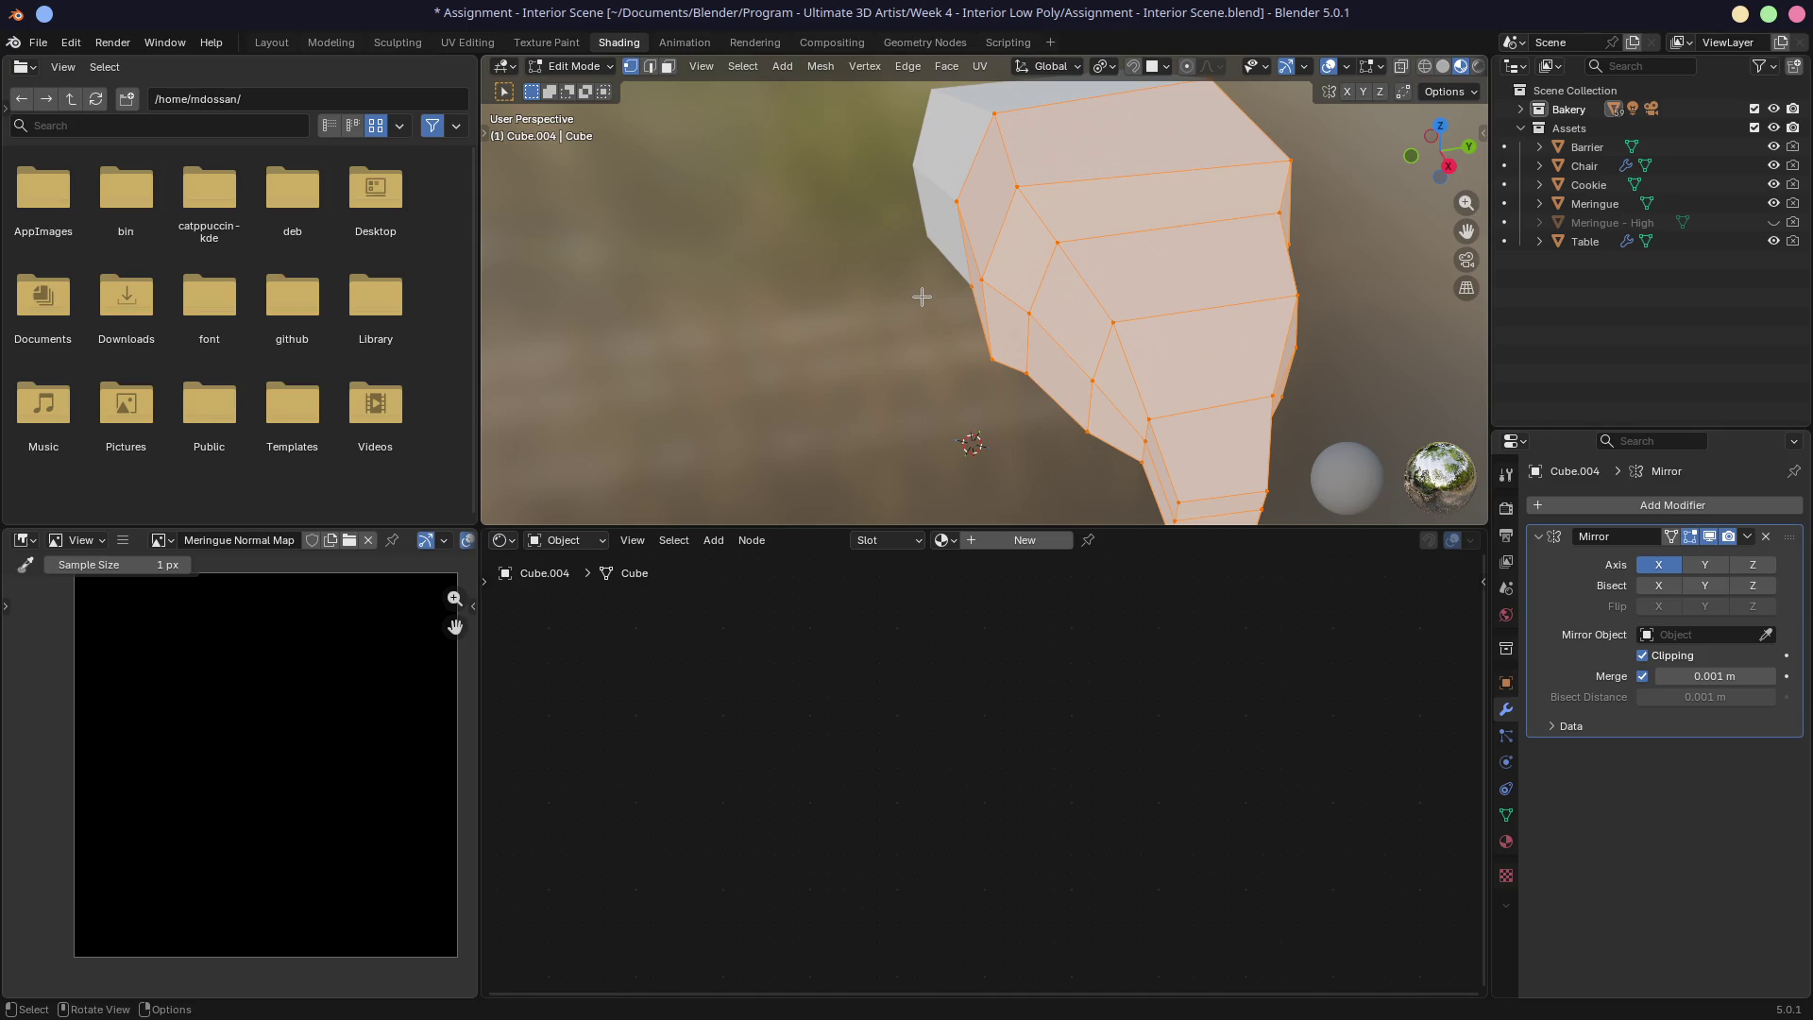
{"action": "key", "text": "Tab"}
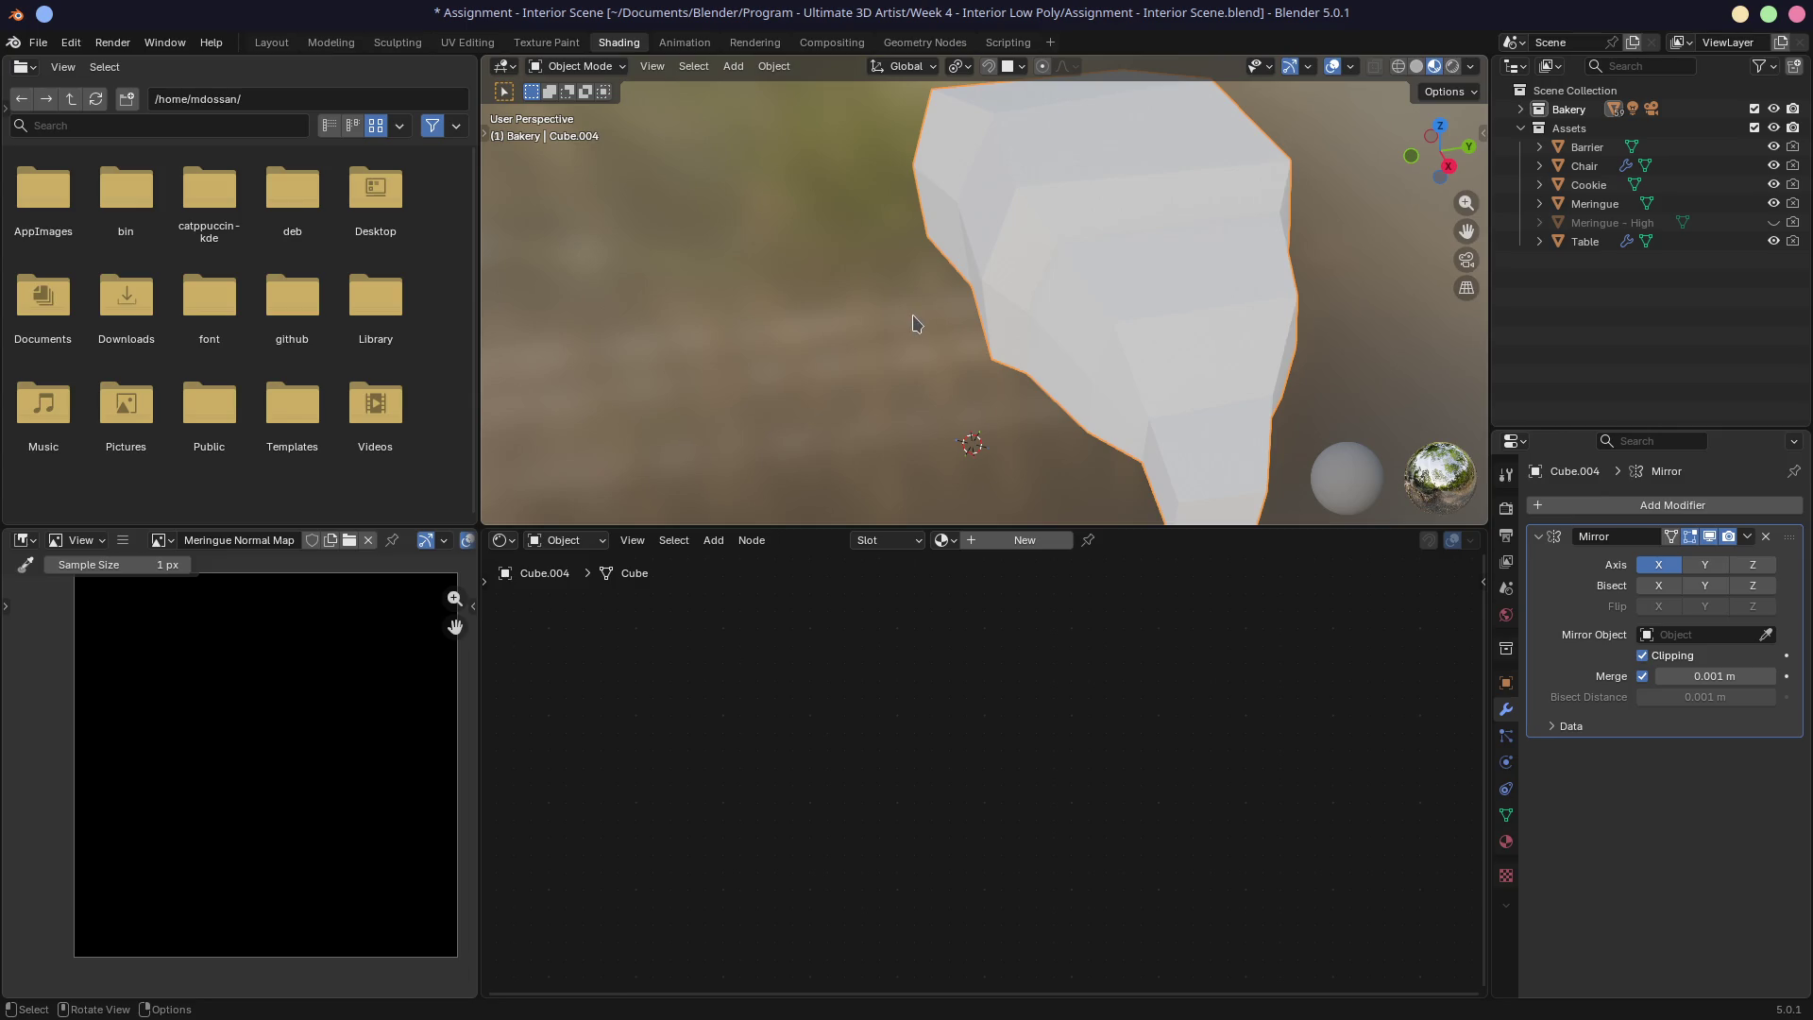
{"action": "scroll", "coordinate": [952, 274], "scroll_direction": "down", "scroll_amount": 3}
{"action": "mouse_move", "coordinate": [979, 275]}
{"action": "middle_mouse_down"}
{"action": "mouse_move", "coordinate": [1020, 352]}
{"action": "mouse_move", "coordinate": [1012, 420]}
{"action": "mouse_move", "coordinate": [1121, 353]}
{"action": "mouse_move", "coordinate": [1076, 336]}
{"action": "middle_mouse_up"}
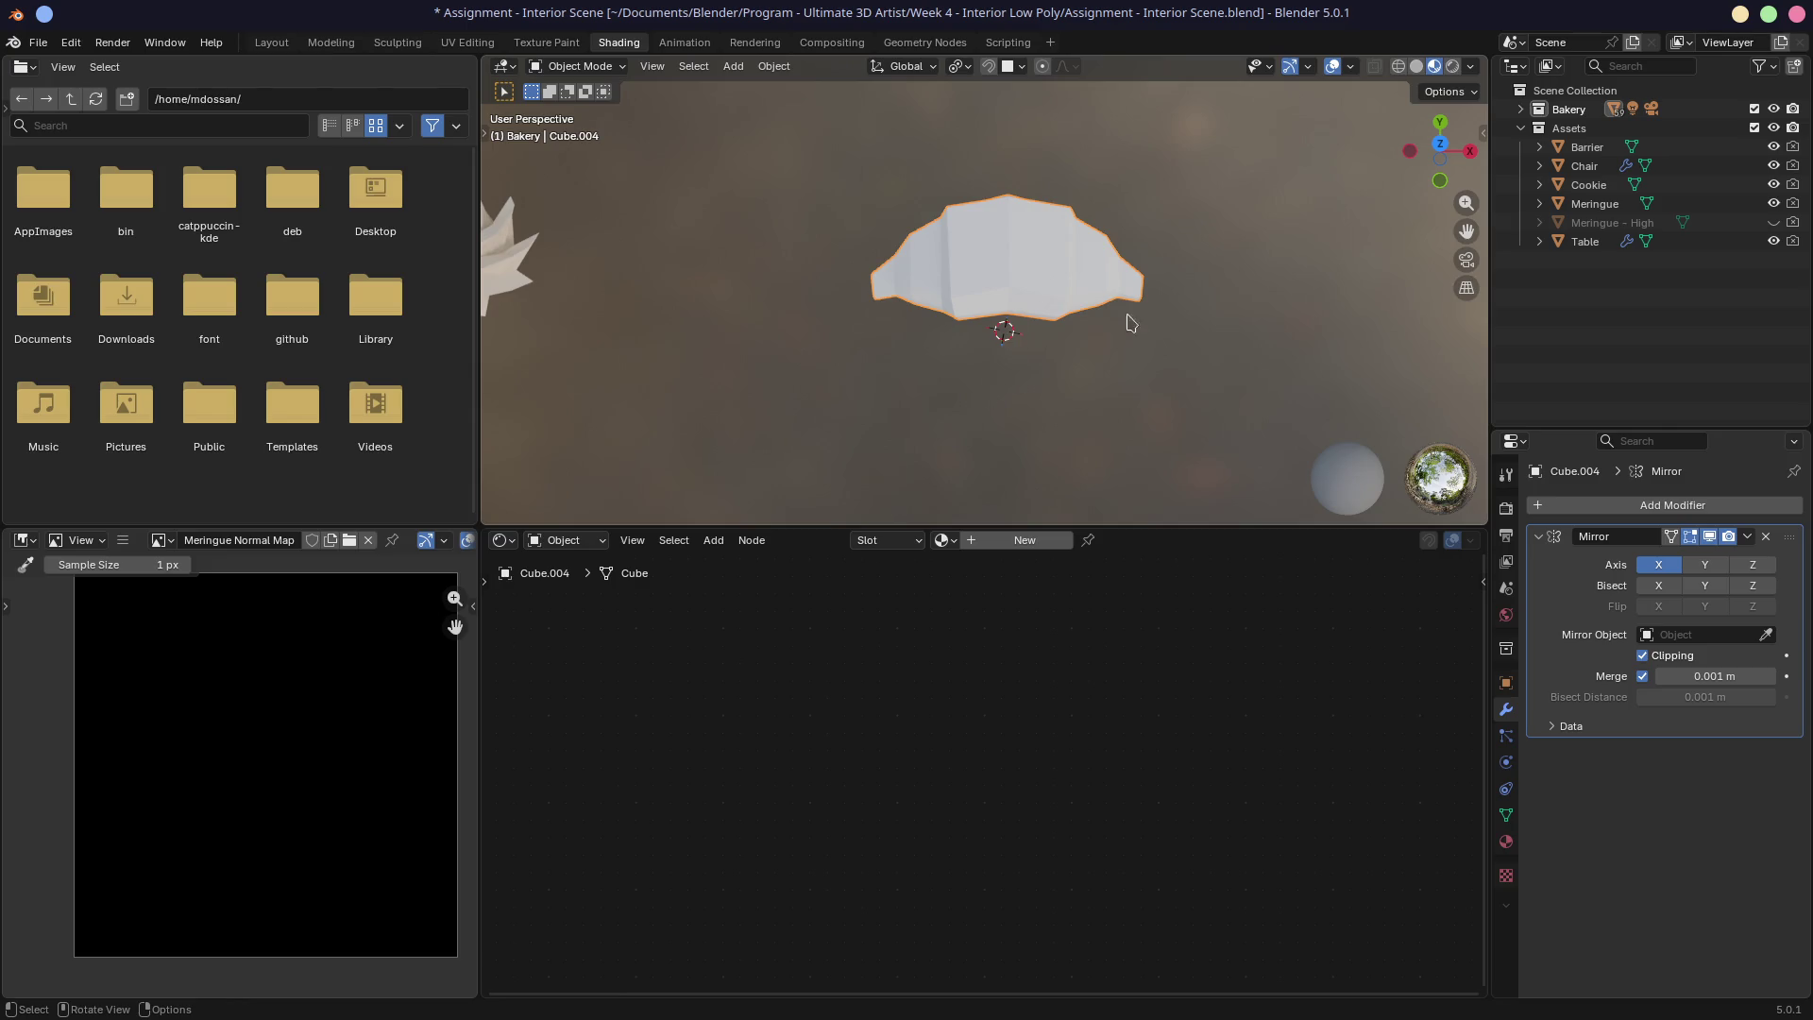
Step: Create a new croissant material with an orange base colour and roughness 0.386
{"action": "left_click", "coordinate": [978, 542]}
{"action": "left_click", "coordinate": [942, 746]}
{"action": "left_click_drag", "start_coordinate": [976, 502], "coordinate": [952, 543]}
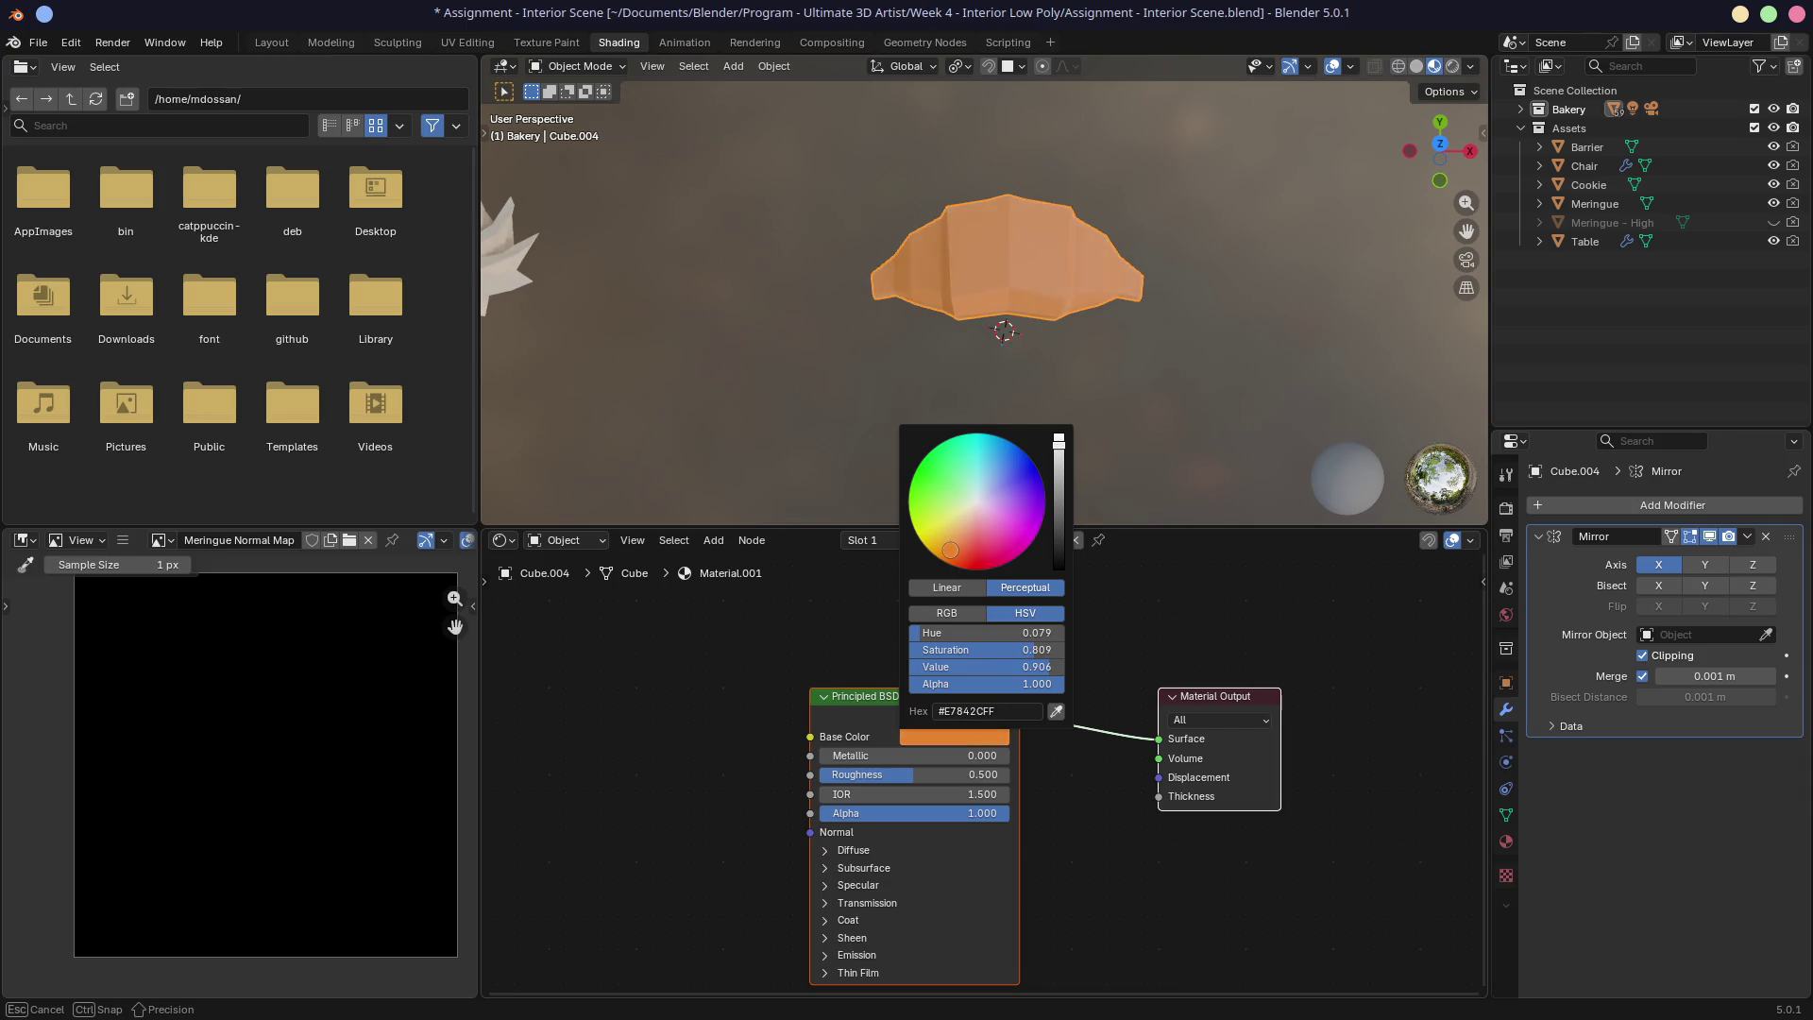
{"action": "left_click_drag", "start_coordinate": [952, 549], "coordinate": [954, 555]}
{"action": "left_click_drag", "start_coordinate": [912, 775], "coordinate": [934, 775]}
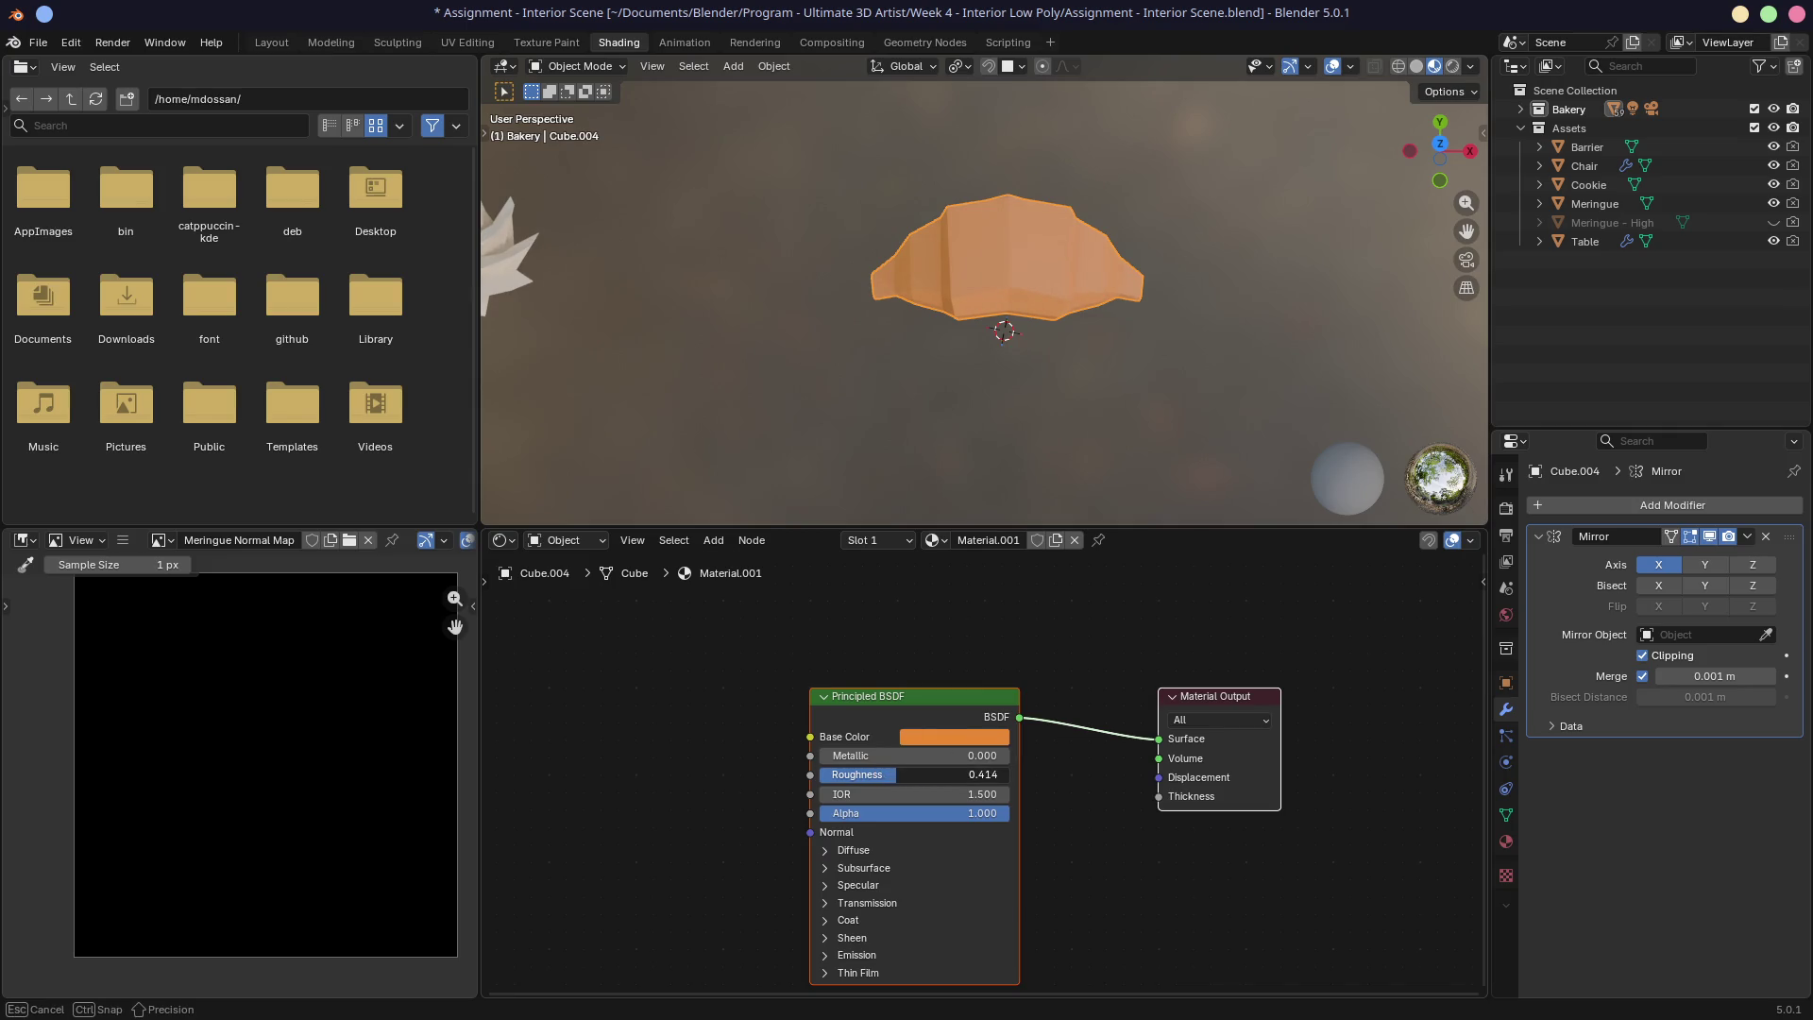
{"action": "left_click_drag", "start_coordinate": [892, 775], "coordinate": [890, 775]}
{"action": "mouse_move", "coordinate": [1118, 352]}
{"action": "middle_mouse_down"}
{"action": "mouse_move", "coordinate": [988, 186]}
{"action": "mouse_move", "coordinate": [962, 212]}
{"action": "mouse_move", "coordinate": [1093, 211]}
{"action": "middle_mouse_up"}
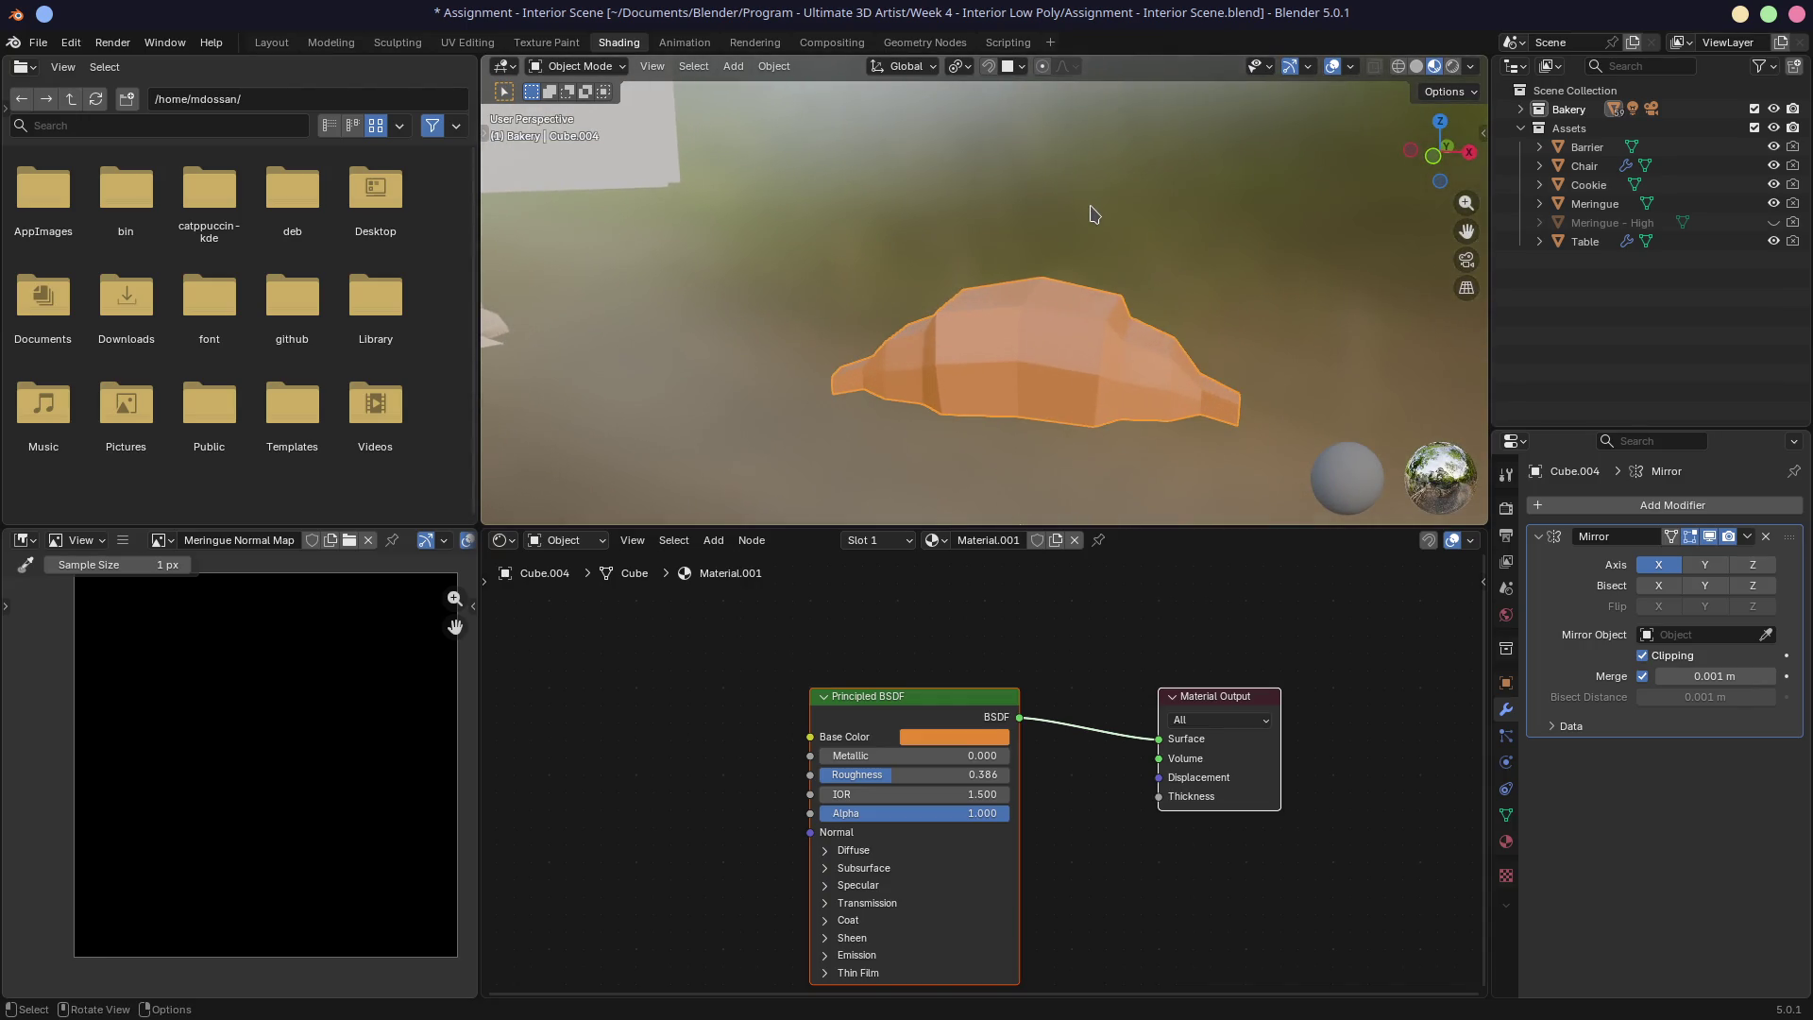
Step: Shift the base colour to golden yellow #E7B22D and save the file
{"action": "left_click", "coordinate": [956, 737]}
{"action": "left_click_drag", "start_coordinate": [956, 556], "coordinate": [941, 546]}
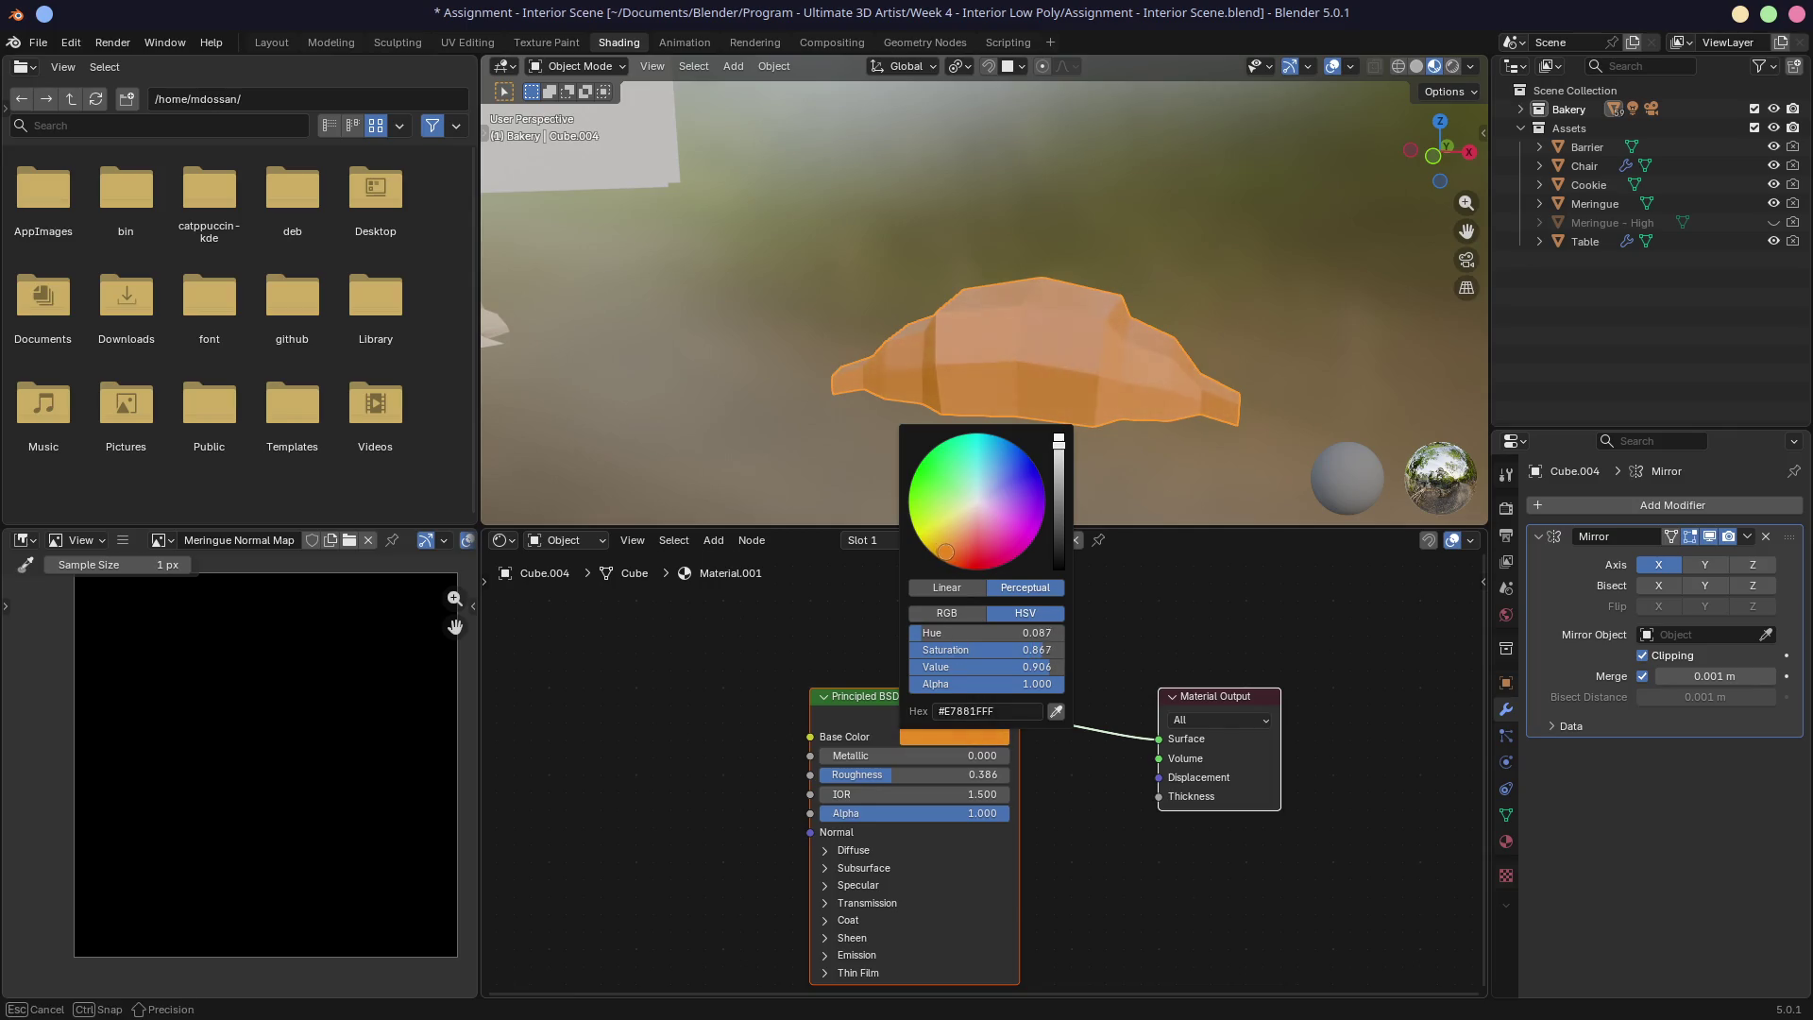
{"action": "left_click_drag", "start_coordinate": [944, 548], "coordinate": [954, 541]}
{"action": "mouse_move", "coordinate": [1084, 416]}
{"action": "middle_mouse_down"}
{"action": "mouse_move", "coordinate": [1004, 442]}
{"action": "mouse_move", "coordinate": [935, 501]}
{"action": "middle_mouse_up"}
{"action": "left_click", "coordinate": [918, 736]}
{"action": "left_click_drag", "start_coordinate": [944, 546], "coordinate": [939, 545]}
{"action": "middle_click_drag", "start_coordinate": [782, 421], "coordinate": [952, 395]}
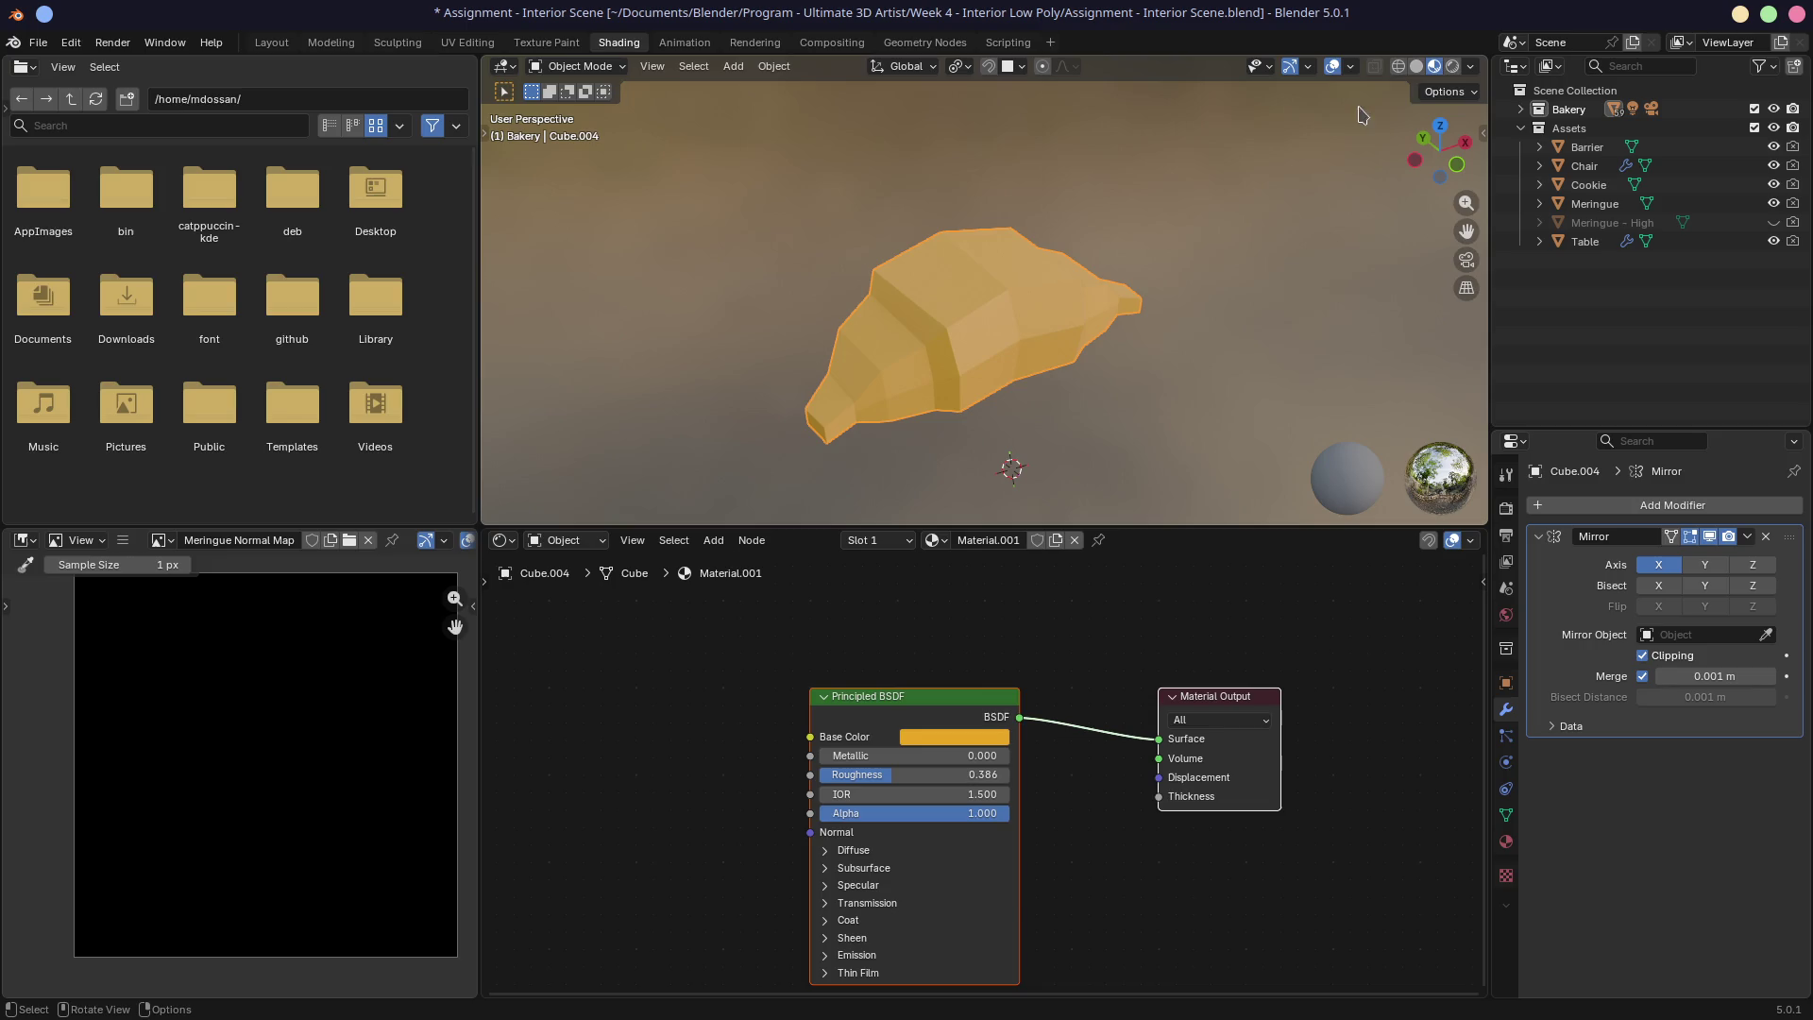
{"action": "key", "text": "ctrl+s"}
{"action": "left_click", "coordinate": [272, 41]}
Step: Enter Edit Mode on the croissant in a see-through, solid top view
{"action": "mouse_move", "coordinate": [775, 349]}
{"action": "middle_mouse_down"}
{"action": "mouse_move", "coordinate": [822, 409]}
{"action": "mouse_move", "coordinate": [1140, 188]}
{"action": "middle_mouse_up"}
{"action": "left_click", "coordinate": [1221, 69]}
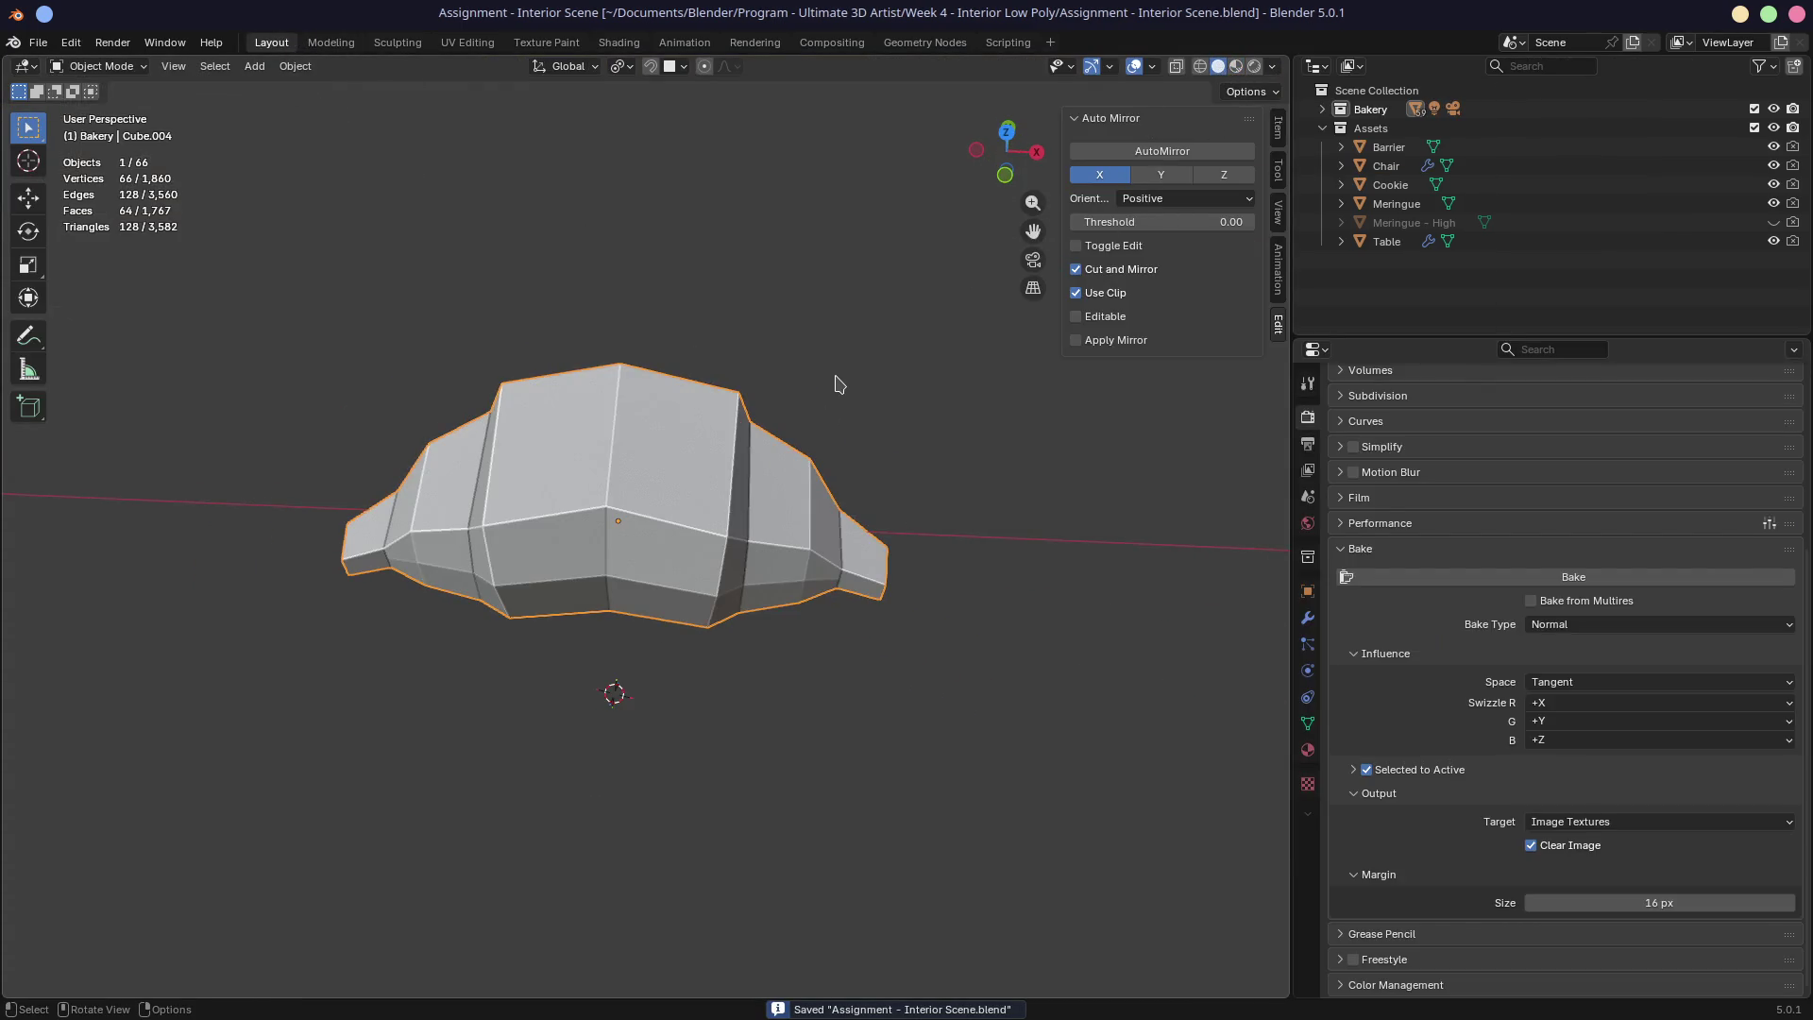
{"action": "key", "text": "KP_7"}
{"action": "key", "text": "alt+z"}
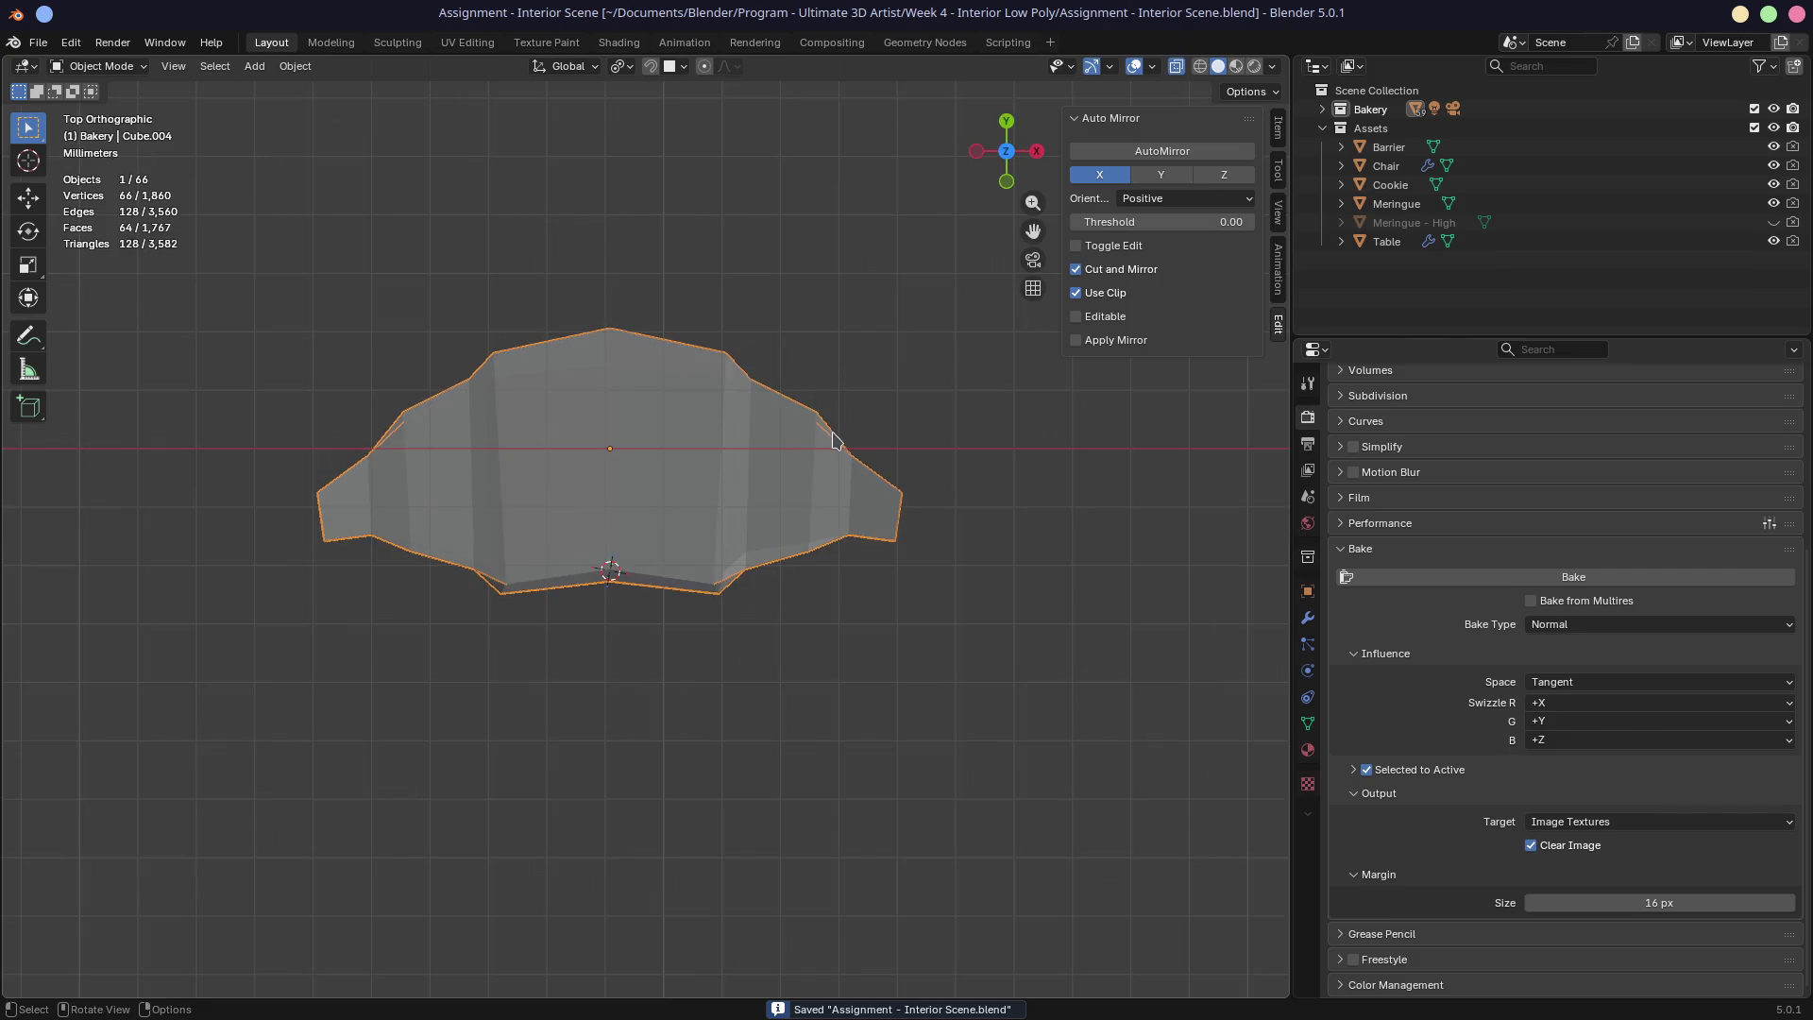
{"action": "key", "text": "Tab"}
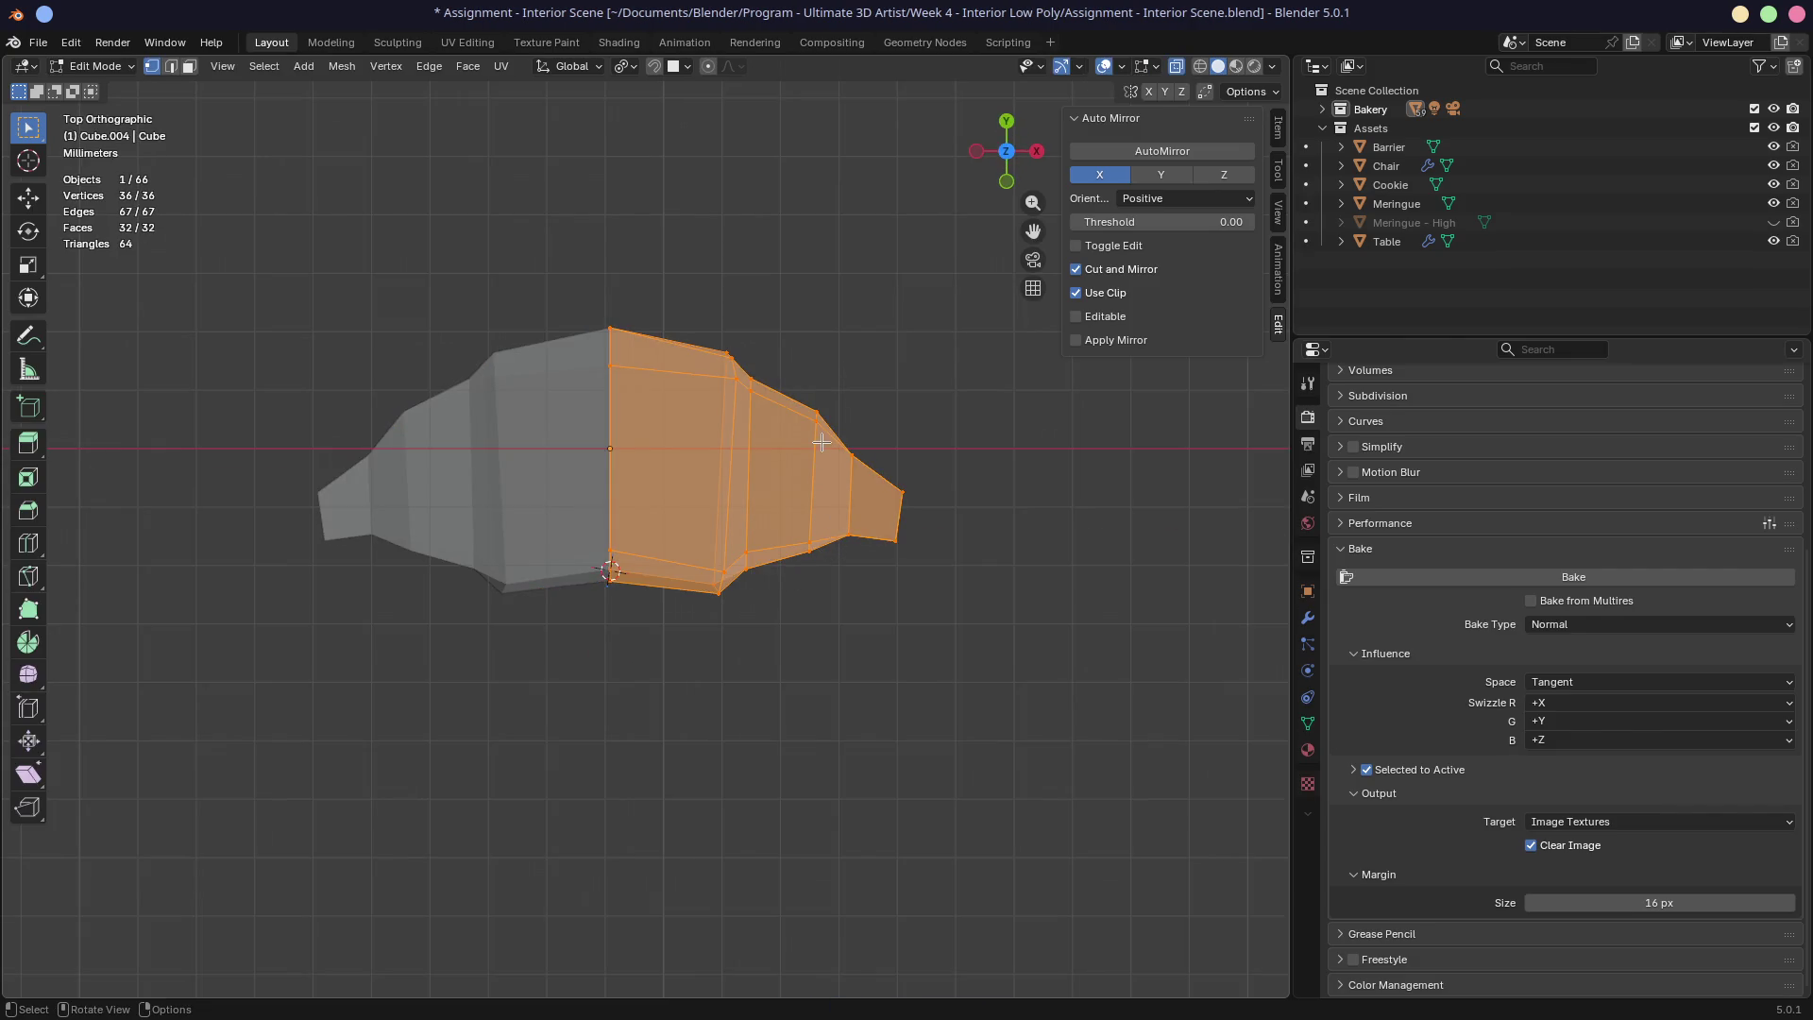
Step: Select the croissant's tip faces, then move and rotate them to start curving the horn
{"action": "left_click_drag", "start_coordinate": [788, 375], "coordinate": [987, 637]}
{"action": "key", "text": "alt+z"}
{"action": "key", "text": "alt+z"}
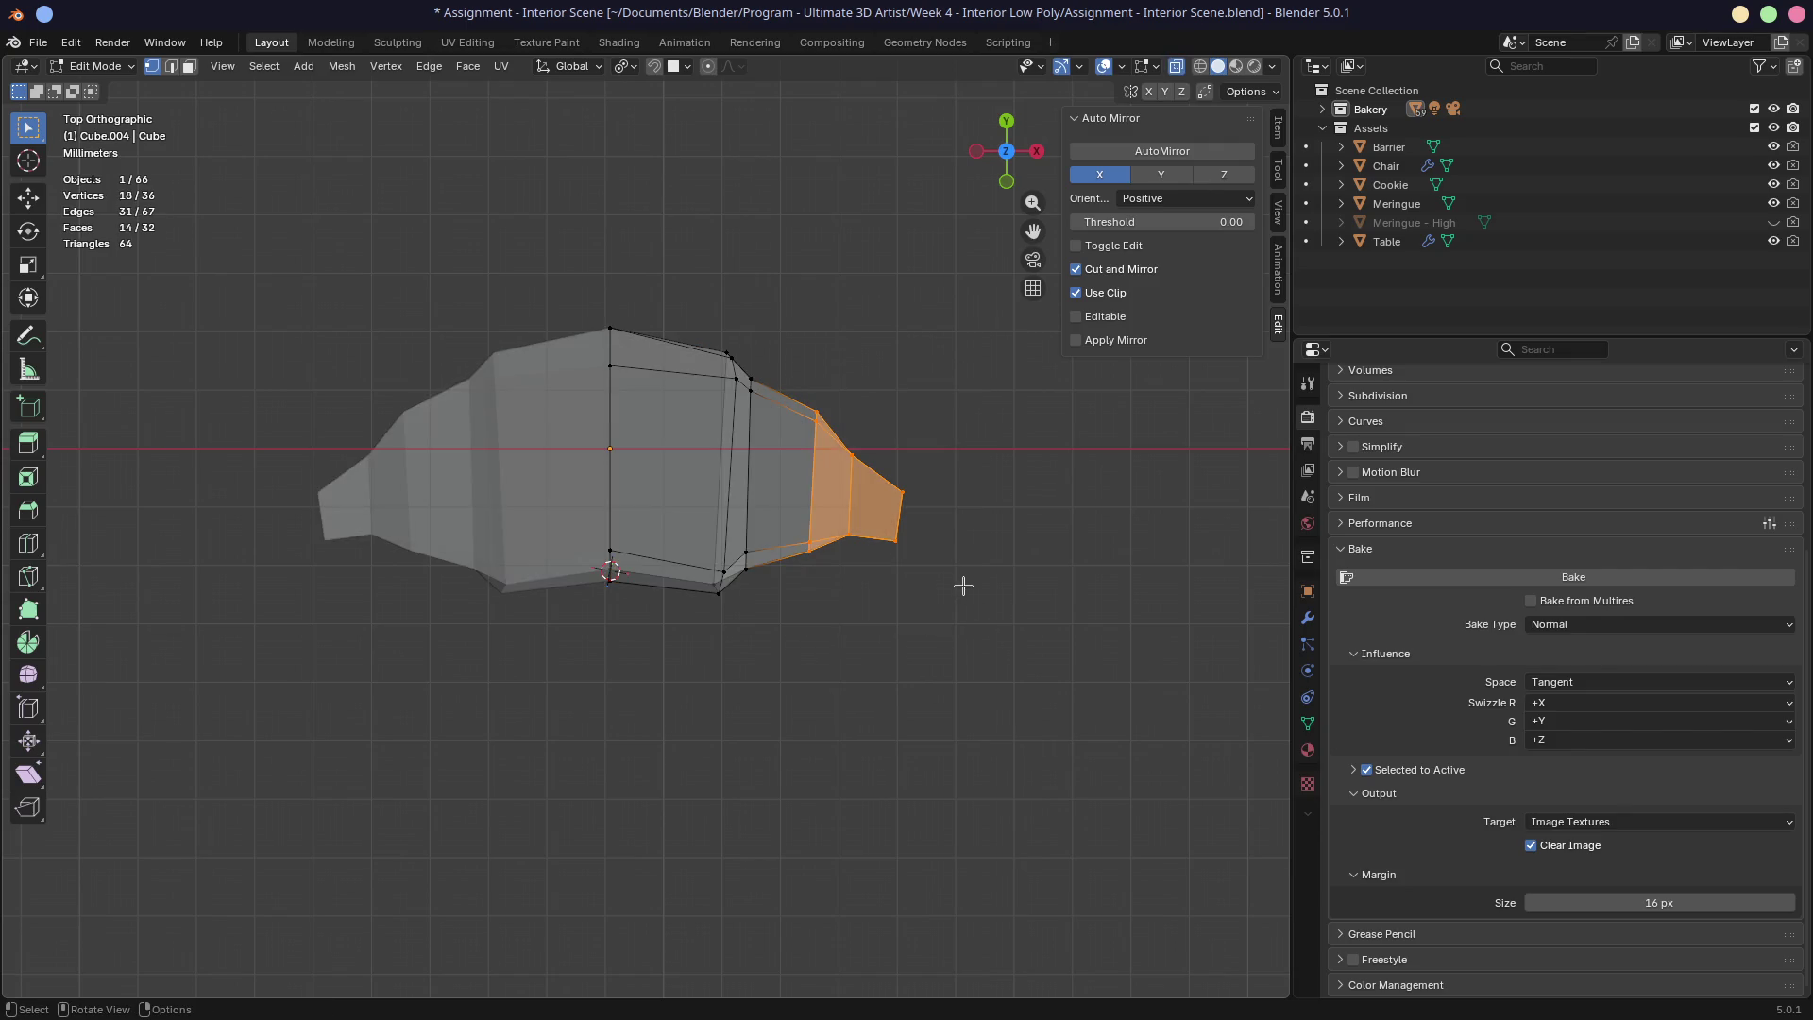
{"action": "left_click_drag", "start_coordinate": [782, 353], "coordinate": [1030, 660]}
{"action": "key", "text": "g"}
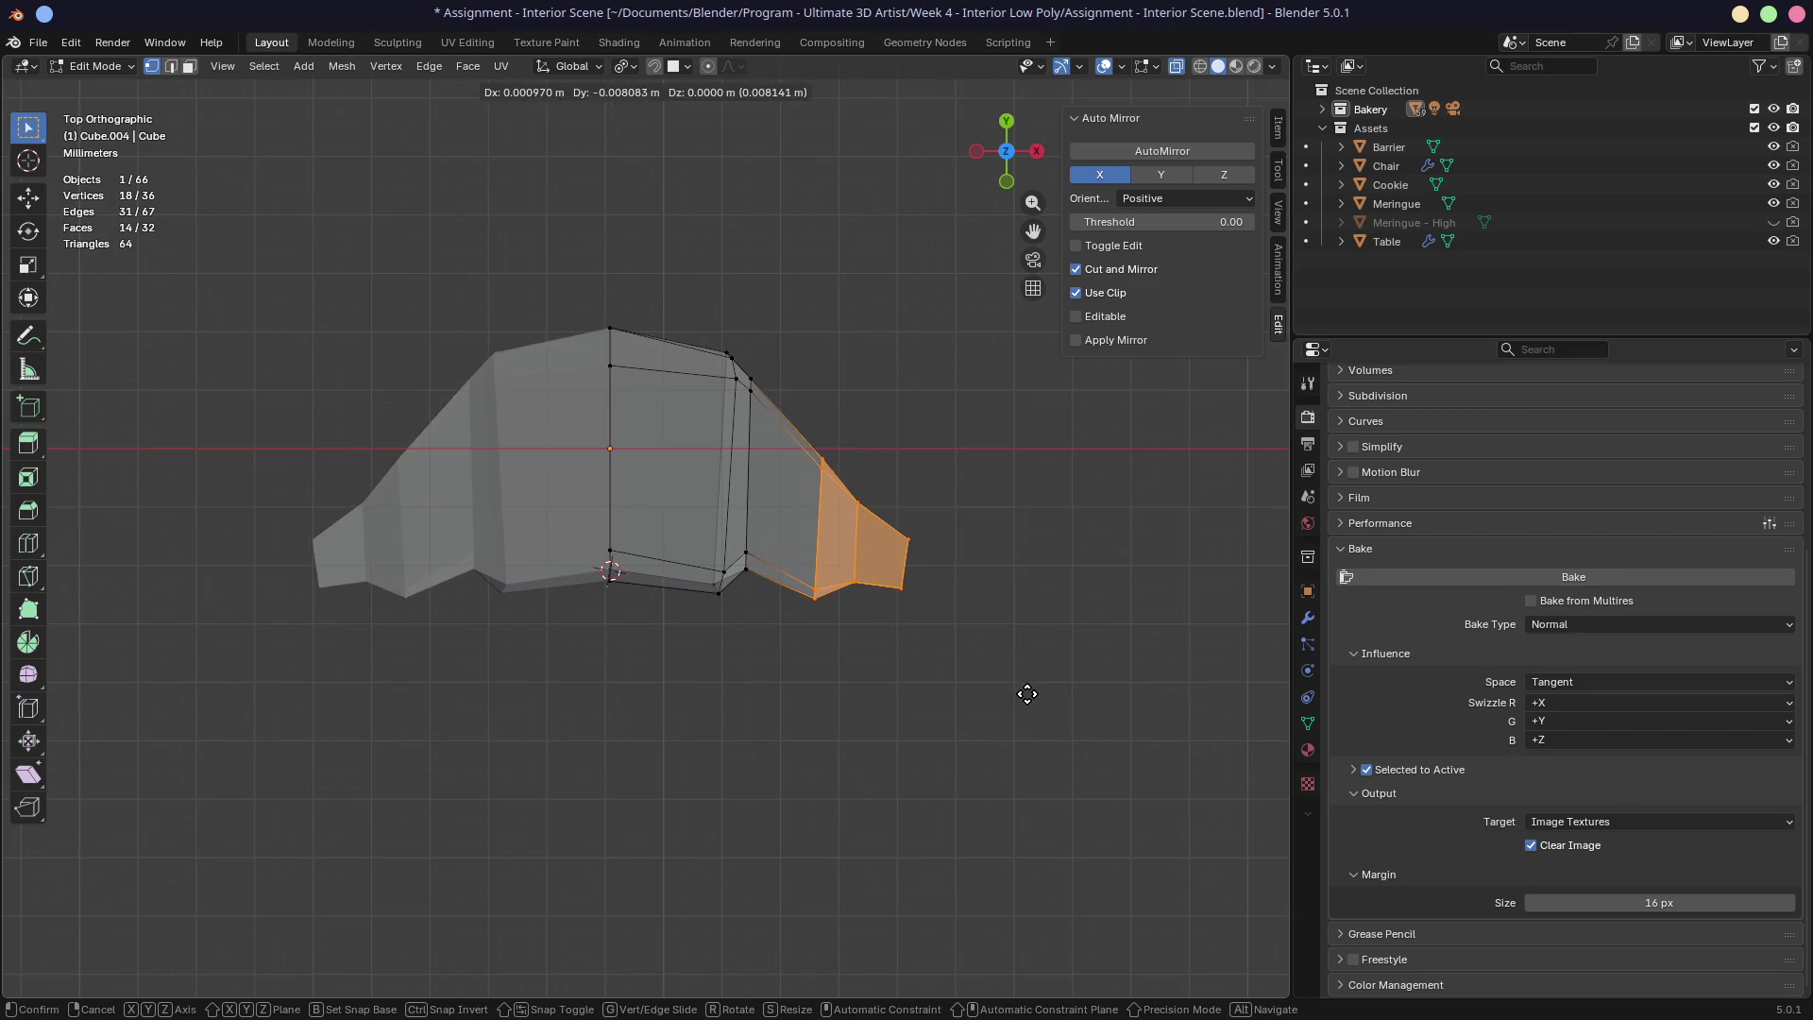
{"action": "left_click", "coordinate": [1024, 693]}
{"action": "mouse_move", "coordinate": [842, 470]}
{"action": "left_mouse_down"}
{"action": "mouse_move", "coordinate": [971, 680]}
{"action": "mouse_move", "coordinate": [1028, 627]}
{"action": "left_mouse_up"}
{"action": "key", "text": "r"}
{"action": "left_click", "coordinate": [1011, 690]}
Step: Move and rotate the tip further downward to deepen the crescent
{"action": "key", "text": "g"}
{"action": "left_click", "coordinate": [1016, 721]}
{"action": "key", "text": "r"}
{"action": "left_click", "coordinate": [1036, 708]}
{"action": "key", "text": "g"}
{"action": "left_click", "coordinate": [1018, 718]}
Step: Reposition the vertices along the croissant's top and bottom edges in top view
{"action": "mouse_move", "coordinate": [879, 555]}
{"action": "middle_mouse_down"}
{"action": "mouse_move", "coordinate": [704, 417]}
{"action": "mouse_move", "coordinate": [672, 514]}
{"action": "mouse_move", "coordinate": [840, 526]}
{"action": "mouse_move", "coordinate": [859, 547]}
{"action": "middle_mouse_up"}
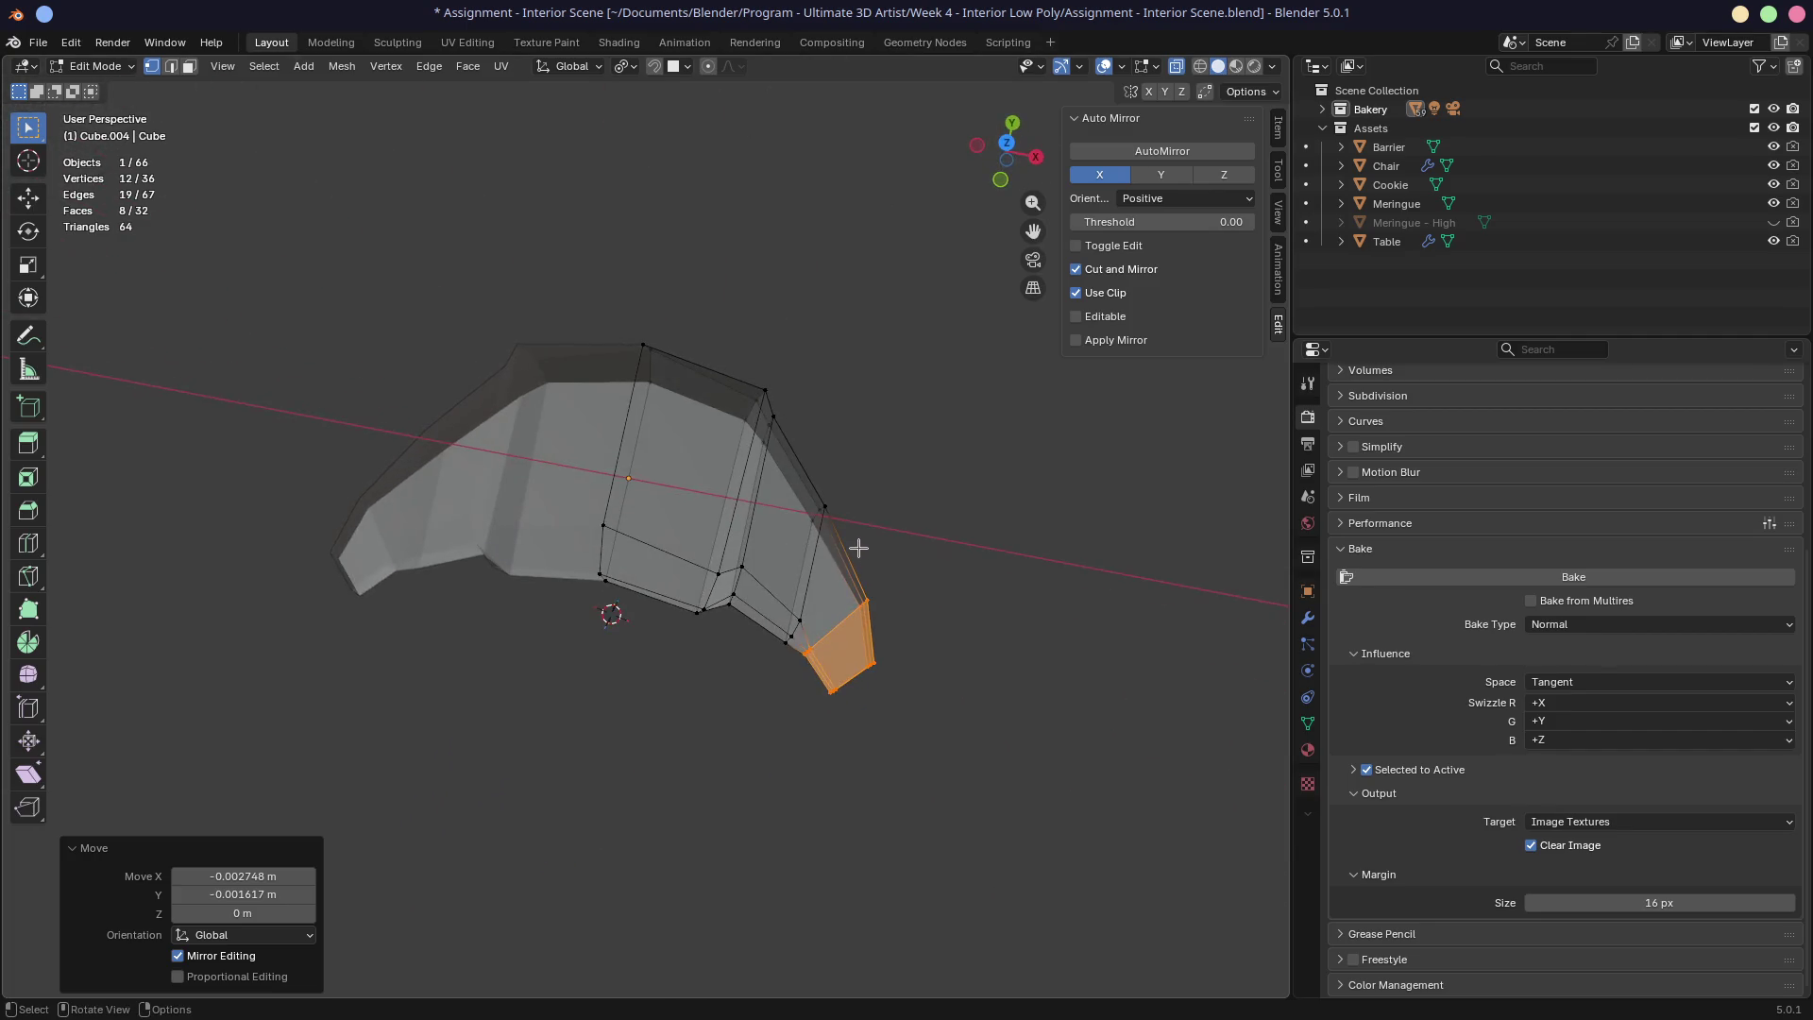
{"action": "key", "text": "KP_7"}
{"action": "left_click_drag", "start_coordinate": [652, 304], "coordinate": [743, 379]}
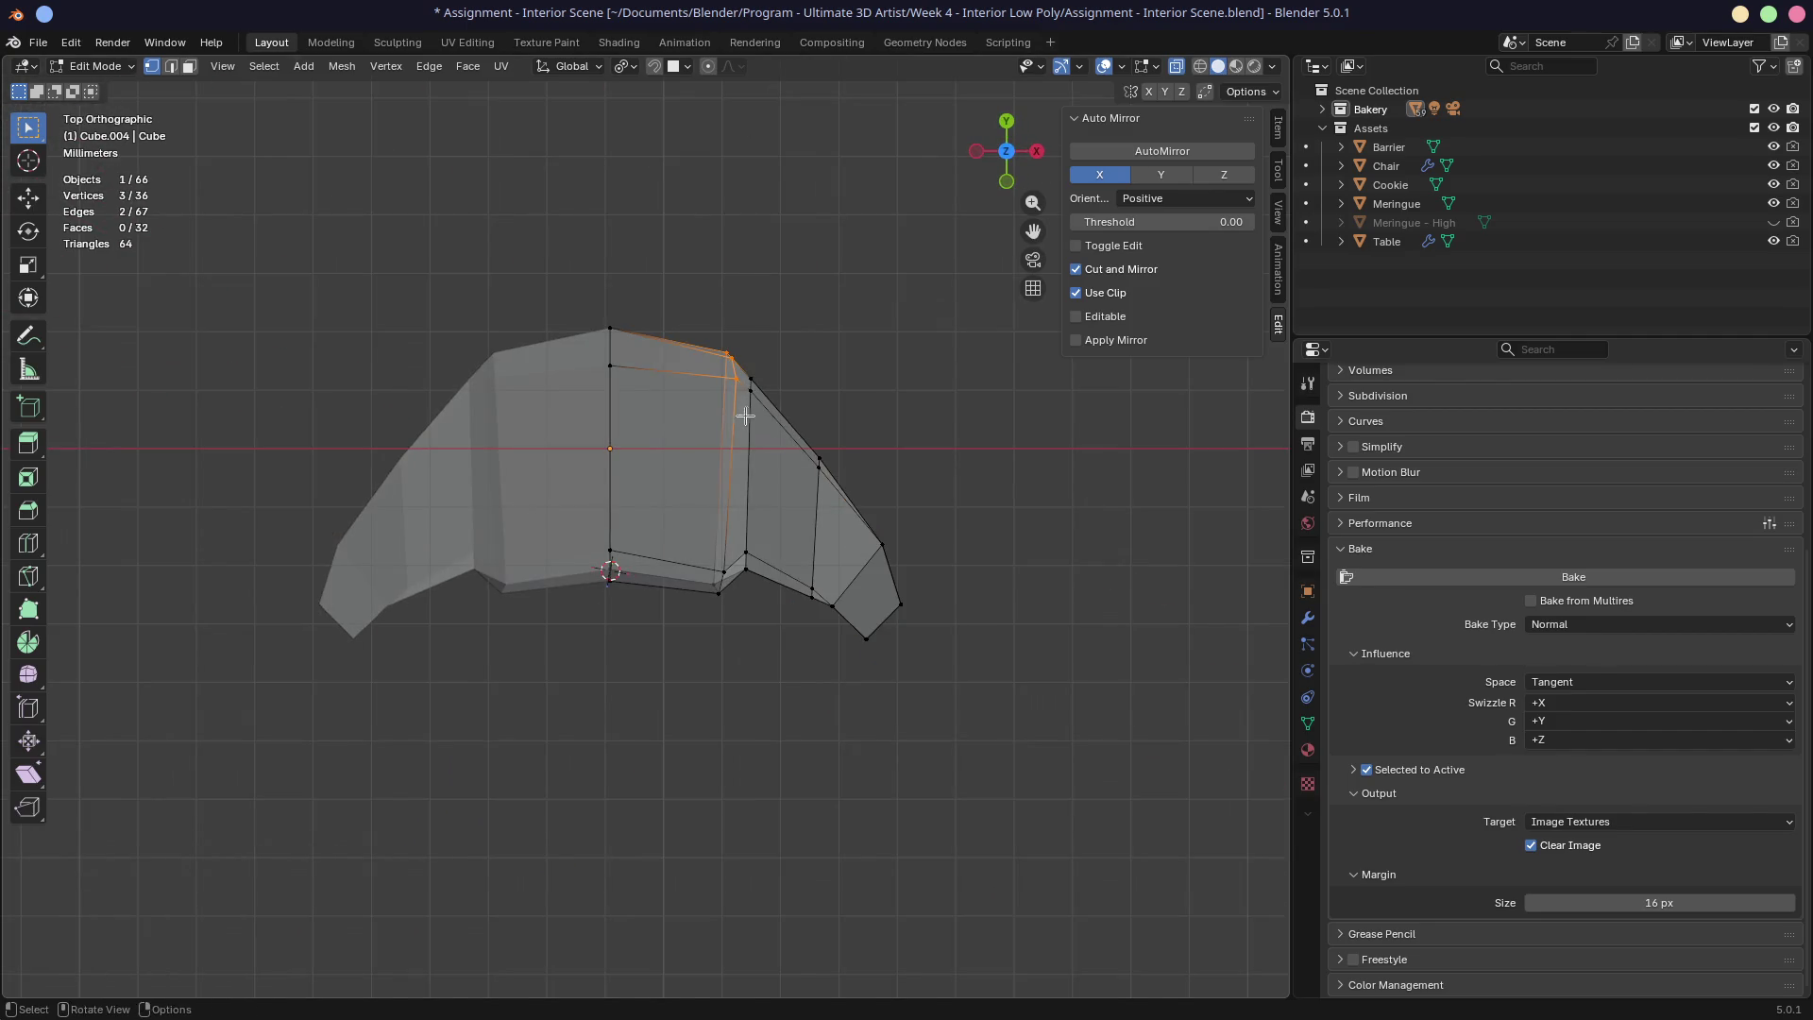
{"action": "key", "text": "g"}
{"action": "left_click", "coordinate": [729, 410]}
{"action": "left_click_drag", "start_coordinate": [688, 538], "coordinate": [727, 623]}
{"action": "key", "text": "g"}
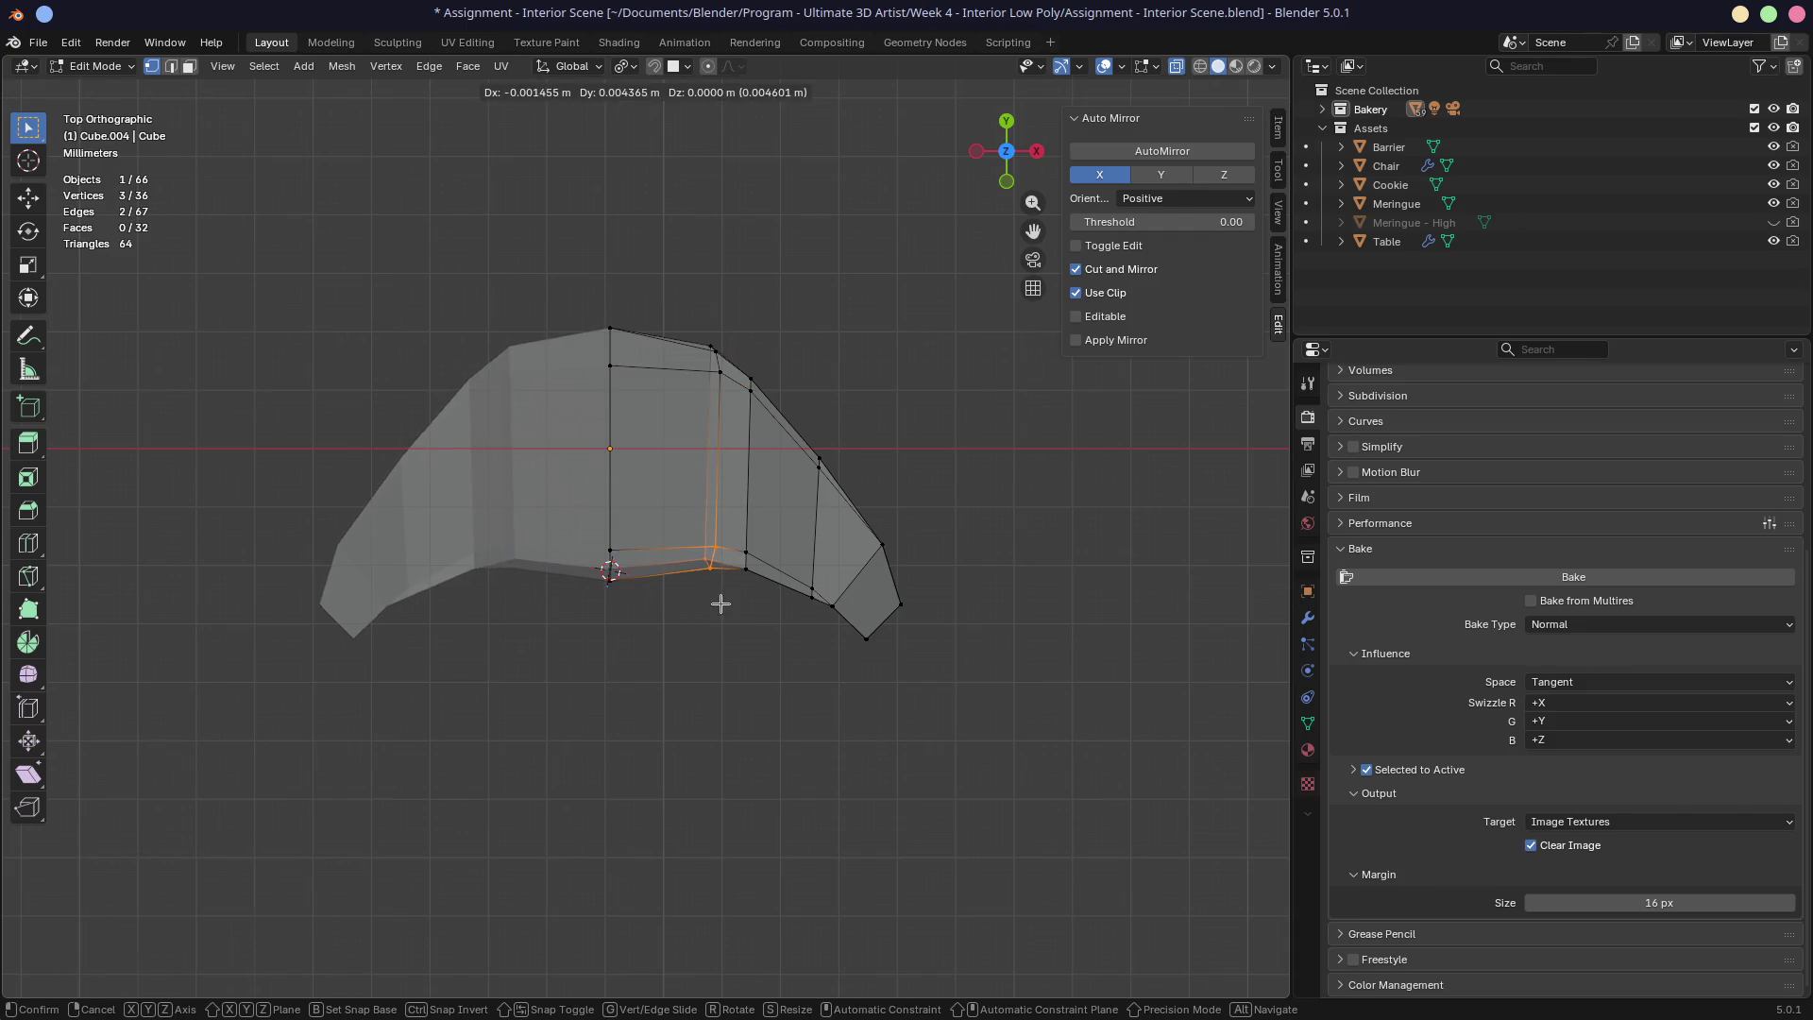
{"action": "left_click", "coordinate": [722, 604]}
Step: Nudge individual outline vertices and the top face to refine the croissant's outline
{"action": "left_click_drag", "start_coordinate": [769, 596], "coordinate": [756, 571]}
{"action": "key", "text": "g"}
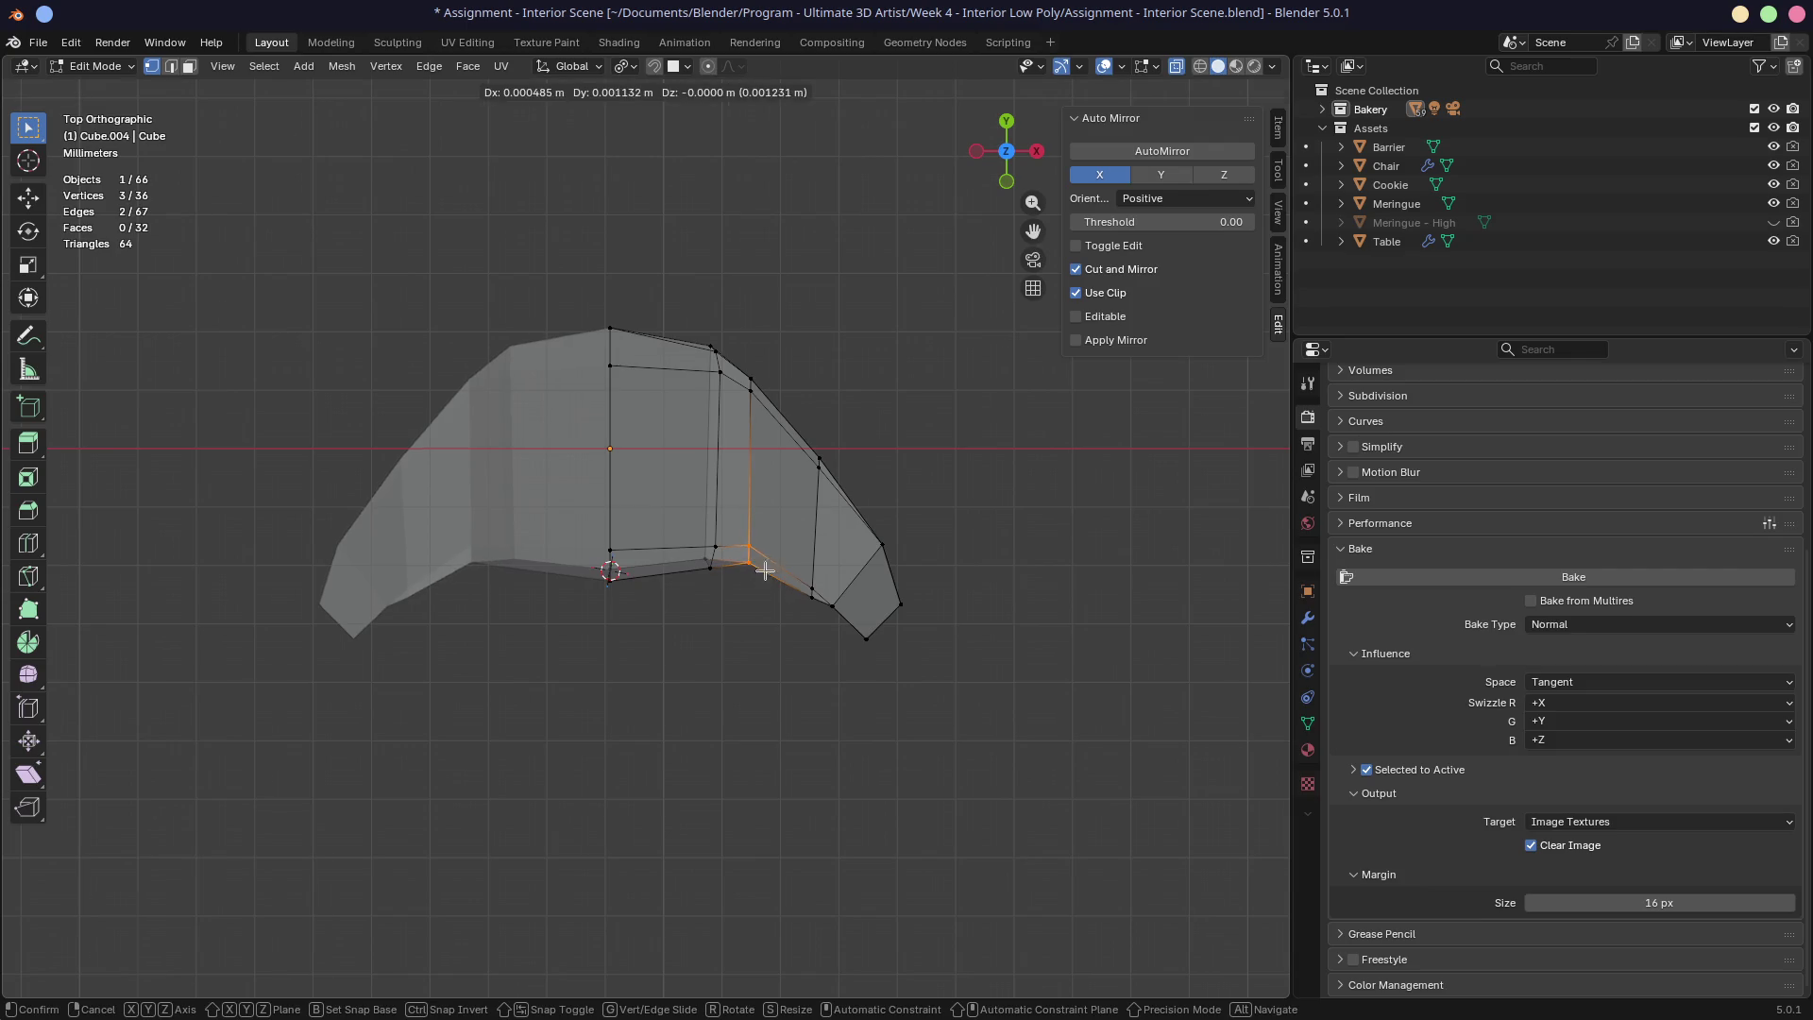
{"action": "left_click", "coordinate": [757, 566]}
{"action": "left_click", "coordinate": [751, 380], "text": "shift"}
{"action": "key", "text": "g"}
{"action": "left_click", "coordinate": [788, 426]}
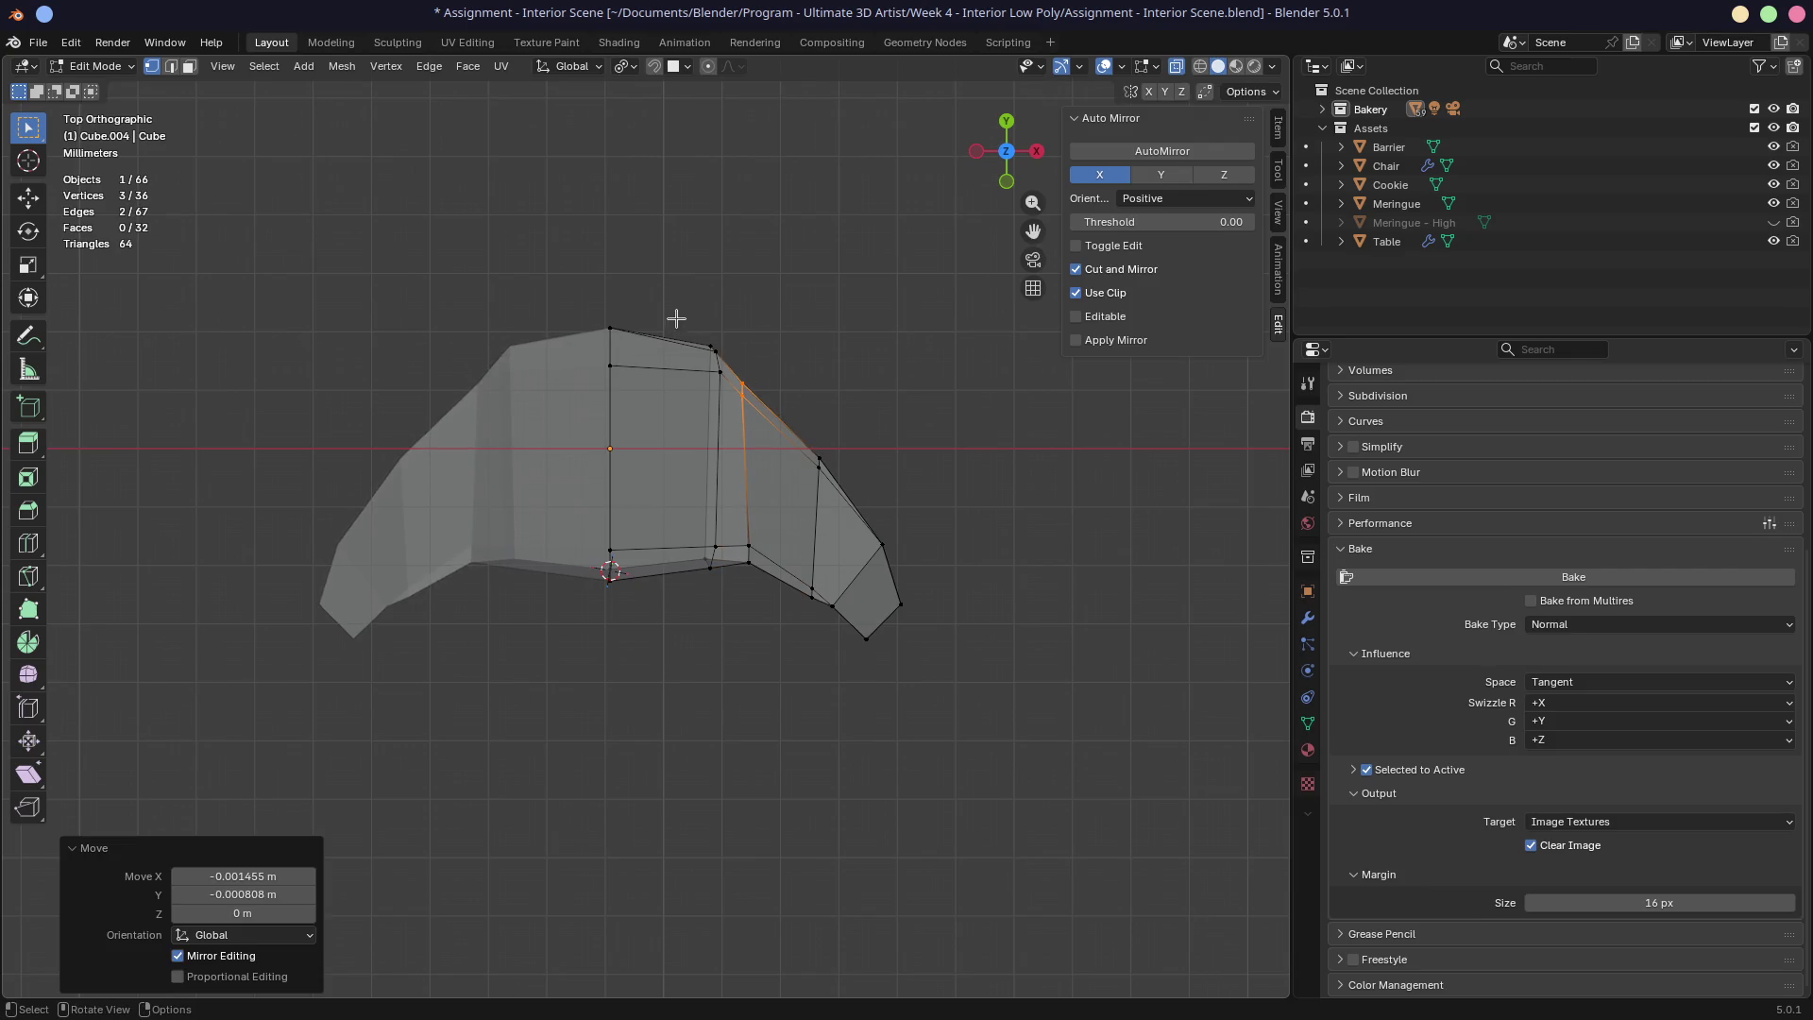
{"action": "left_click_drag", "start_coordinate": [573, 301], "coordinate": [733, 402]}
{"action": "key", "text": "g"}
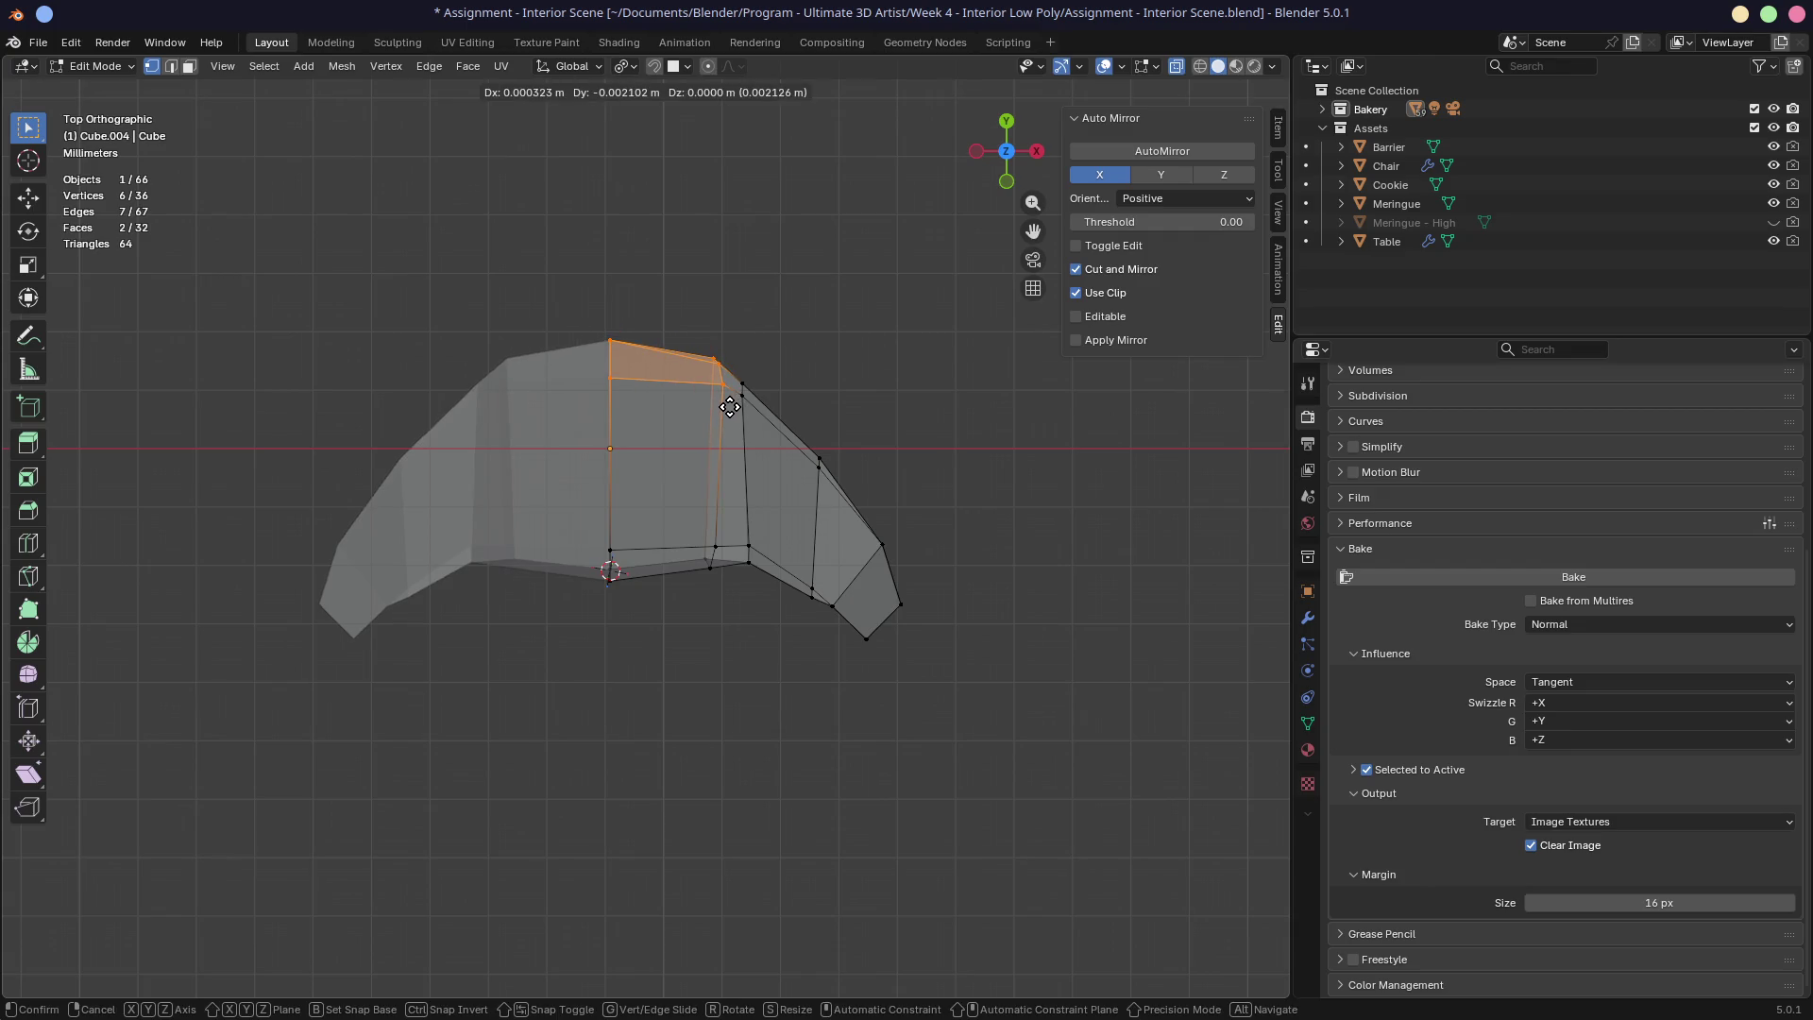
{"action": "left_click", "coordinate": [731, 404]}
{"action": "left_click", "coordinate": [742, 385]}
{"action": "key", "text": "g"}
{"action": "left_click", "coordinate": [777, 405]}
Step: Preview the croissant with its golden material from several angles
{"action": "mouse_move", "coordinate": [778, 405]}
{"action": "middle_mouse_down"}
{"action": "mouse_move", "coordinate": [745, 295]}
{"action": "mouse_move", "coordinate": [887, 287]}
{"action": "mouse_move", "coordinate": [756, 288]}
{"action": "mouse_move", "coordinate": [1193, 85]}
{"action": "middle_mouse_up"}
{"action": "left_click", "coordinate": [1236, 66]}
{"action": "mouse_move", "coordinate": [661, 397]}
{"action": "middle_mouse_down"}
{"action": "mouse_move", "coordinate": [842, 385]}
{"action": "mouse_move", "coordinate": [691, 437]}
{"action": "mouse_move", "coordinate": [567, 409]}
{"action": "mouse_move", "coordinate": [638, 426]}
{"action": "middle_mouse_up"}
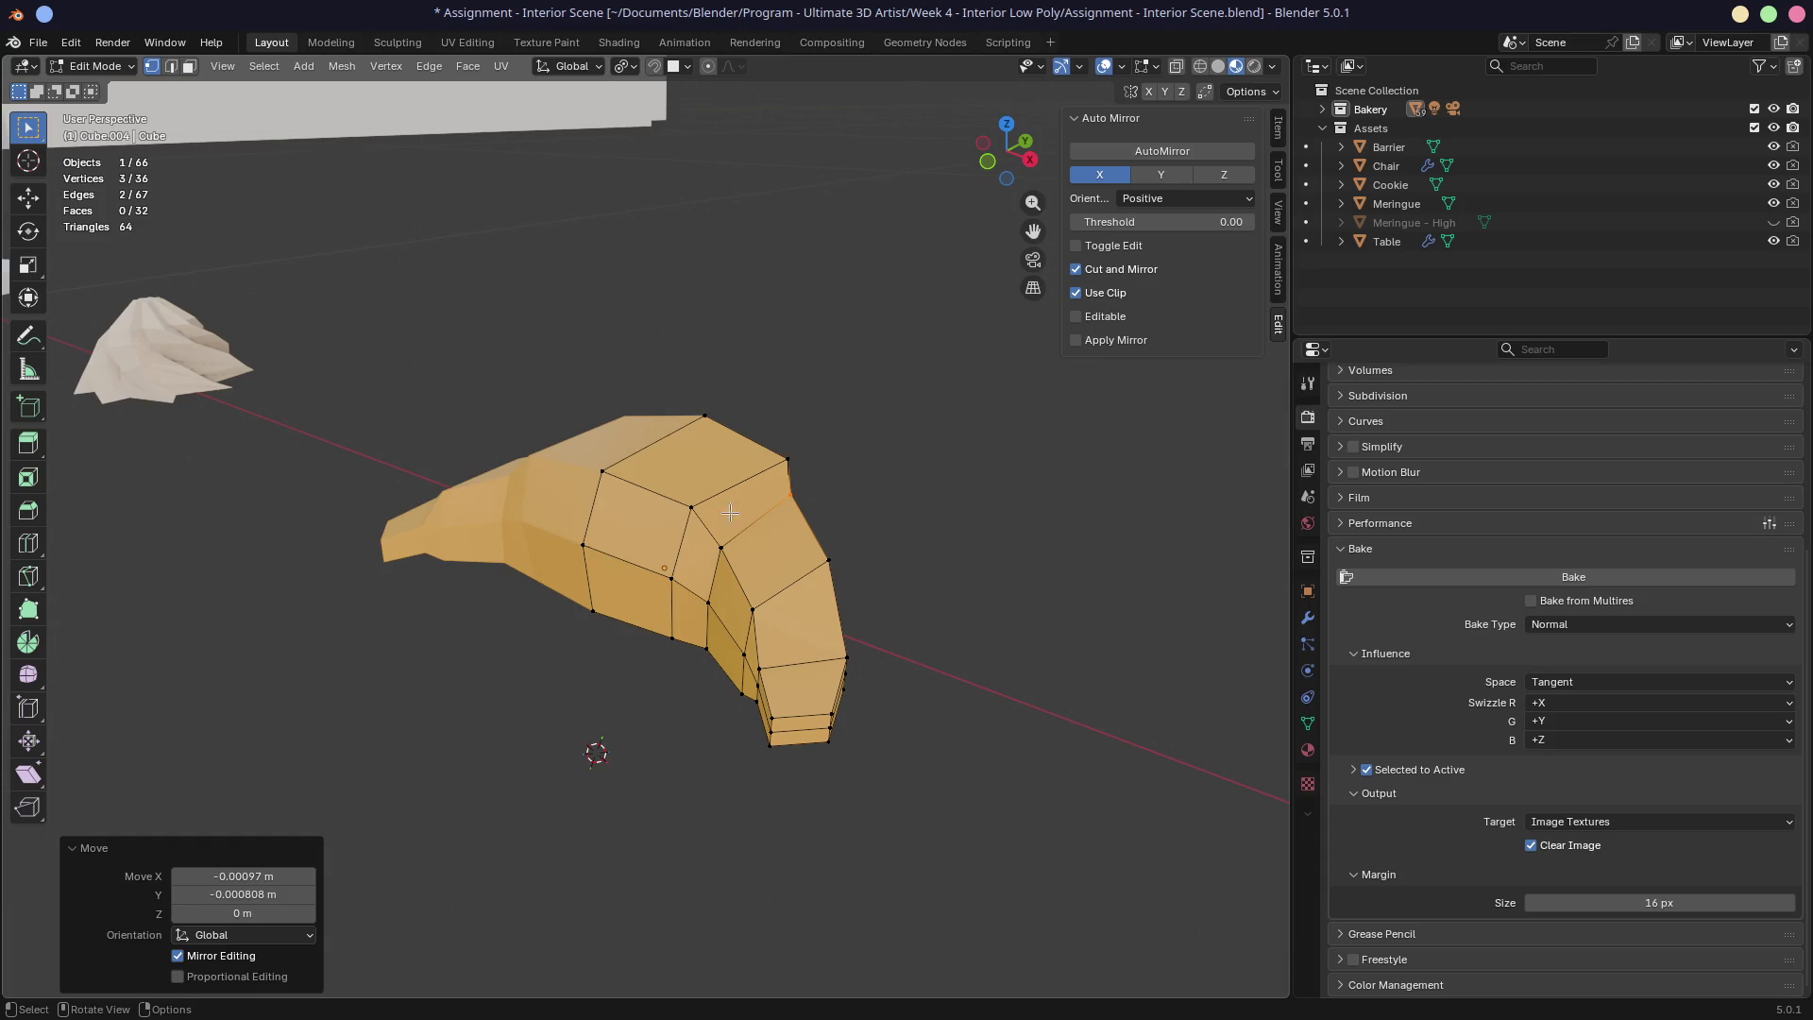
{"action": "mouse_move", "coordinate": [854, 572]}
{"action": "middle_mouse_down"}
{"action": "mouse_move", "coordinate": [851, 529]}
{"action": "mouse_move", "coordinate": [878, 585]}
{"action": "mouse_move", "coordinate": [926, 566]}
{"action": "middle_mouse_up"}
Step: Slide a single outline vertex along its edge for a small final adjustment
{"action": "key", "text": "KP_7"}
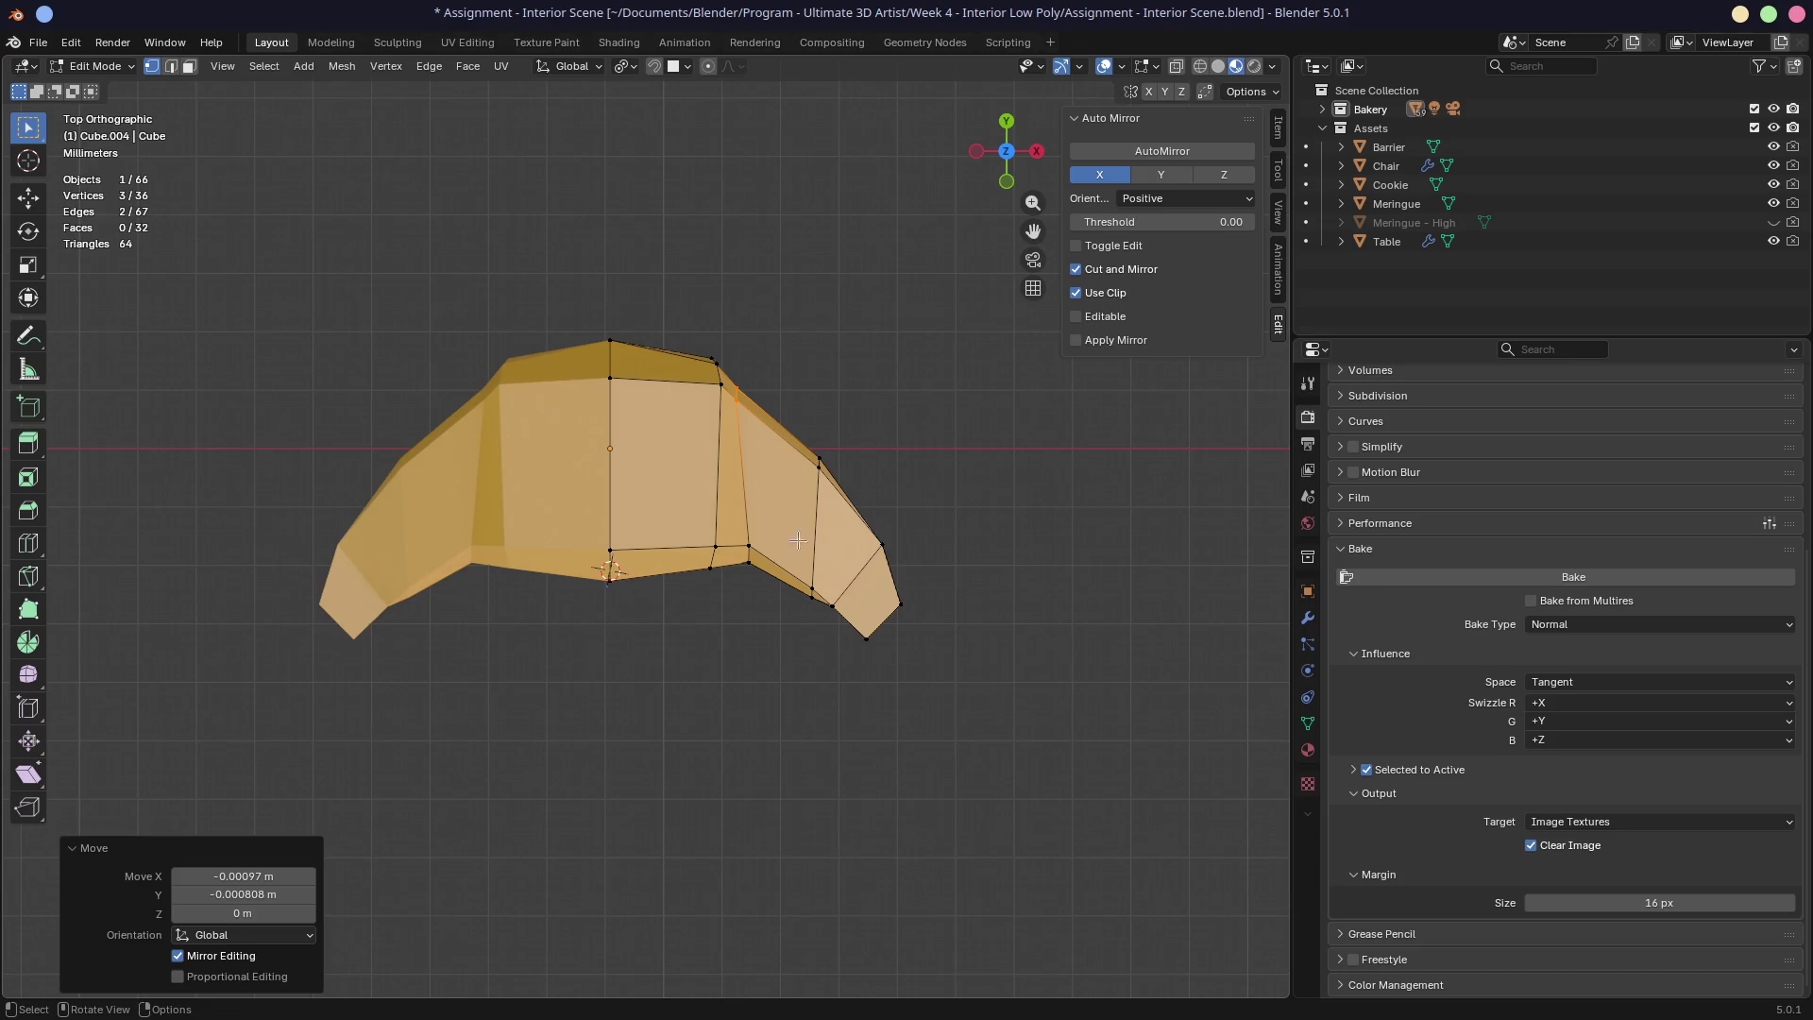
{"action": "left_click", "coordinate": [752, 545]}
{"action": "key", "text": "g"}
{"action": "key", "text": "g"}
{"action": "left_click", "coordinate": [750, 546]}
{"action": "key", "text": "g"}
{"action": "key", "text": "g"}
{"action": "left_click", "coordinate": [750, 546]}
{"action": "mouse_move", "coordinate": [750, 546]}
{"action": "middle_mouse_down"}
{"action": "mouse_move", "coordinate": [807, 343]}
{"action": "mouse_move", "coordinate": [822, 434]}
{"action": "mouse_move", "coordinate": [733, 421]}
{"action": "mouse_move", "coordinate": [834, 441]}
{"action": "mouse_move", "coordinate": [882, 538]}
{"action": "mouse_move", "coordinate": [749, 534]}
{"action": "mouse_move", "coordinate": [608, 589]}
{"action": "mouse_move", "coordinate": [863, 612]}
{"action": "mouse_move", "coordinate": [760, 635]}
{"action": "mouse_move", "coordinate": [923, 579]}
{"action": "mouse_move", "coordinate": [677, 602]}
{"action": "mouse_move", "coordinate": [563, 586]}
{"action": "mouse_move", "coordinate": [651, 561]}
{"action": "middle_mouse_up"}
{"action": "key", "text": "g"}
{"action": "left_click", "coordinate": [822, 441]}
Step: Orbit around the croissant to inspect its tip and sides
{"action": "scroll", "coordinate": [651, 560], "scroll_direction": "up", "scroll_amount": 5}
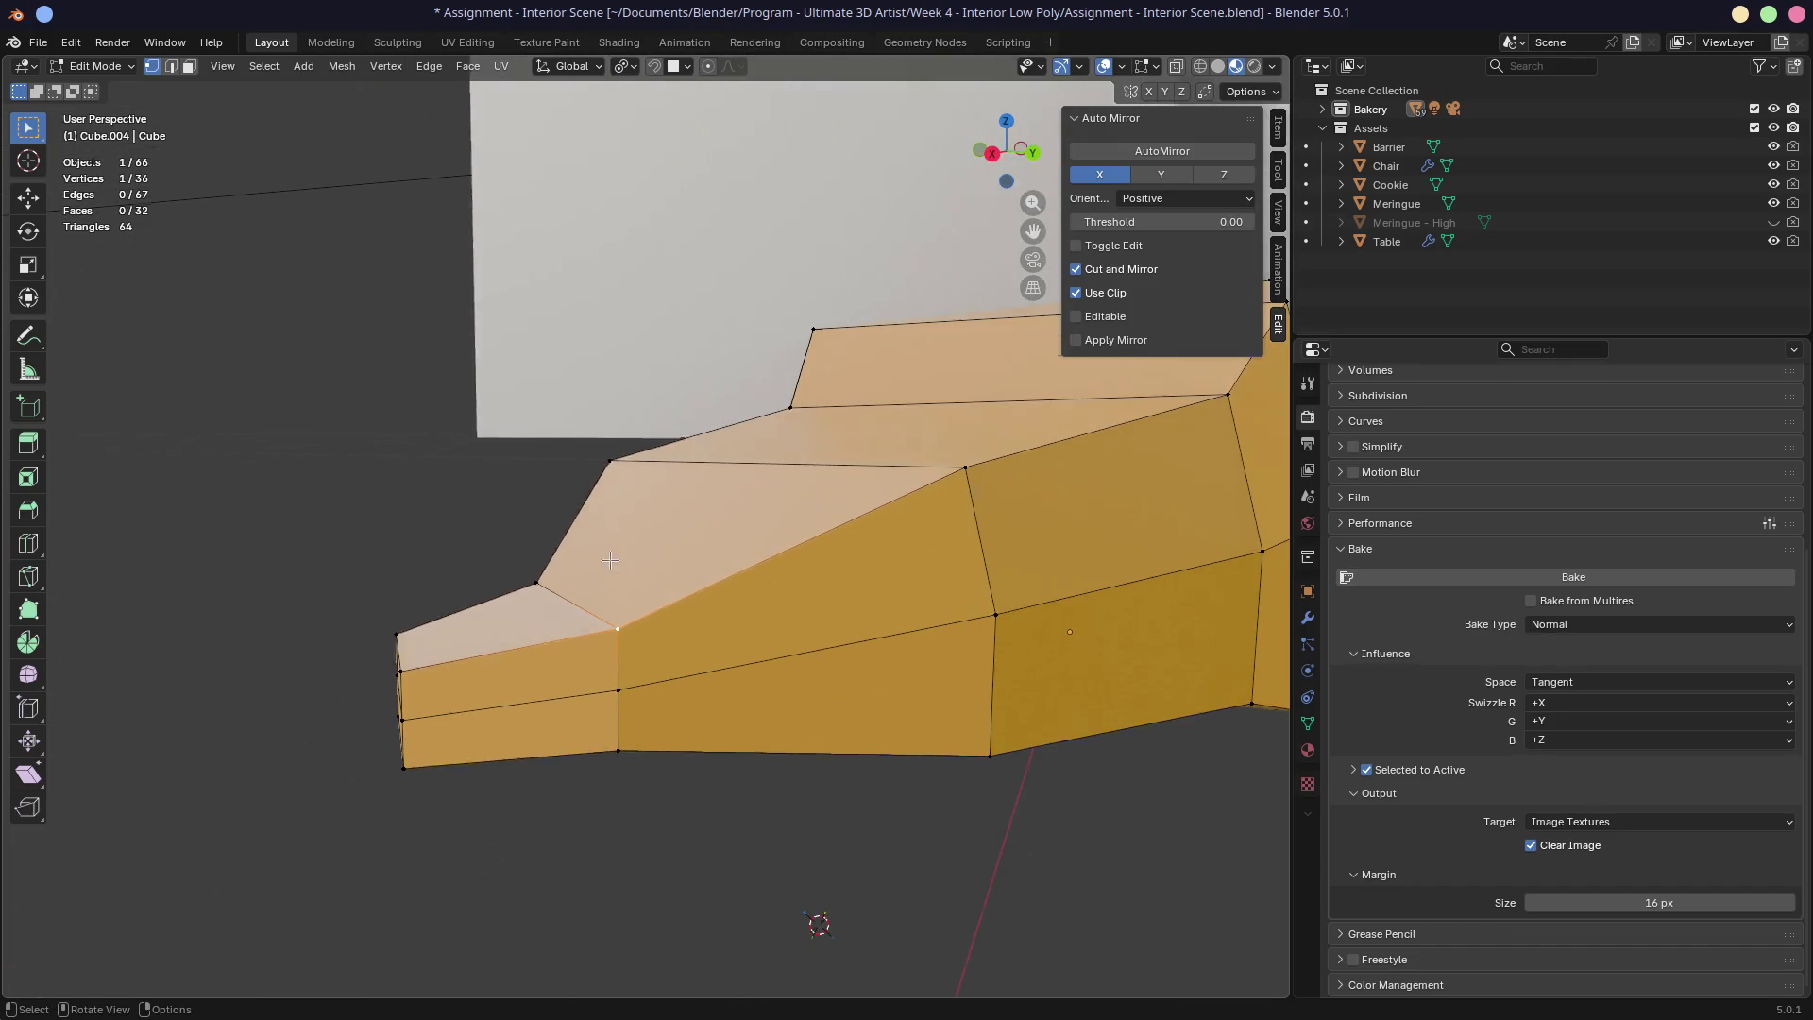
{"action": "middle_click_drag", "start_coordinate": [751, 535], "coordinate": [682, 611]}
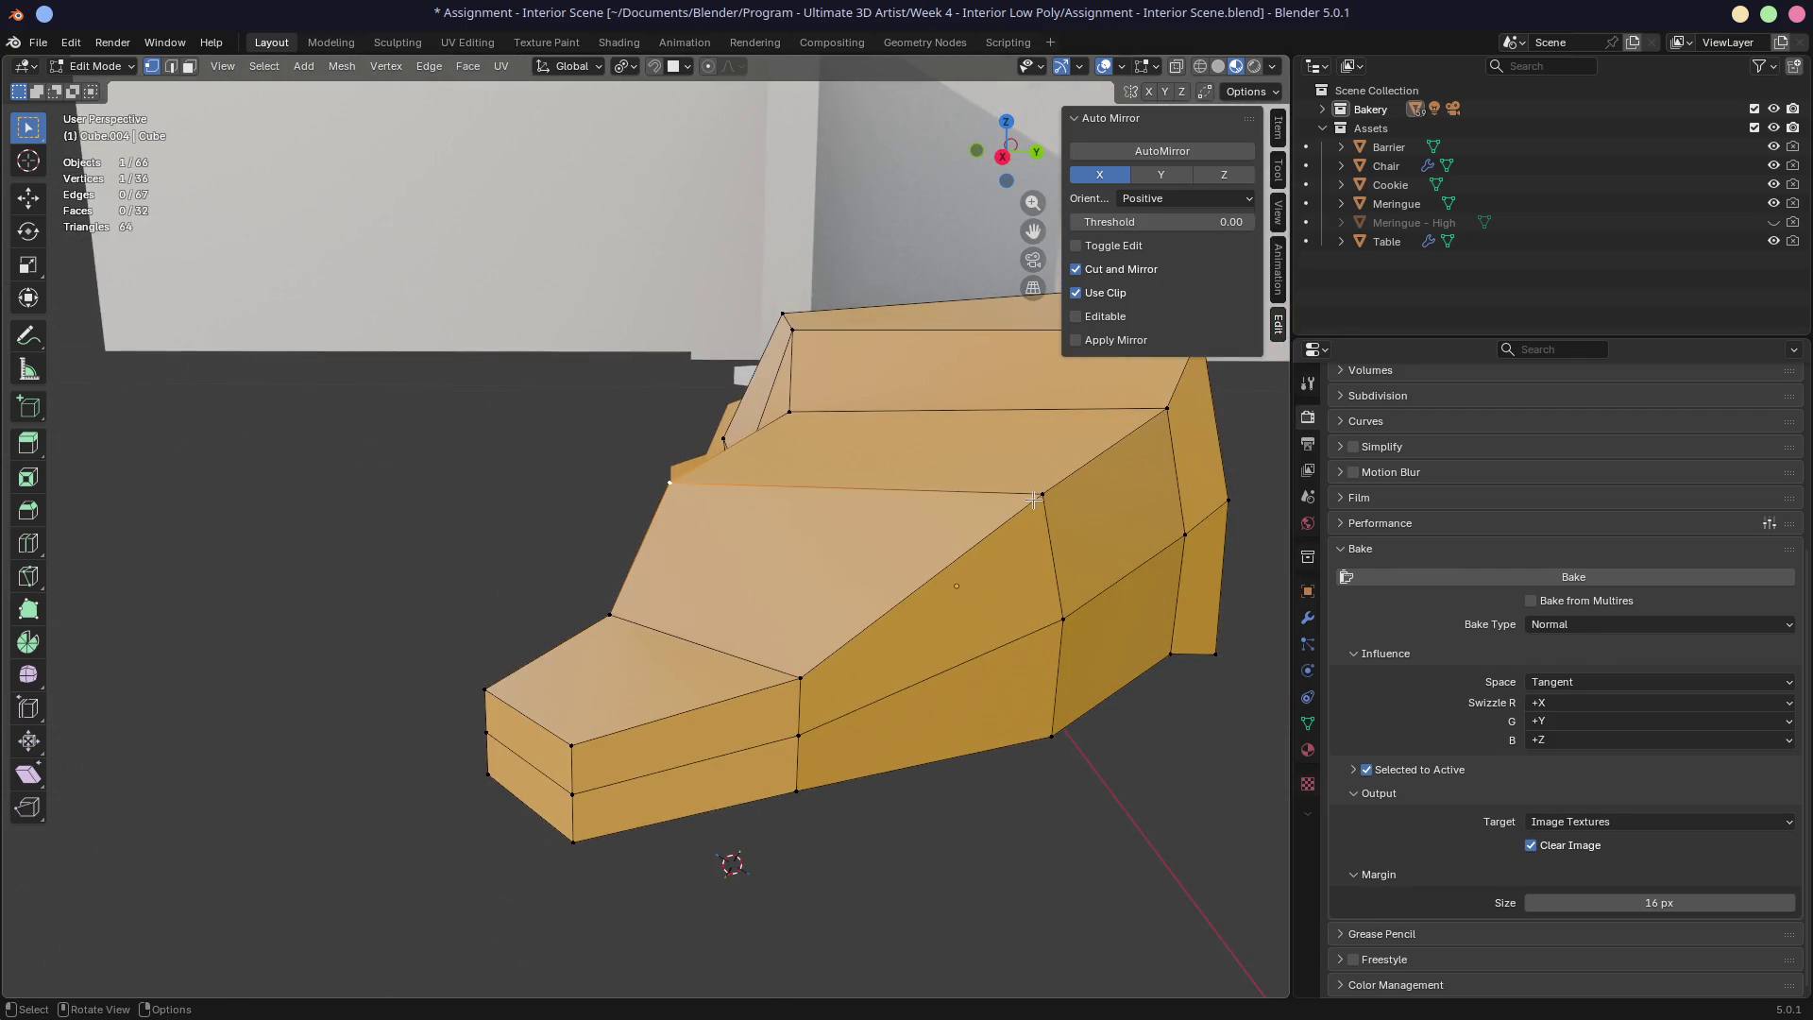
{"action": "left_click", "coordinate": [807, 656]}
{"action": "scroll", "coordinate": [695, 474], "scroll_direction": "up", "scroll_amount": 3}
{"action": "mouse_move", "coordinate": [696, 474]}
{"action": "middle_mouse_down"}
{"action": "mouse_move", "coordinate": [492, 528]}
{"action": "mouse_move", "coordinate": [587, 527]}
{"action": "mouse_move", "coordinate": [559, 517]}
{"action": "mouse_move", "coordinate": [549, 537]}
{"action": "mouse_move", "coordinate": [567, 534]}
{"action": "mouse_move", "coordinate": [420, 518]}
{"action": "middle_mouse_up"}
{"action": "middle_click_drag", "start_coordinate": [309, 601], "coordinate": [362, 609]}
{"action": "mouse_move", "coordinate": [541, 516]}
{"action": "middle_mouse_down"}
{"action": "mouse_move", "coordinate": [753, 504]}
{"action": "mouse_move", "coordinate": [779, 469]}
{"action": "middle_mouse_up"}
Step: Select all vertices and apply Make Planar Faces from Quick Favorites
{"action": "key", "text": "a"}
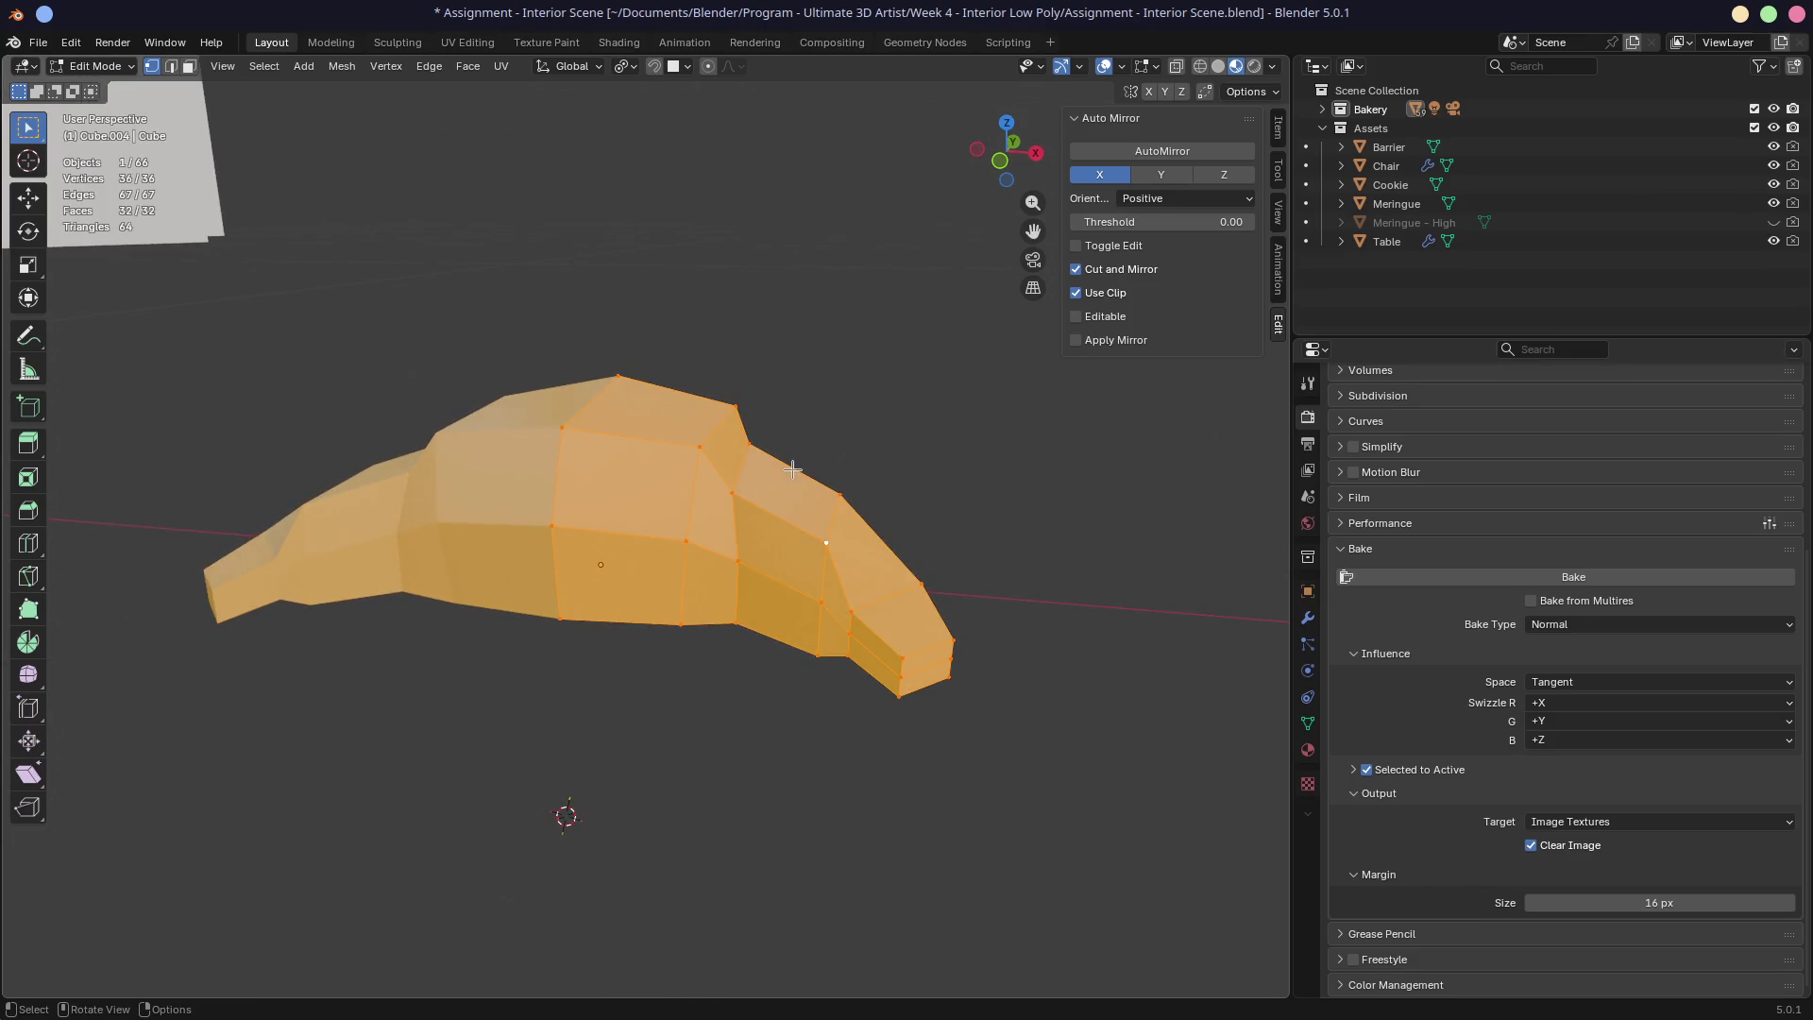
{"action": "key", "text": "q"}
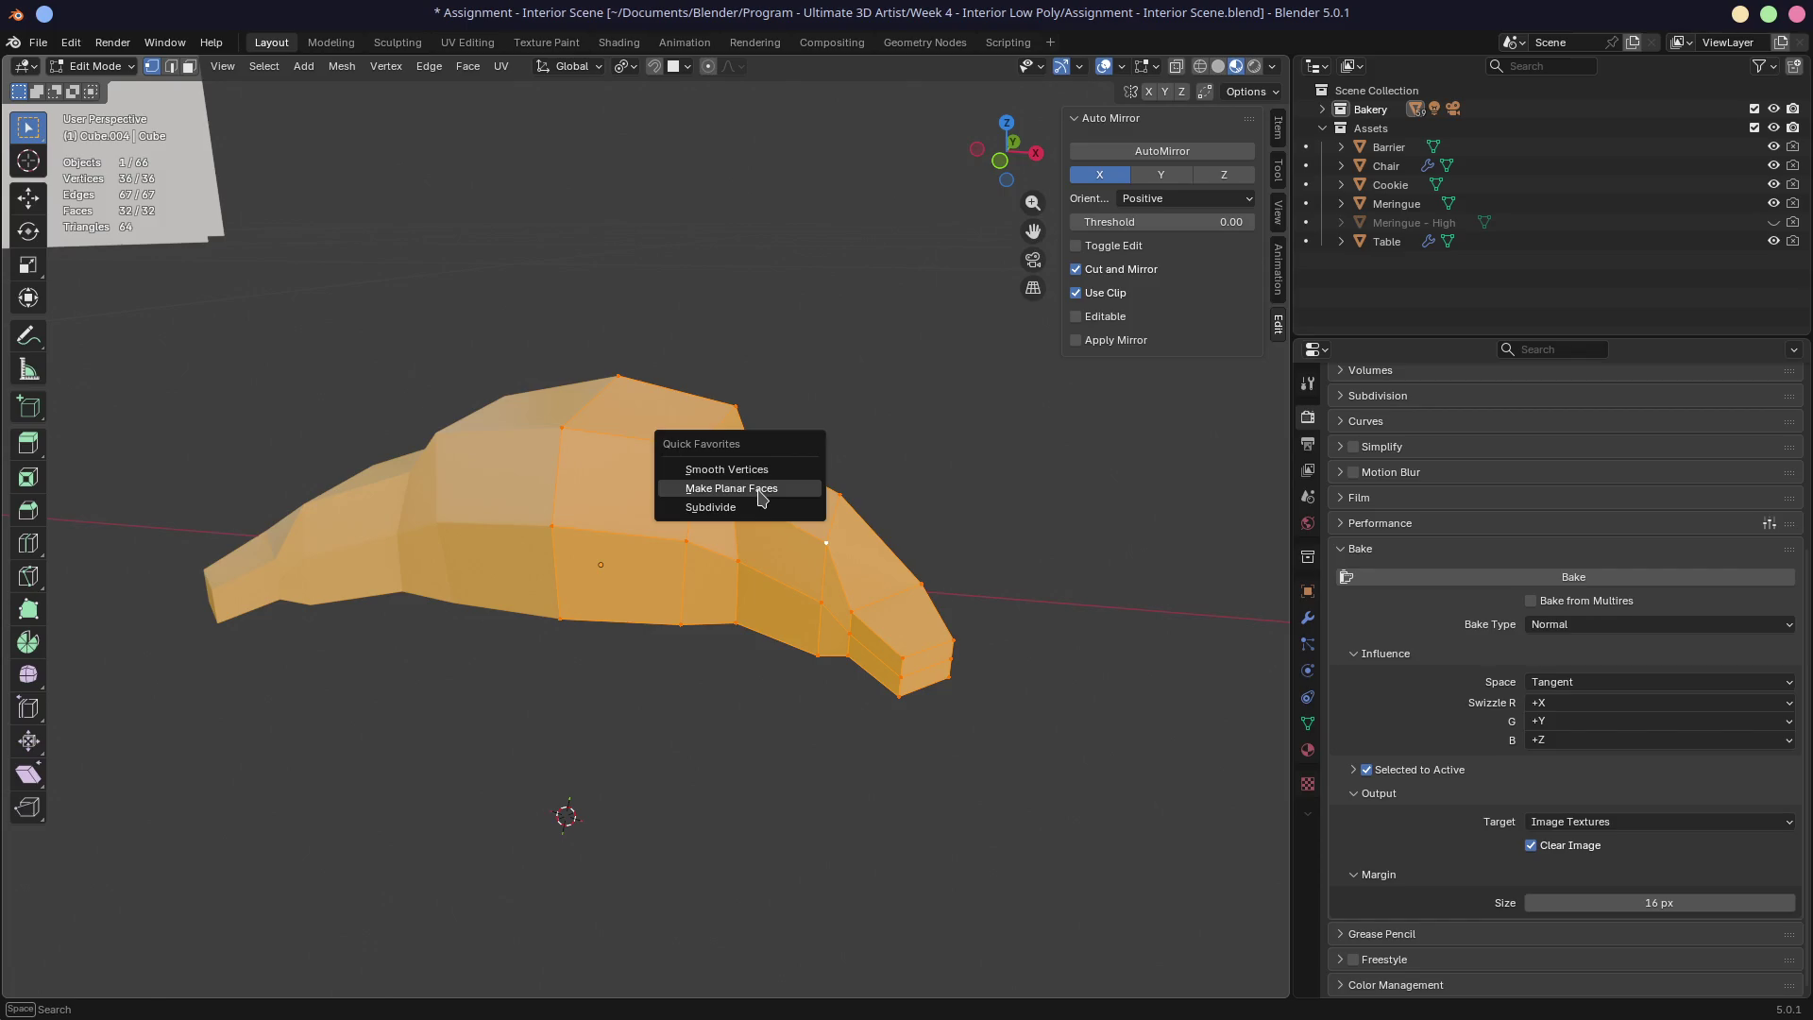
{"action": "left_click", "coordinate": [755, 488]}
{"action": "key", "text": "q"}
{"action": "mouse_move", "coordinate": [947, 510]}
{"action": "middle_mouse_down"}
{"action": "mouse_move", "coordinate": [769, 445]}
{"action": "mouse_move", "coordinate": [619, 444]}
{"action": "mouse_move", "coordinate": [653, 465]}
{"action": "mouse_move", "coordinate": [878, 478]}
{"action": "mouse_move", "coordinate": [728, 491]}
{"action": "mouse_move", "coordinate": [798, 494]}
{"action": "middle_mouse_up"}
{"action": "key", "text": "ctrl+z"}
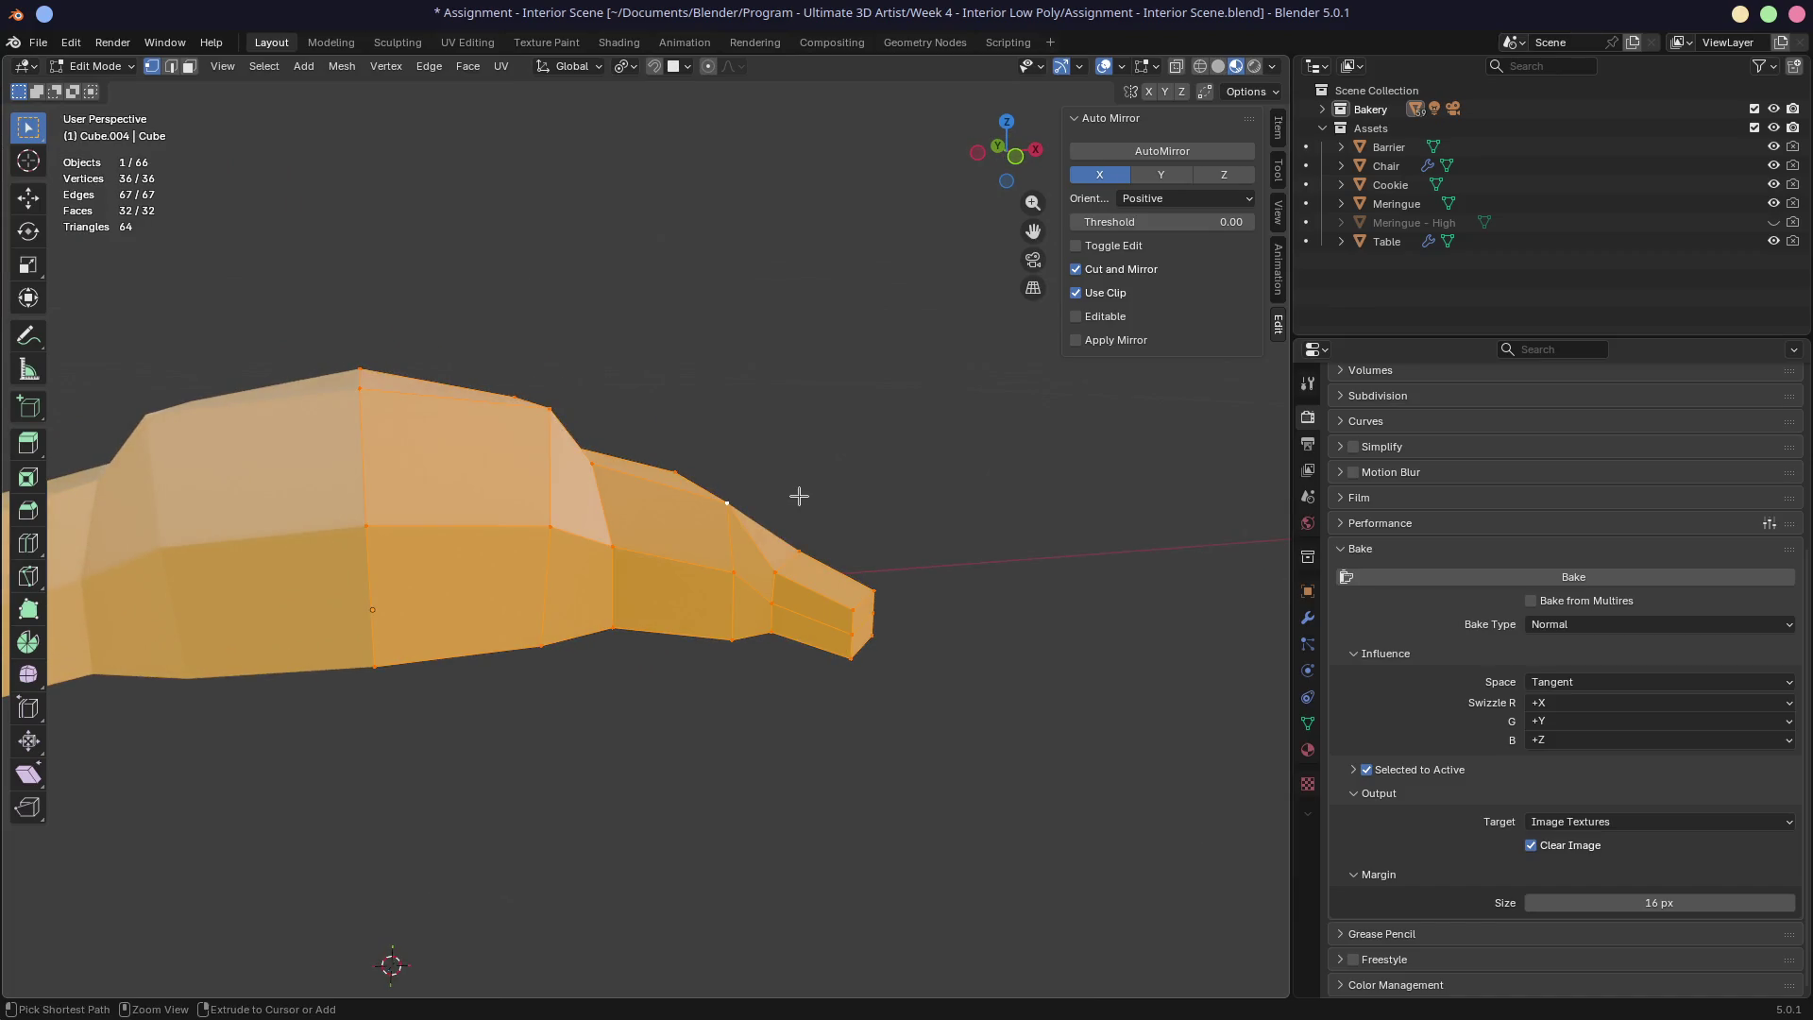
Step: Return to Object Mode and save the file
{"action": "key", "text": "Tab"}
{"action": "middle_click_drag", "start_coordinate": [915, 473], "coordinate": [800, 480]}
{"action": "scroll", "coordinate": [923, 469], "scroll_direction": "down", "scroll_amount": 6}
{"action": "key", "text": "ctrl+s"}
Step: Move the original pastry into the Assets collection
{"action": "left_click", "coordinate": [1324, 108]}
{"action": "scroll", "coordinate": [1395, 276], "scroll_direction": "down", "scroll_amount": 10}
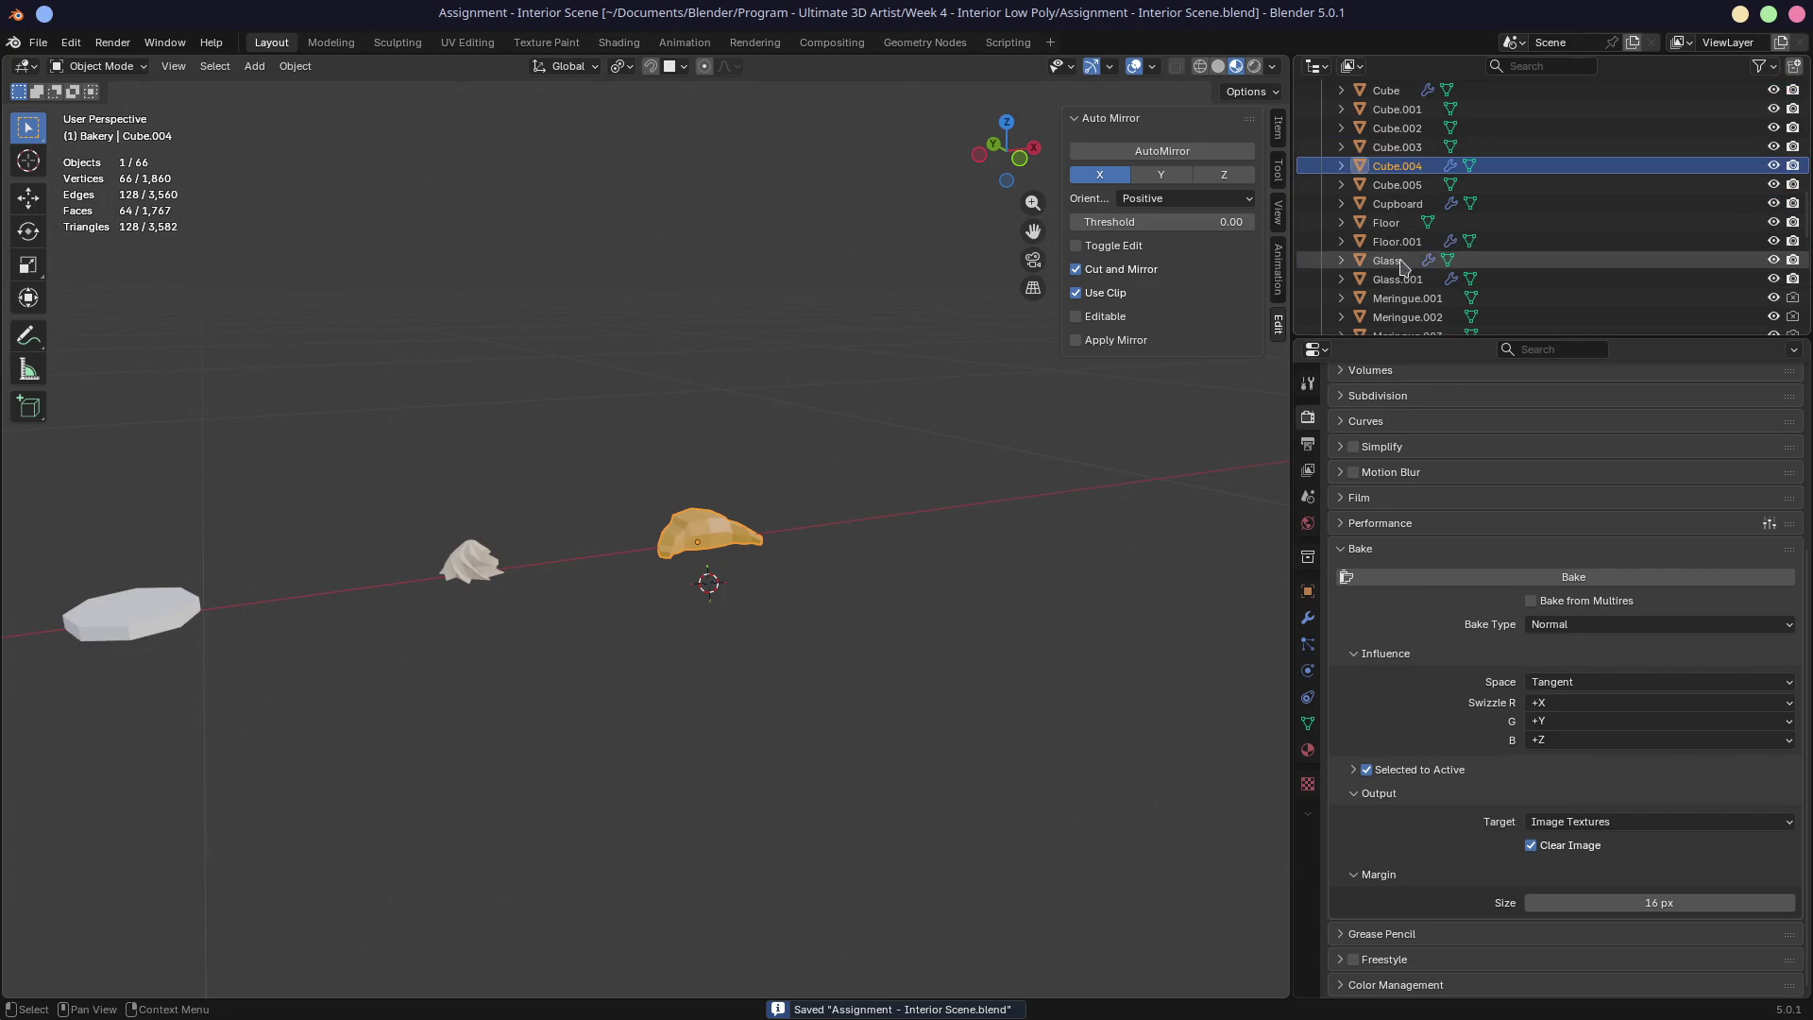
{"action": "key", "text": "m"}
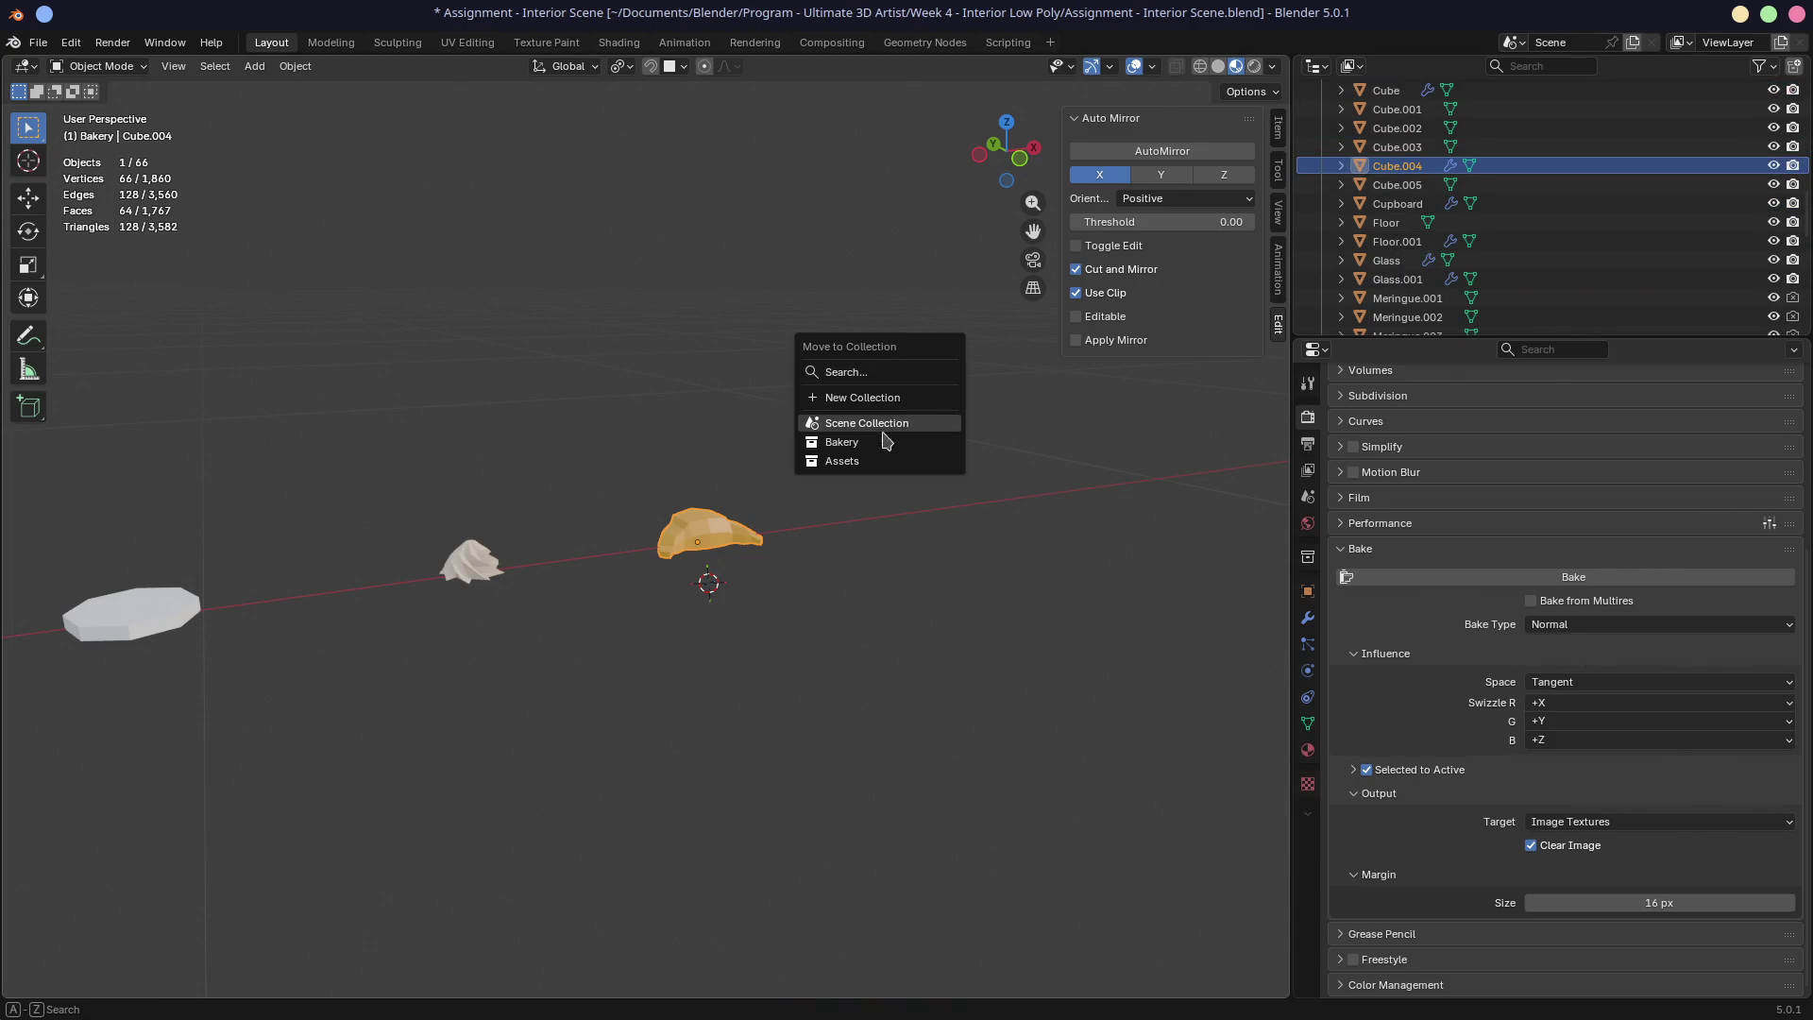
{"action": "left_click", "coordinate": [858, 467]}
{"action": "scroll", "coordinate": [776, 472], "scroll_direction": "down", "scroll_amount": 8}
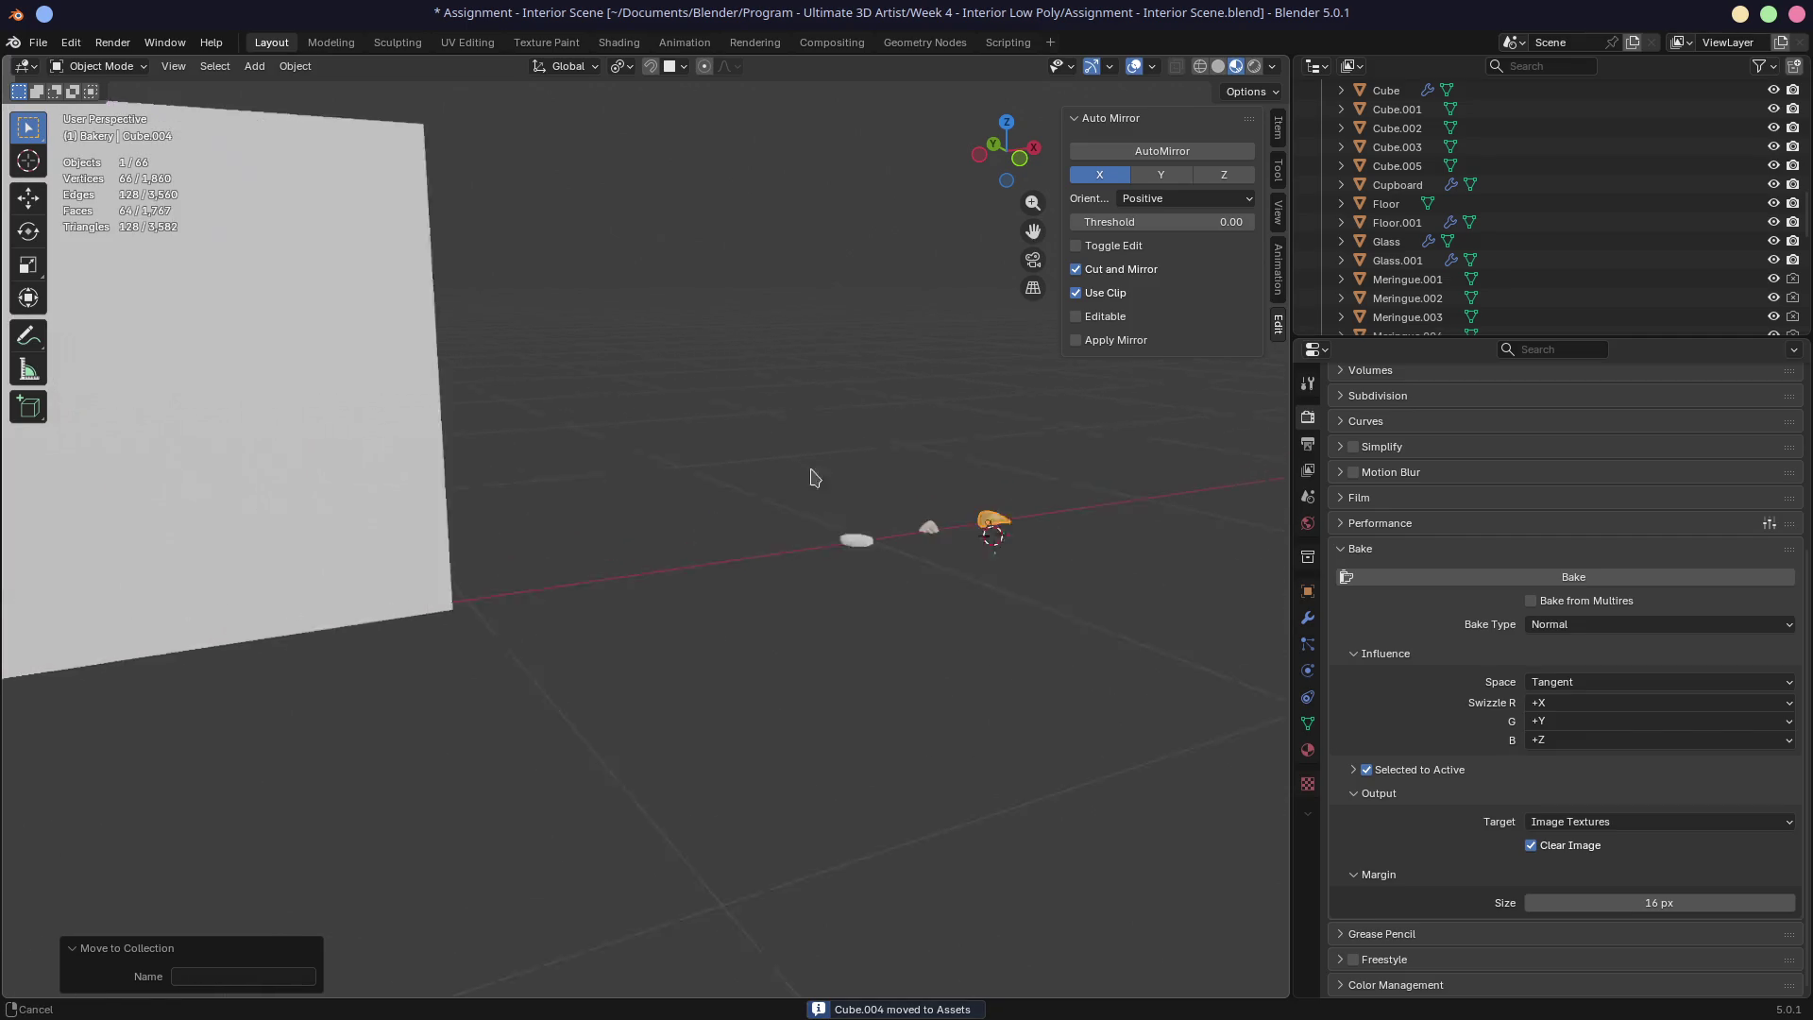
{"action": "scroll", "coordinate": [827, 482], "scroll_direction": "up", "scroll_amount": 5}
{"action": "scroll", "coordinate": [928, 471], "scroll_direction": "down", "scroll_amount": 5}
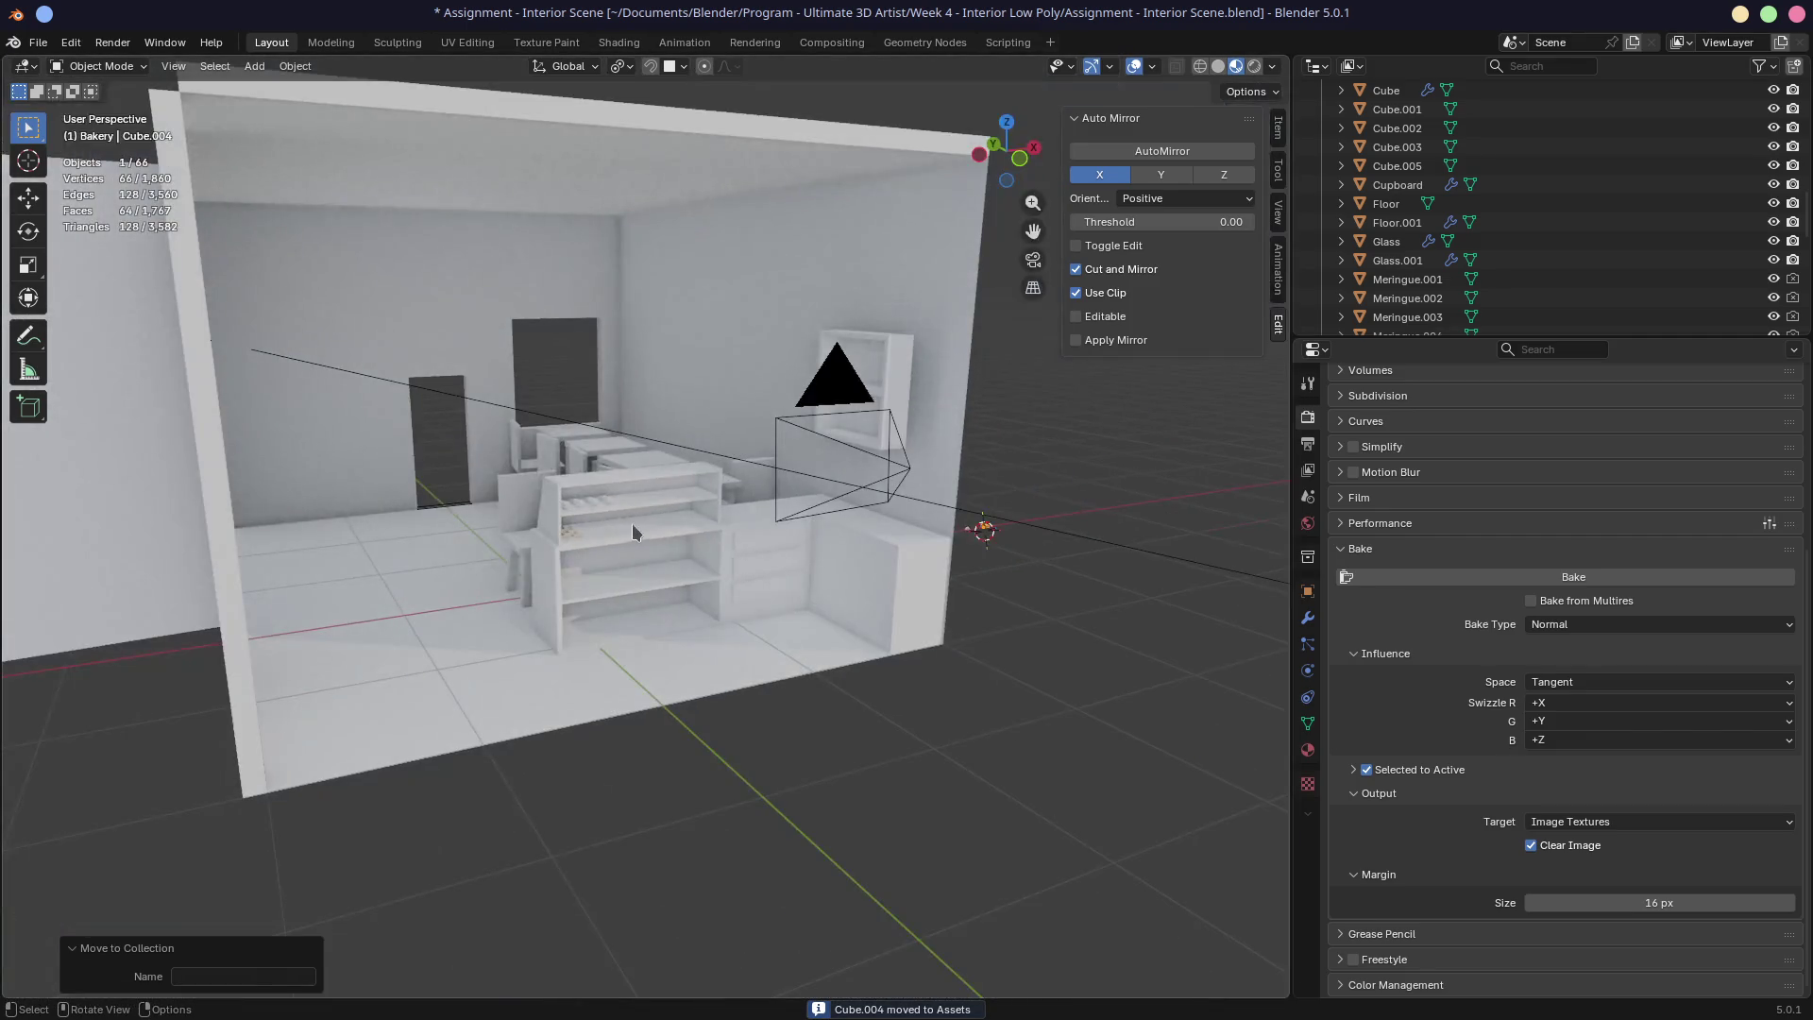
{"action": "scroll", "coordinate": [624, 526], "scroll_direction": "up", "scroll_amount": 6}
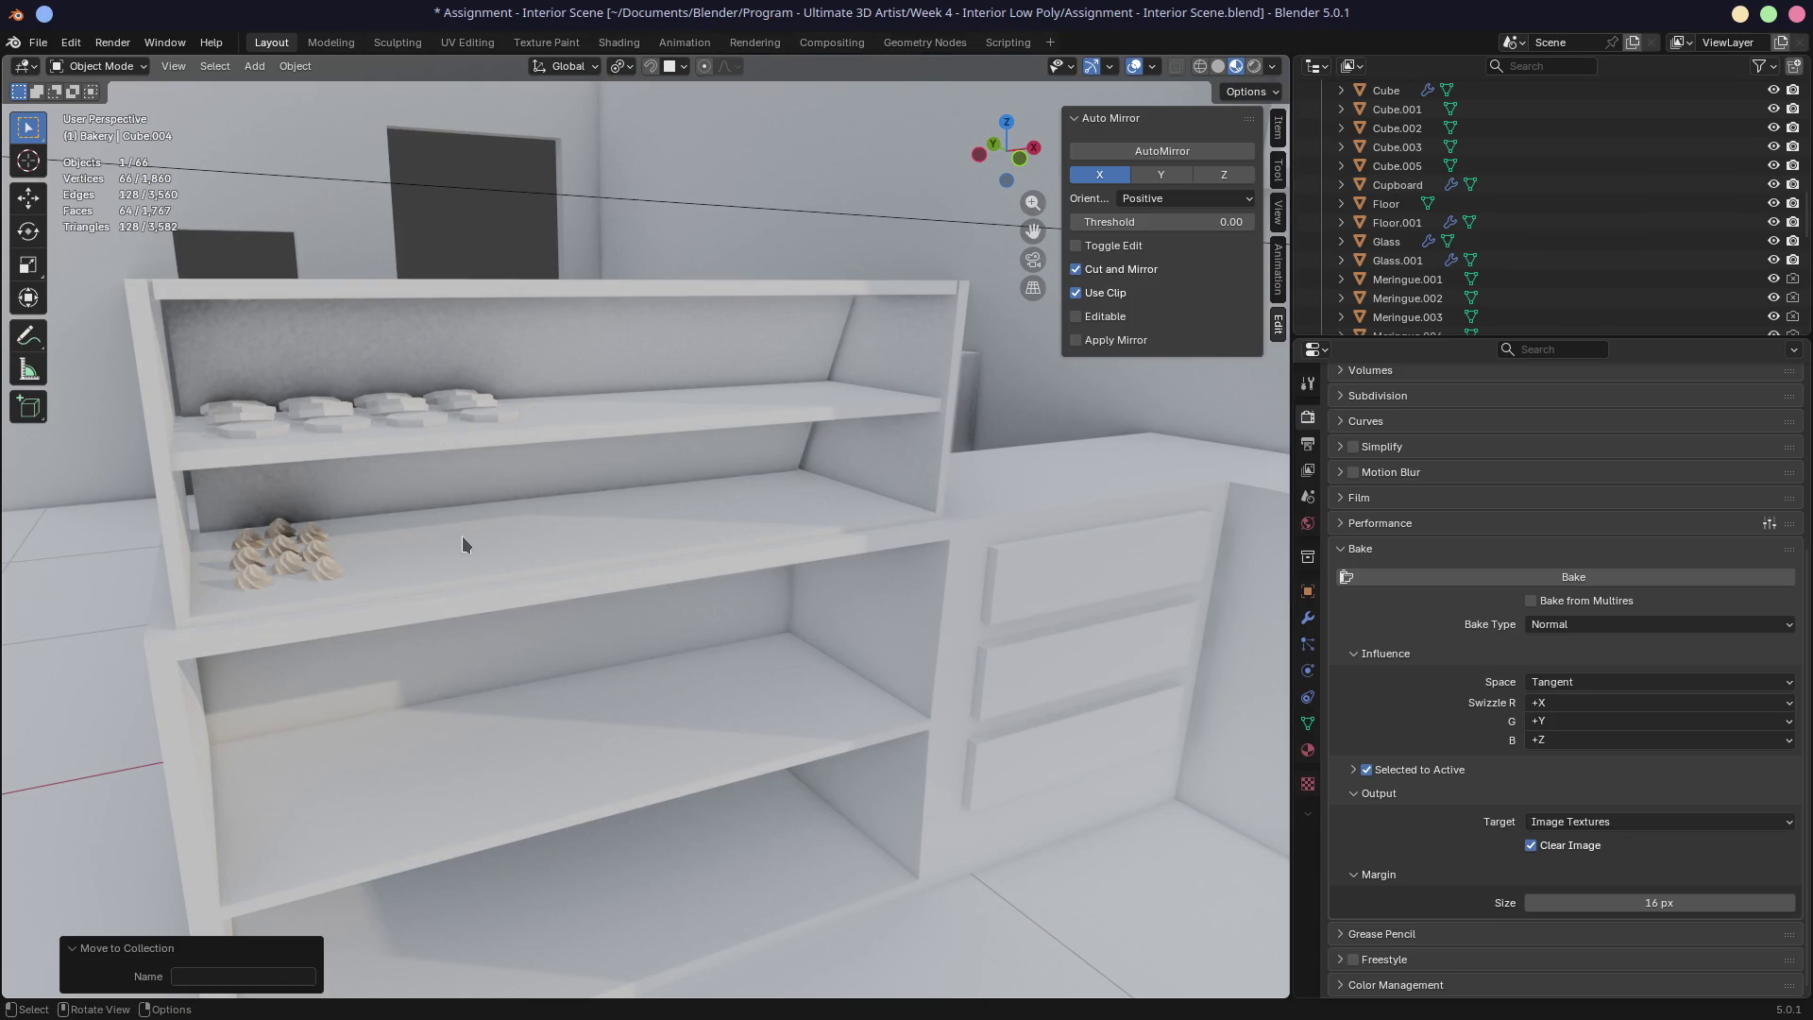
Step: Place a linked copy of the pastry on the upper shelf, rotated -207° about Z, and view through the camera
{"action": "mouse_move", "coordinate": [571, 469]}
{"action": "middle_mouse_down"}
{"action": "mouse_move", "coordinate": [548, 482]}
{"action": "mouse_move", "coordinate": [554, 455]}
{"action": "mouse_move", "coordinate": [613, 473]}
{"action": "middle_mouse_up"}
{"action": "key", "text": "shift+d"}
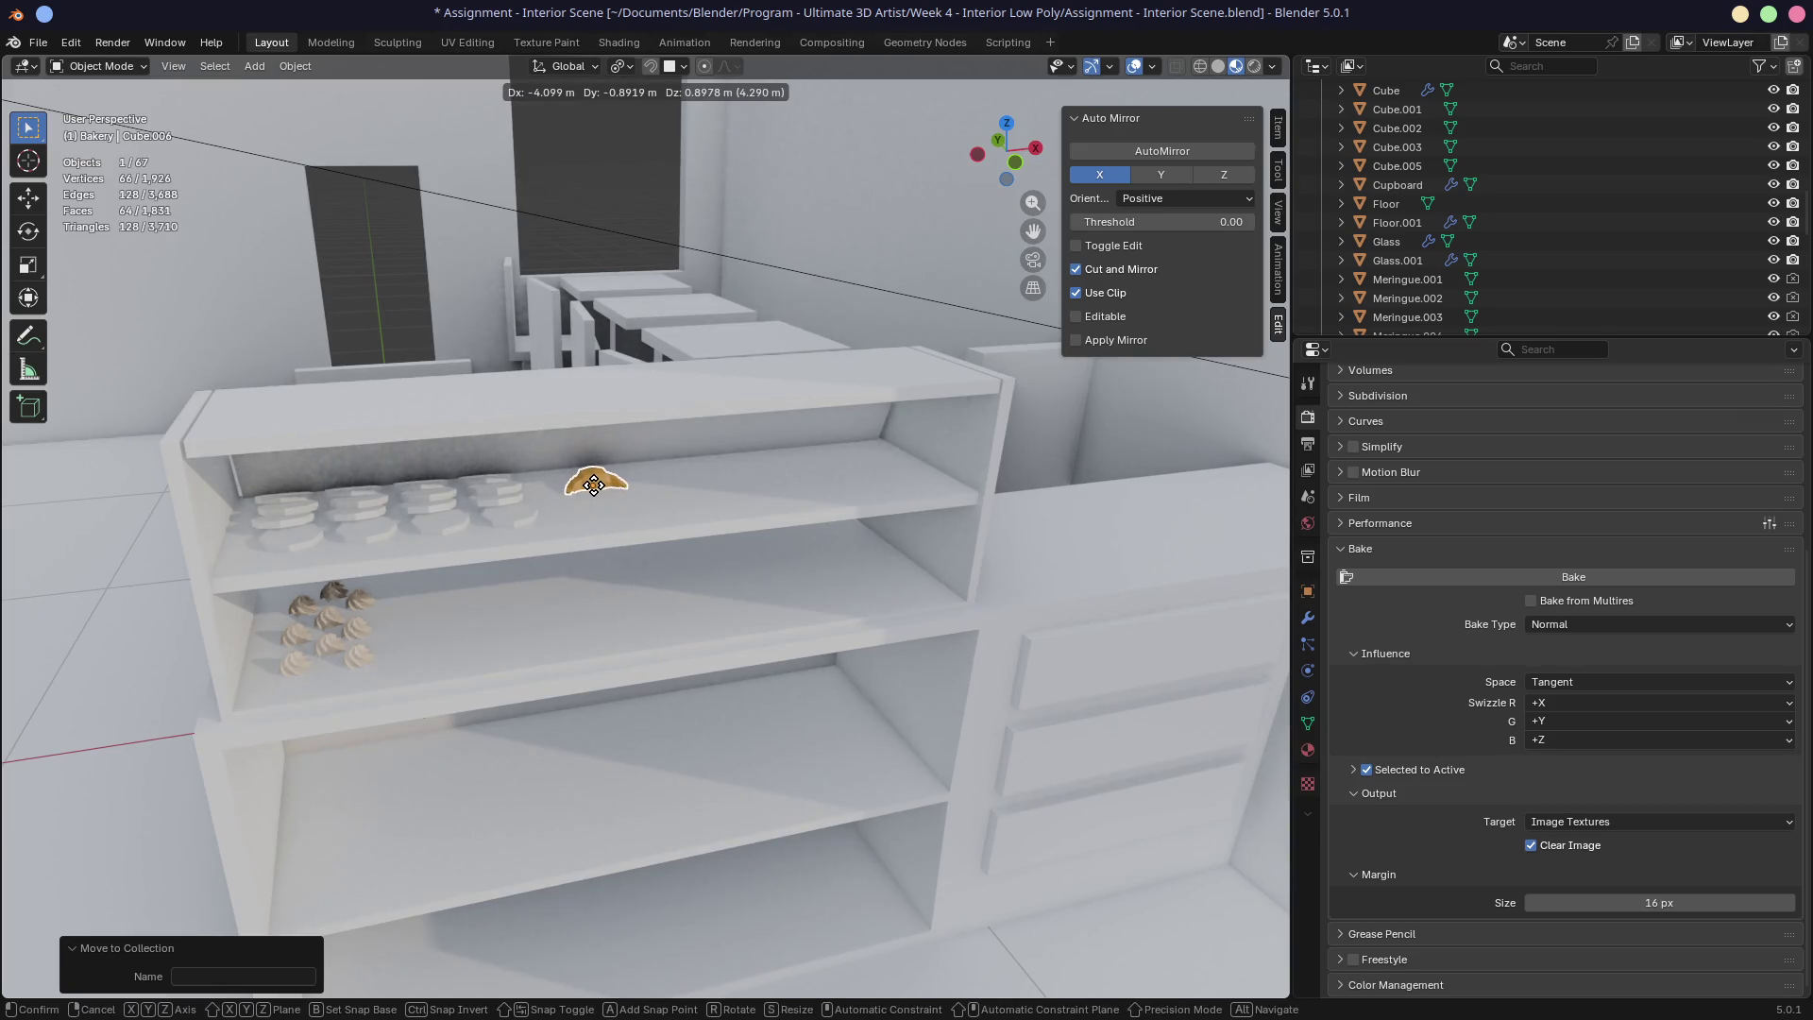
{"action": "left_click", "coordinate": [605, 488]}
{"action": "key", "text": "r"}
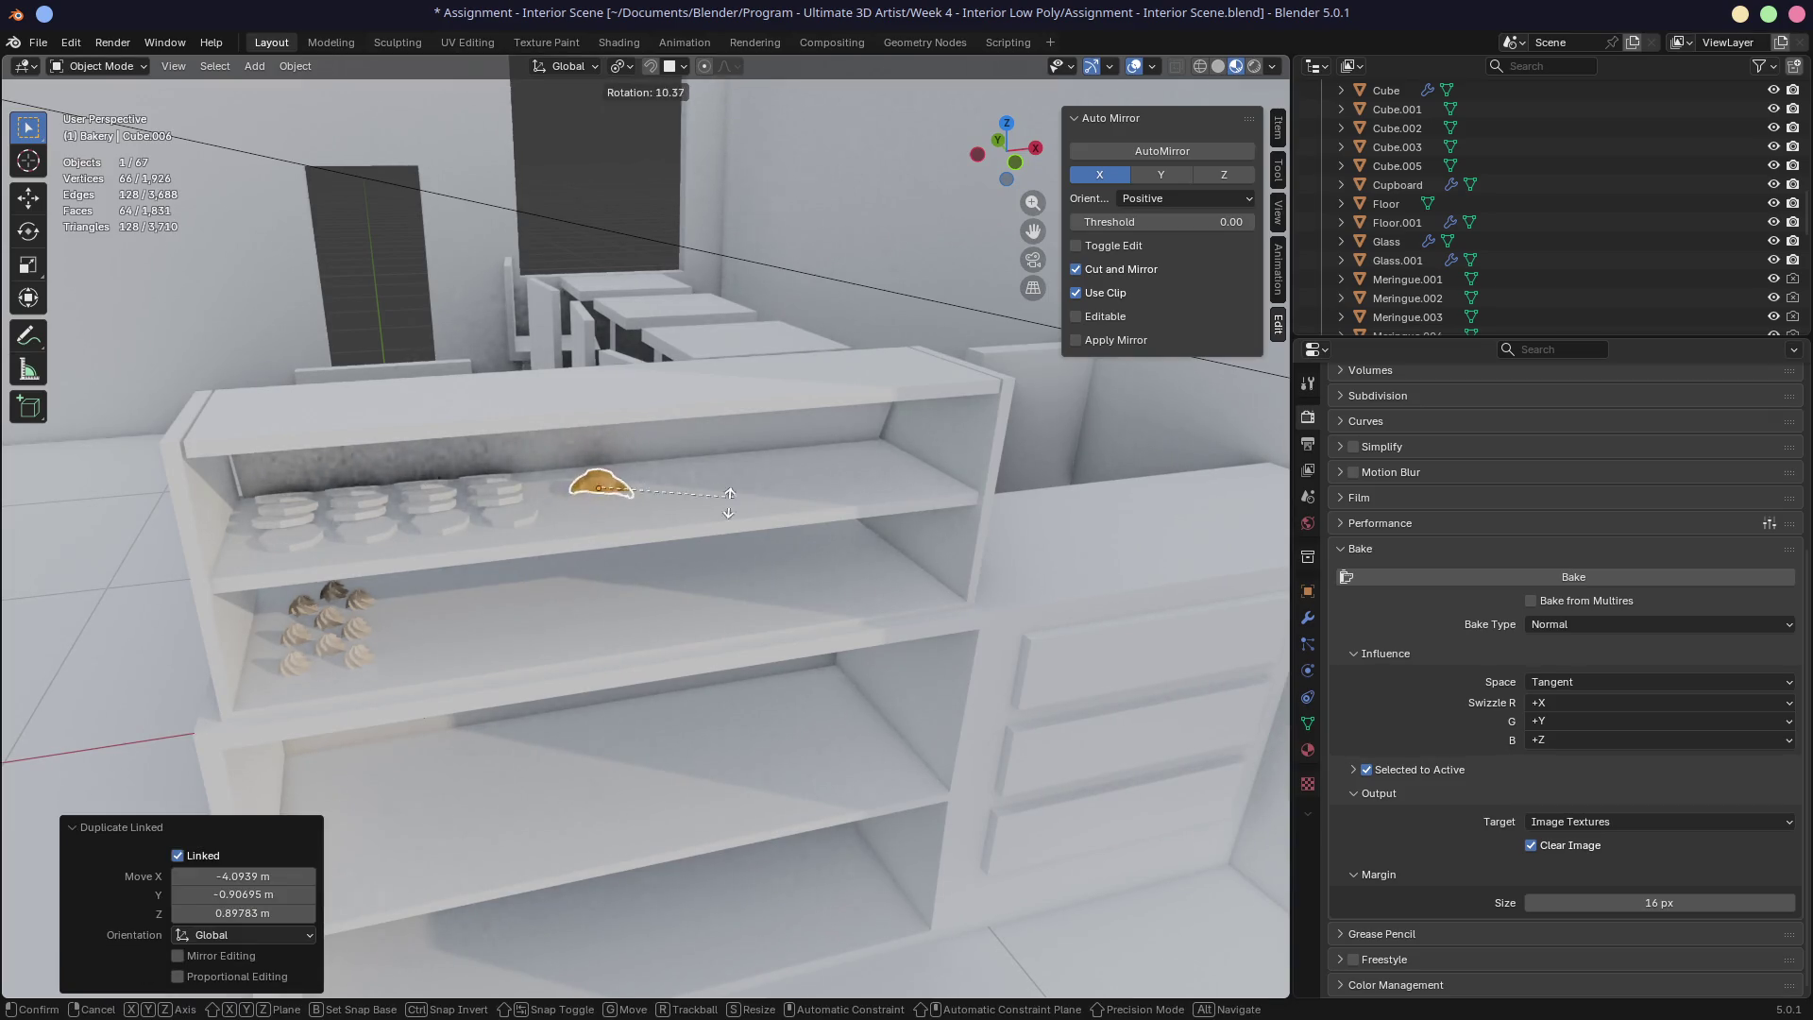
{"action": "key", "text": "z"}
{"action": "left_click", "coordinate": [387, 453]}
{"action": "mouse_move", "coordinate": [387, 453]}
{"action": "middle_mouse_down"}
{"action": "mouse_move", "coordinate": [661, 399]}
{"action": "mouse_move", "coordinate": [646, 371]}
{"action": "middle_mouse_up"}
{"action": "scroll", "coordinate": [646, 371], "scroll_direction": "down", "scroll_amount": 3}
{"action": "key", "text": "KP_0"}
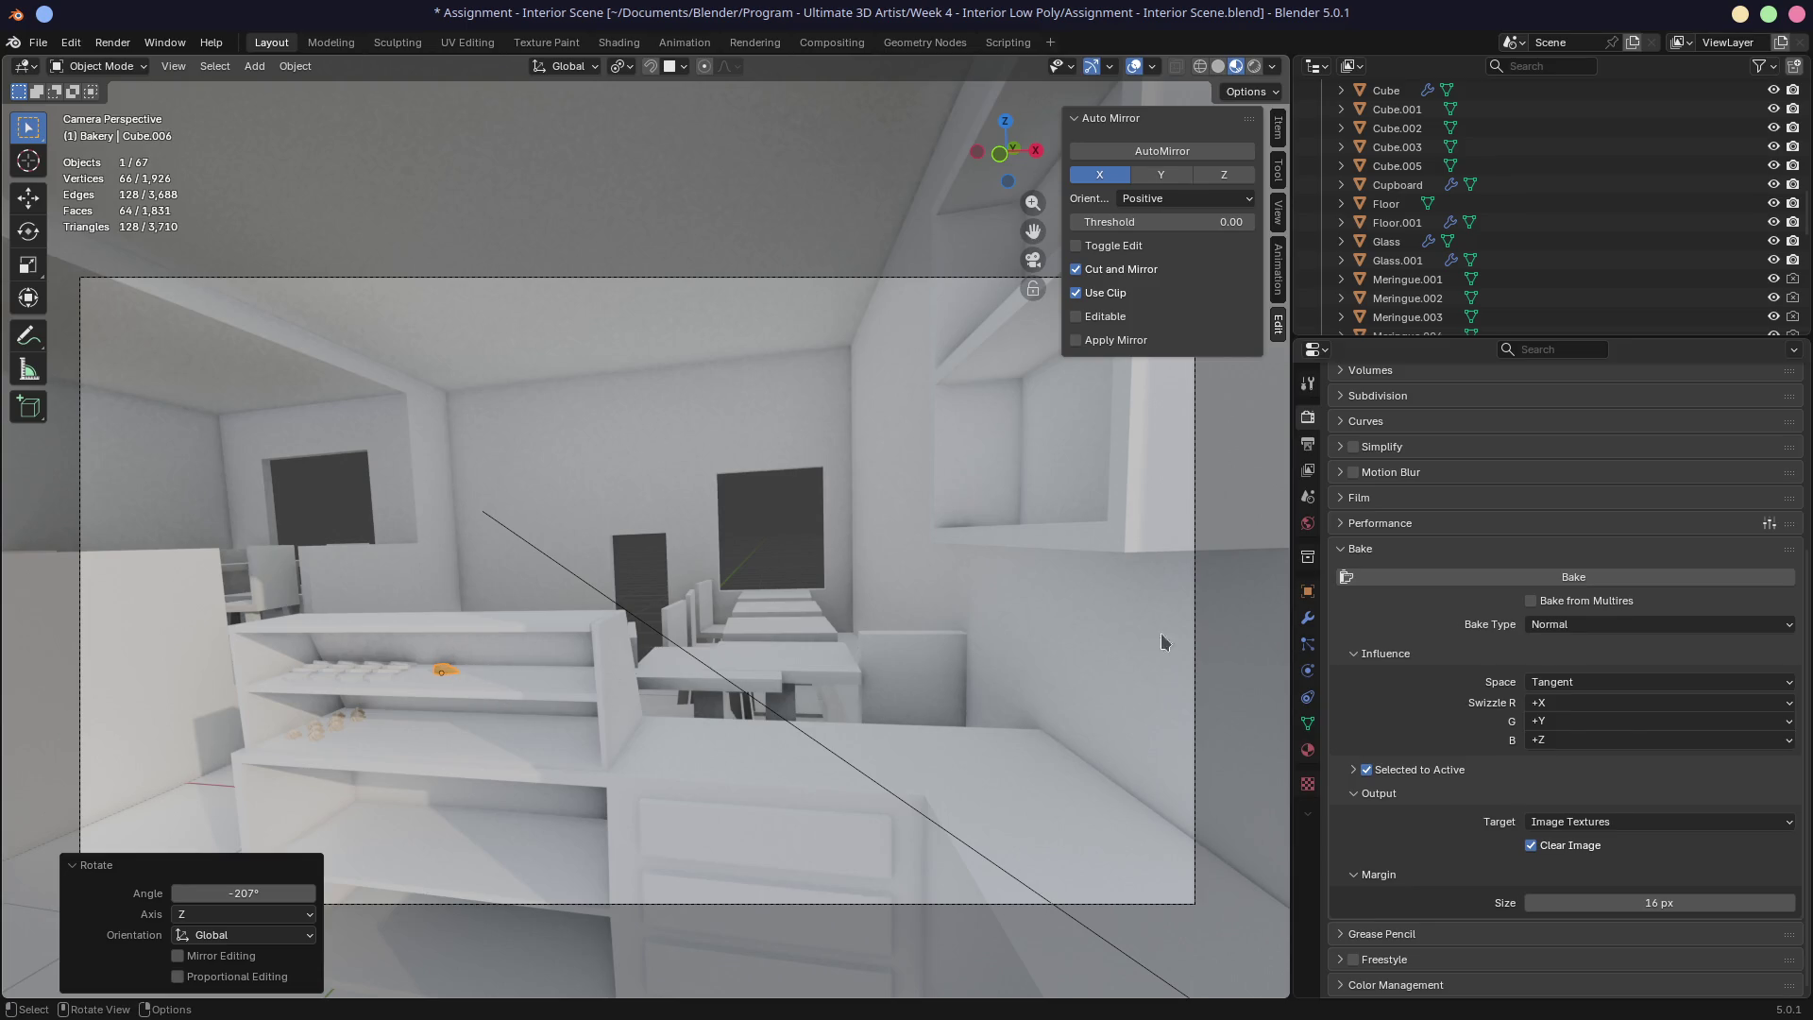
{"action": "scroll", "coordinate": [1417, 494], "scroll_direction": "up", "scroll_amount": 5}
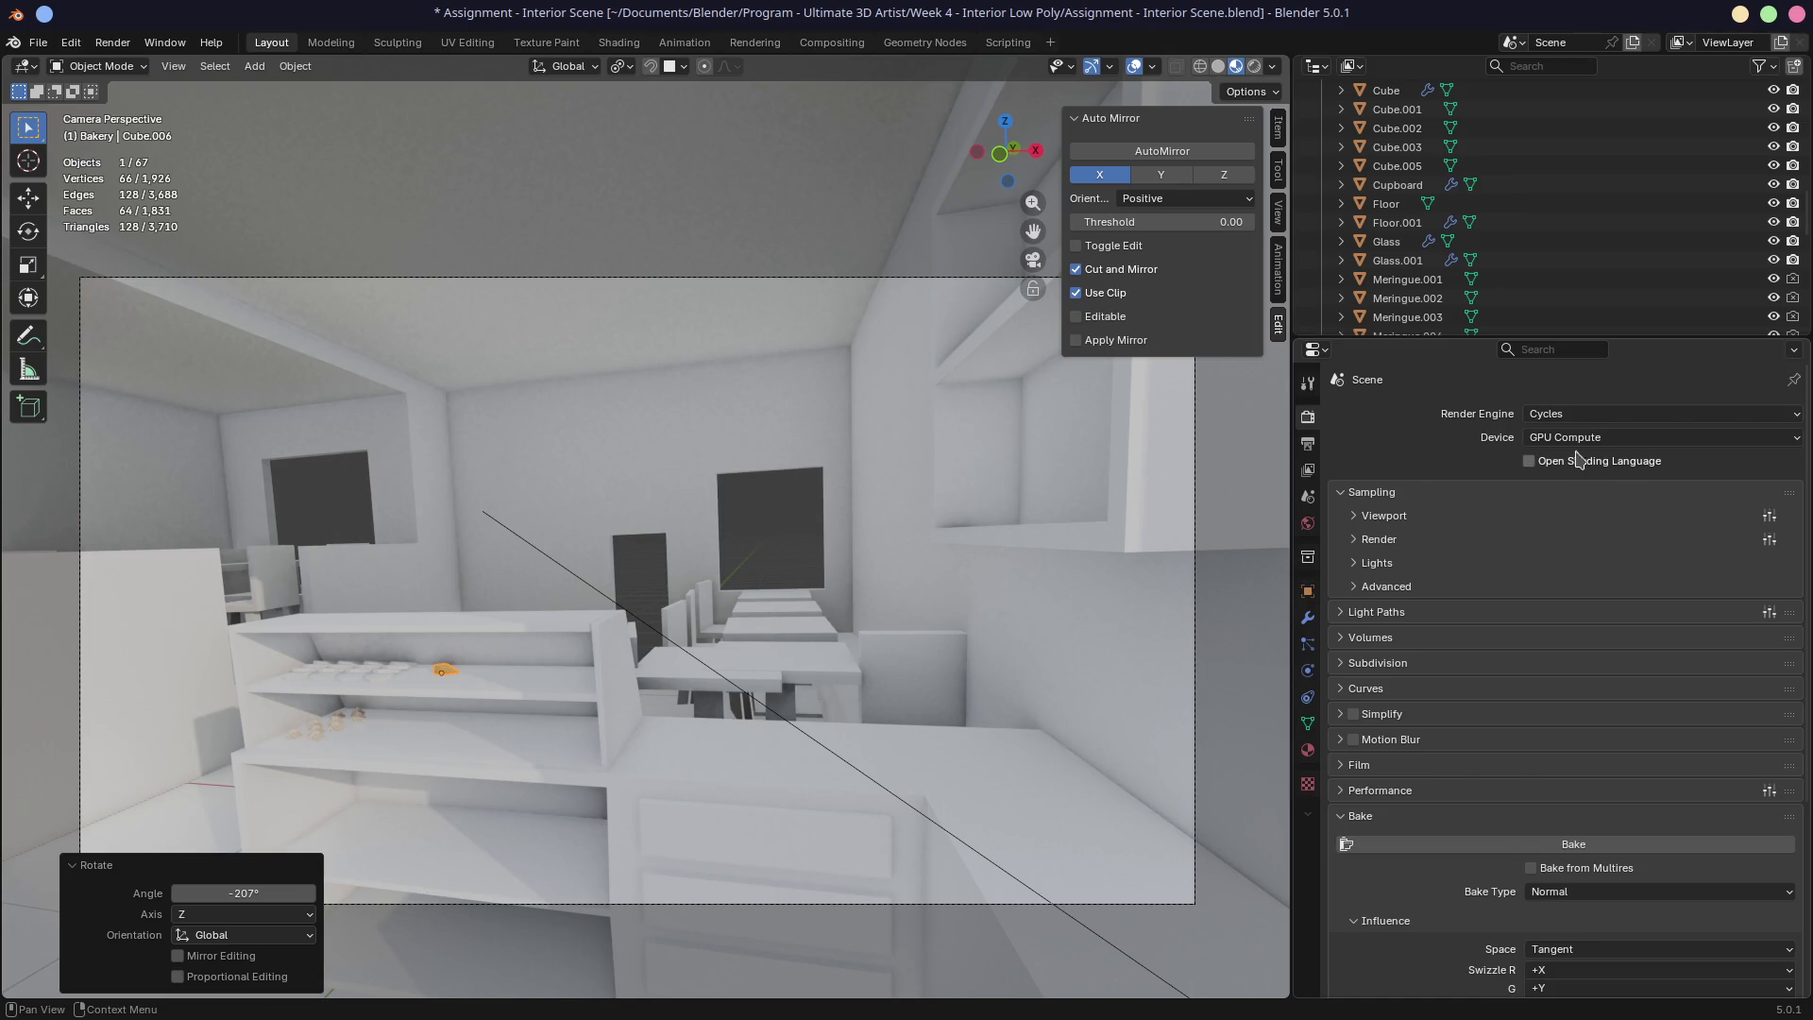
Step: Set the render sampling Time Limit to 1 s and run an F12 test render
{"action": "left_click", "coordinate": [1359, 539]}
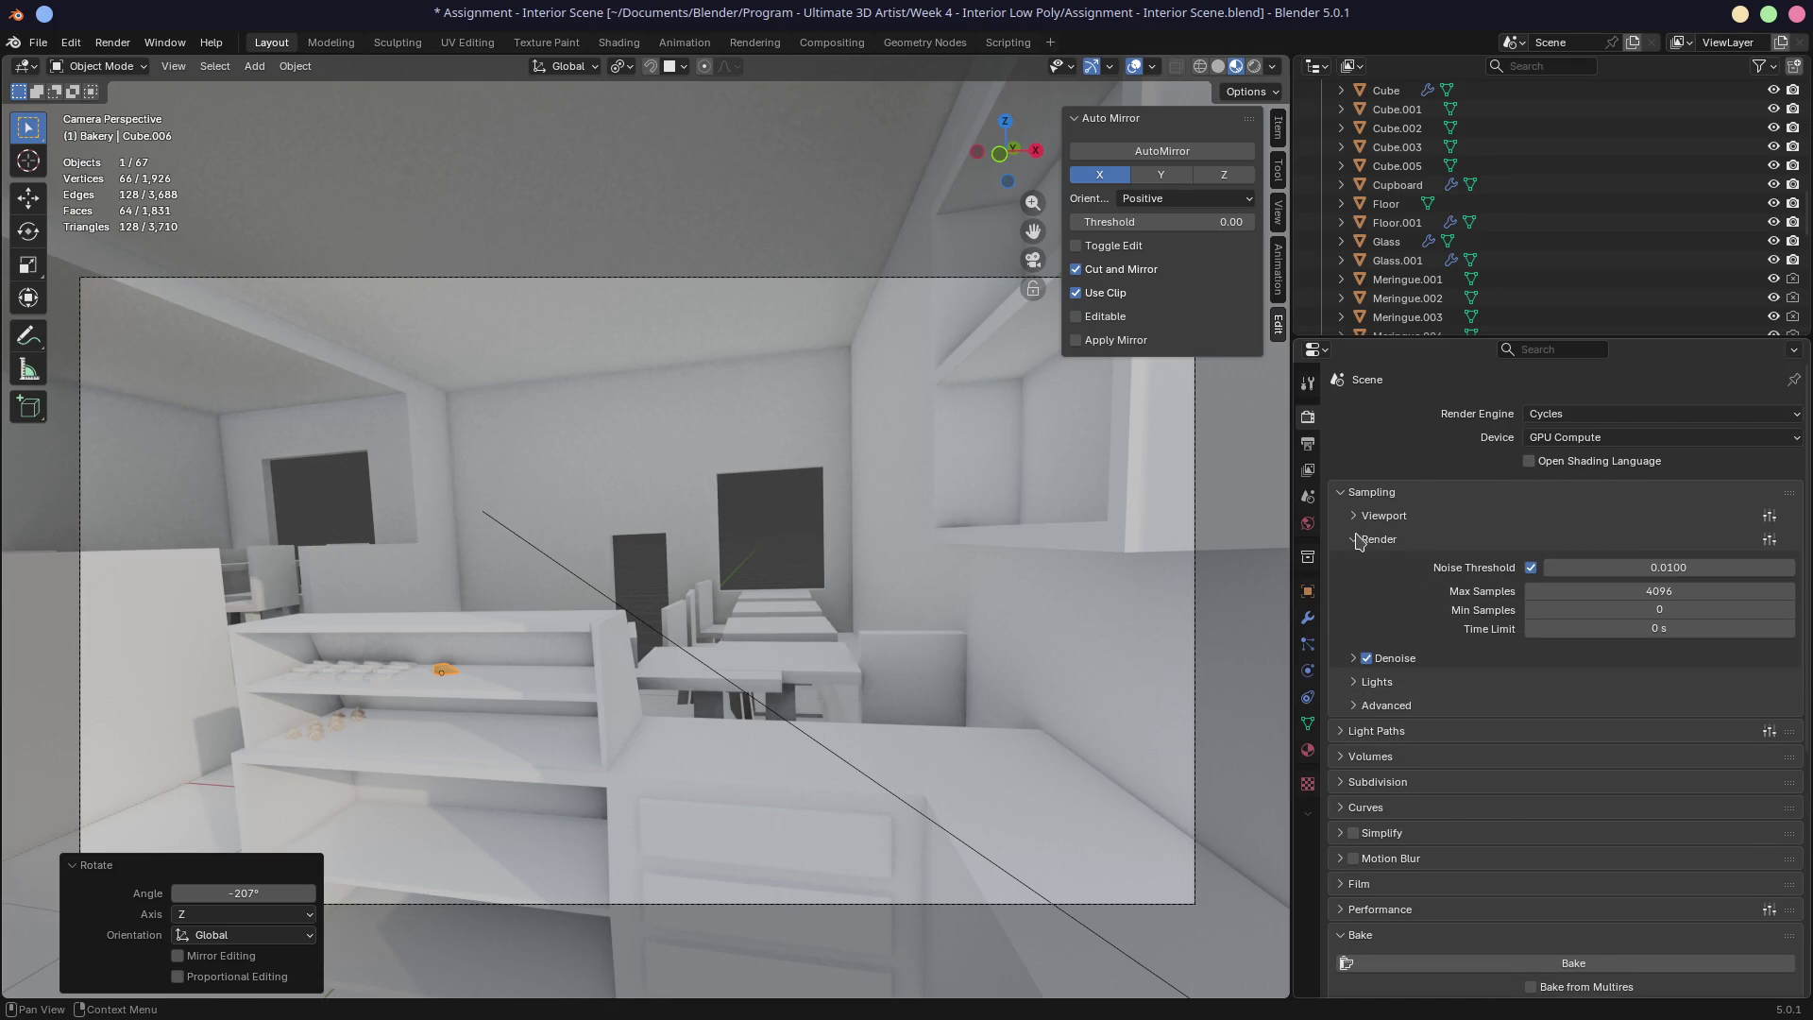
{"action": "left_click", "coordinate": [1636, 629]}
{"action": "type", "text": "1"}
{"action": "key", "text": "Return"}
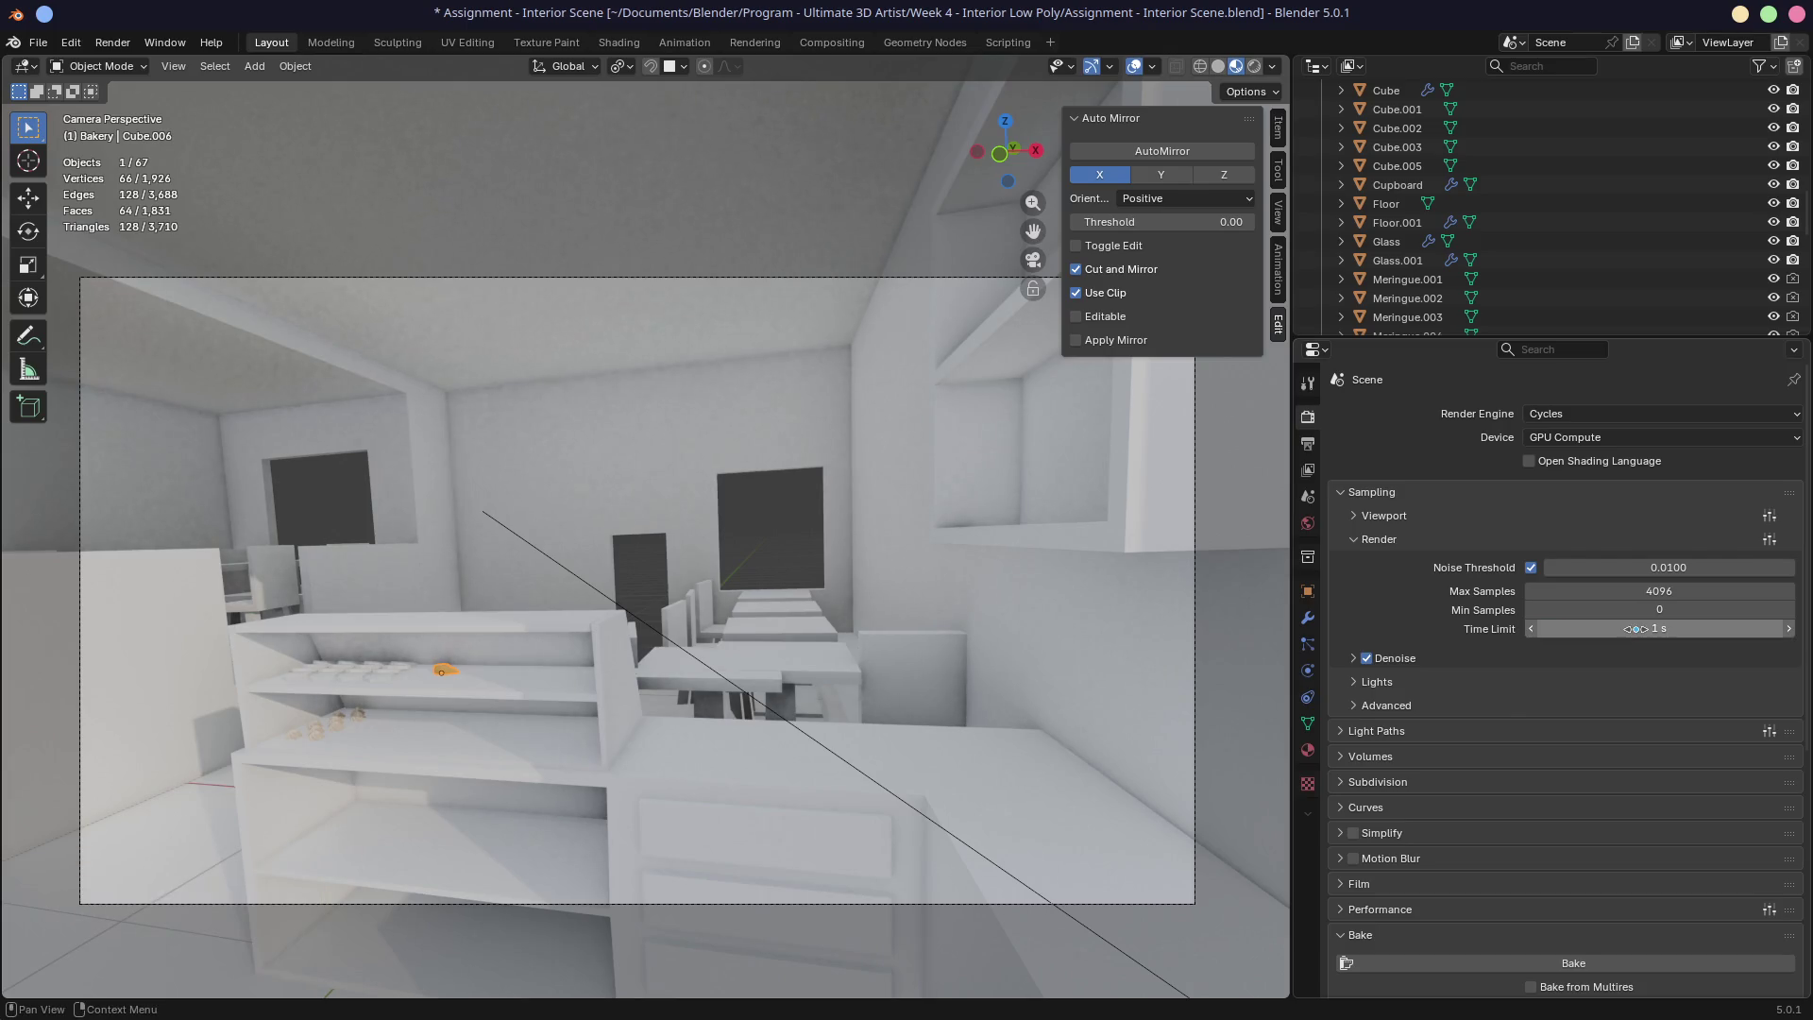
{"action": "key", "text": "F12"}
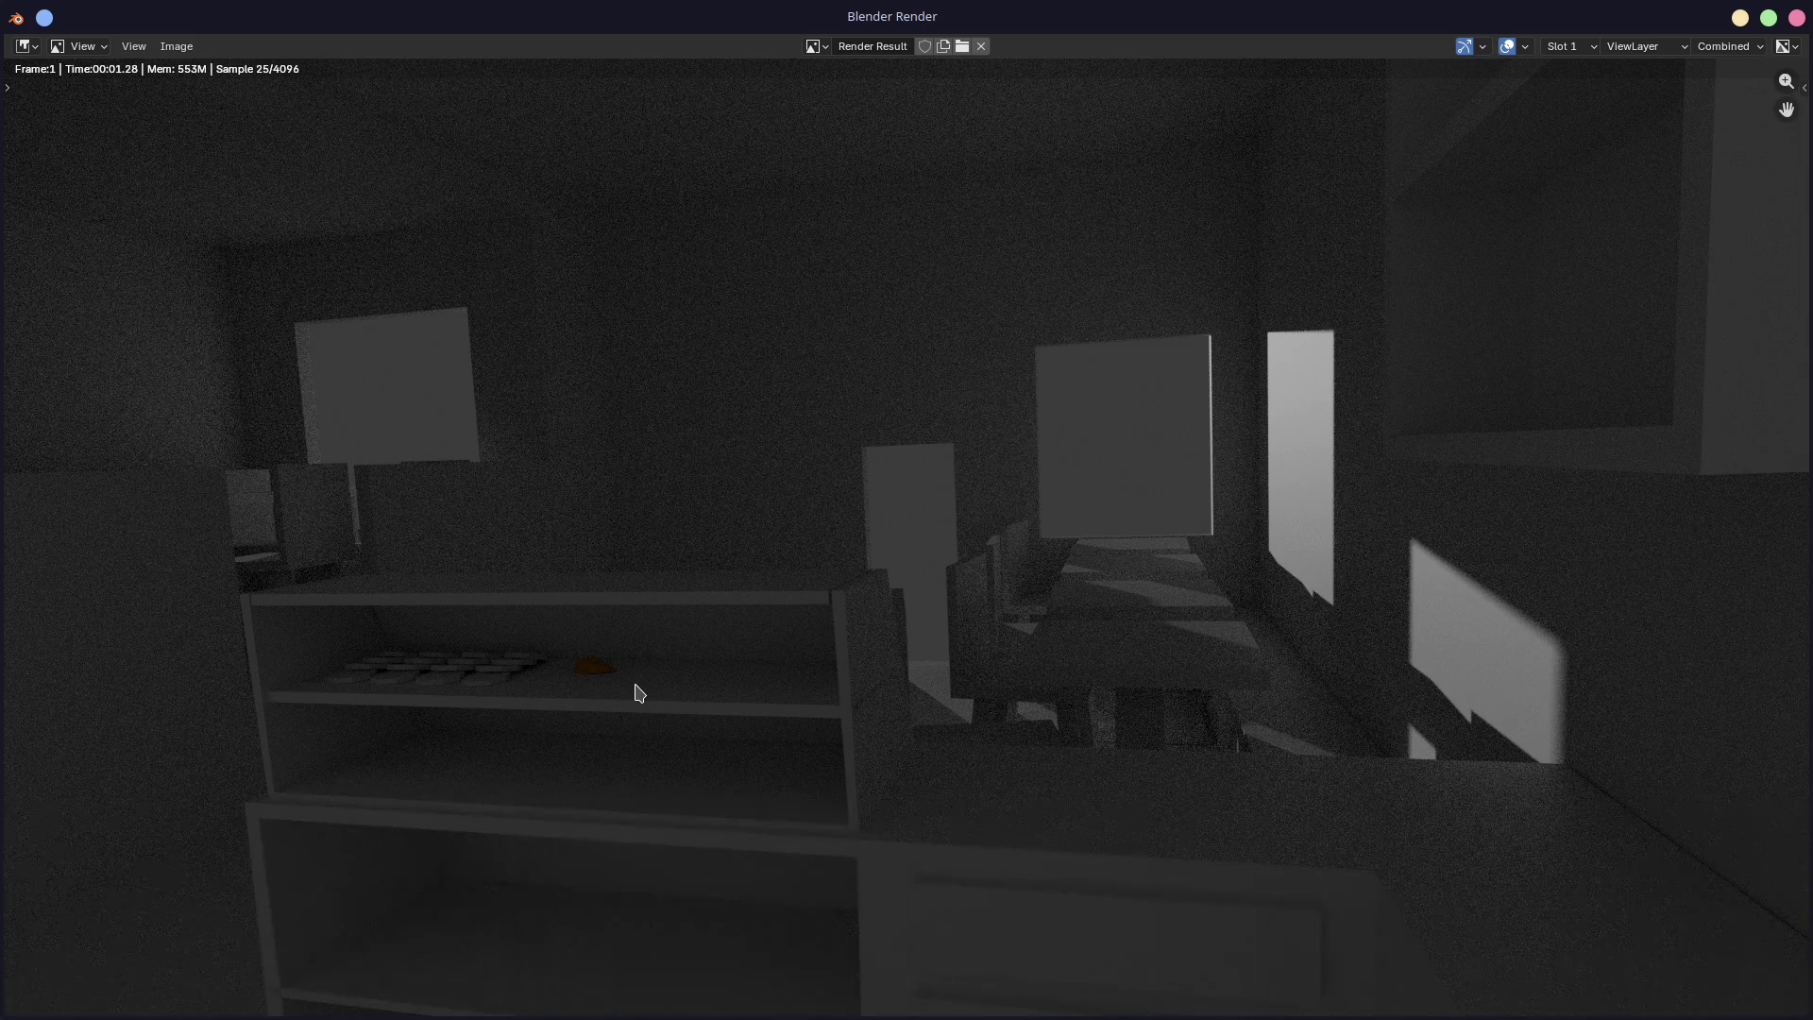
Step: Close the render window and orbit back close to the golden croissant copy on the shelf
{"action": "left_click", "coordinate": [1795, 21]}
{"action": "mouse_move", "coordinate": [584, 610]}
{"action": "middle_mouse_down"}
{"action": "mouse_move", "coordinate": [713, 500]}
{"action": "mouse_move", "coordinate": [829, 455]}
{"action": "mouse_move", "coordinate": [741, 573]}
{"action": "mouse_move", "coordinate": [728, 510]}
{"action": "mouse_move", "coordinate": [802, 627]}
{"action": "mouse_move", "coordinate": [744, 550]}
{"action": "mouse_move", "coordinate": [827, 519]}
{"action": "mouse_move", "coordinate": [771, 554]}
{"action": "middle_mouse_up"}
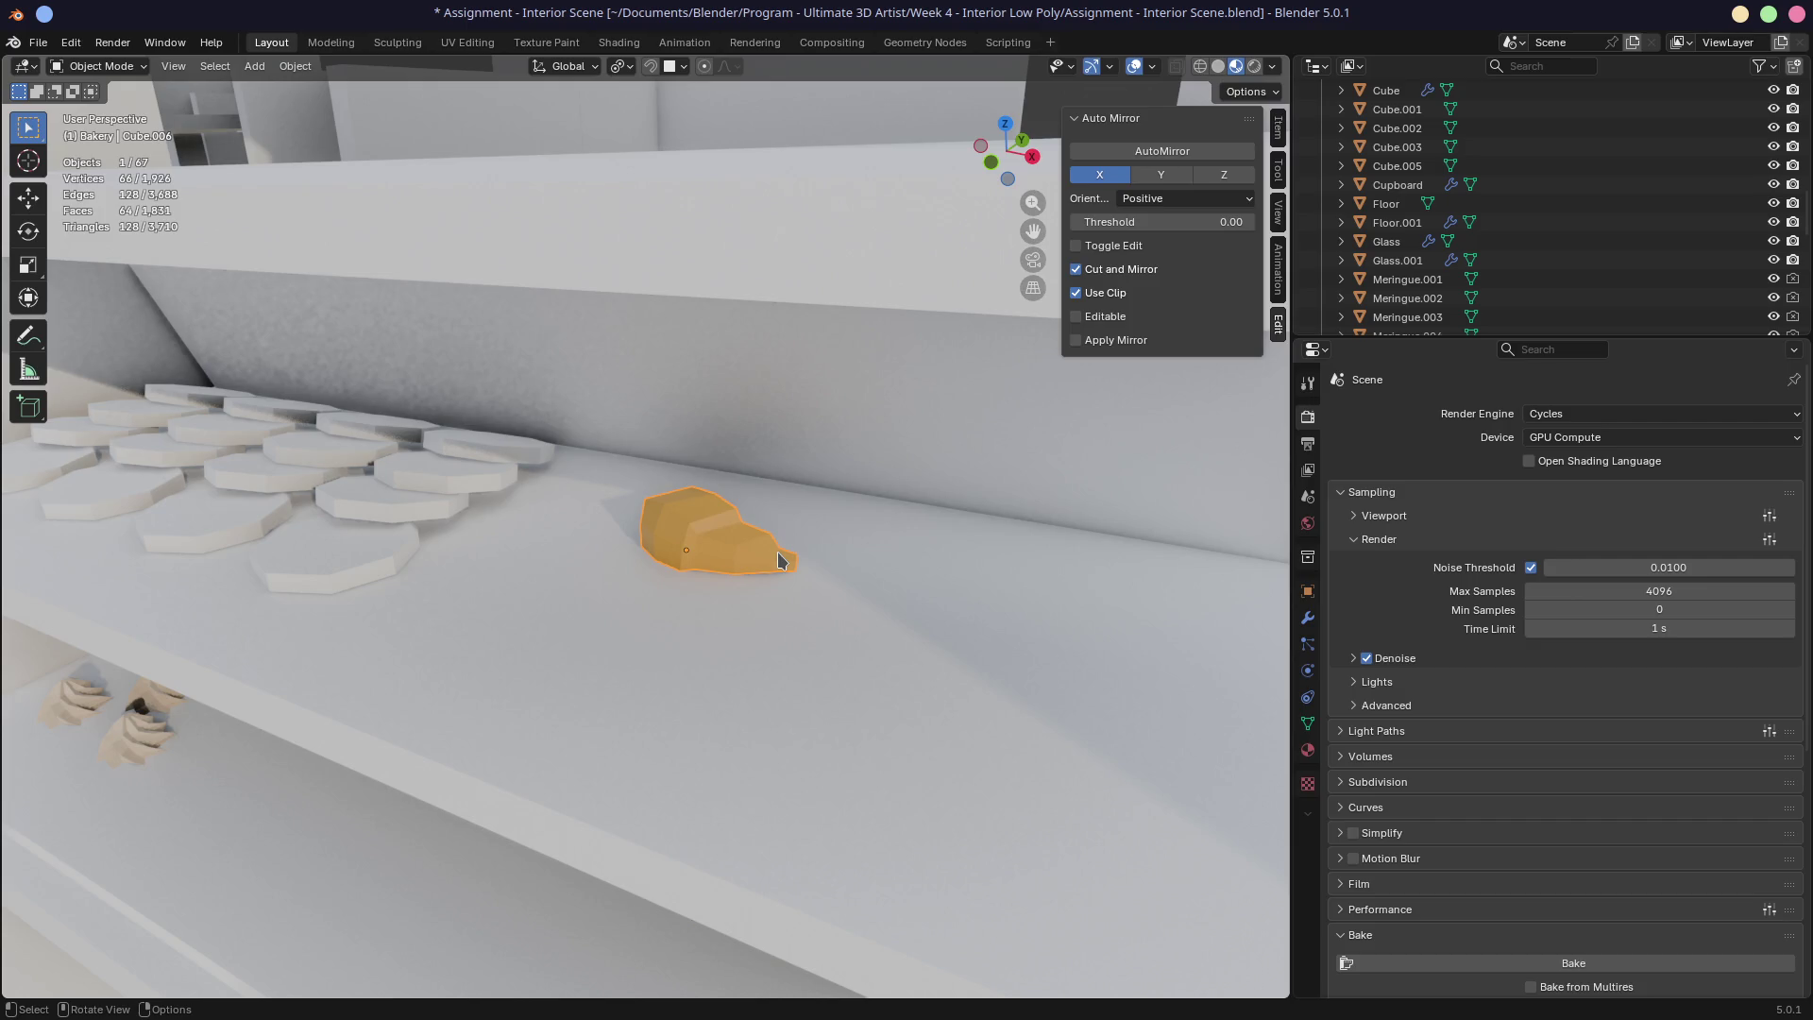
Step: Position the first pastry on the upper shelf, turned -47.5° about Z
{"action": "key", "text": "g"}
{"action": "left_click", "coordinate": [818, 540]}
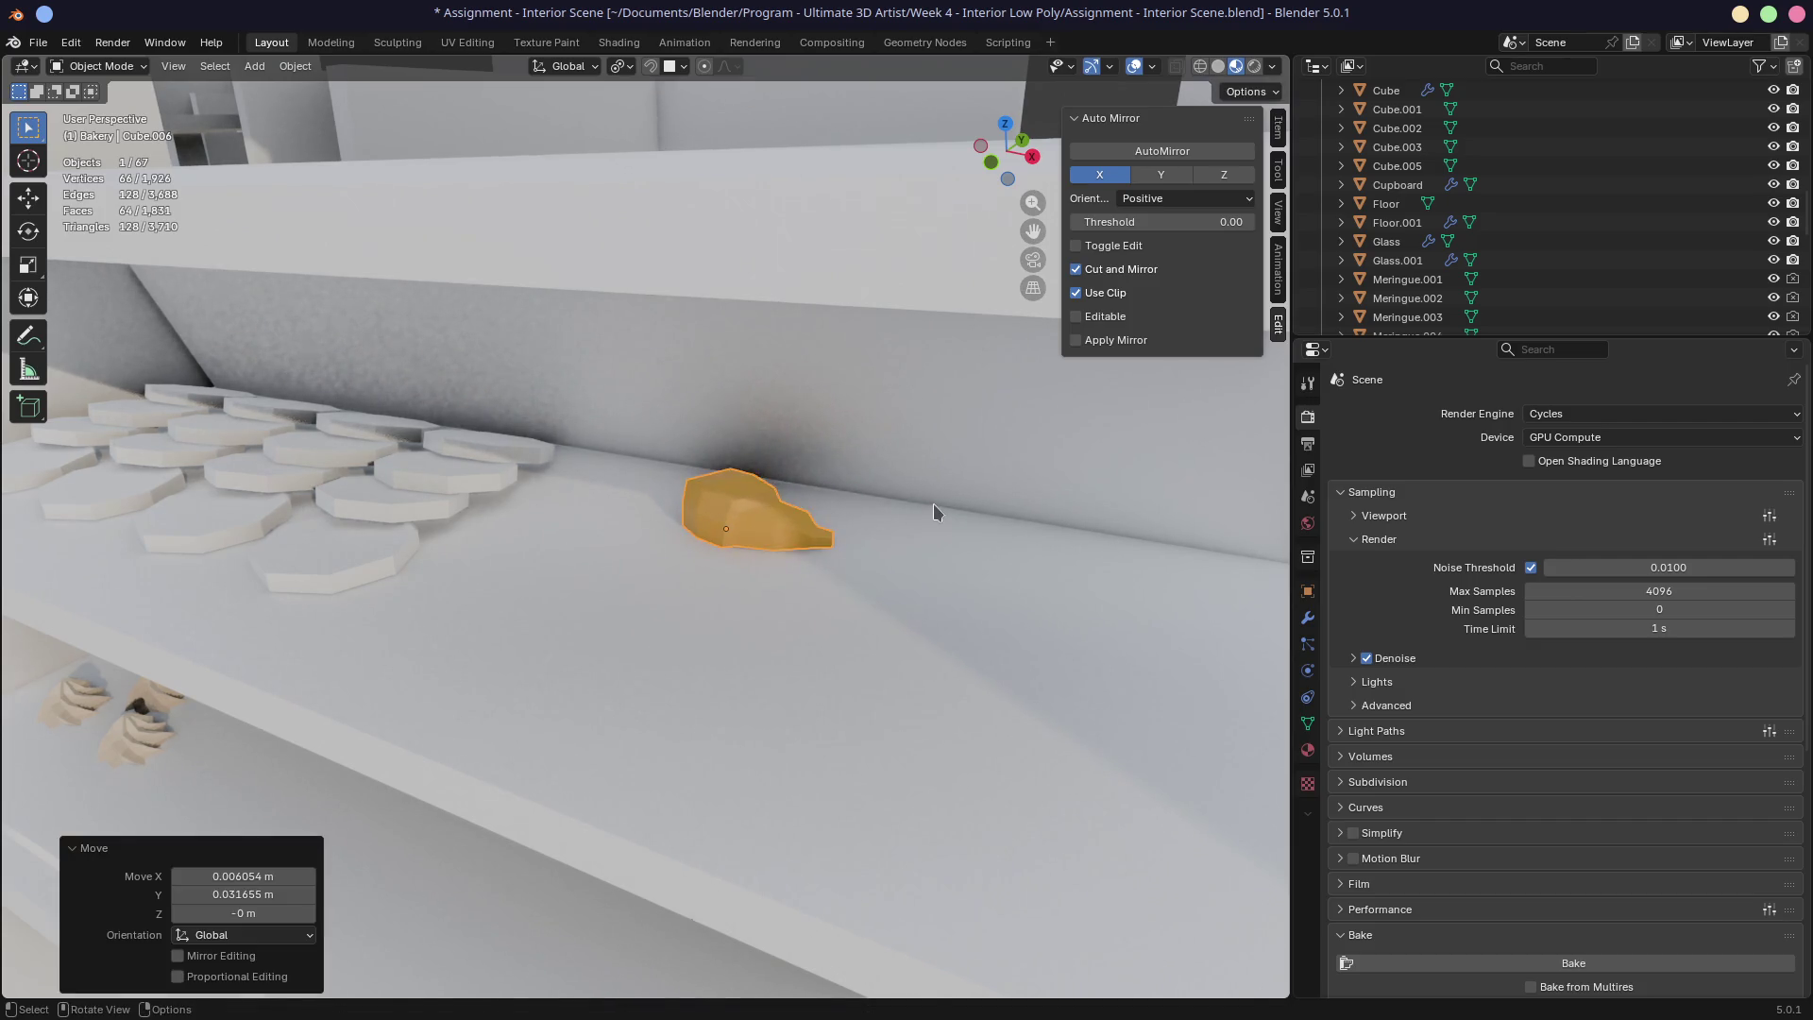
{"action": "key", "text": "g"}
{"action": "key", "text": "Escape"}
{"action": "key", "text": "r"}
{"action": "key", "text": "z"}
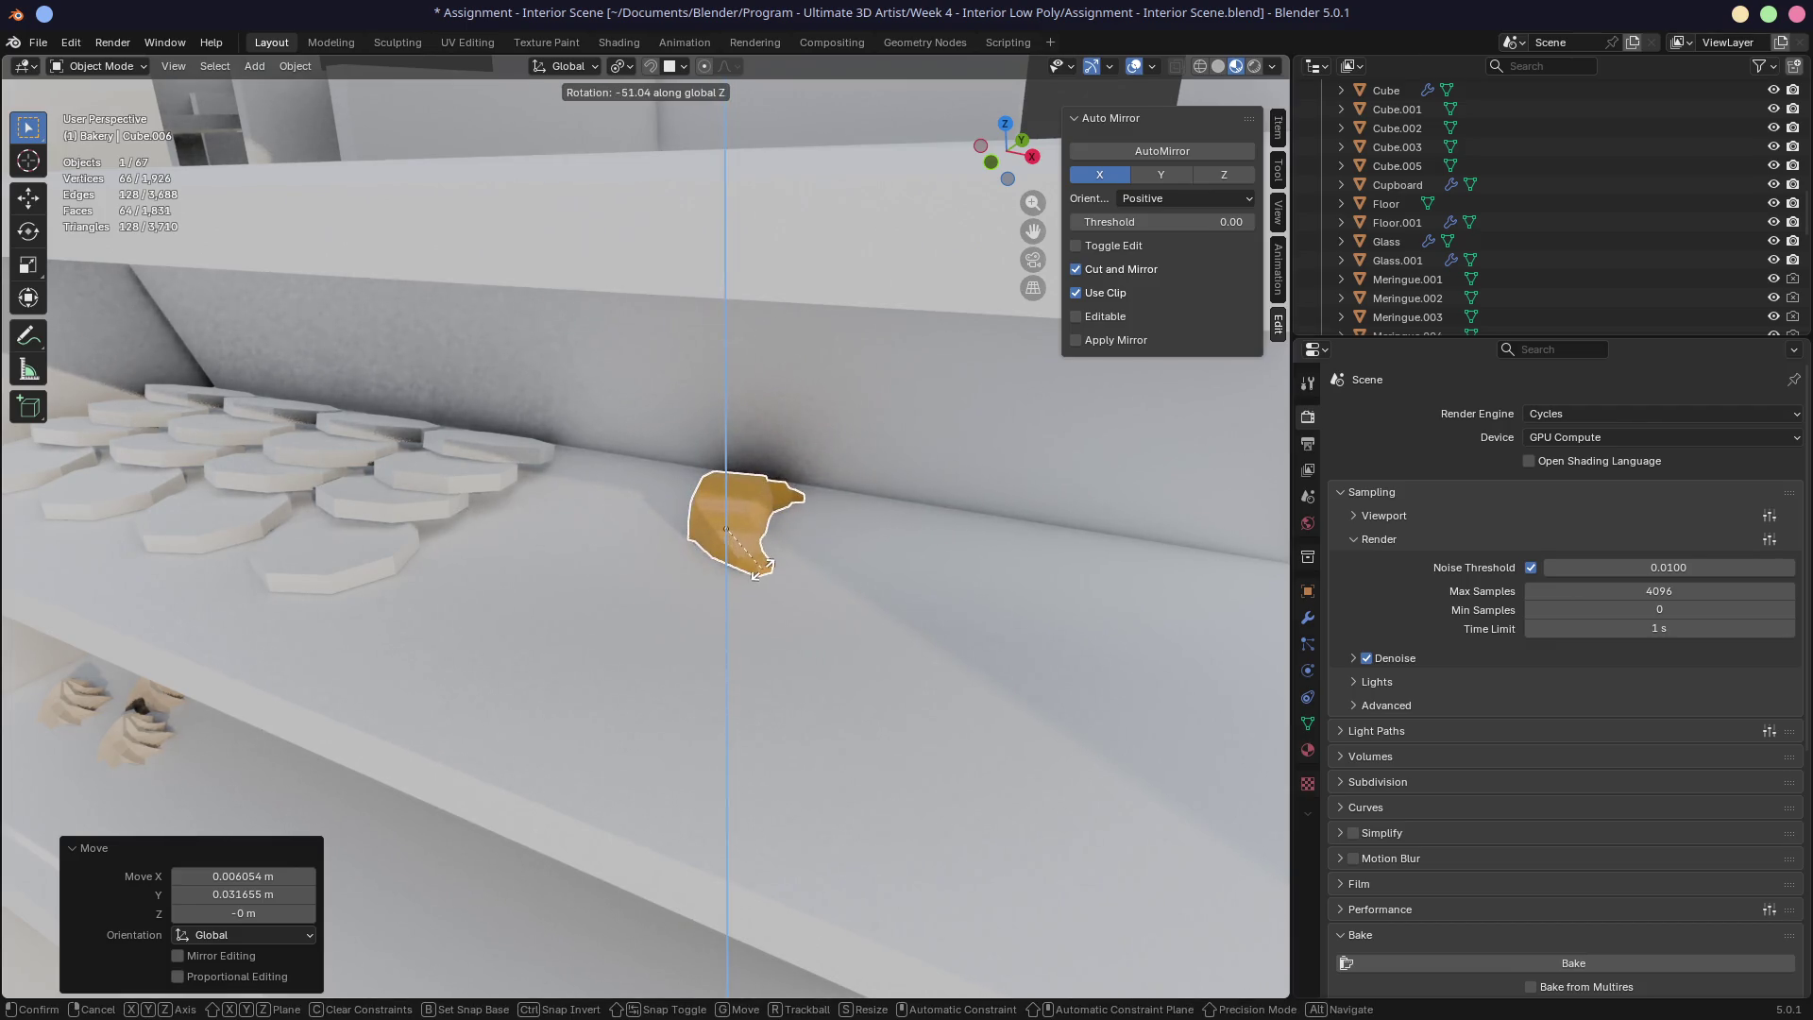
{"action": "left_click", "coordinate": [763, 570]}
{"action": "key", "text": "g"}
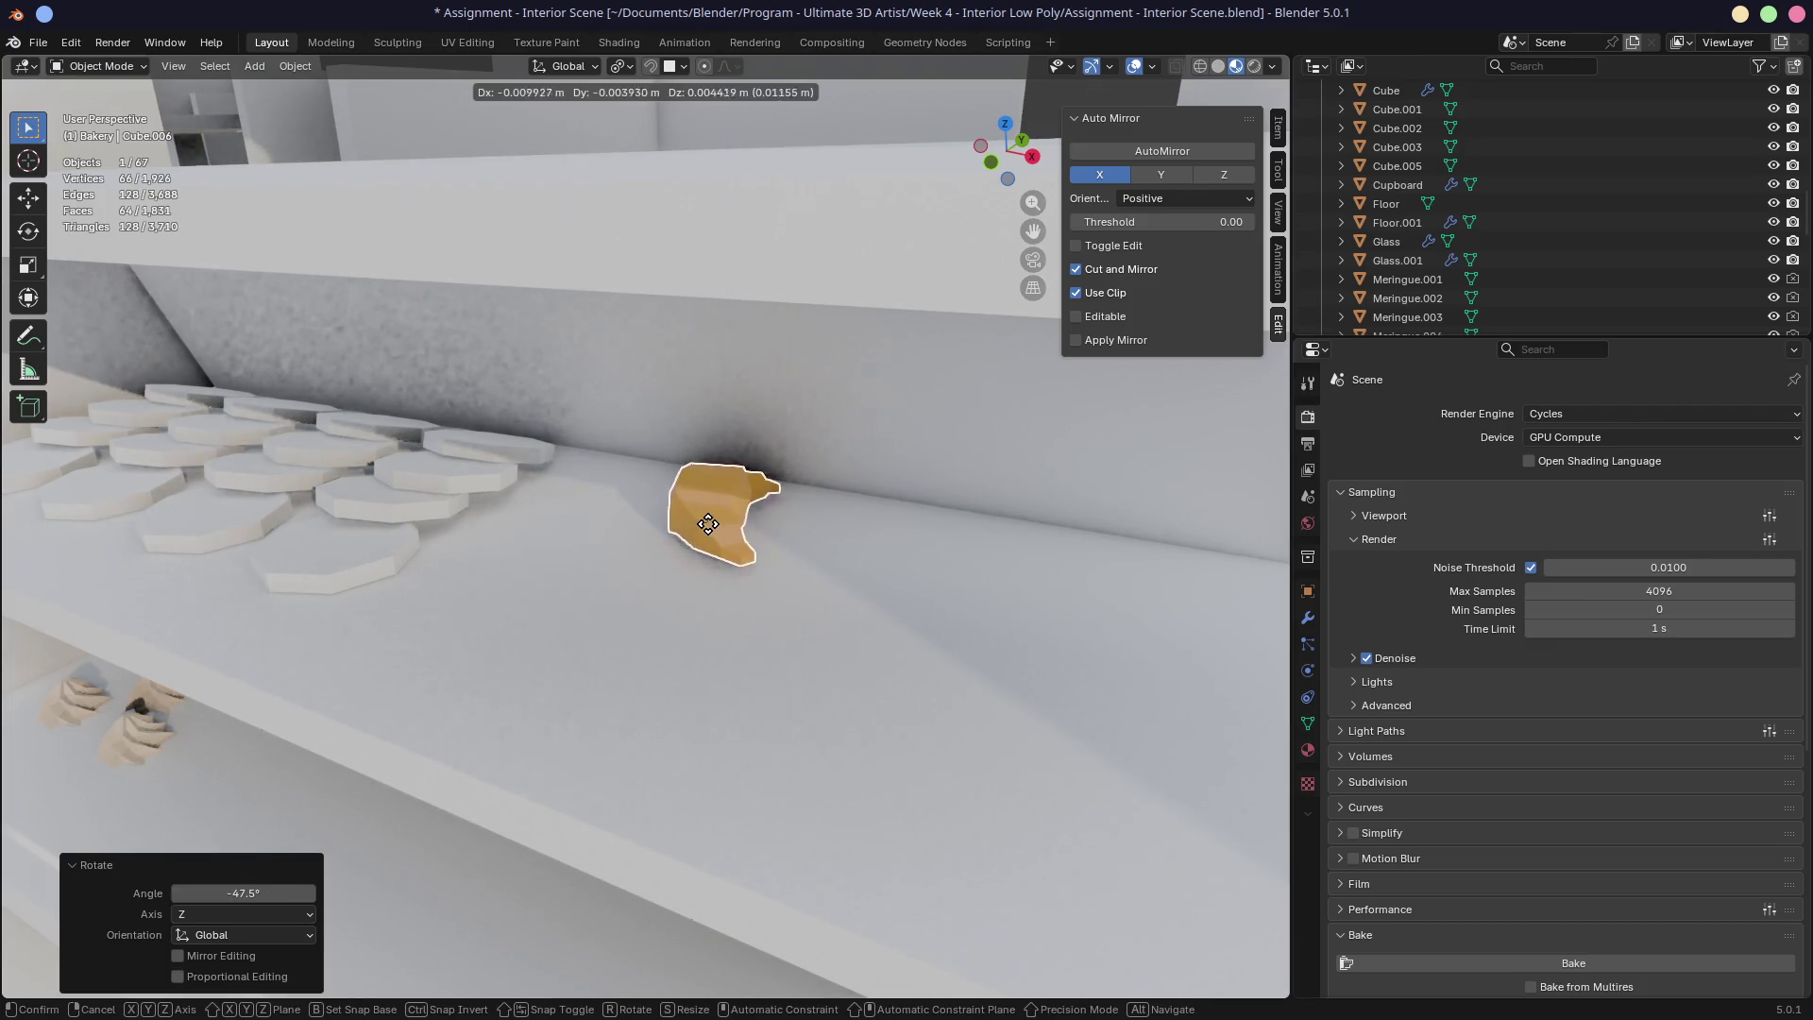
{"action": "left_click", "coordinate": [678, 513]}
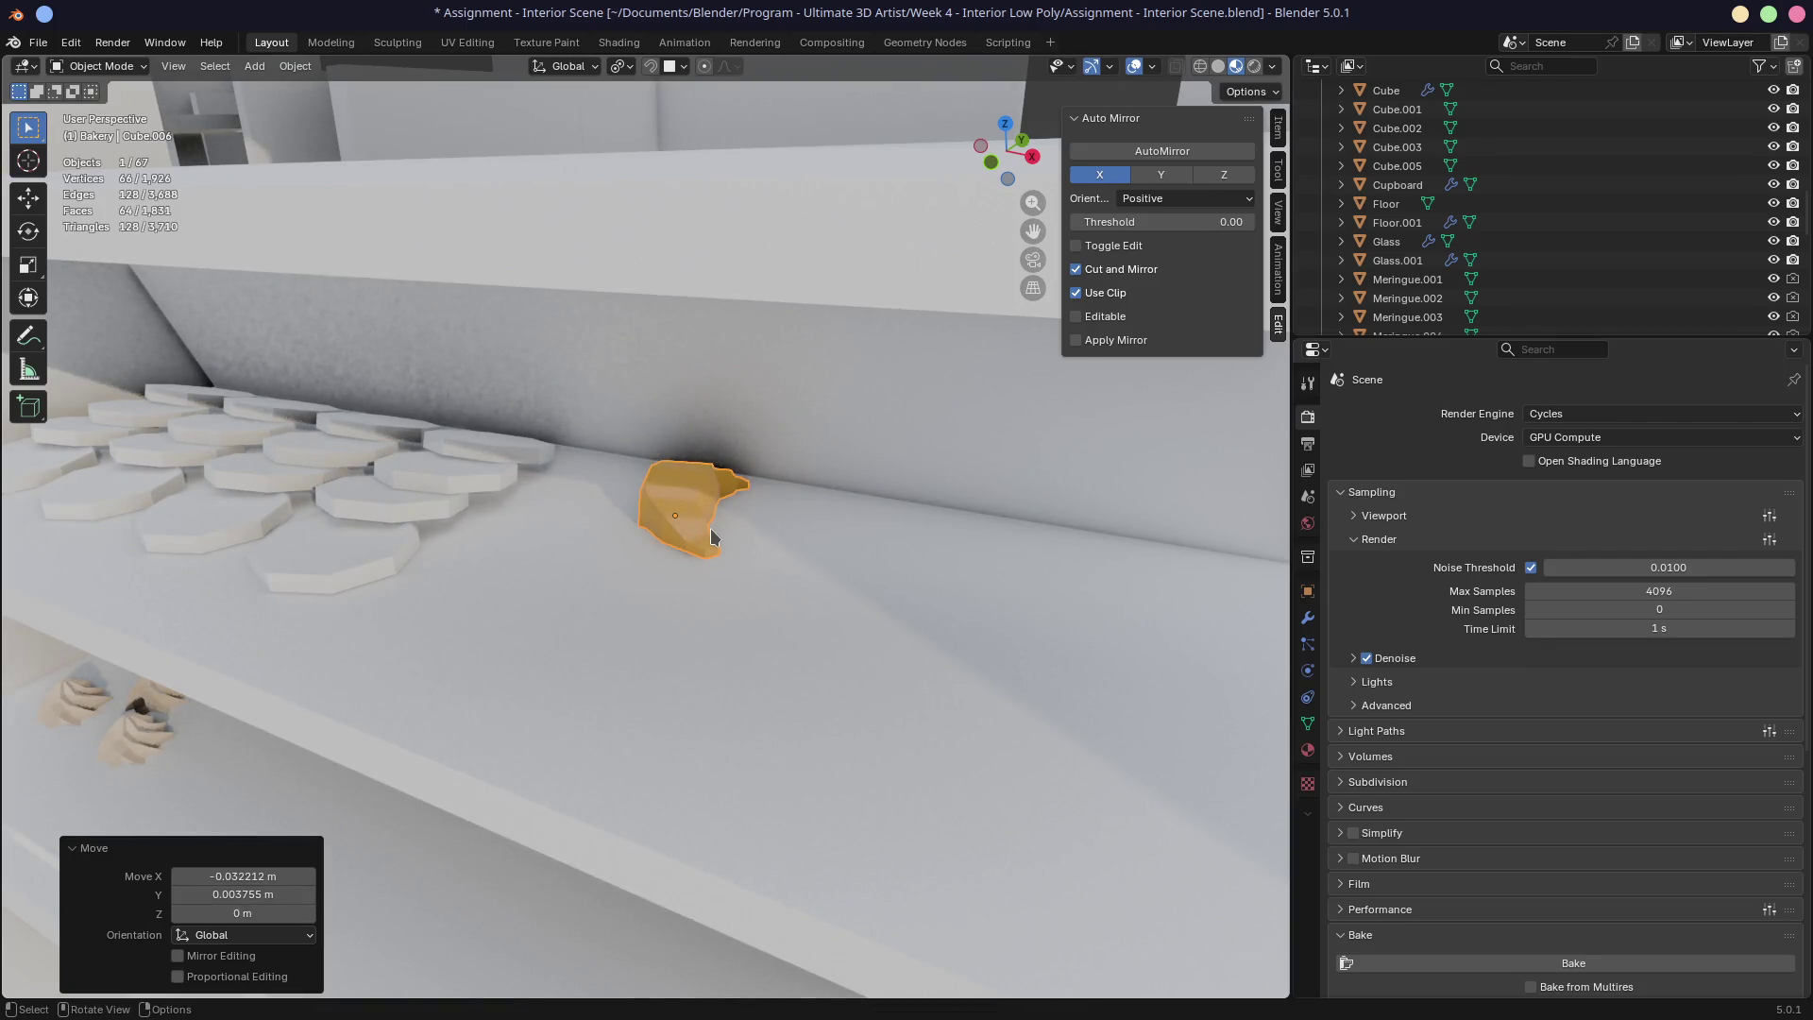
Step: Try a copy beside it turned 5.88°, then delete it and reselect the first pastry
{"action": "key", "text": "shift+d"}
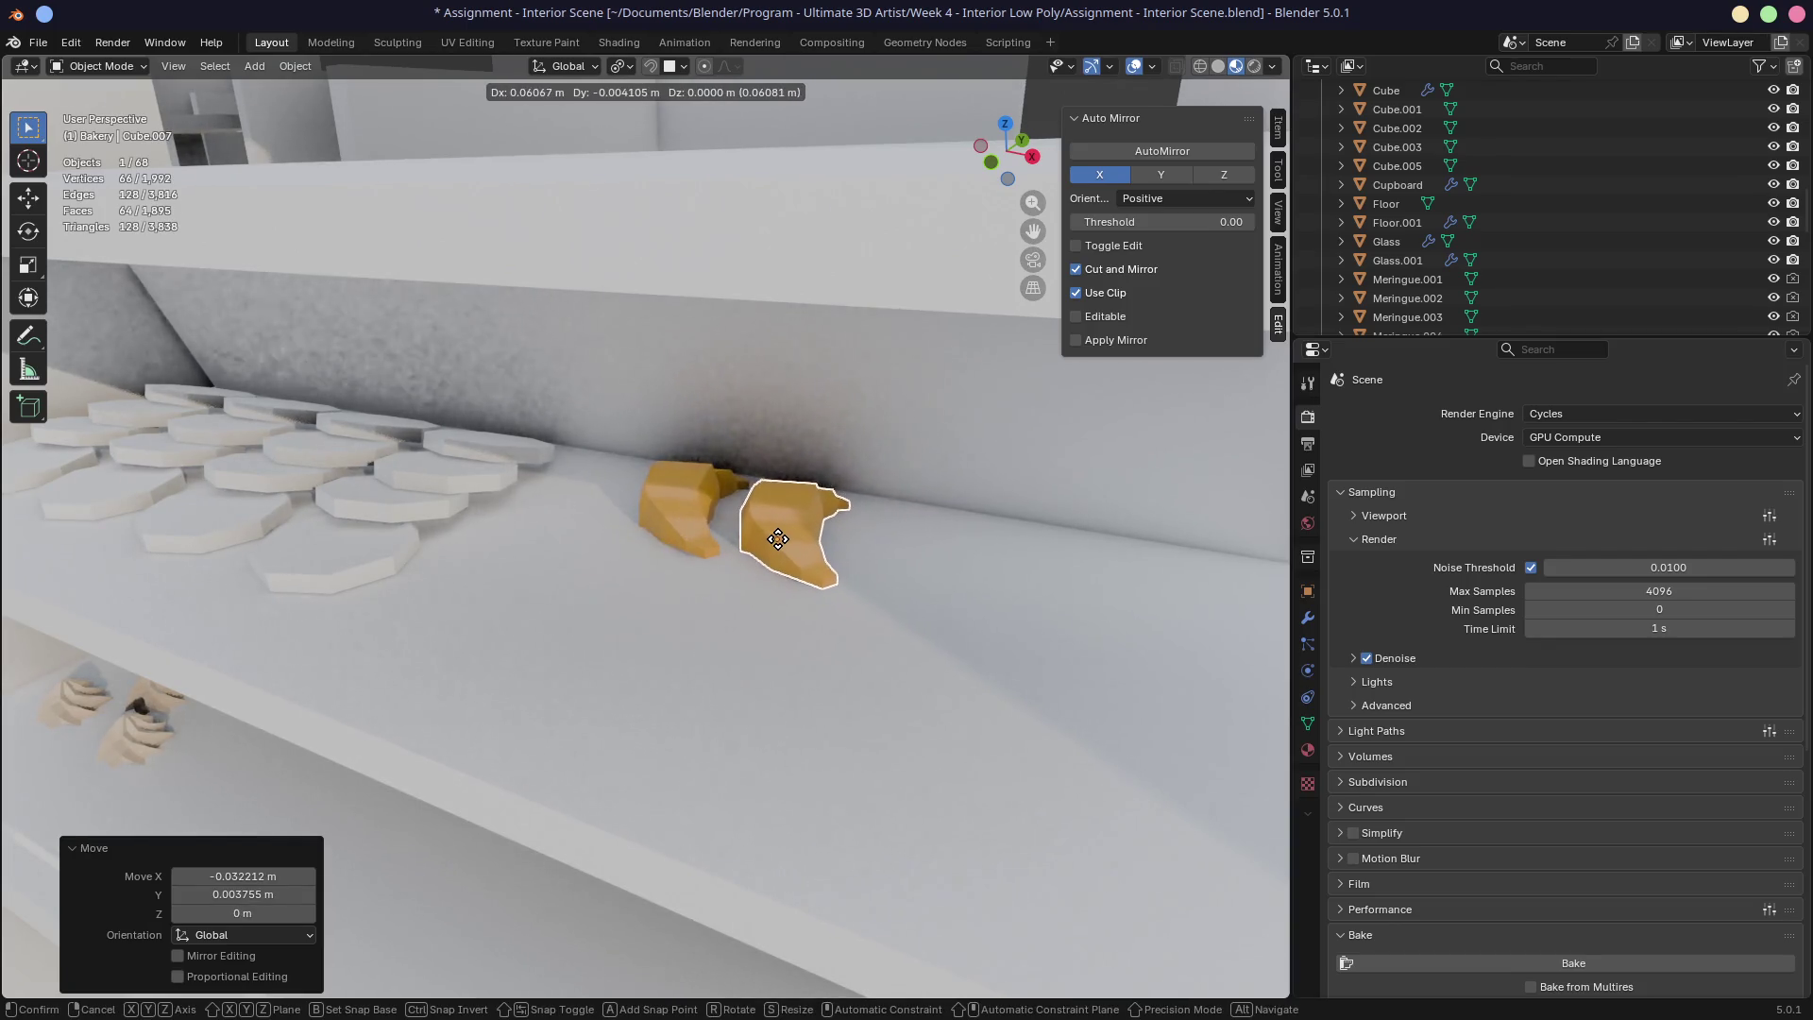
{"action": "left_click", "coordinate": [778, 539]}
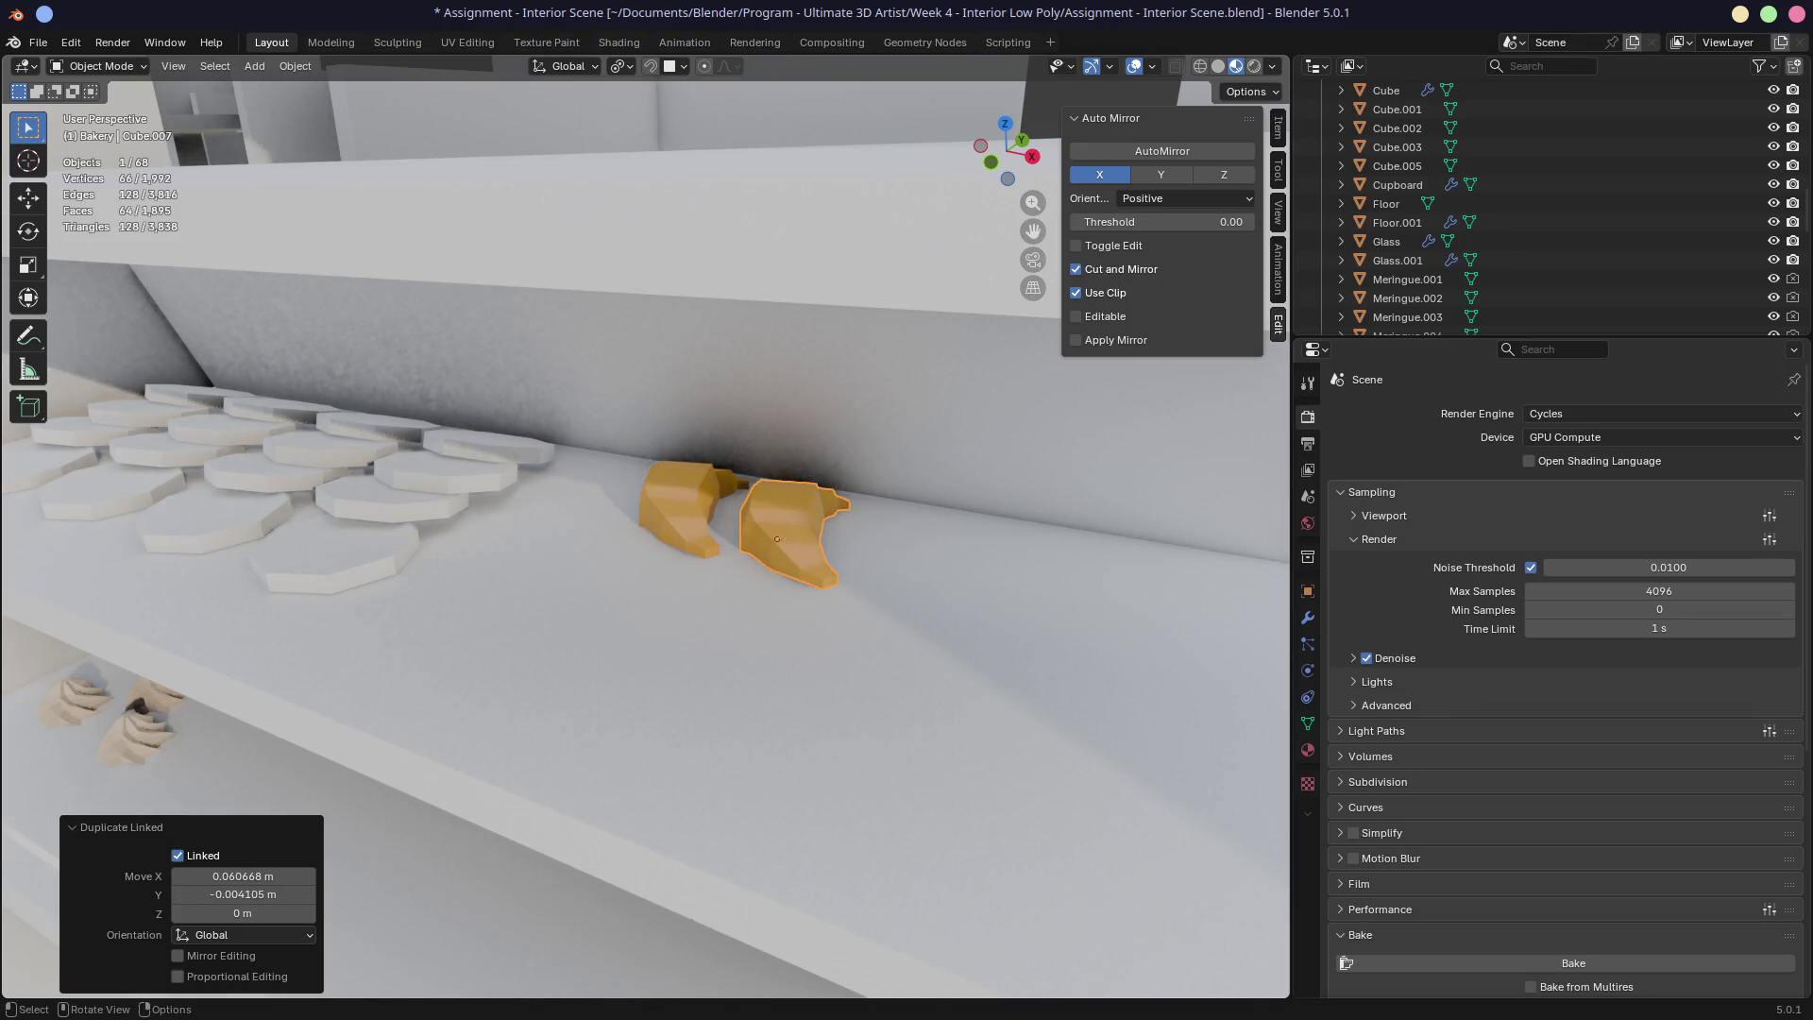
{"action": "key", "text": "r"}
{"action": "key", "text": "z"}
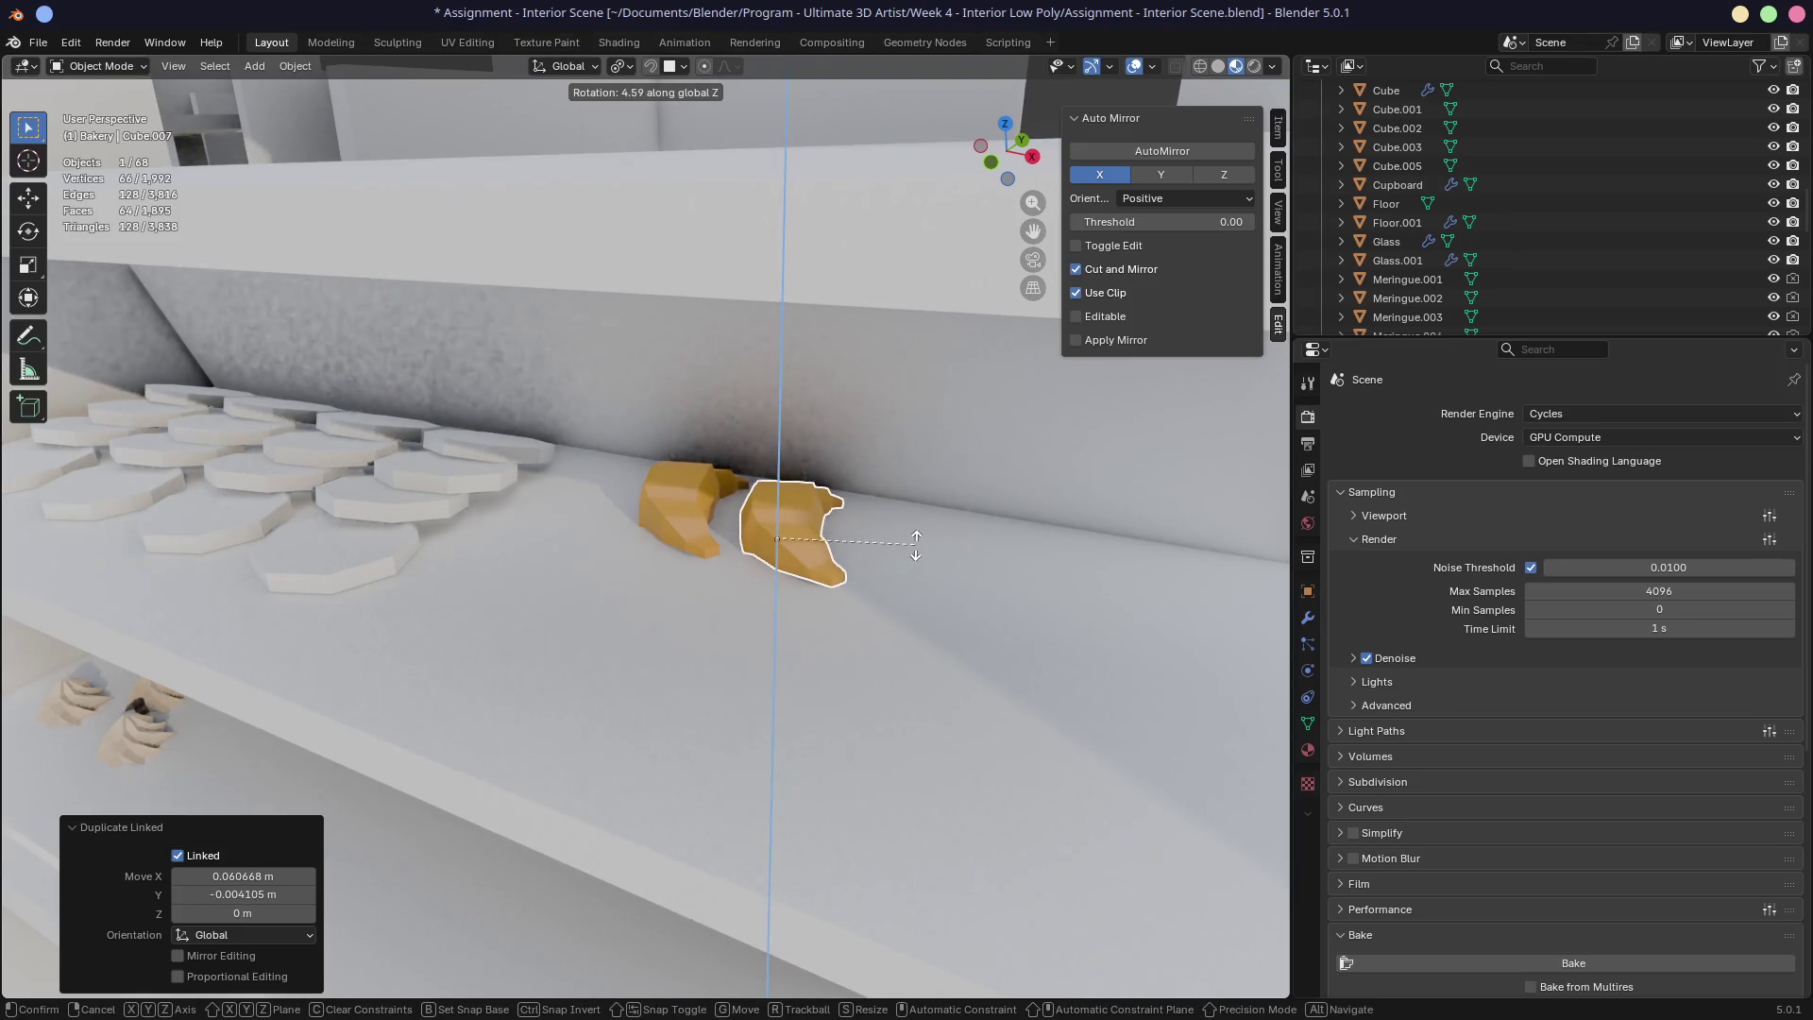
{"action": "left_click", "coordinate": [925, 548]}
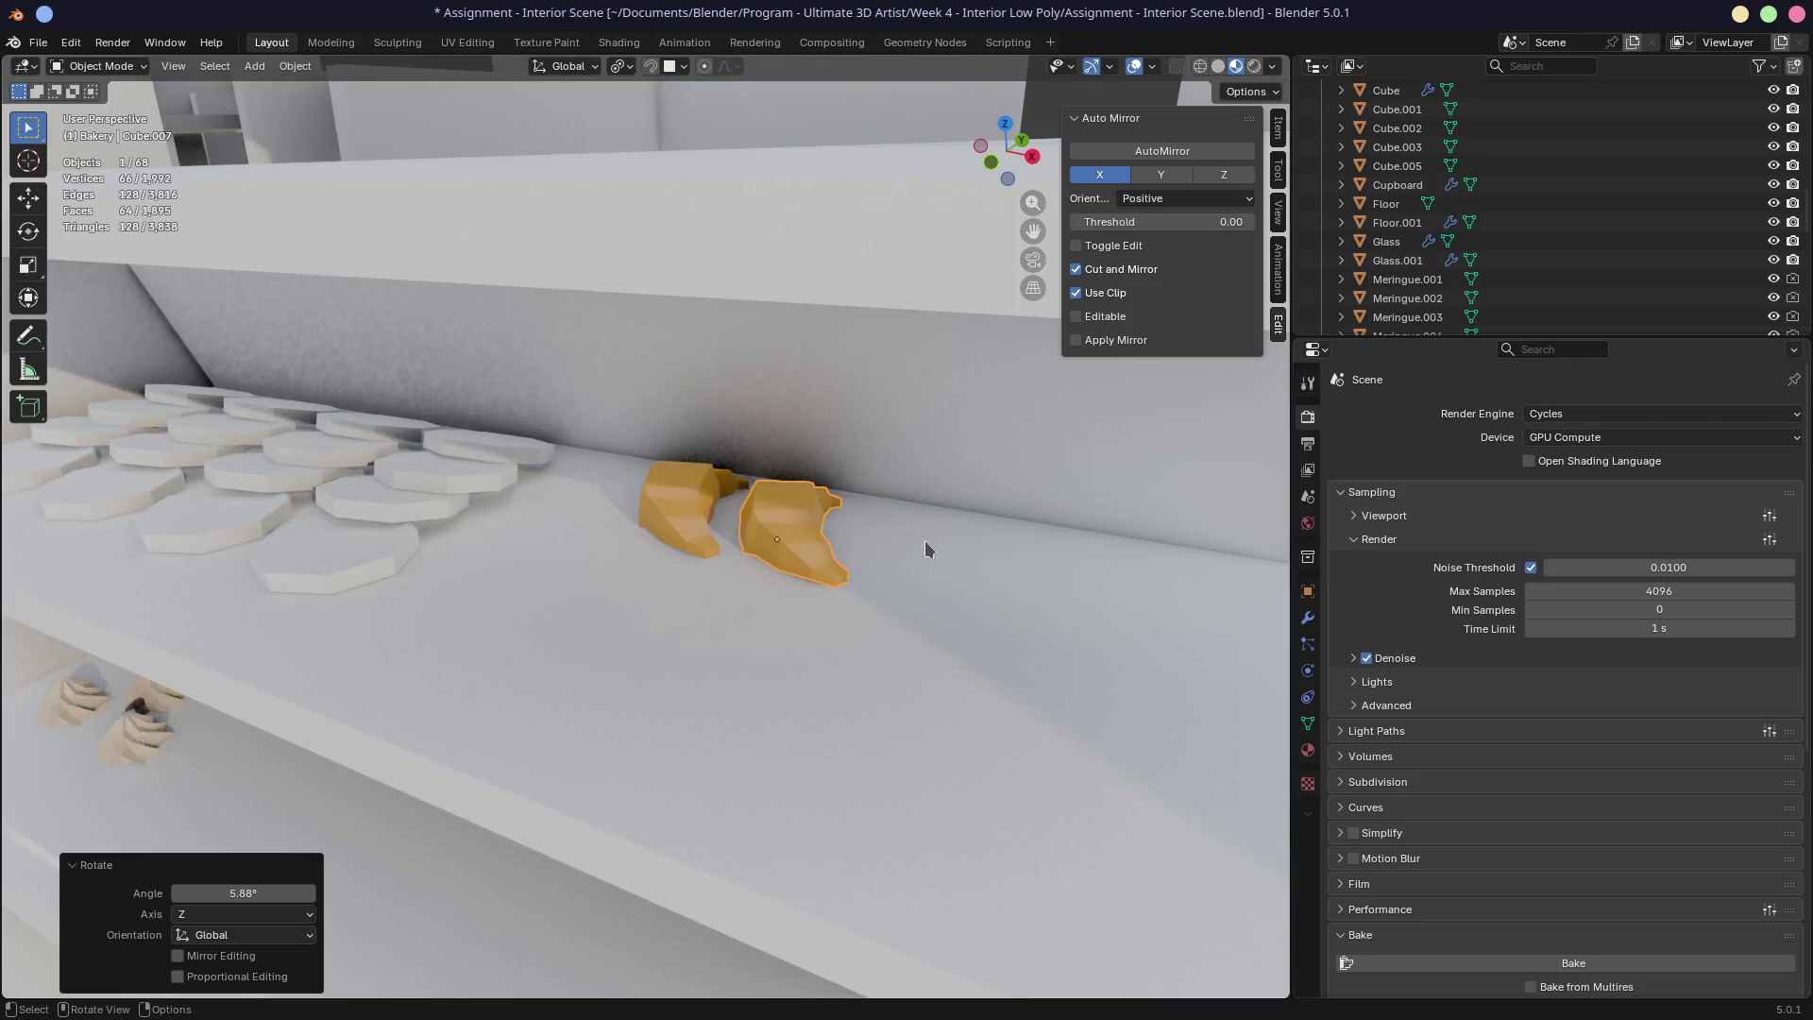
{"action": "key", "text": "shift"}
{"action": "key", "text": "x"}
{"action": "left_click", "coordinate": [678, 519]}
{"action": "left_click", "coordinate": [678, 520]}
Step: Place a new copy beside the first pastry, turned 11.6° about Z
{"action": "key", "text": "shift+d"}
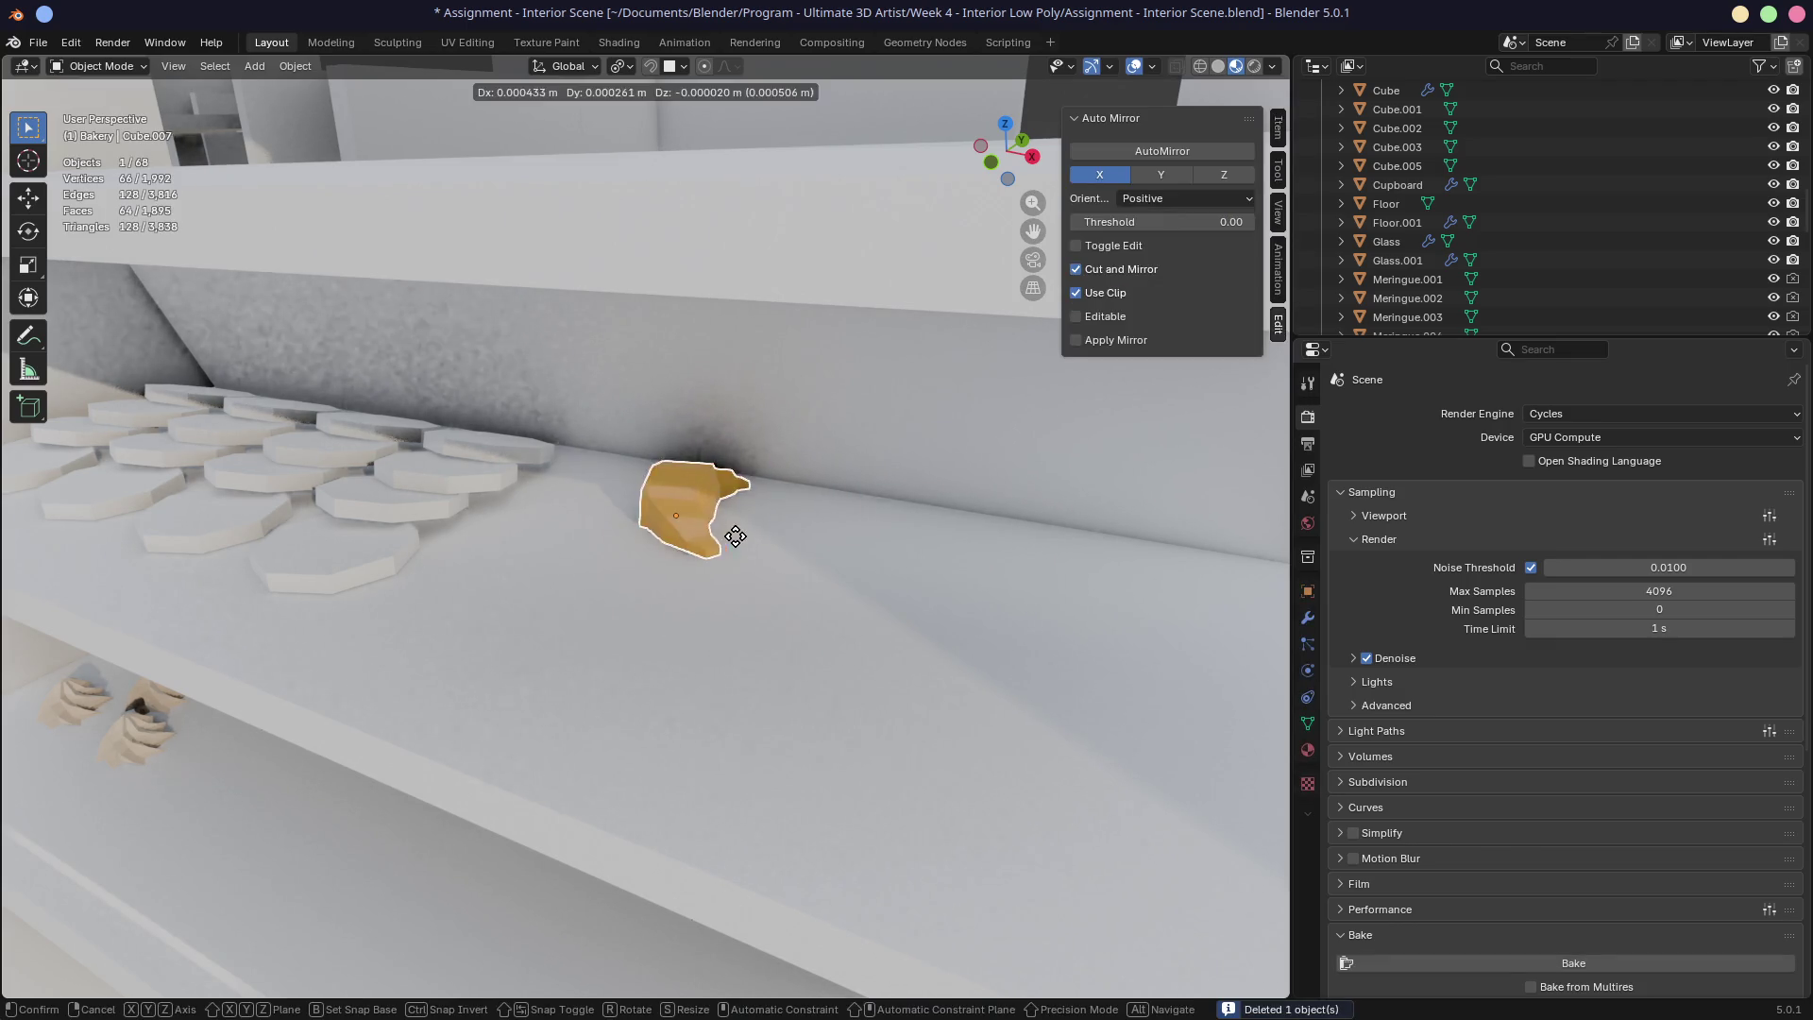
{"action": "left_click", "coordinate": [799, 544]}
{"action": "key", "text": "r"}
{"action": "key", "text": "z"}
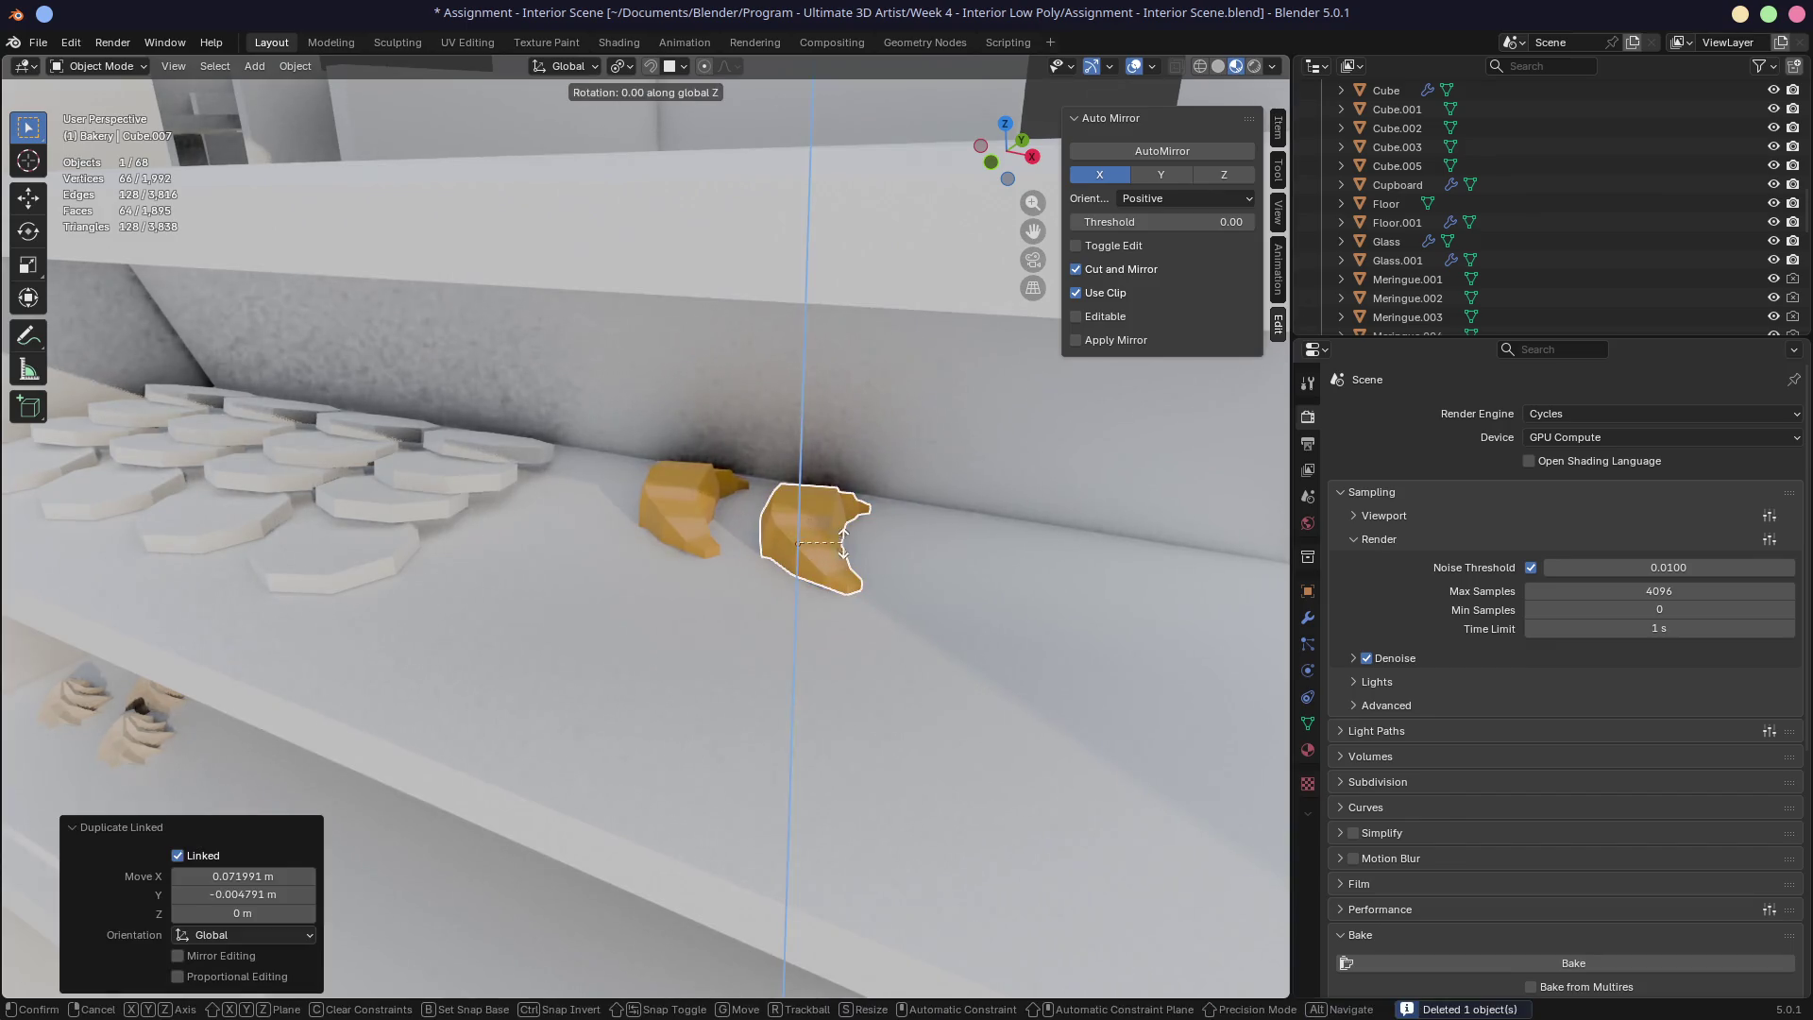
{"action": "left_click", "coordinate": [881, 526]}
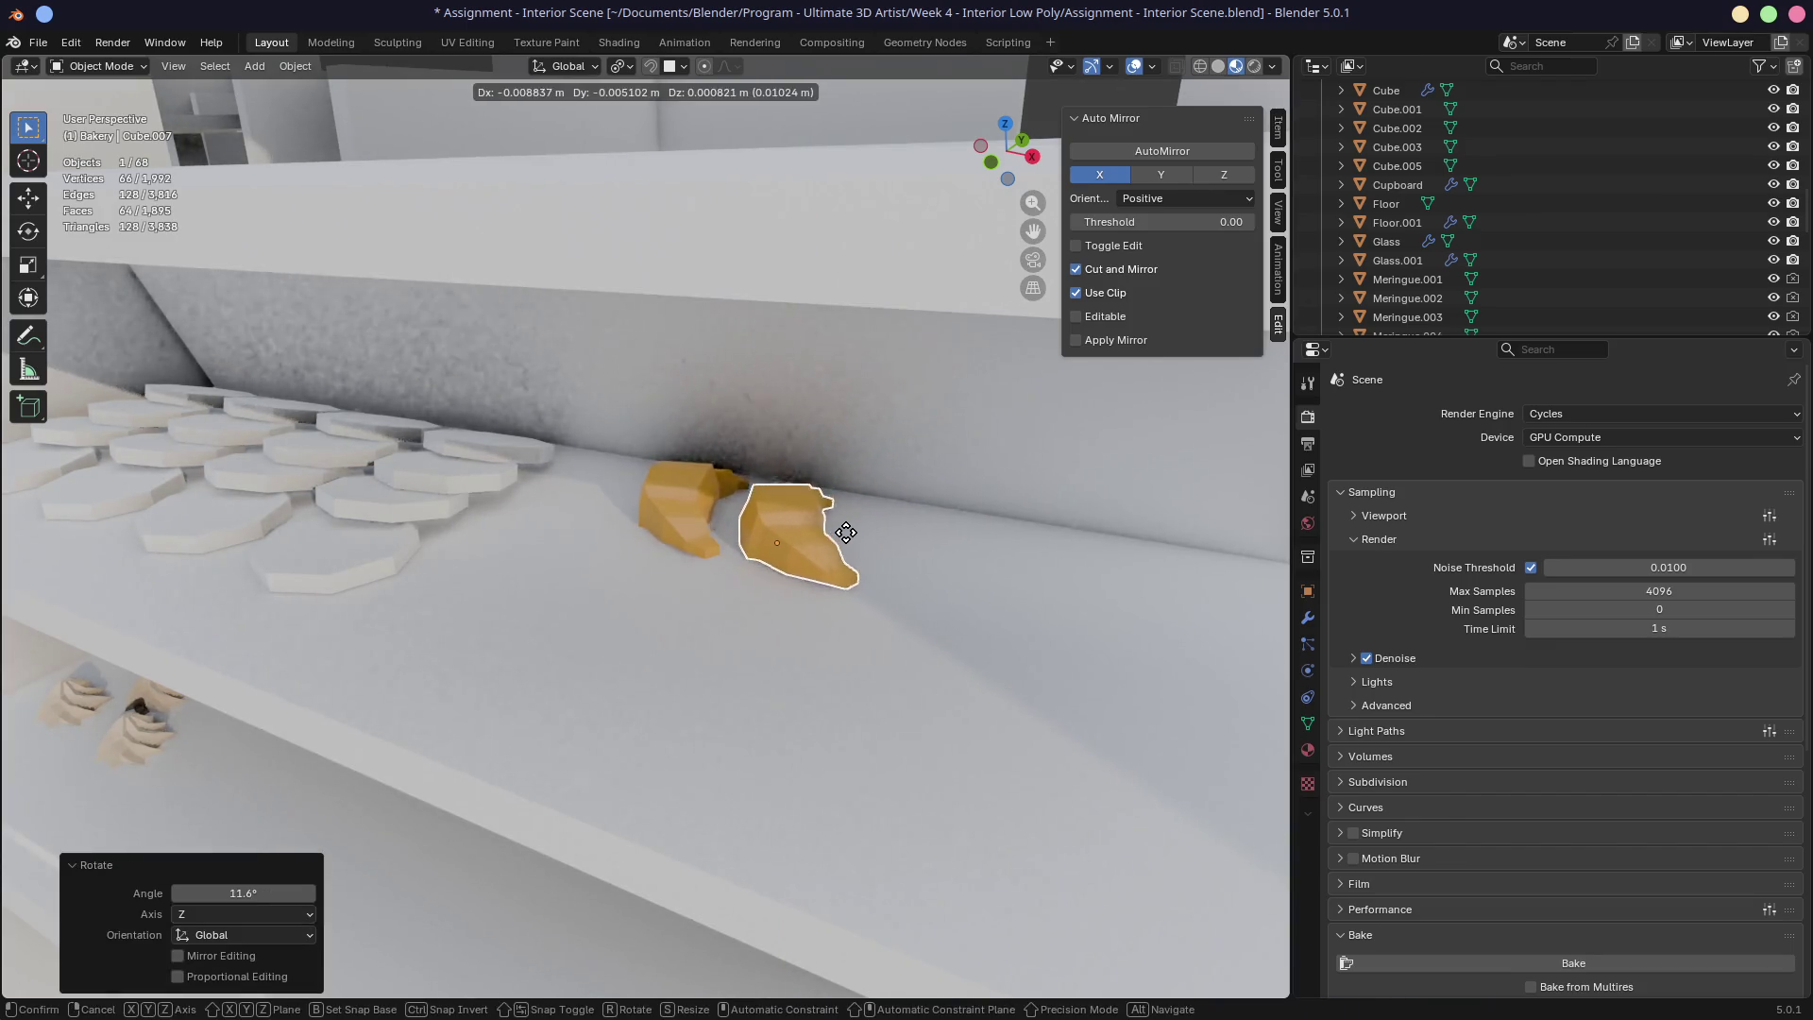
{"action": "key", "text": "g"}
{"action": "key", "text": "z"}
{"action": "right_click", "coordinate": [825, 522]}
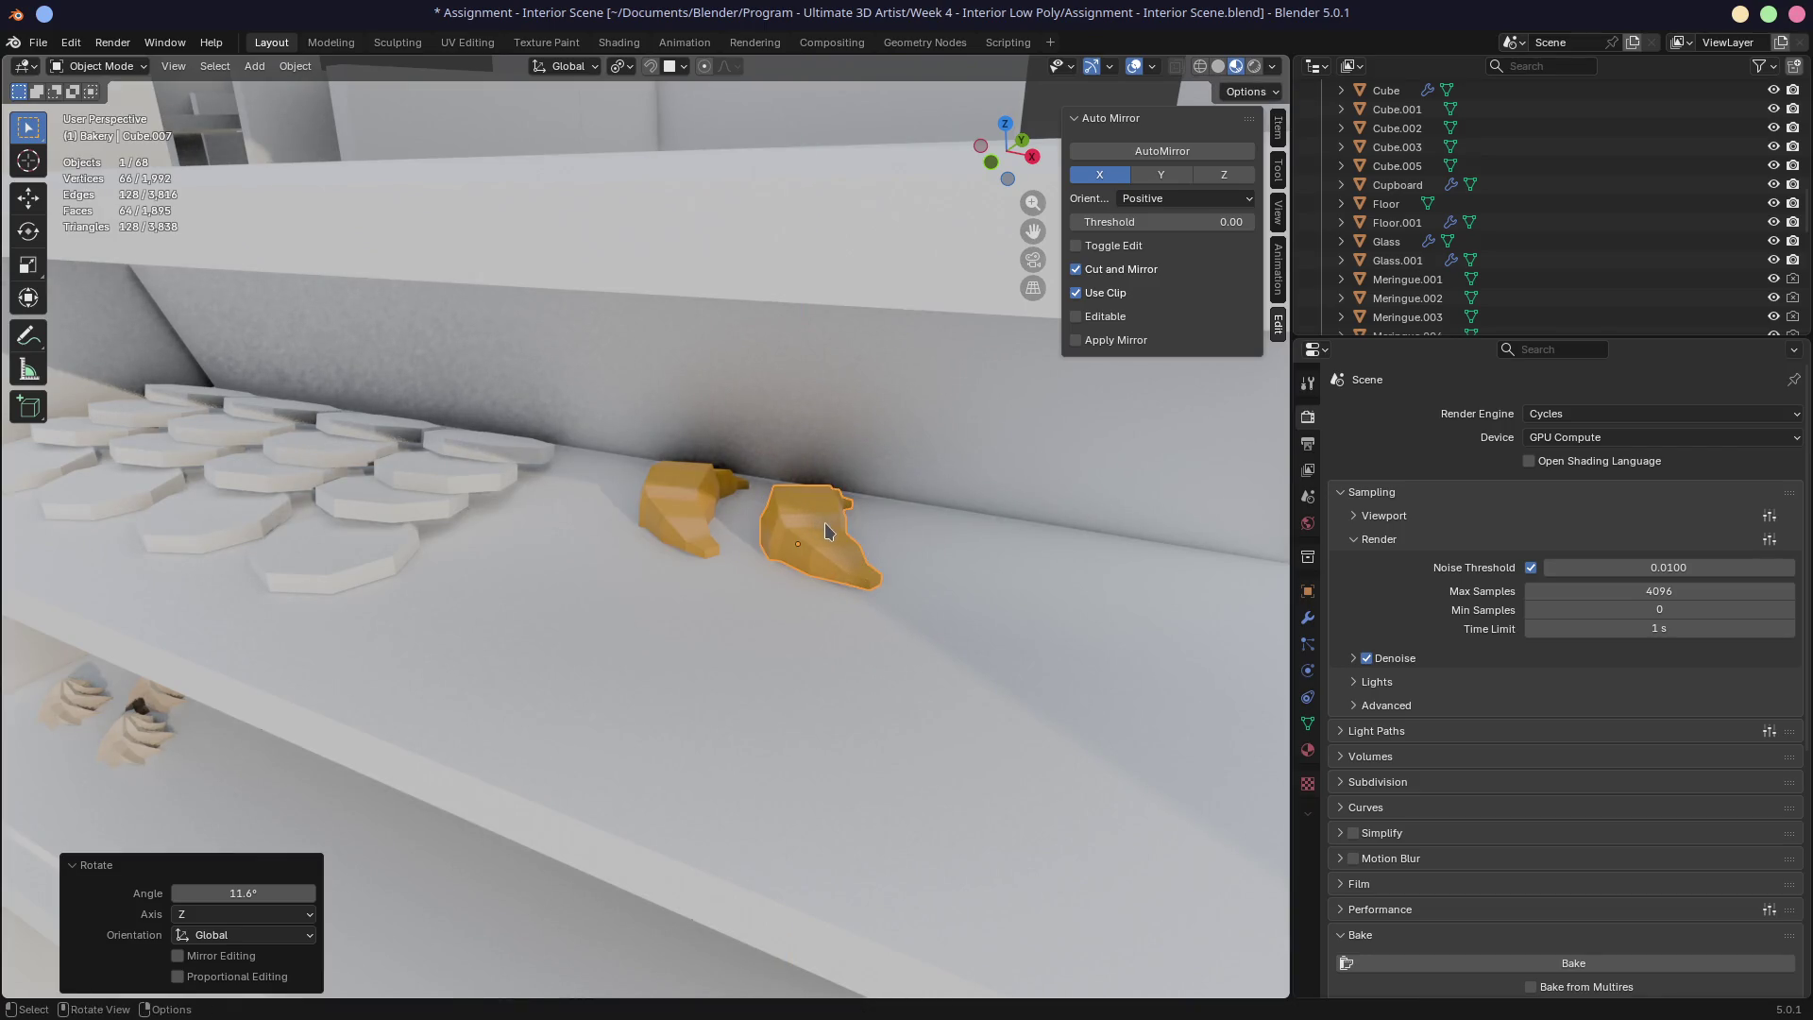
Step: Add a third pastry at the end of the row and nudge it into place
{"action": "key", "text": "shift+d"}
{"action": "left_click", "coordinate": [939, 548]}
{"action": "mouse_move", "coordinate": [939, 548]}
{"action": "middle_mouse_down"}
{"action": "mouse_move", "coordinate": [977, 564]}
{"action": "mouse_move", "coordinate": [1001, 531]}
{"action": "mouse_move", "coordinate": [1005, 565]}
{"action": "mouse_move", "coordinate": [932, 518]}
{"action": "mouse_move", "coordinate": [697, 647]}
{"action": "mouse_move", "coordinate": [771, 625]}
{"action": "mouse_move", "coordinate": [704, 567]}
{"action": "middle_mouse_up"}
{"action": "scroll", "coordinate": [707, 574], "scroll_direction": "up", "scroll_amount": 2}
{"action": "key", "text": "g"}
{"action": "left_click", "coordinate": [707, 578]}
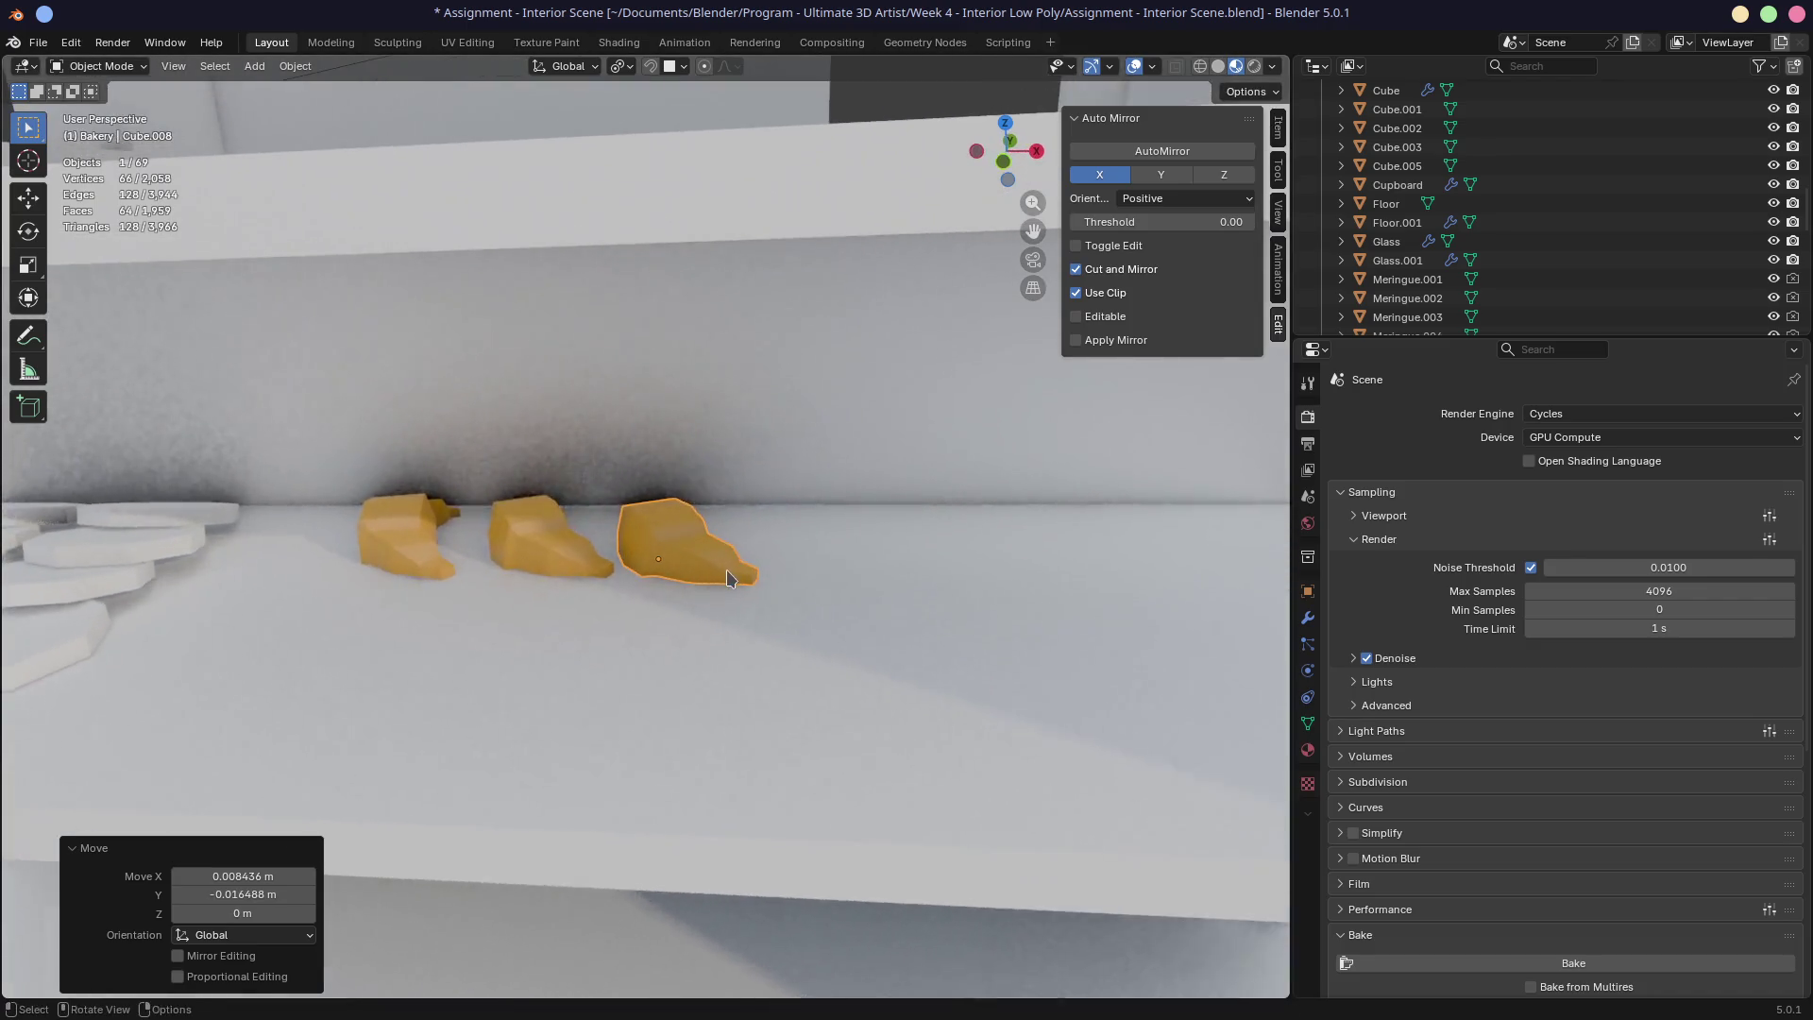
Step: Duplicate the three shelf pastries into a new row in front
{"action": "left_click", "coordinate": [402, 539], "text": "shift"}
{"action": "left_click", "coordinate": [544, 548], "text": "shift"}
{"action": "left_click", "coordinate": [658, 562], "text": "shift"}
{"action": "key", "text": "shift+d"}
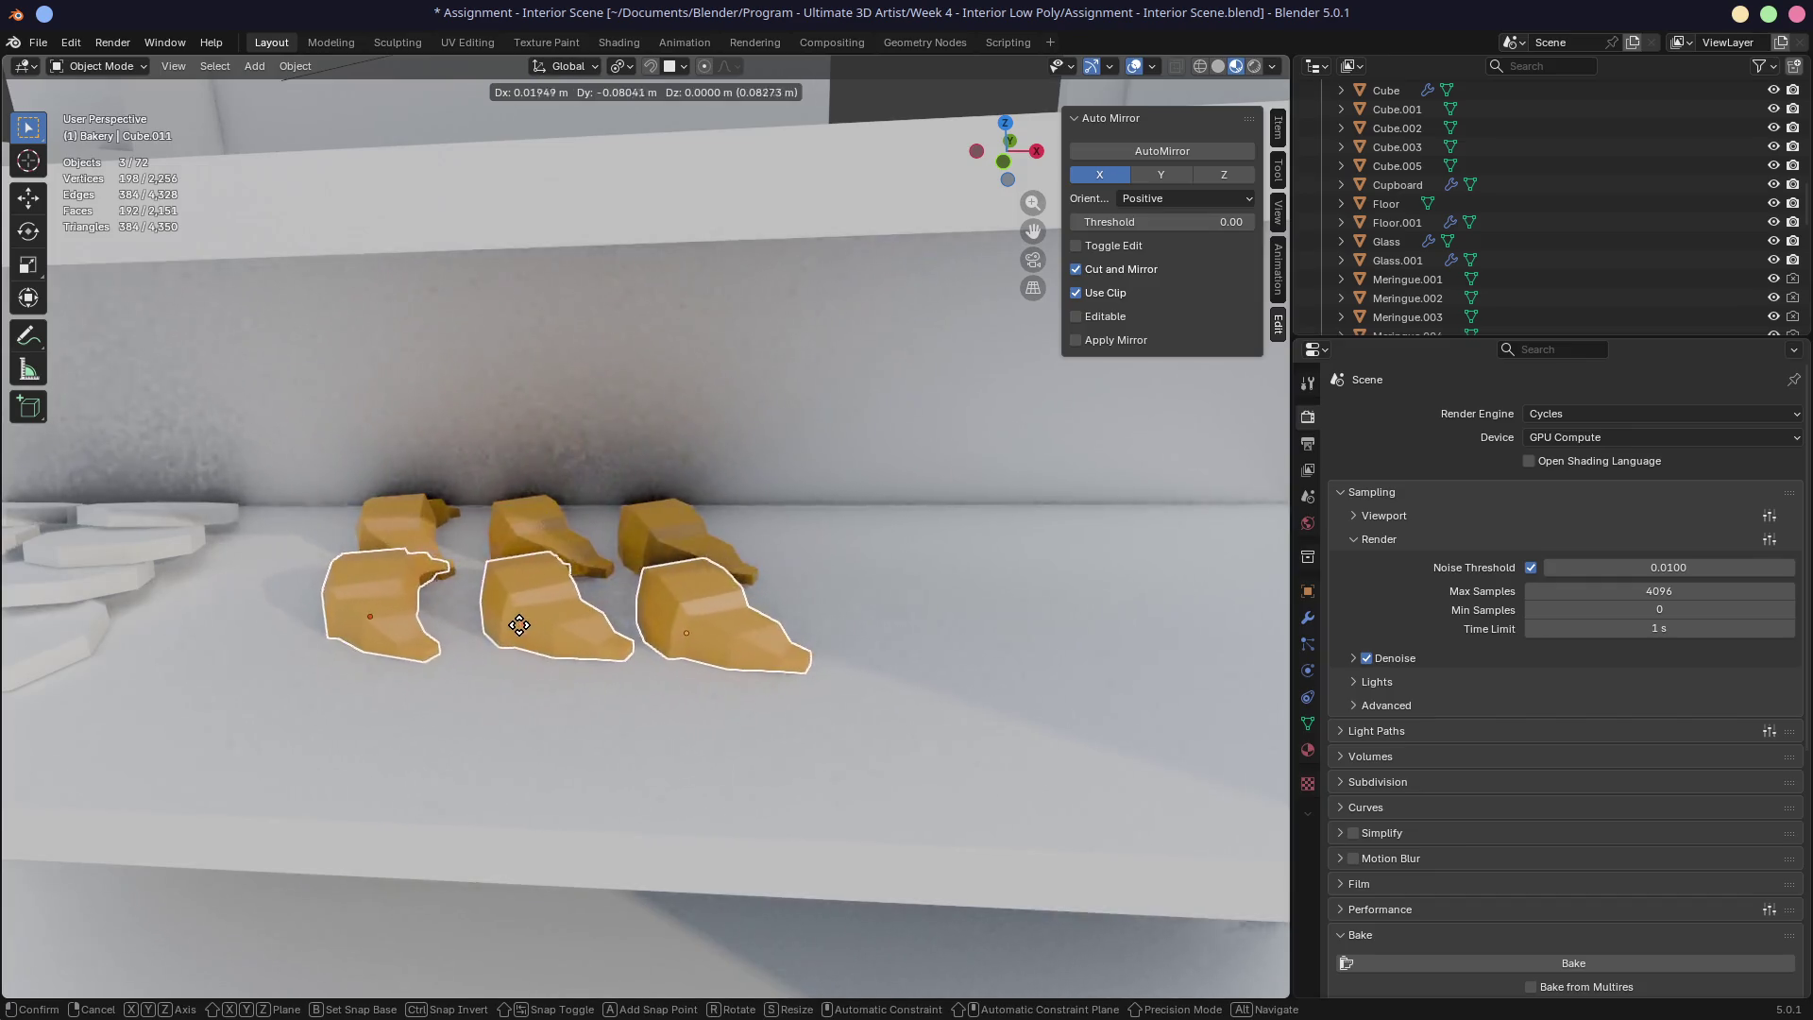
{"action": "left_click", "coordinate": [484, 628]}
{"action": "middle_click_drag", "start_coordinate": [484, 628], "coordinate": [692, 727]}
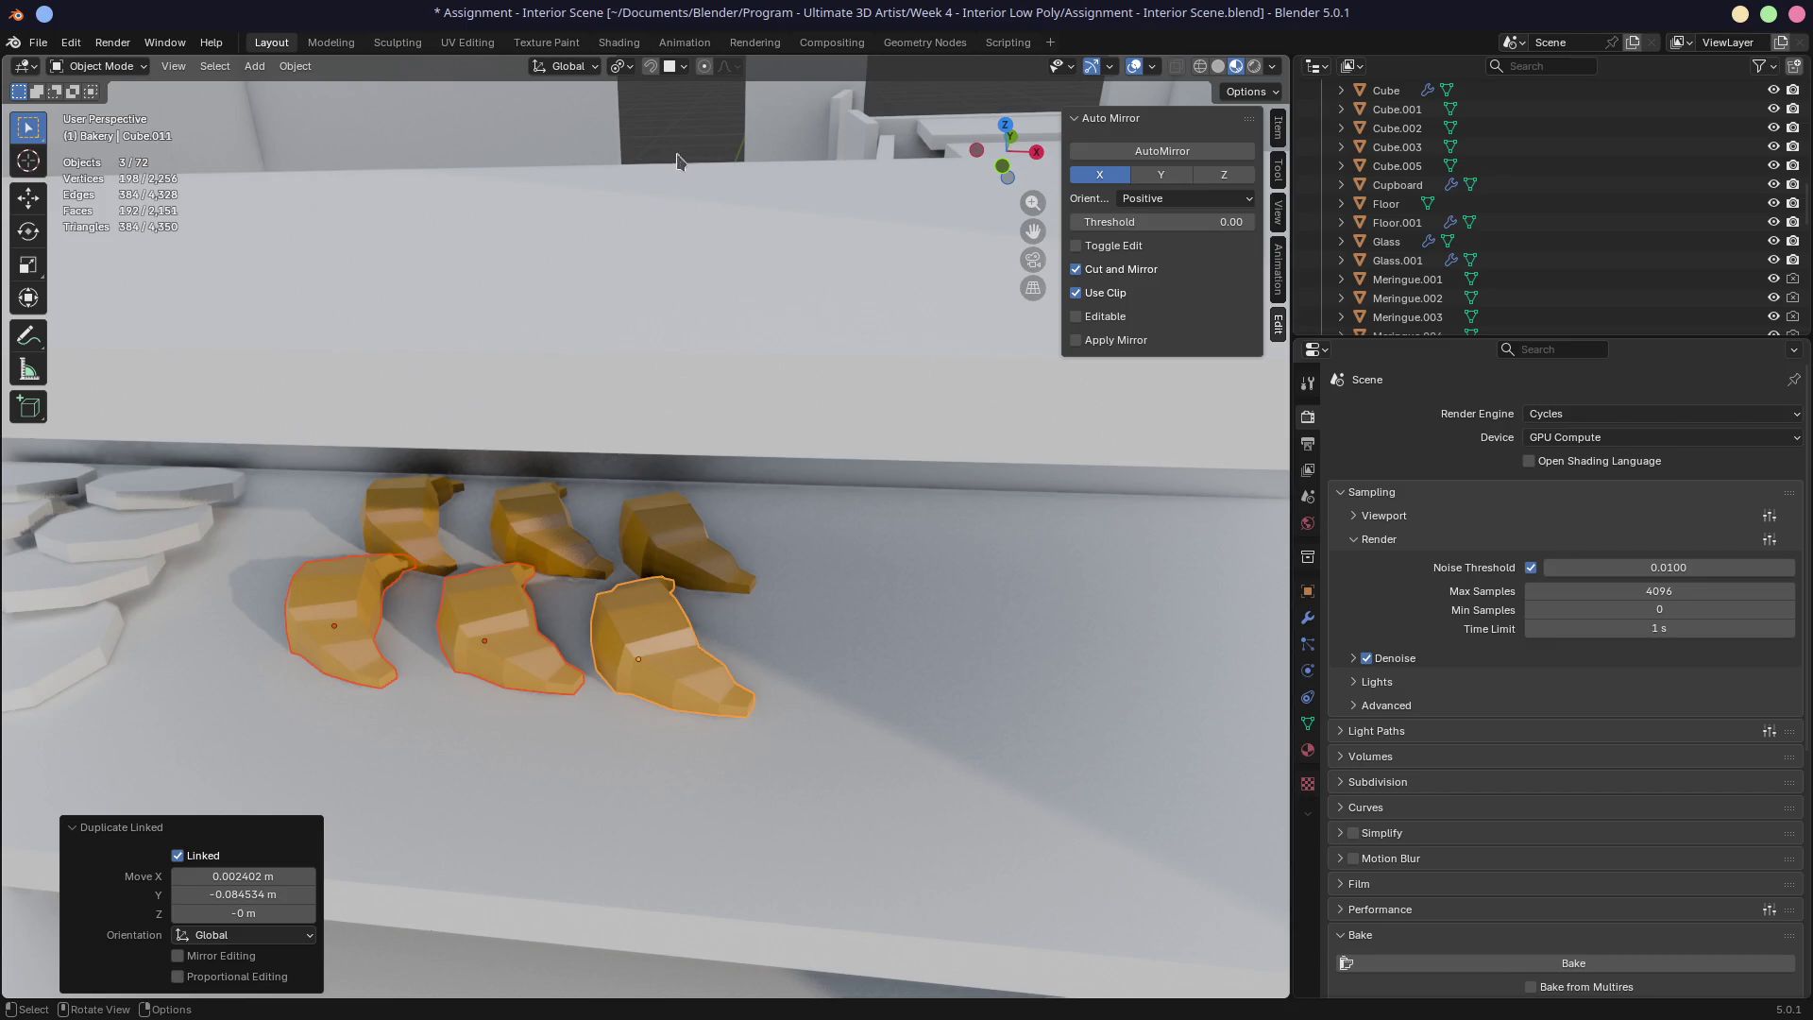
Step: With Individual Origins pivot, turn the front row 11.6° about Z and reposition it
{"action": "left_click", "coordinate": [623, 66]}
{"action": "left_click", "coordinate": [661, 155]}
{"action": "key", "text": "r"}
{"action": "key", "text": "z"}
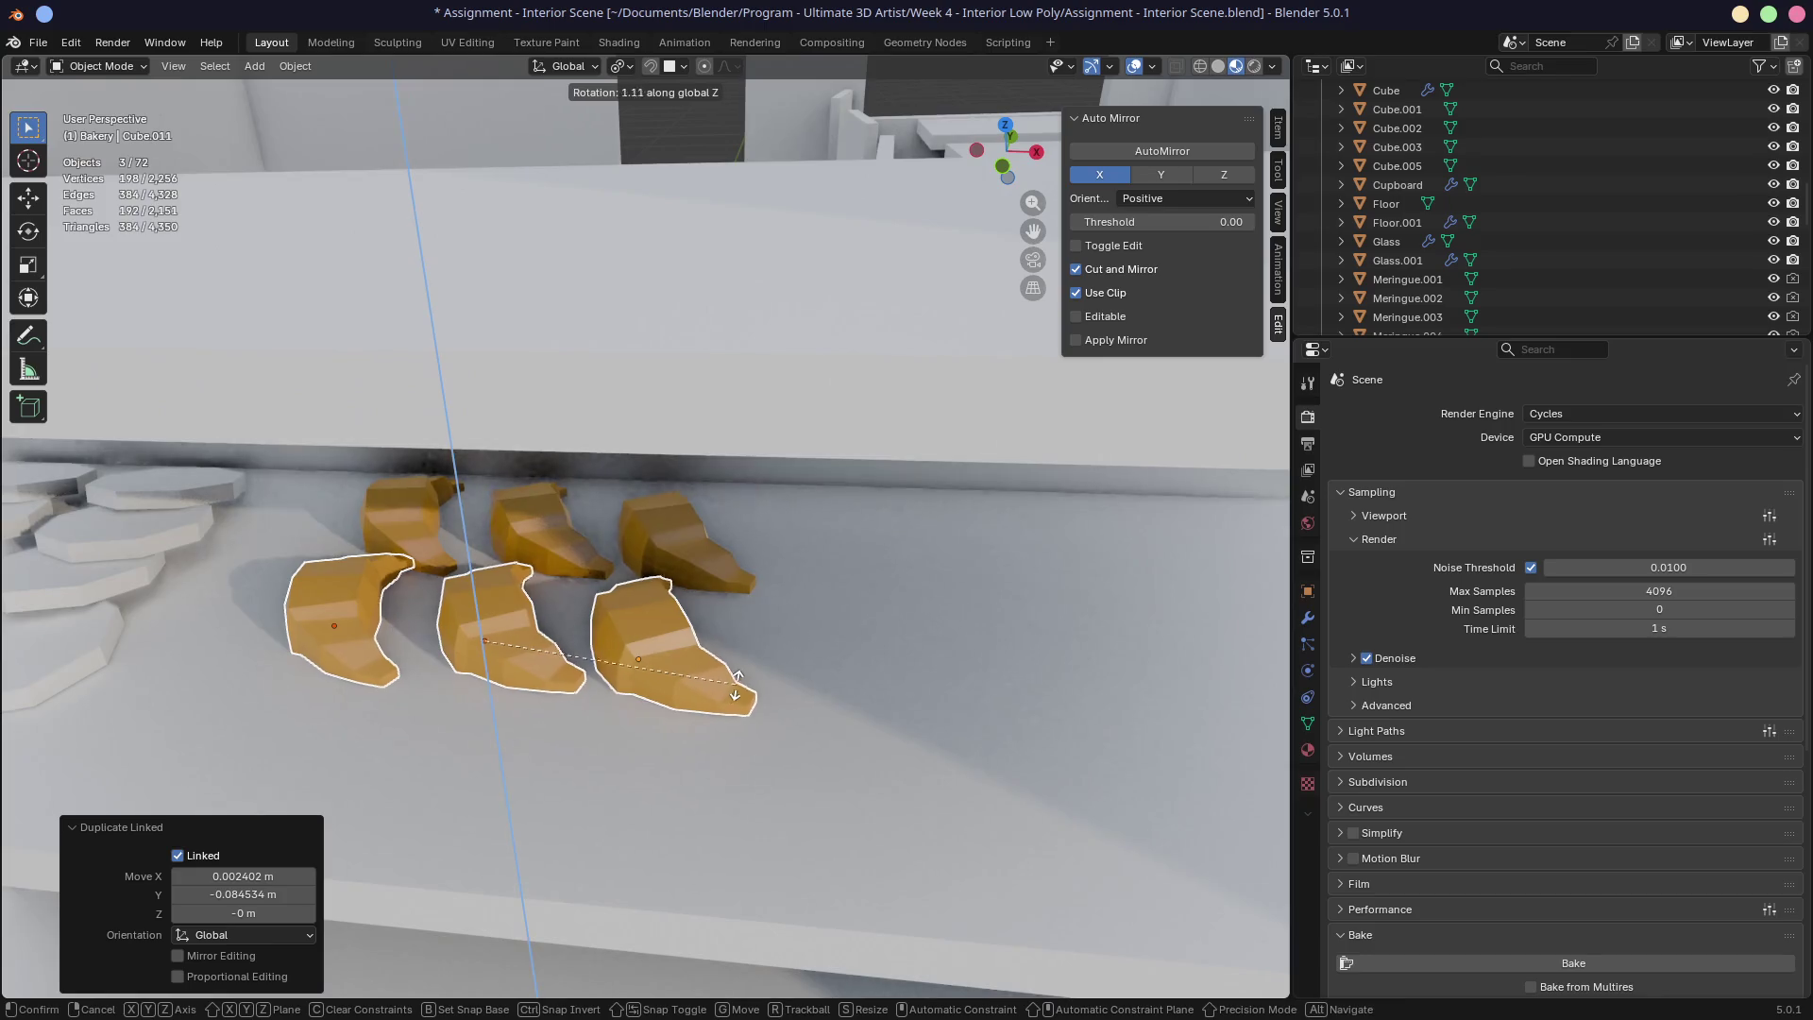
{"action": "left_click", "coordinate": [763, 637]}
{"action": "key", "text": "g"}
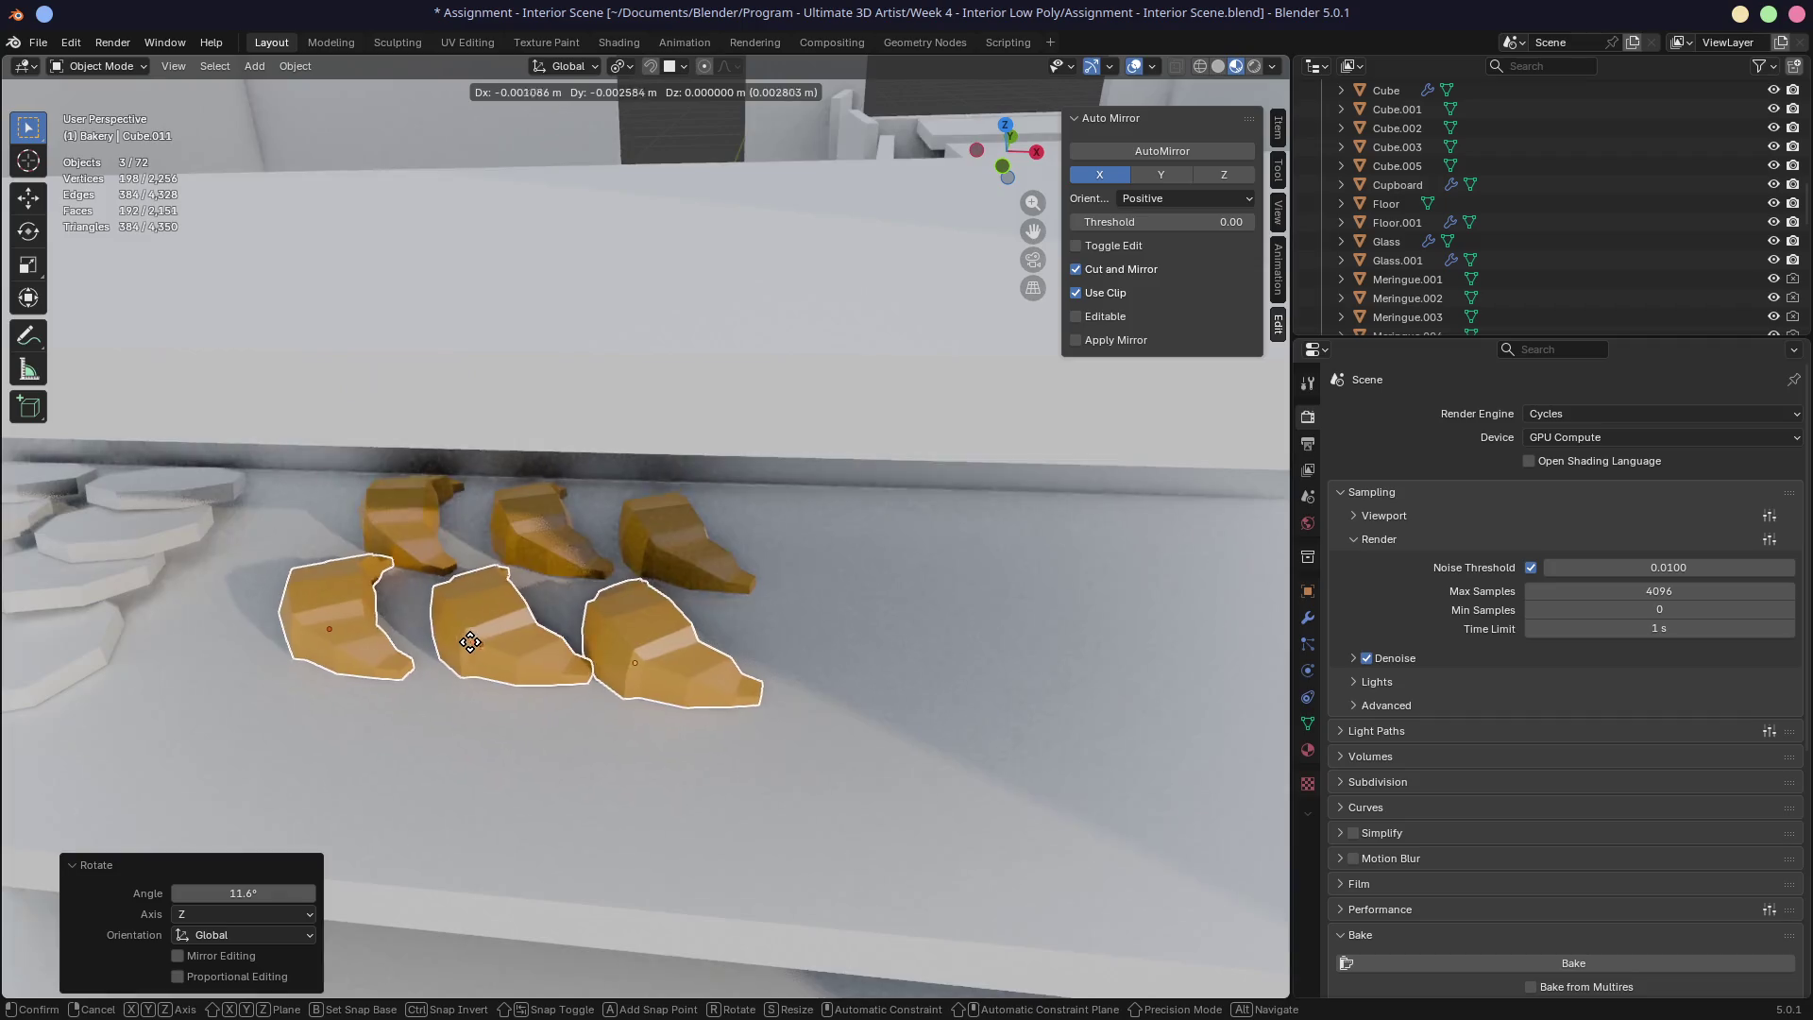
{"action": "left_click", "coordinate": [477, 643]}
{"action": "left_click", "coordinate": [609, 653]}
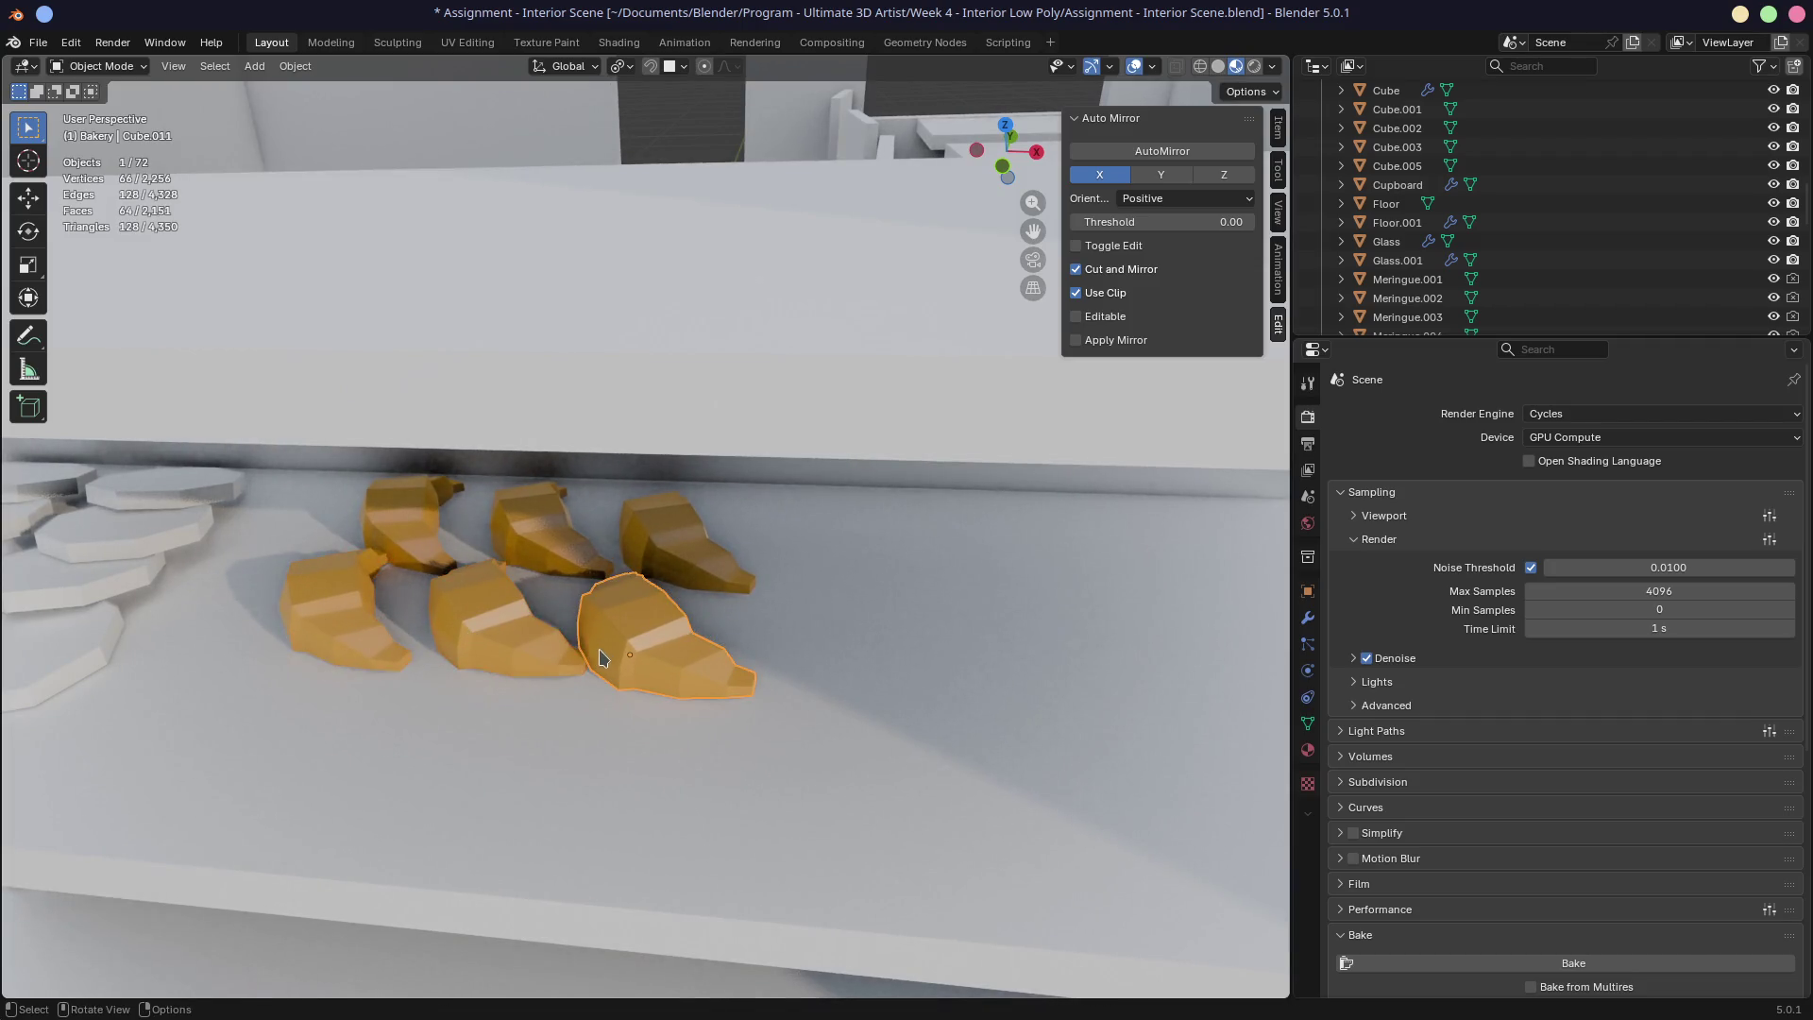
{"action": "key", "text": "g"}
{"action": "left_click", "coordinate": [642, 652]}
Step: Duplicate the back row of three pastries forward again and save the file
{"action": "left_click", "coordinate": [417, 515]}
{"action": "left_click", "coordinate": [531, 533], "text": "shift"}
{"action": "left_click", "coordinate": [652, 558], "text": "shift"}
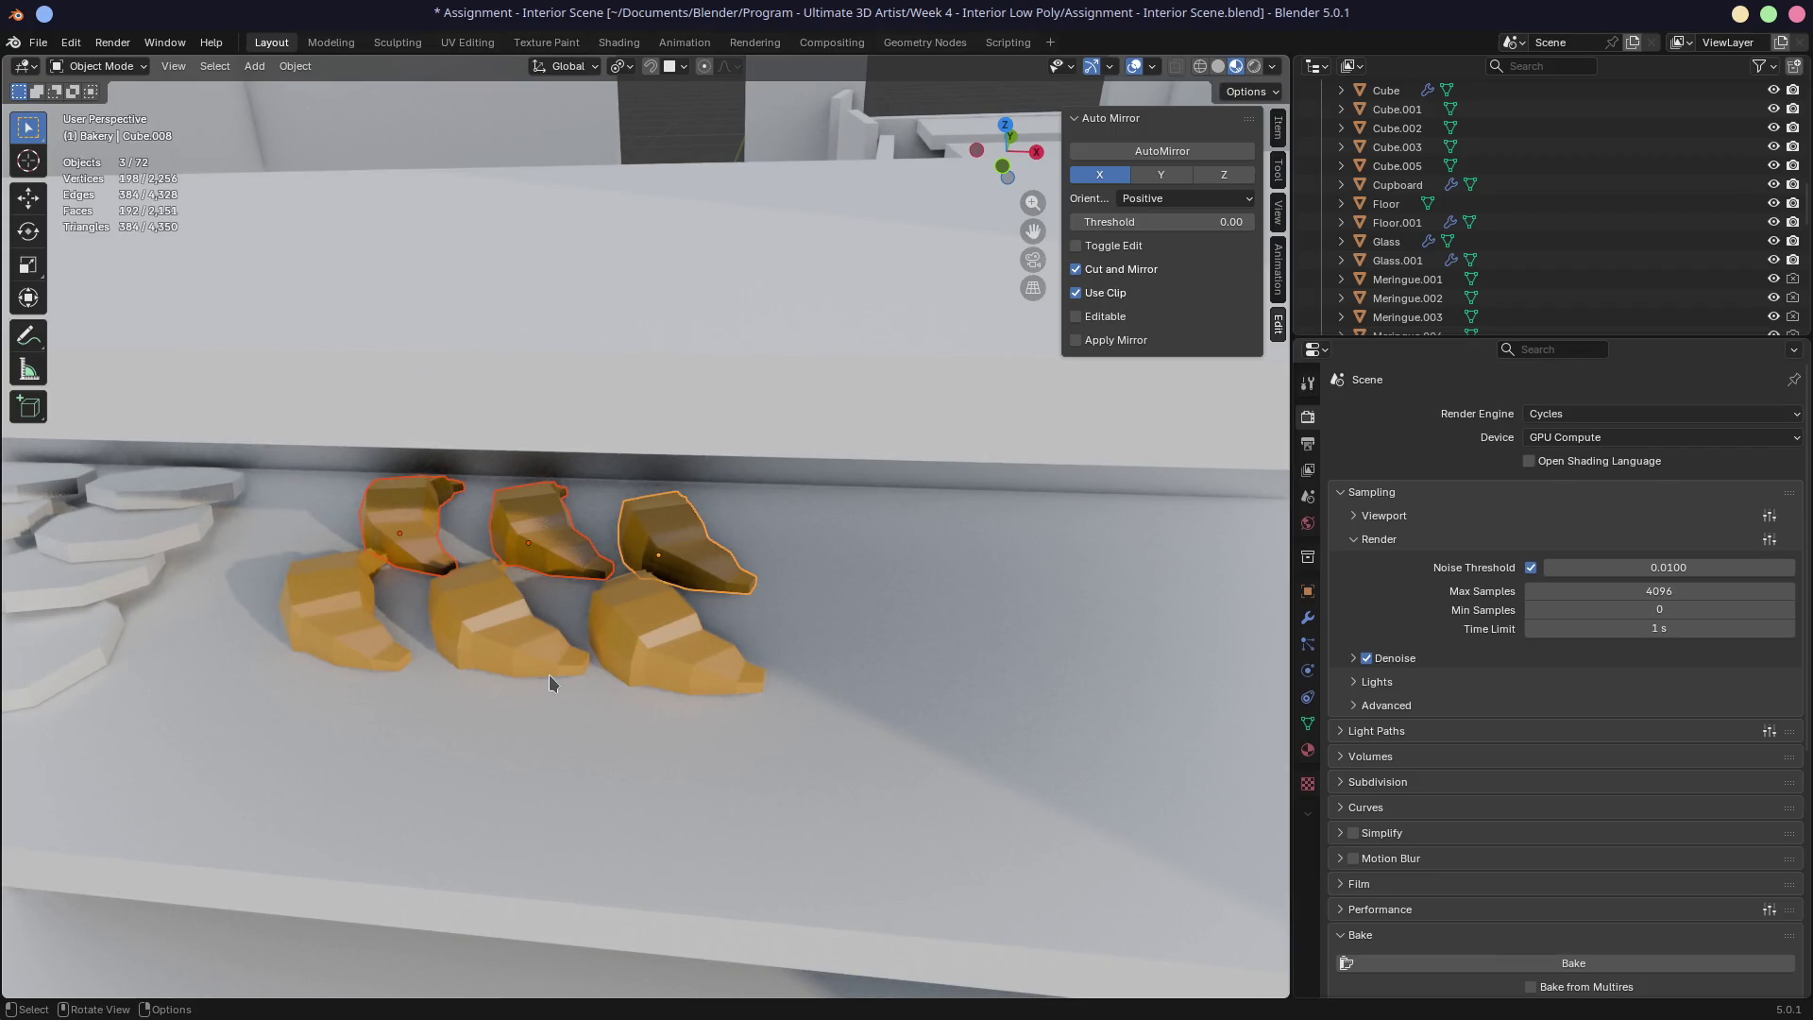
{"action": "key", "text": "shift+d"}
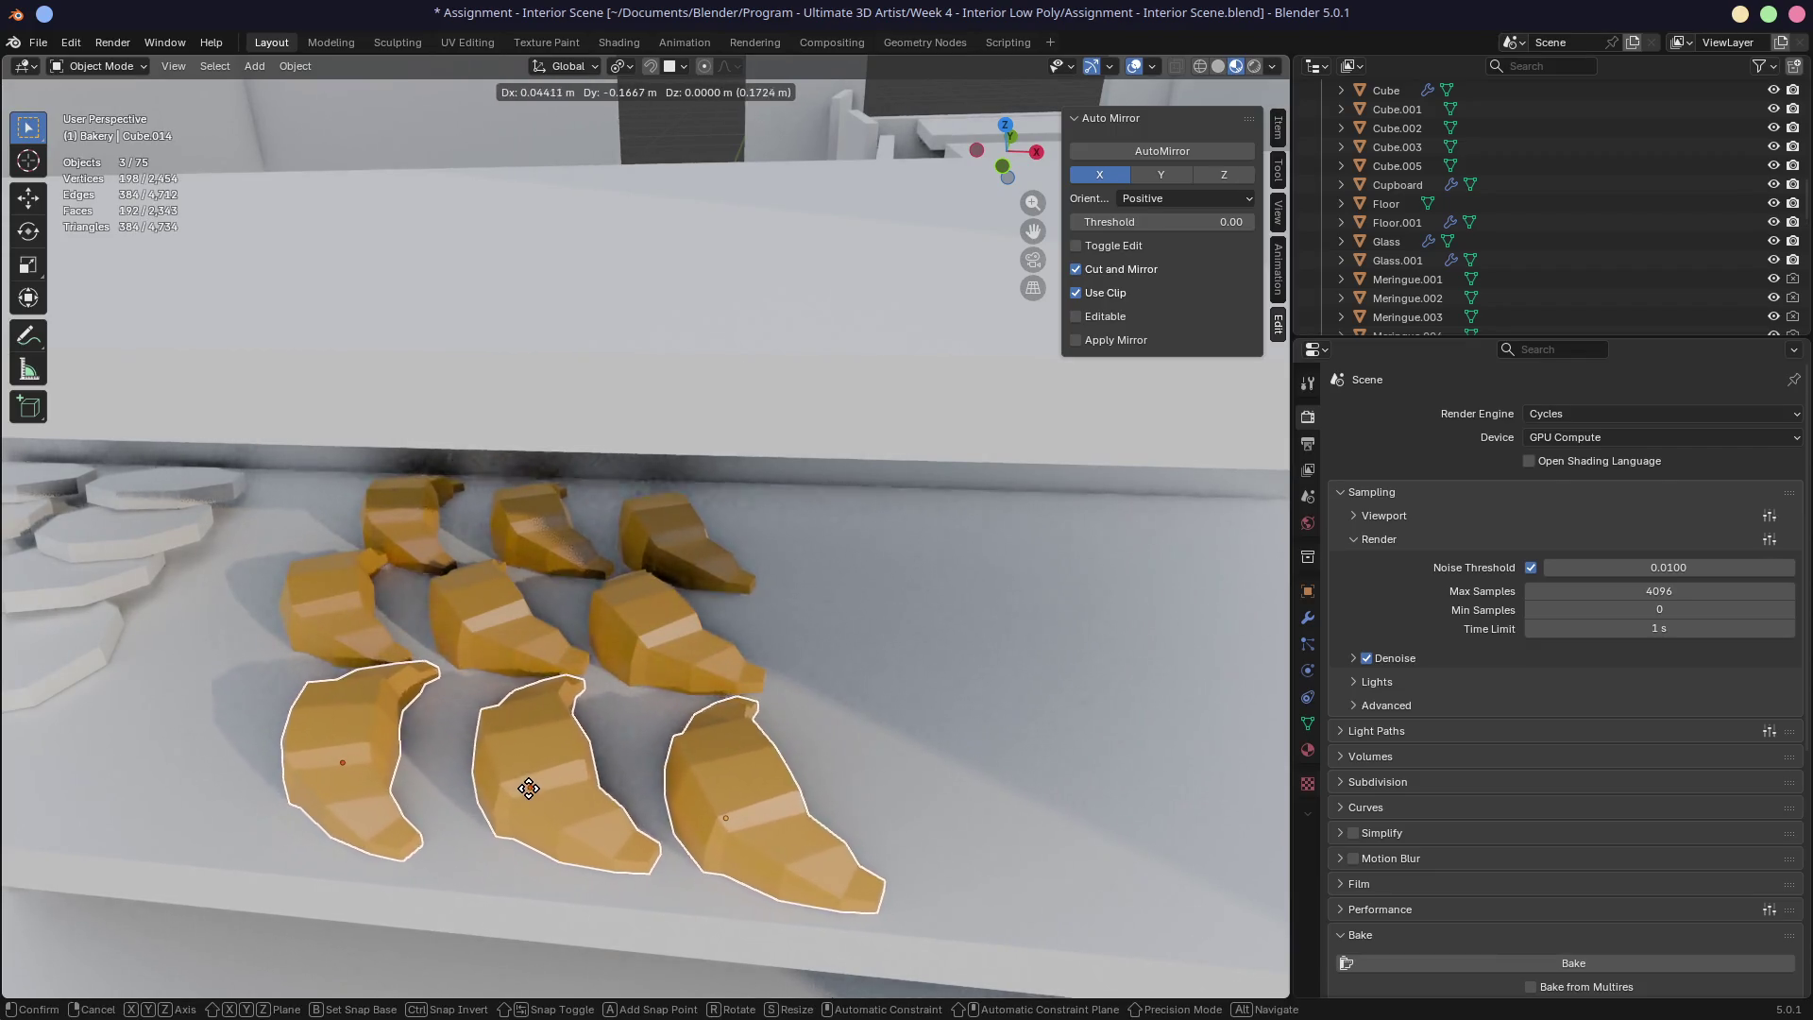
{"action": "left_click", "coordinate": [518, 794]}
{"action": "mouse_move", "coordinate": [518, 793]}
{"action": "middle_mouse_down"}
{"action": "mouse_move", "coordinate": [715, 710]}
{"action": "mouse_move", "coordinate": [637, 693]}
{"action": "middle_mouse_up"}
{"action": "scroll", "coordinate": [637, 693], "scroll_direction": "down", "scroll_amount": 8}
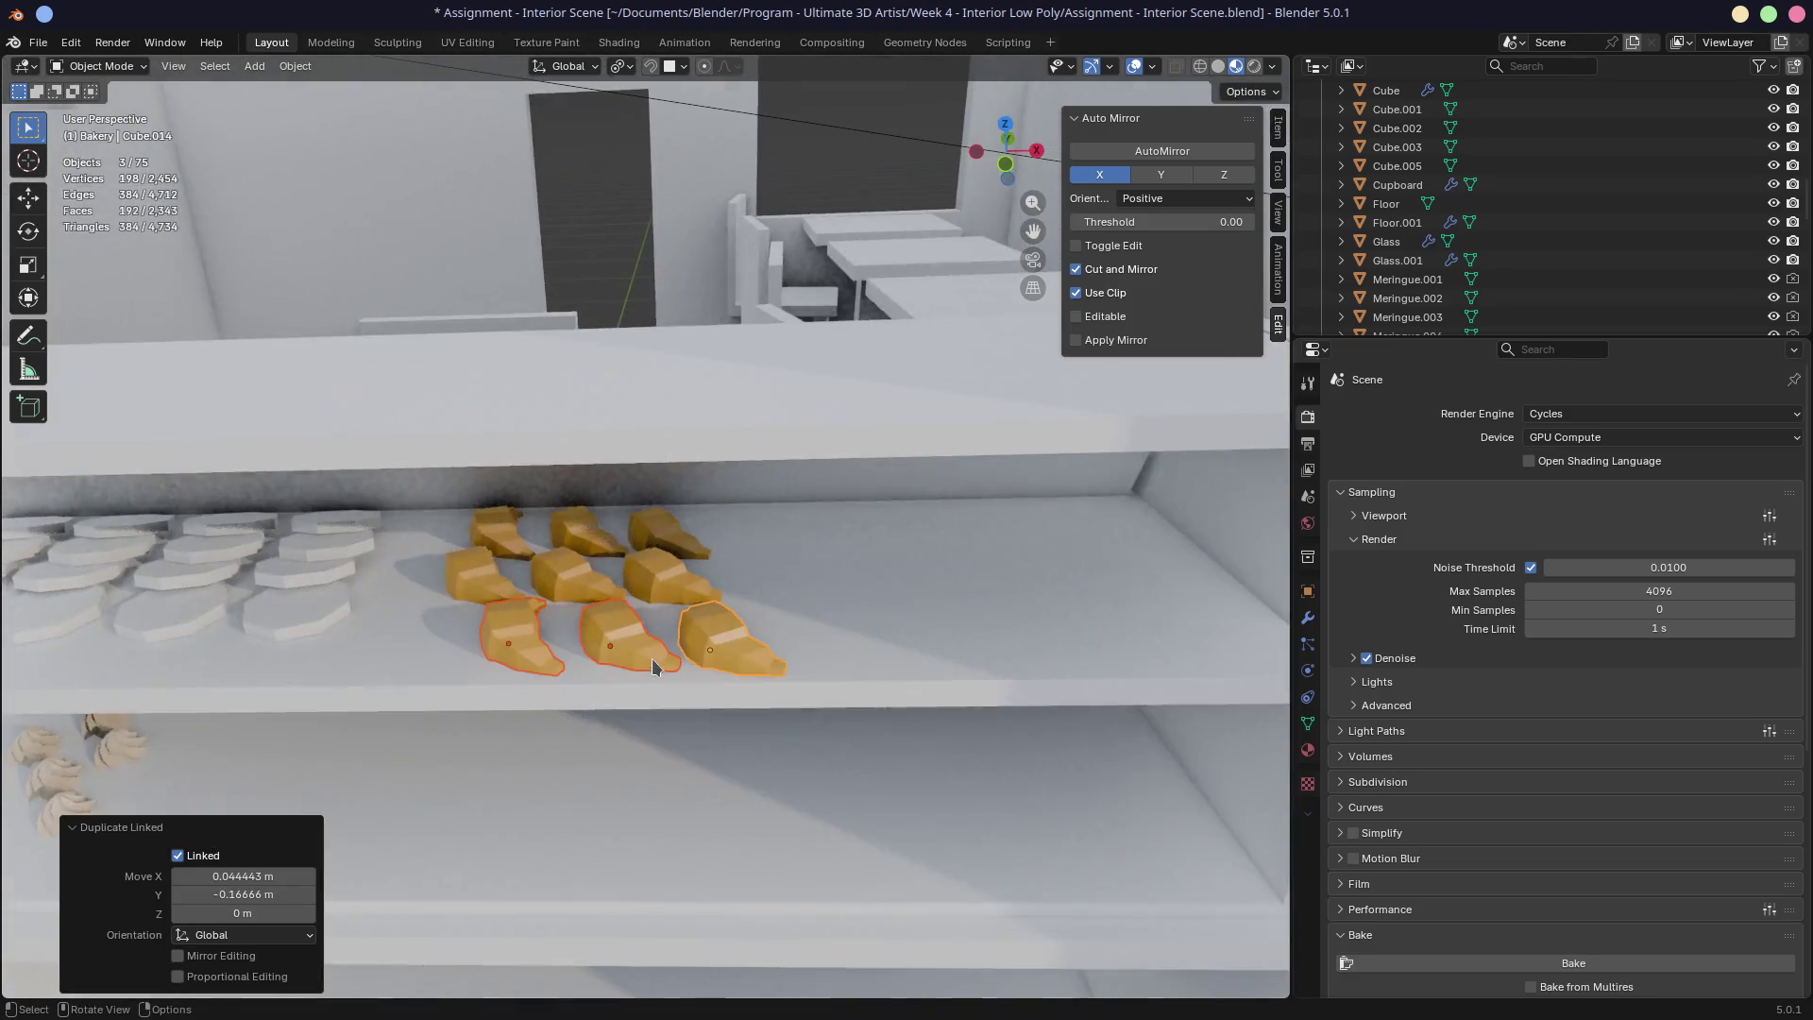
{"action": "key", "text": "ctrl+s"}
{"action": "mouse_move", "coordinate": [705, 621]}
{"action": "middle_mouse_down"}
{"action": "mouse_move", "coordinate": [876, 542]}
{"action": "mouse_move", "coordinate": [926, 540]}
{"action": "mouse_move", "coordinate": [806, 575]}
{"action": "mouse_move", "coordinate": [741, 564]}
{"action": "middle_mouse_up"}
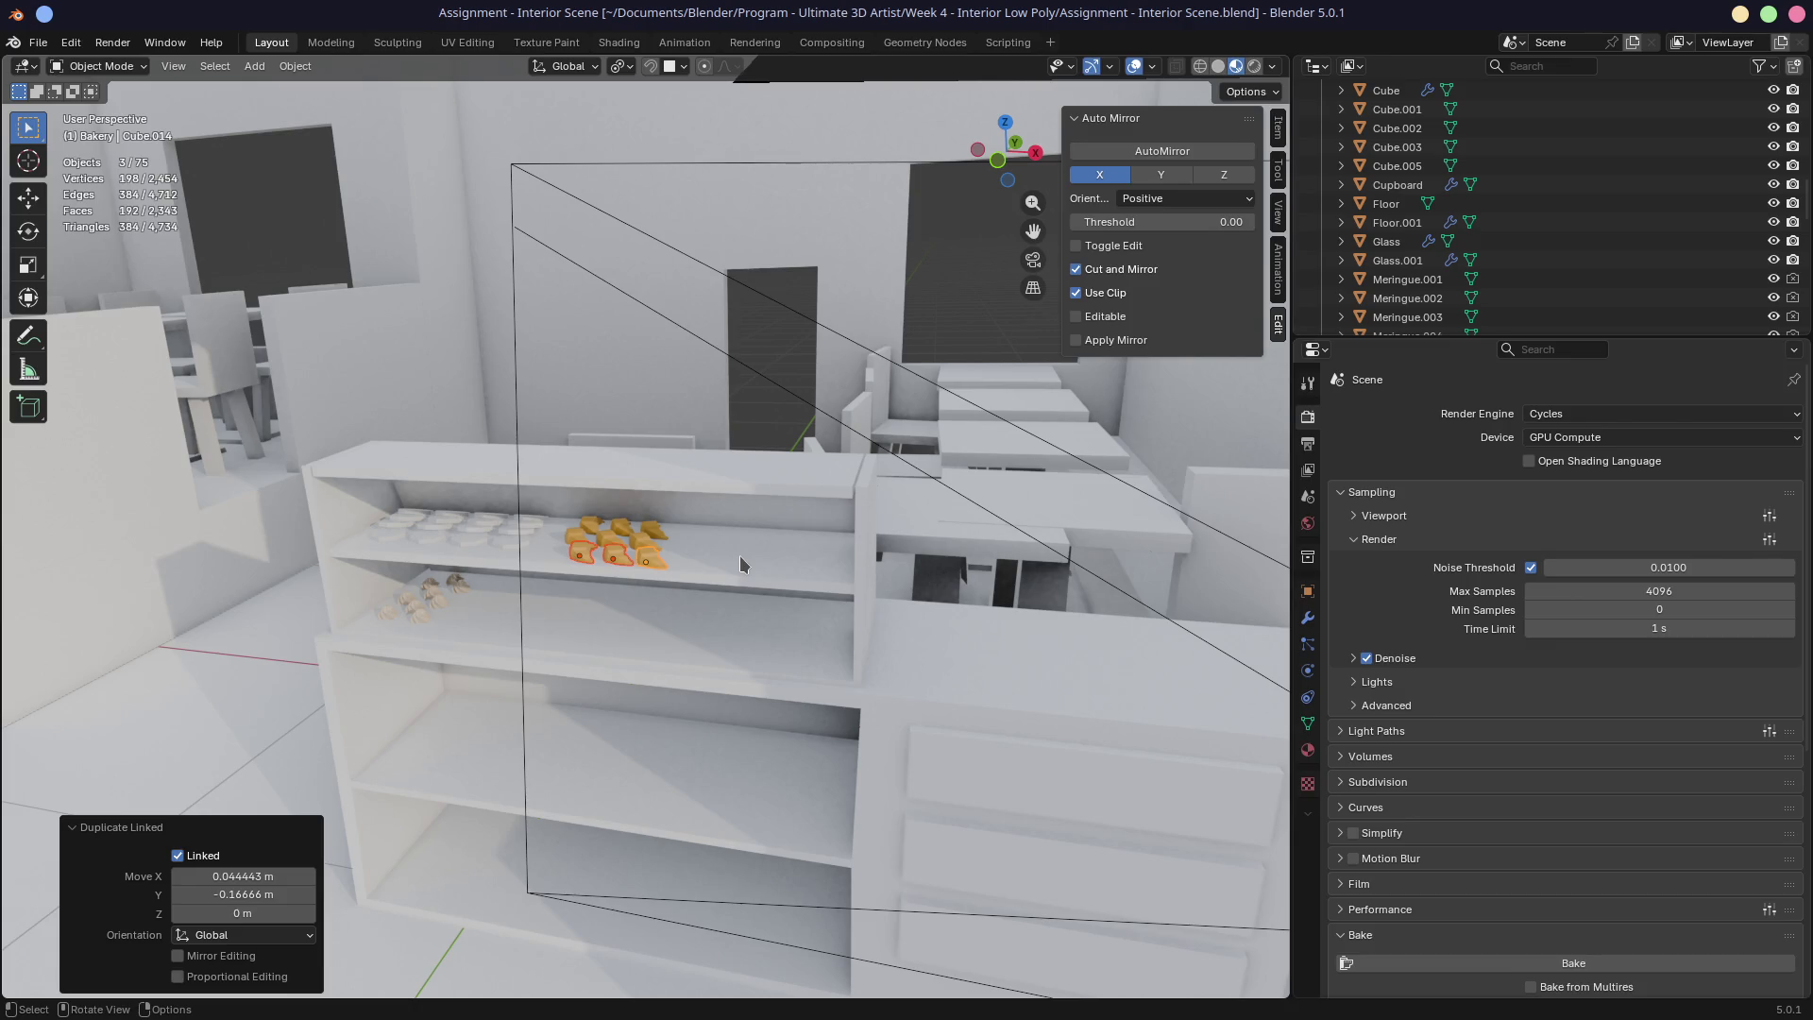
Step: Save Assignment - Interior Scene.blend and bring up the File menu
{"action": "key", "text": "ctrl+s"}
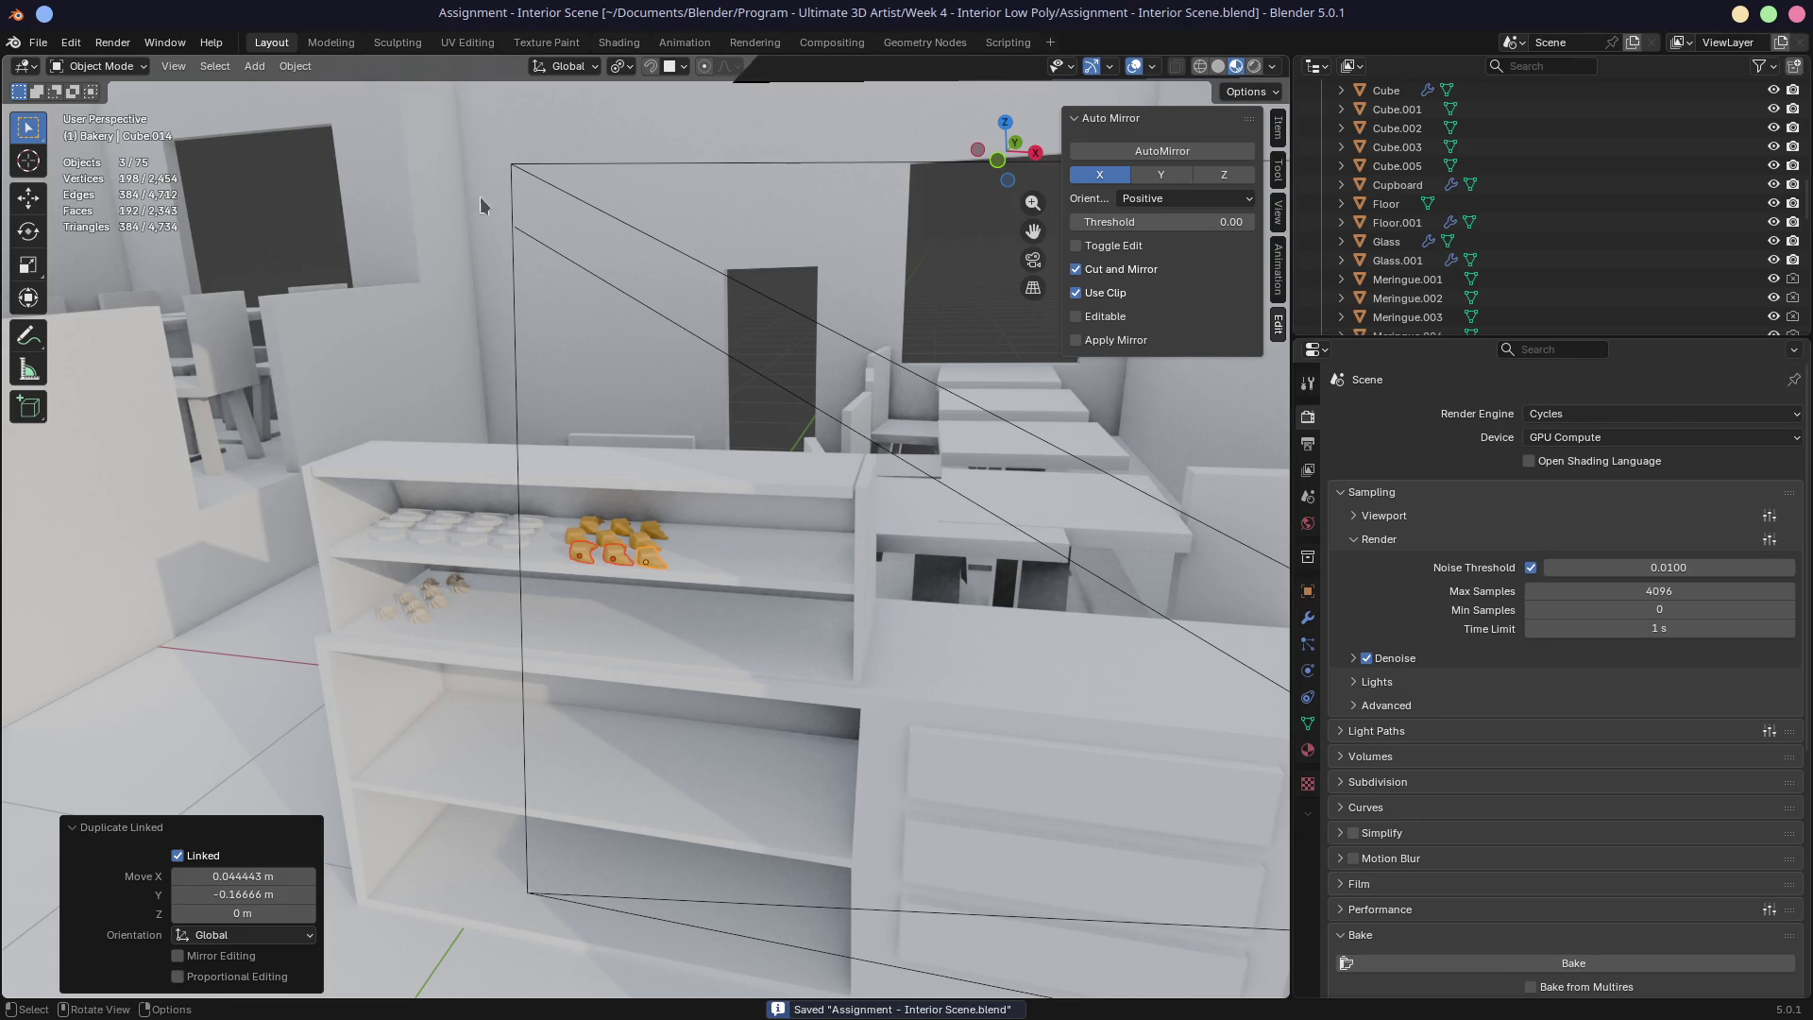
{"action": "left_click", "coordinate": [38, 42]}
{"action": "mouse_move", "coordinate": [107, 144]}
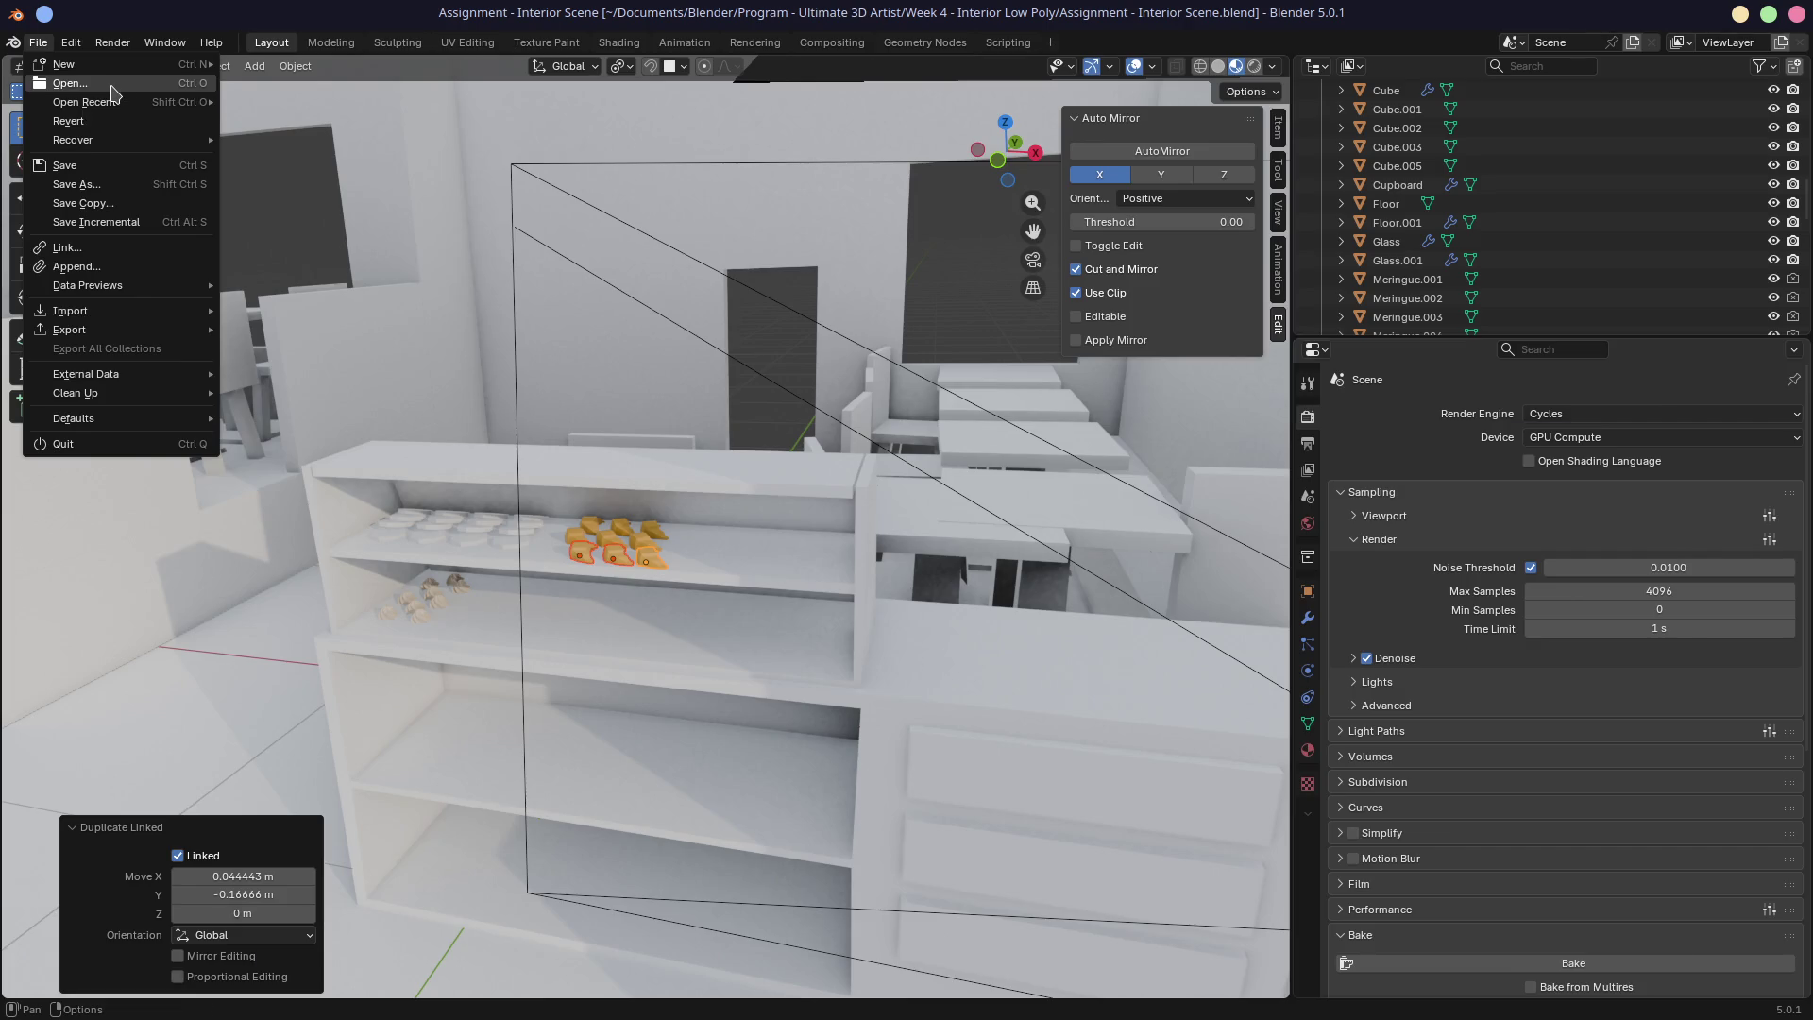
Step: Open 6.9 Horns and Masking.blend from the 6. Sculpting a Cartoon Head folder and inspect the head
{"action": "left_click", "coordinate": [112, 87]}
{"action": "left_click", "coordinate": [537, 470]}
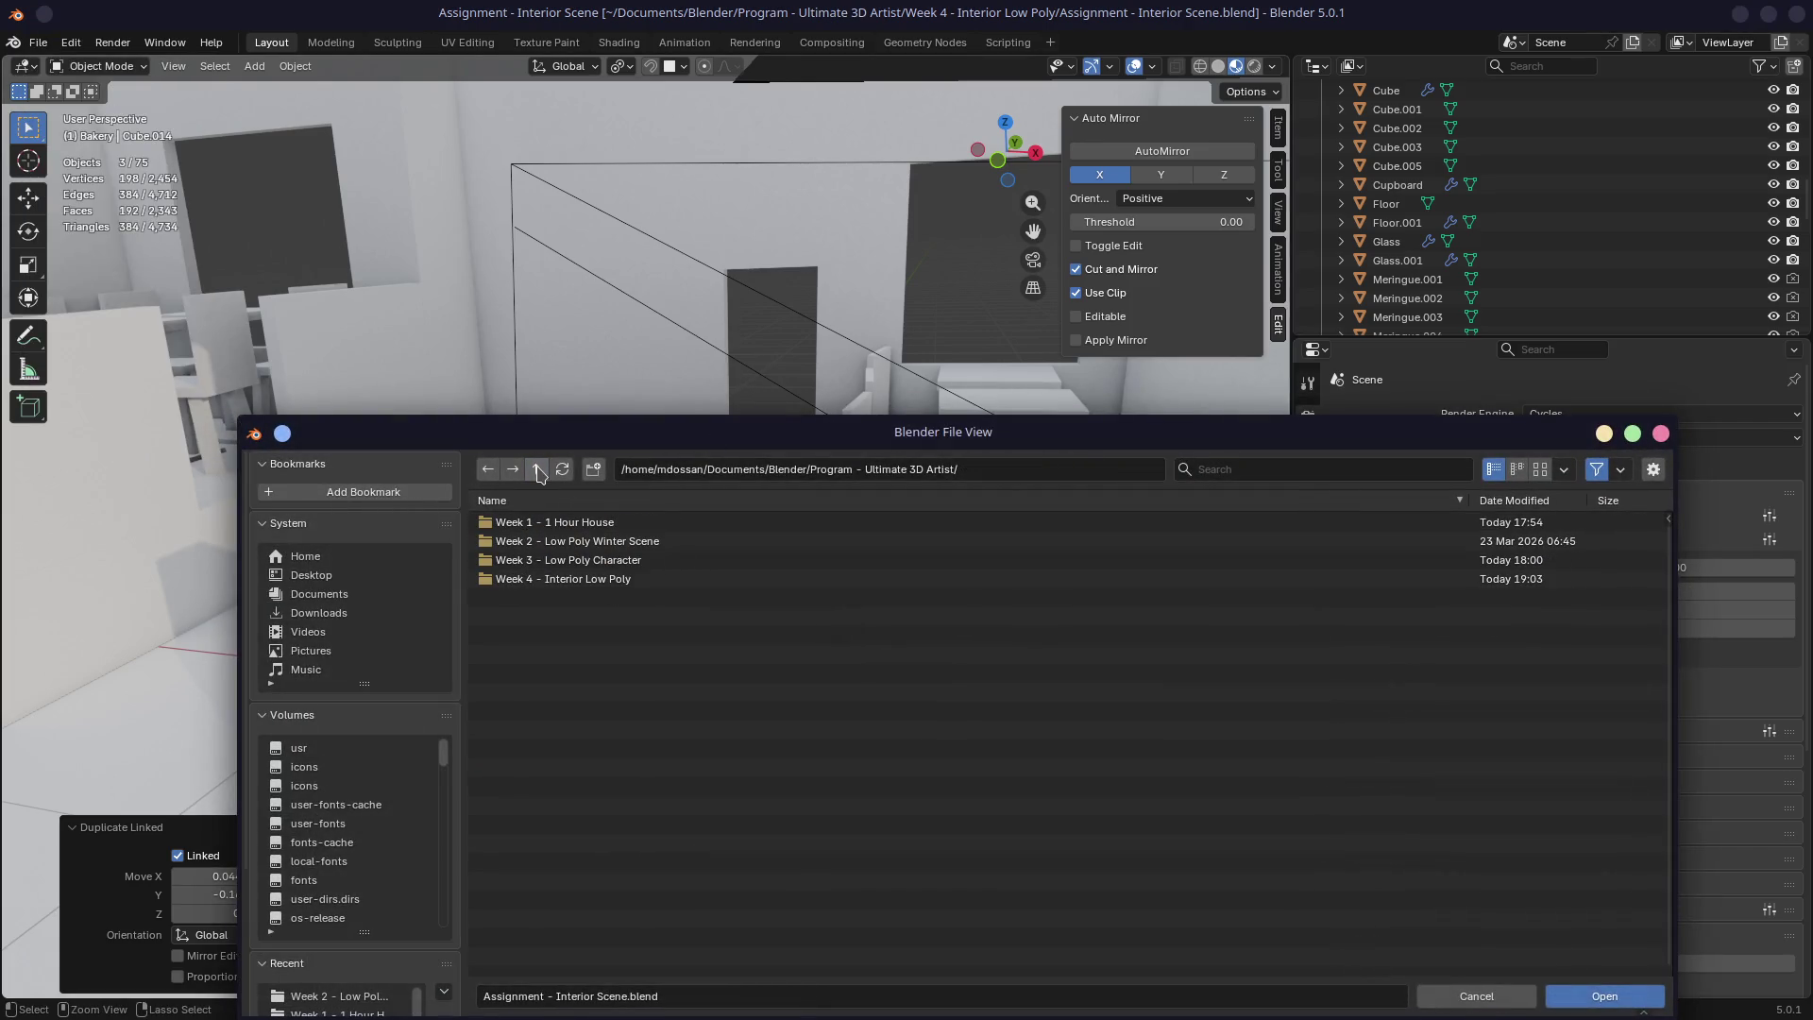
{"action": "left_click", "coordinate": [538, 469]}
{"action": "left_click", "coordinate": [565, 524]}
{"action": "left_click", "coordinate": [567, 525]}
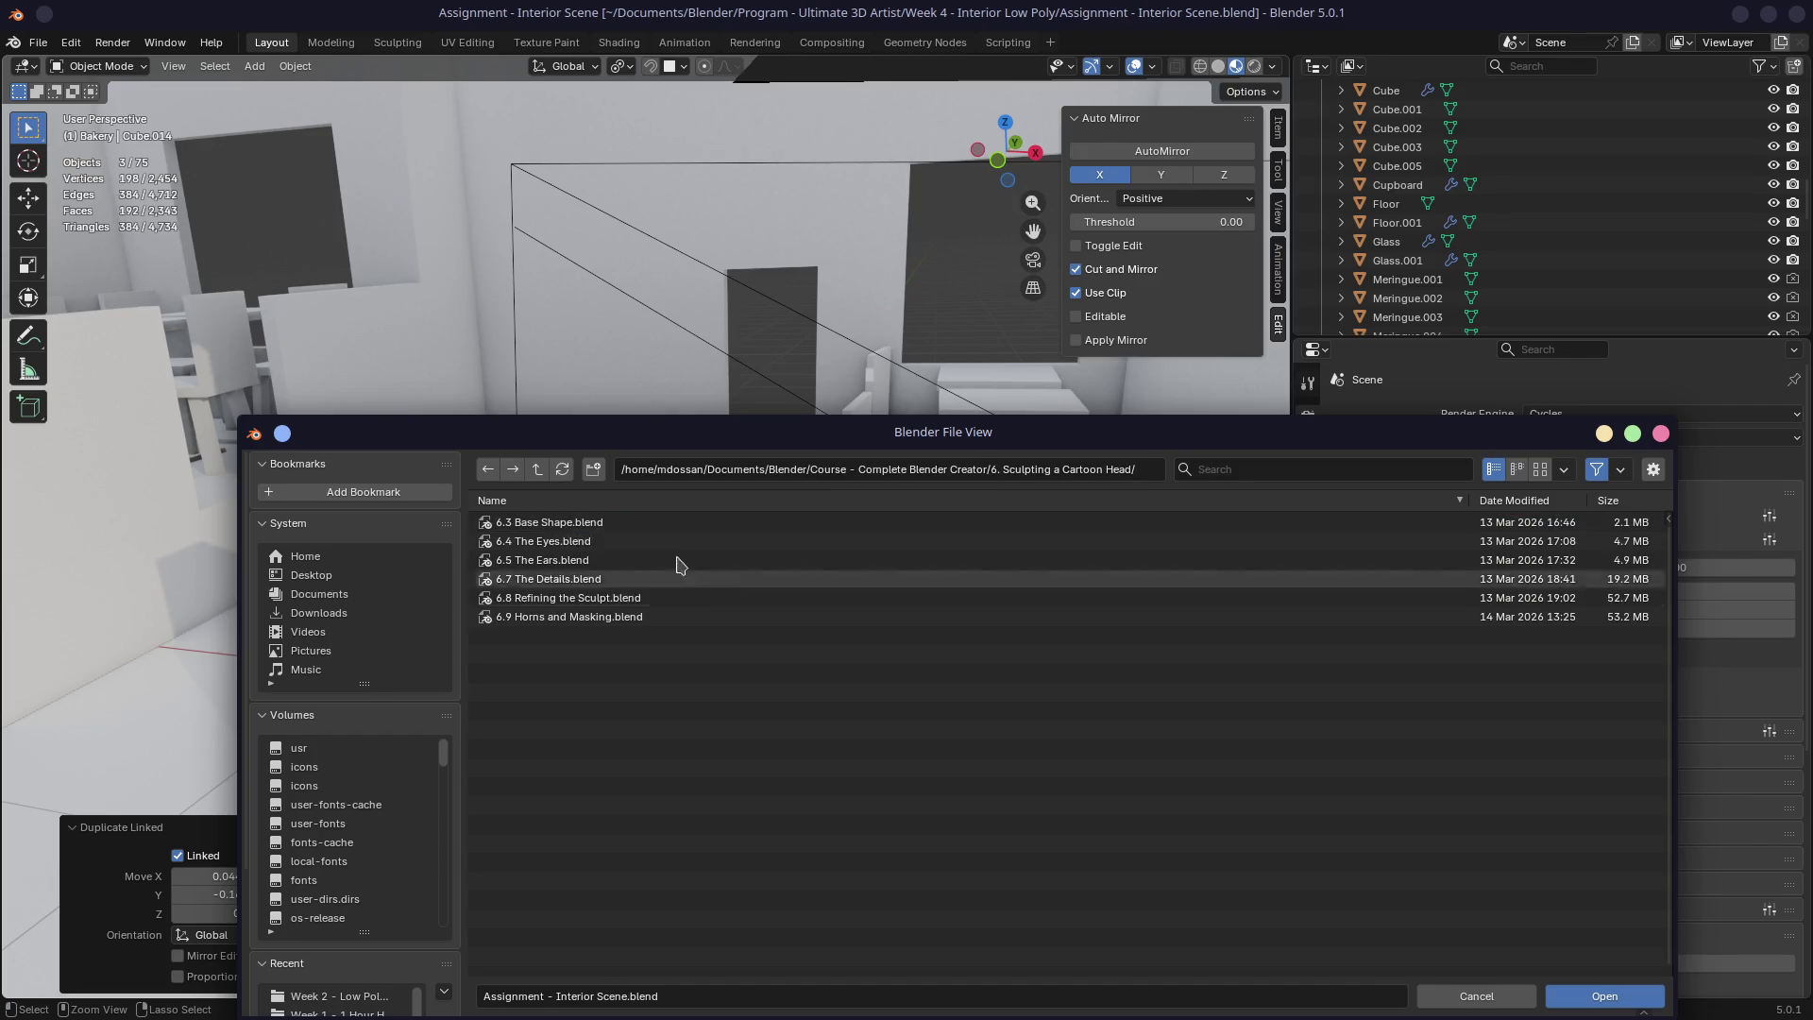
{"action": "double_click", "coordinate": [610, 620]}
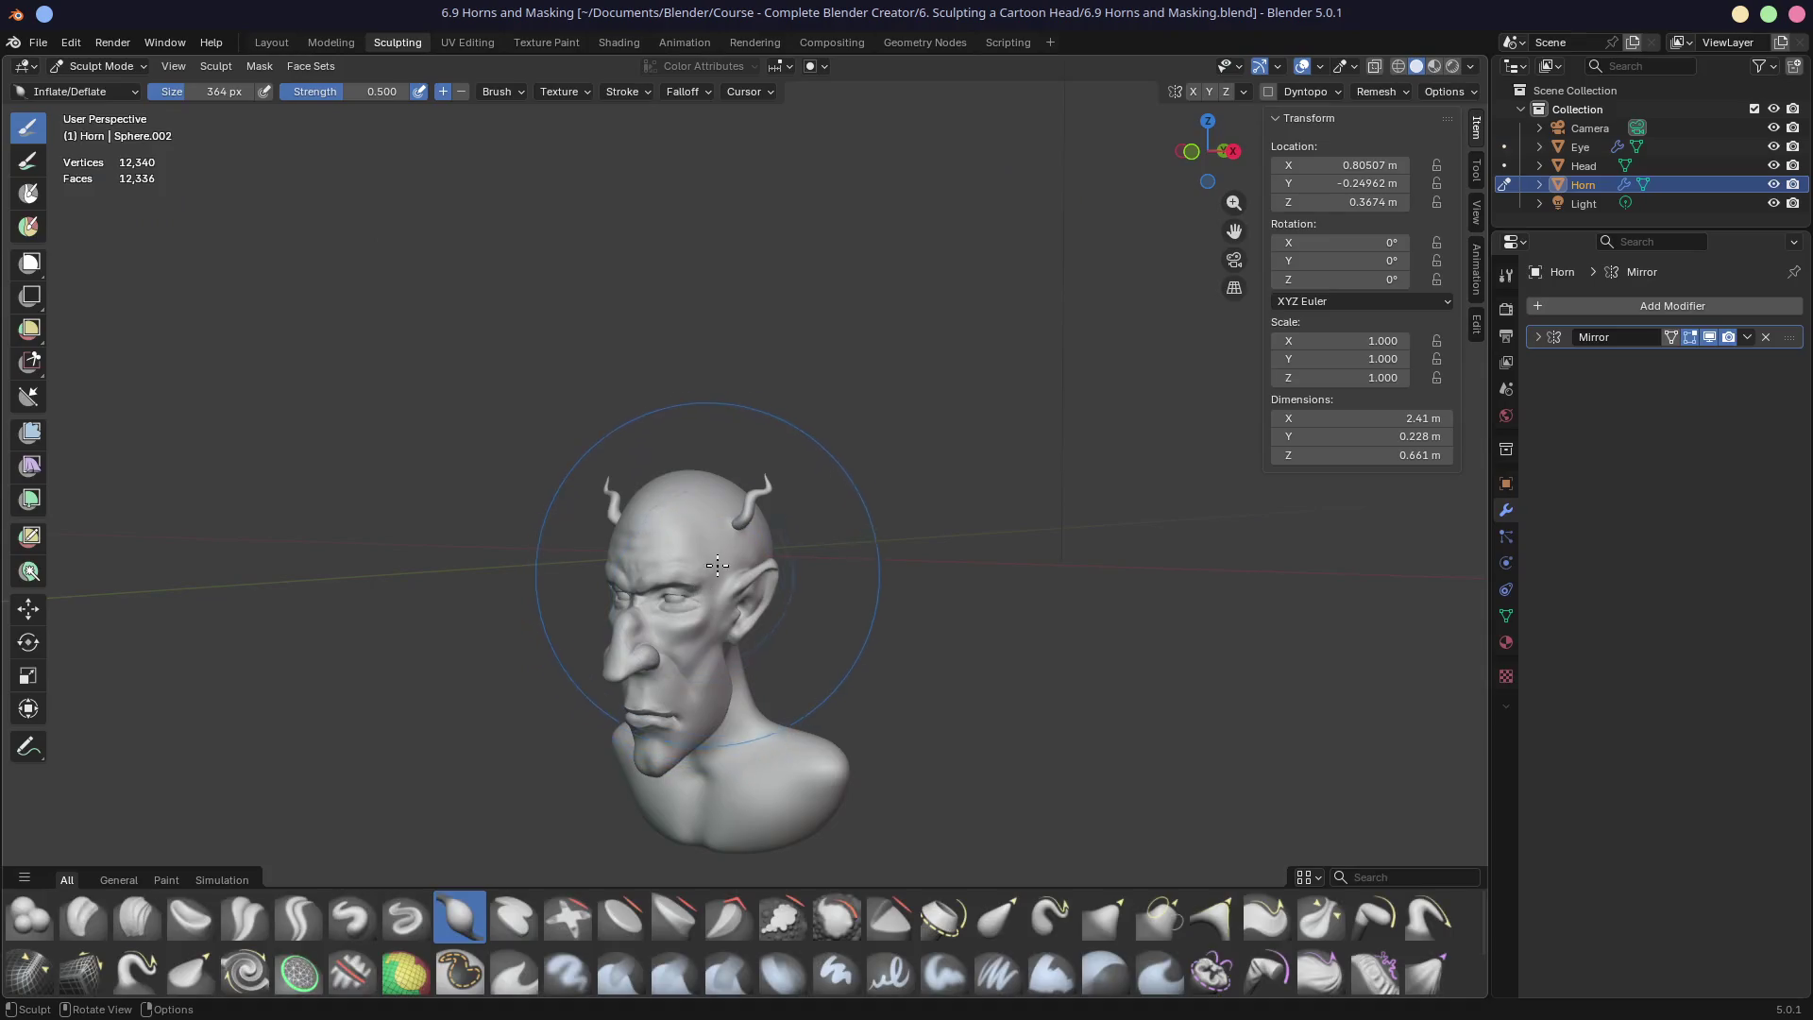
{"action": "mouse_move", "coordinate": [611, 595]}
{"action": "middle_mouse_down"}
{"action": "mouse_move", "coordinate": [600, 628]}
{"action": "mouse_move", "coordinate": [748, 454]}
{"action": "mouse_move", "coordinate": [919, 454]}
{"action": "mouse_move", "coordinate": [756, 444]}
{"action": "middle_mouse_up"}
{"action": "scroll", "coordinate": [931, 393], "scroll_direction": "up", "scroll_amount": 3}
{"action": "mouse_move", "coordinate": [931, 393]}
{"action": "middle_mouse_down"}
{"action": "mouse_move", "coordinate": [782, 409]}
{"action": "mouse_move", "coordinate": [725, 437]}
{"action": "middle_mouse_up"}
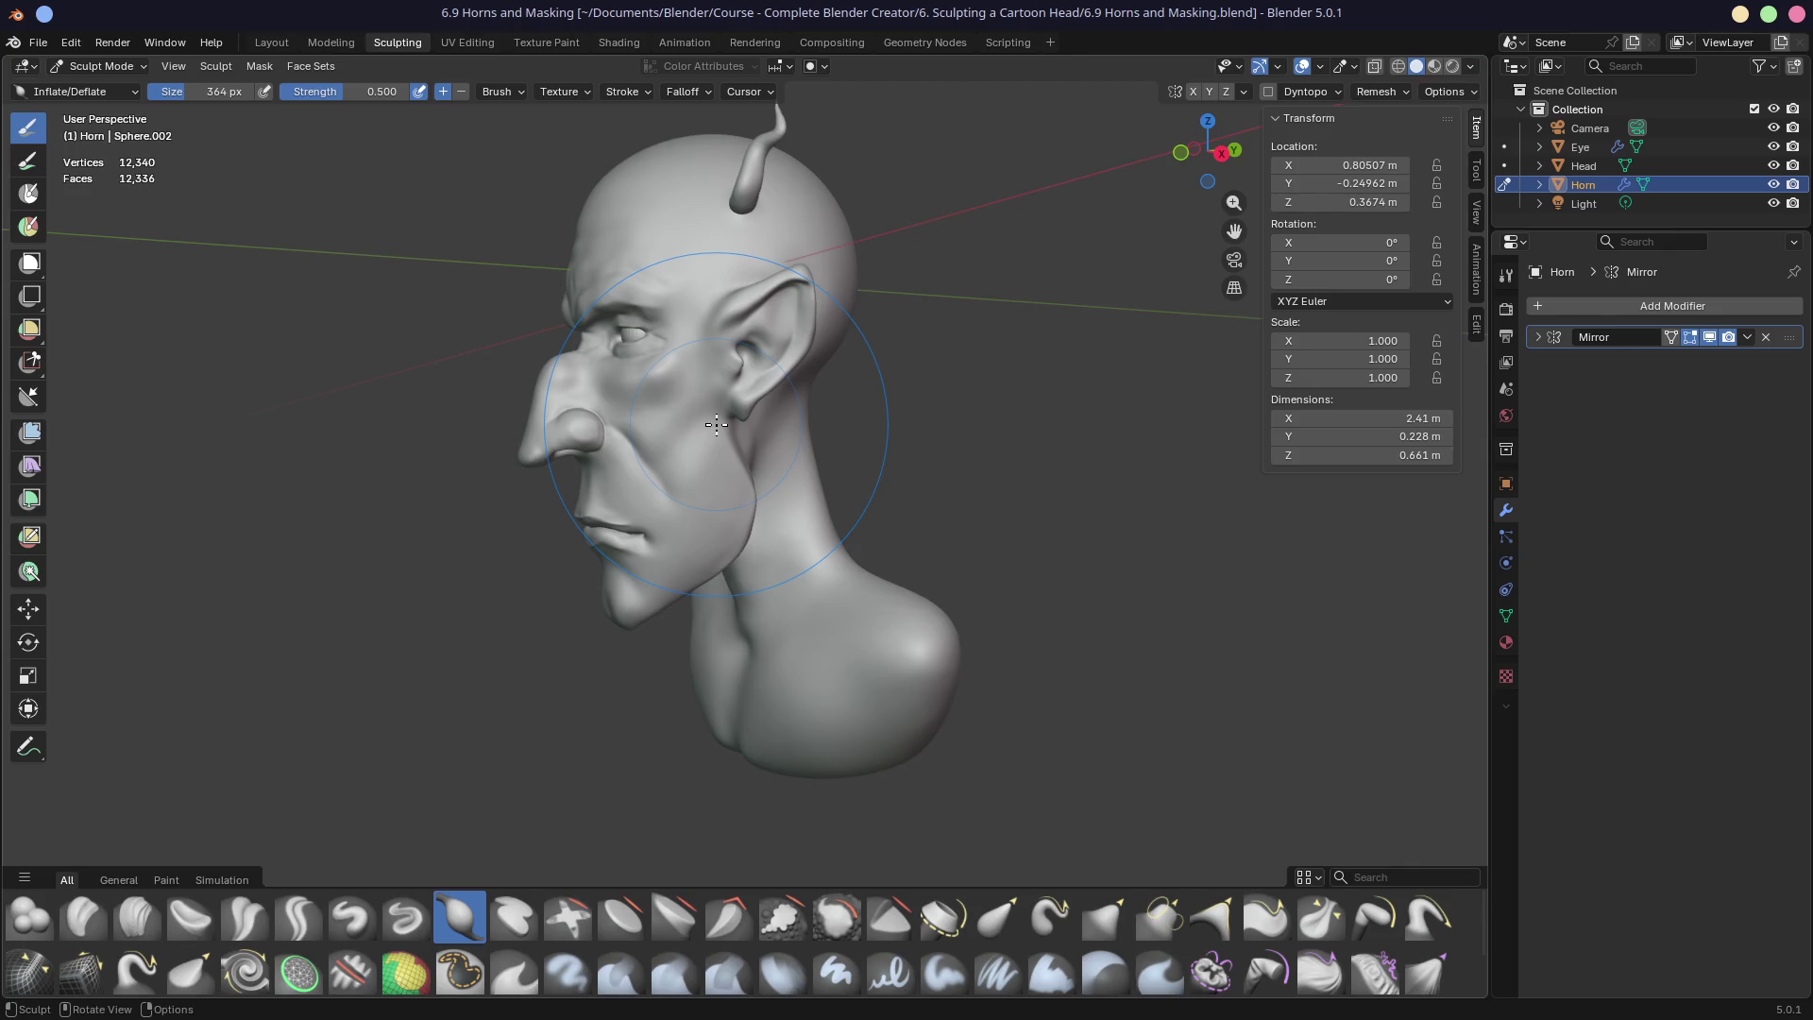
Step: Save the horned head sculpt file and bring up the File menu
{"action": "key", "text": "ctrl+s"}
{"action": "mouse_move", "coordinate": [717, 425]}
{"action": "middle_mouse_down"}
{"action": "mouse_move", "coordinate": [945, 415]}
{"action": "mouse_move", "coordinate": [786, 399]}
{"action": "mouse_move", "coordinate": [850, 387]}
{"action": "mouse_move", "coordinate": [809, 385]}
{"action": "mouse_move", "coordinate": [731, 514]}
{"action": "middle_mouse_up"}
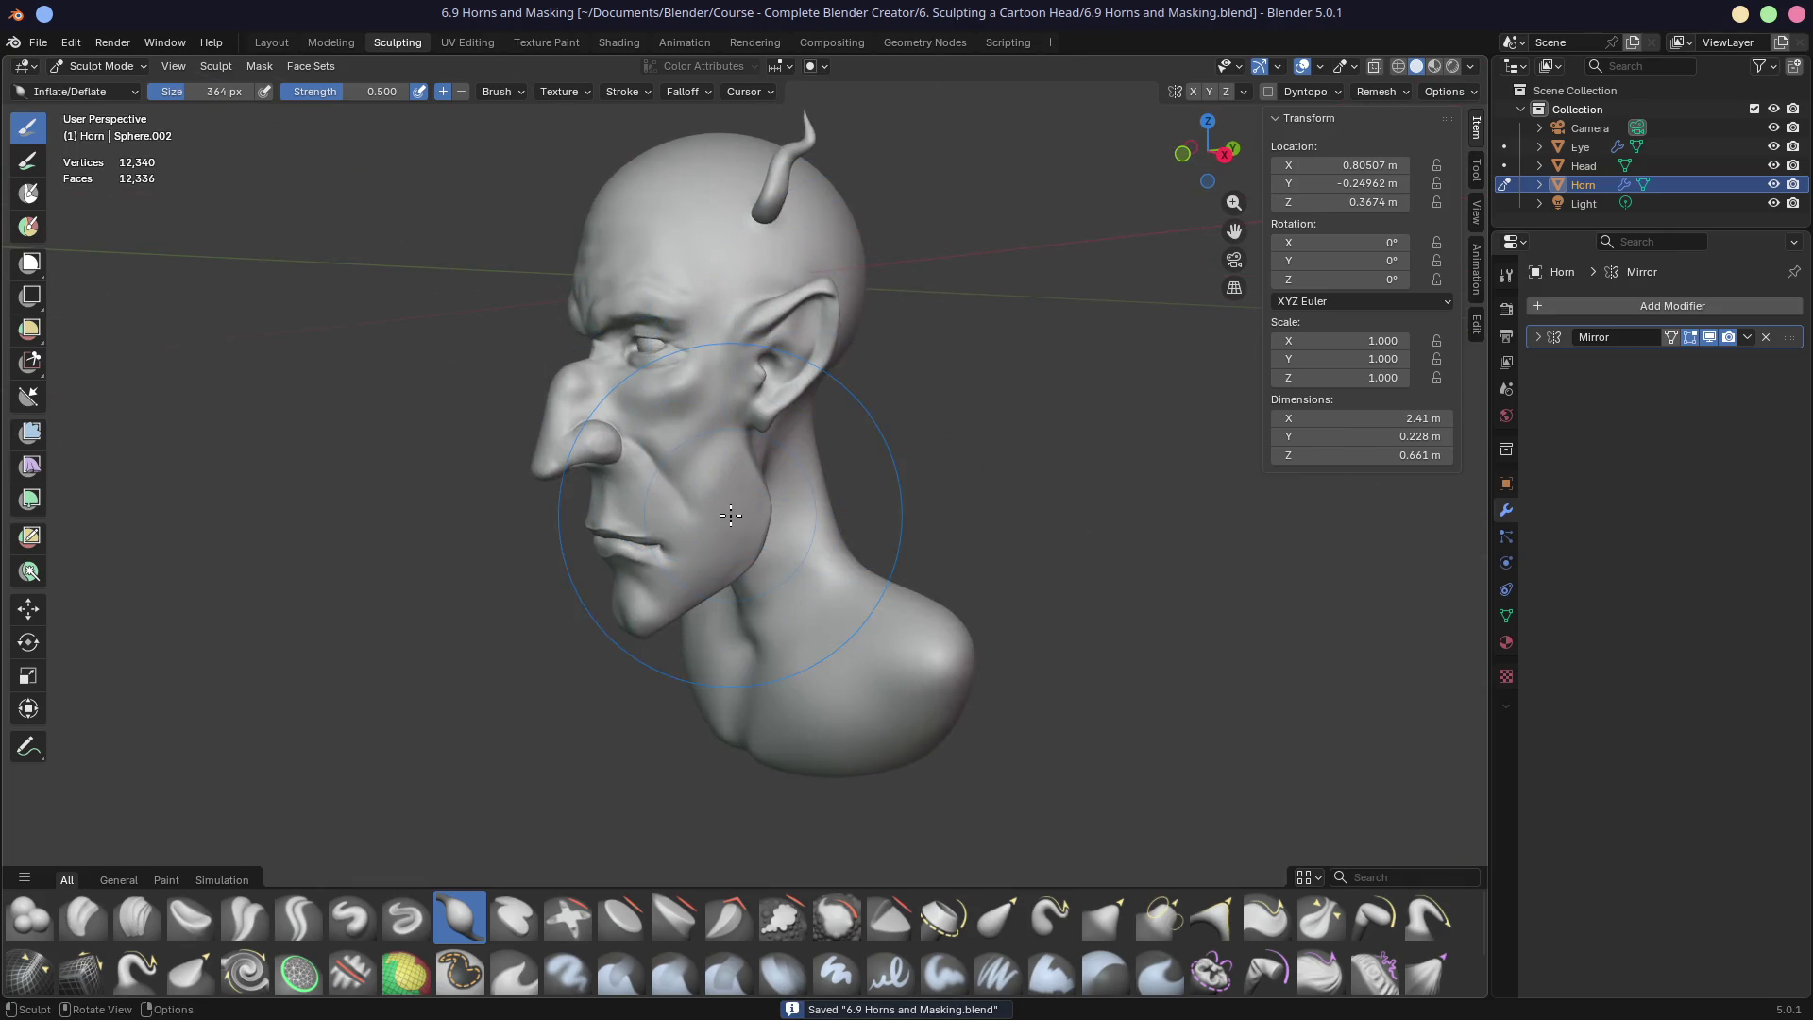
{"action": "left_click", "coordinate": [38, 43]}
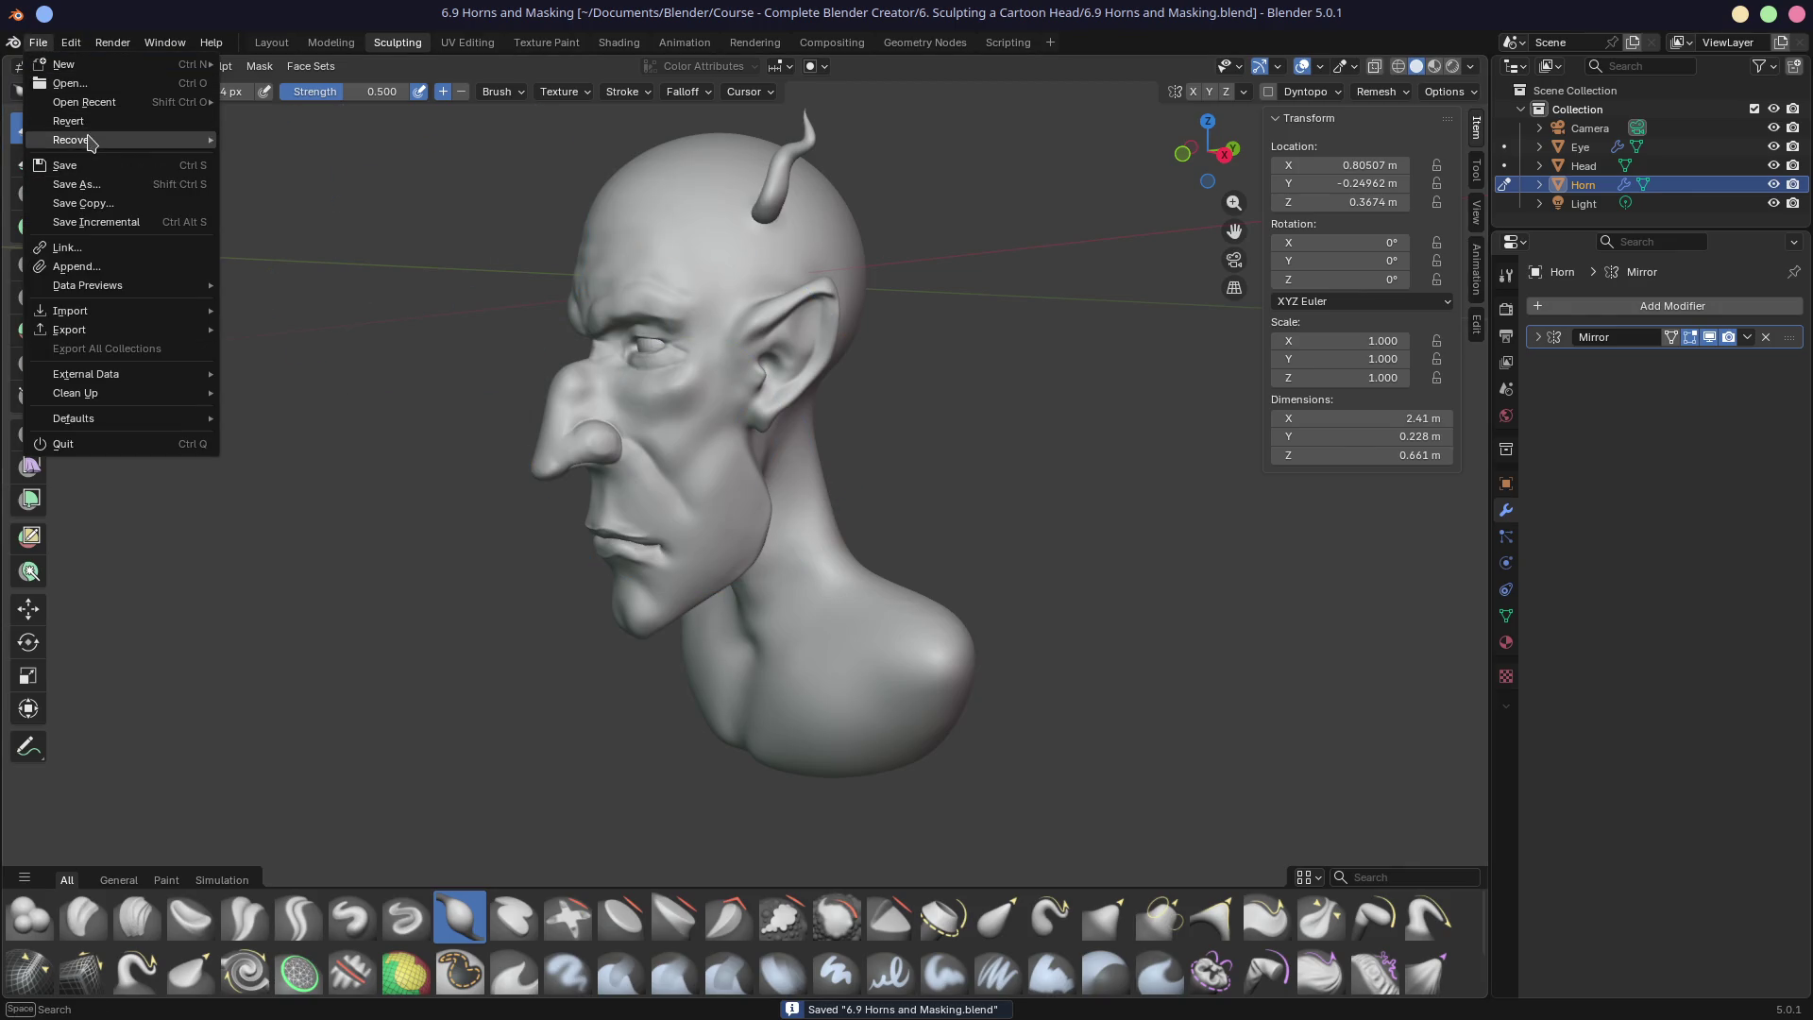
Step: Reopen Assignment - Interior Scene.blend from Open Recent and zoom in on the pastries
{"action": "left_click", "coordinate": [106, 111]}
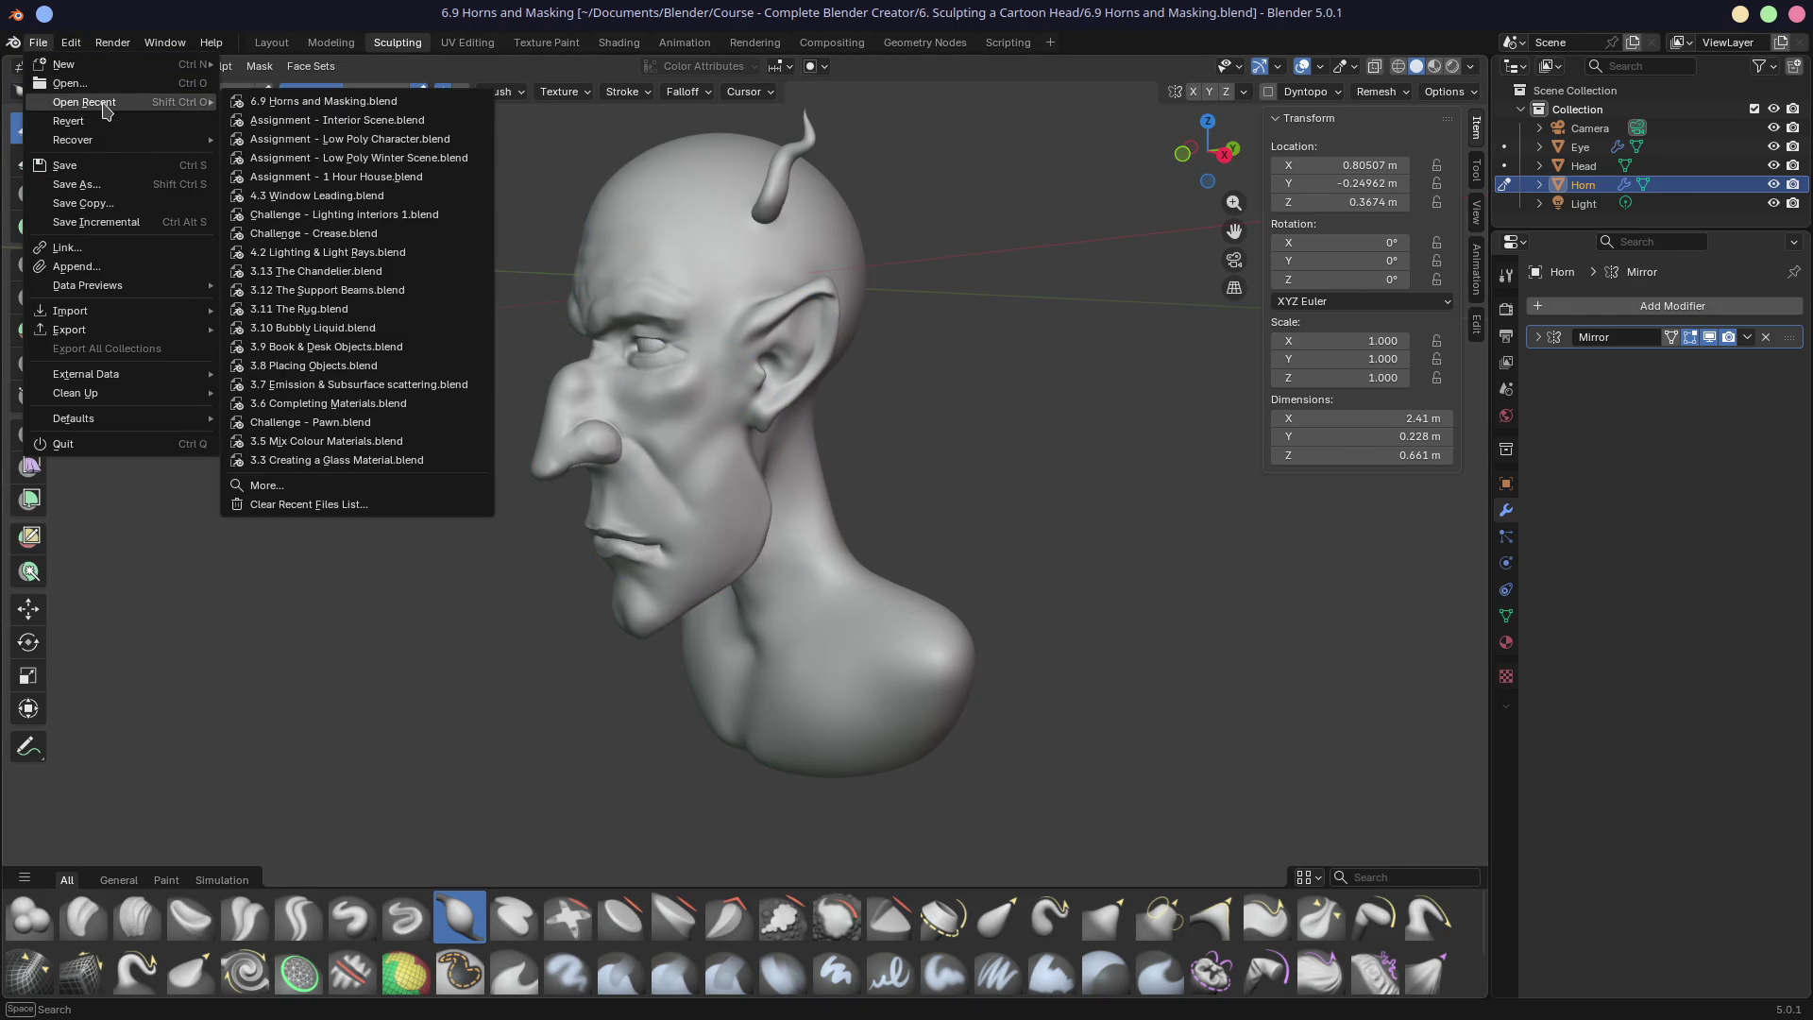
{"action": "left_click", "coordinate": [279, 120]}
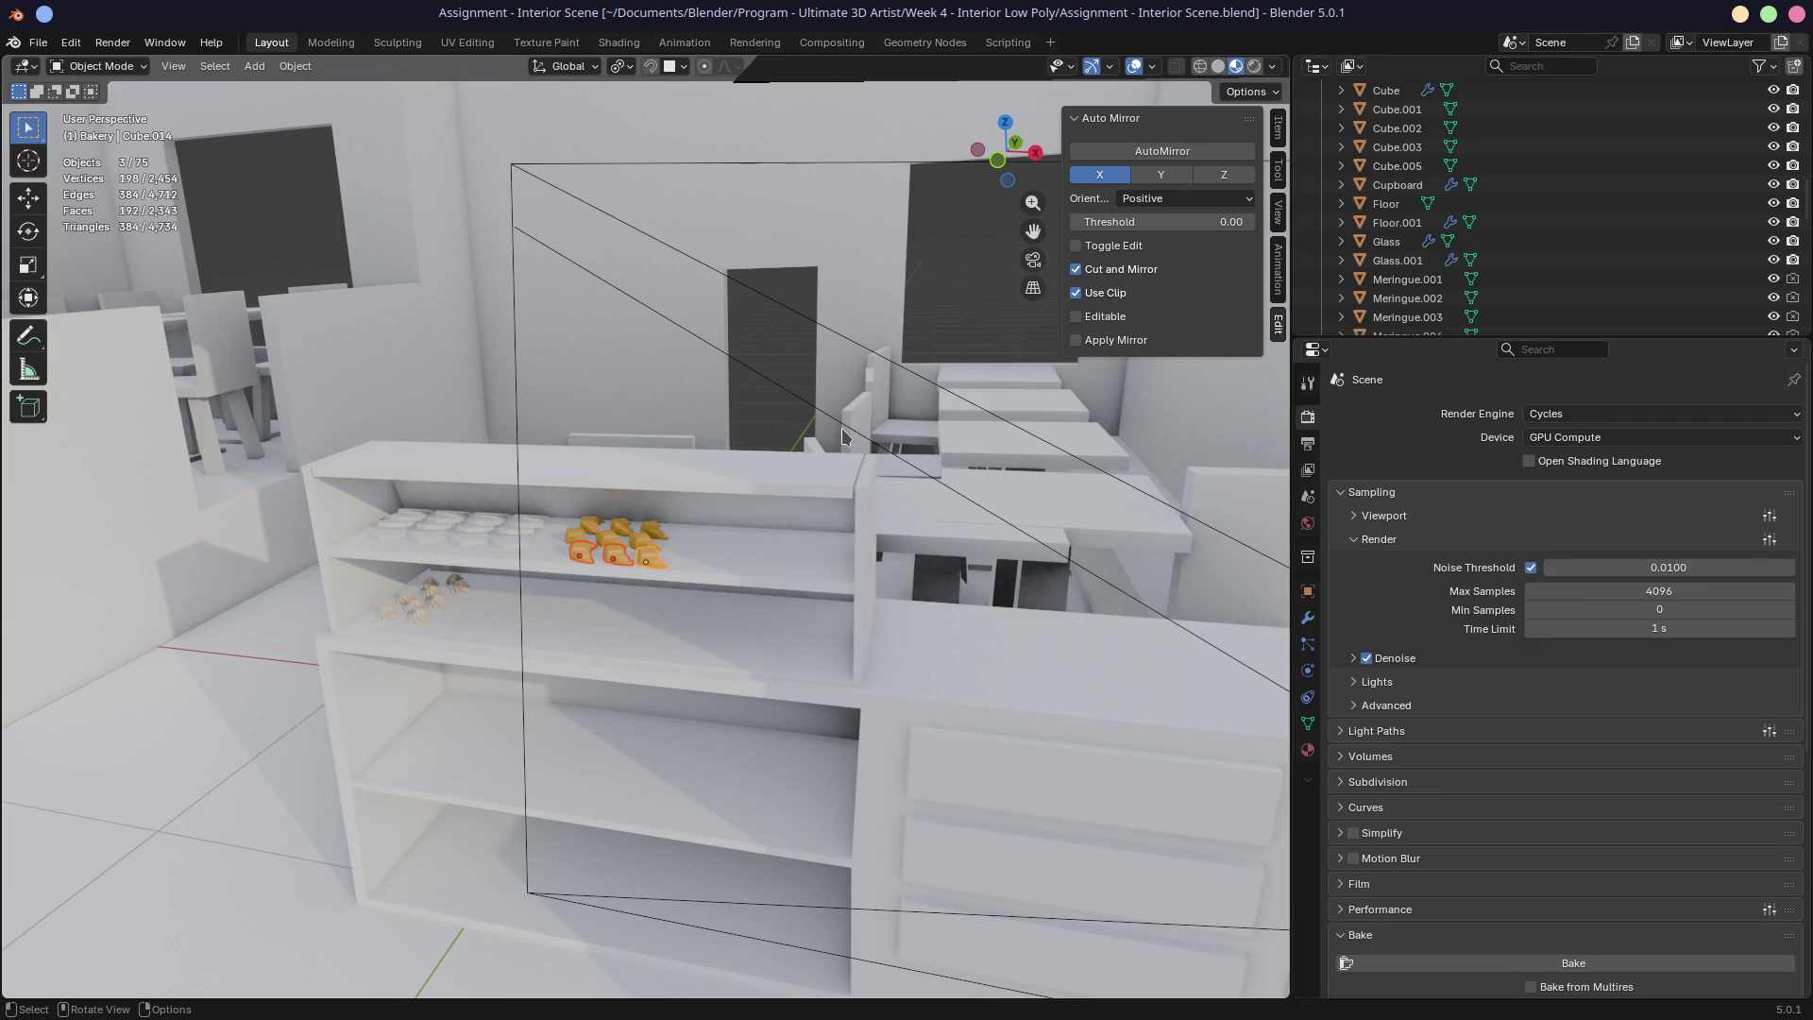
{"action": "middle_click_drag", "start_coordinate": [633, 462], "coordinate": [840, 491]}
Step: Save the scene, view the shelf frontally, and enlarge the Outliner
{"action": "scroll", "coordinate": [707, 492], "scroll_direction": "up", "scroll_amount": 5}
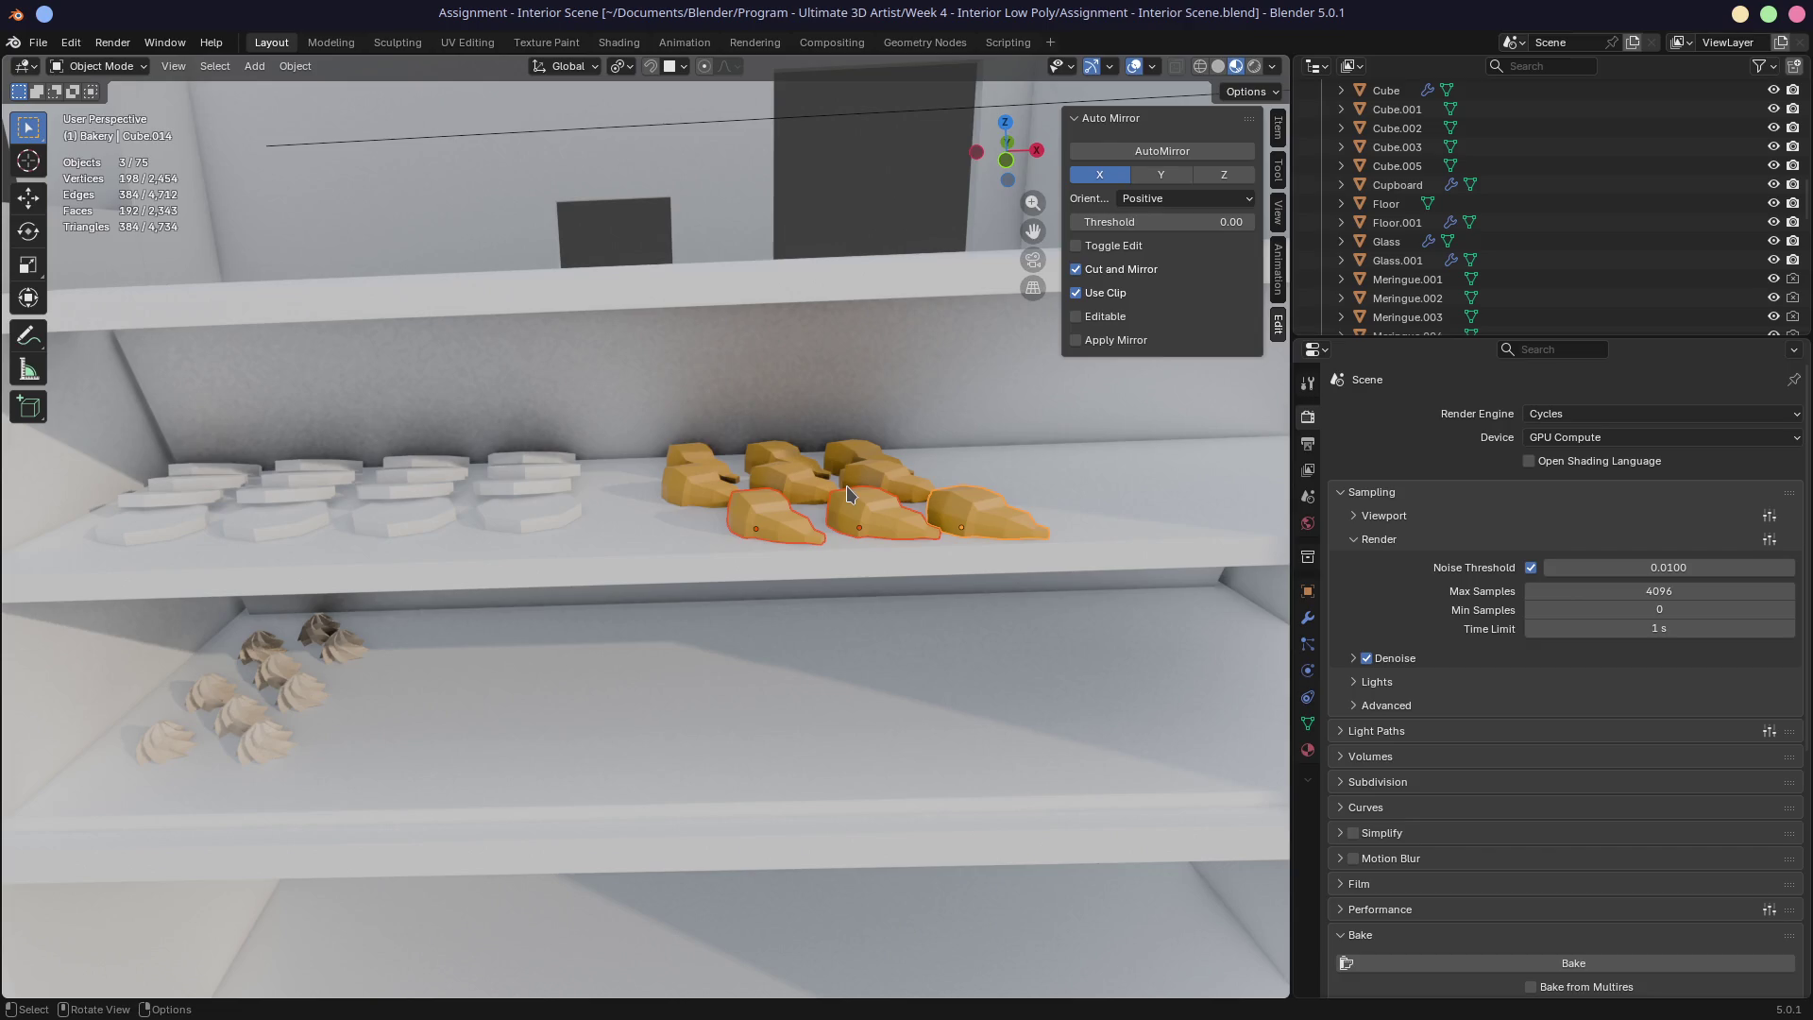
{"action": "key", "text": "ctrl+s"}
{"action": "scroll", "coordinate": [822, 483], "scroll_direction": "down", "scroll_amount": 5}
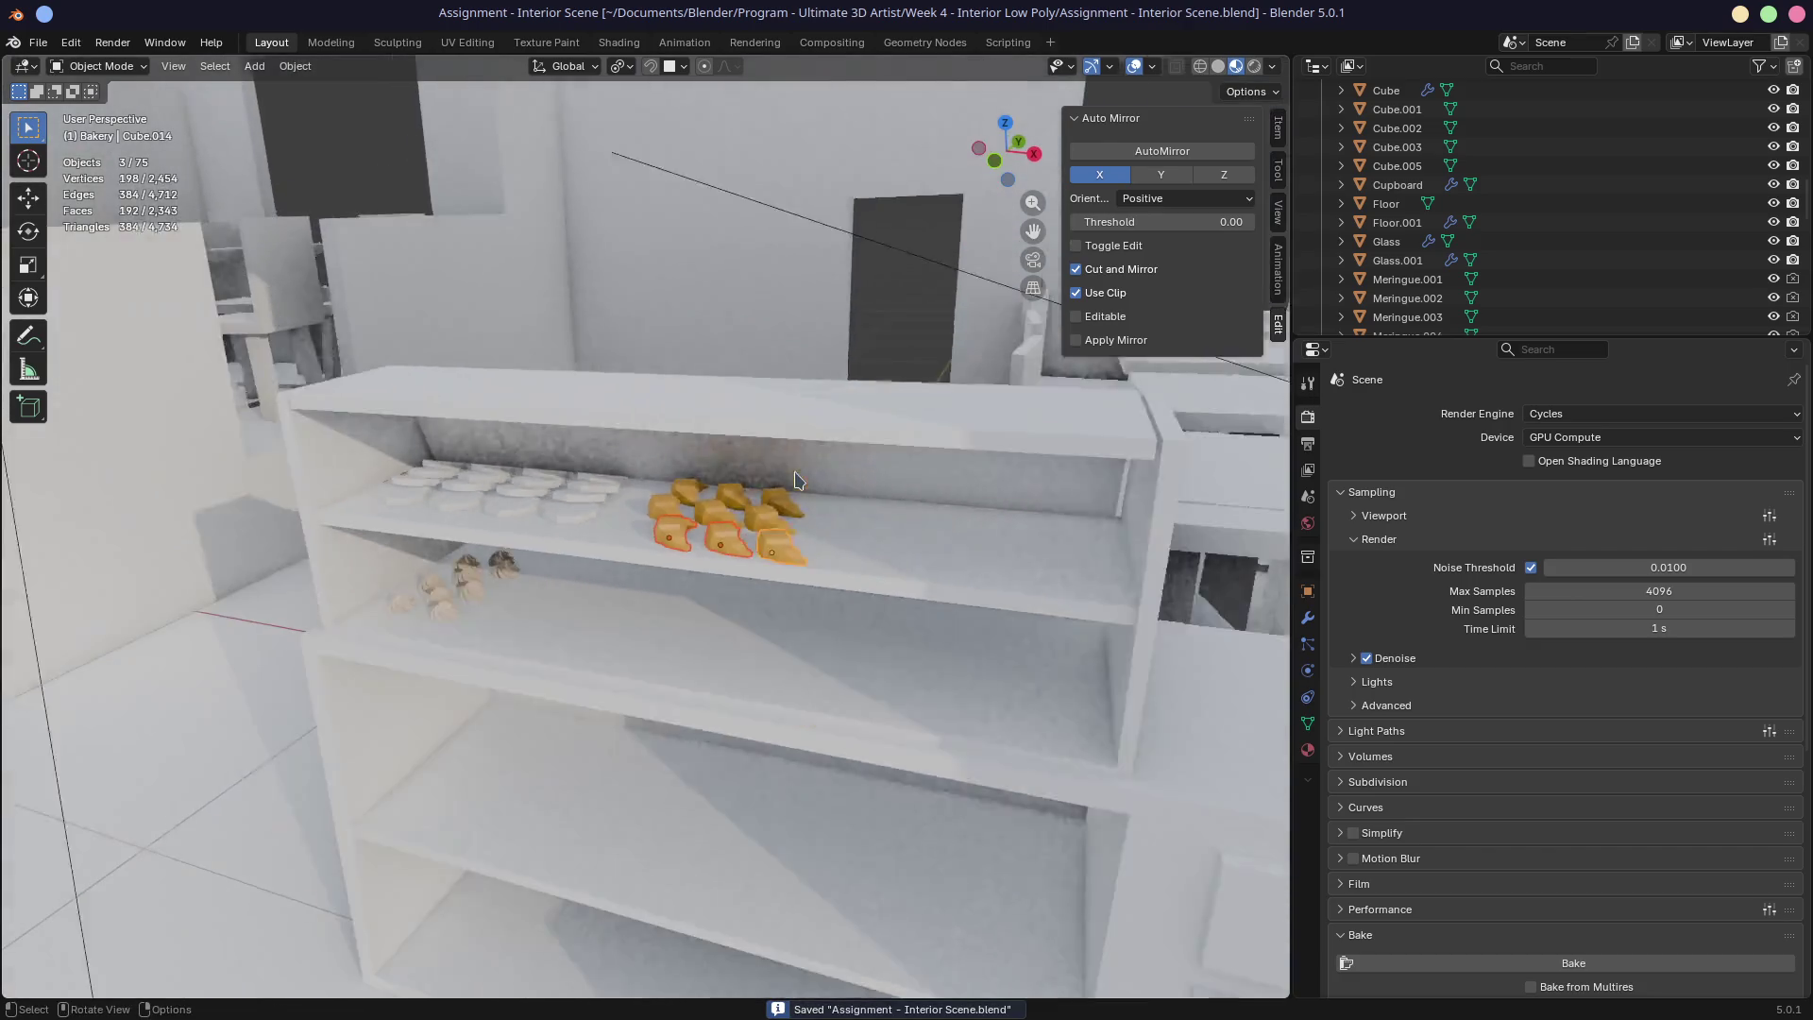
{"action": "middle_click_drag", "start_coordinate": [797, 480], "coordinate": [1033, 410]}
{"action": "left_click_drag", "start_coordinate": [1462, 338], "coordinate": [1462, 571]}
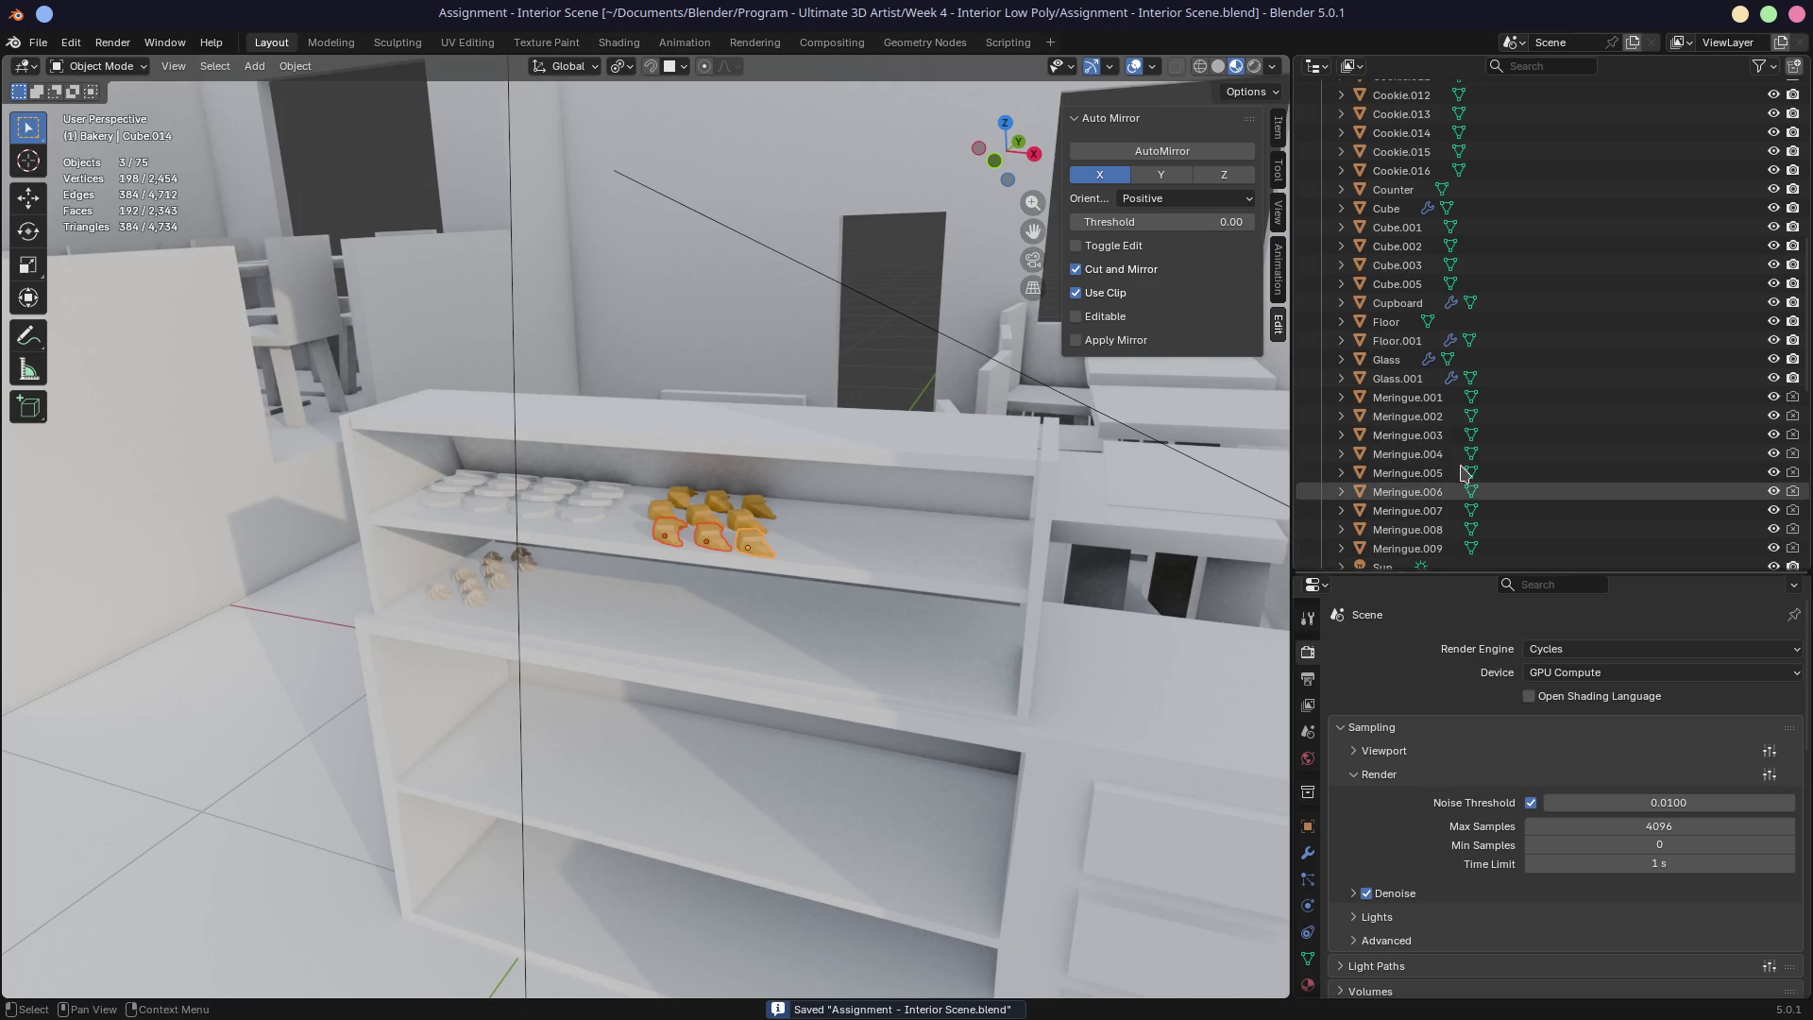
{"action": "scroll", "coordinate": [1474, 446], "scroll_direction": "down", "scroll_amount": 8}
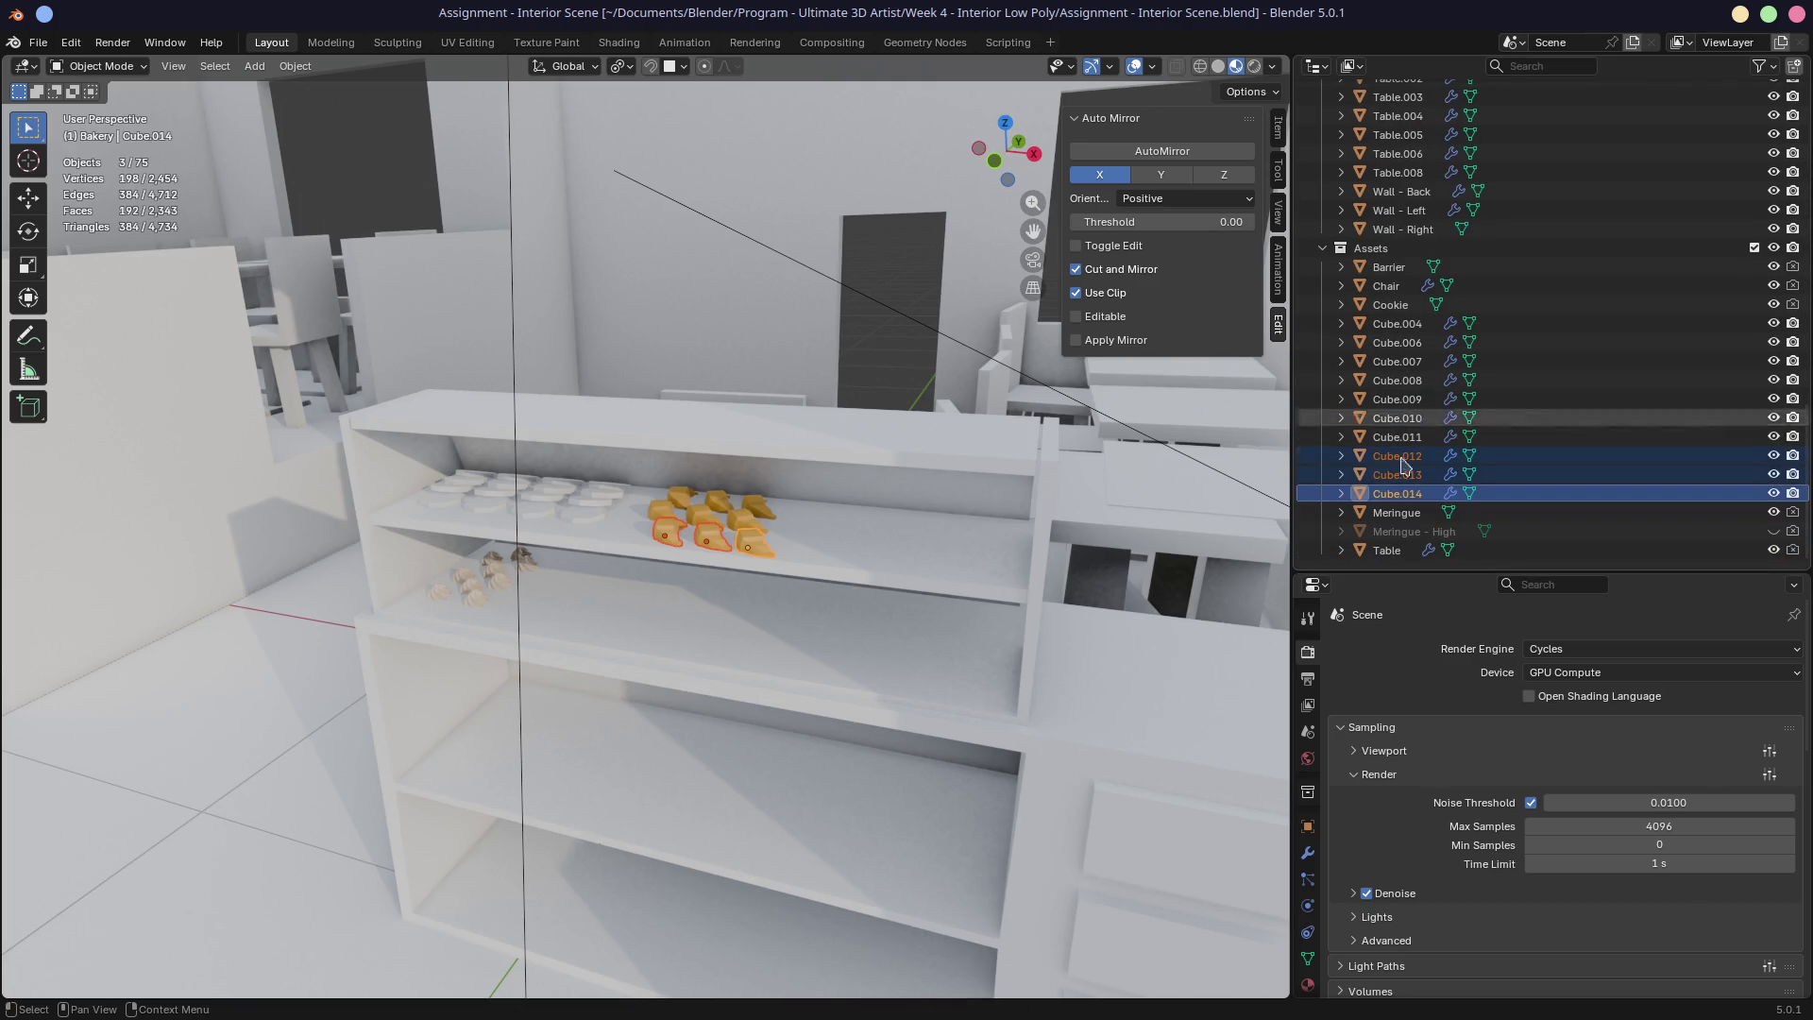
Step: Move Cube.004 through Cube.014 into the Bakery collection, then switch to Discord
{"action": "left_click", "coordinate": [1403, 493]}
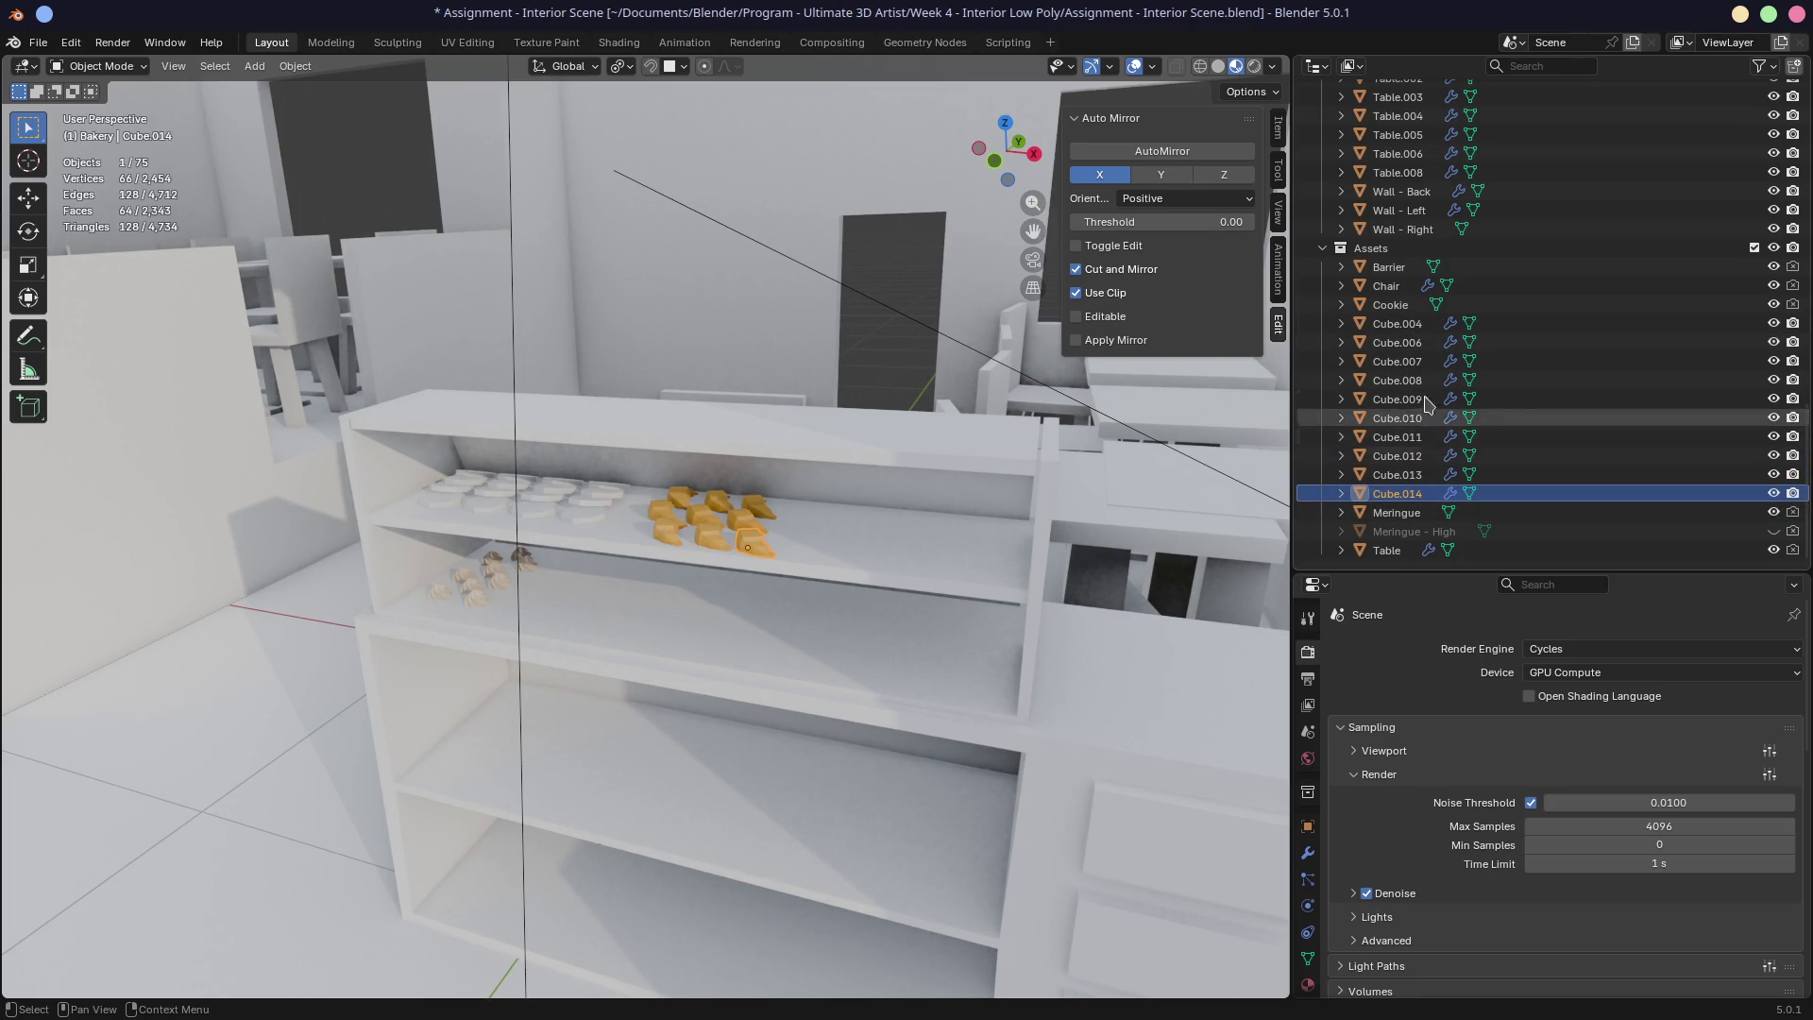
{"action": "left_click", "coordinate": [1398, 323], "text": "shift"}
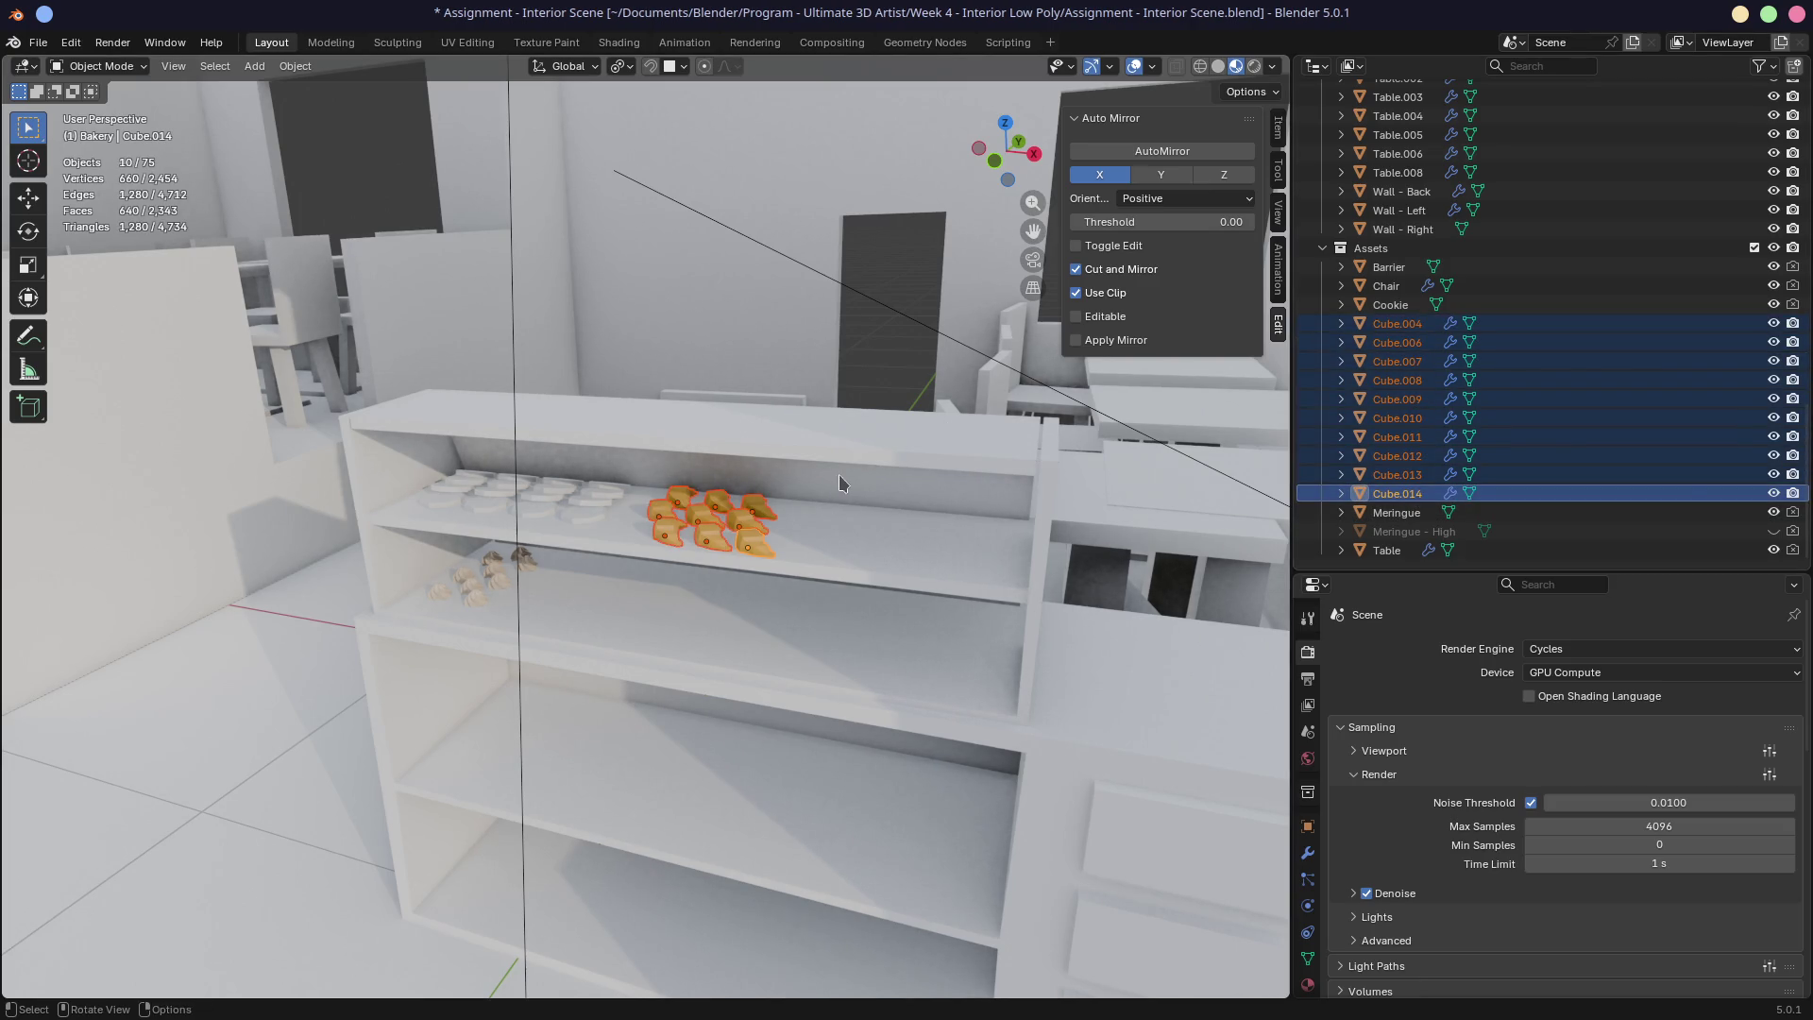
{"action": "key", "text": "m"}
{"action": "left_click", "coordinate": [784, 455]}
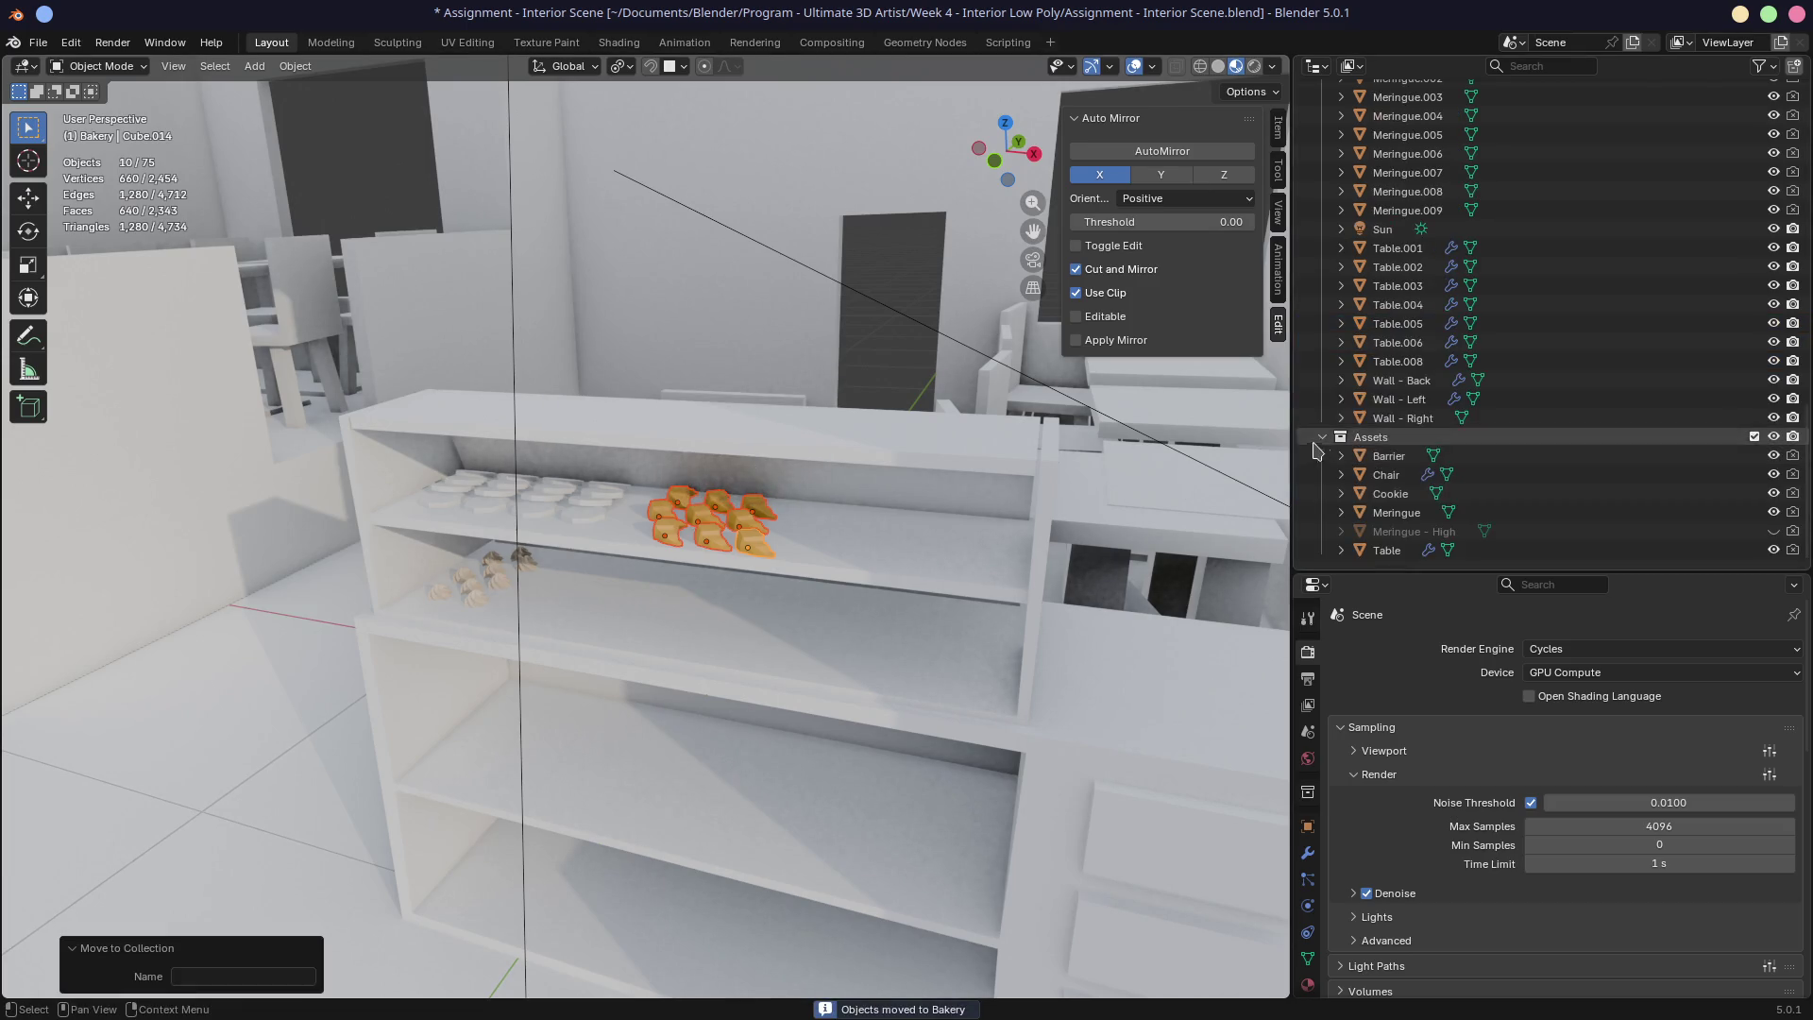
{"action": "scroll", "coordinate": [1422, 418], "scroll_direction": "up", "scroll_amount": 15}
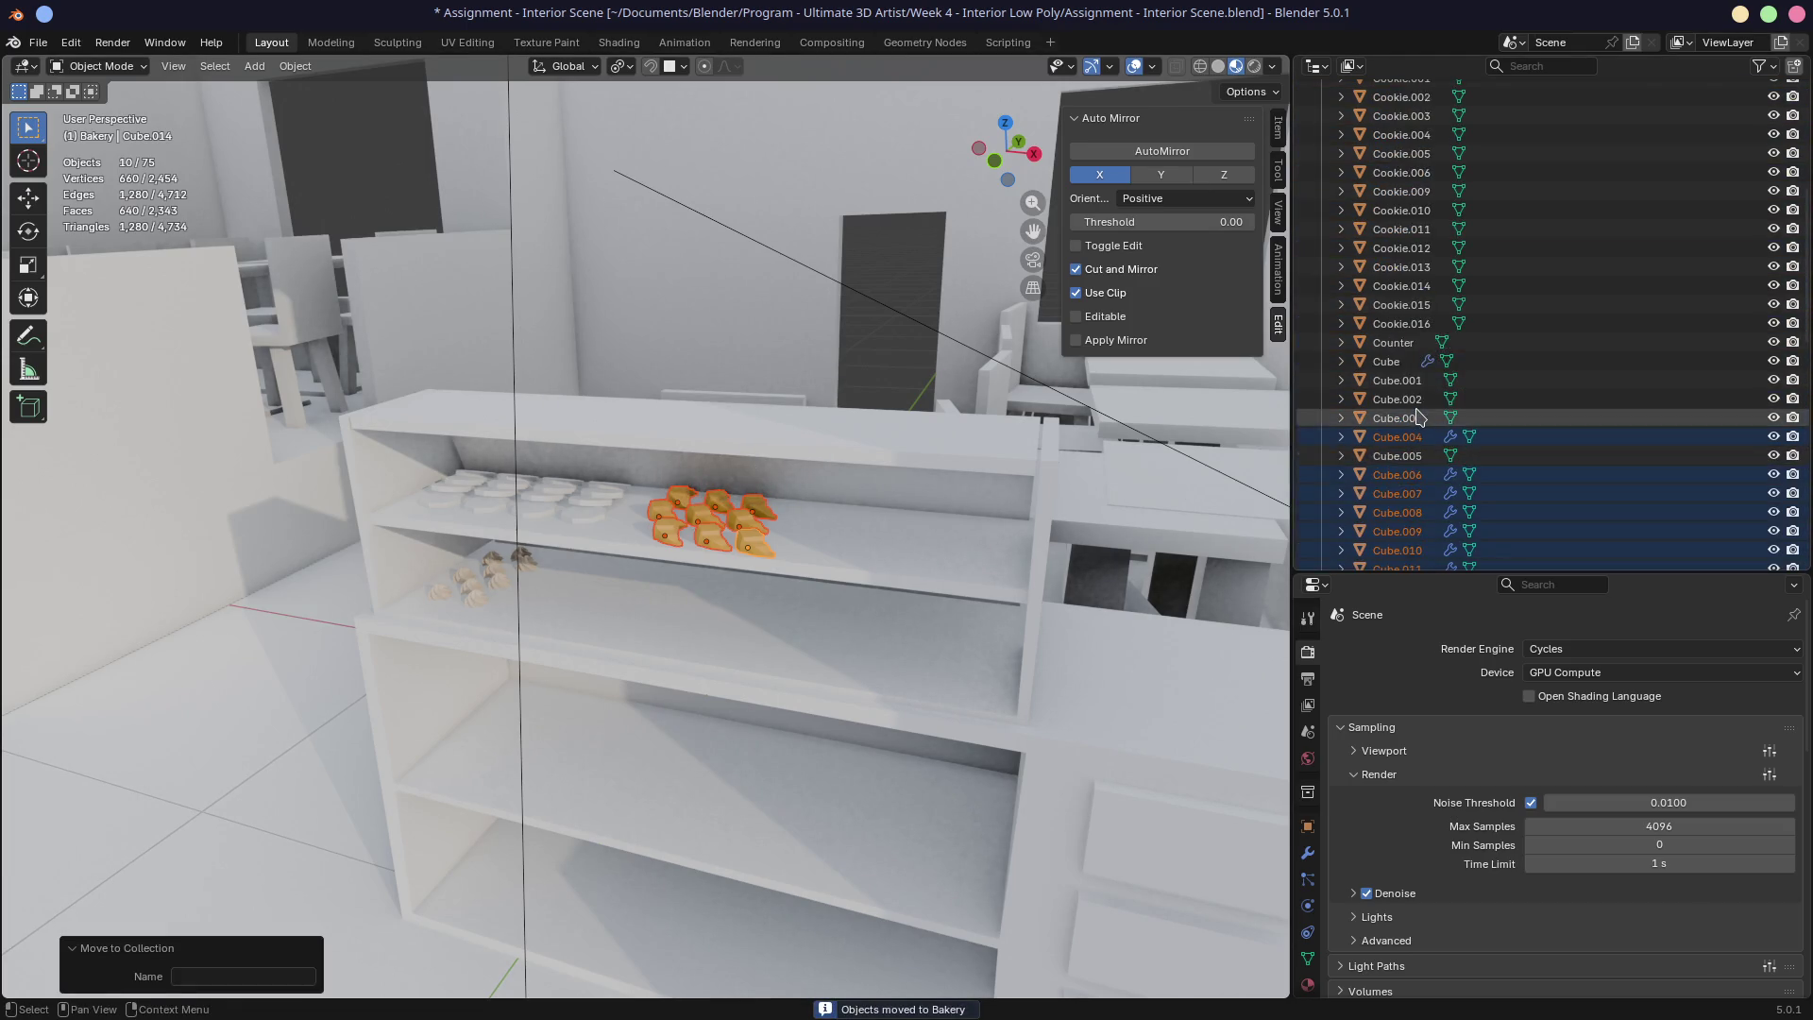
{"action": "scroll", "coordinate": [1421, 418], "scroll_direction": "down", "scroll_amount": 5}
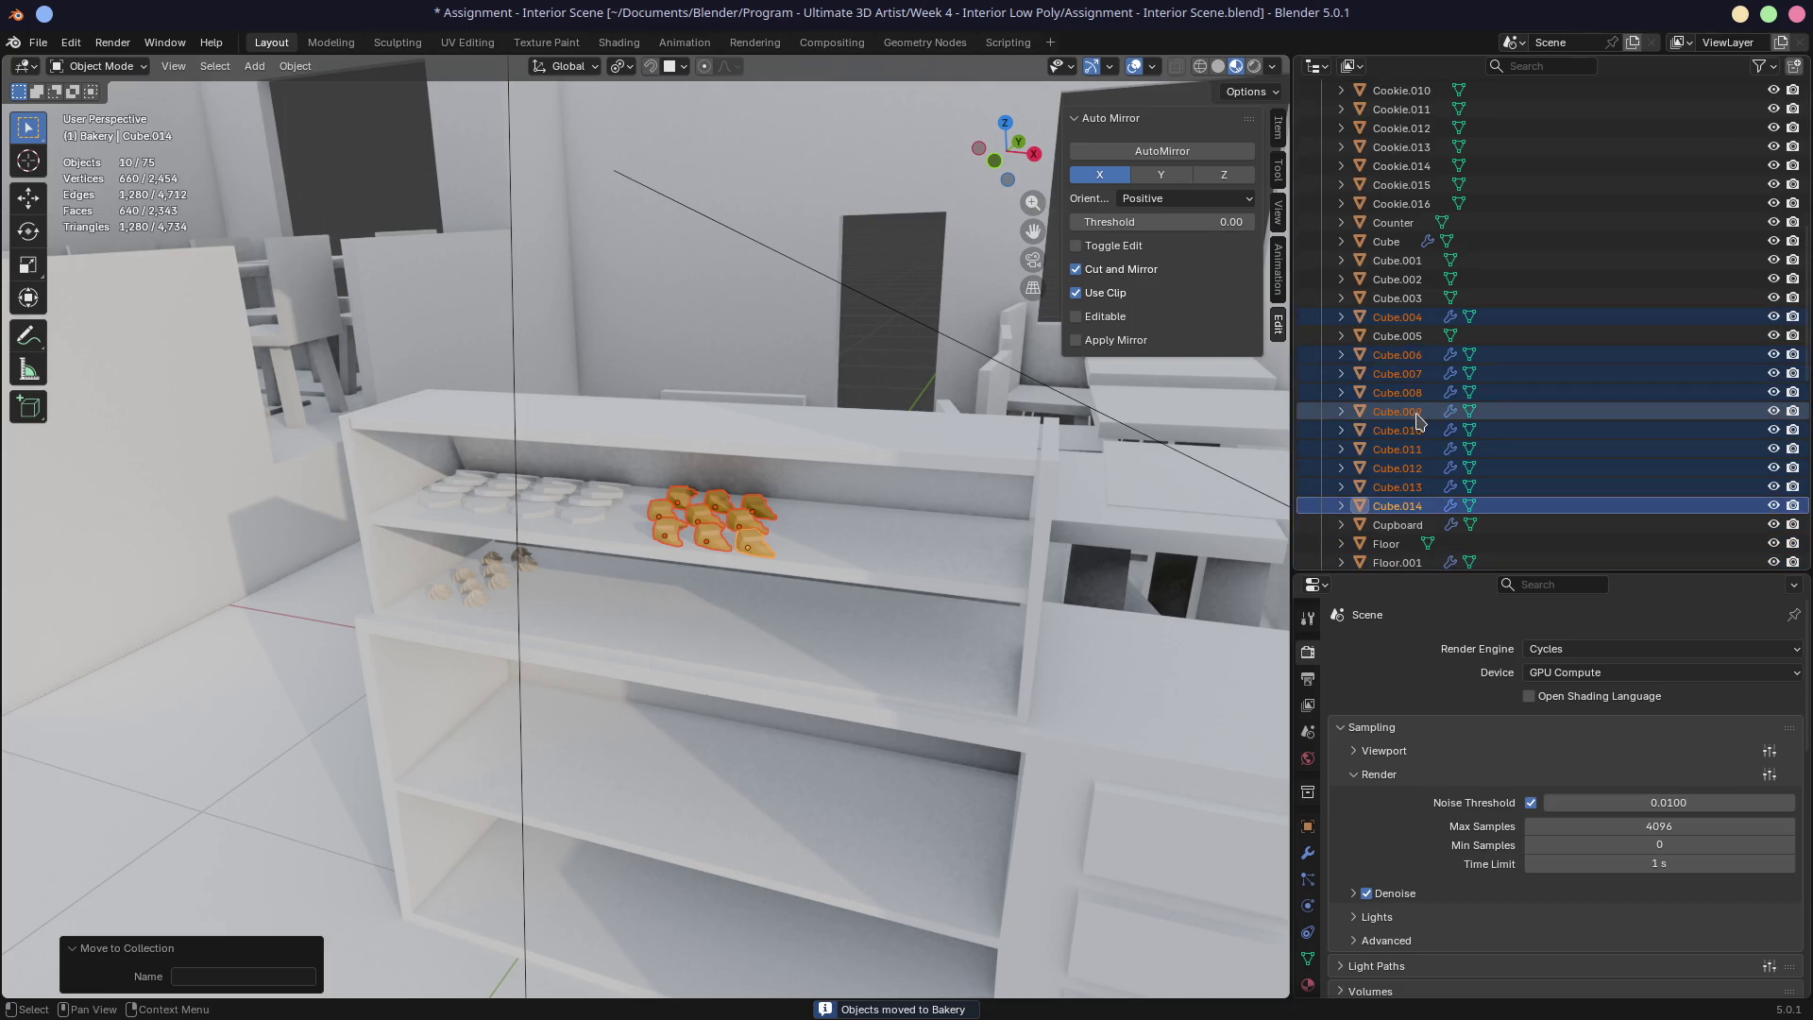
{"action": "scroll", "coordinate": [1419, 418], "scroll_direction": "down", "scroll_amount": 2}
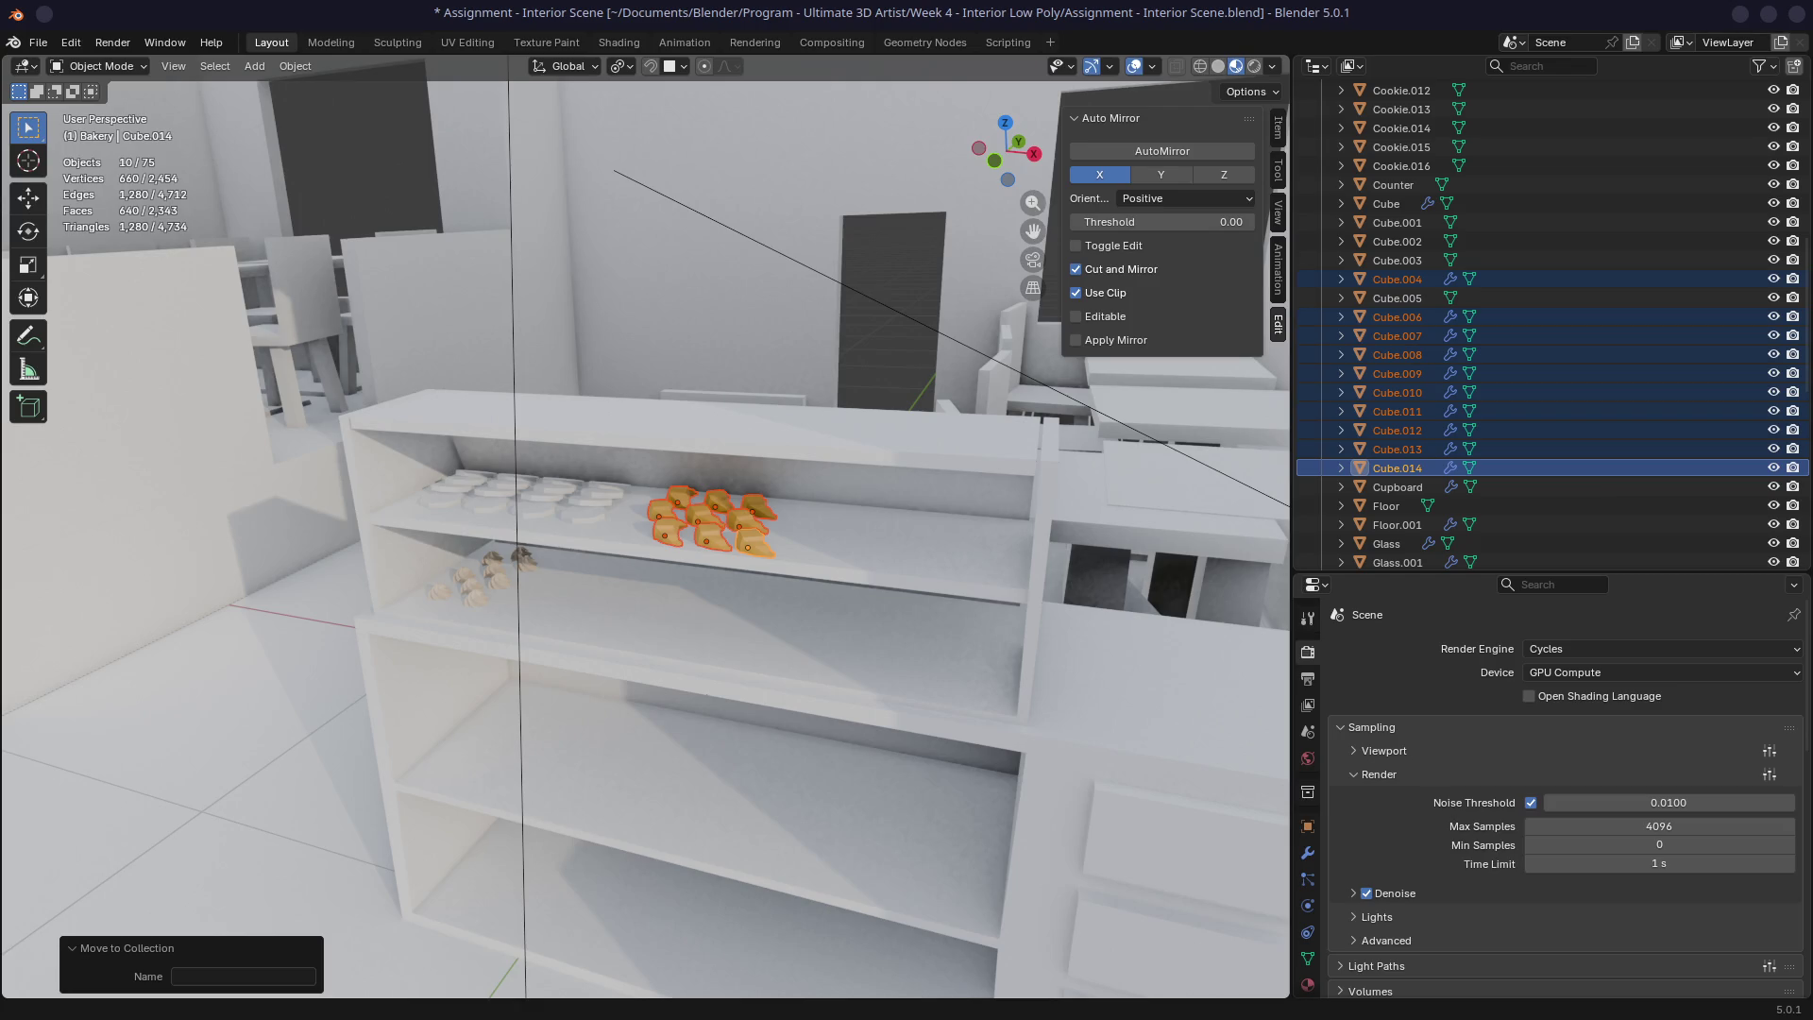
{"action": "key", "text": "alt+Tab"}
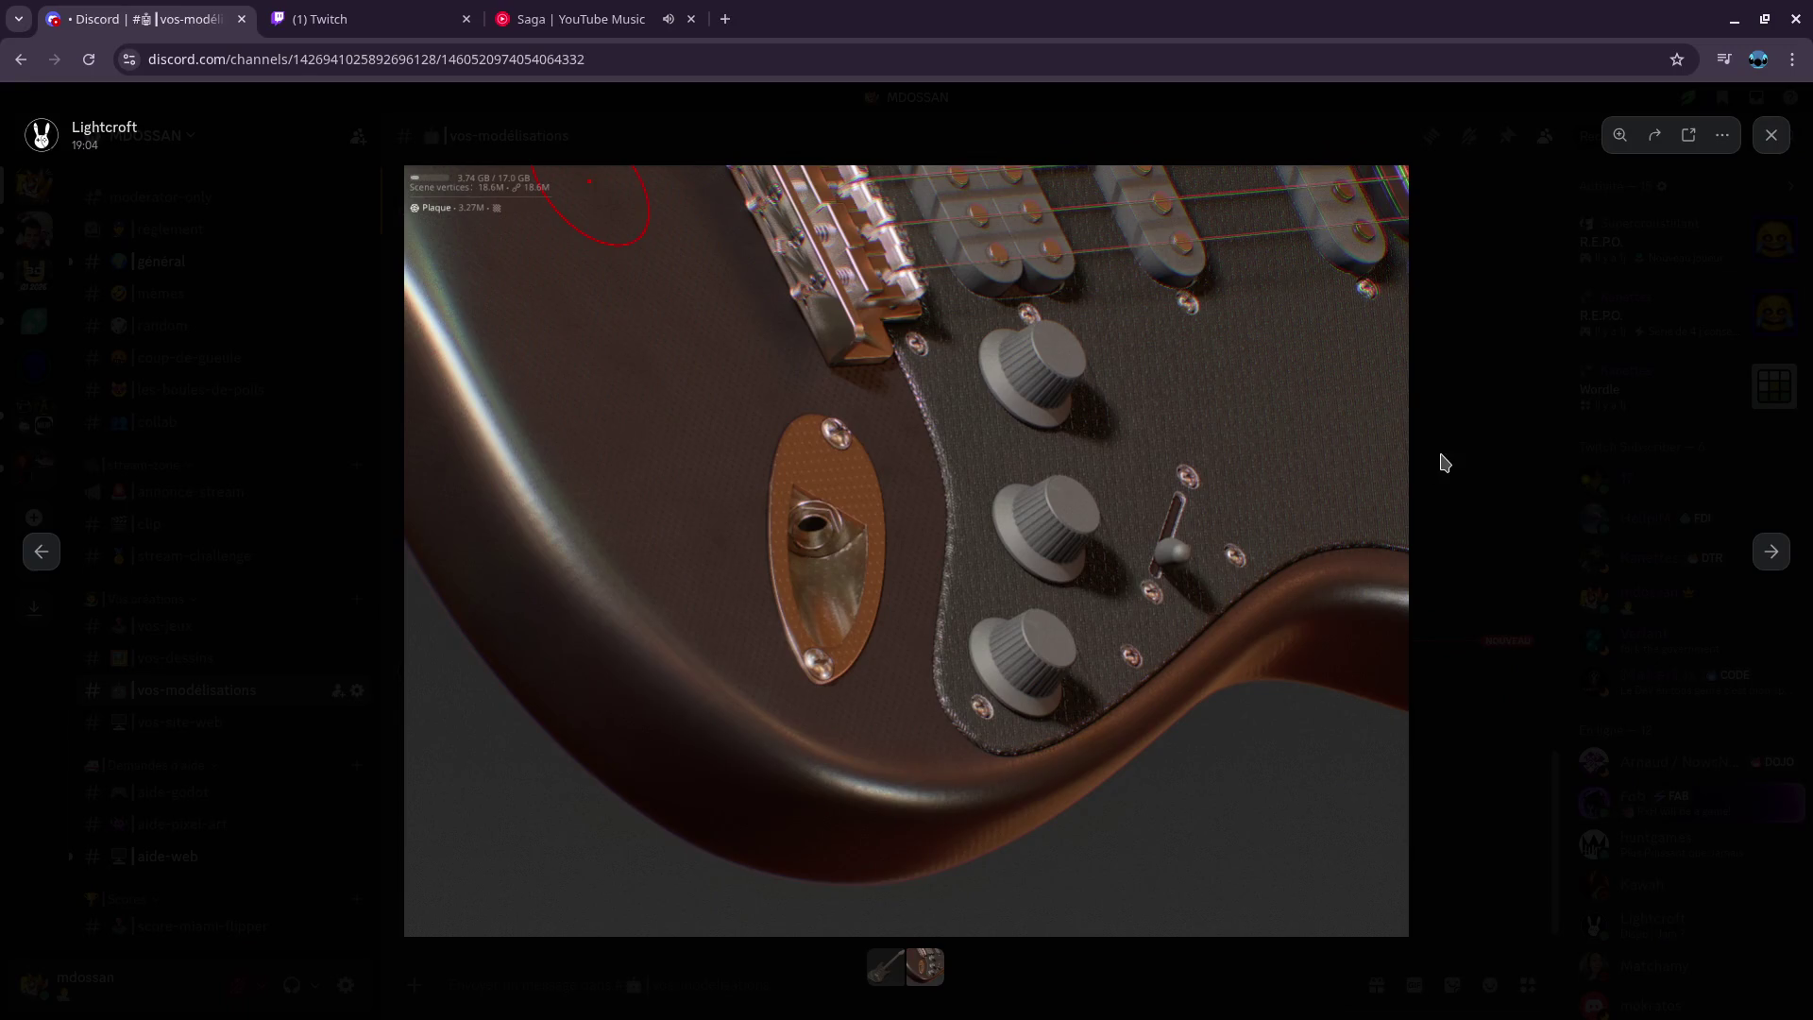
{"action": "left_click", "coordinate": [41, 553]}
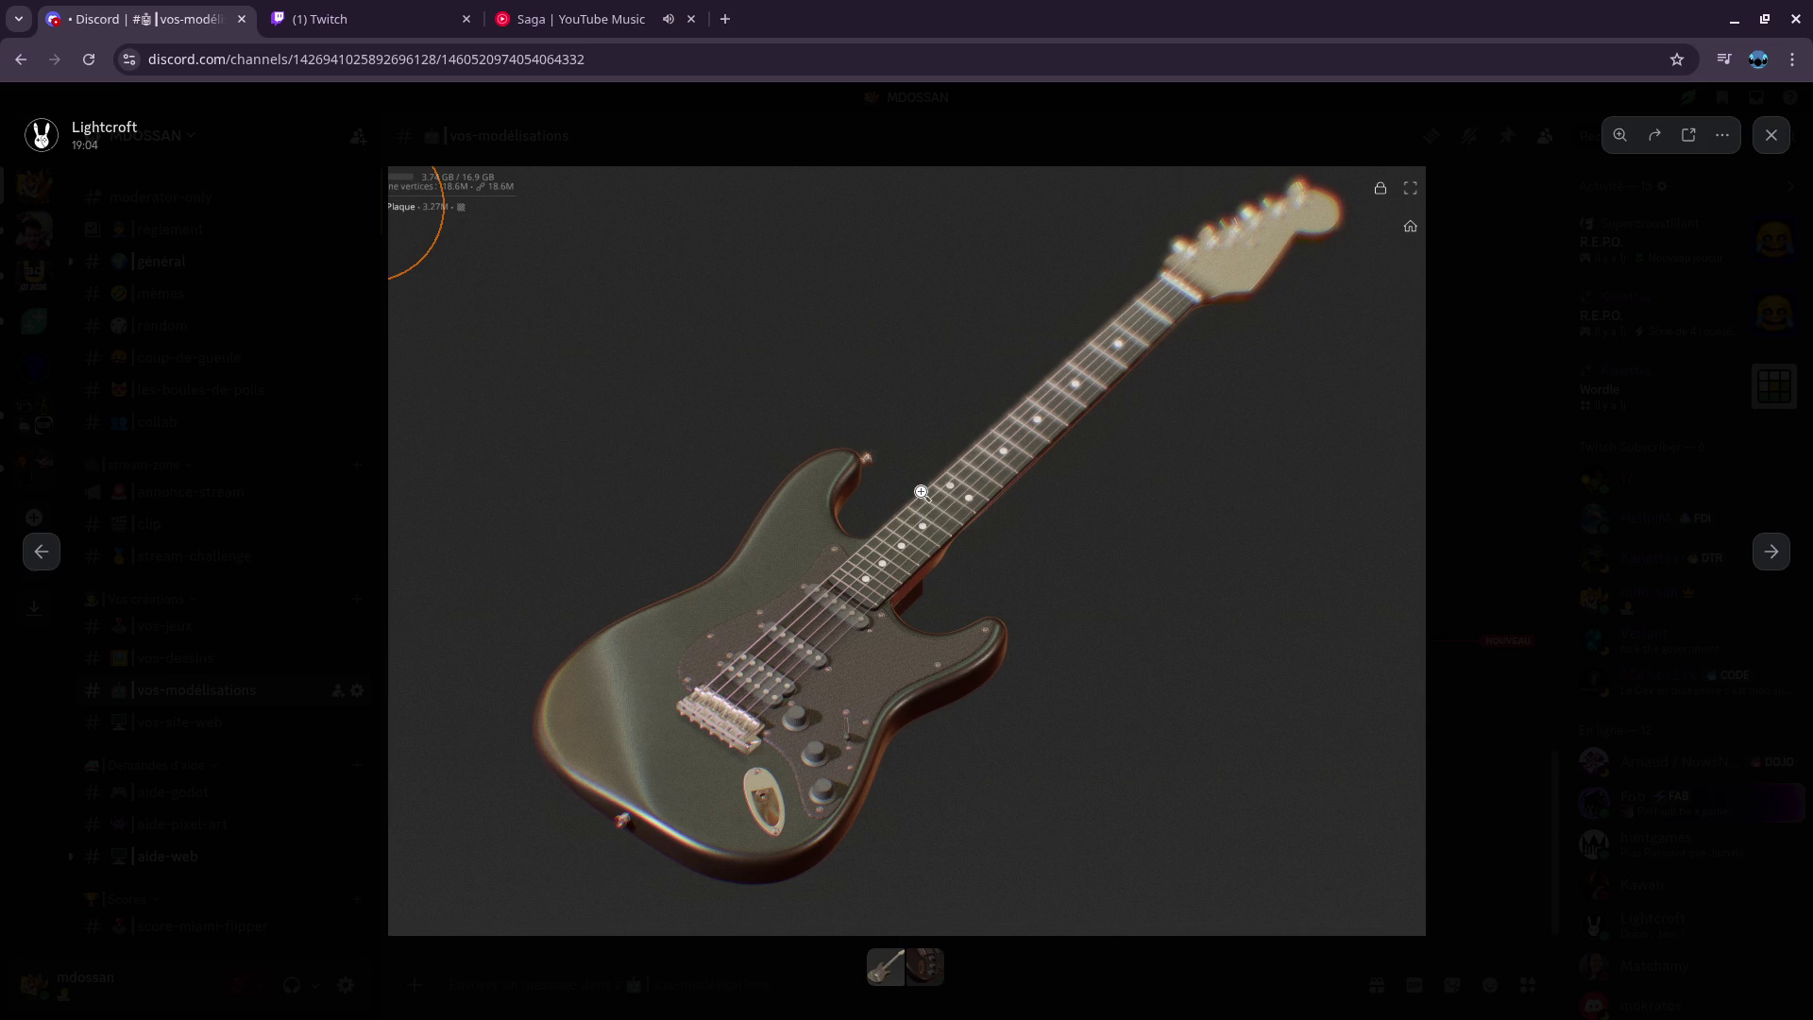
{"action": "left_click_drag", "start_coordinate": [912, 17], "coordinate": [1812, 24]}
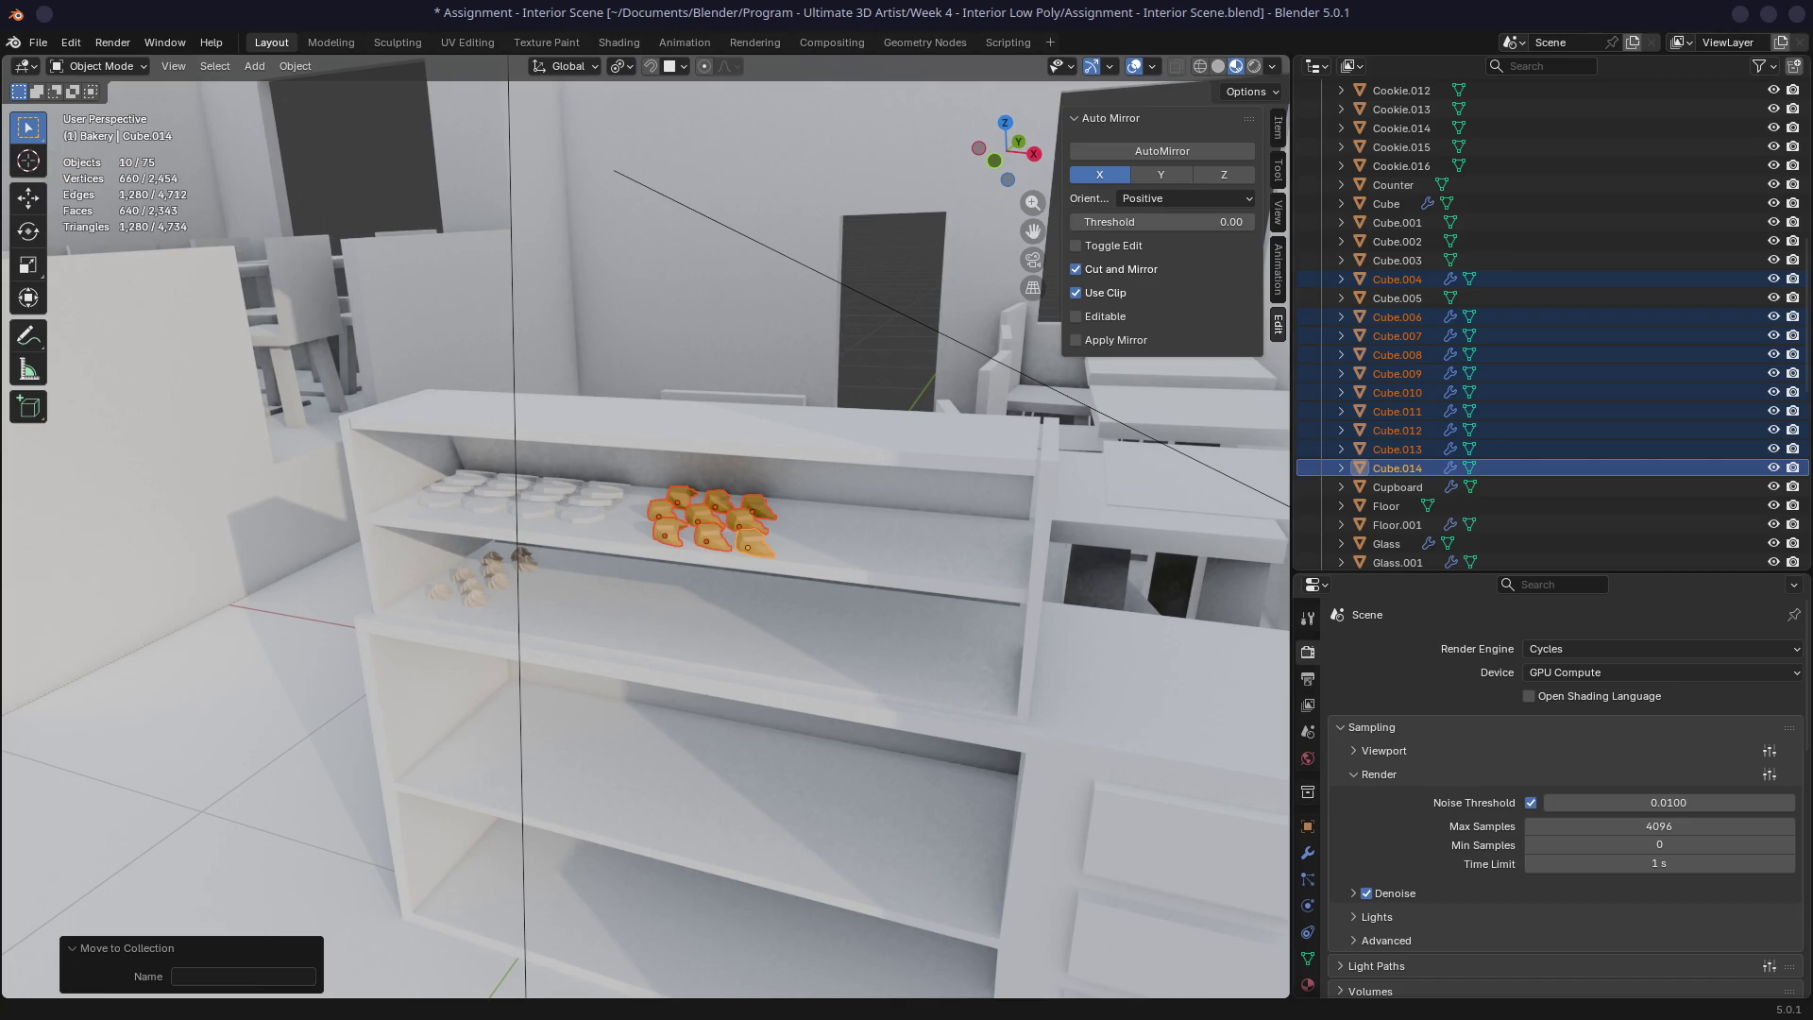
Step: Collapse the Bakery collection in the Outliner, leaving only Assets items listed
{"action": "mouse_move", "coordinate": [695, 551]}
{"action": "middle_mouse_down"}
{"action": "mouse_move", "coordinate": [776, 540]}
{"action": "mouse_move", "coordinate": [758, 540]}
{"action": "mouse_move", "coordinate": [784, 433]}
{"action": "mouse_move", "coordinate": [798, 501]}
{"action": "mouse_move", "coordinate": [760, 540]}
{"action": "mouse_move", "coordinate": [665, 513]}
{"action": "mouse_move", "coordinate": [682, 417]}
{"action": "mouse_move", "coordinate": [734, 428]}
{"action": "mouse_move", "coordinate": [701, 410]}
{"action": "mouse_move", "coordinate": [794, 374]}
{"action": "mouse_move", "coordinate": [813, 383]}
{"action": "mouse_move", "coordinate": [789, 440]}
{"action": "mouse_move", "coordinate": [796, 374]}
{"action": "mouse_move", "coordinate": [799, 389]}
{"action": "middle_mouse_up"}
{"action": "scroll", "coordinate": [664, 513], "scroll_direction": "up", "scroll_amount": 6}
{"action": "scroll", "coordinate": [1404, 307], "scroll_direction": "up", "scroll_amount": 10}
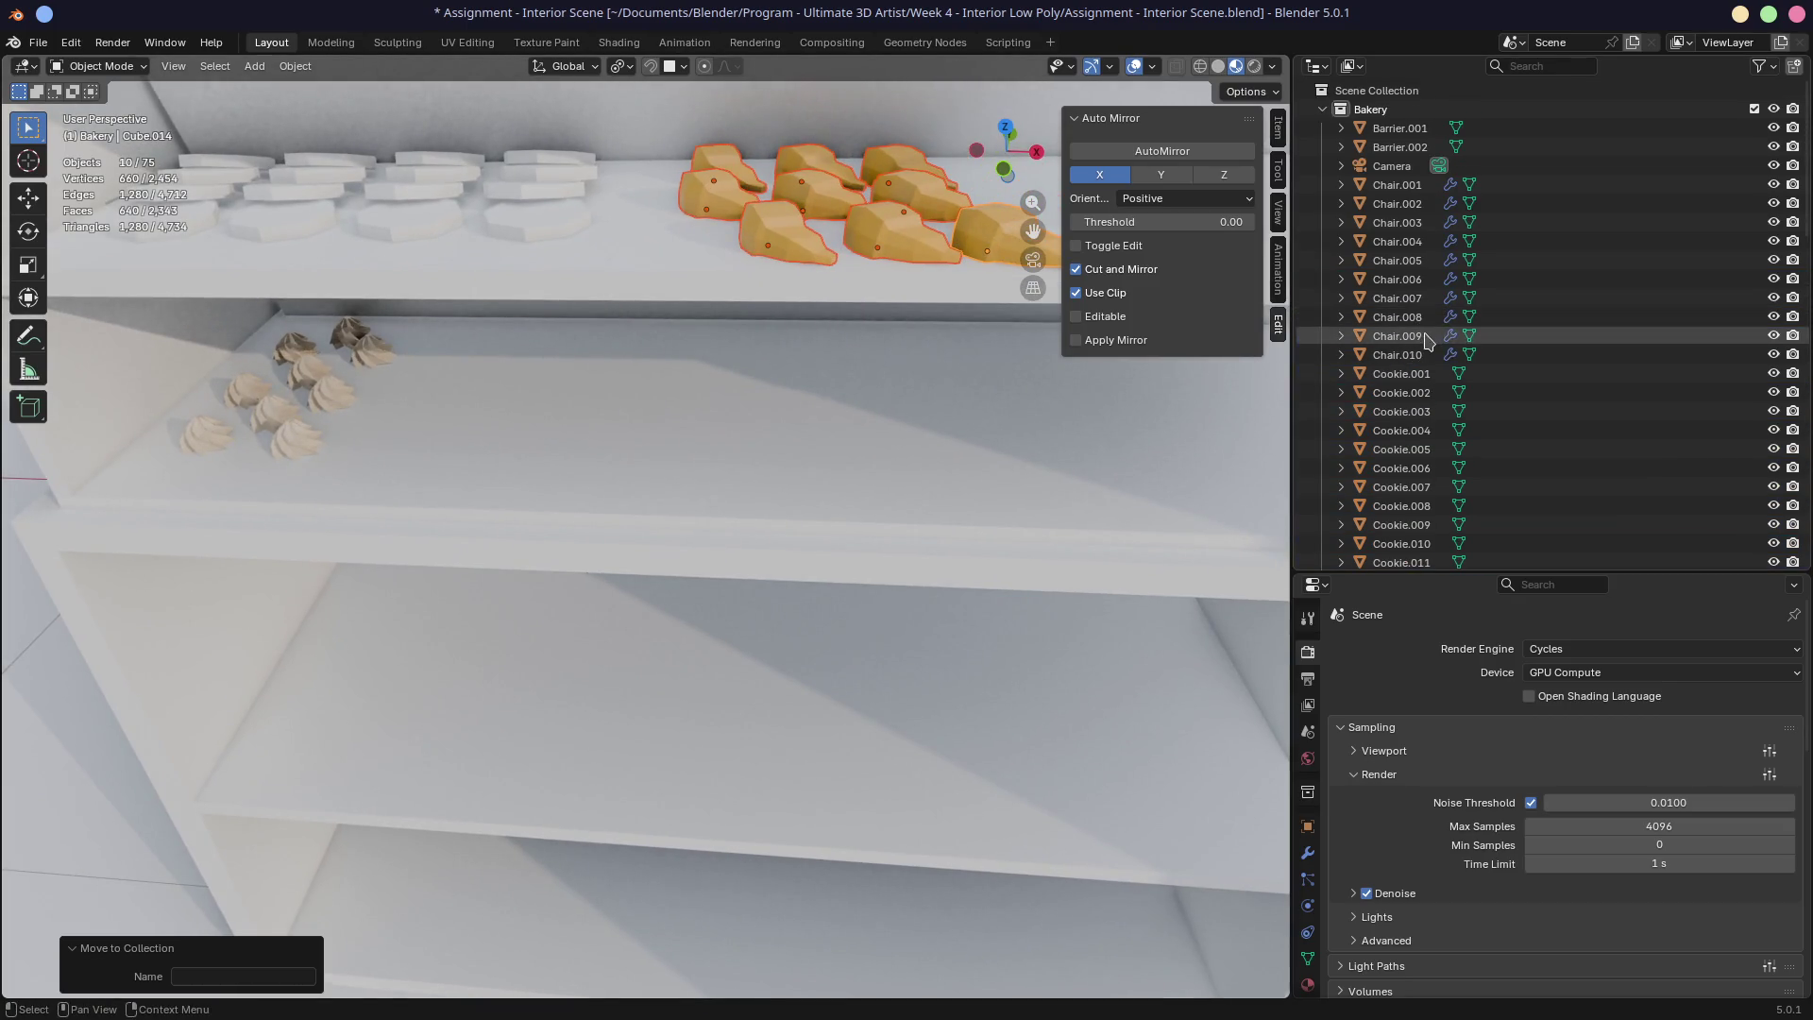
{"action": "left_click", "coordinate": [1323, 108]}
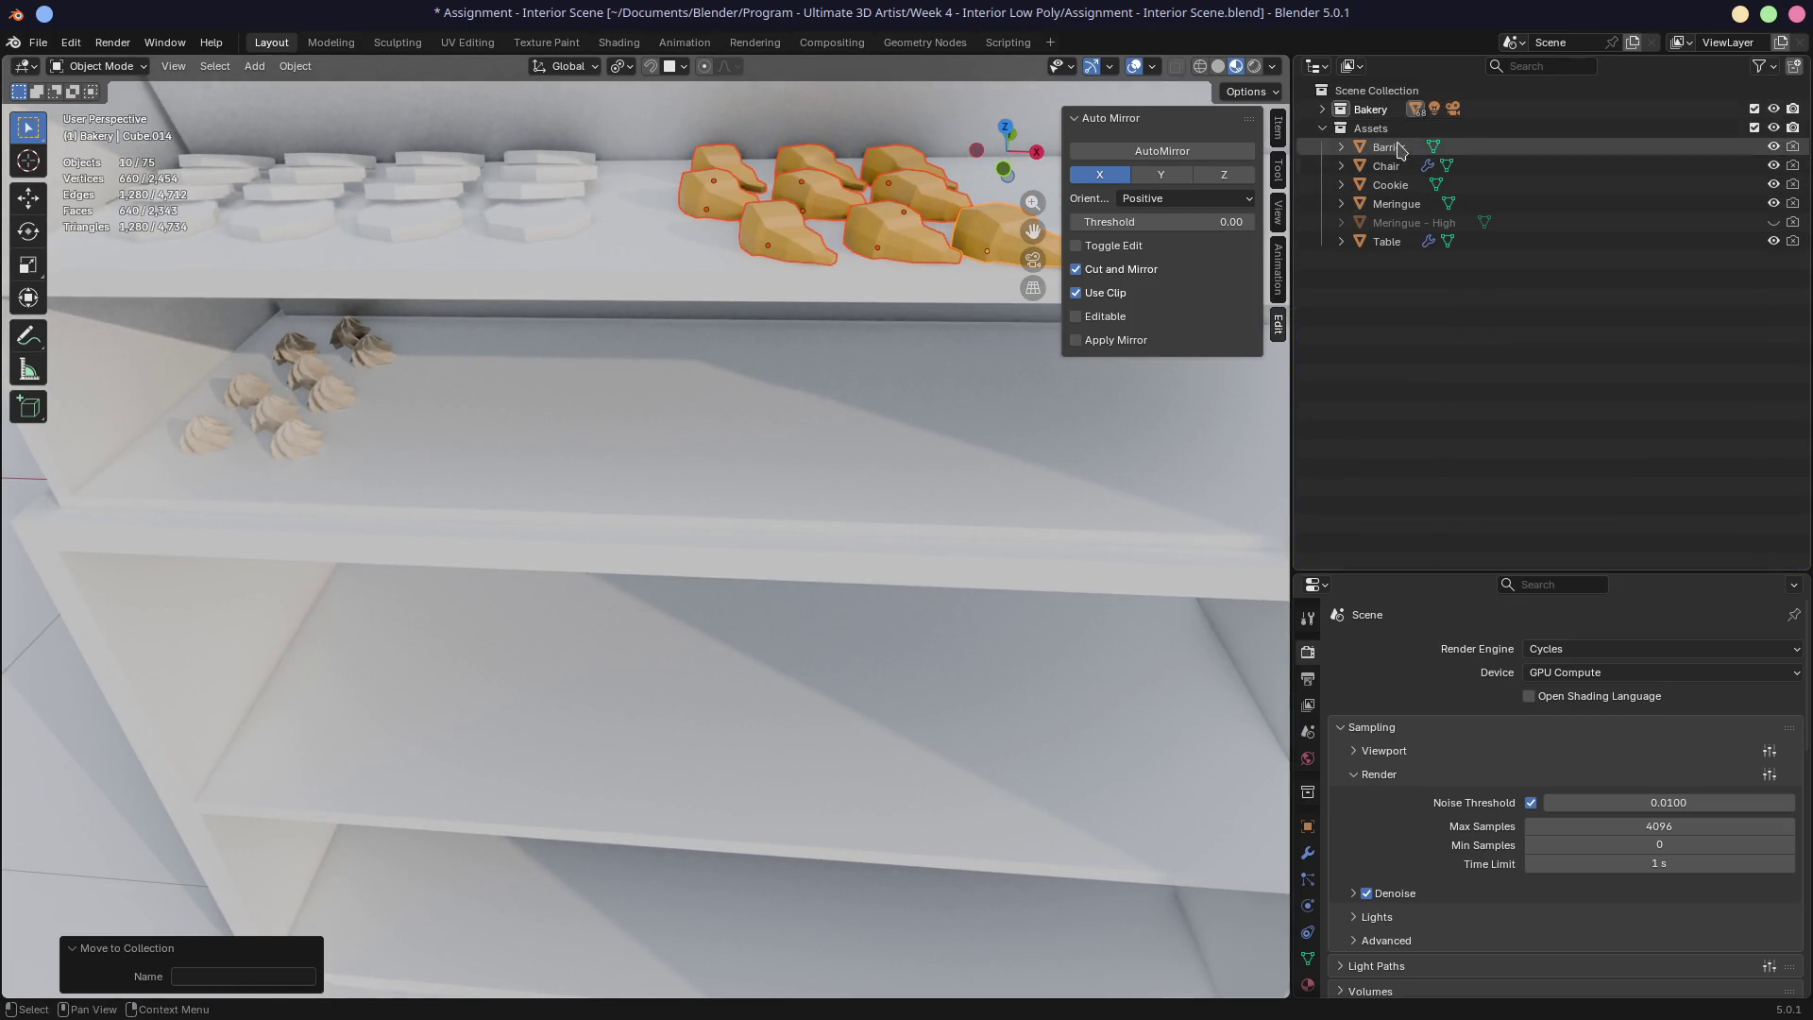
Step: Select the Meringue and Table assets and frame the table in the view
{"action": "left_click", "coordinate": [1371, 128]}
{"action": "left_click", "coordinate": [1404, 206]}
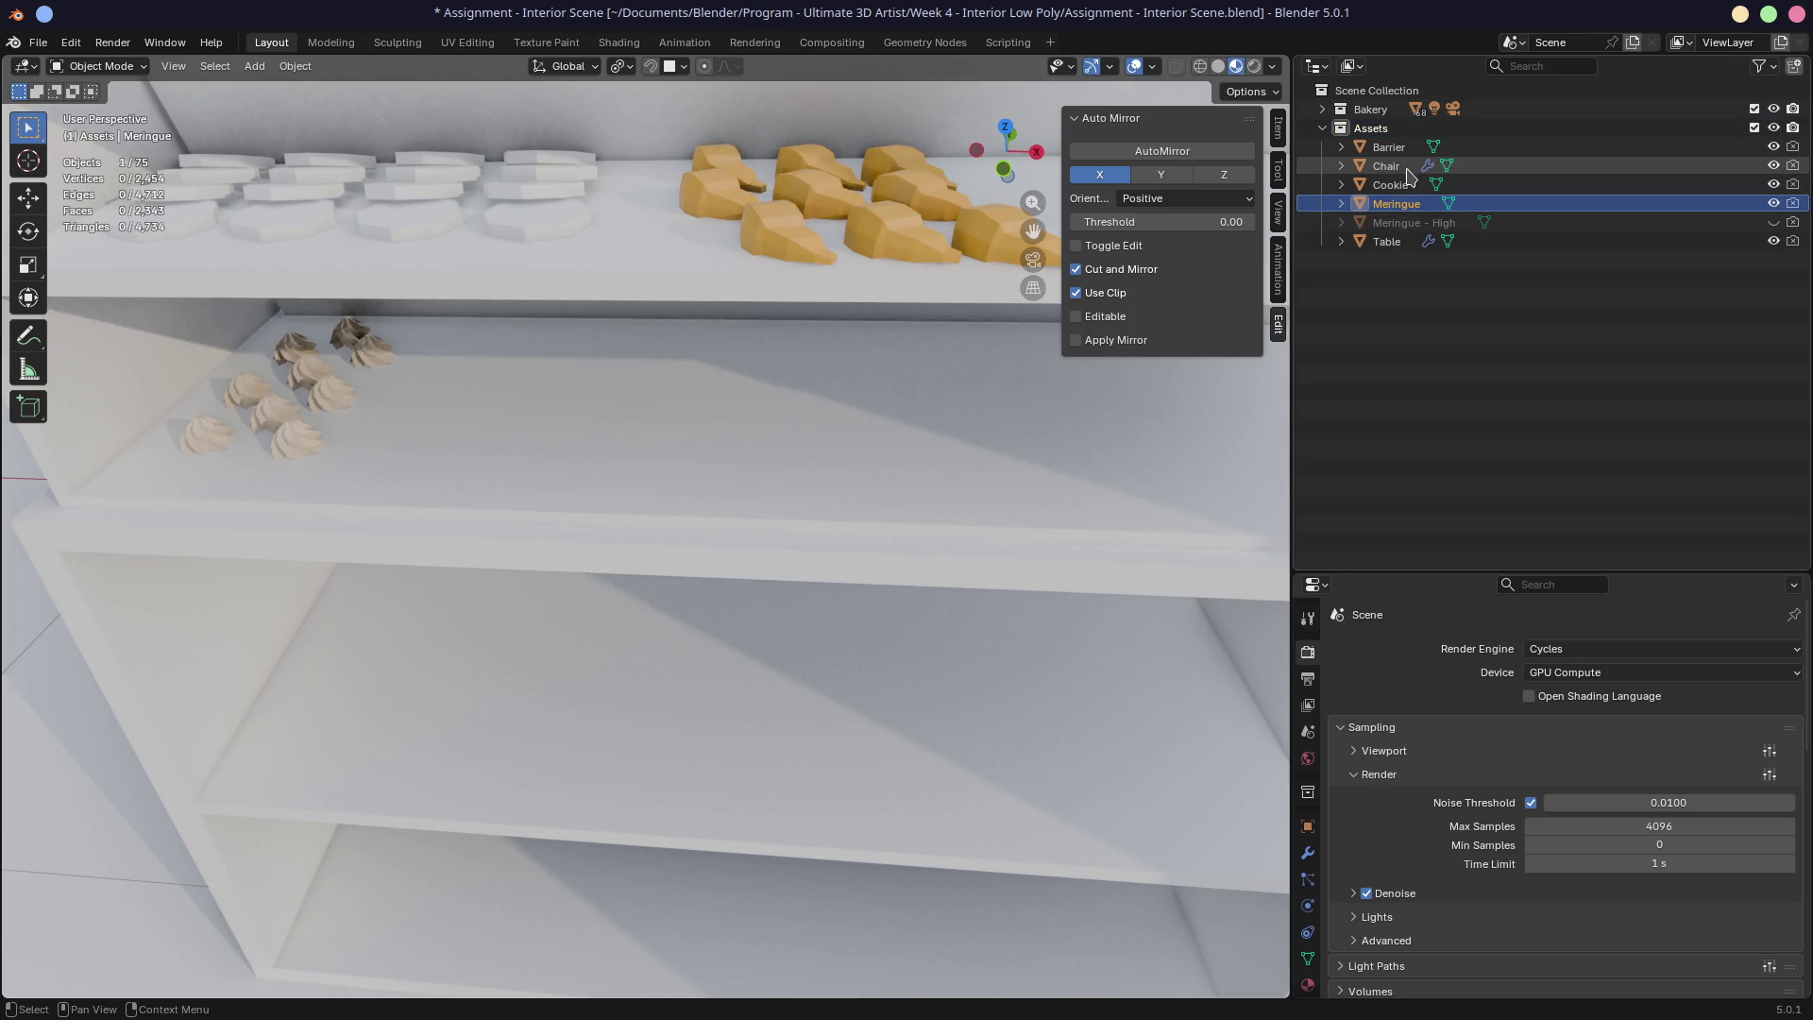
{"action": "left_click", "coordinate": [1403, 245]}
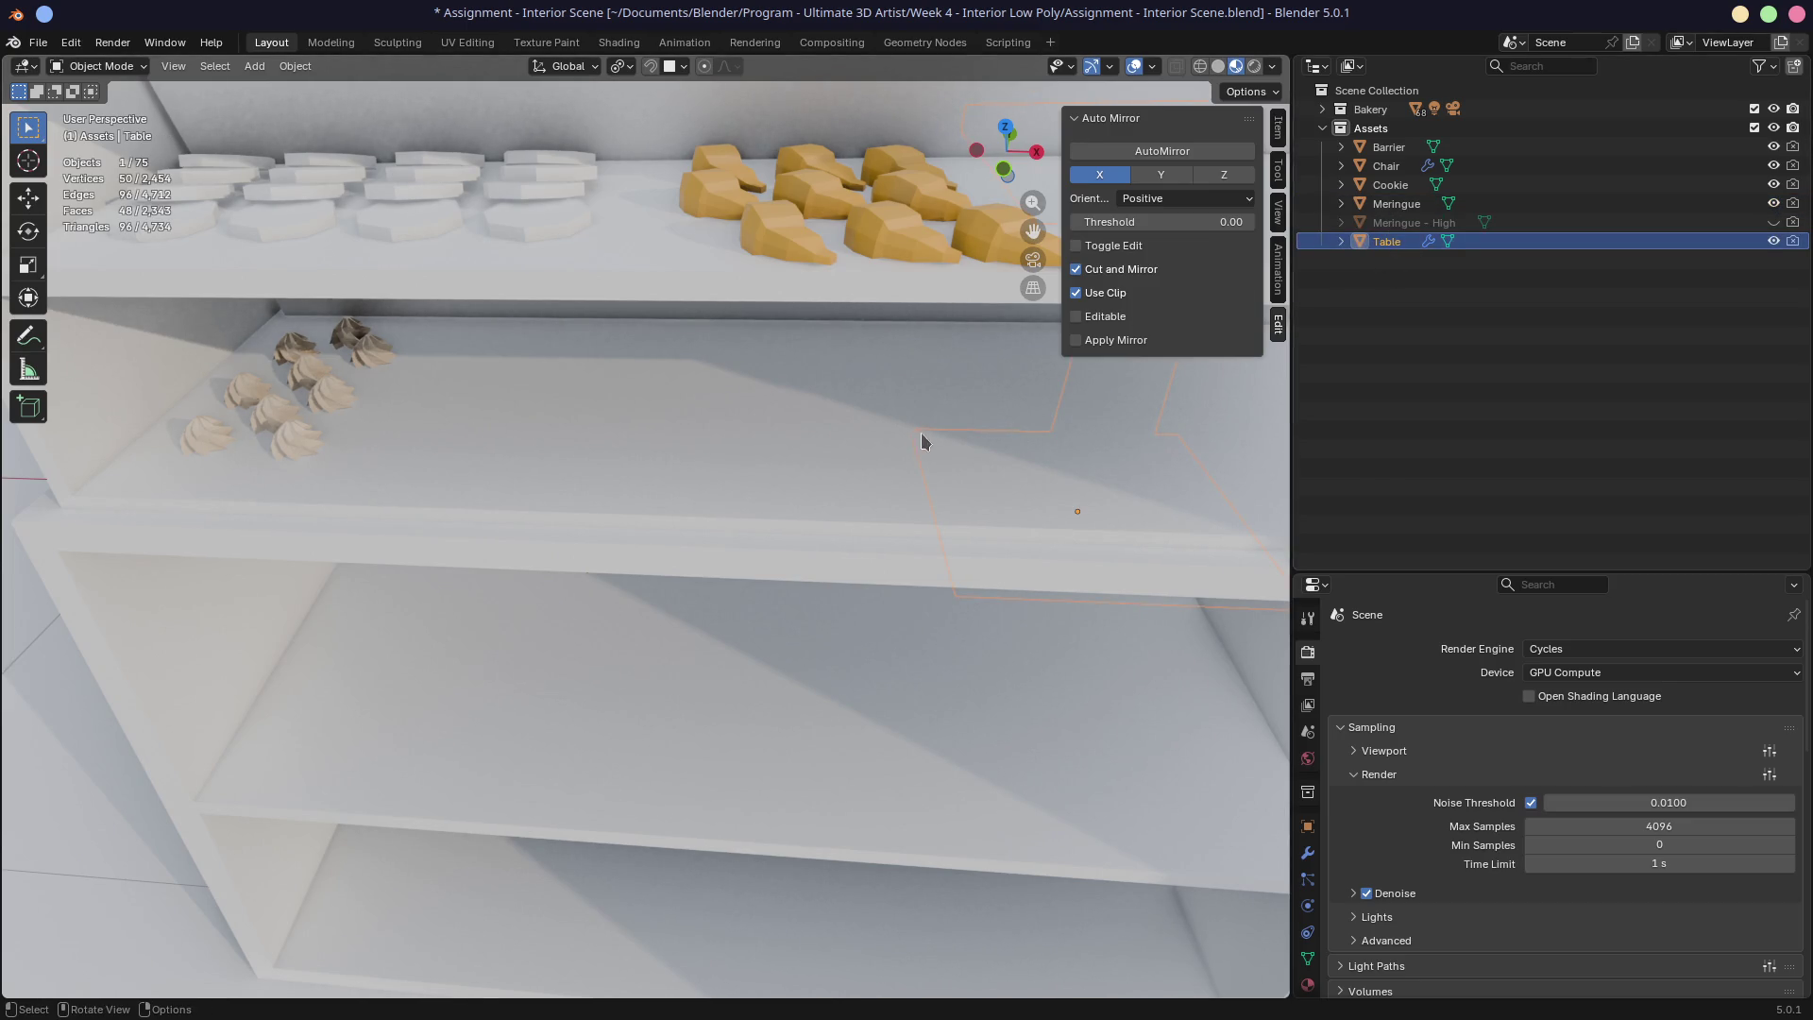
{"action": "key", "text": "KP_Decimal"}
{"action": "mouse_move", "coordinate": [921, 435]}
{"action": "middle_mouse_down"}
{"action": "mouse_move", "coordinate": [907, 406]}
{"action": "mouse_move", "coordinate": [841, 396]}
{"action": "mouse_move", "coordinate": [991, 393]}
{"action": "middle_mouse_up"}
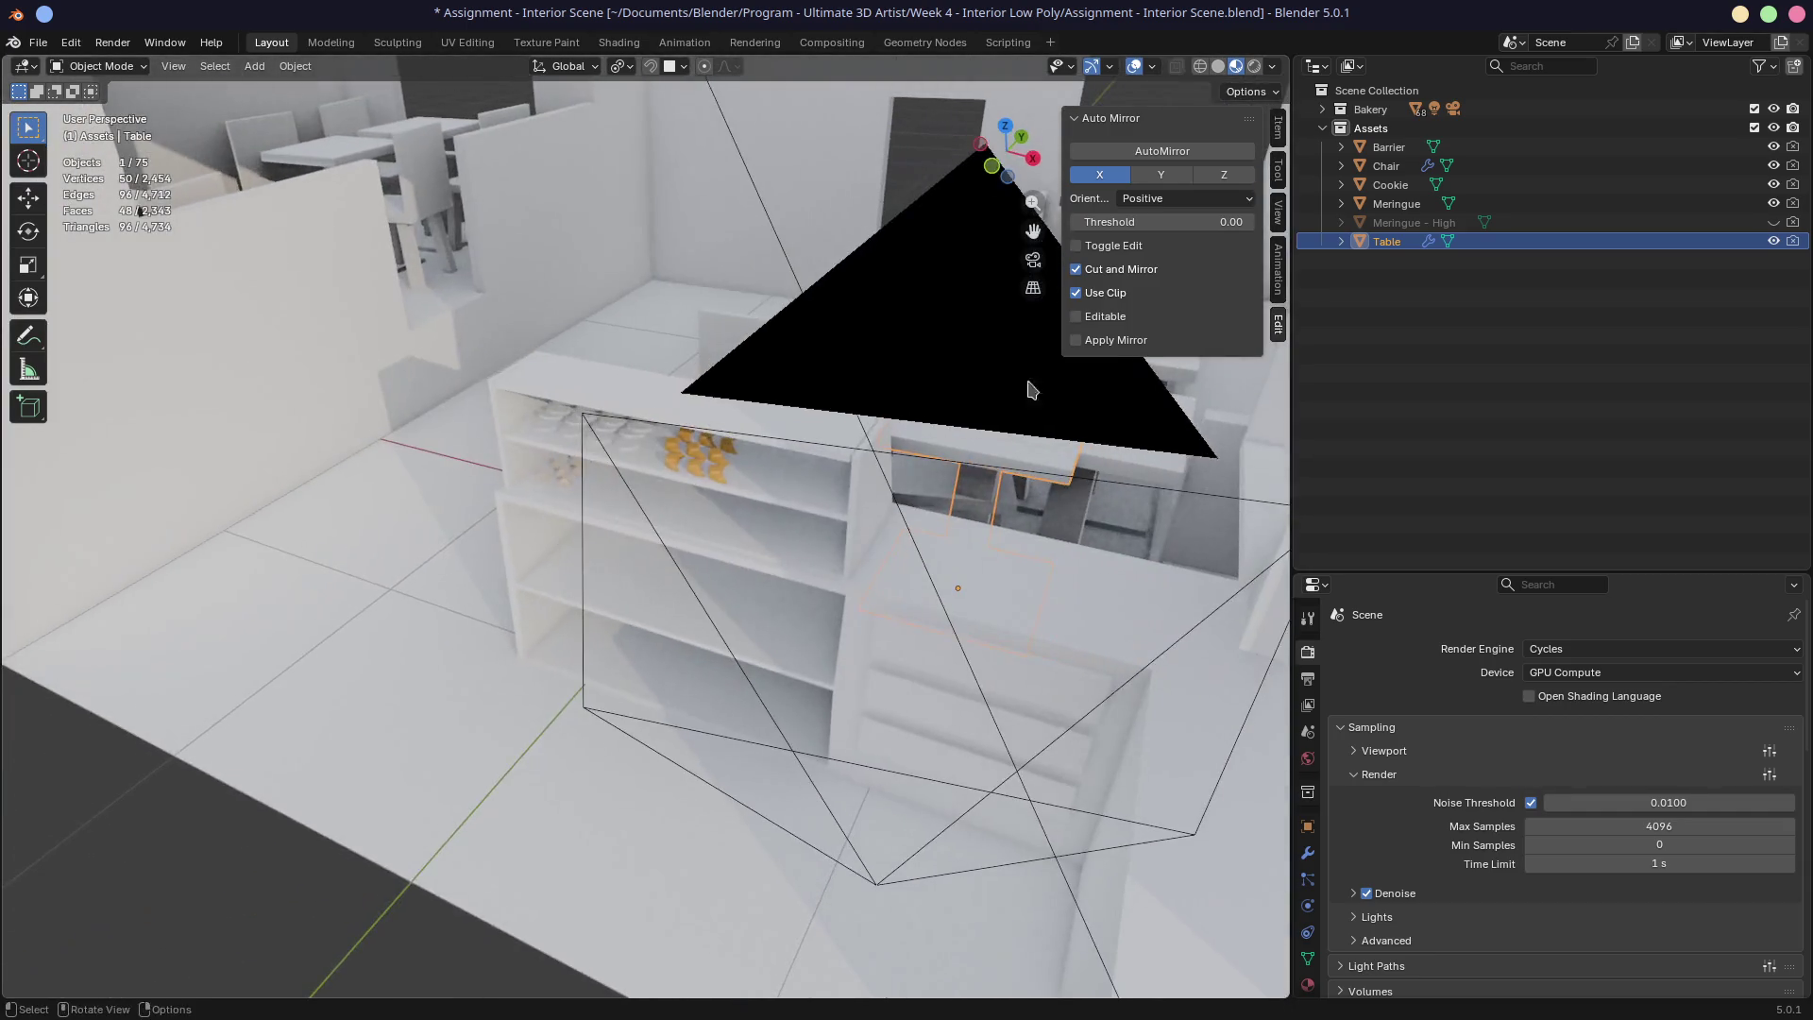
Step: Exclude the Bakery collection temporarily and view the cookie, meringue and other assets
{"action": "left_click", "coordinate": [1755, 109]}
{"action": "scroll", "coordinate": [765, 397], "scroll_direction": "down", "scroll_amount": 3}
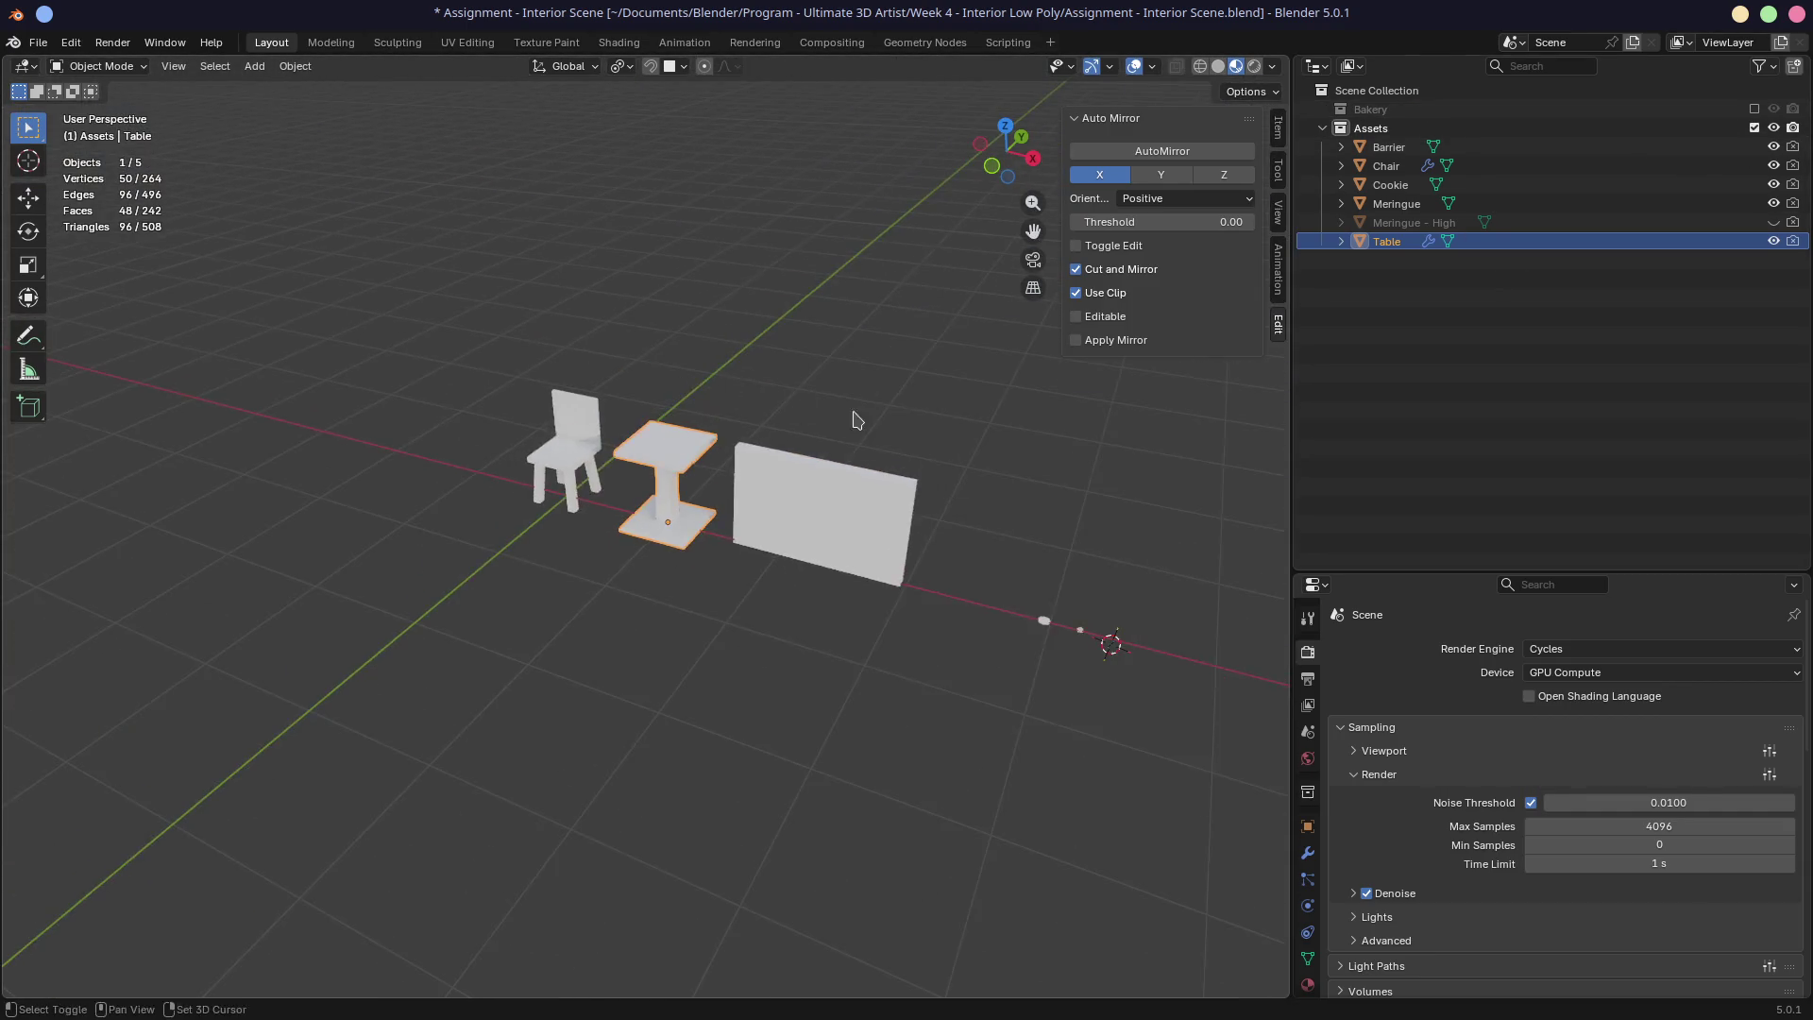
{"action": "scroll", "coordinate": [862, 473], "scroll_direction": "right", "scroll_amount": 3, "text": "ctrl"}
{"action": "scroll", "coordinate": [914, 615], "scroll_direction": "up", "scroll_amount": 6}
{"action": "middle_click_drag", "start_coordinate": [1016, 599], "coordinate": [458, 473], "text": "shift"}
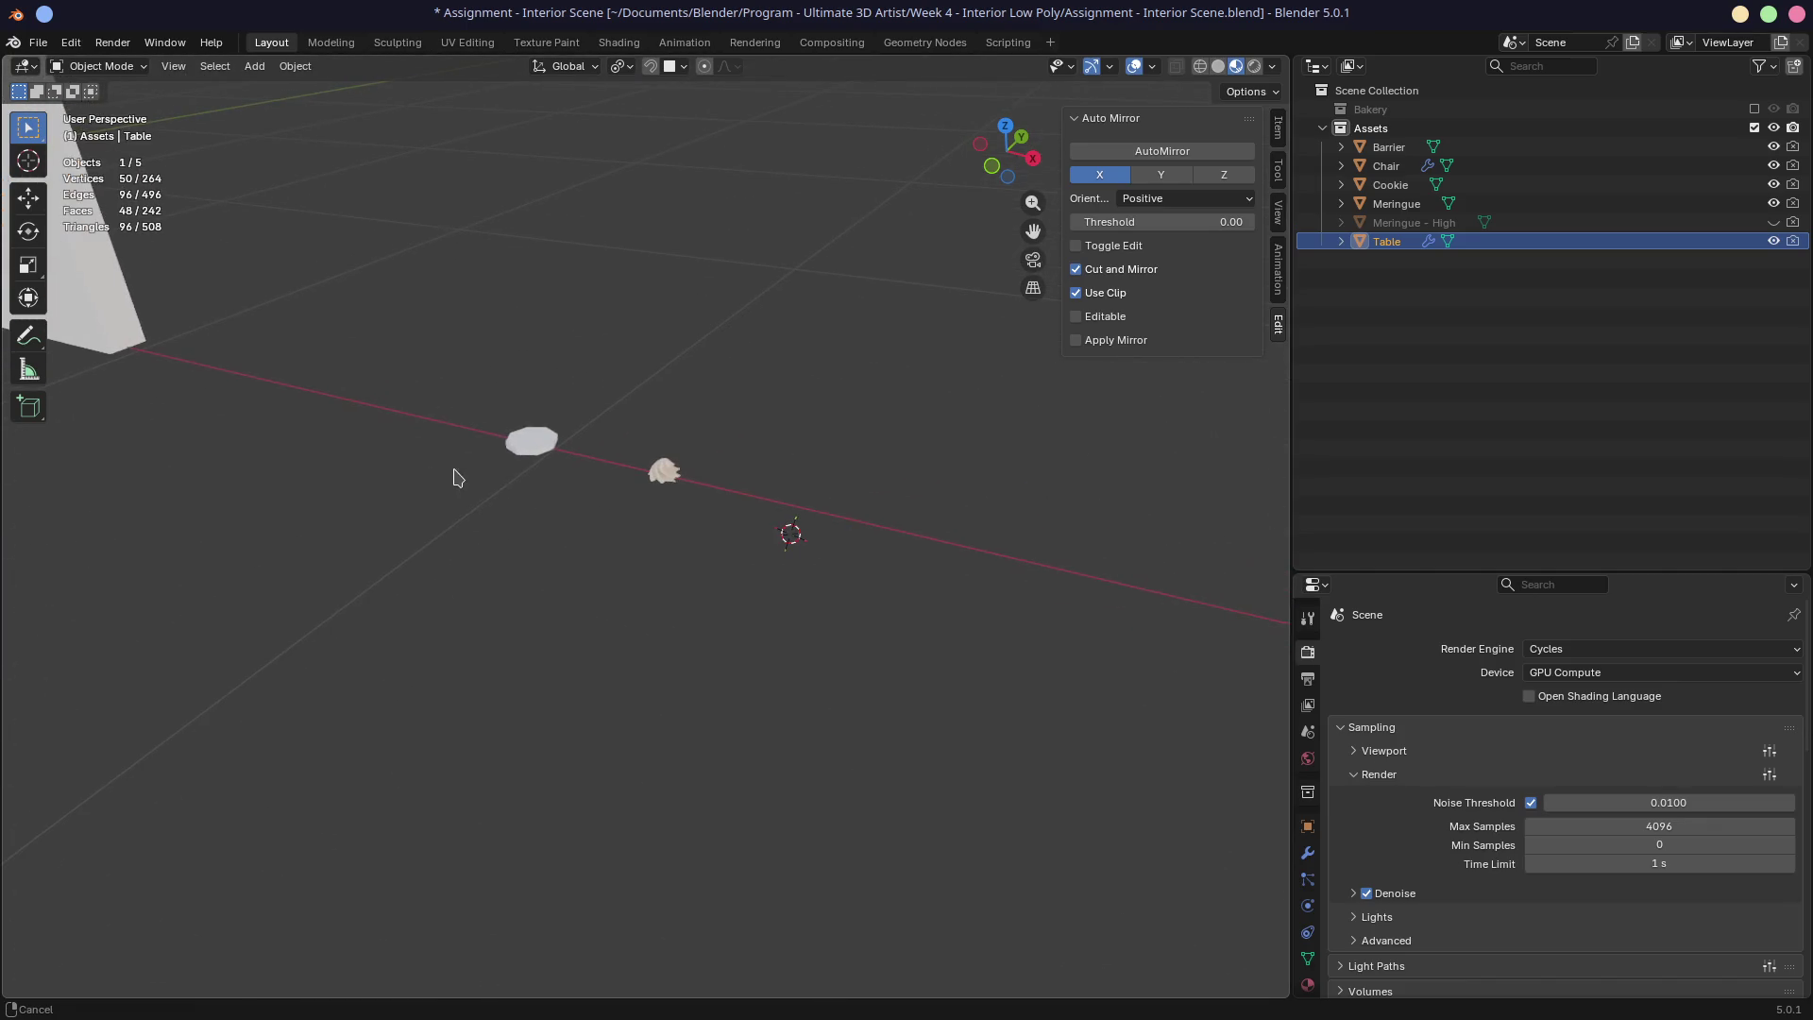
{"action": "left_click", "coordinate": [1323, 128]}
{"action": "left_click", "coordinate": [1323, 127]}
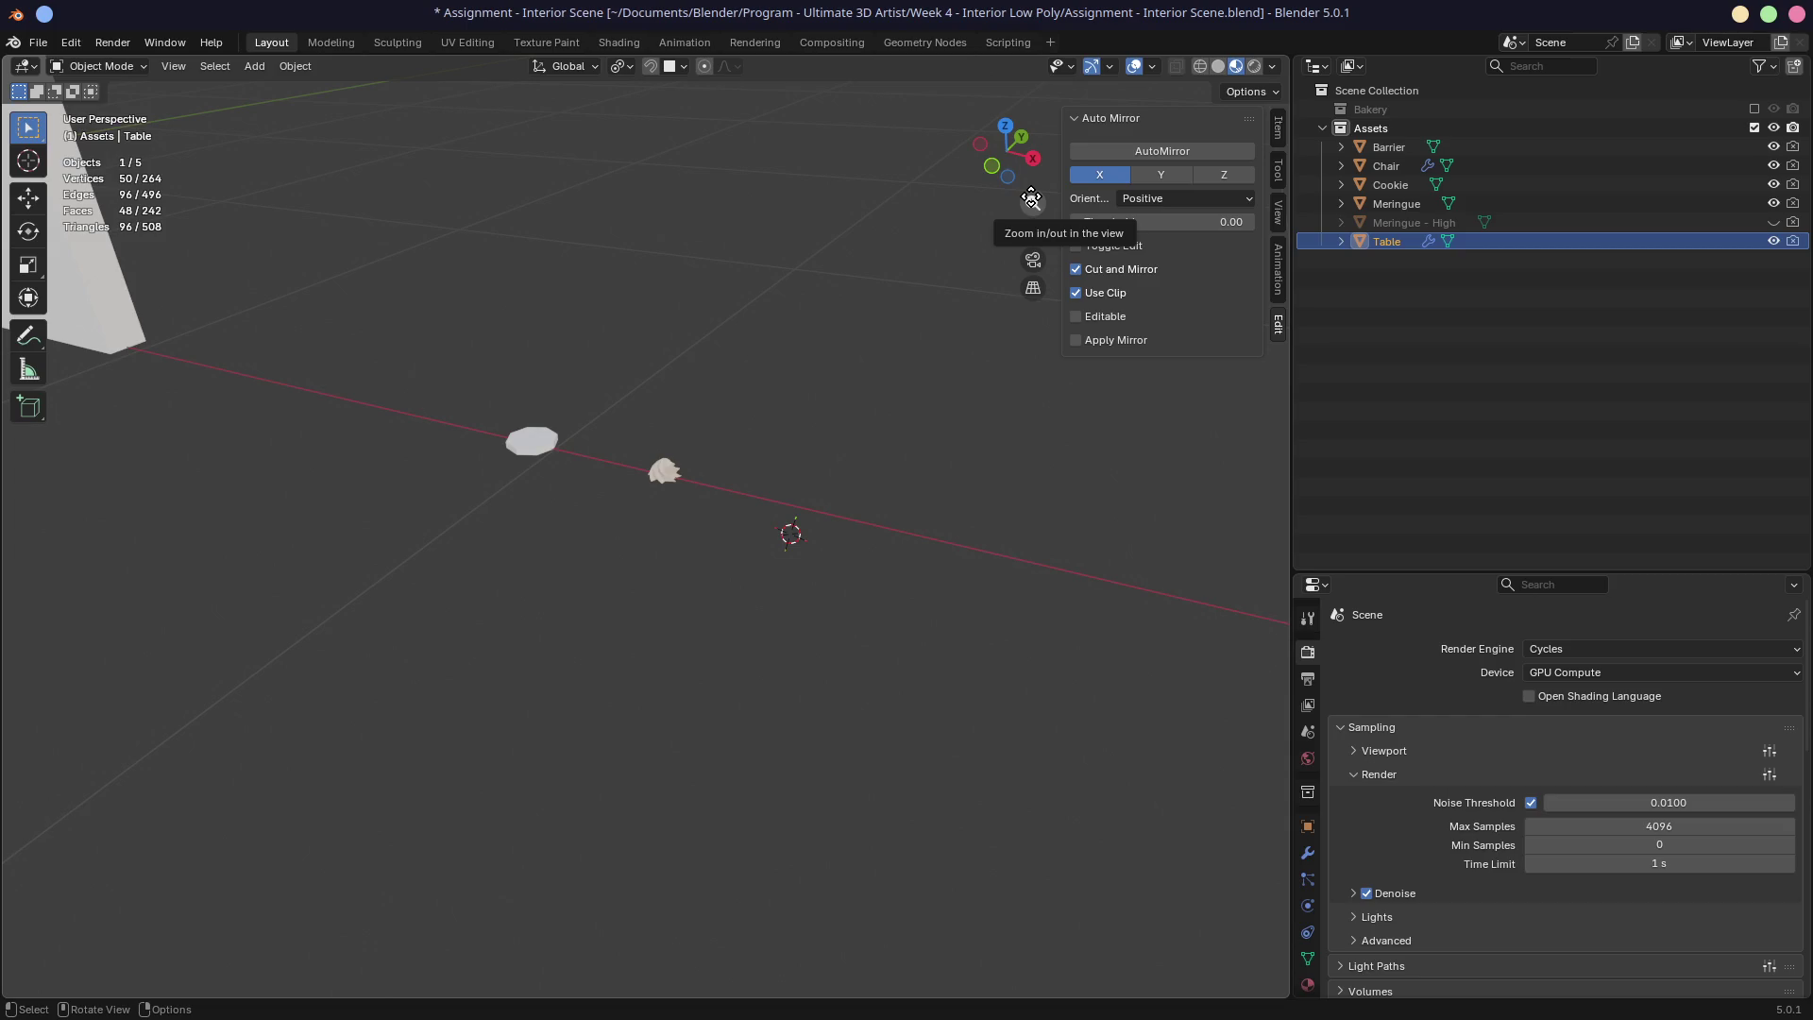
{"action": "mouse_move", "coordinate": [1031, 200]}
{"action": "left_mouse_down"}
{"action": "mouse_move", "coordinate": [794, 223]}
{"action": "mouse_move", "coordinate": [745, 295]}
{"action": "mouse_move", "coordinate": [765, 309]}
{"action": "left_mouse_up"}
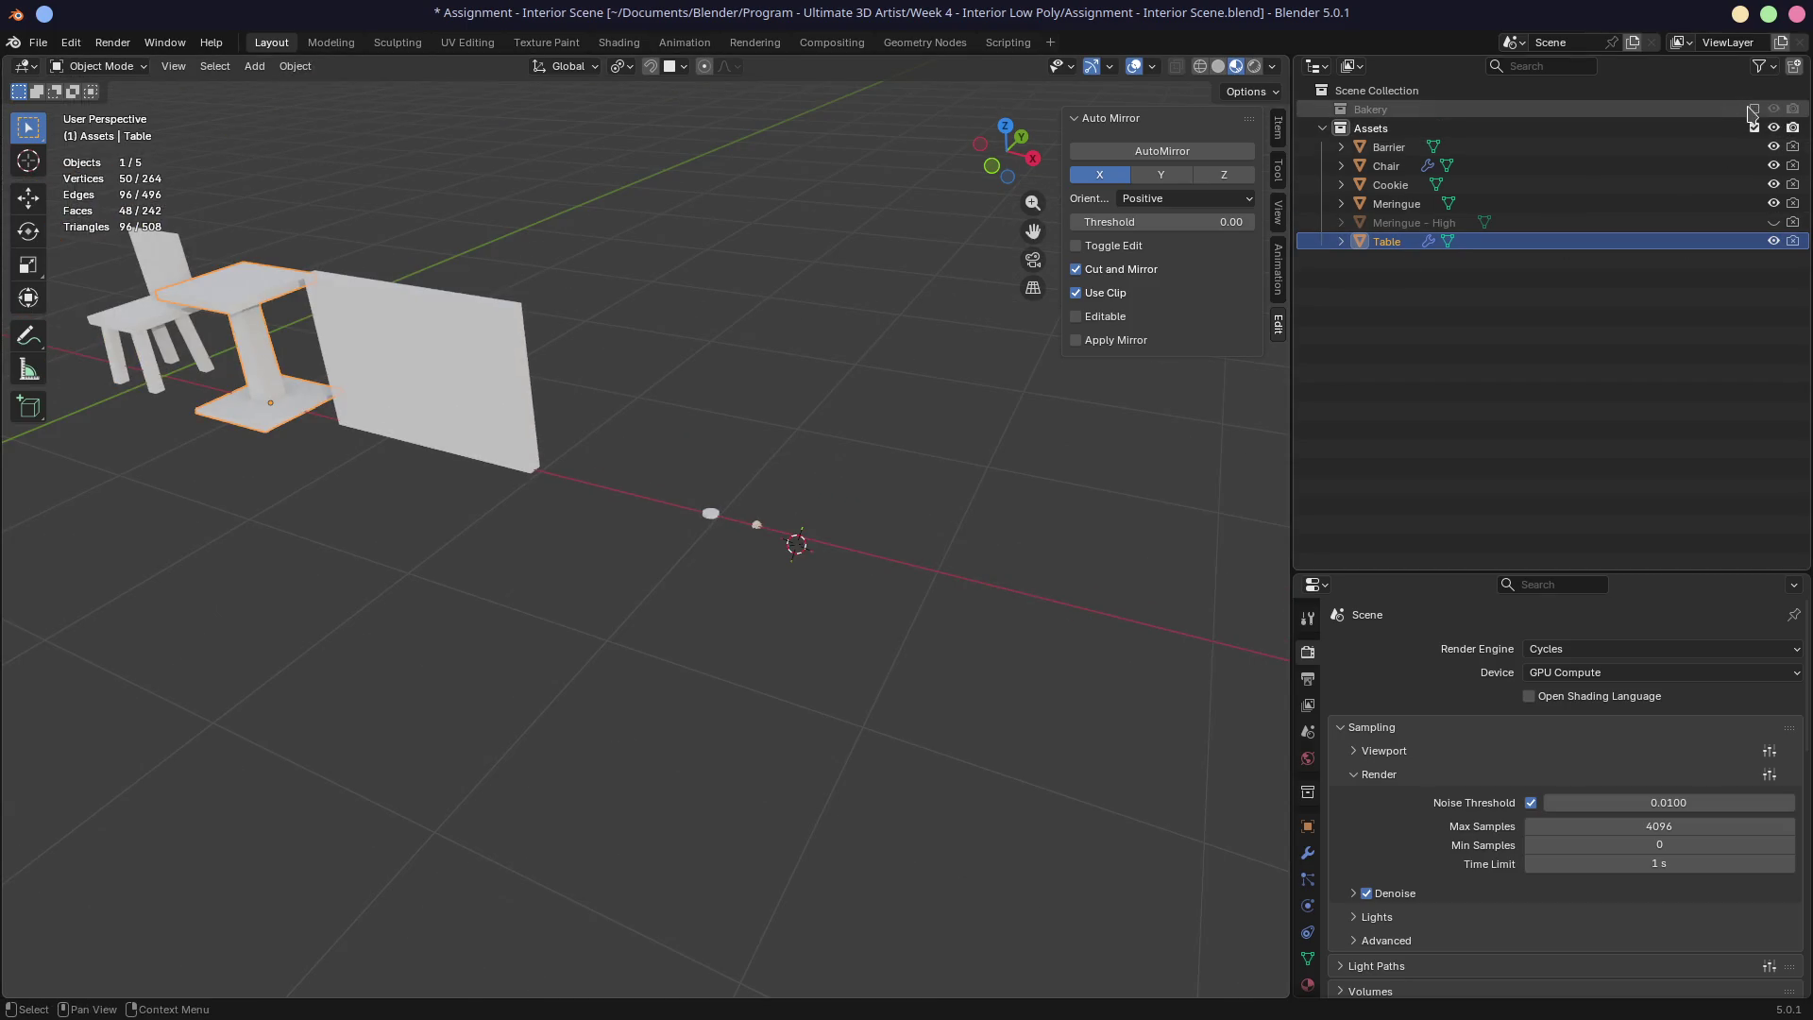
Step: Re-enable the Bakery collection and exclude Assets, viewing the bakery interior
{"action": "left_click", "coordinate": [1754, 108]}
{"action": "left_click", "coordinate": [1756, 128]}
{"action": "scroll", "coordinate": [923, 340], "scroll_direction": "down", "scroll_amount": 5}
{"action": "middle_click_drag", "start_coordinate": [923, 340], "coordinate": [612, 377]}
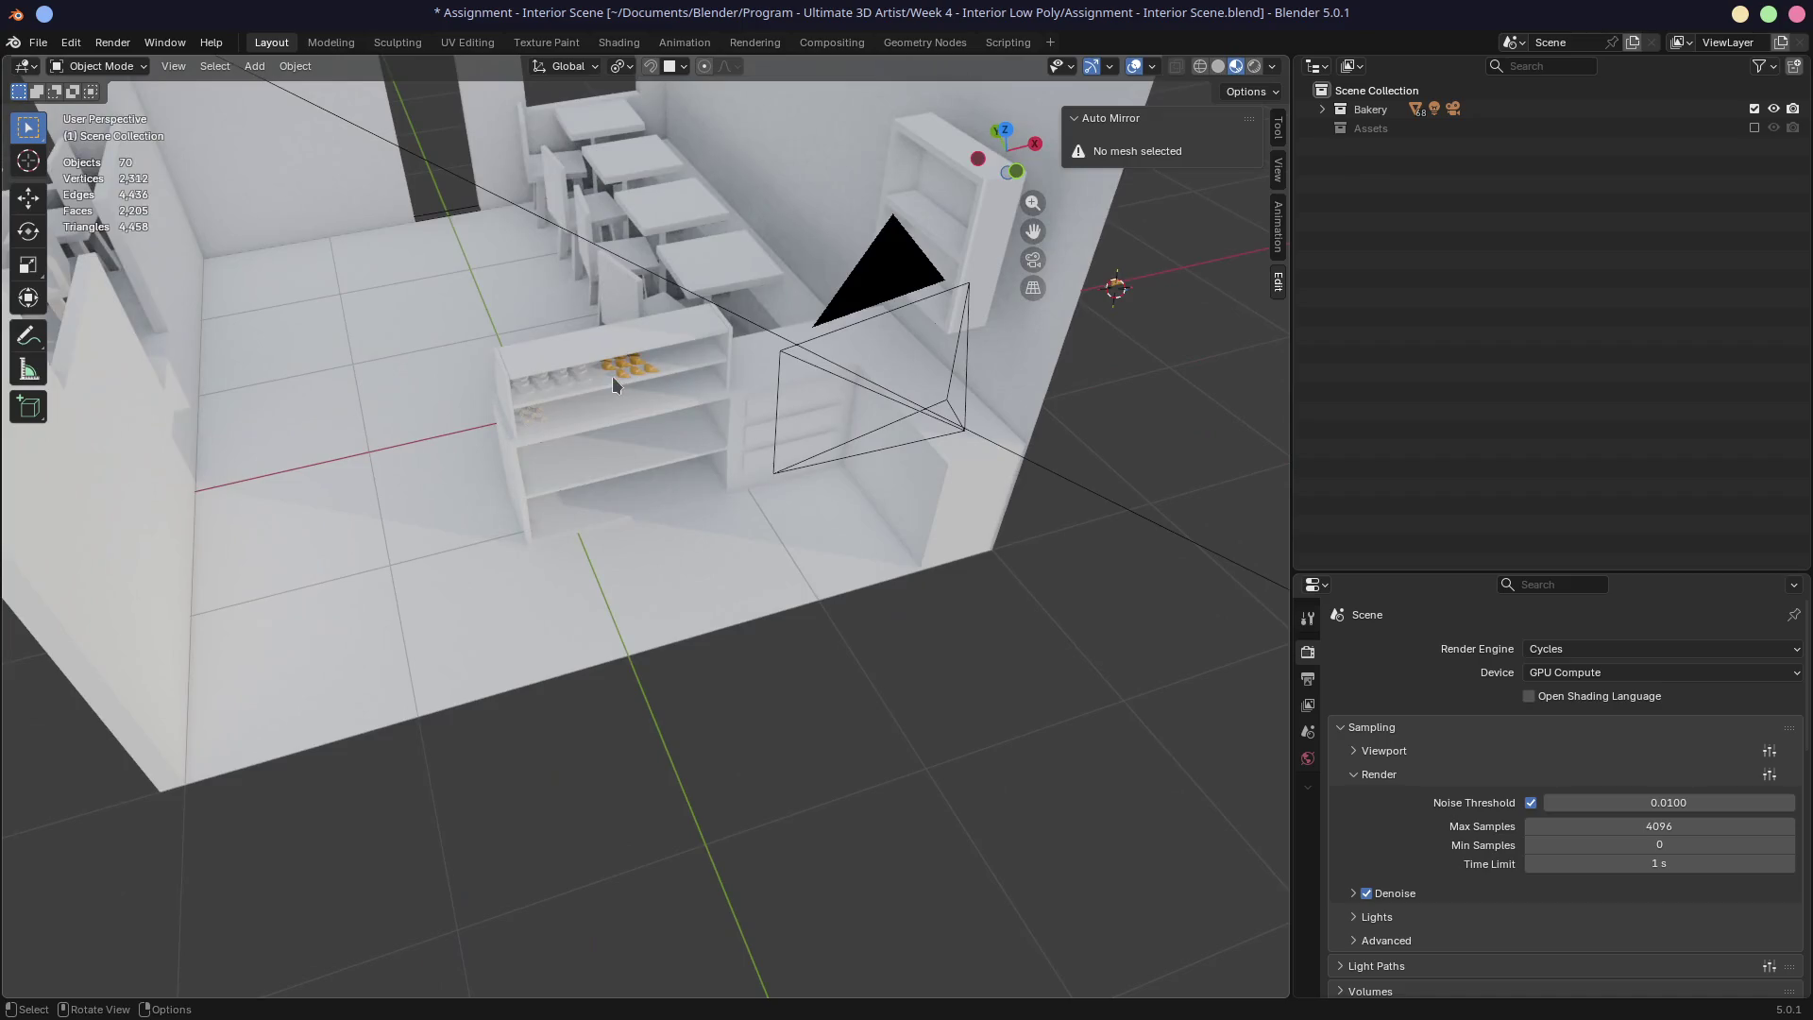
Step: Zoom into a frontal view of the pastry display shelf and select a croissant
{"action": "left_click", "coordinate": [622, 372]}
{"action": "scroll", "coordinate": [622, 372], "scroll_direction": "up", "scroll_amount": 4}
{"action": "scroll", "coordinate": [592, 313], "scroll_direction": "down", "scroll_amount": 1}
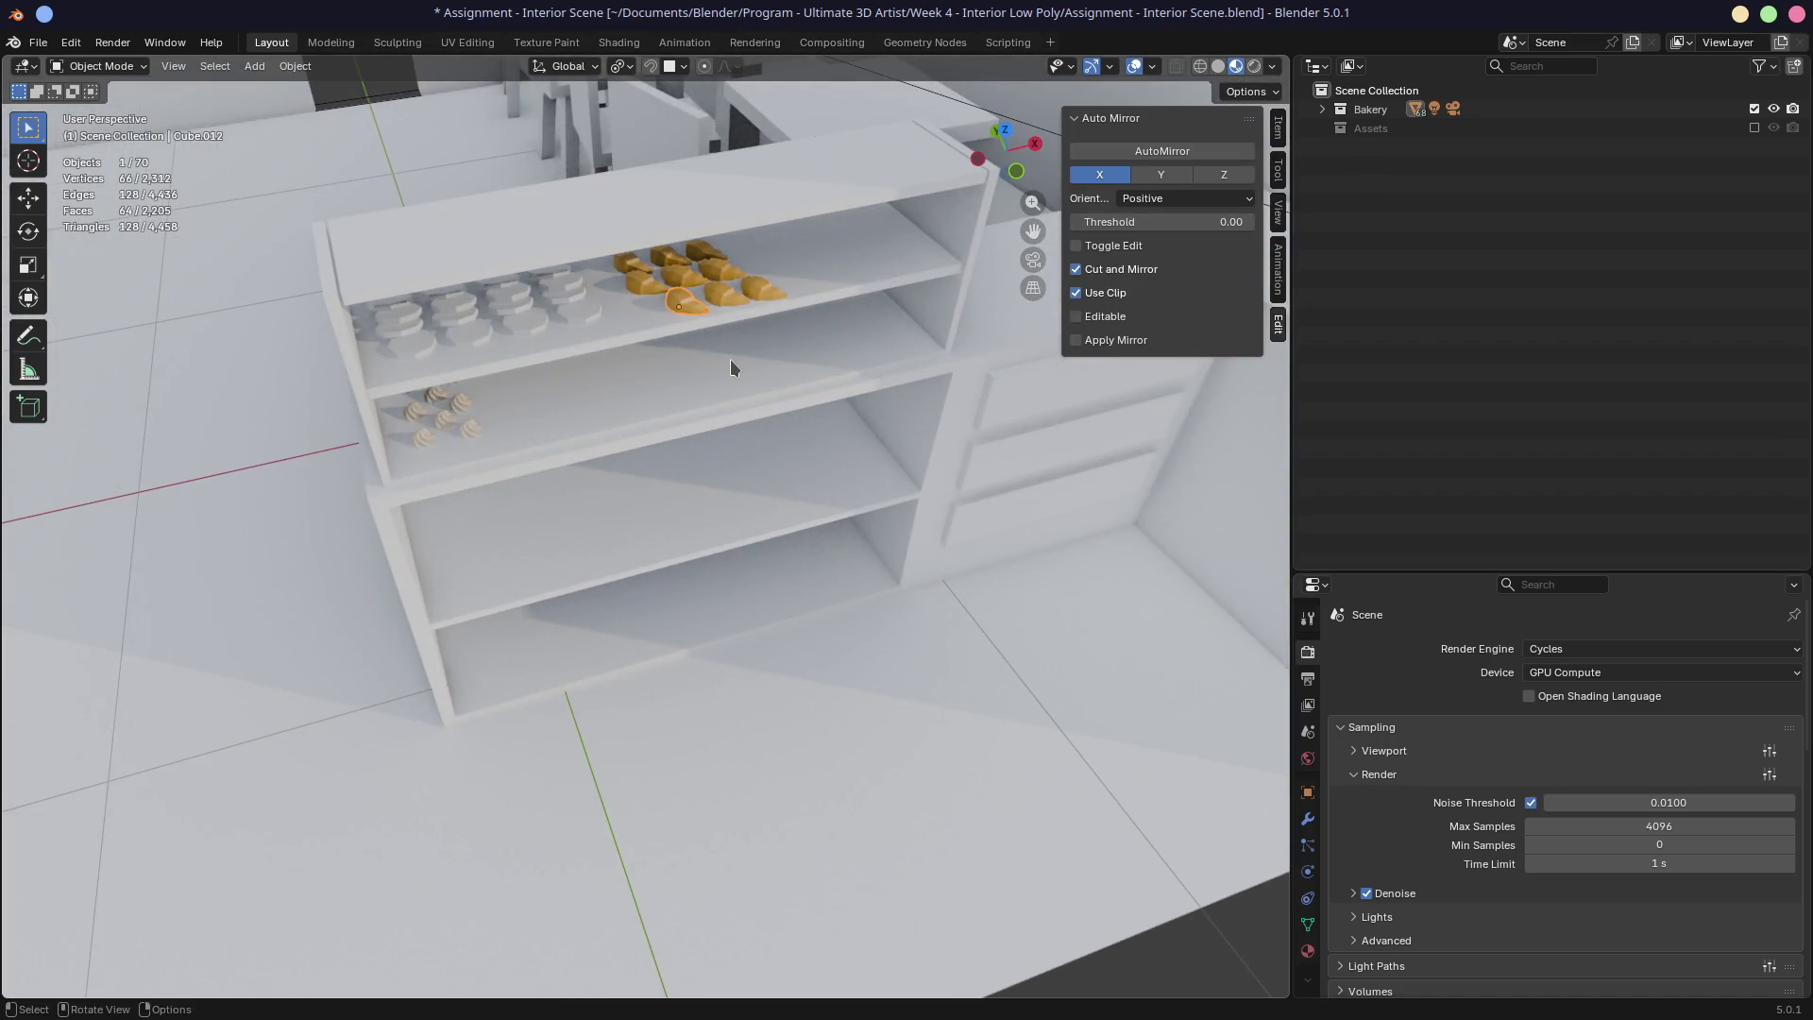
{"action": "scroll", "coordinate": [730, 368], "scroll_direction": "down", "scroll_amount": 3}
{"action": "middle_click_drag", "start_coordinate": [693, 304], "coordinate": [710, 385]}
{"action": "scroll", "coordinate": [592, 552], "scroll_direction": "up", "scroll_amount": 2}
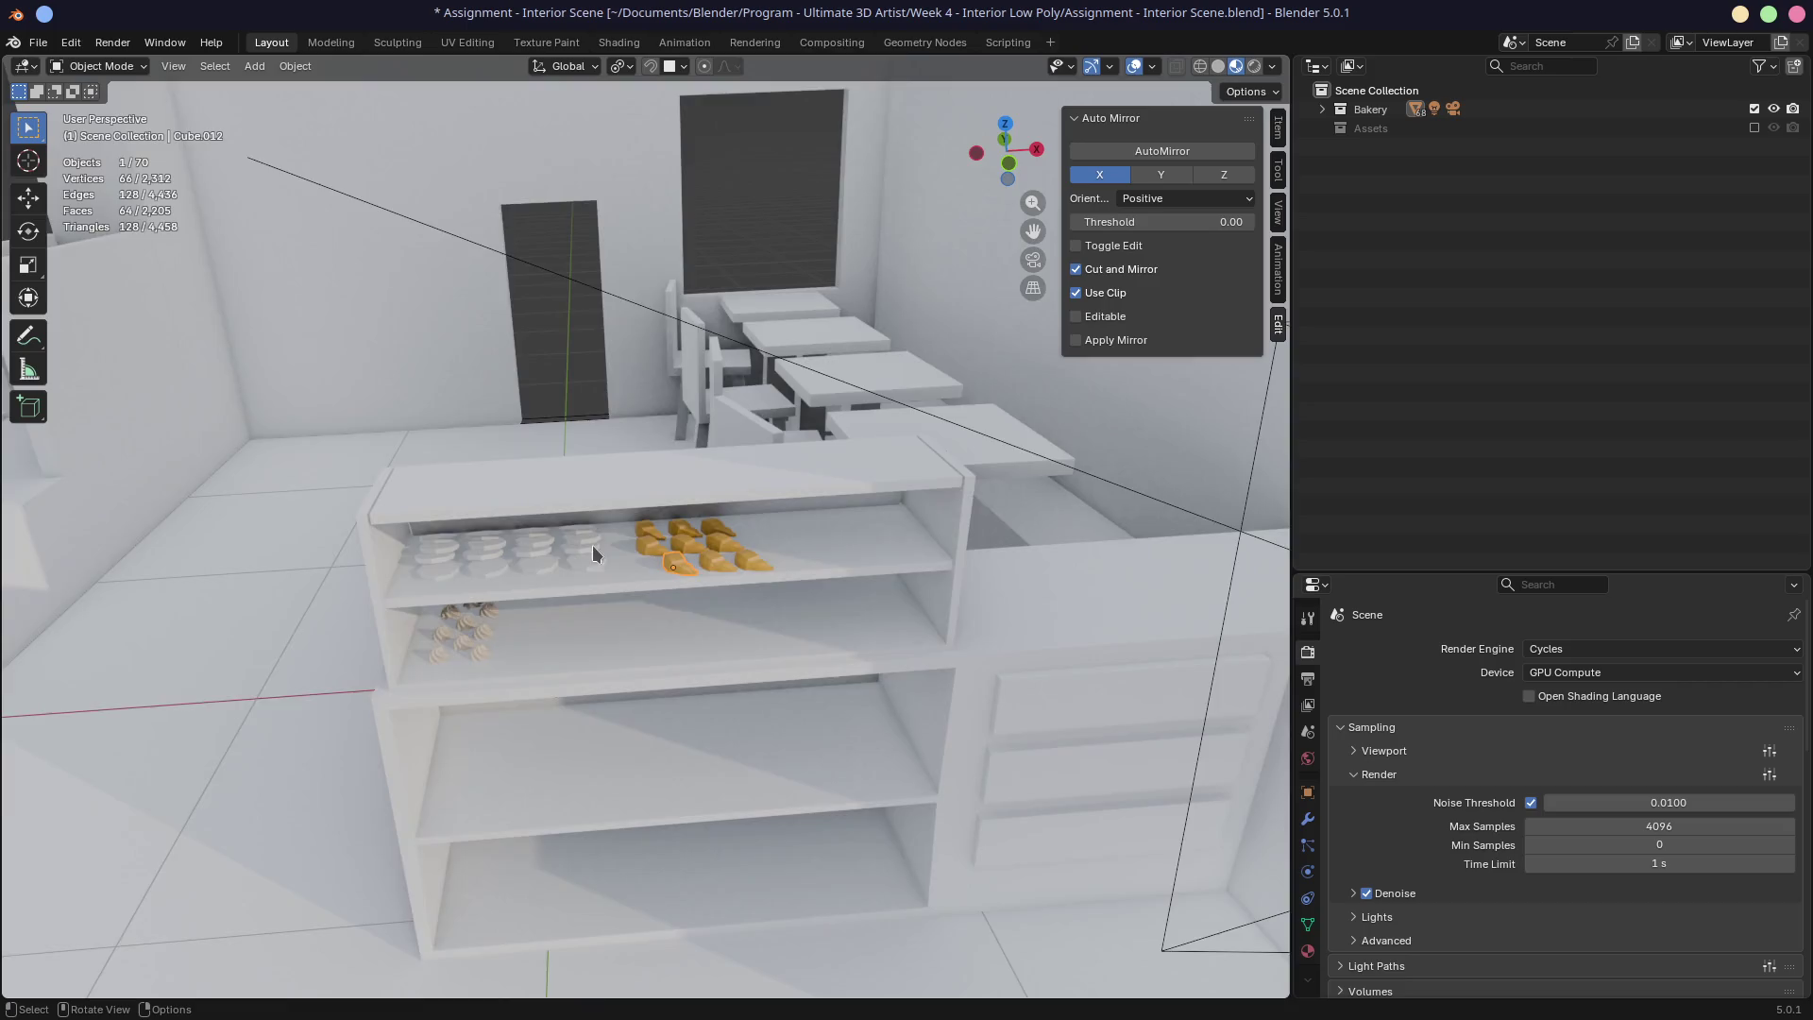
{"action": "scroll", "coordinate": [589, 551], "scroll_direction": "up", "scroll_amount": 4}
{"action": "left_click", "coordinate": [652, 537]}
Step: Expand the Bakery collection in the Outliner and select the object named Cube
{"action": "left_click", "coordinate": [1323, 111]}
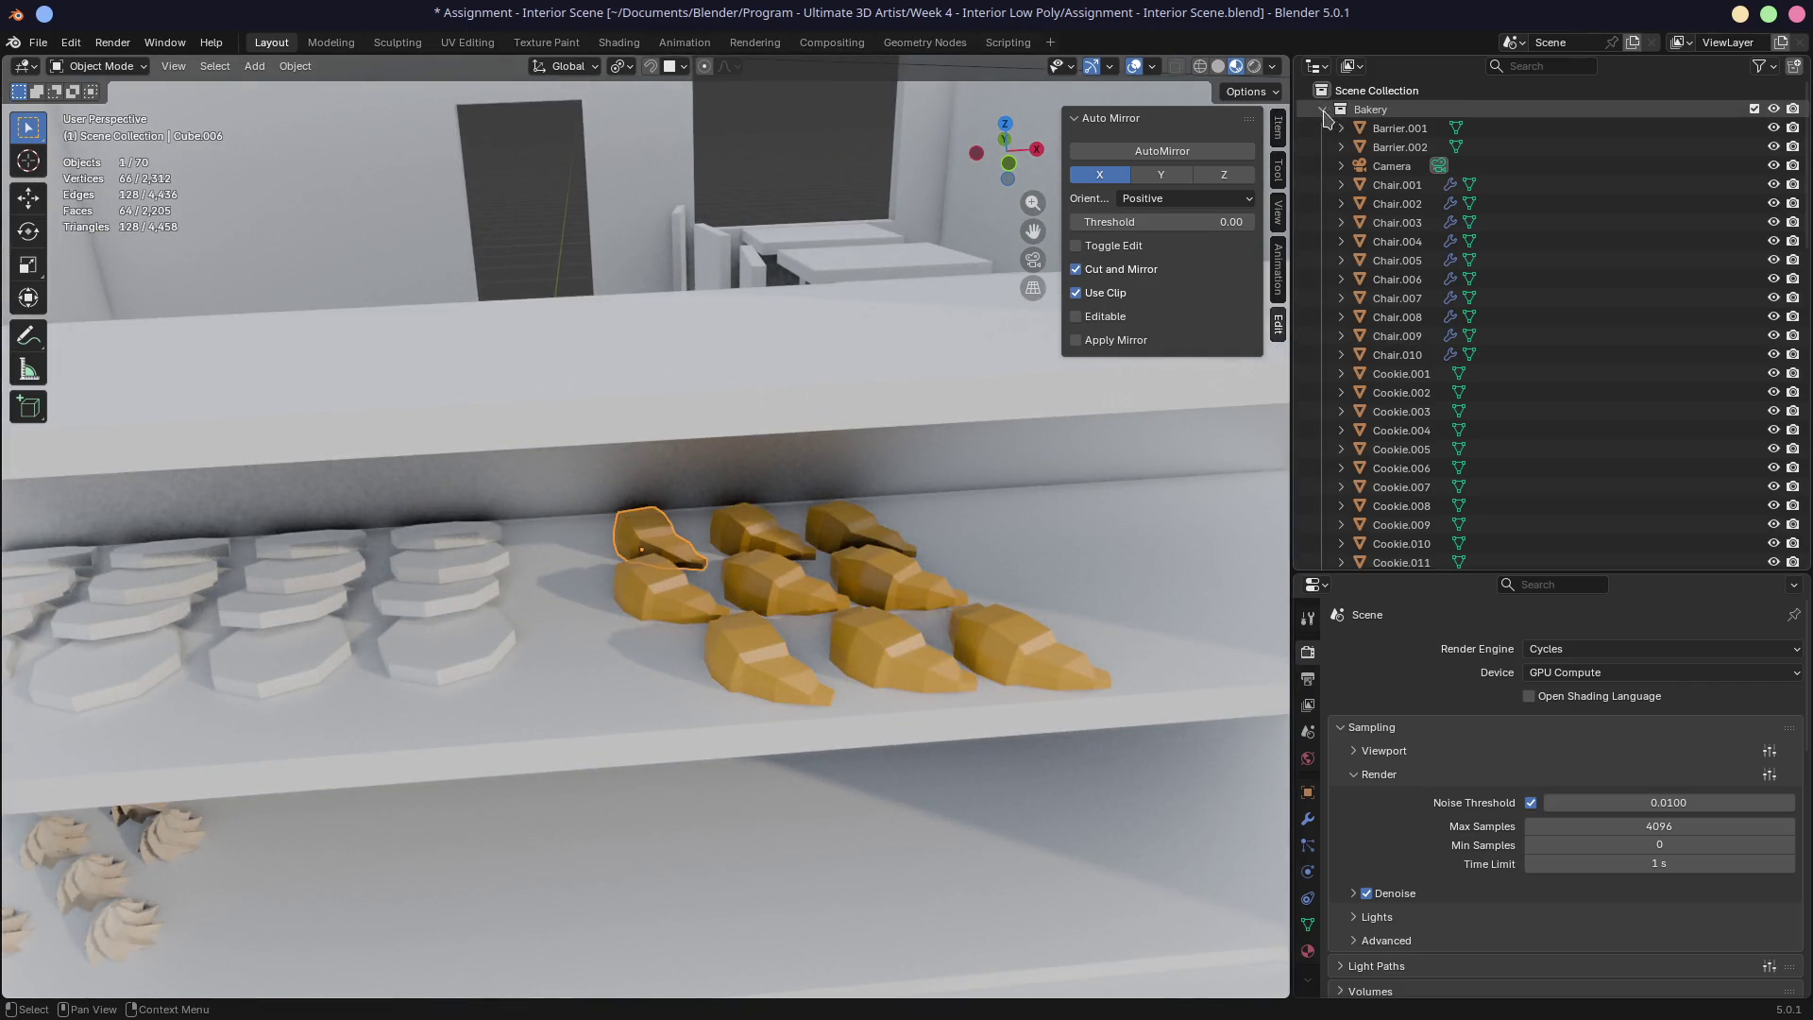
{"action": "scroll", "coordinate": [1433, 409], "scroll_direction": "down", "scroll_amount": 10}
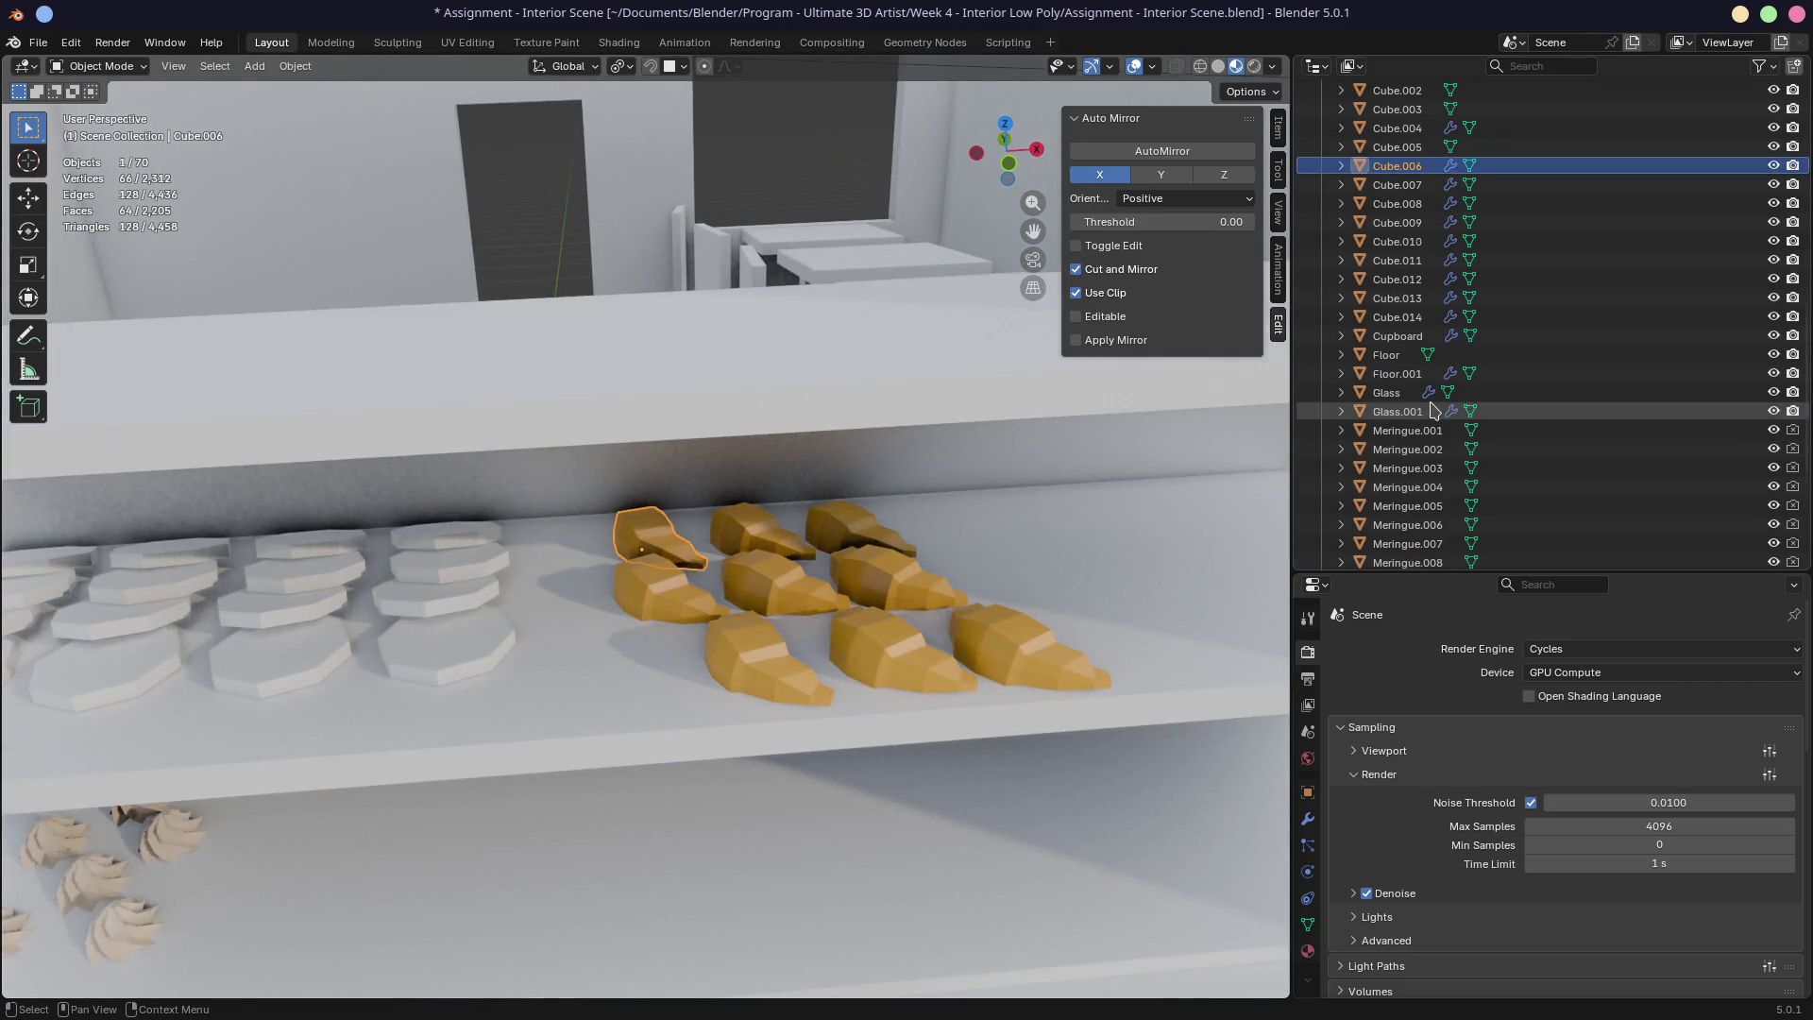
{"action": "scroll", "coordinate": [1433, 409], "scroll_direction": "up", "scroll_amount": 4}
{"action": "left_click", "coordinate": [1388, 204]}
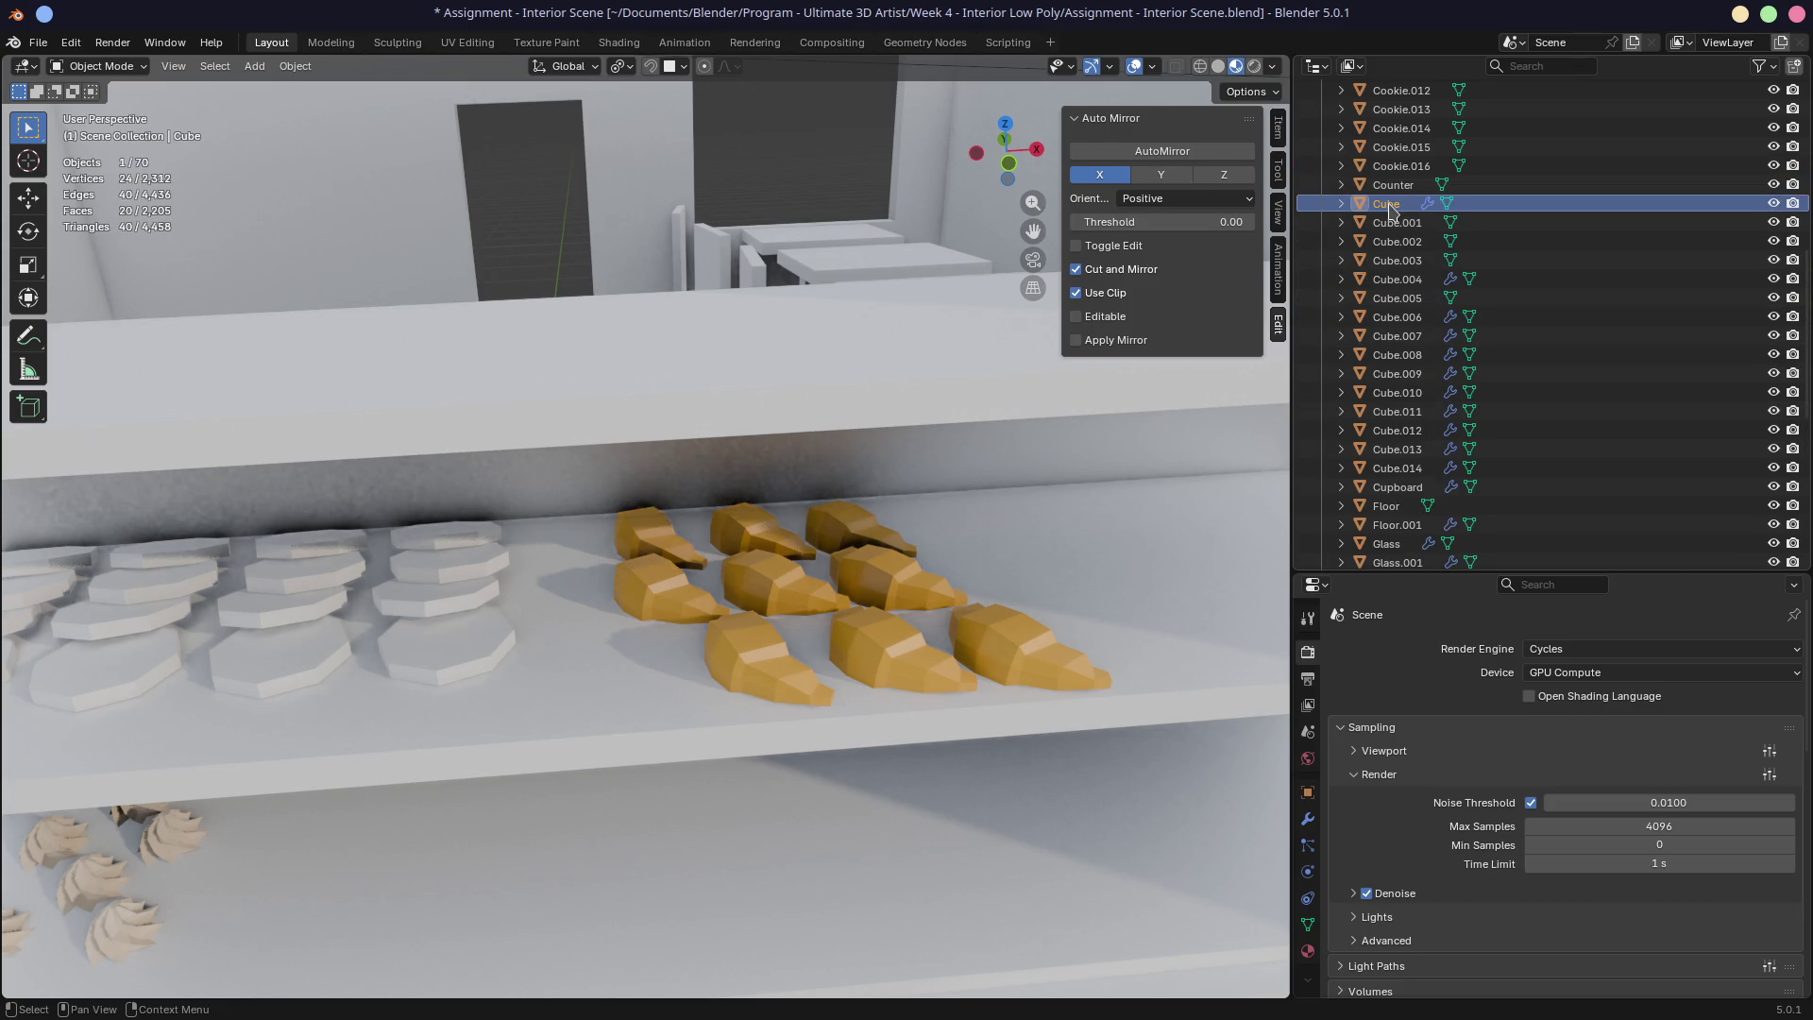
Step: Select each front-row and back-row croissant on the shelf in turn to check its name
{"action": "left_click", "coordinate": [666, 552]}
{"action": "left_click", "coordinate": [676, 605]}
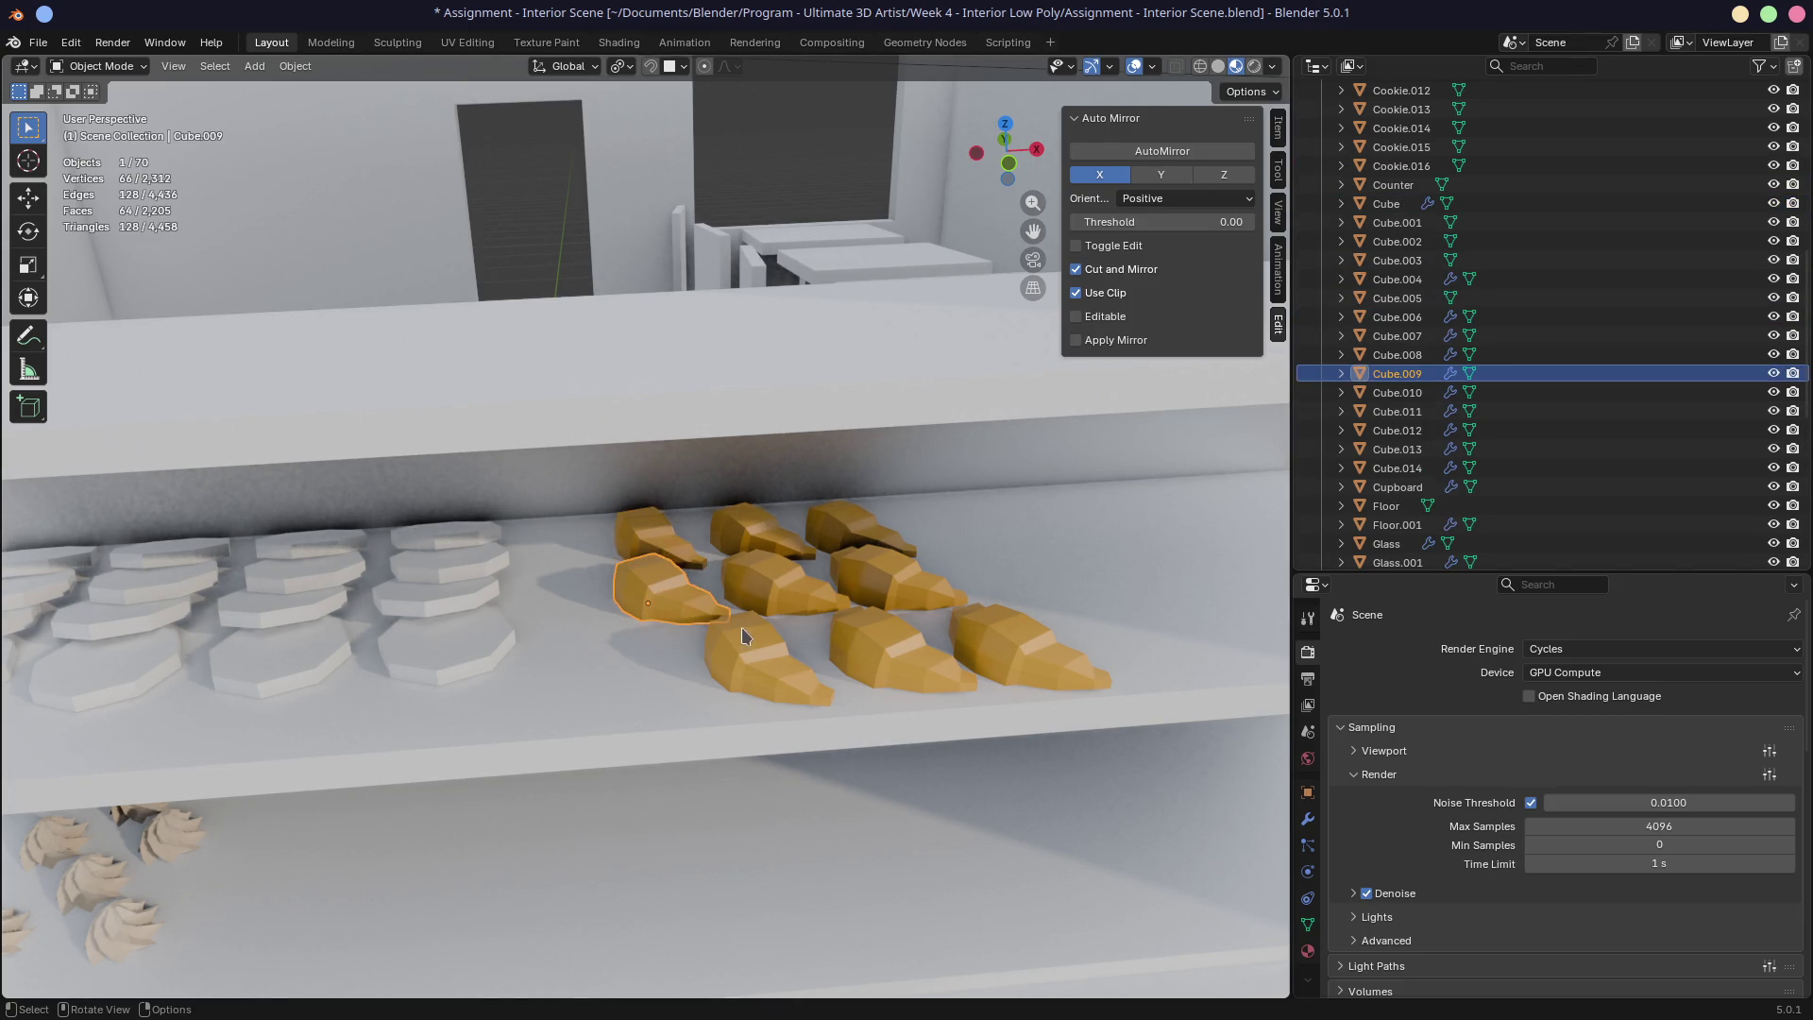
{"action": "left_click", "coordinate": [772, 664]}
{"action": "left_click", "coordinate": [874, 657]}
{"action": "left_click", "coordinate": [1003, 650]}
{"action": "left_click", "coordinate": [902, 581]}
{"action": "left_click", "coordinate": [796, 574]}
{"action": "left_click", "coordinate": [854, 533]}
{"action": "left_click", "coordinate": [760, 529]}
{"action": "left_click", "coordinate": [669, 556]}
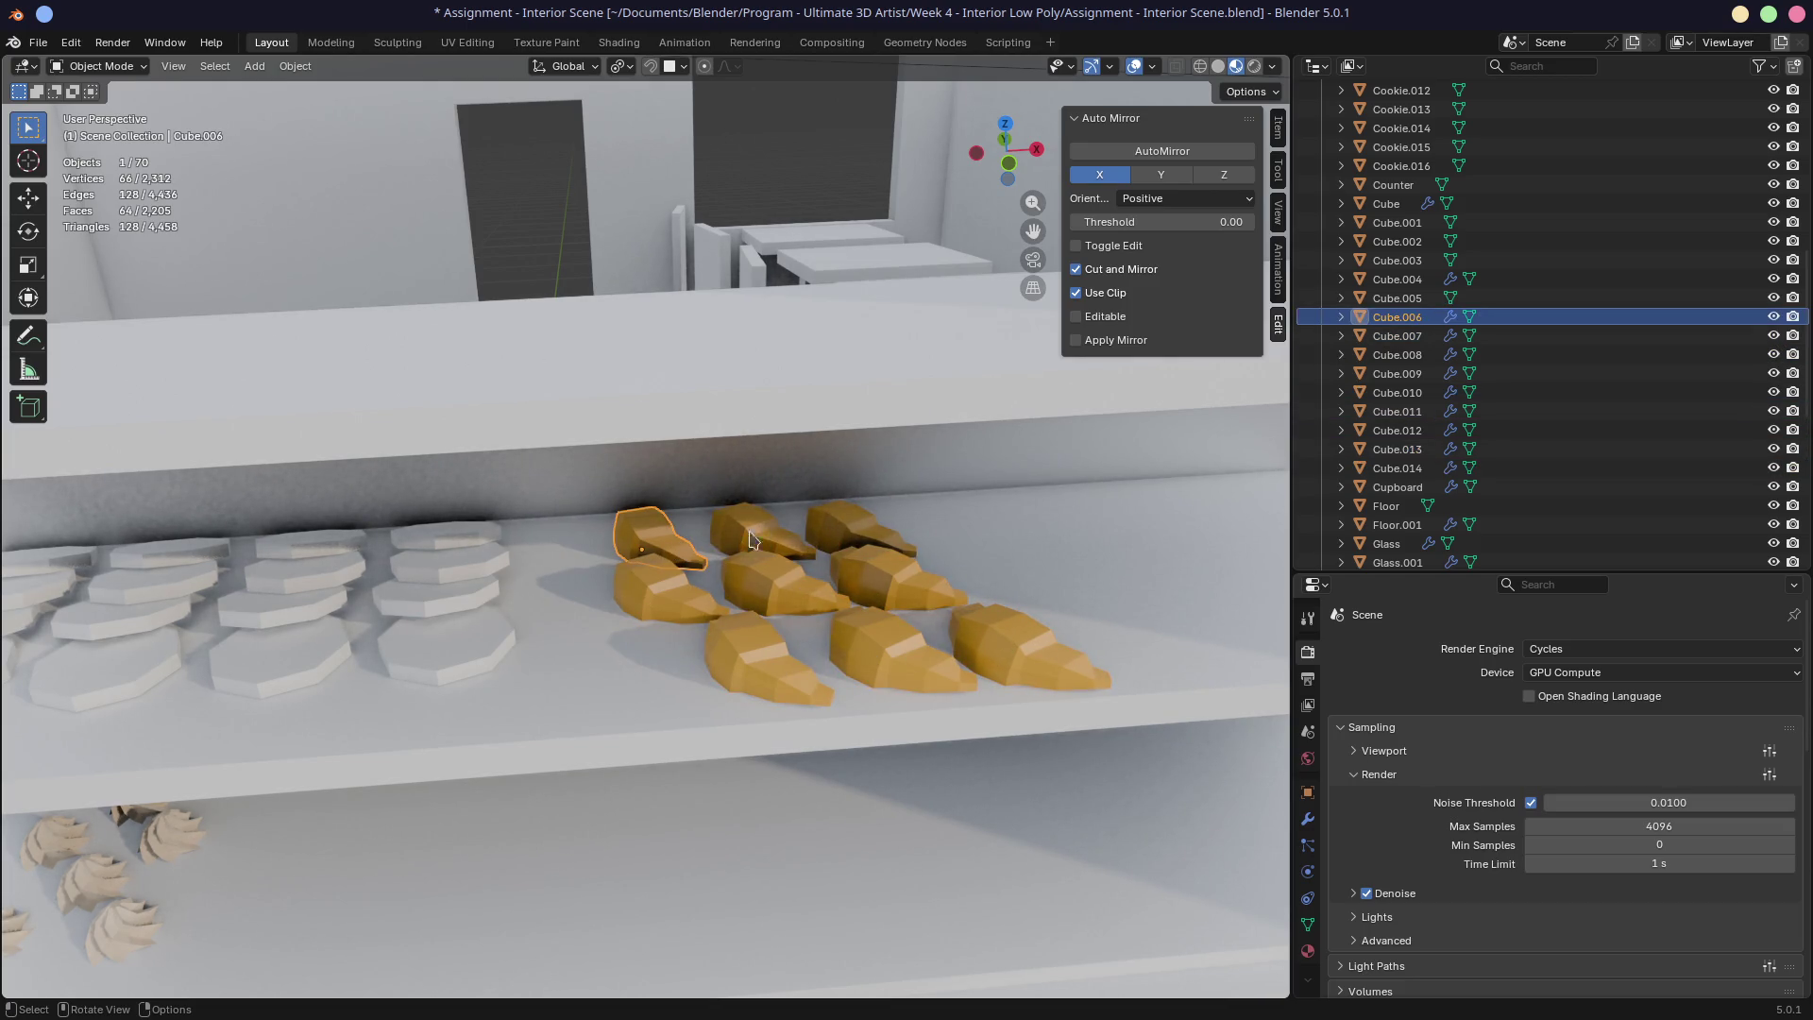
Step: Duplicate the croissant in place and rename the copy Croissant
{"action": "key", "text": "shift+d"}
{"action": "right_click", "coordinate": [891, 526]}
{"action": "key", "text": "F2"}
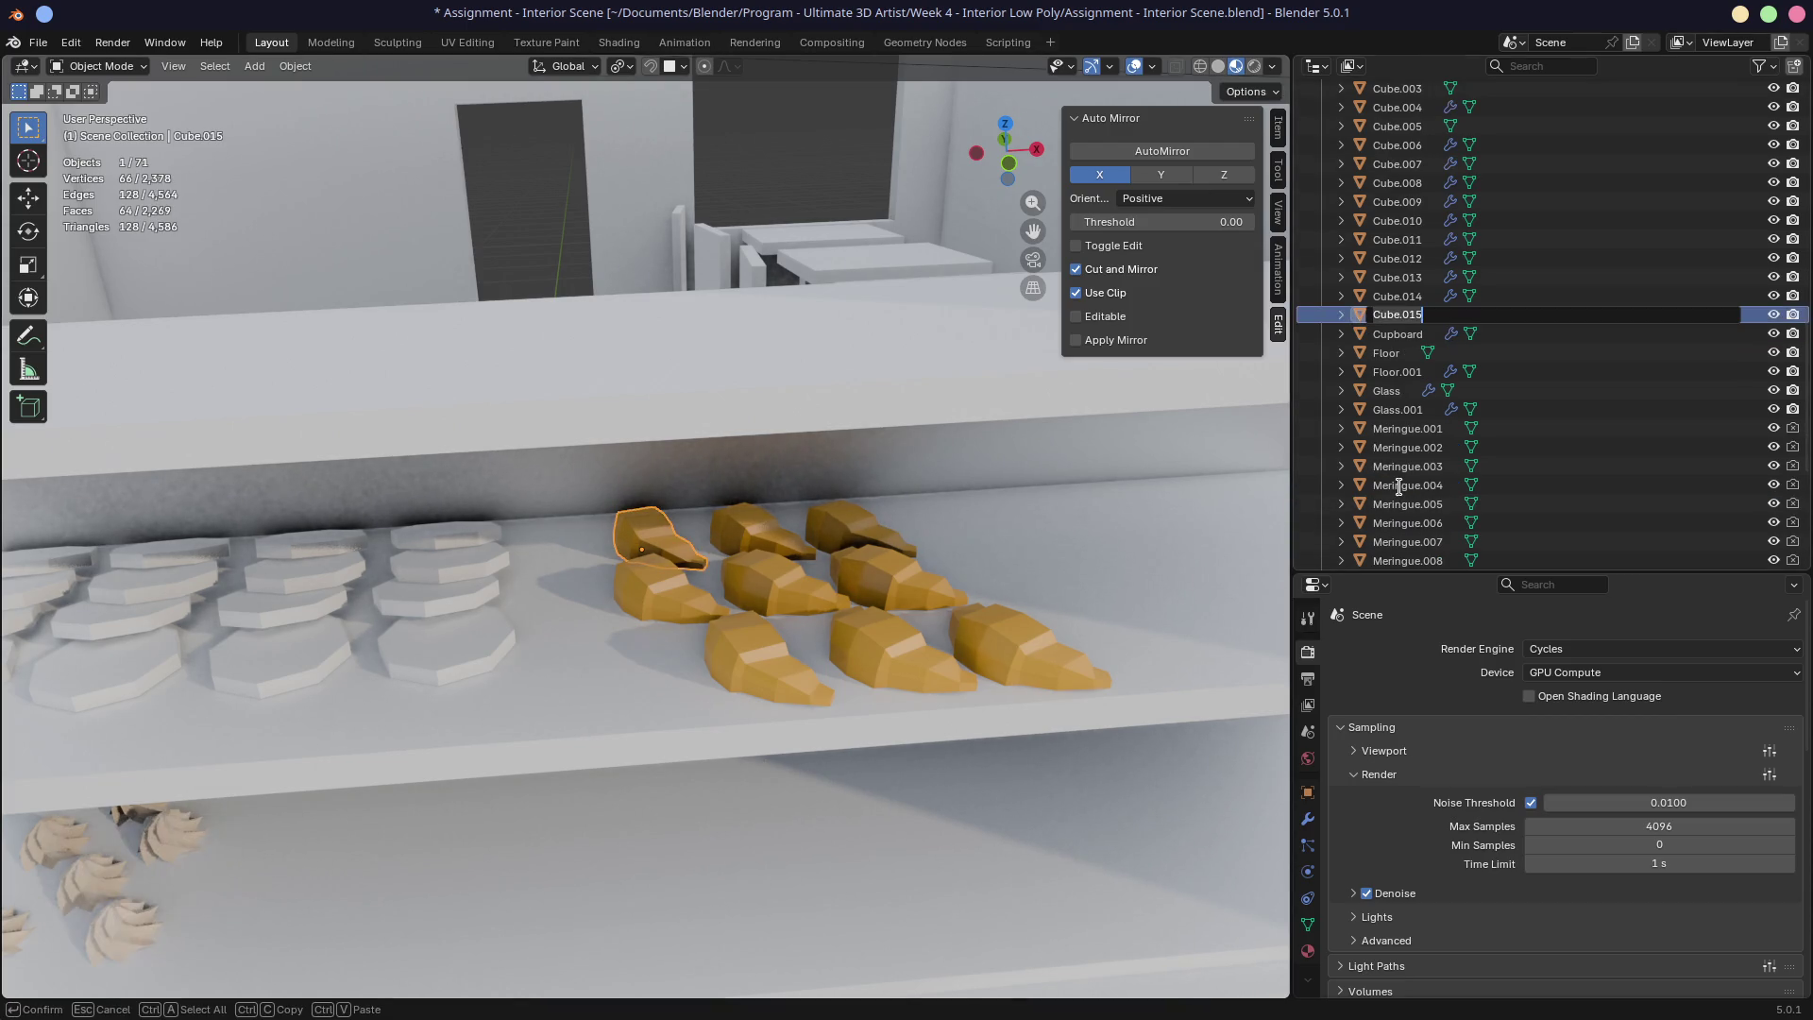
{"action": "type", "text": "Croissant"}
{"action": "key", "text": "Return"}
Step: Select Cube.004 at the world origin, rename it Croissant, and save the file
{"action": "scroll", "coordinate": [1400, 492], "scroll_direction": "up", "scroll_amount": 5}
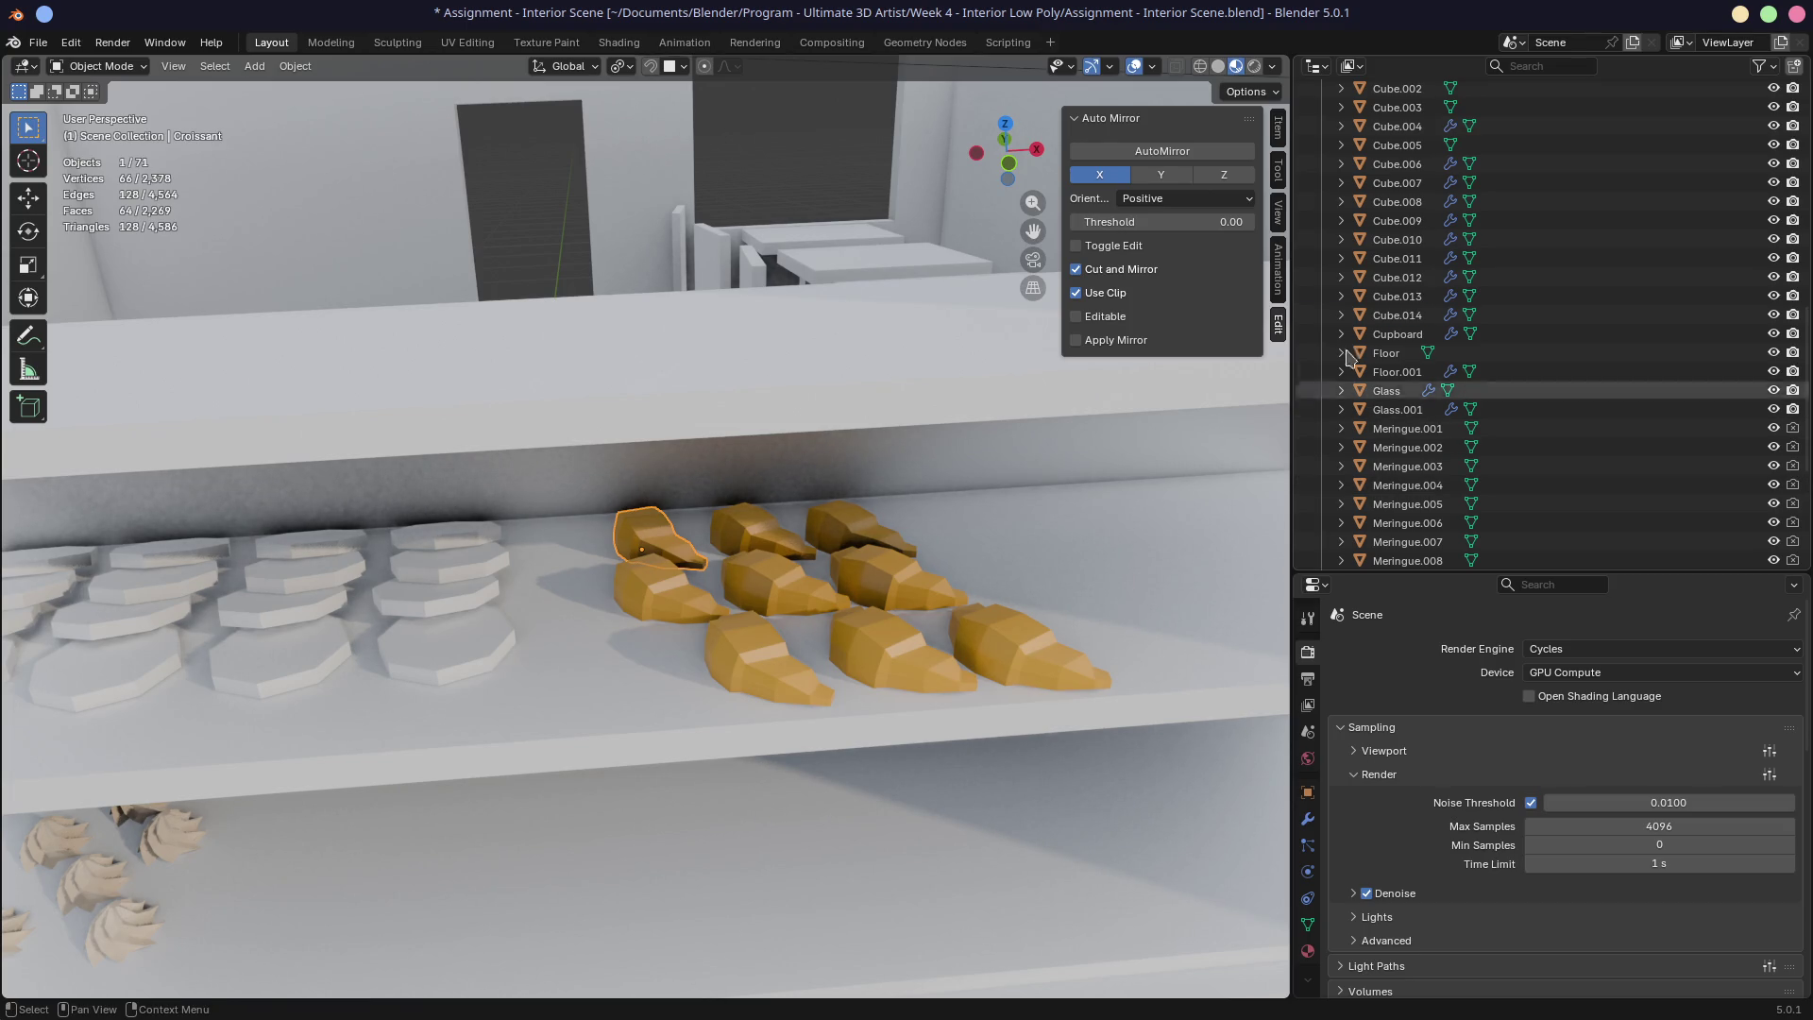
{"action": "scroll", "coordinate": [1365, 298], "scroll_direction": "up", "scroll_amount": 2}
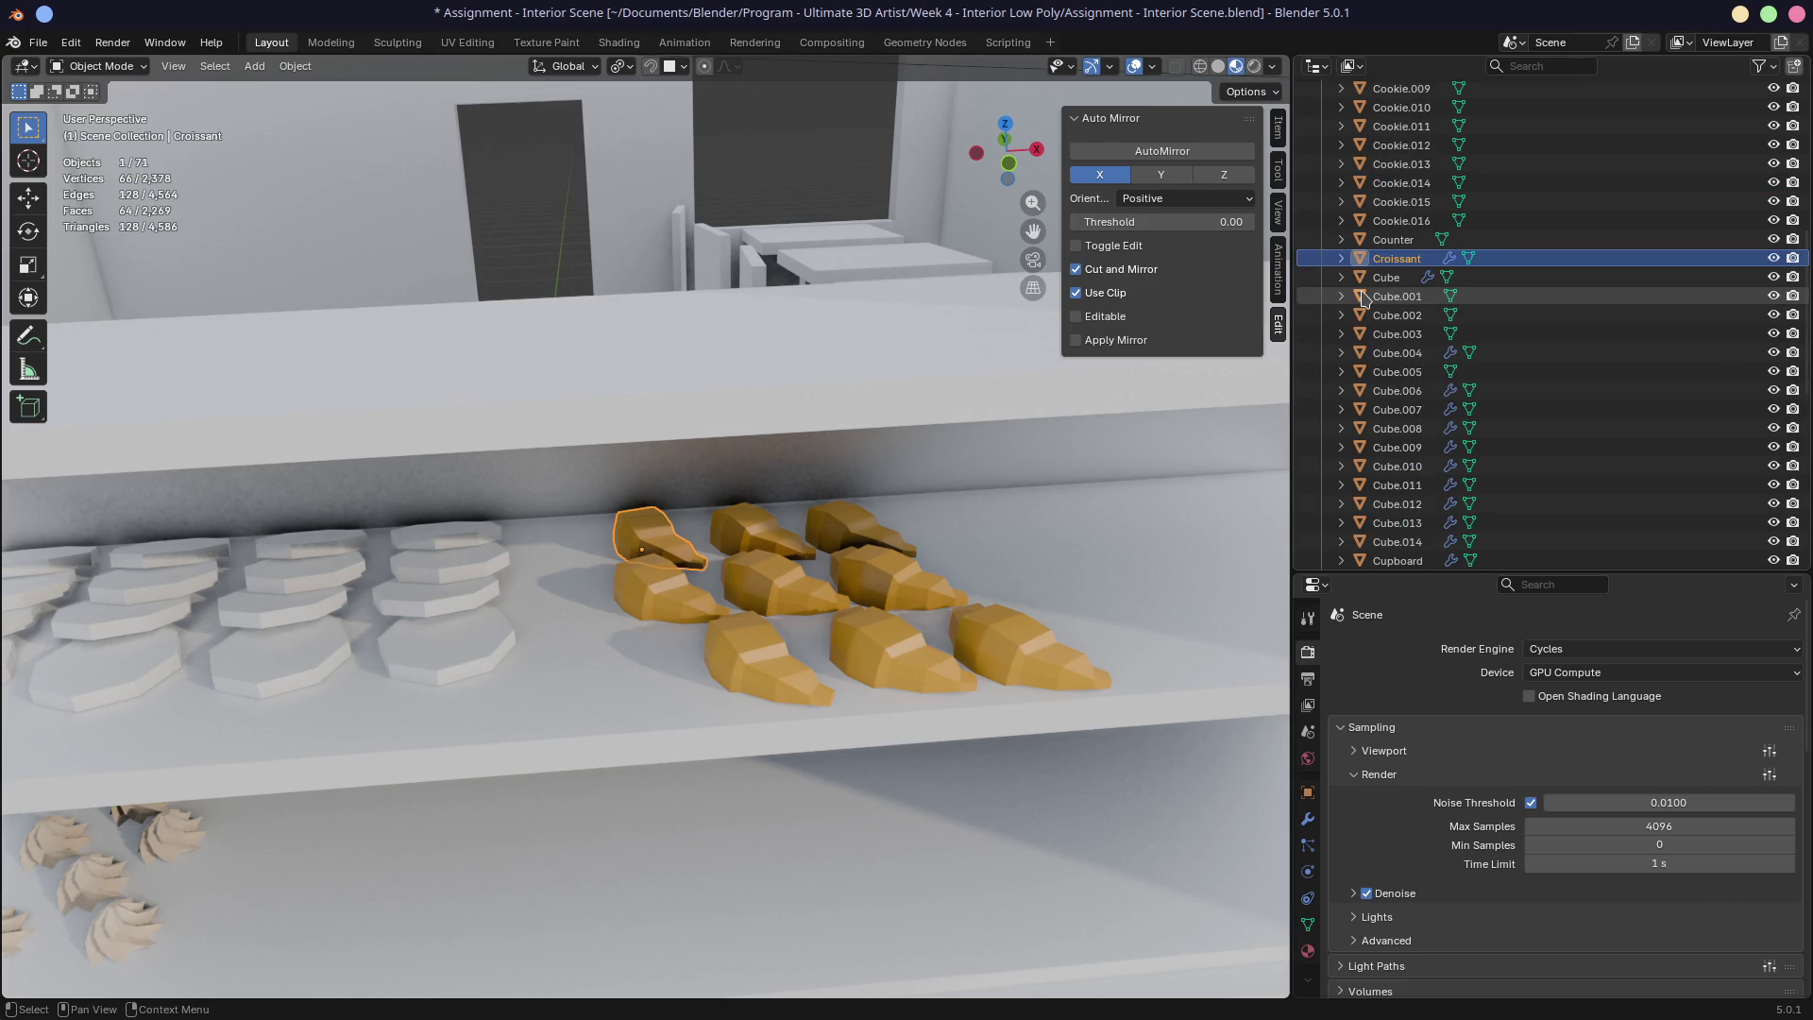
{"action": "scroll", "coordinate": [929, 434], "scroll_direction": "down", "scroll_amount": 5}
{"action": "scroll", "coordinate": [988, 420], "scroll_direction": "down", "scroll_amount": 8}
{"action": "mouse_move", "coordinate": [988, 420]}
{"action": "middle_mouse_down", "text": "shift"}
{"action": "mouse_move", "coordinate": [723, 395]}
{"action": "mouse_move", "coordinate": [767, 397]}
{"action": "mouse_move", "coordinate": [497, 439]}
{"action": "middle_mouse_up", "text": "shift"}
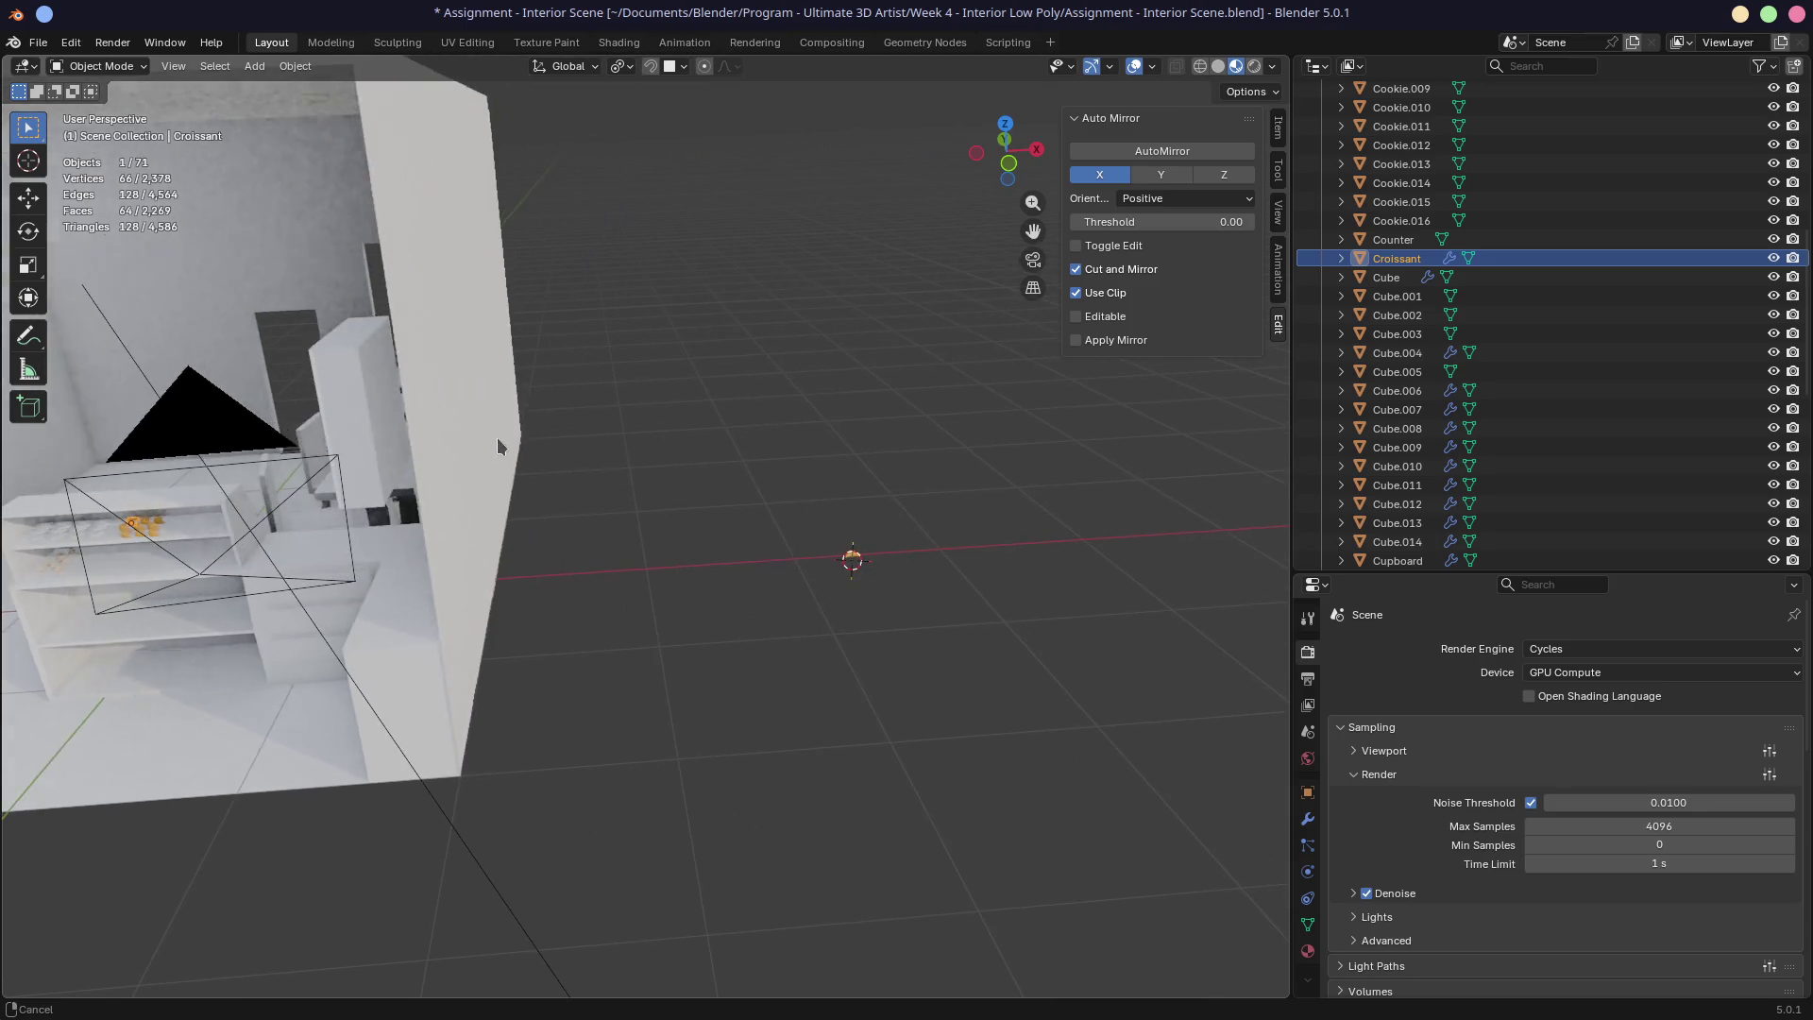
{"action": "scroll", "coordinate": [850, 615], "scroll_direction": "up", "scroll_amount": 5}
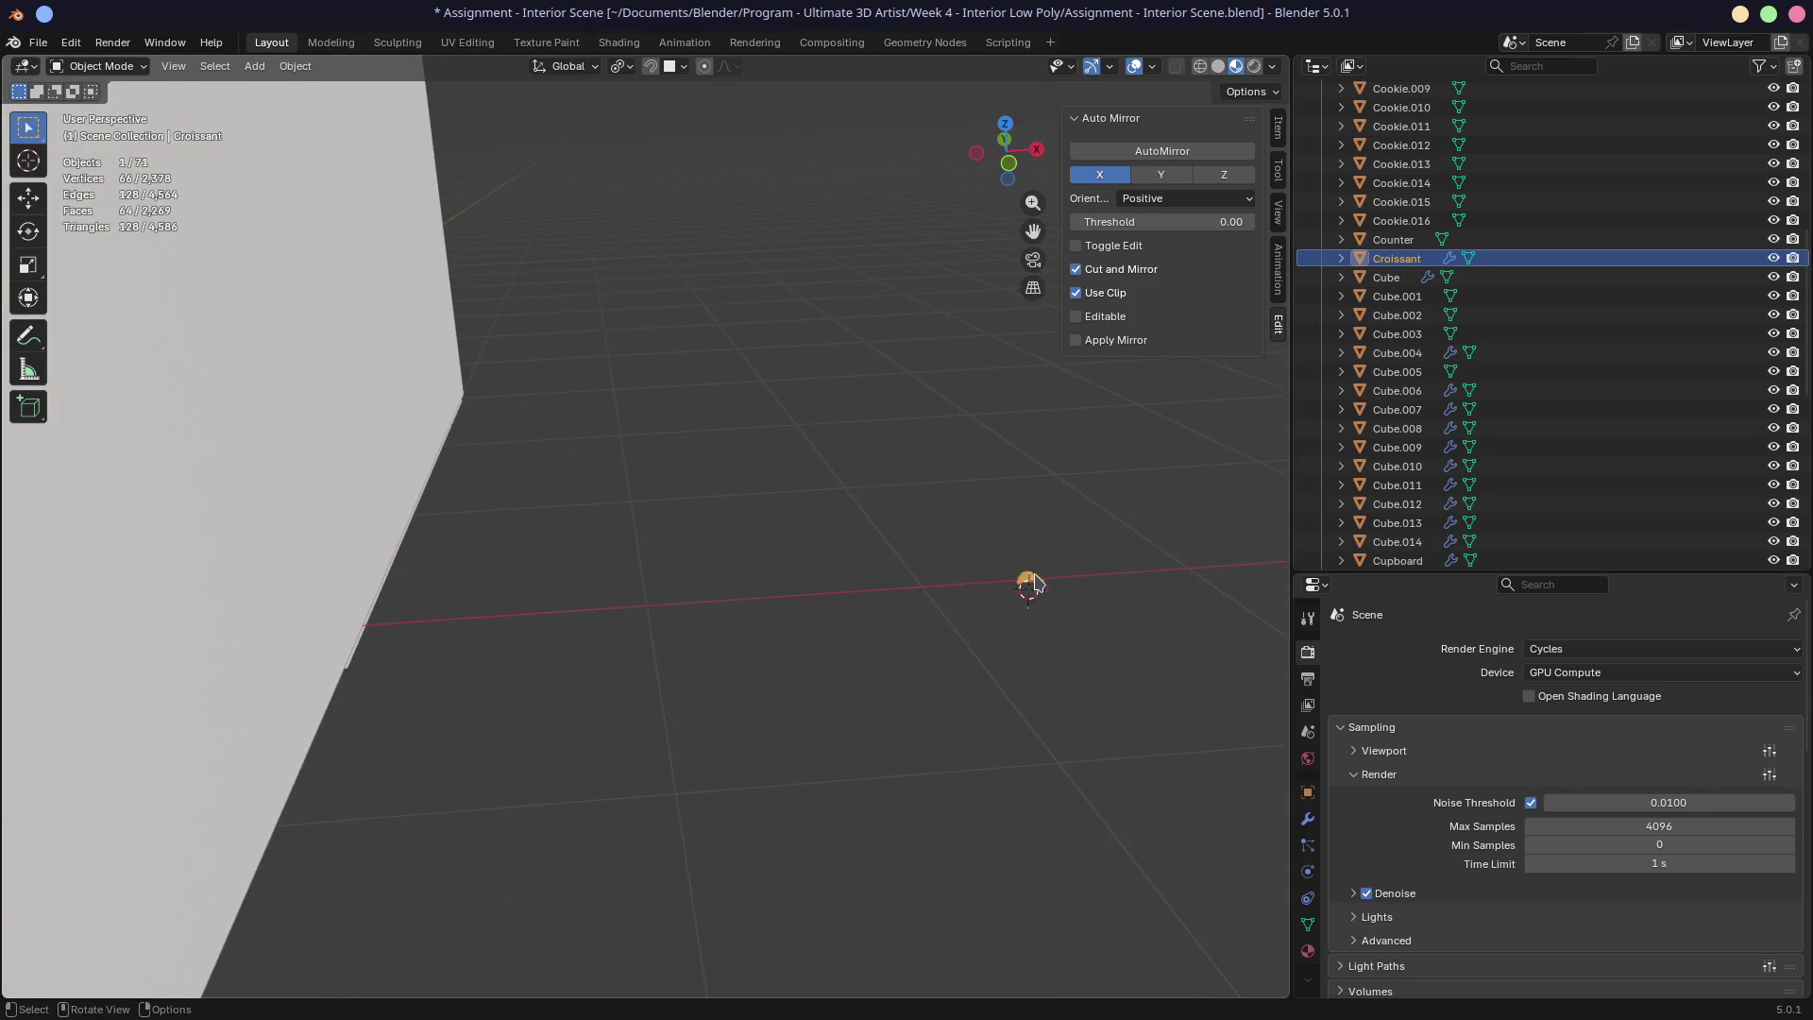
{"action": "left_click", "coordinate": [1034, 587]}
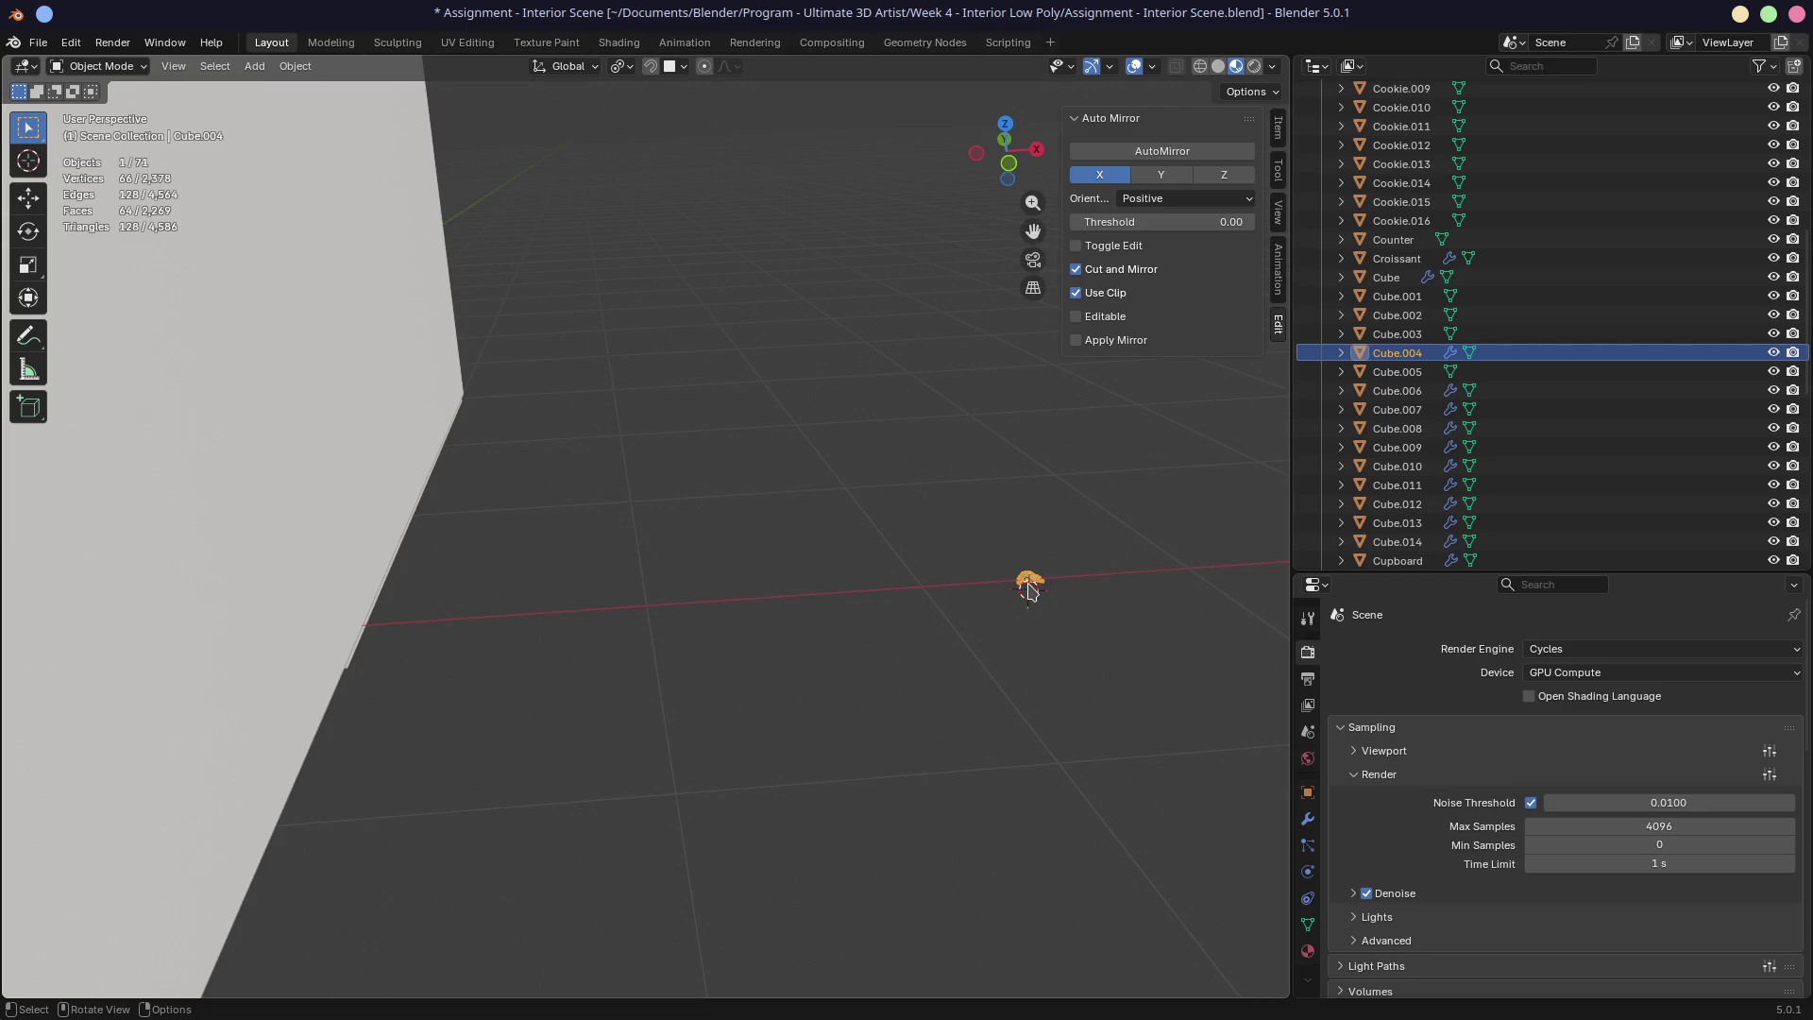
{"action": "double_click", "coordinate": [1402, 354]}
{"action": "scroll", "coordinate": [1398, 355], "scroll_direction": "down", "scroll_amount": 1}
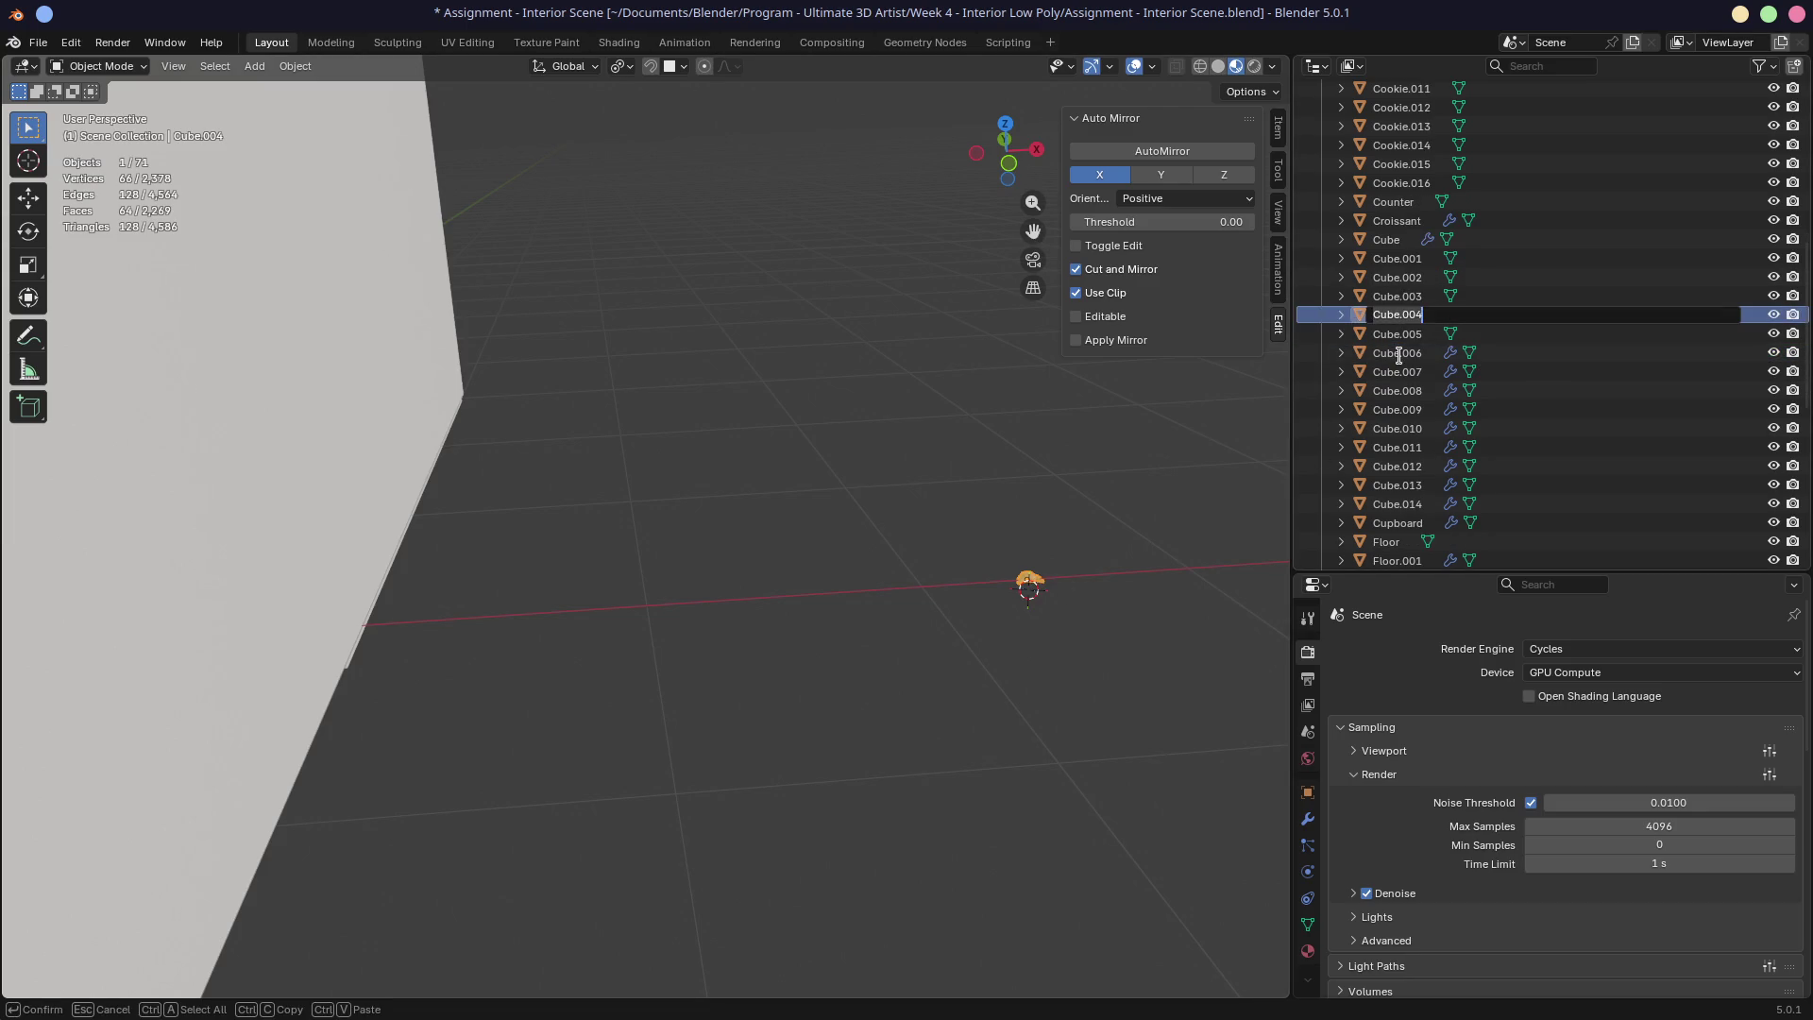
{"action": "type", "text": "Croissant"}
{"action": "key", "text": "Return"}
{"action": "key", "text": "ctrl+s"}
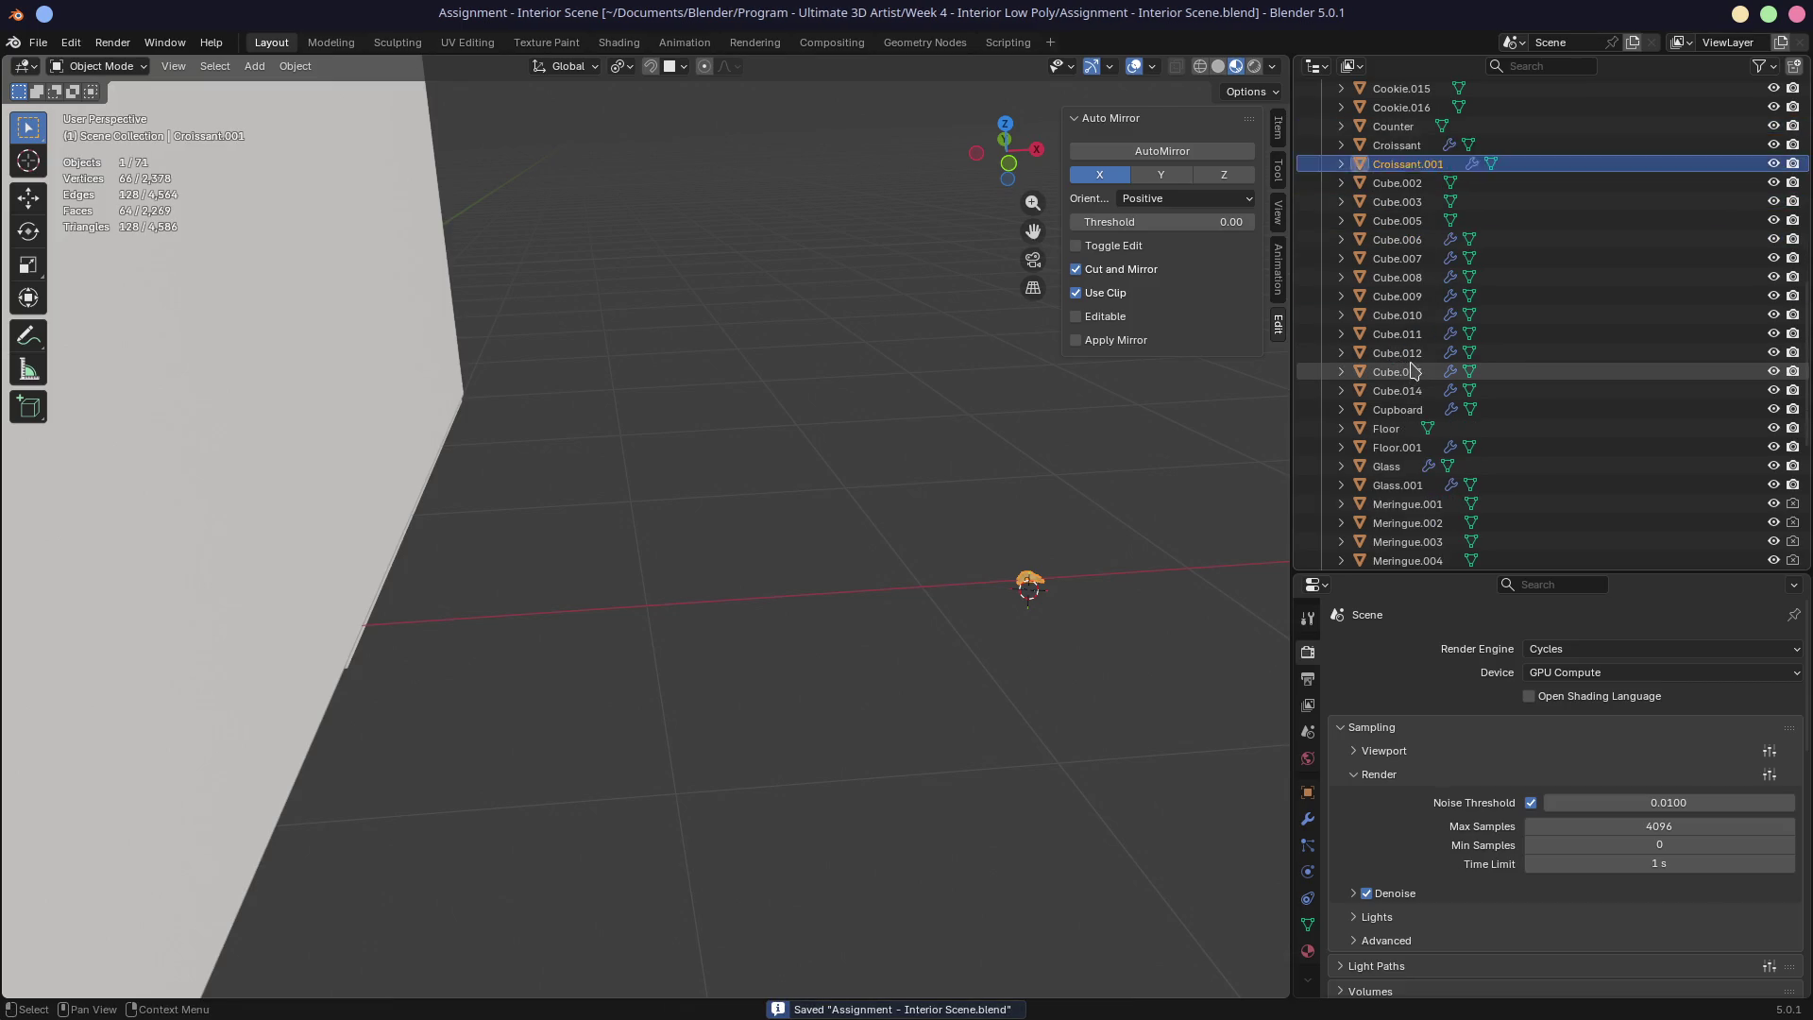
Step: Rename the two croissants to Croissant.002 and Croissant, then save the blend file again
{"action": "scroll", "coordinate": [1417, 371], "scroll_direction": "up", "scroll_amount": 3}
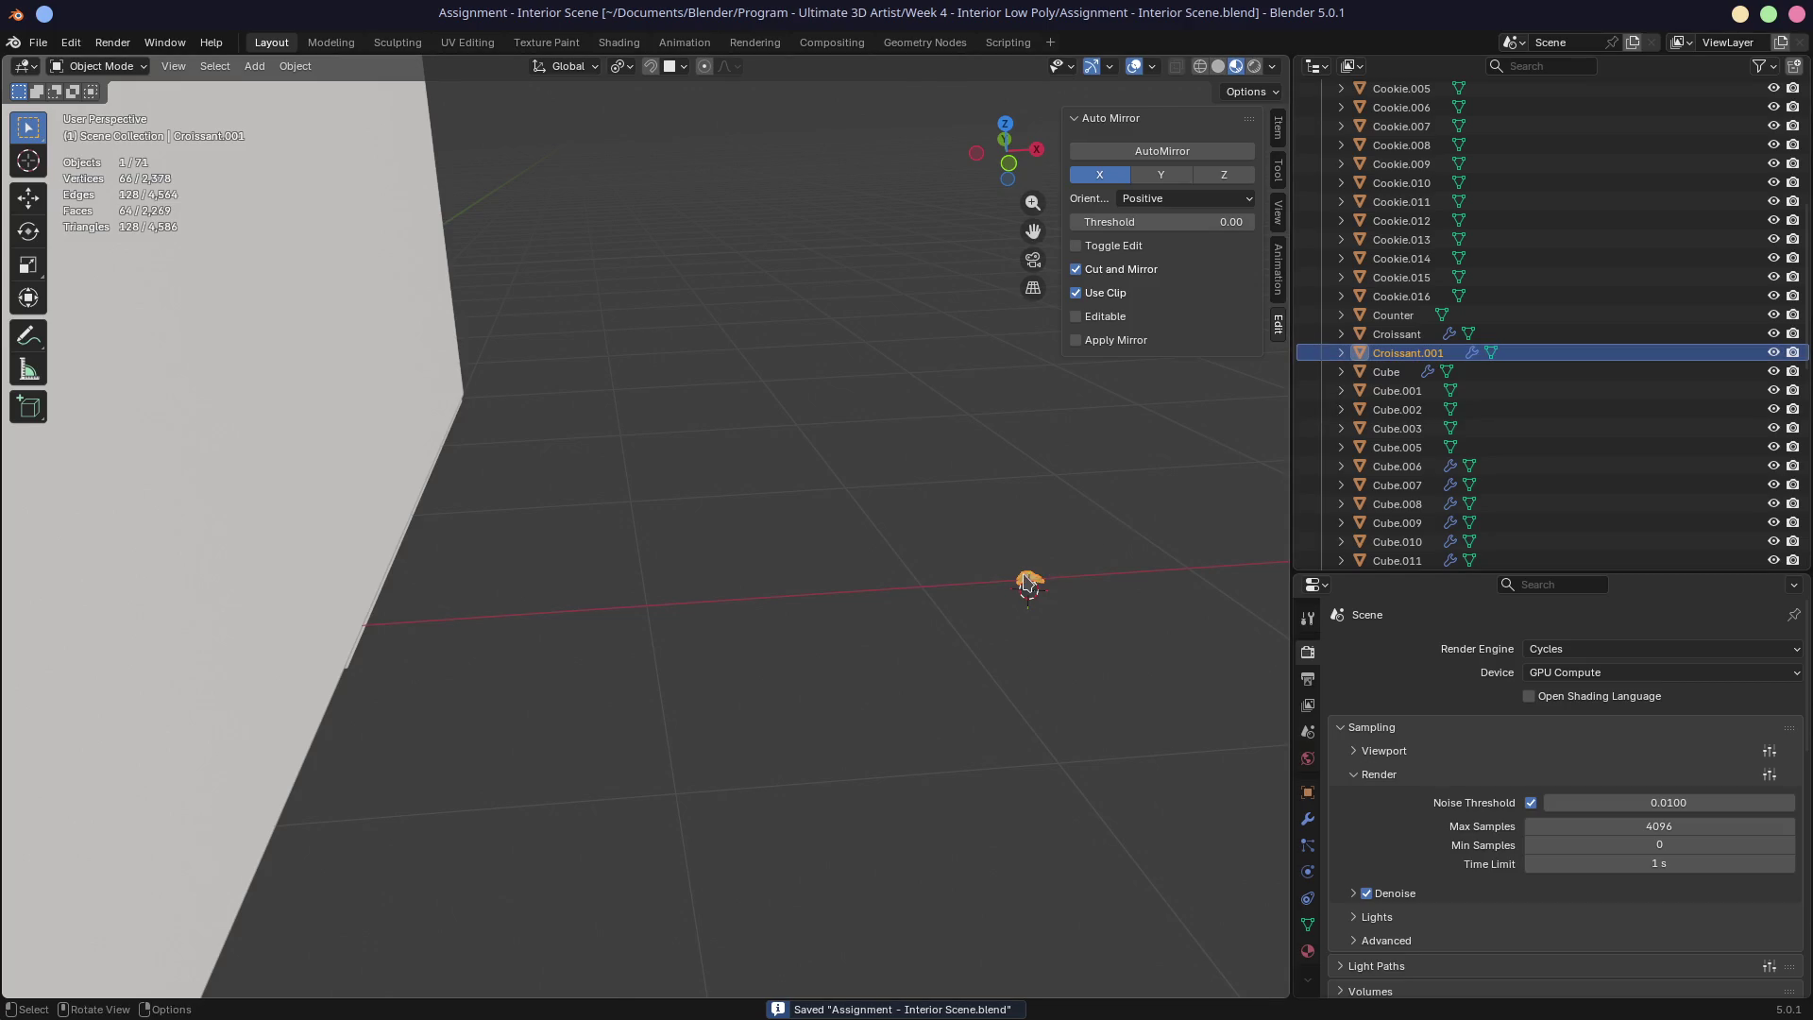
{"action": "left_click", "coordinate": [1422, 334]}
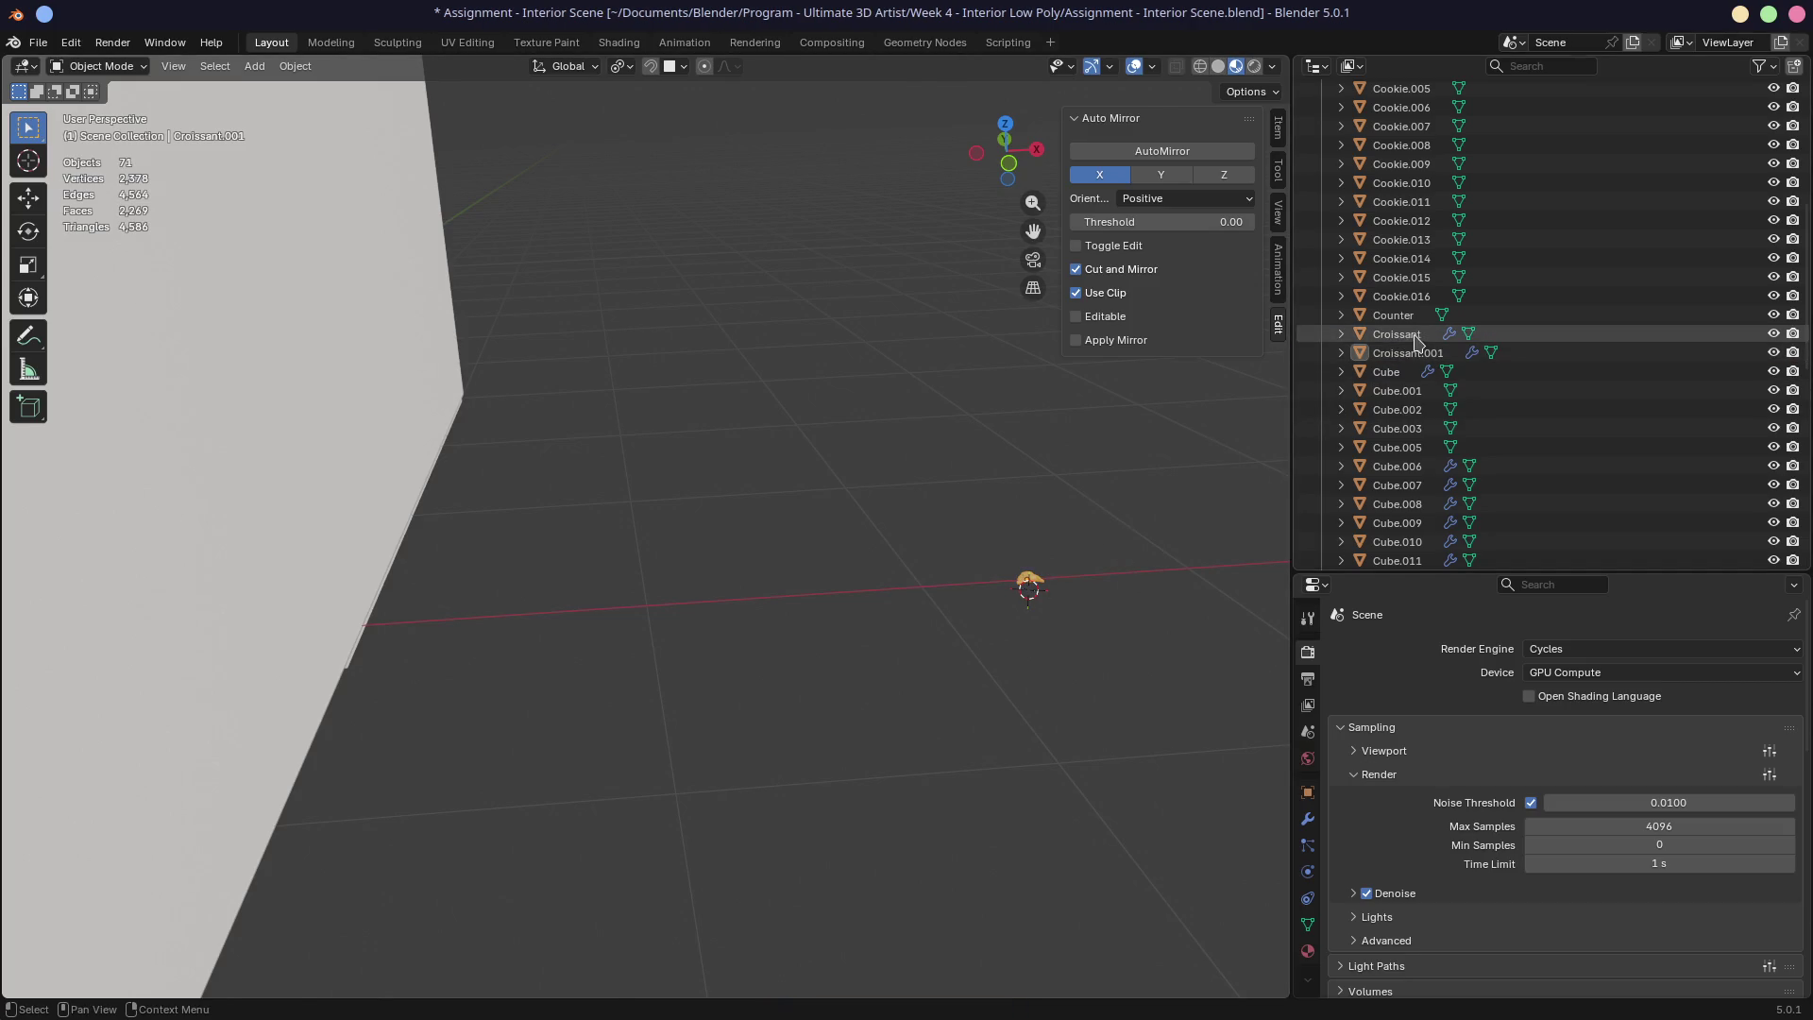
{"action": "double_click", "coordinate": [1421, 334]}
{"action": "scroll", "coordinate": [1431, 333], "scroll_direction": "down", "scroll_amount": 1}
{"action": "key", "text": "Return"}
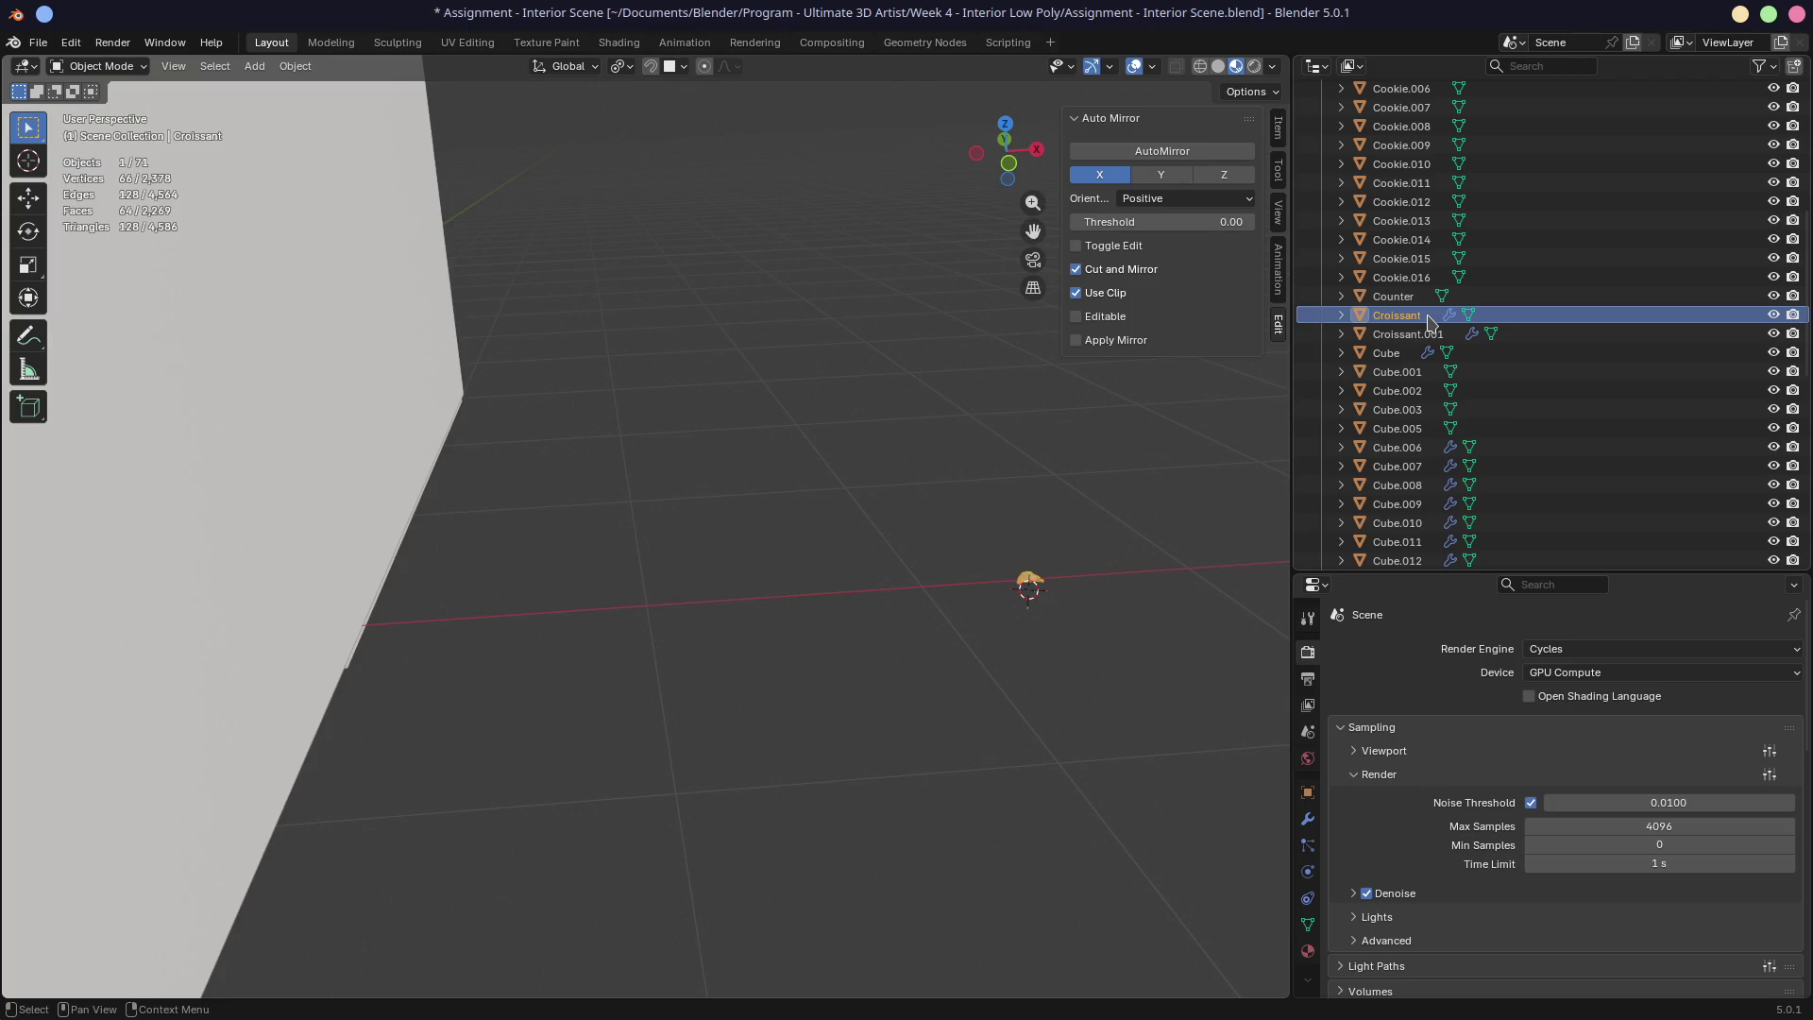
{"action": "double_click", "coordinate": [1431, 314]}
{"action": "type", "text": "002"}
{"action": "key", "text": "Return"}
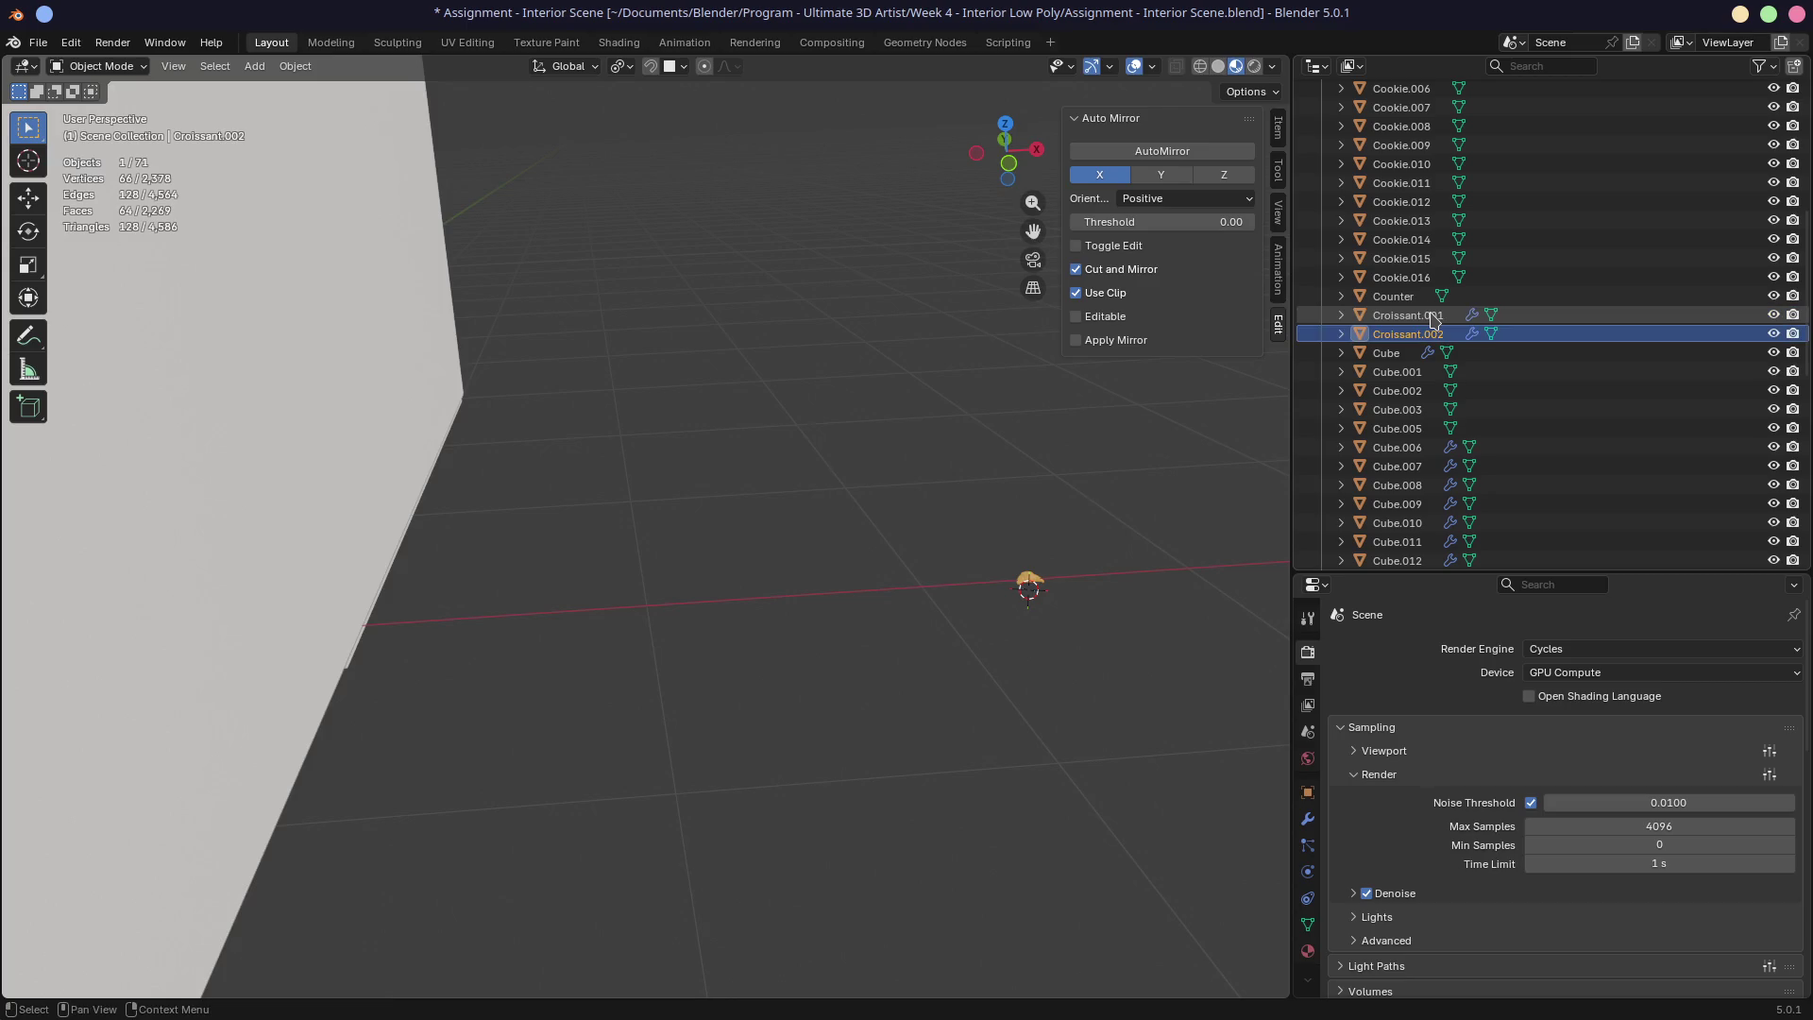
{"action": "double_click", "coordinate": [1433, 317]}
{"action": "key", "text": "BackSpace"}
{"action": "key", "text": "BackSpace"}
{"action": "key", "text": "BackSpace"}
{"action": "key", "text": "Return"}
{"action": "key", "text": "ctrl+s"}
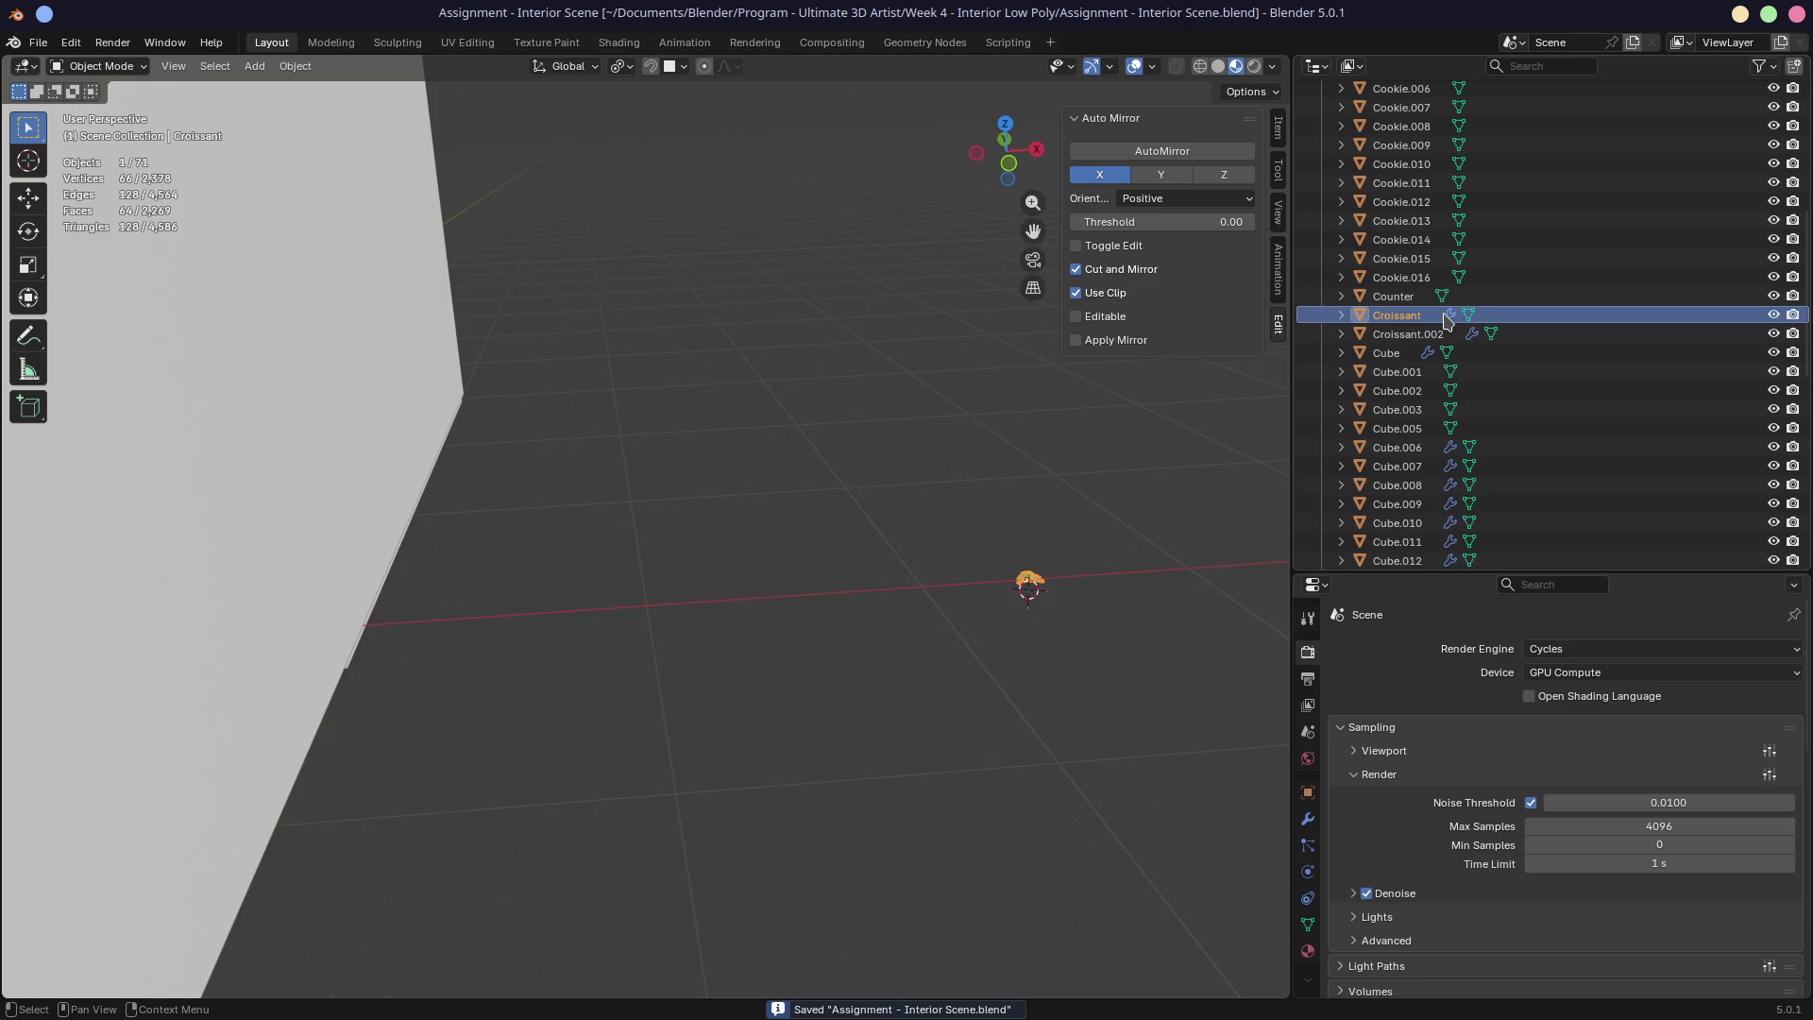
Step: Move the Croissant into the Assets collection and exclude the Bakery collection
{"action": "left_click", "coordinate": [1448, 321]}
{"action": "key", "text": "m"}
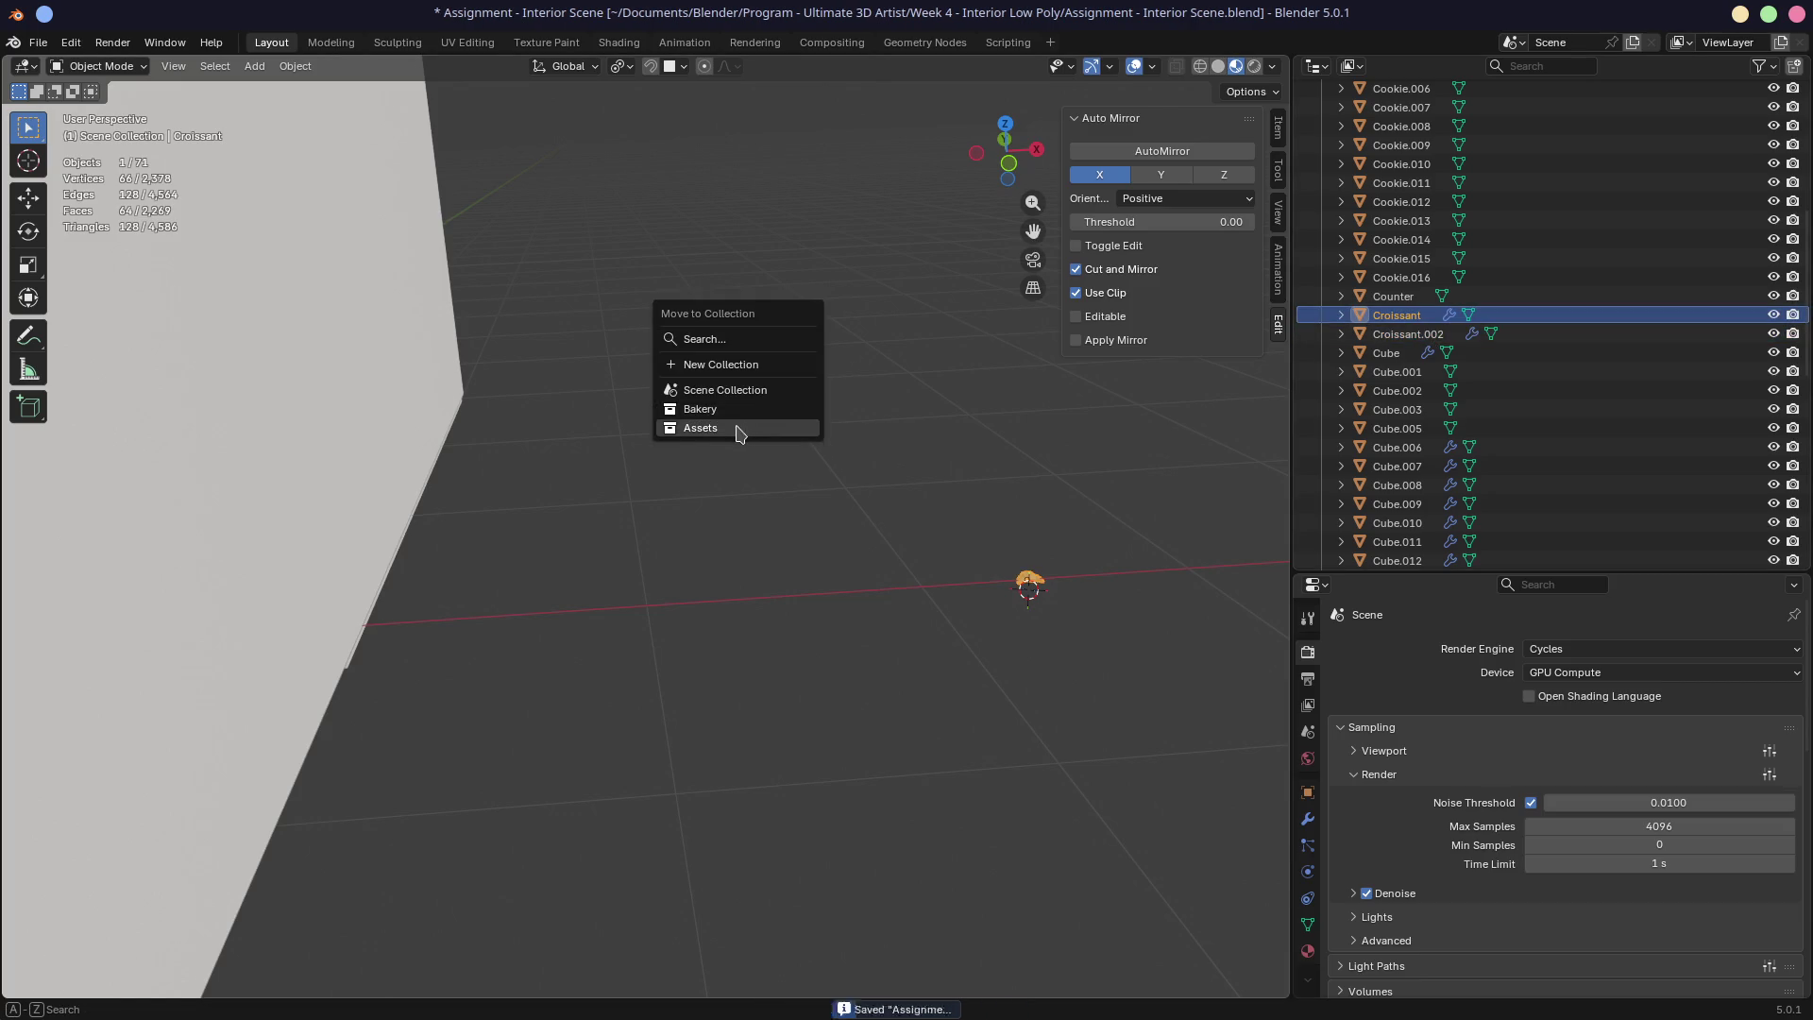
{"action": "left_click", "coordinate": [736, 428]}
{"action": "scroll", "coordinate": [1427, 439], "scroll_direction": "up", "scroll_amount": 10}
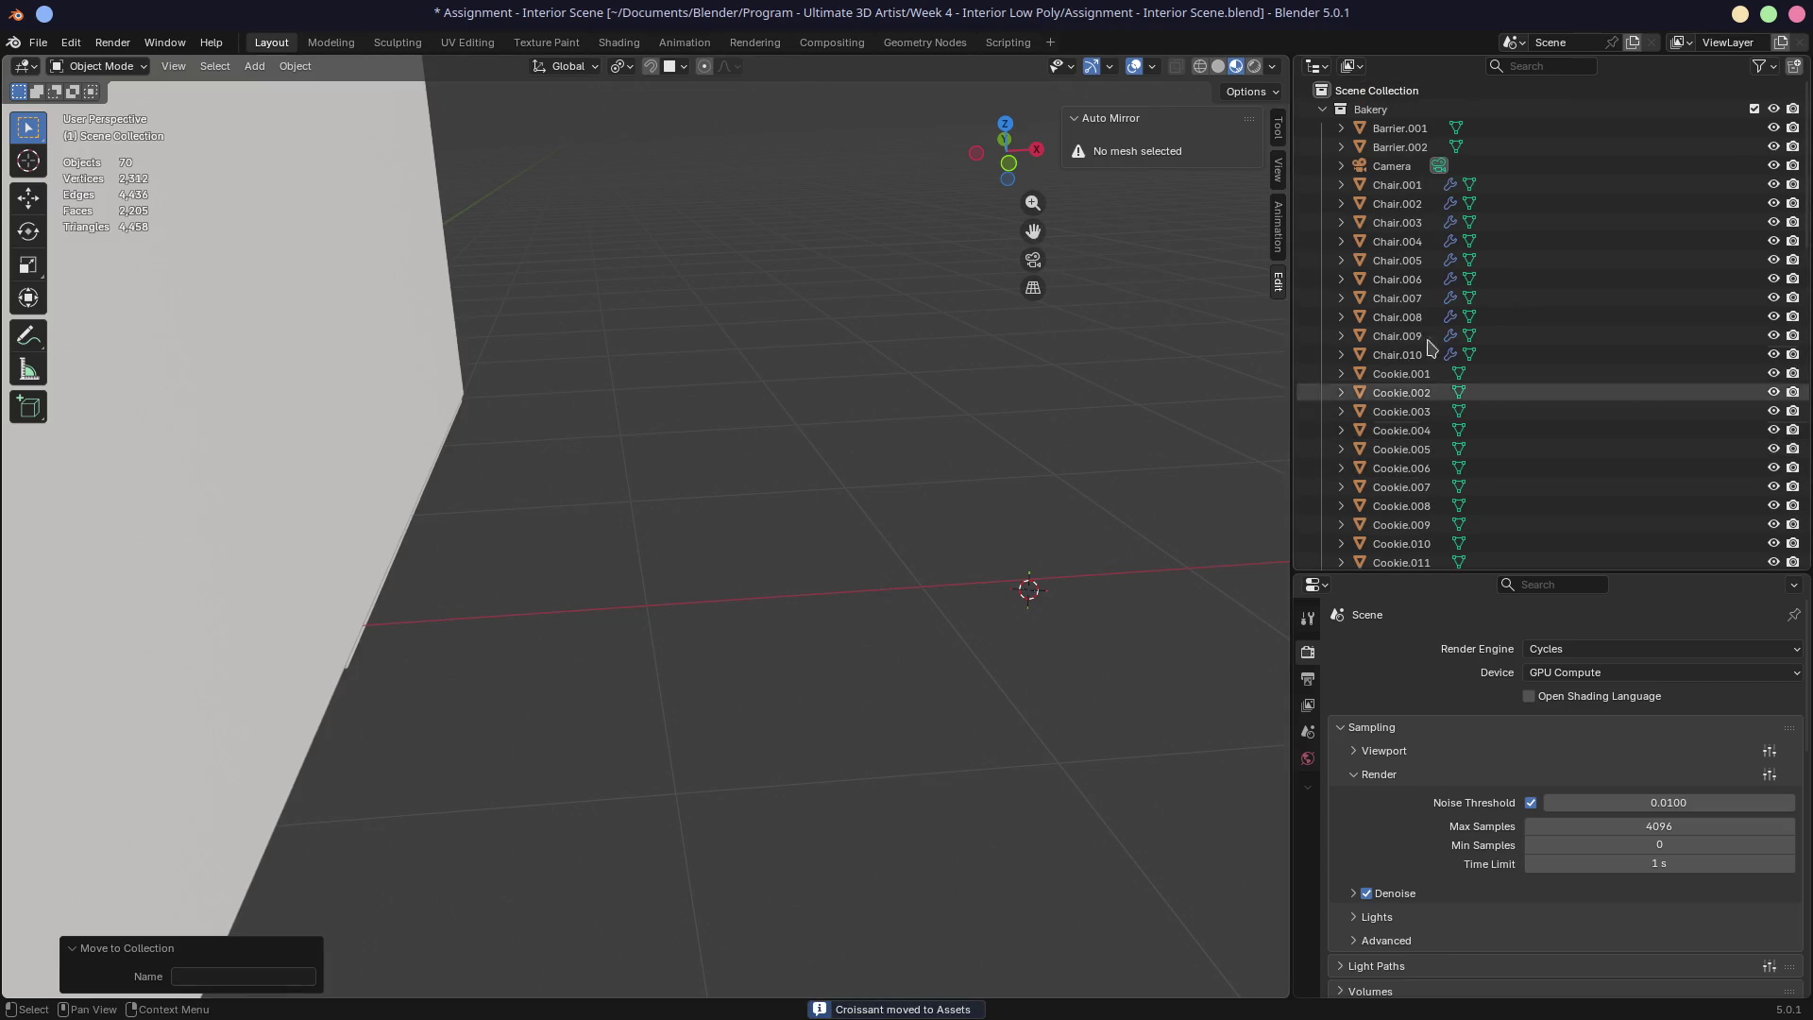
{"action": "left_click", "coordinate": [1755, 108]}
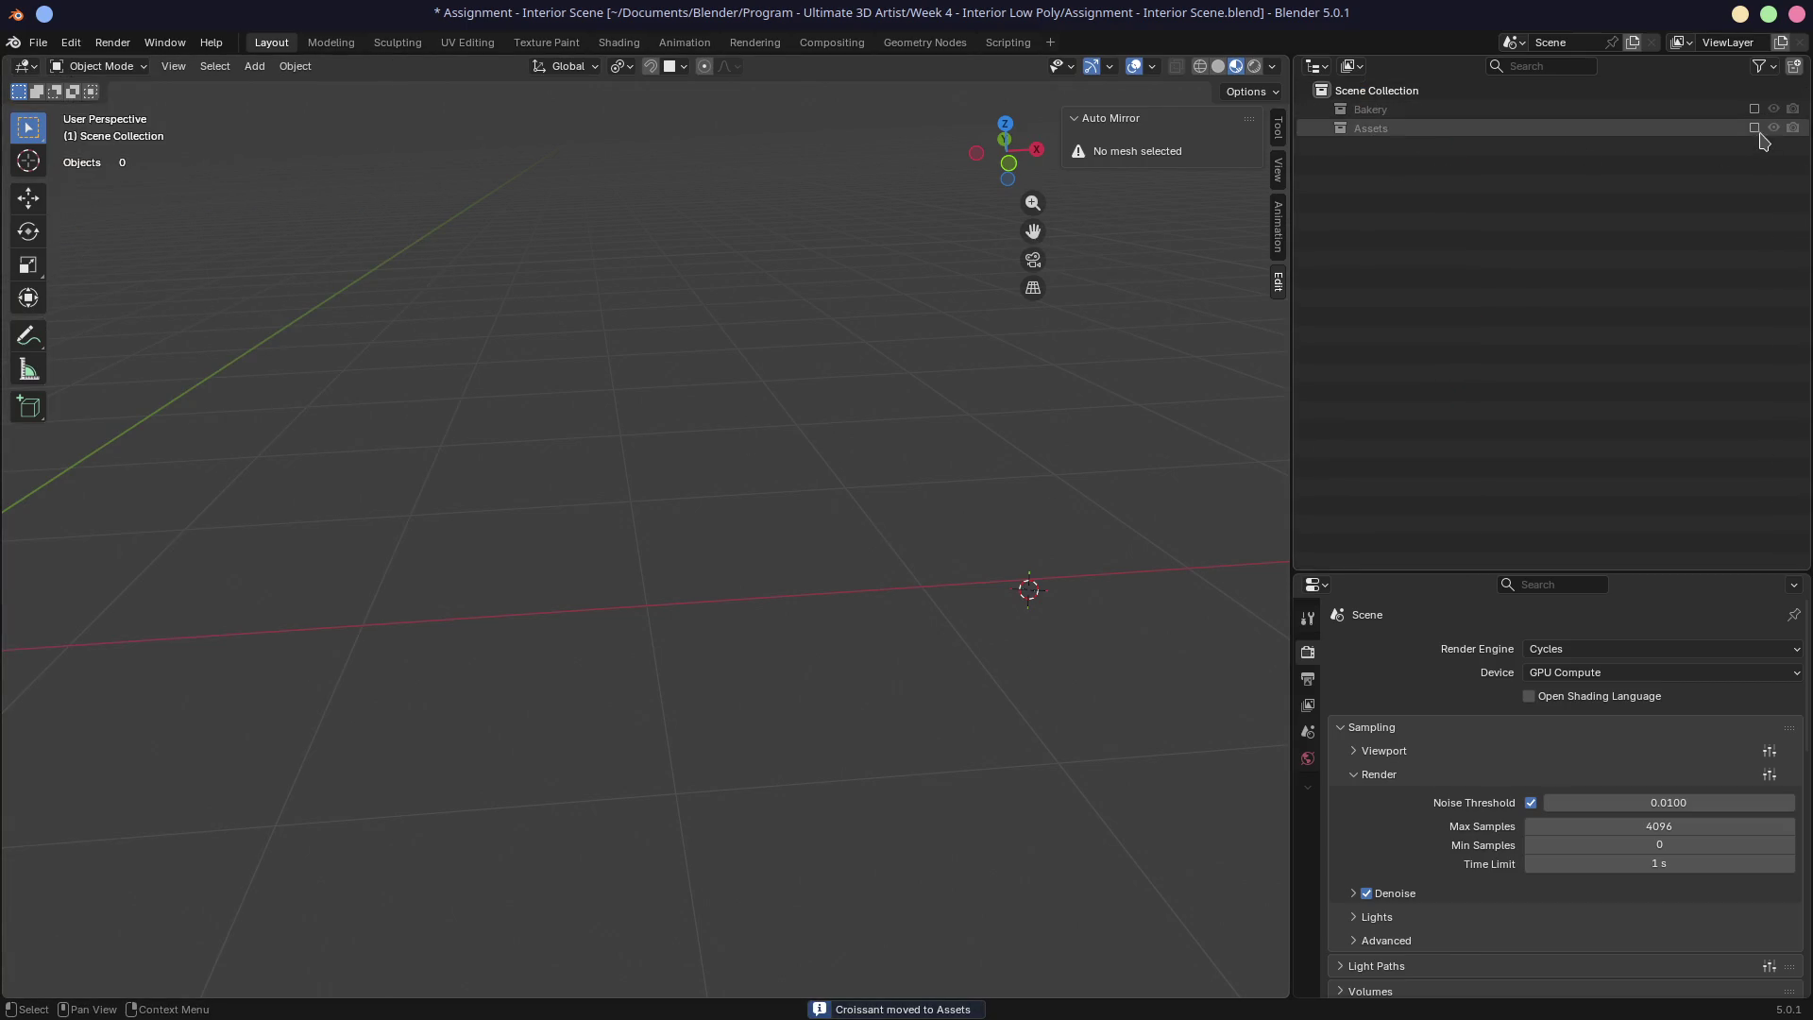
{"action": "left_click", "coordinate": [1755, 127]}
Step: Zoom toward the pastries and select only the croissant
{"action": "middle_click_drag", "start_coordinate": [859, 502], "coordinate": [850, 526]}
{"action": "scroll", "coordinate": [935, 525], "scroll_direction": "down", "scroll_amount": 3}
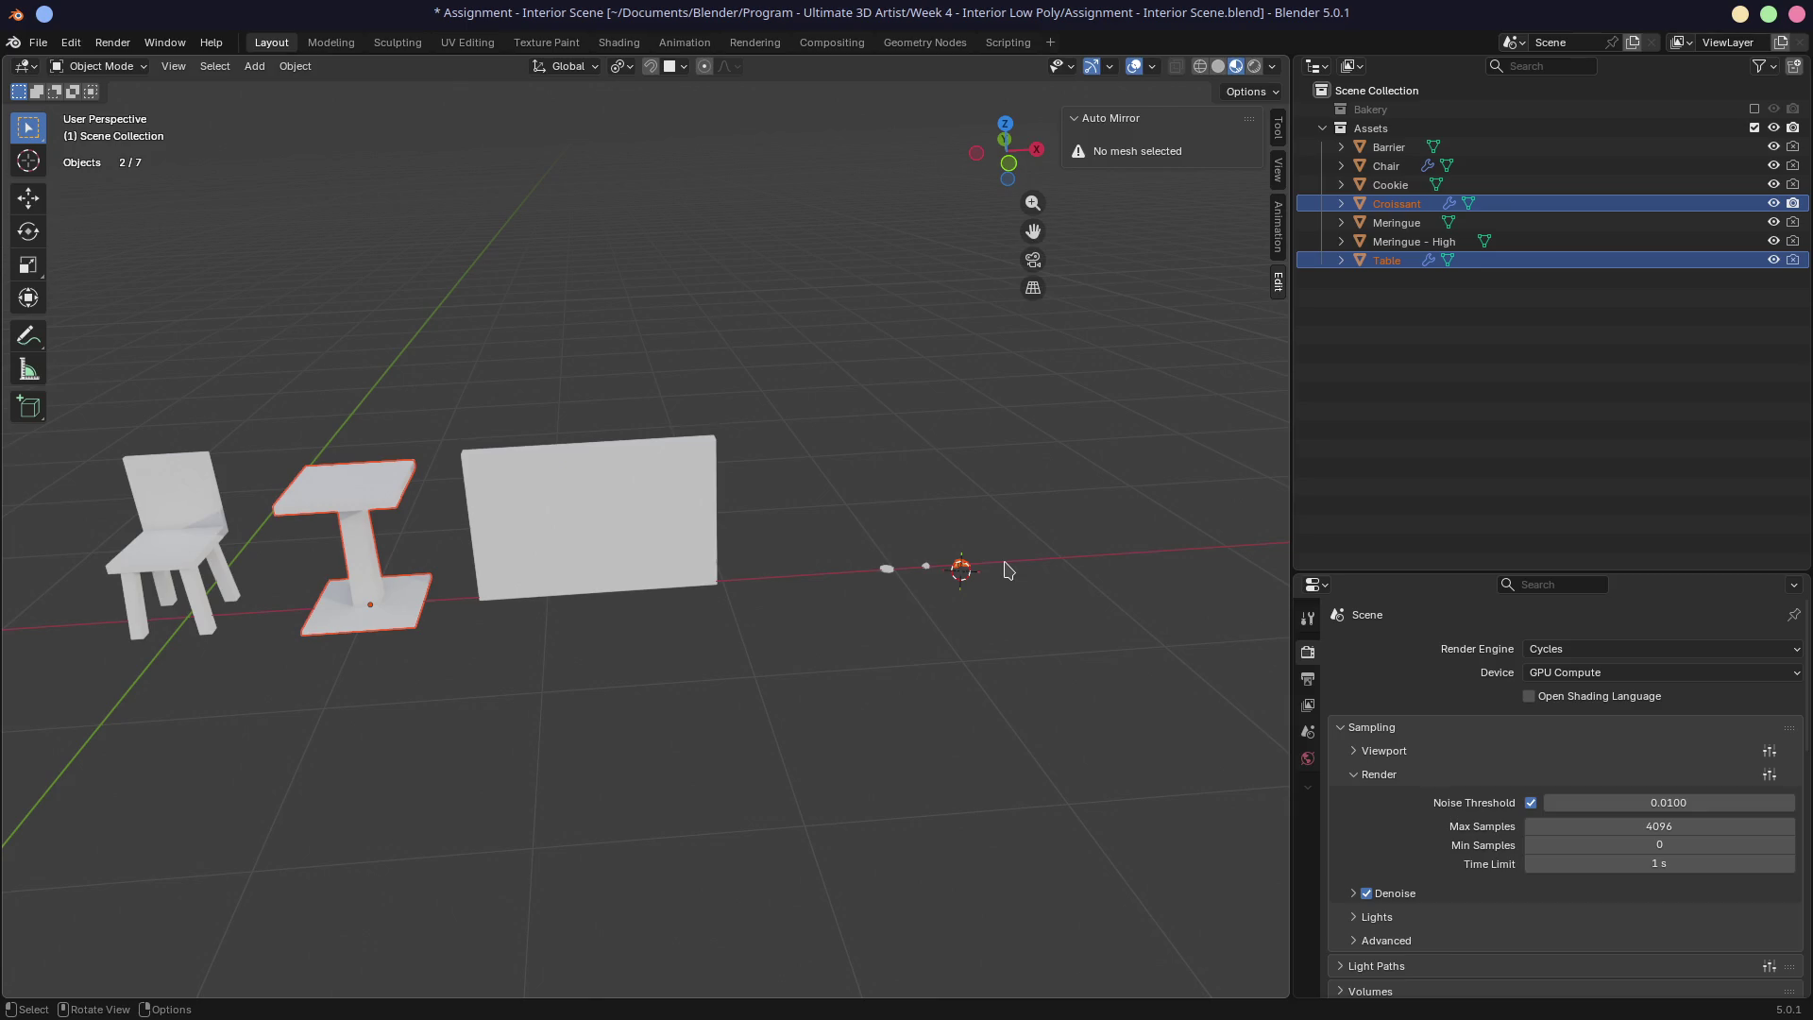
{"action": "scroll", "coordinate": [960, 567], "scroll_direction": "up", "scroll_amount": 5}
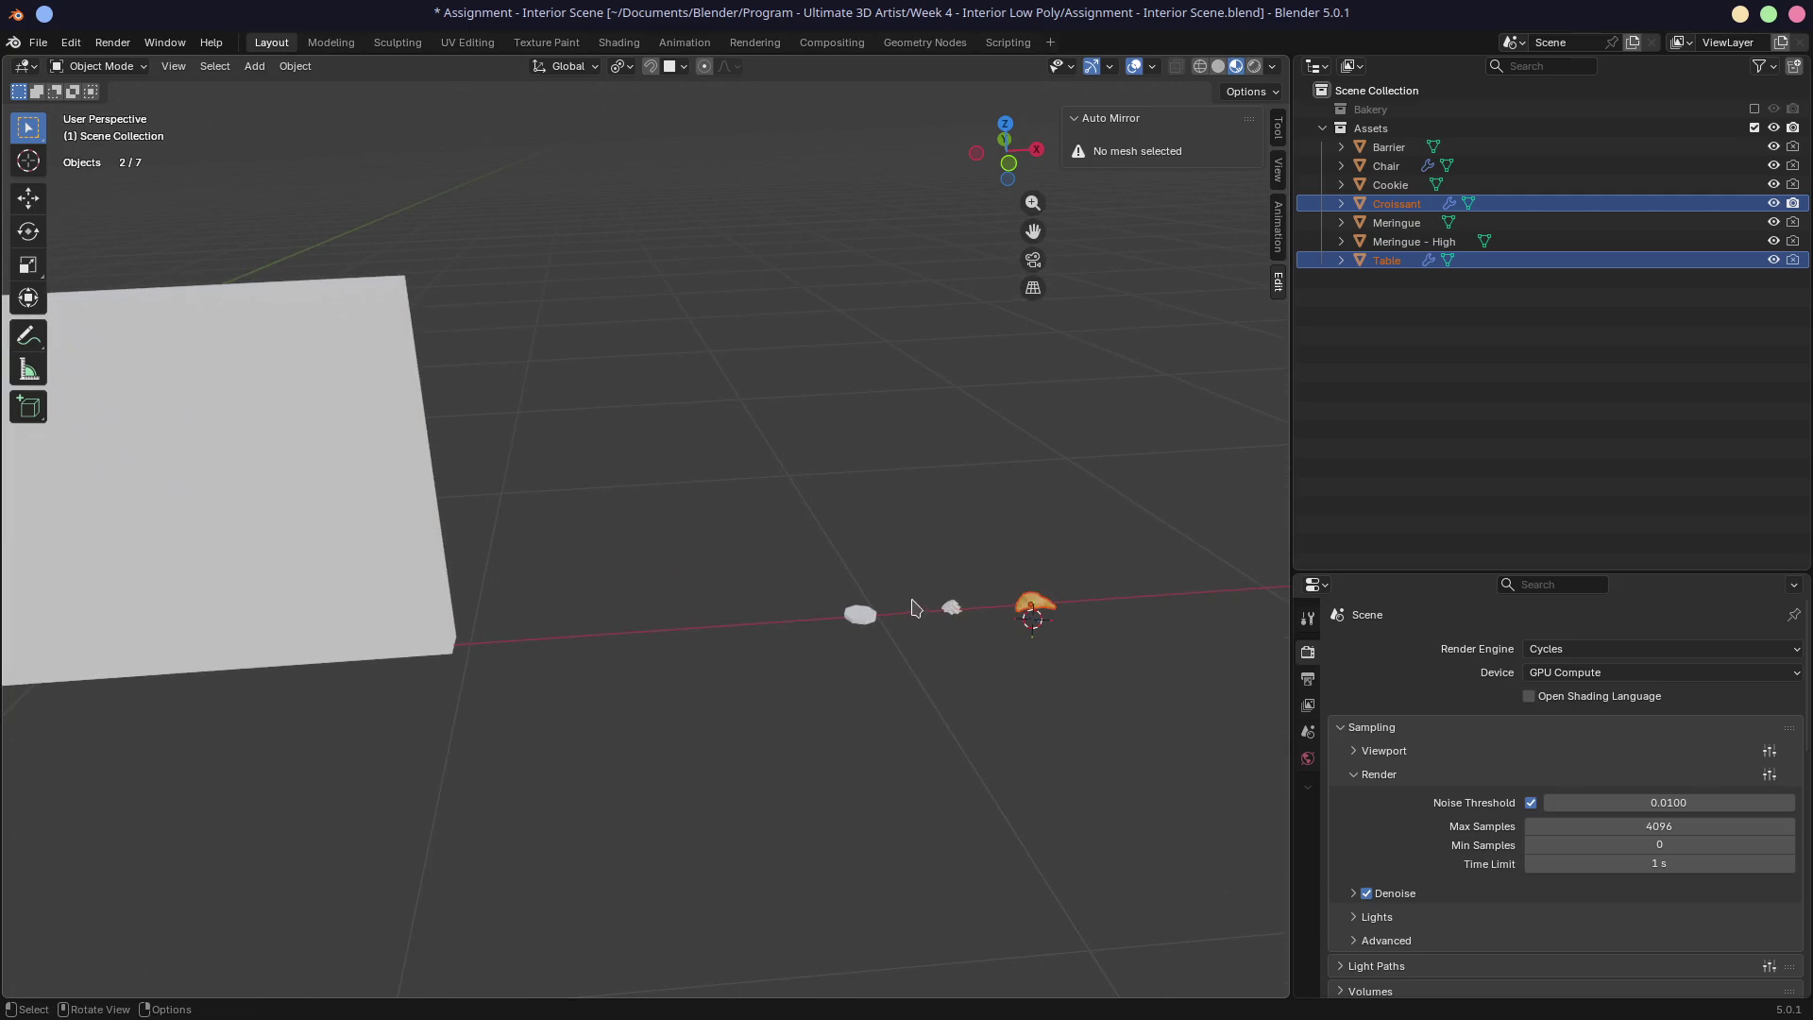
{"action": "left_click", "coordinate": [952, 609]}
{"action": "left_click", "coordinate": [1034, 612]}
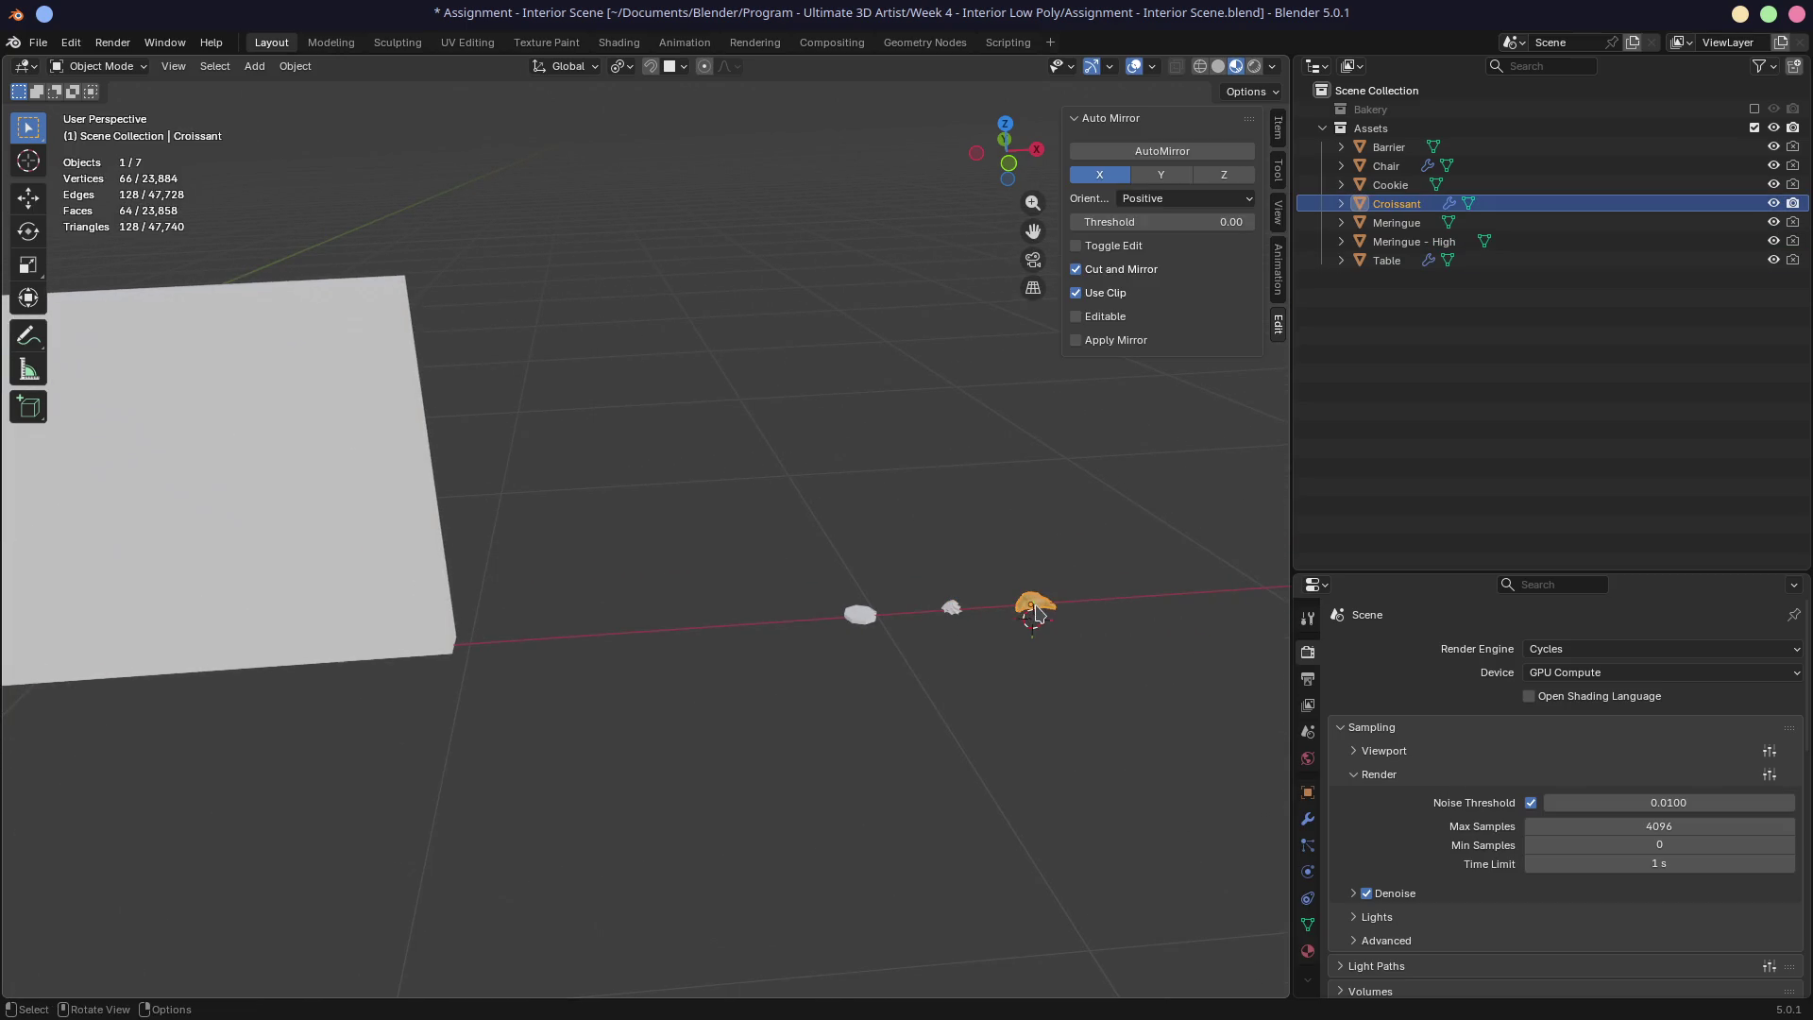
Step: Frame the croissant and orbit to view it side-on and along the pastry row
{"action": "key", "text": "KP_Decimal"}
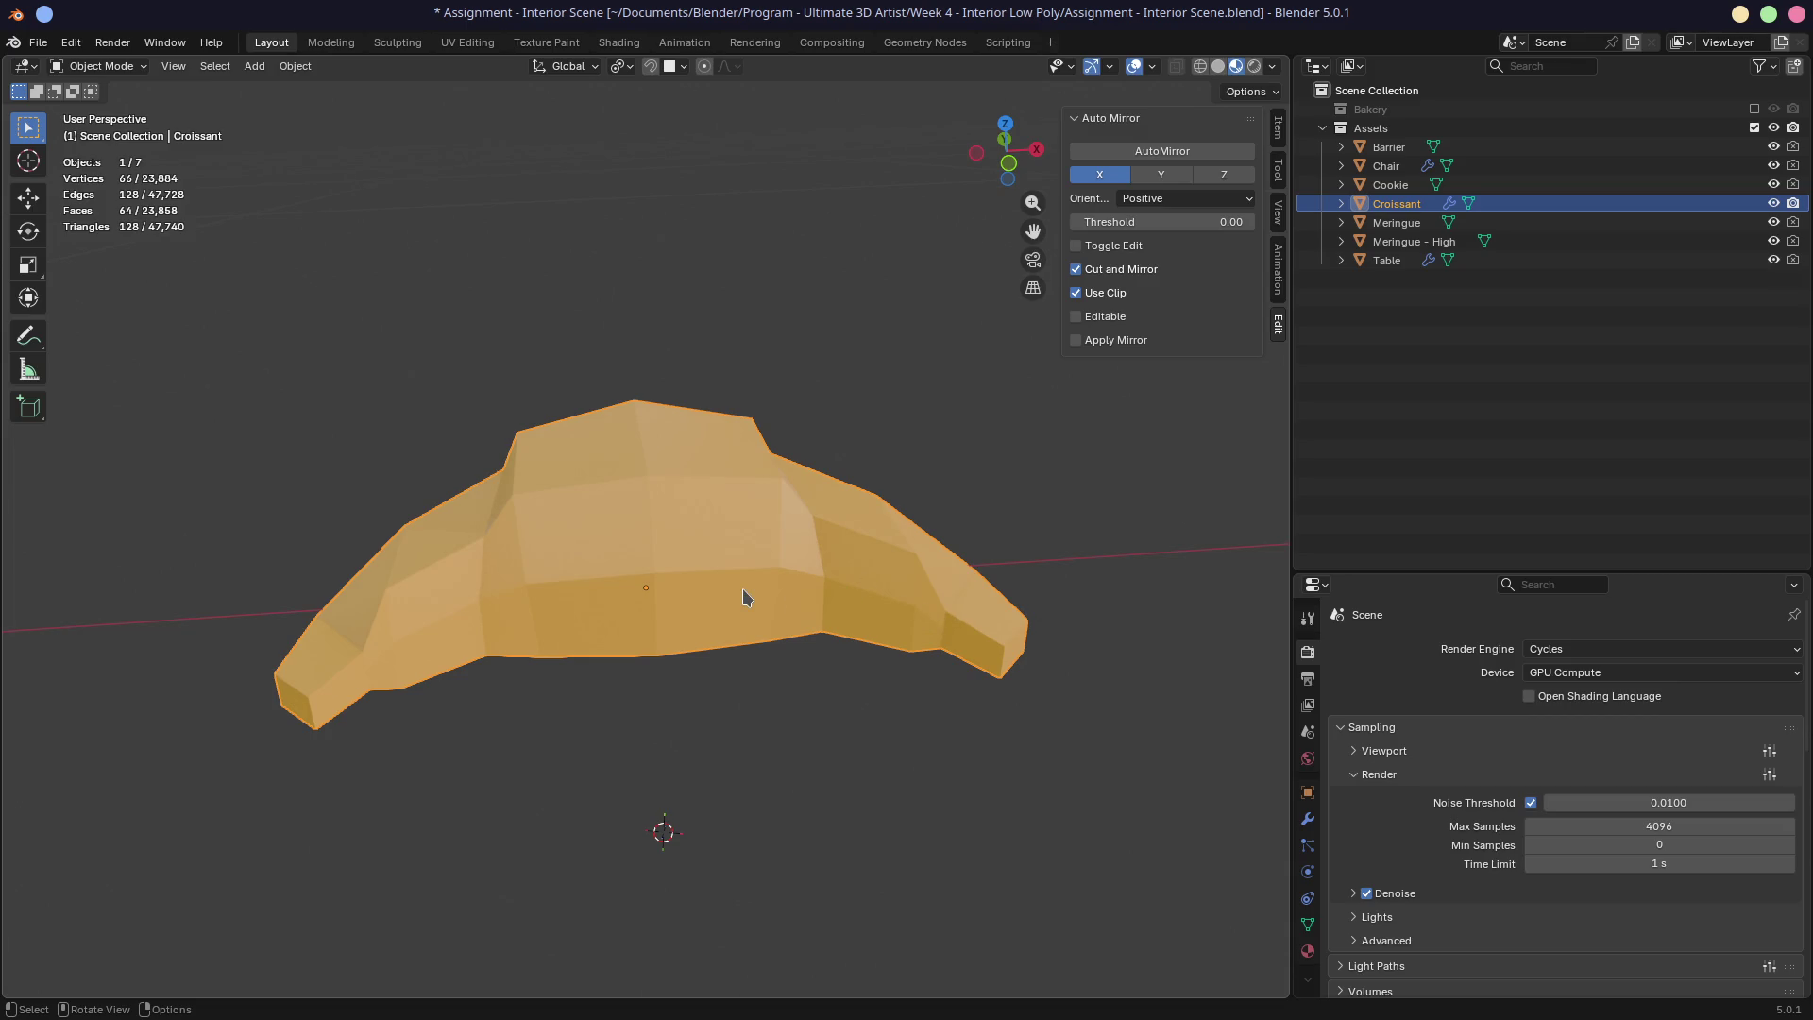
{"action": "mouse_move", "coordinate": [899, 575]}
{"action": "middle_mouse_down"}
{"action": "mouse_move", "coordinate": [746, 591]}
{"action": "mouse_move", "coordinate": [813, 554]}
{"action": "mouse_move", "coordinate": [933, 546]}
{"action": "mouse_move", "coordinate": [860, 562]}
{"action": "middle_mouse_up"}
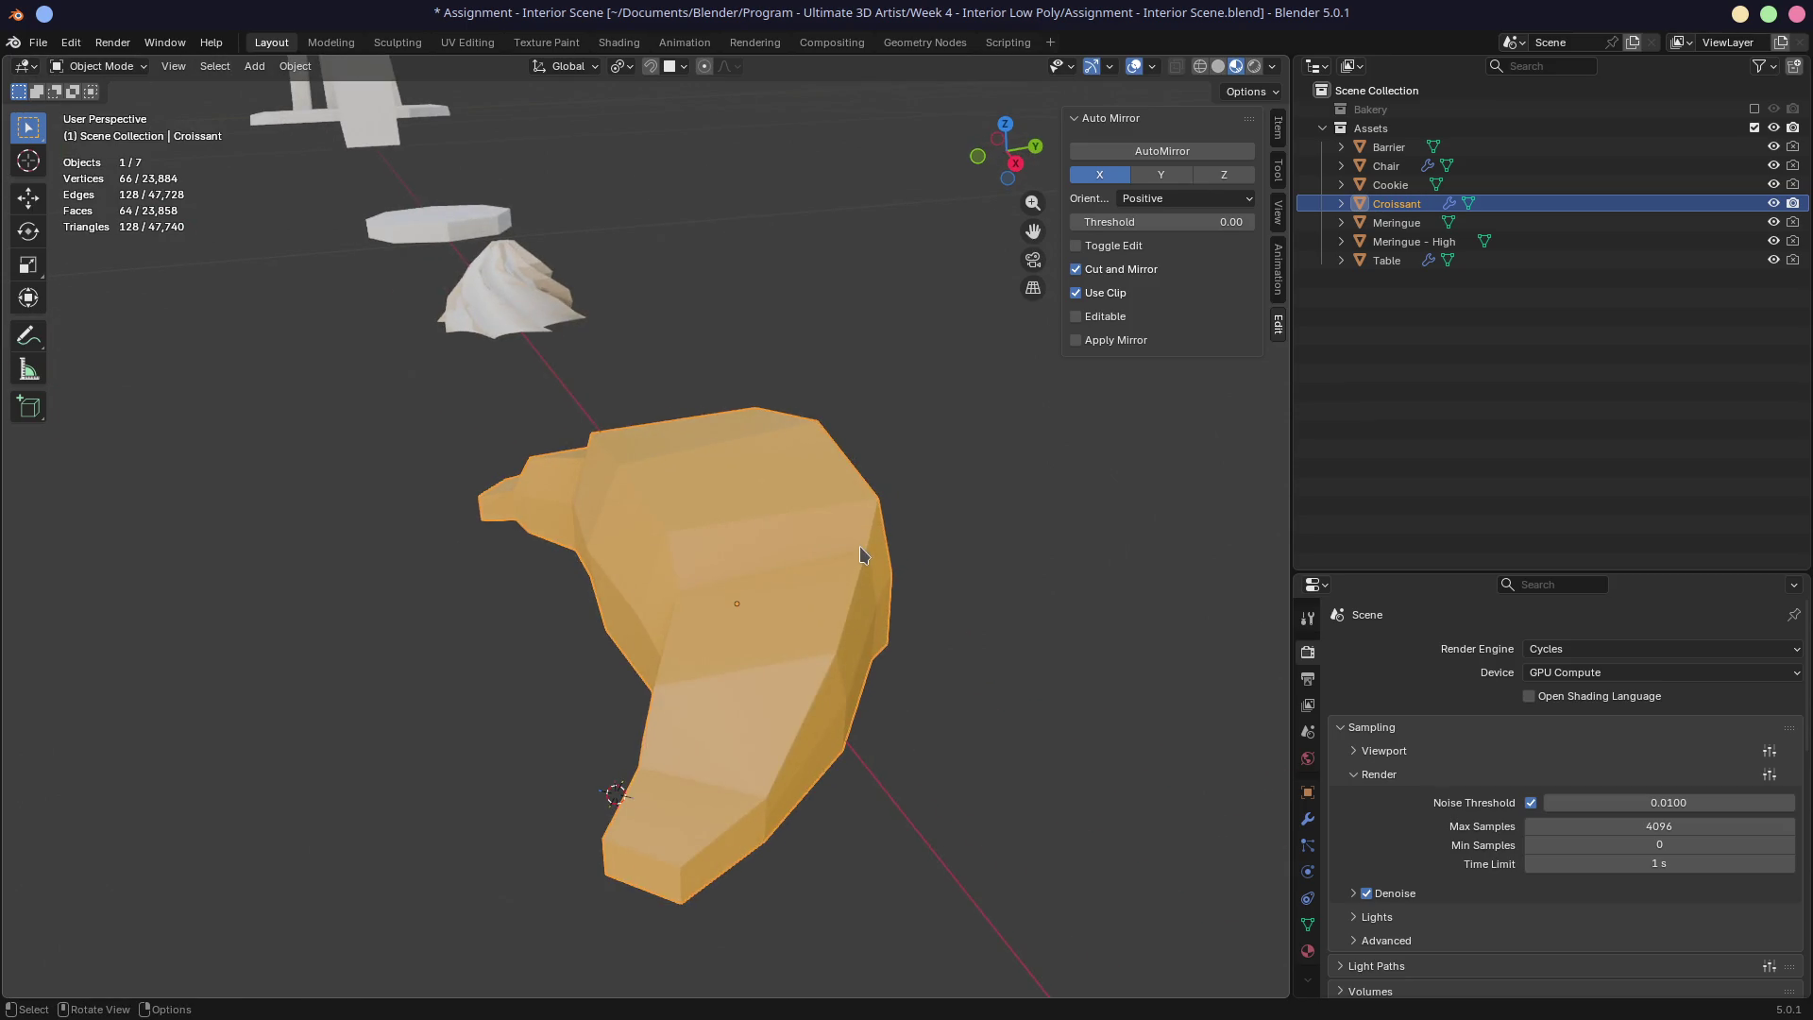
{"action": "mouse_move", "coordinate": [778, 559]}
{"action": "middle_mouse_down"}
{"action": "mouse_move", "coordinate": [859, 555]}
{"action": "mouse_move", "coordinate": [733, 542]}
{"action": "mouse_move", "coordinate": [975, 545]}
{"action": "mouse_move", "coordinate": [834, 530]}
{"action": "mouse_move", "coordinate": [806, 559]}
{"action": "middle_mouse_up"}
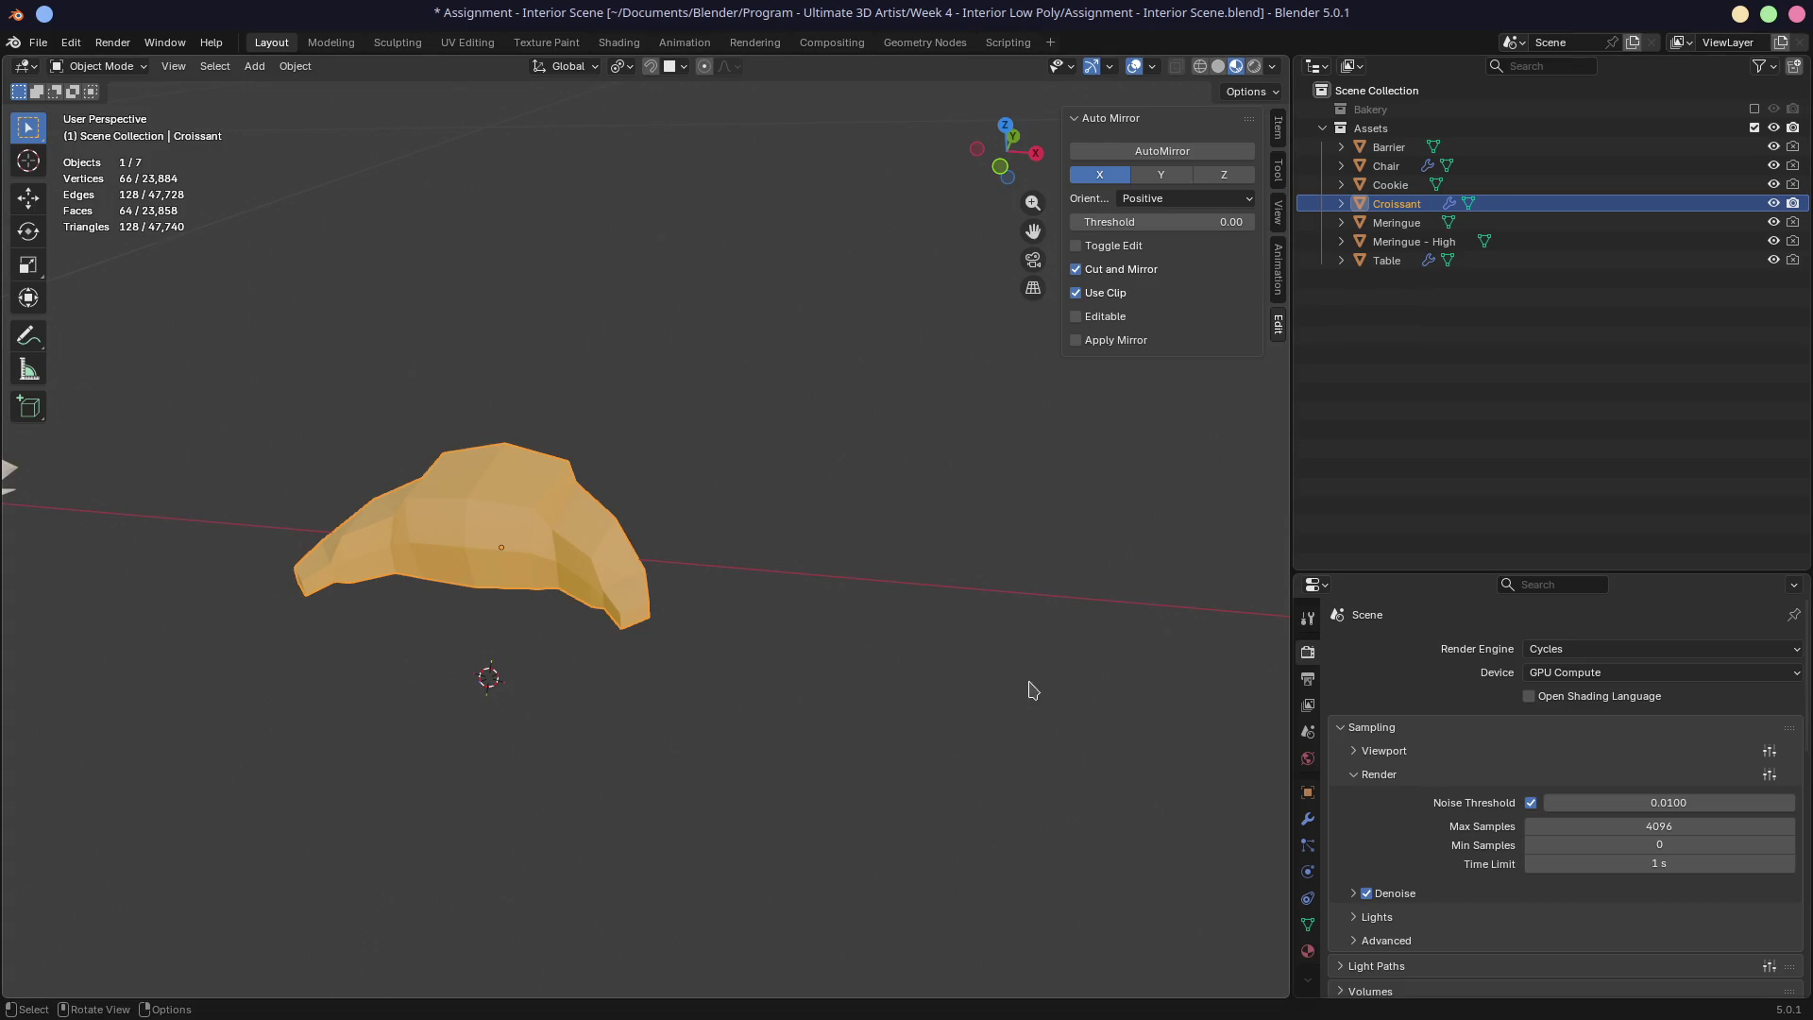
{"action": "mouse_move", "coordinate": [602, 625]}
{"action": "middle_mouse_down"}
{"action": "mouse_move", "coordinate": [530, 610]}
{"action": "mouse_move", "coordinate": [633, 612]}
{"action": "mouse_move", "coordinate": [577, 581]}
{"action": "middle_mouse_up"}
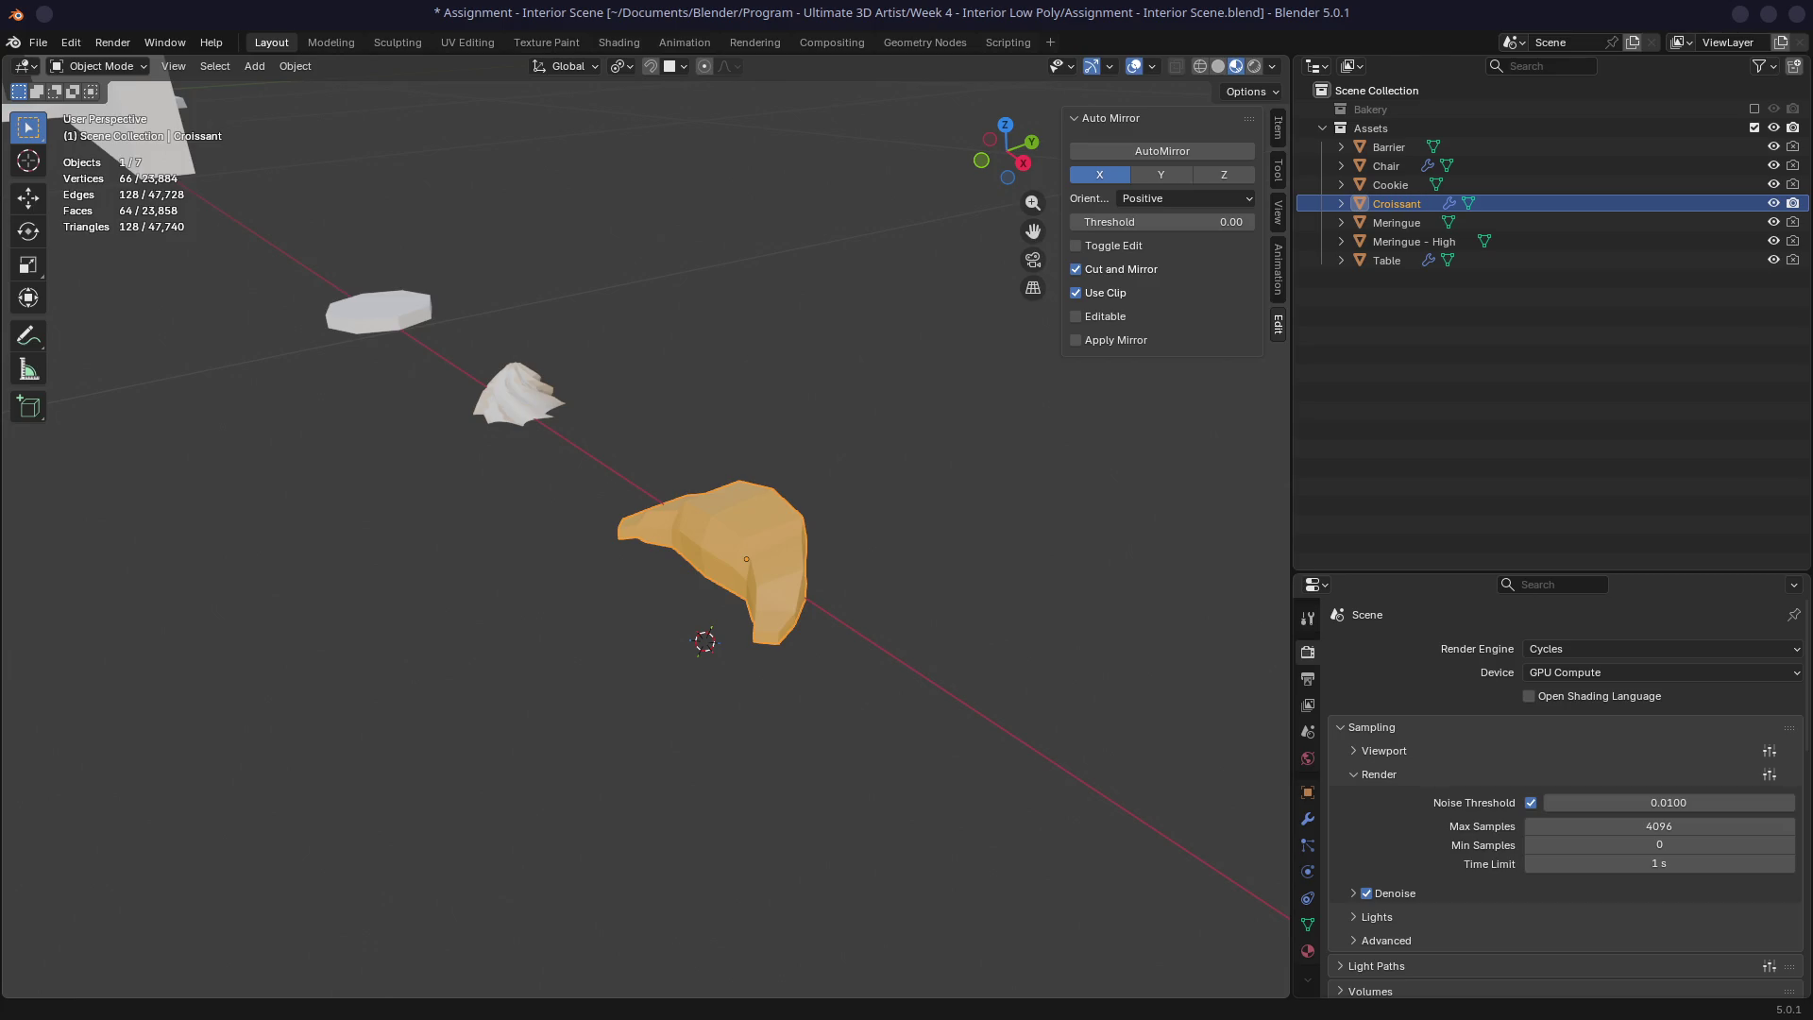
{"action": "middle_click_drag", "start_coordinate": [678, 642], "coordinate": [862, 620]}
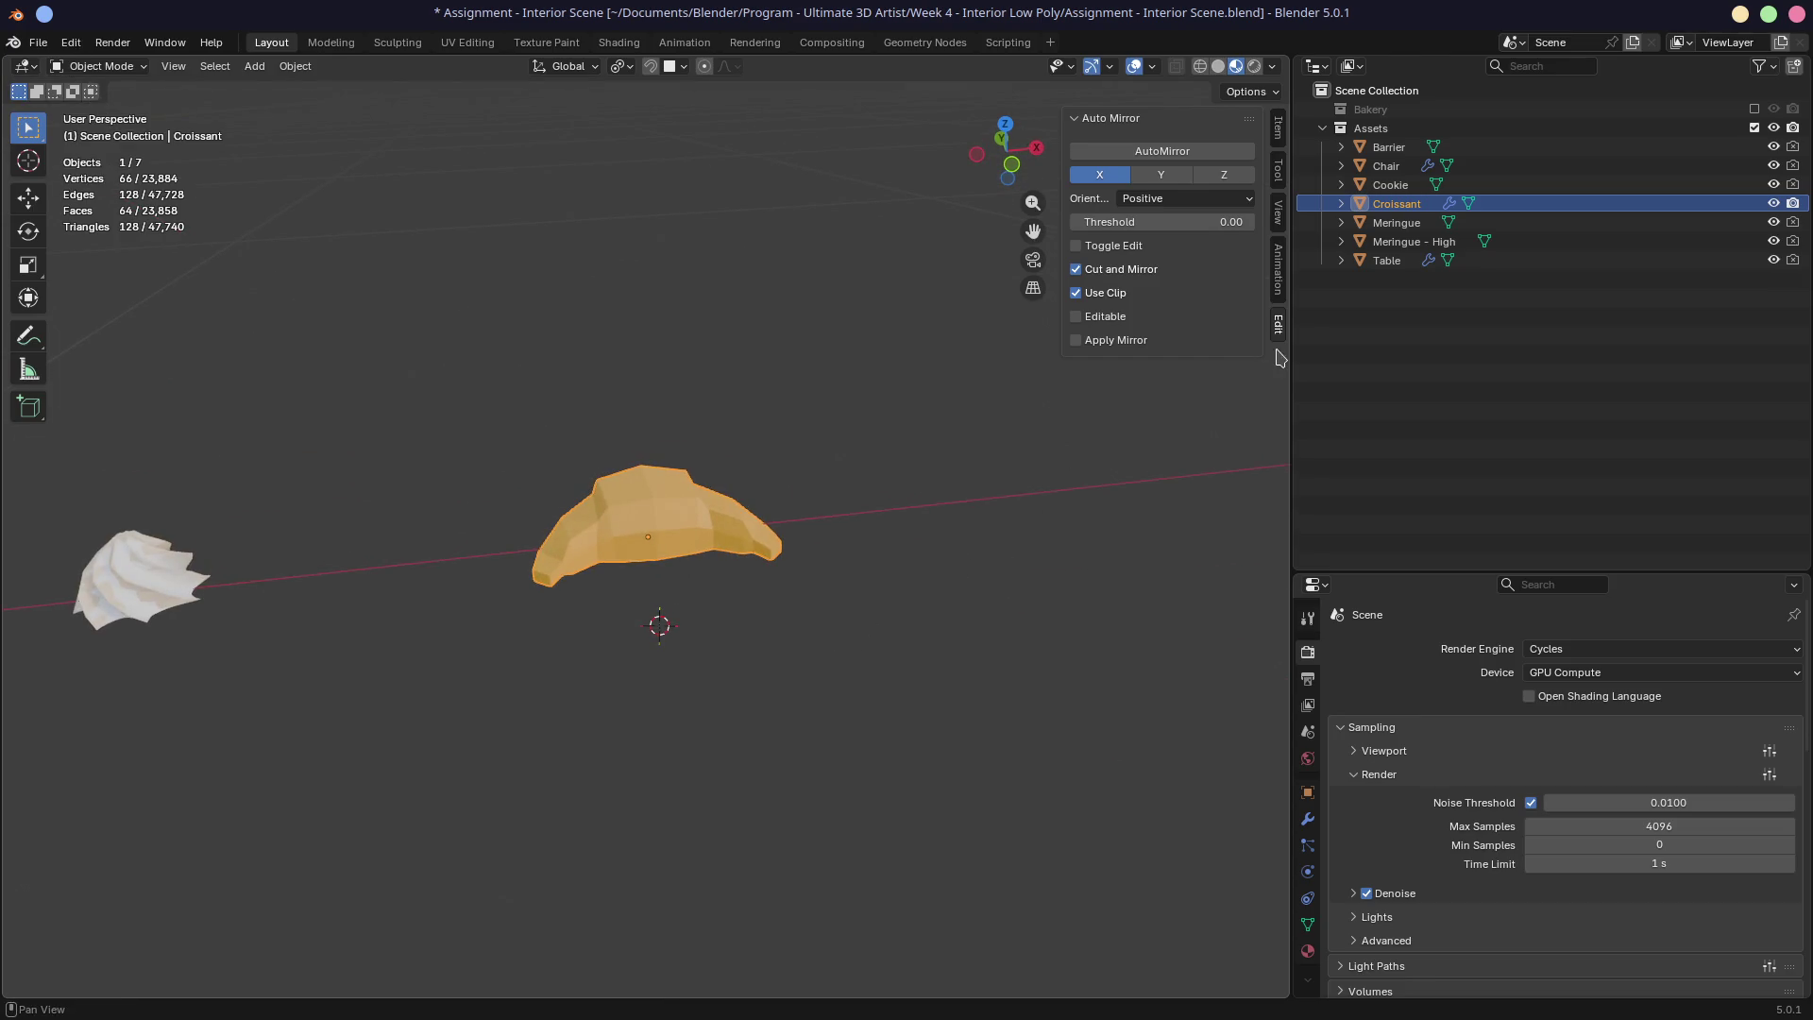
{"action": "middle_click_drag", "start_coordinate": [915, 473], "coordinate": [850, 450], "text": "shift"}
{"action": "scroll", "coordinate": [855, 452], "scroll_direction": "up", "scroll_amount": 2}
{"action": "scroll", "coordinate": [855, 451], "scroll_direction": "up", "scroll_amount": 1}
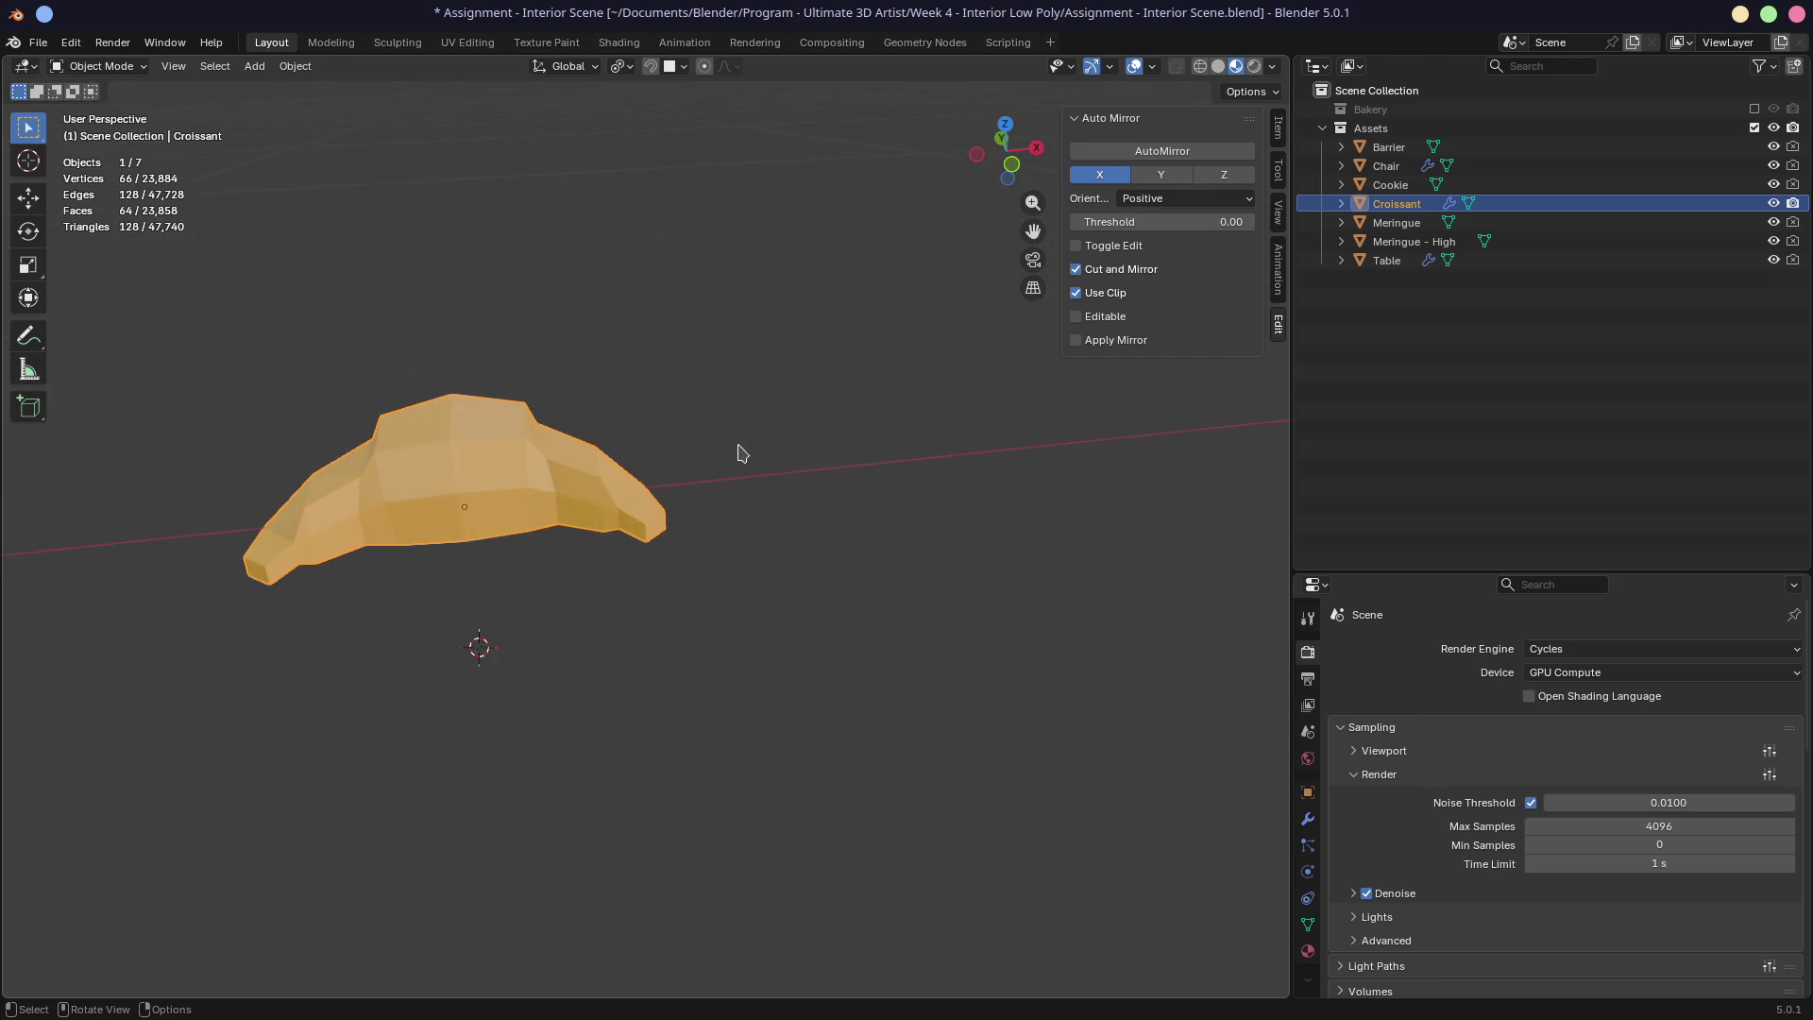
{"action": "mouse_move", "coordinate": [778, 422]}
{"action": "middle_mouse_down"}
{"action": "mouse_move", "coordinate": [712, 409]}
{"action": "mouse_move", "coordinate": [721, 372]}
{"action": "mouse_move", "coordinate": [666, 368]}
{"action": "mouse_move", "coordinate": [1368, 274]}
{"action": "middle_mouse_up"}
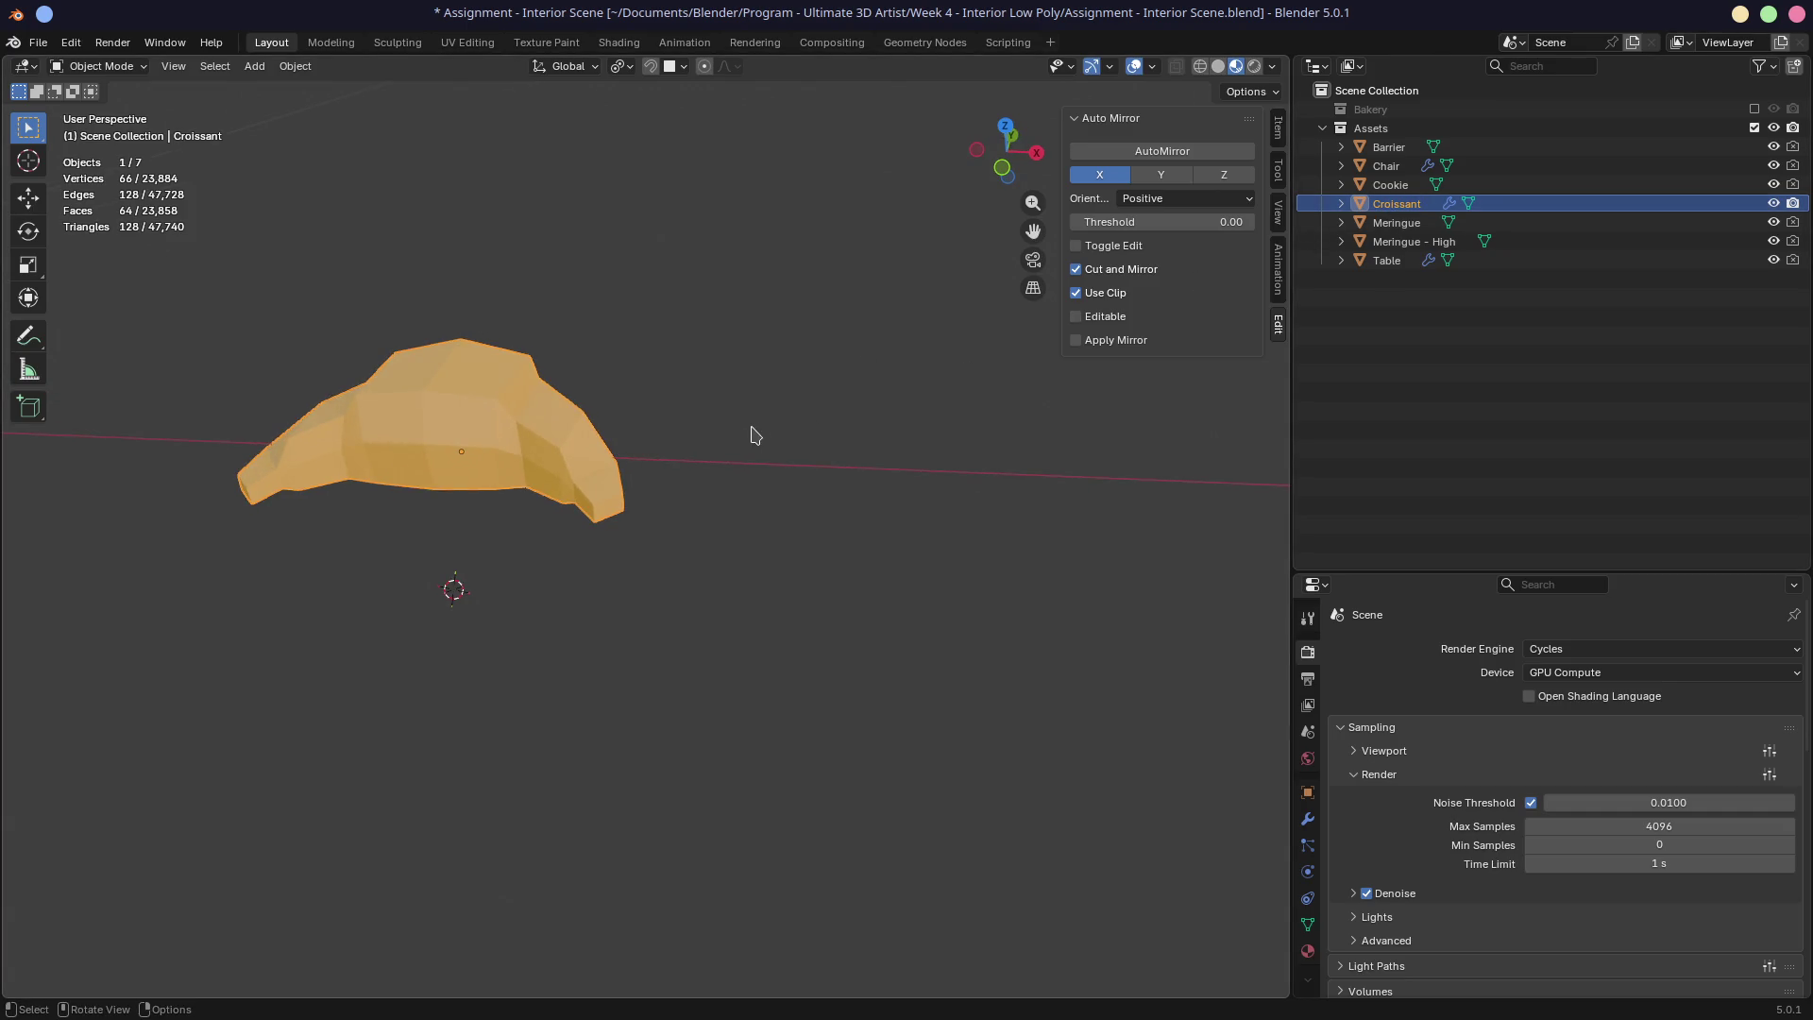
Step: Delete an accidental duplicate left overlapping the original croissant
{"action": "key", "text": "shift+d"}
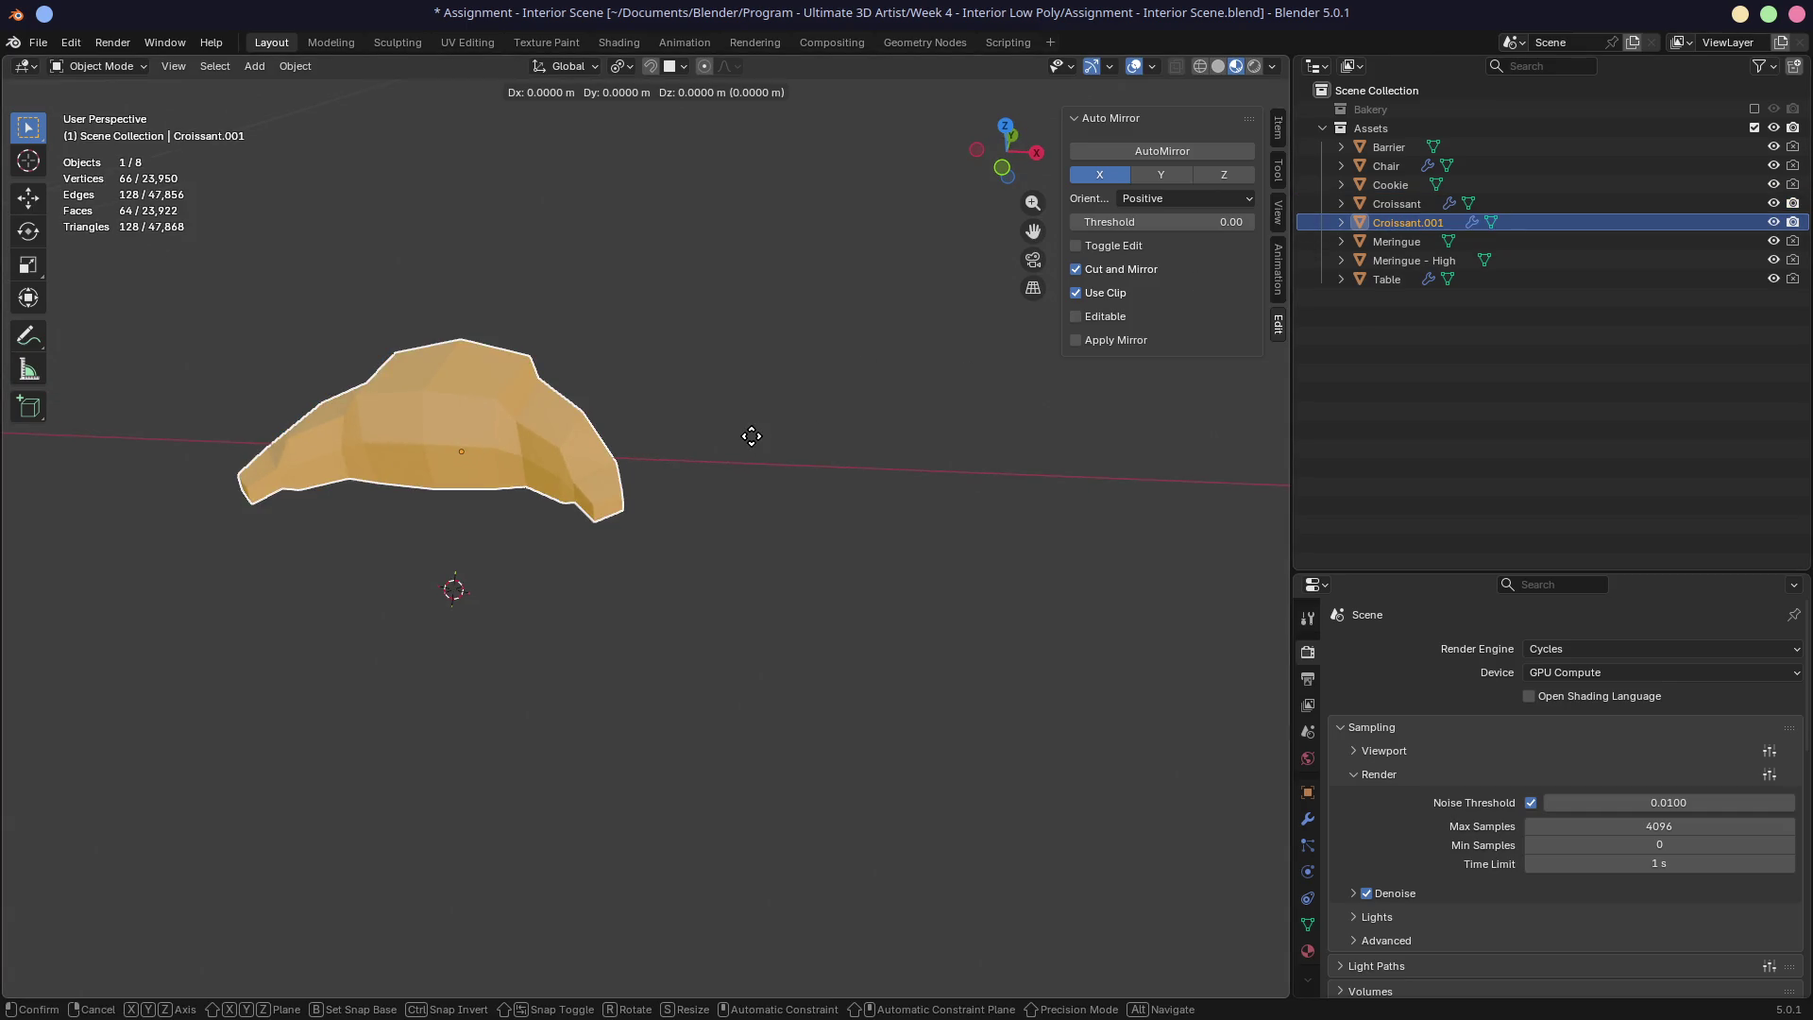
{"action": "key", "text": "x"}
{"action": "right_click", "coordinate": [1118, 481]}
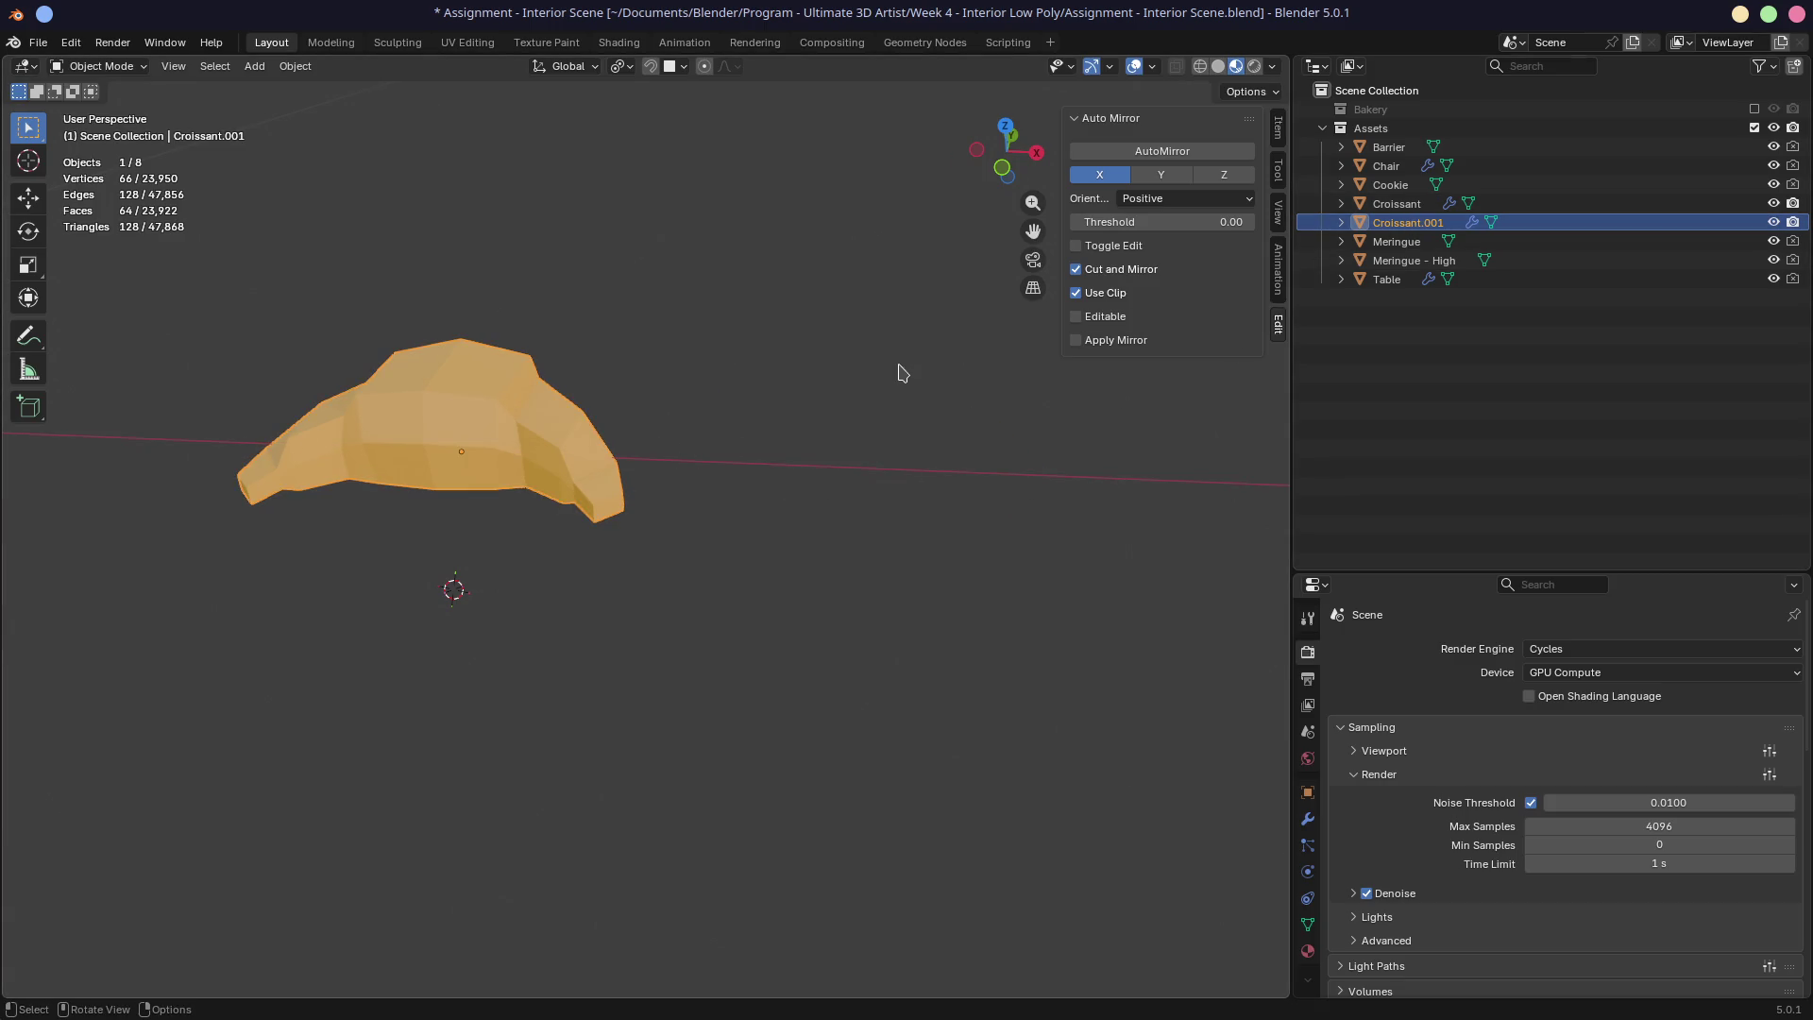
{"action": "key", "text": "Delete"}
Step: Place a croissant copy 0.13135 m along X beside the original and enter Edit Mode on it
{"action": "left_click", "coordinate": [473, 437]}
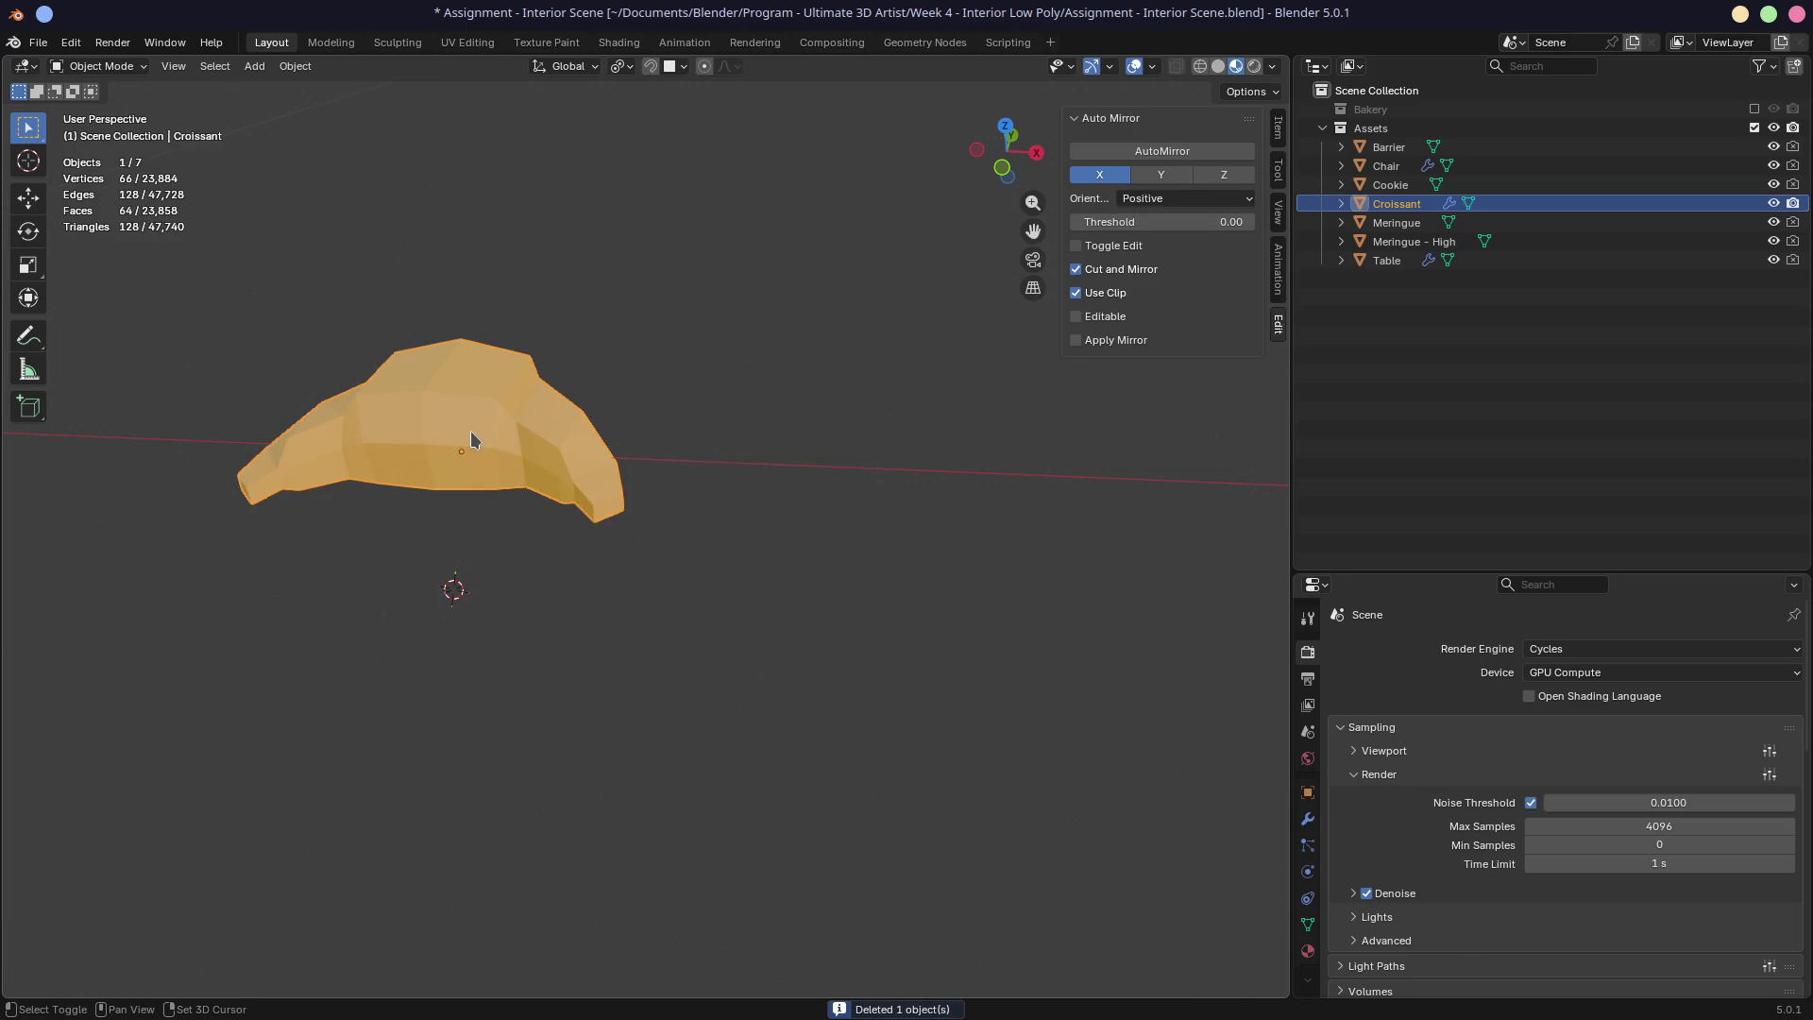
{"action": "key", "text": "shift+d"}
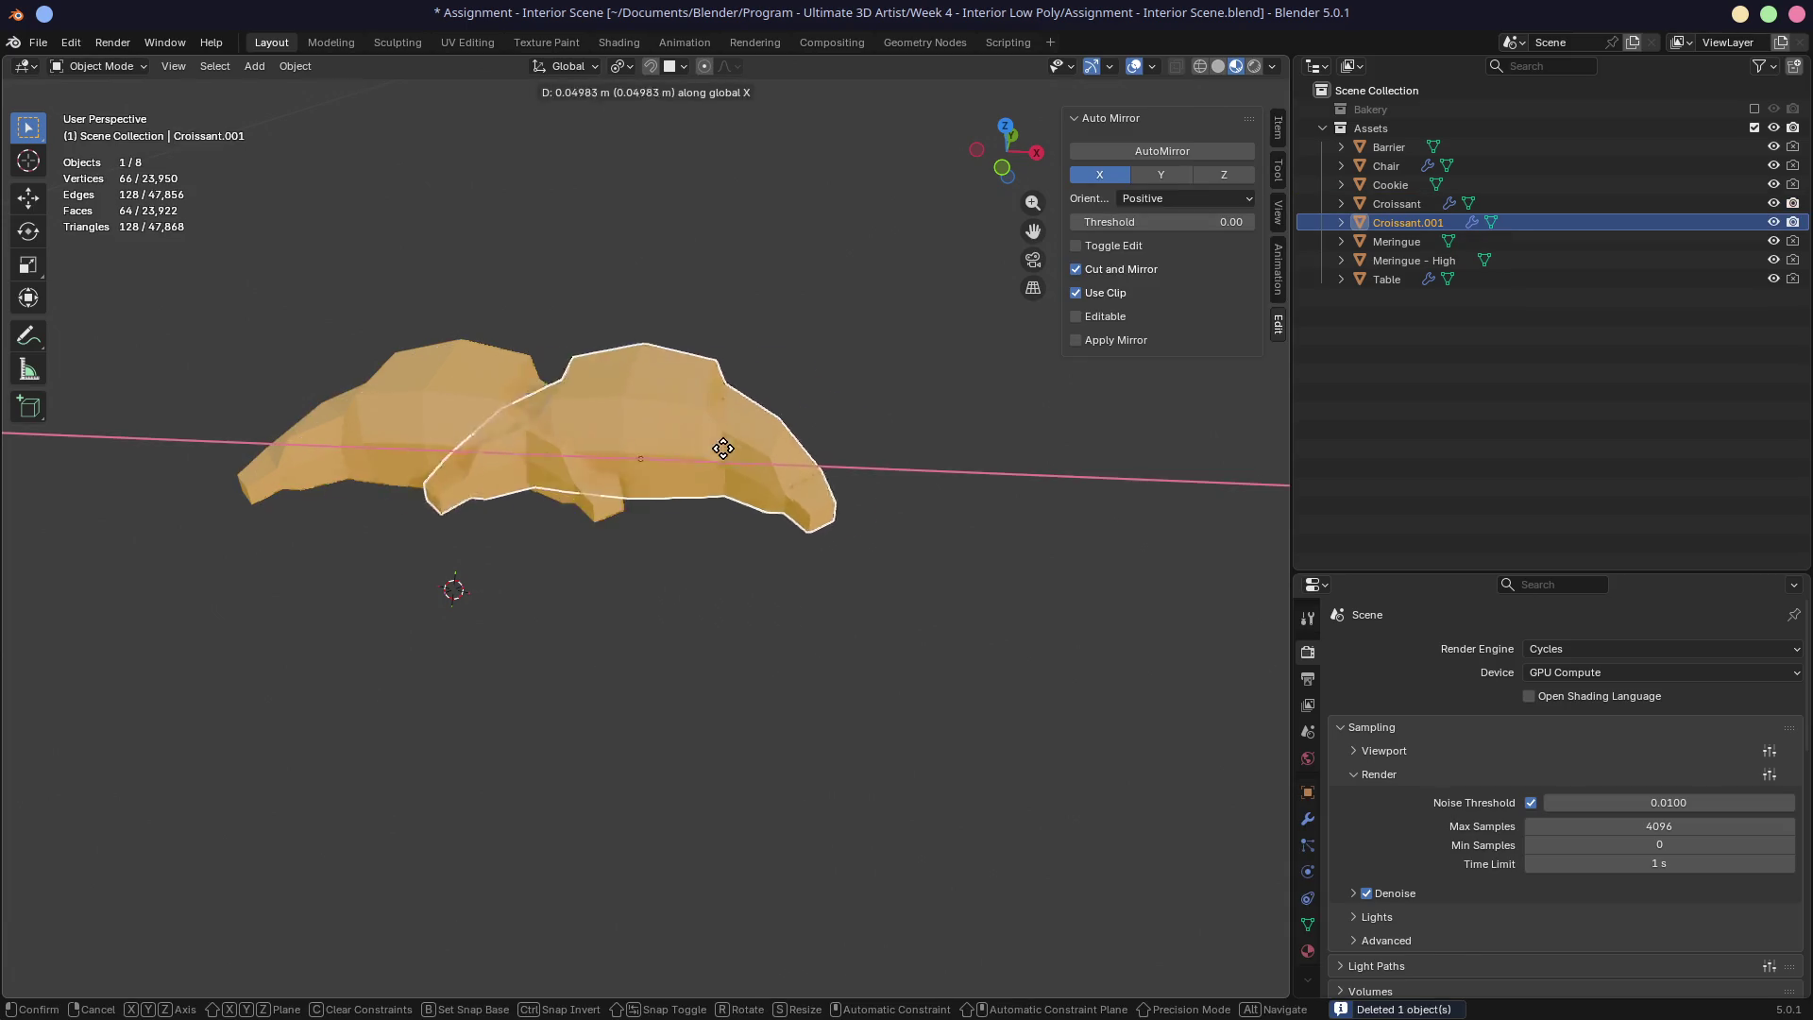
{"action": "left_click", "coordinate": [953, 466]}
{"action": "middle_click_drag", "start_coordinate": [1071, 451], "coordinate": [861, 433], "text": "shift"}
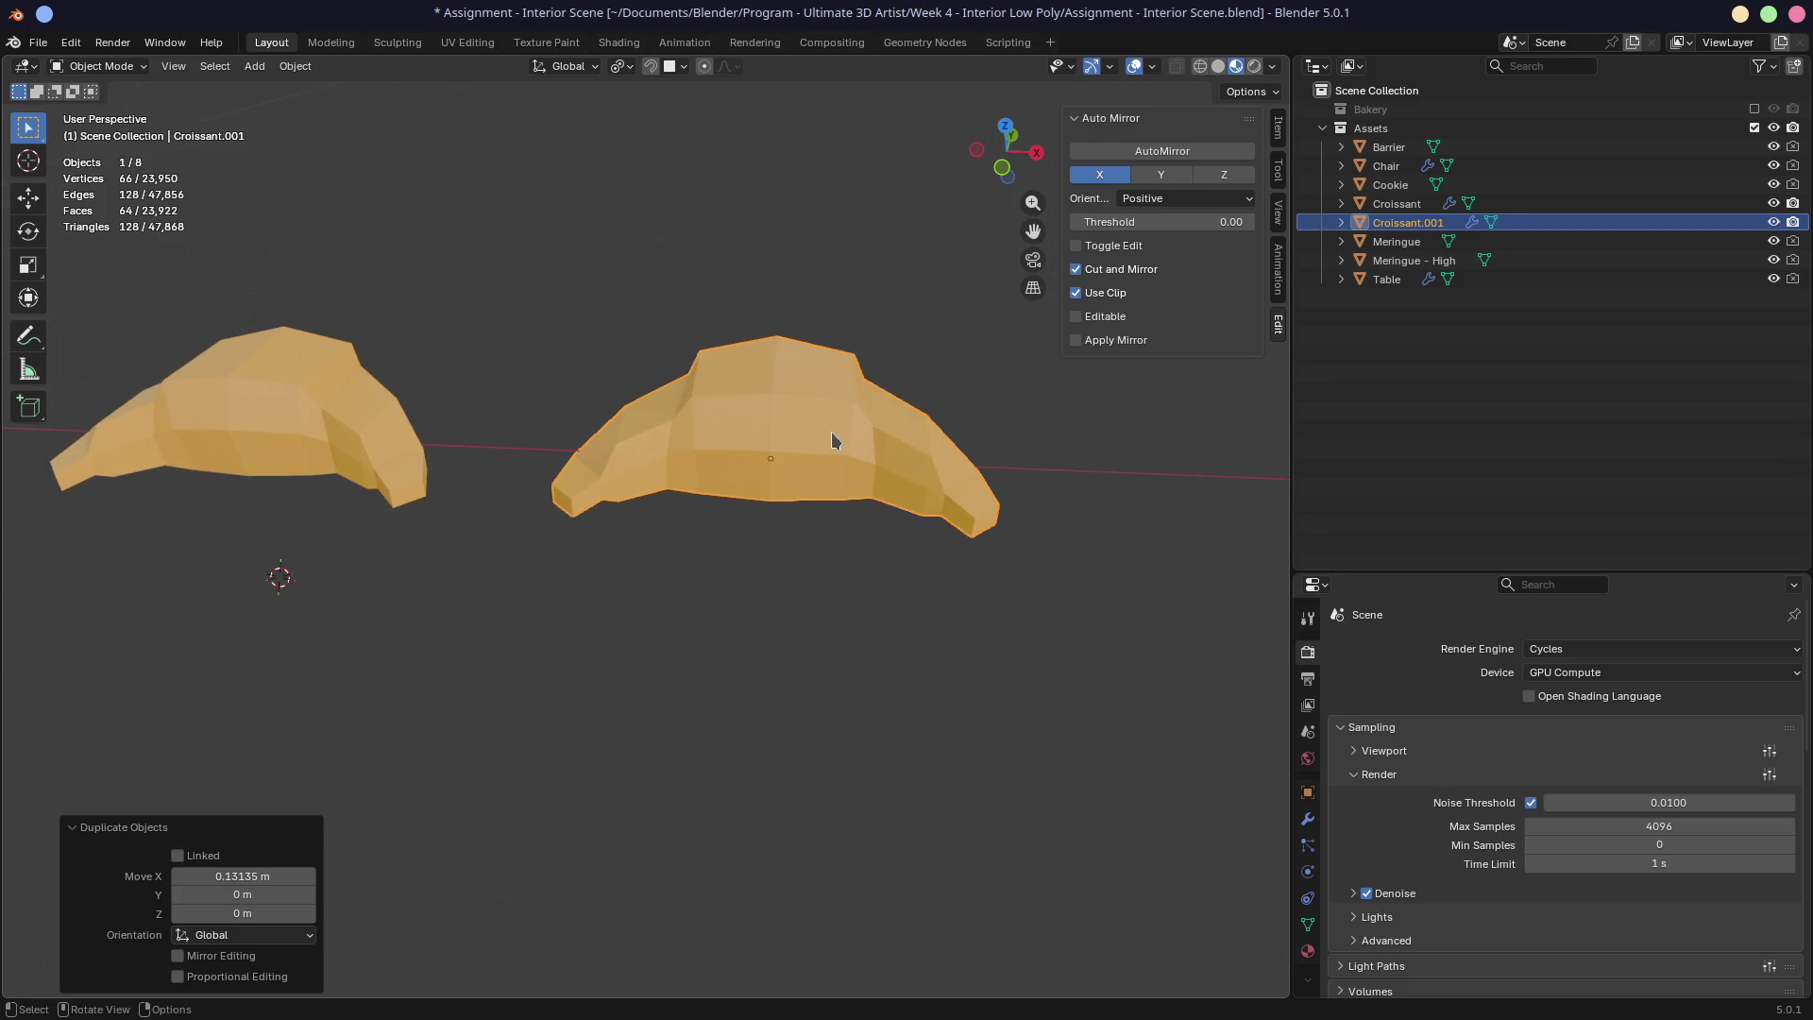
{"action": "key", "text": "Tab"}
{"action": "left_click", "coordinate": [847, 456]}
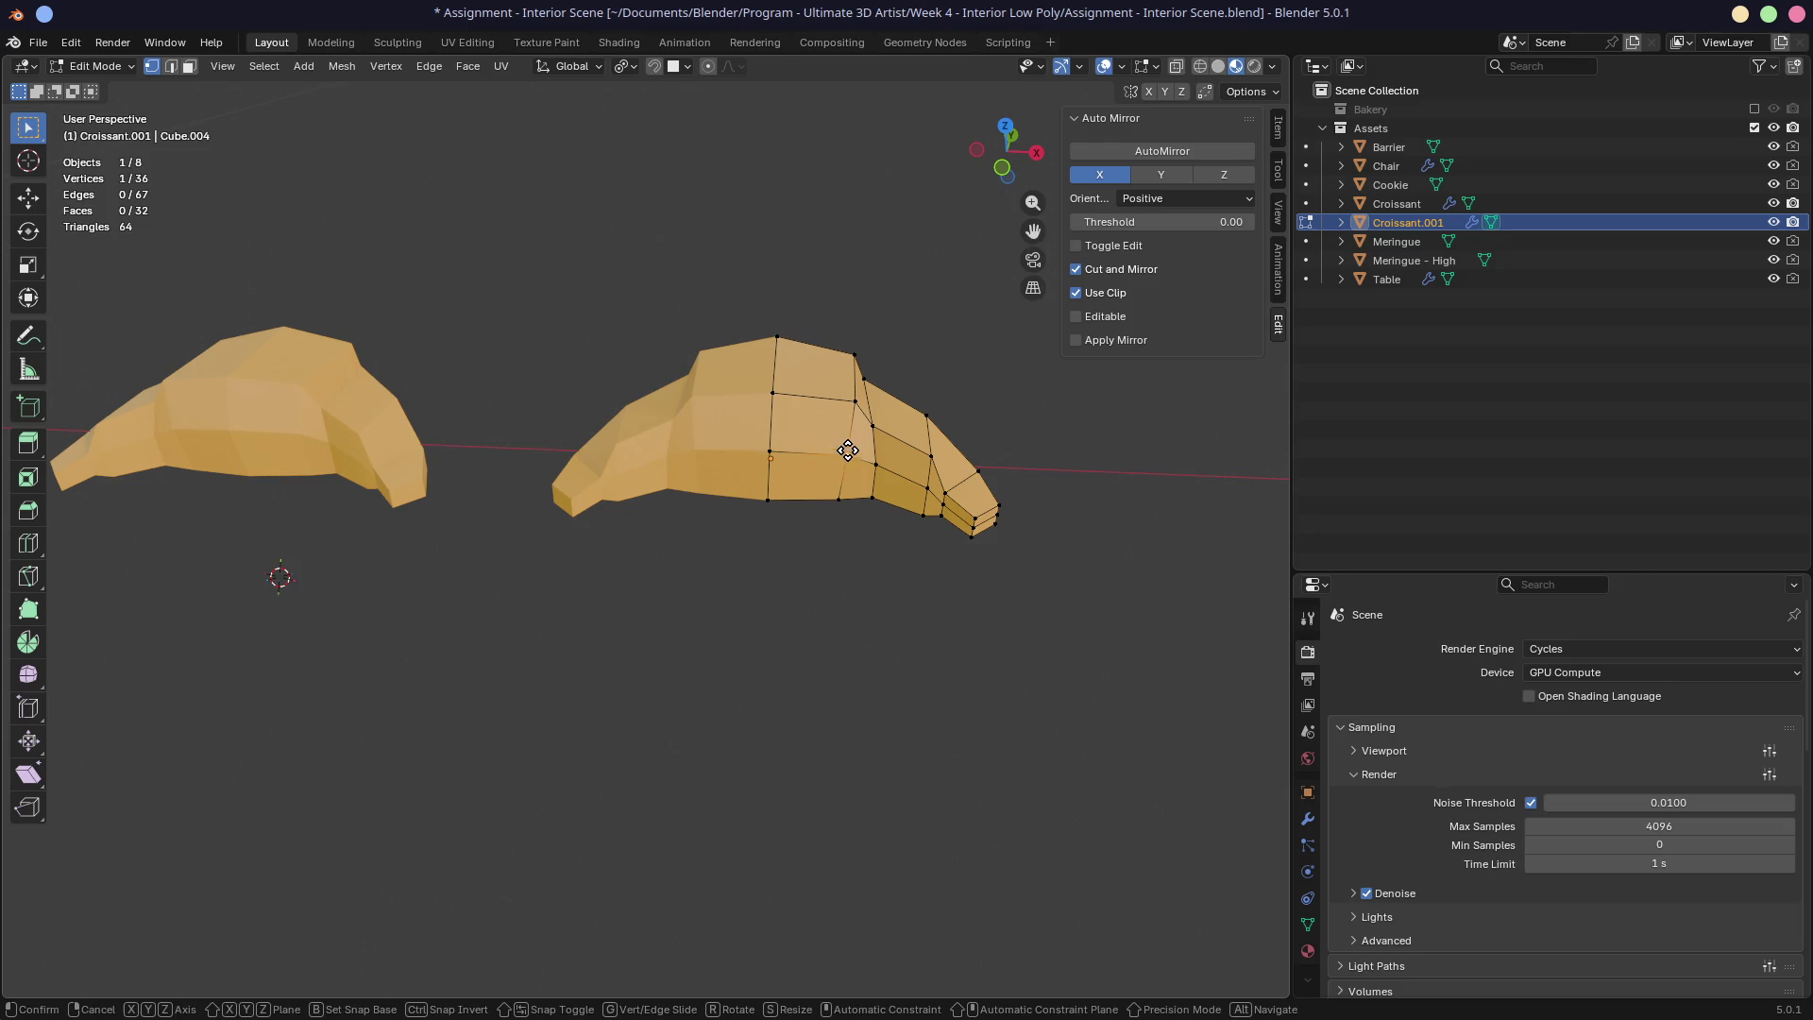
Step: Nudge a vertex, then select and grow the croissant tip faces and delete them
{"action": "key", "text": "g"}
{"action": "left_click", "coordinate": [906, 409]}
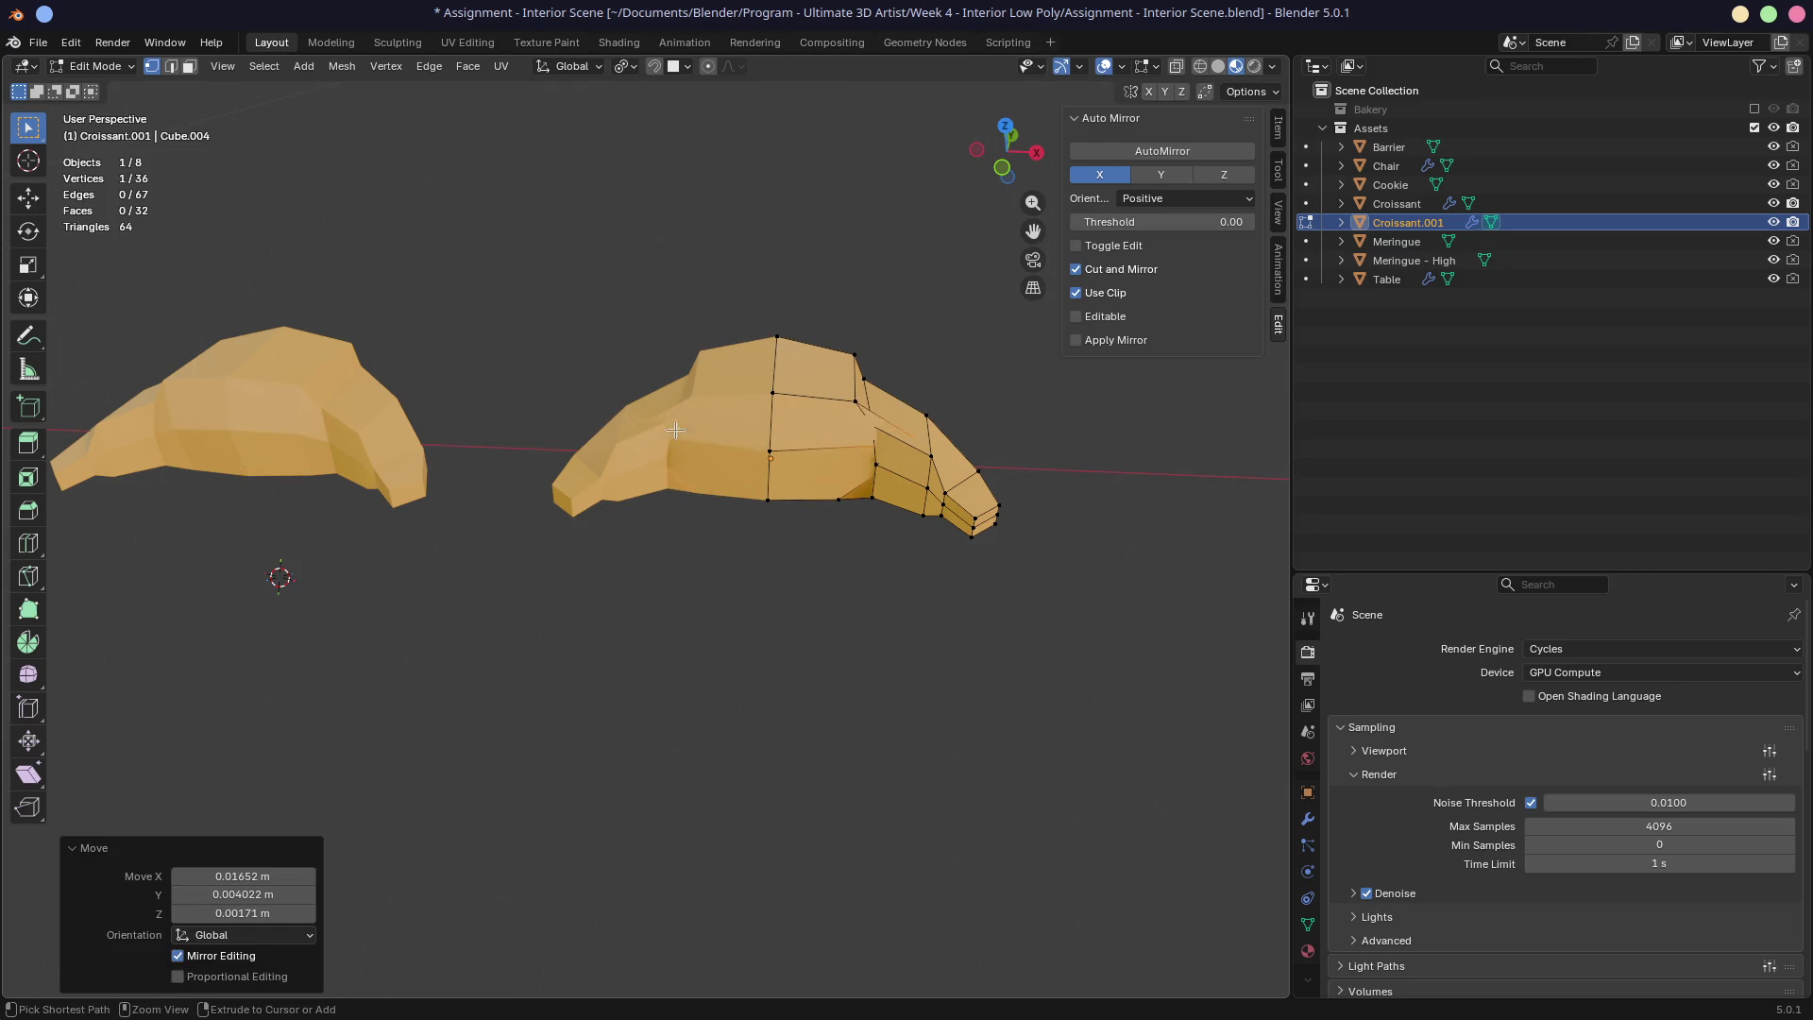
{"action": "middle_click_drag", "start_coordinate": [907, 409], "coordinate": [848, 600]}
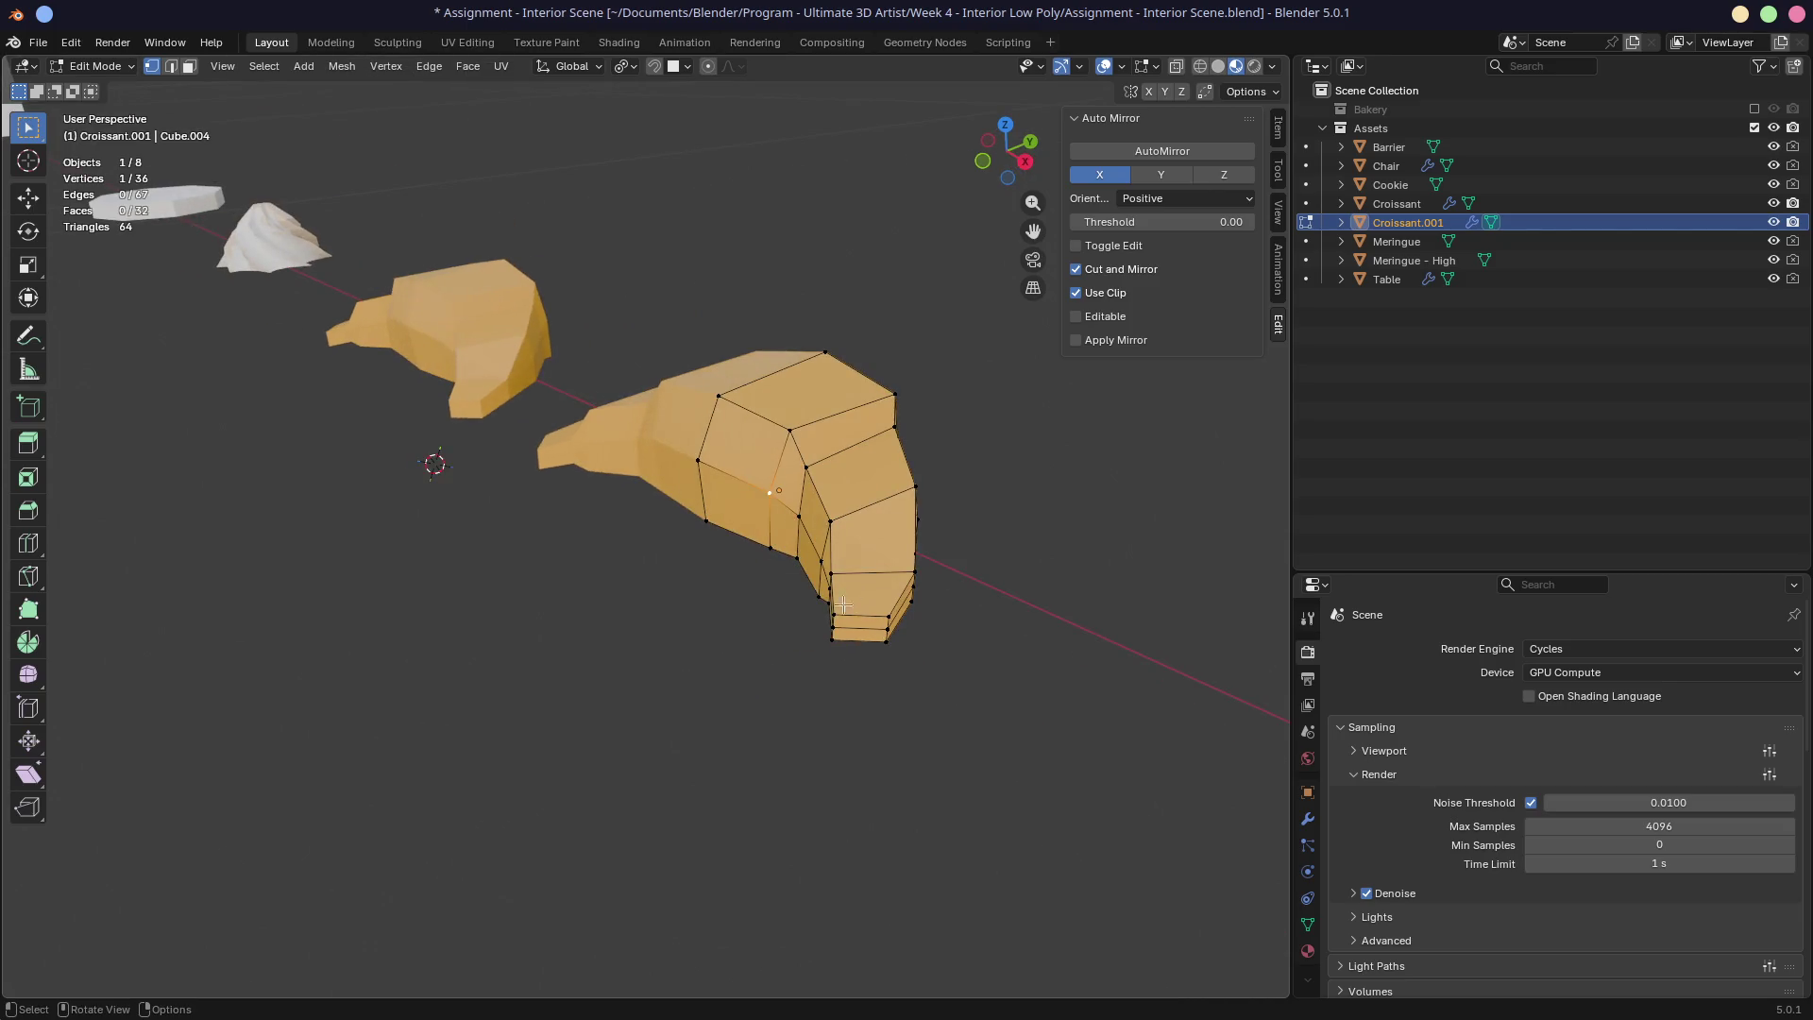
{"action": "key", "text": "3"}
{"action": "left_click", "coordinate": [871, 626]}
{"action": "left_click", "coordinate": [881, 632], "text": "ctrl"}
{"action": "key", "text": "ctrl+KP_Add"}
{"action": "key", "text": "ctrl+KP_Add"}
{"action": "key", "text": "ctrl+KP_Add"}
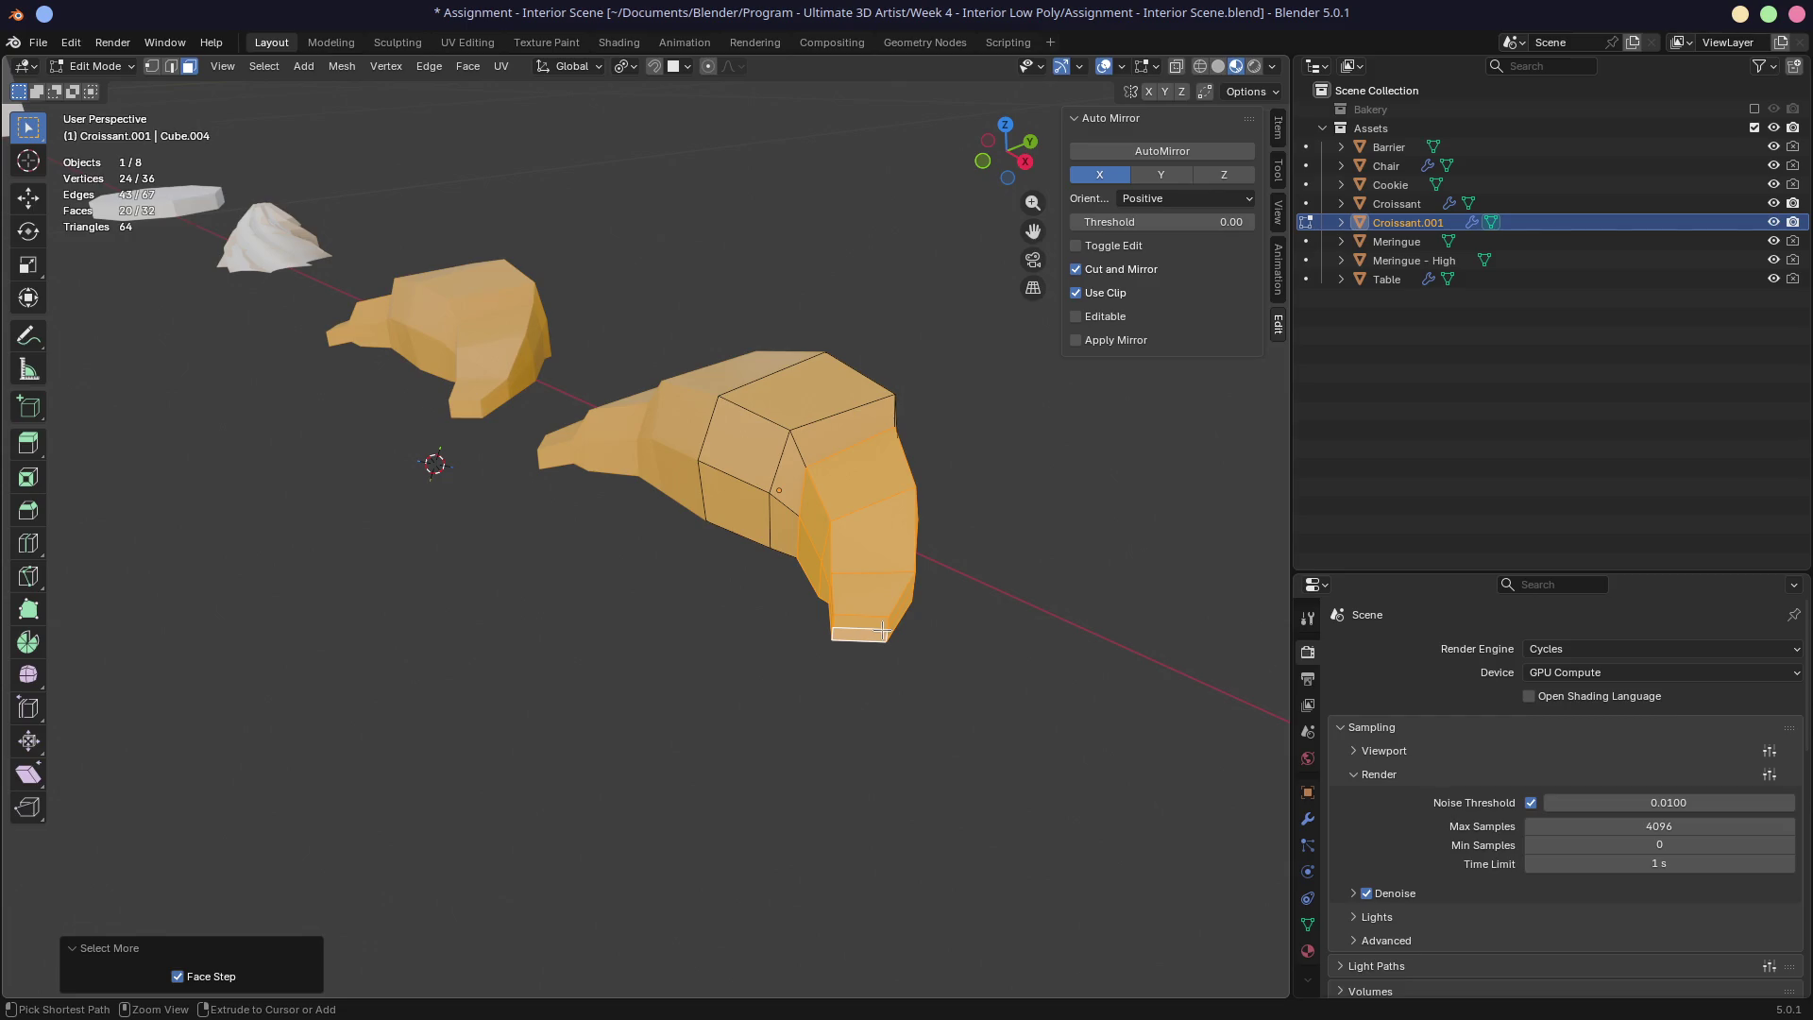
{"action": "key", "text": "x"}
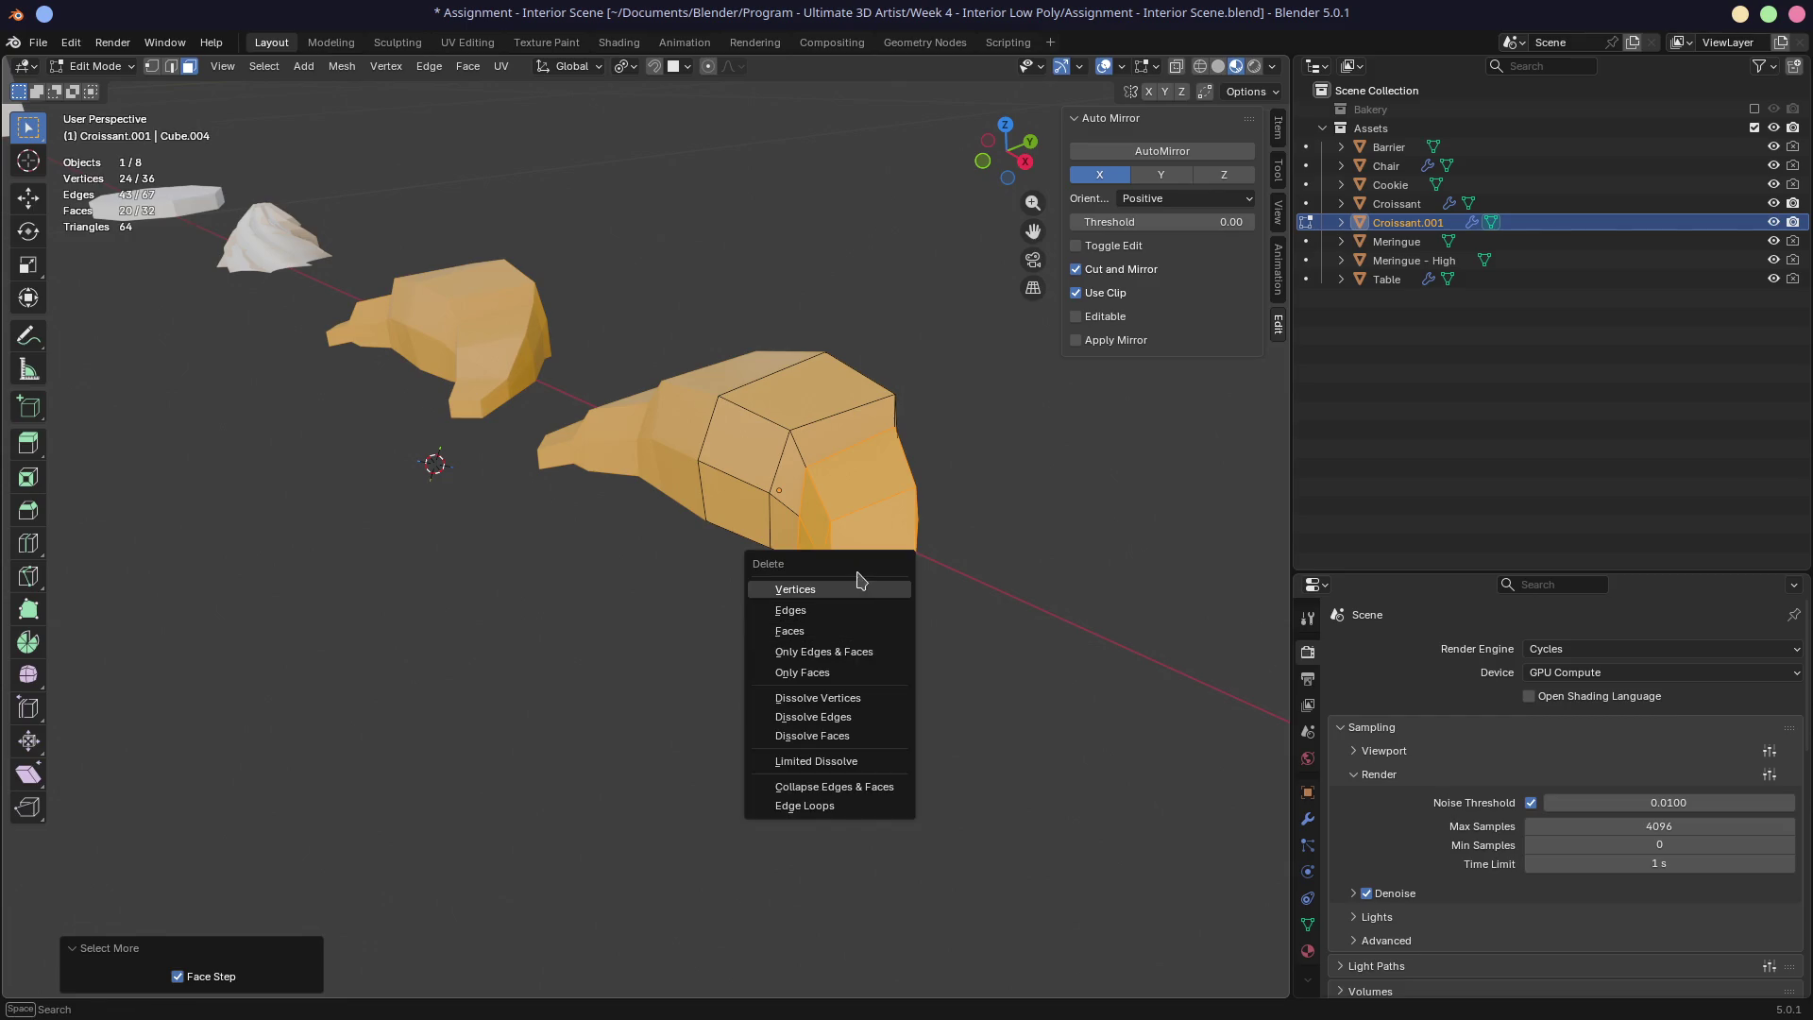
{"action": "left_click", "coordinate": [865, 585]}
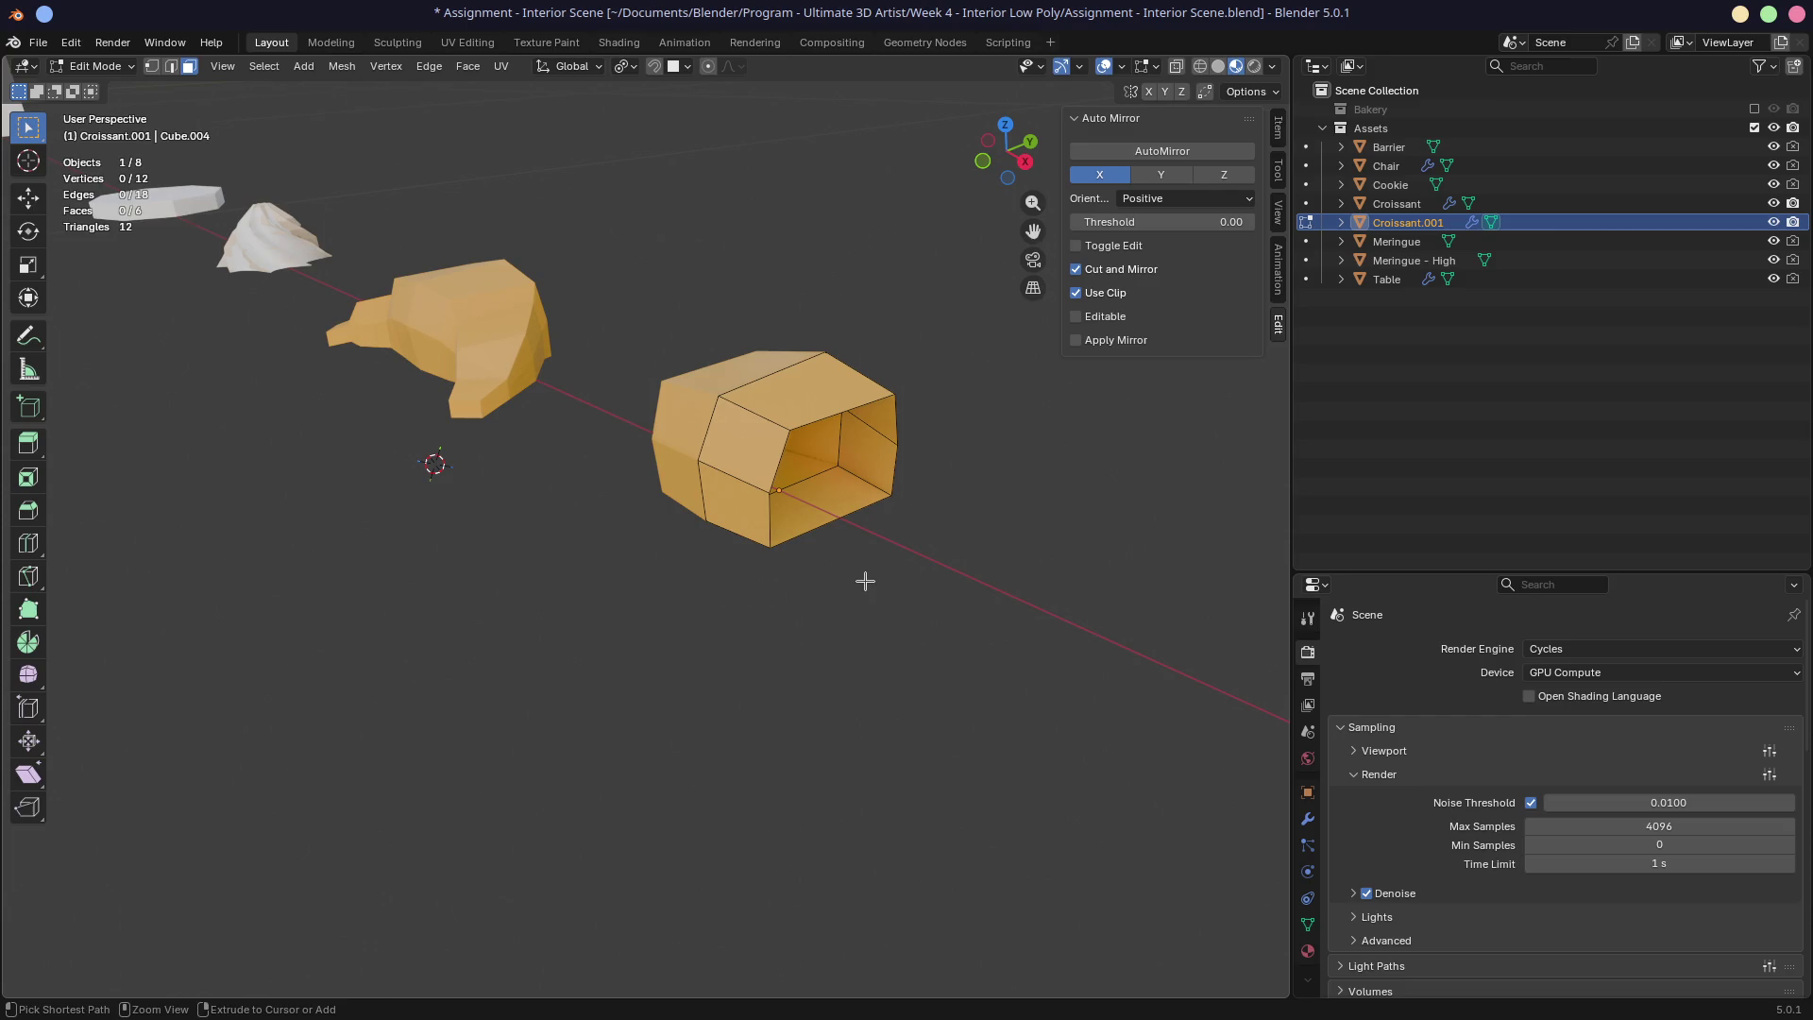
Step: Redo the cut with the selection shrunk one ring, then select the hole's edge loop in front view
{"action": "key", "text": "ctrl+z"}
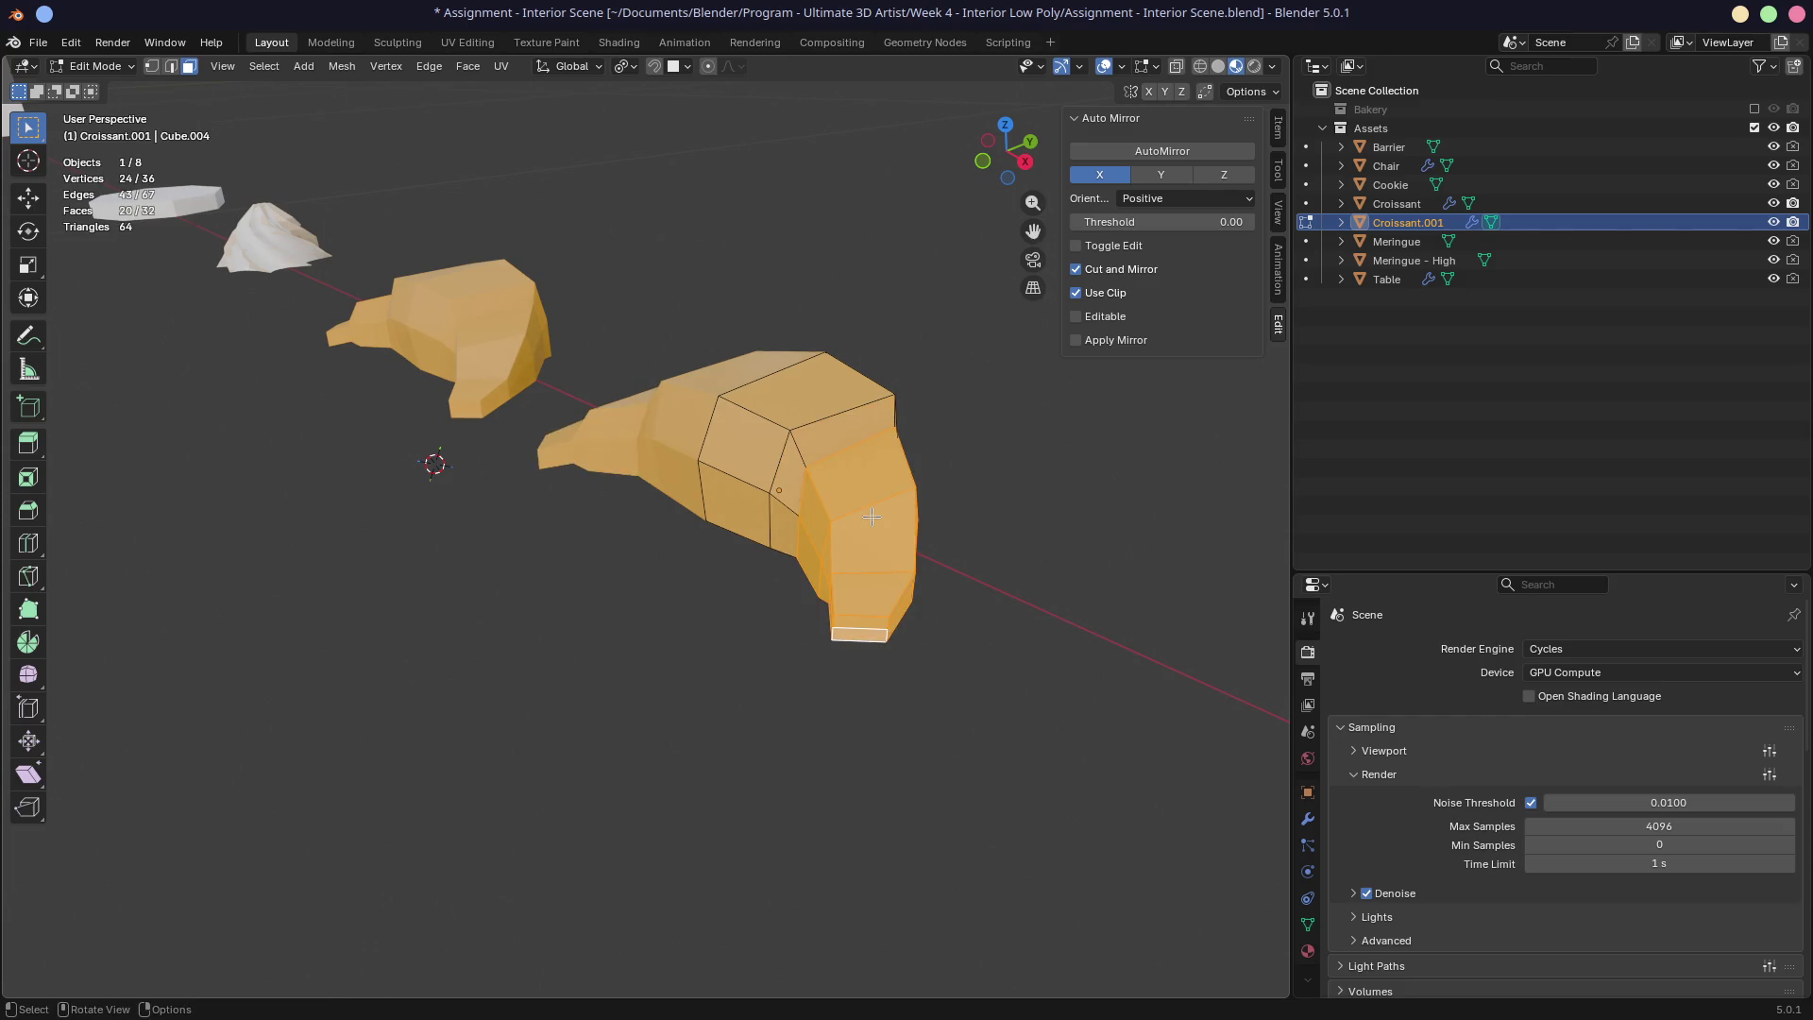
{"action": "key", "text": "ctrl+KP_Subtract"}
{"action": "key", "text": "x"}
{"action": "left_click", "coordinate": [870, 518]}
{"action": "mouse_move", "coordinate": [939, 482]}
{"action": "middle_mouse_down"}
{"action": "mouse_move", "coordinate": [855, 456]}
{"action": "mouse_move", "coordinate": [939, 437]}
{"action": "mouse_move", "coordinate": [923, 432]}
{"action": "mouse_move", "coordinate": [714, 538]}
{"action": "mouse_move", "coordinate": [844, 530]}
{"action": "middle_mouse_up"}
{"action": "key", "text": "2"}
{"action": "left_click", "coordinate": [861, 428], "text": "alt"}
{"action": "key", "text": "KP_1"}
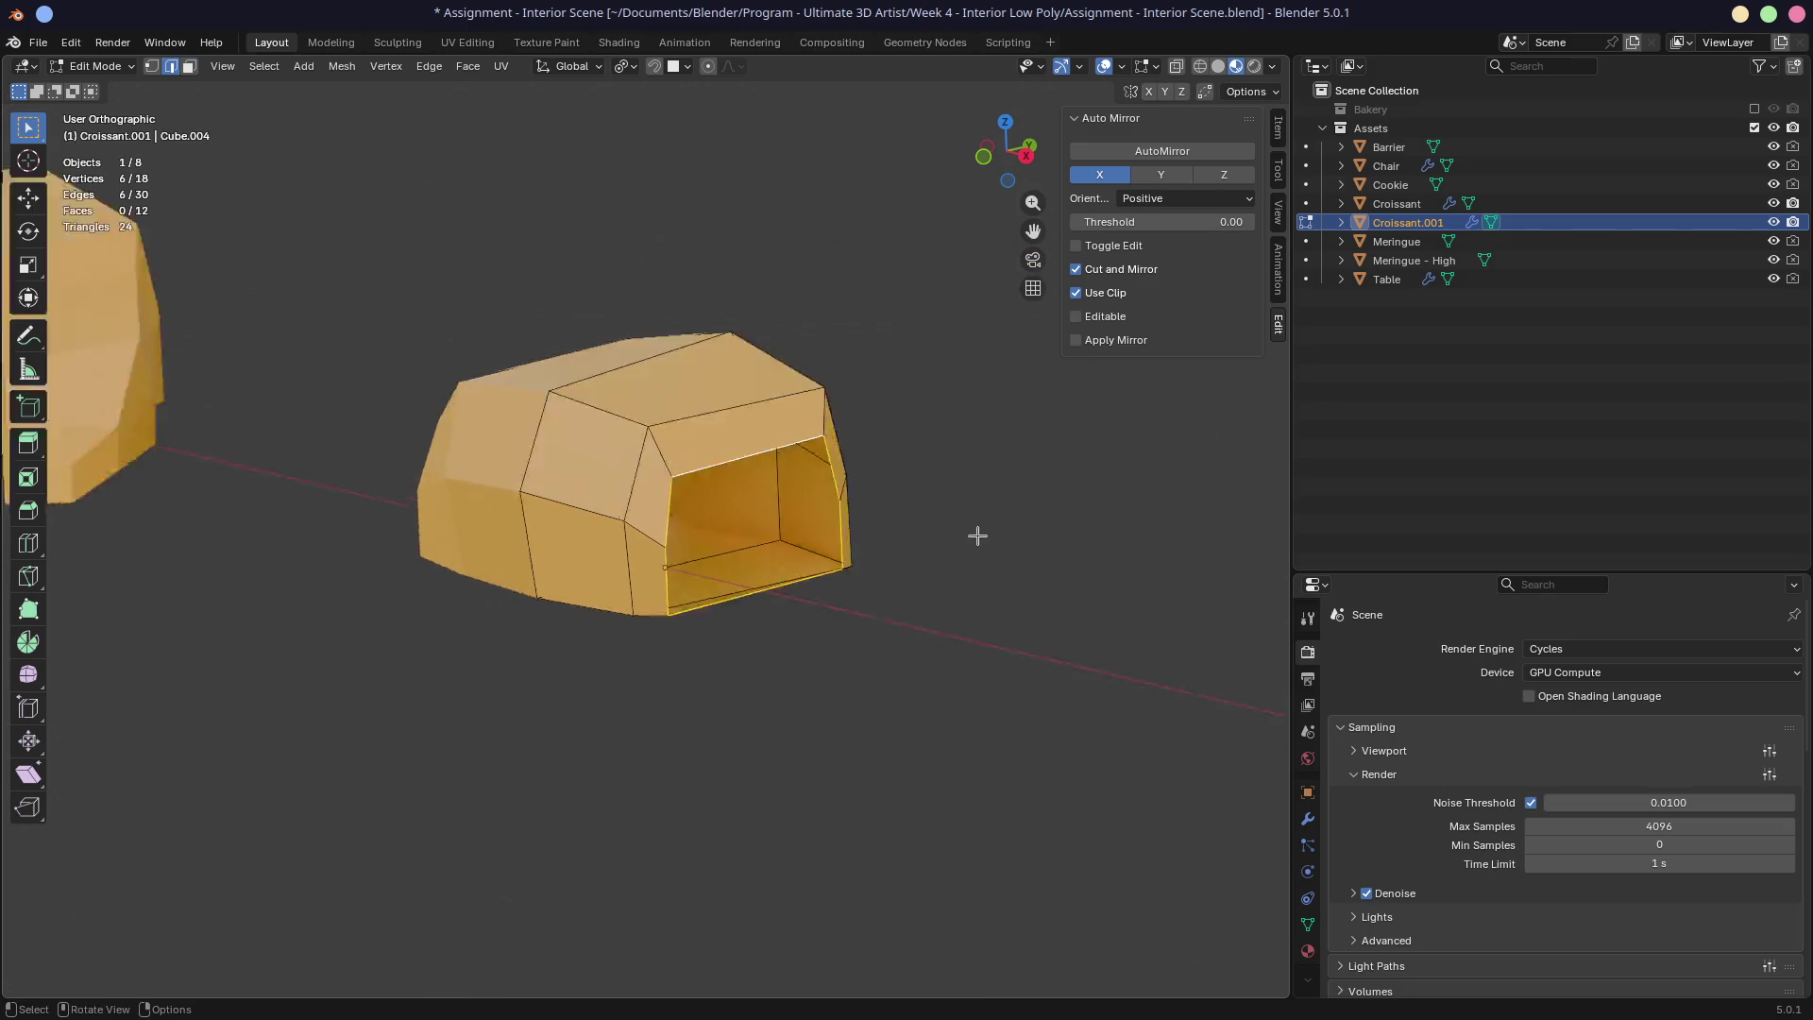
Step: Move the open-end edge loop and fill it with a new face
{"action": "key", "text": "g"}
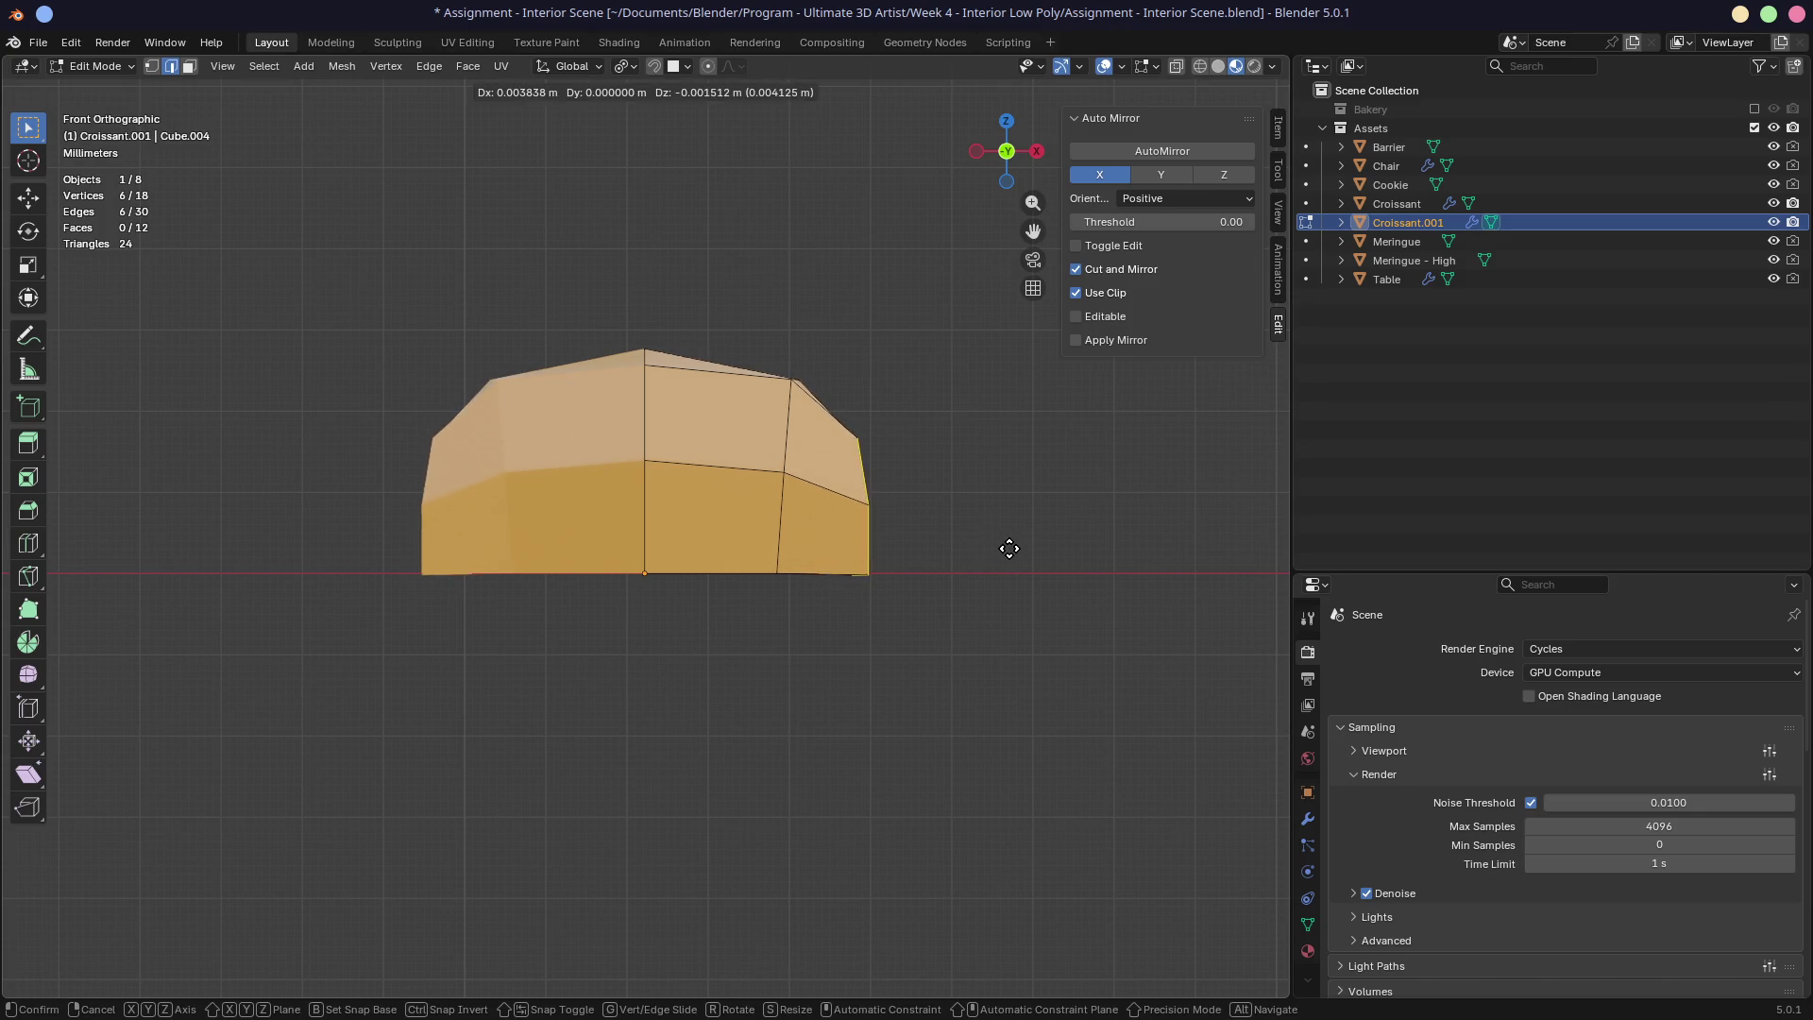
{"action": "left_click", "coordinate": [1016, 546]}
{"action": "mouse_move", "coordinate": [1015, 547]}
{"action": "middle_mouse_down"}
{"action": "mouse_move", "coordinate": [850, 529]}
{"action": "mouse_move", "coordinate": [907, 567]}
{"action": "mouse_move", "coordinate": [890, 553]}
{"action": "mouse_move", "coordinate": [948, 551]}
{"action": "mouse_move", "coordinate": [822, 539]}
{"action": "mouse_move", "coordinate": [835, 545]}
{"action": "middle_mouse_up"}
{"action": "key", "text": "f"}
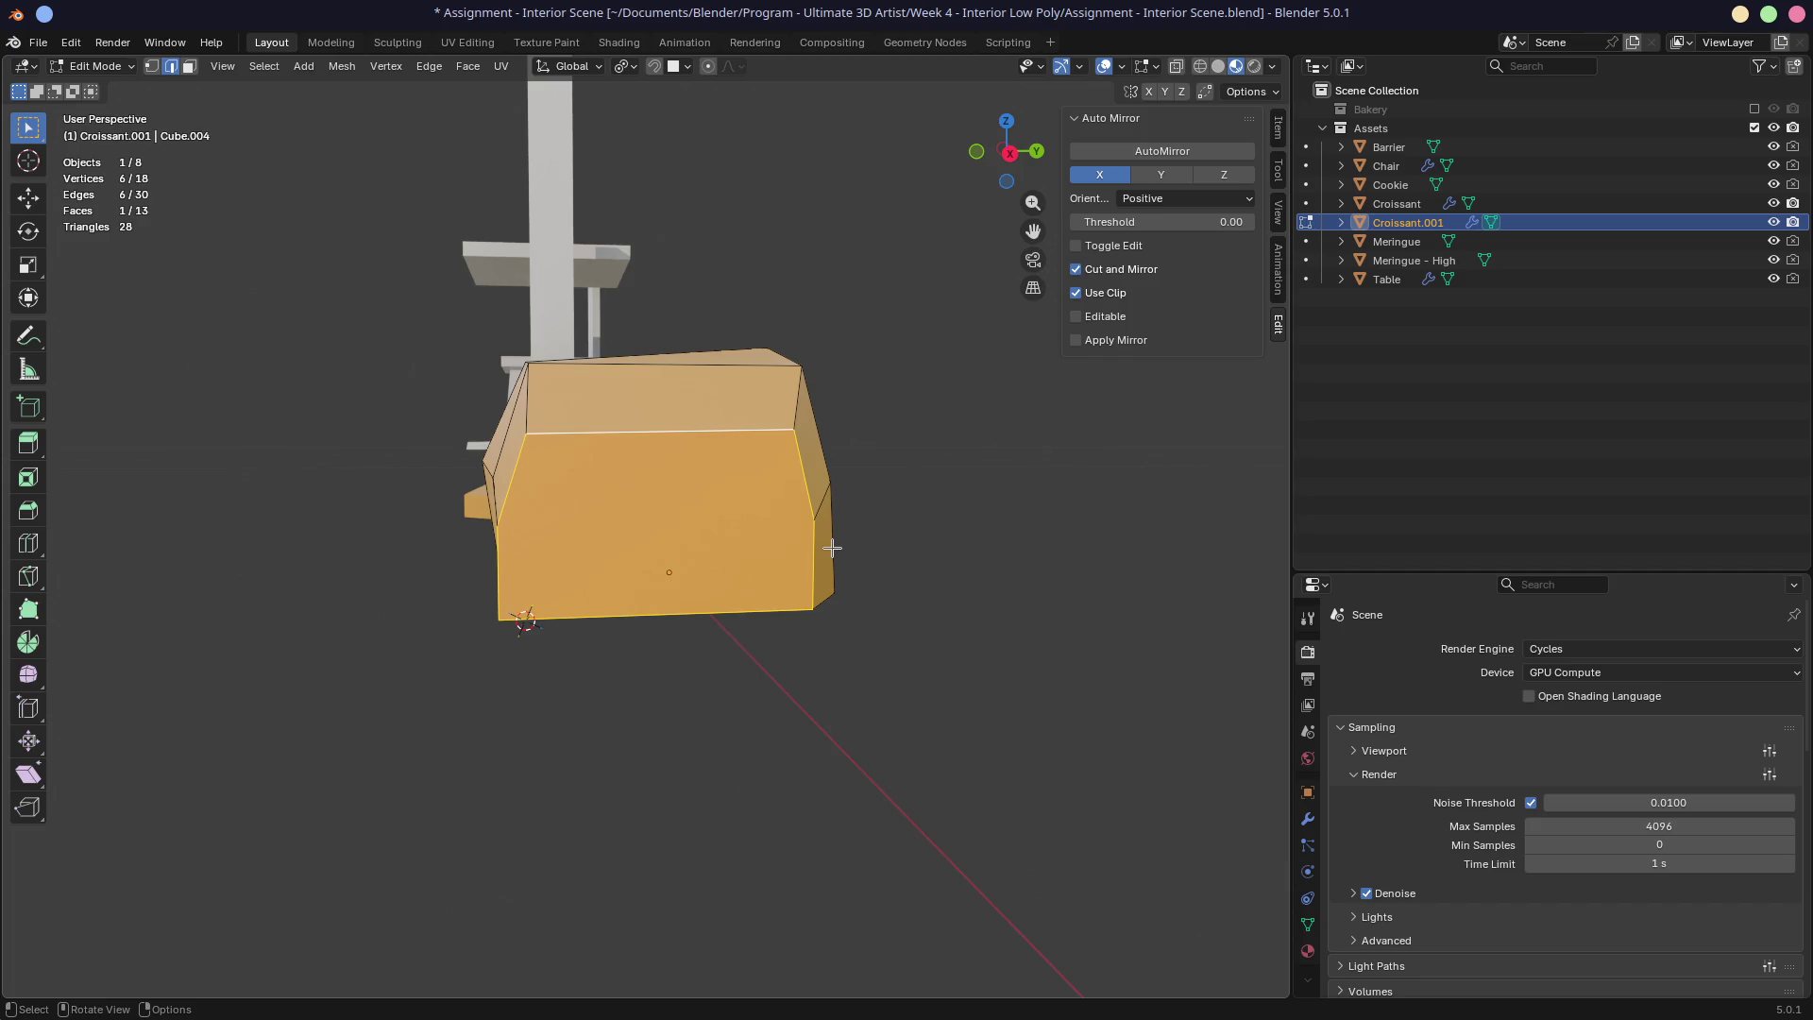
Step: Connect two vertices on the capped end with a new edge, undoing a trial outward move
{"action": "key", "text": "3"}
{"action": "key", "text": "1"}
{"action": "middle_click_drag", "start_coordinate": [832, 548], "coordinate": [583, 496]}
{"action": "left_click", "coordinate": [583, 496]}
{"action": "middle_click_drag", "start_coordinate": [916, 522], "coordinate": [865, 545]}
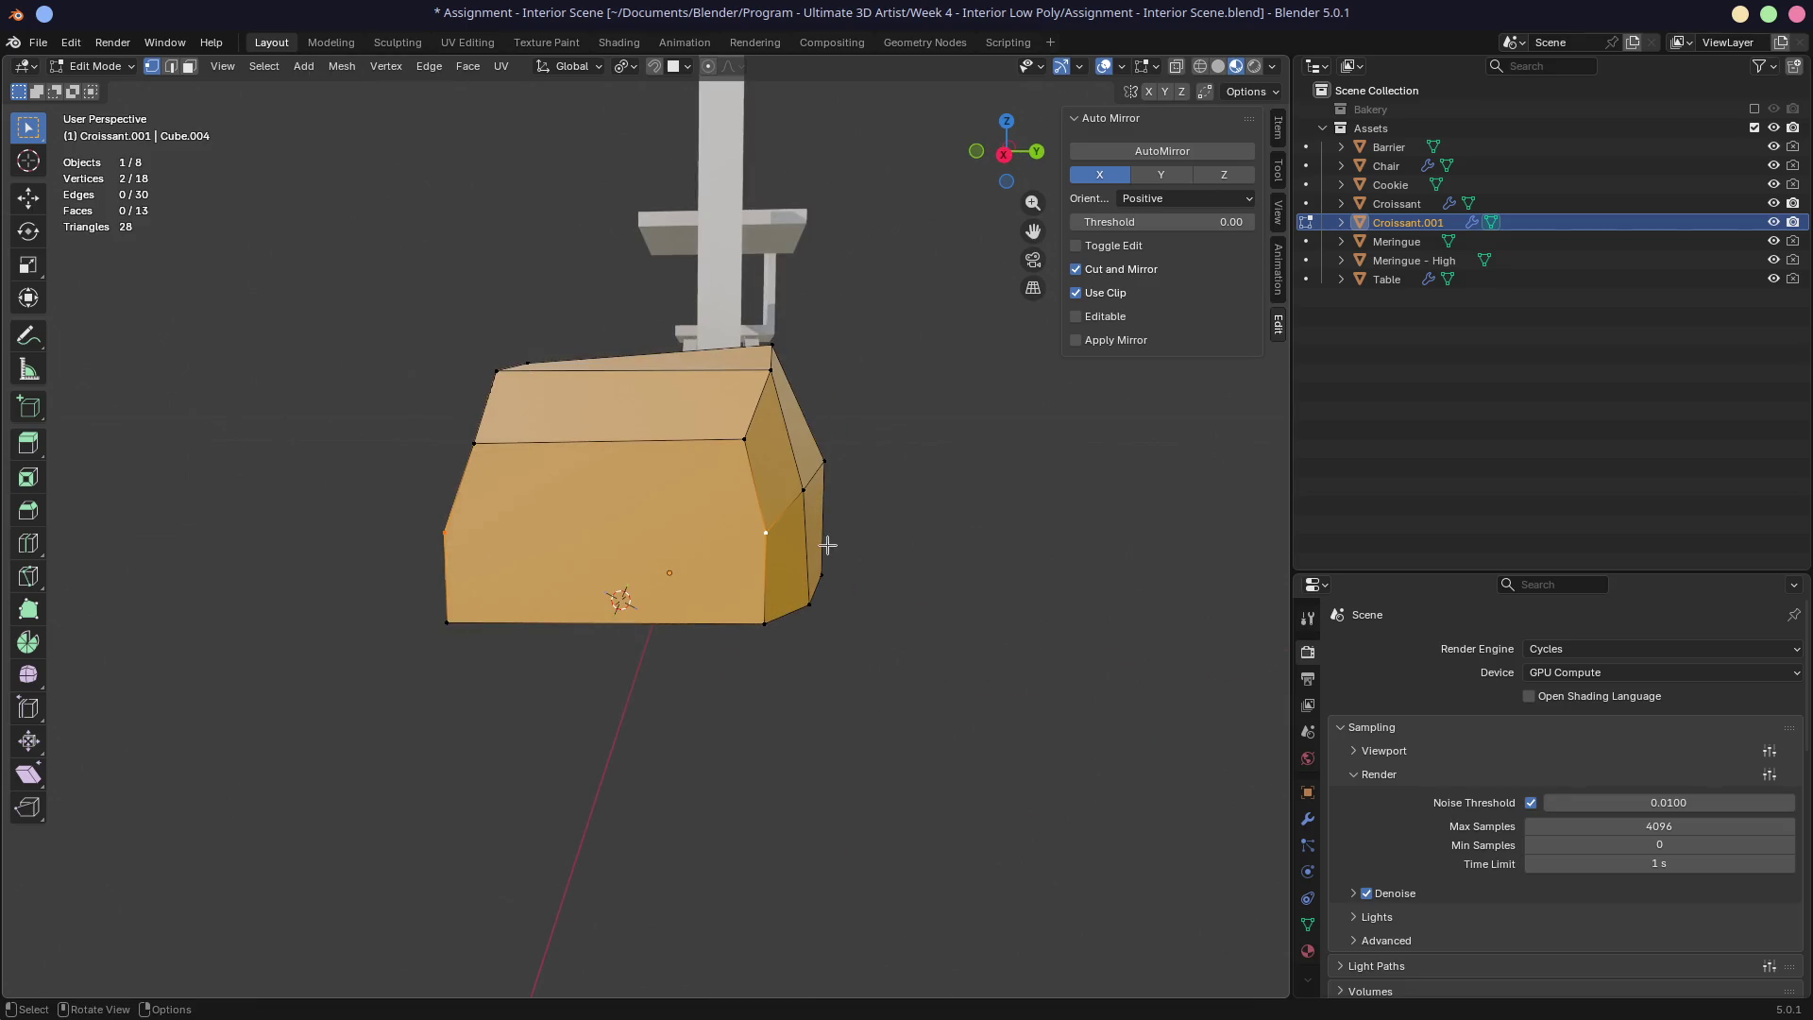
{"action": "key", "text": "f"}
{"action": "middle_click_drag", "start_coordinate": [797, 546], "coordinate": [889, 534]}
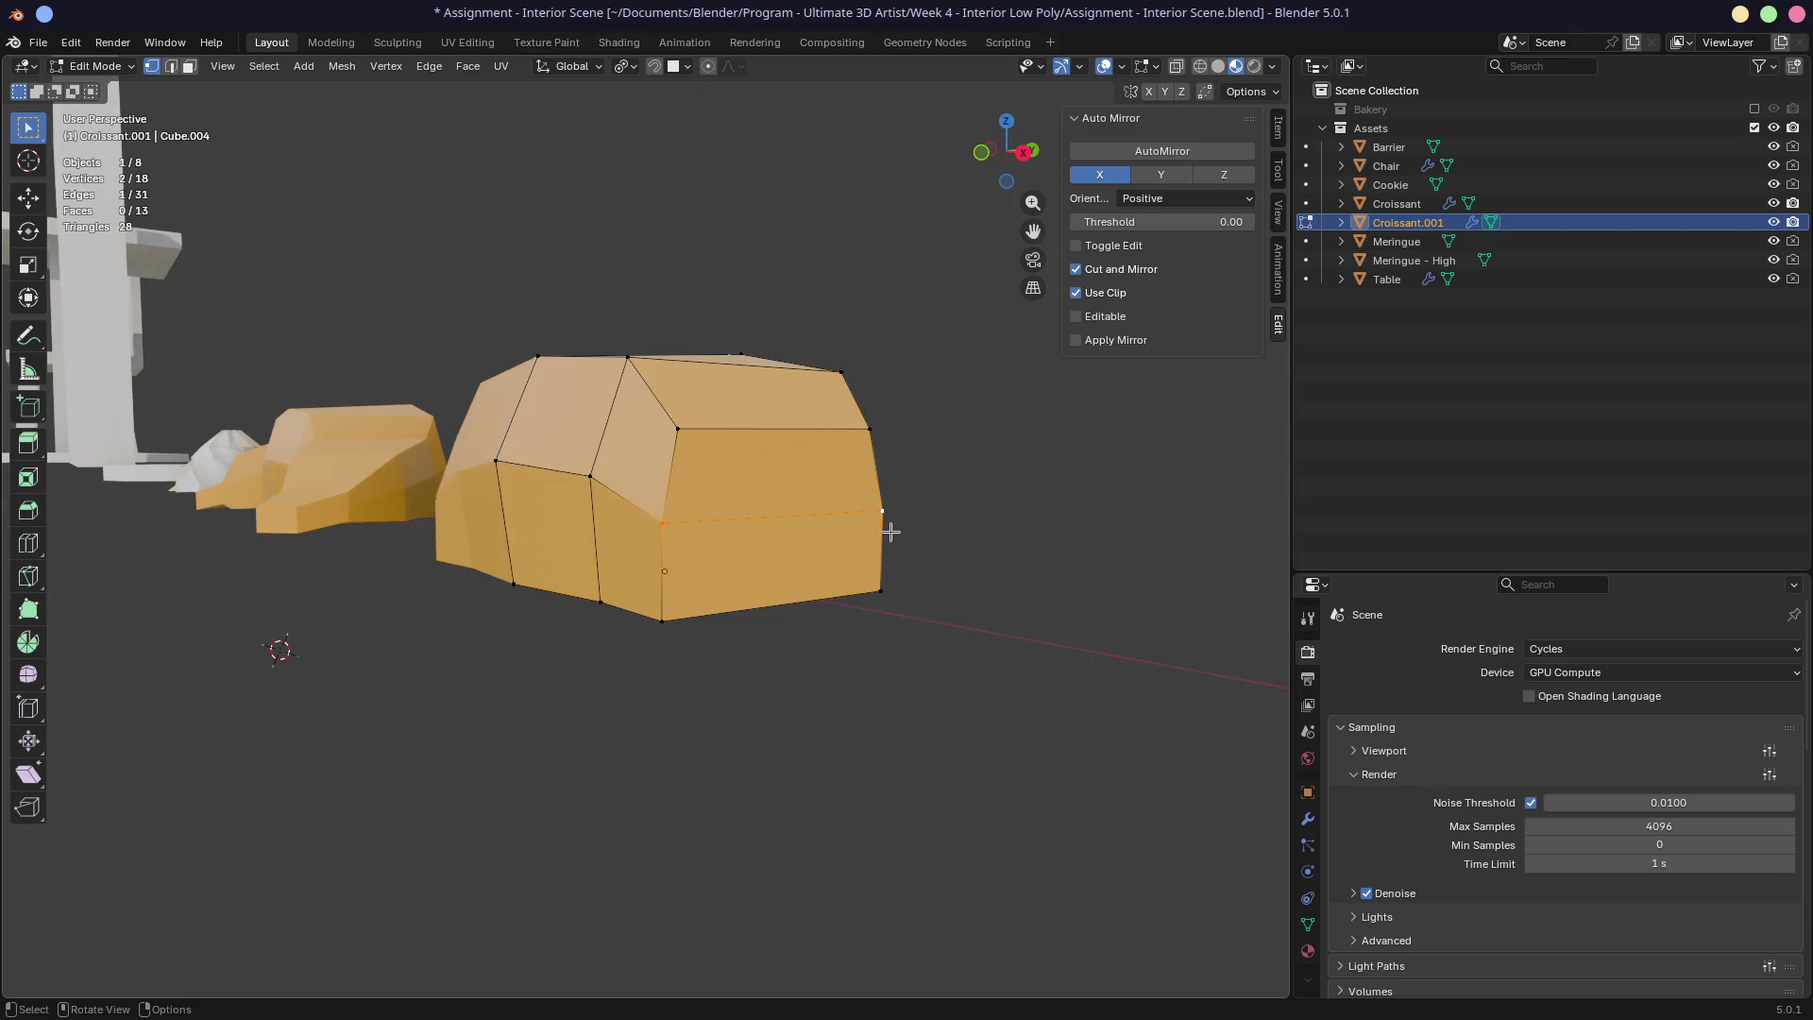
{"action": "key", "text": "g"}
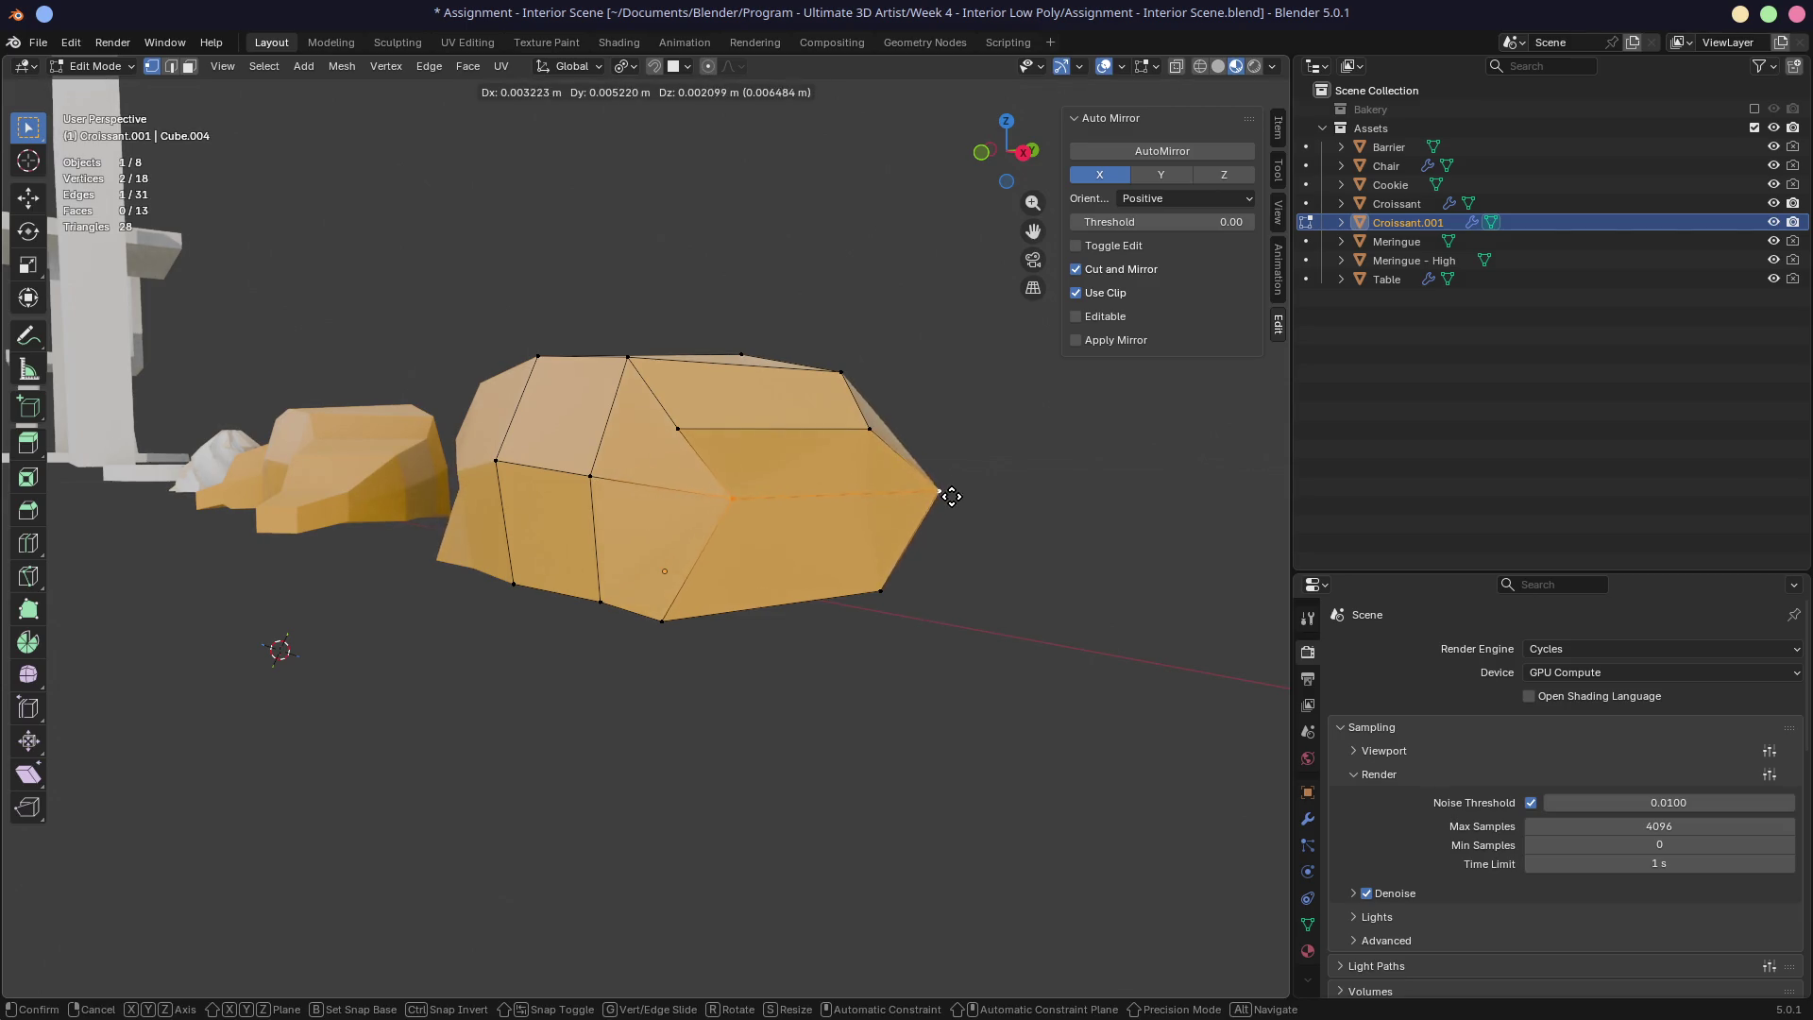
{"action": "left_click", "coordinate": [985, 537]}
{"action": "mouse_move", "coordinate": [985, 537]}
{"action": "middle_mouse_down"}
{"action": "mouse_move", "coordinate": [866, 627]}
{"action": "mouse_move", "coordinate": [790, 648]}
{"action": "mouse_move", "coordinate": [918, 647]}
{"action": "middle_mouse_up"}
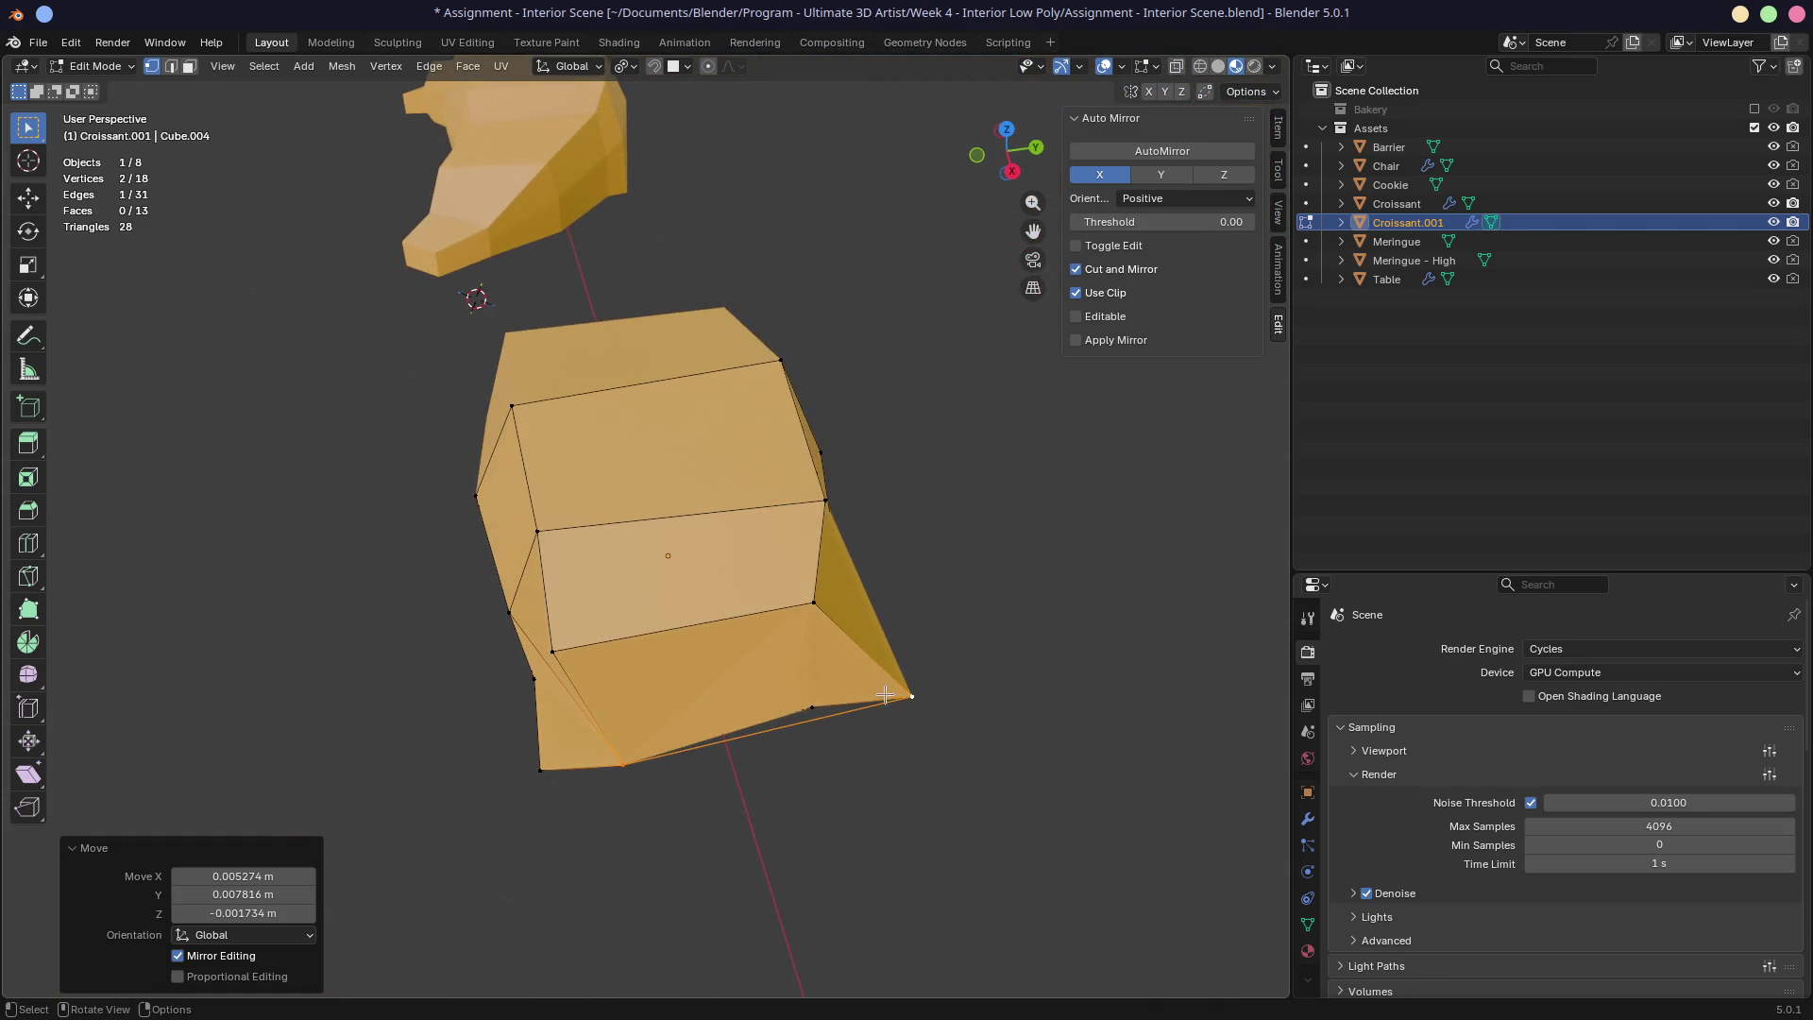
{"action": "key", "text": "ctrl+z"}
Step: Reposition the right-edge vertex to shape the pastry block
{"action": "mouse_move", "coordinate": [907, 709]}
{"action": "middle_mouse_down"}
{"action": "mouse_move", "coordinate": [899, 563]}
{"action": "mouse_move", "coordinate": [579, 581]}
{"action": "middle_mouse_up"}
{"action": "left_click", "coordinate": [533, 582]}
{"action": "left_click", "coordinate": [835, 553], "text": "shift"}
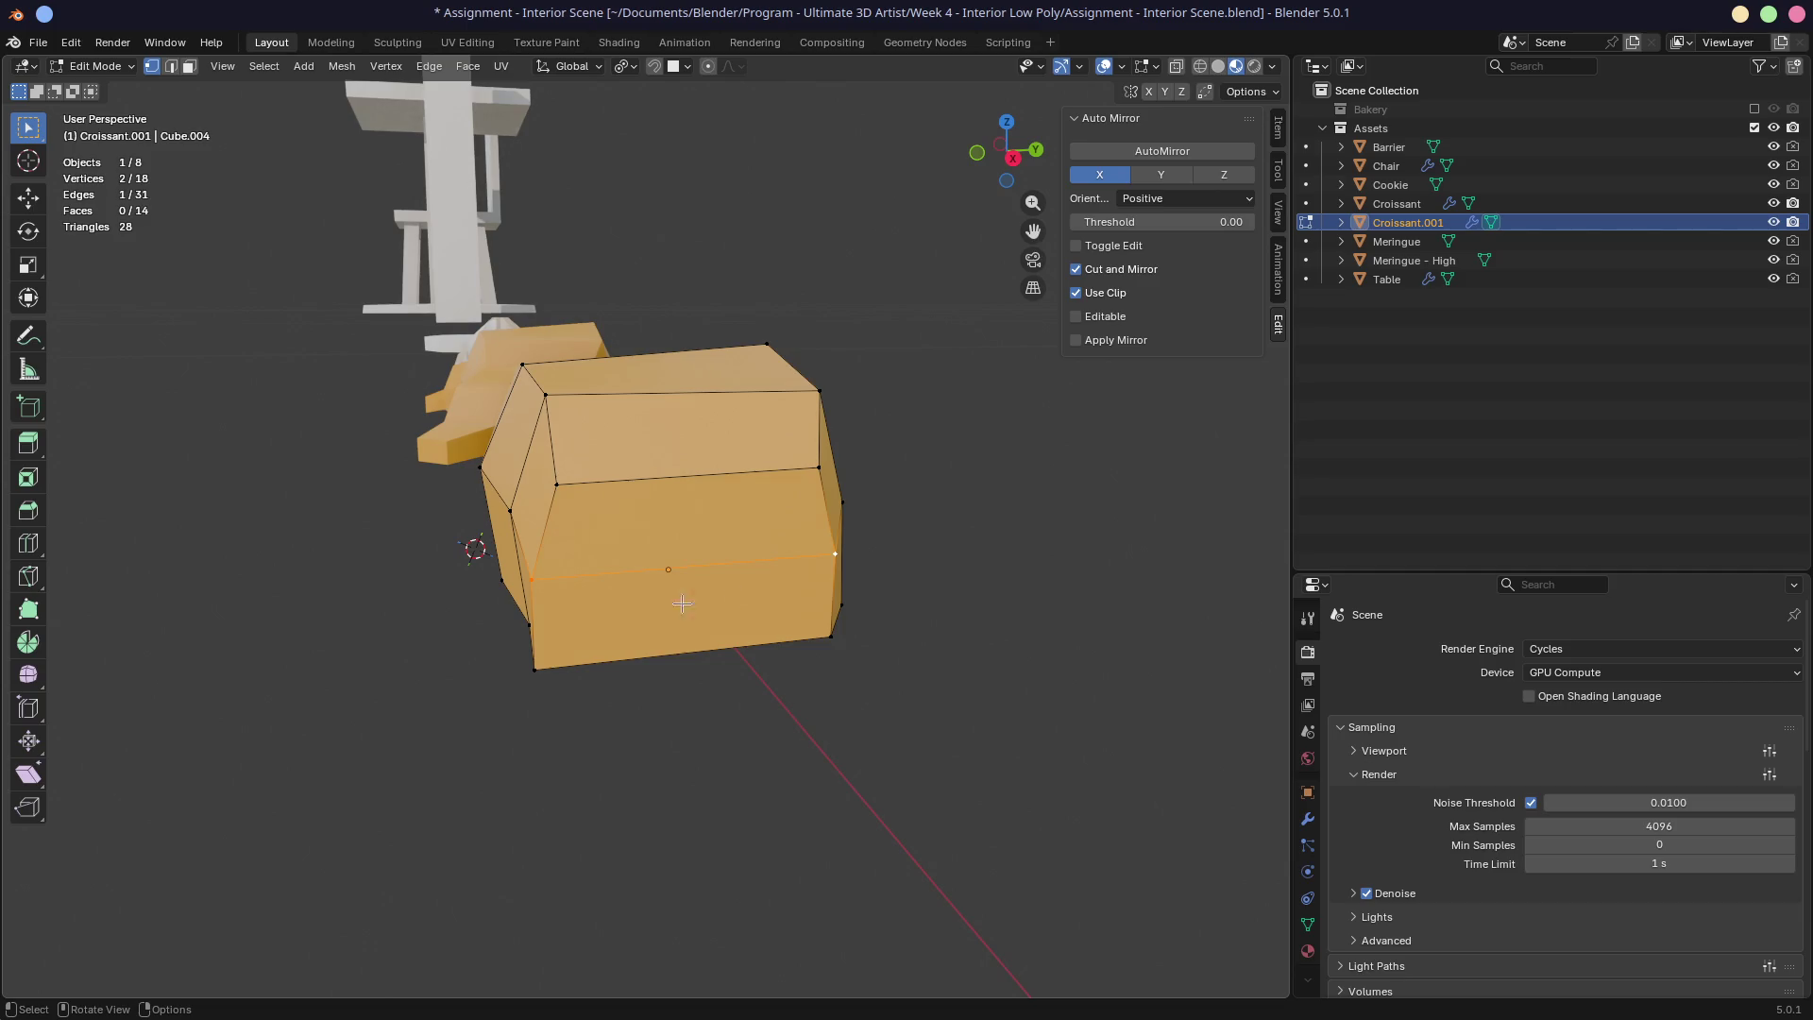
{"action": "left_click", "coordinate": [835, 553]}
{"action": "mouse_move", "coordinate": [835, 554]}
{"action": "middle_mouse_down"}
{"action": "mouse_move", "coordinate": [874, 685]}
{"action": "mouse_move", "coordinate": [856, 603]}
{"action": "middle_mouse_up"}
{"action": "key", "text": "g"}
{"action": "left_click", "coordinate": [869, 703]}
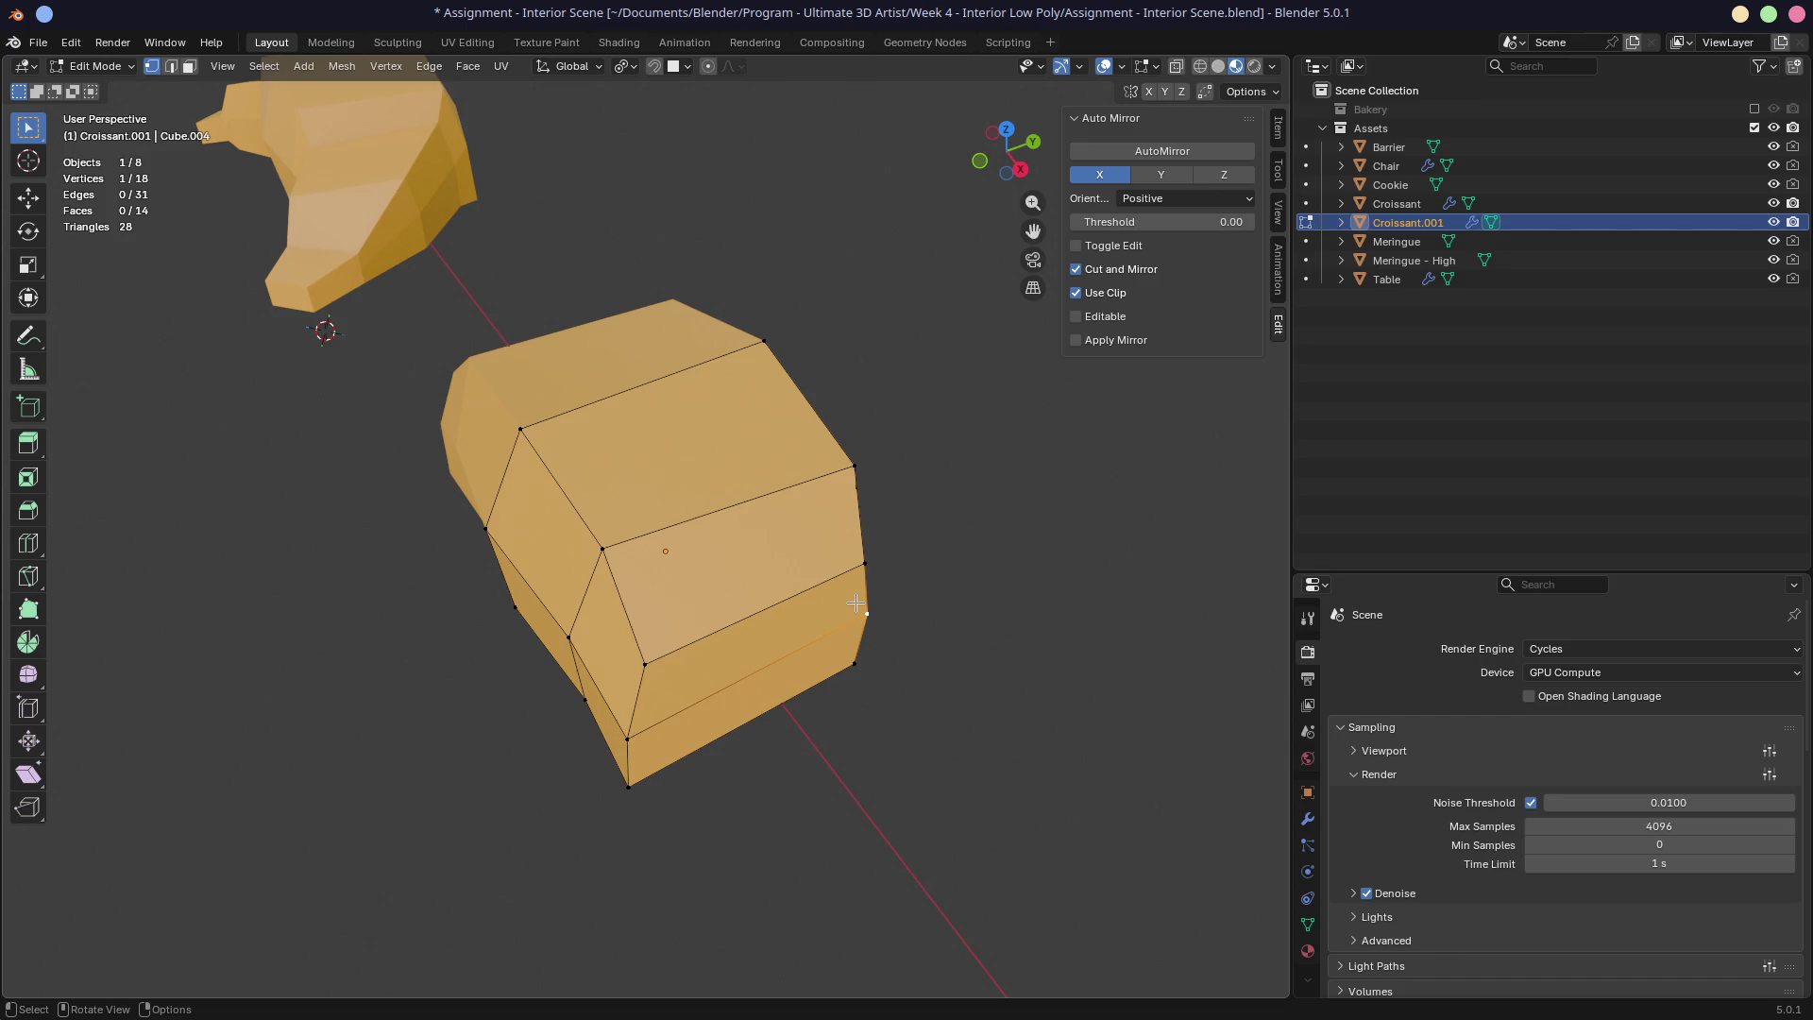
Step: Slide a corner vertex along its edge to tidy the block's profile
{"action": "mouse_move", "coordinate": [783, 619]}
{"action": "middle_mouse_down"}
{"action": "mouse_move", "coordinate": [801, 575]}
{"action": "mouse_move", "coordinate": [812, 595]}
{"action": "mouse_move", "coordinate": [845, 547]}
{"action": "middle_mouse_up"}
{"action": "mouse_move", "coordinate": [680, 566]}
{"action": "middle_mouse_down"}
{"action": "mouse_move", "coordinate": [756, 529]}
{"action": "mouse_move", "coordinate": [704, 514]}
{"action": "mouse_move", "coordinate": [608, 534]}
{"action": "mouse_move", "coordinate": [696, 547]}
{"action": "mouse_move", "coordinate": [556, 584]}
{"action": "mouse_move", "coordinate": [737, 555]}
{"action": "mouse_move", "coordinate": [519, 457]}
{"action": "mouse_move", "coordinate": [761, 408]}
{"action": "mouse_move", "coordinate": [657, 412]}
{"action": "mouse_move", "coordinate": [675, 407]}
{"action": "middle_mouse_up"}
{"action": "left_click", "coordinate": [608, 534]}
{"action": "key", "text": "shift+v"}
{"action": "left_click", "coordinate": [606, 546]}
{"action": "key", "text": "g"}
{"action": "key", "text": "g"}
{"action": "left_click", "coordinate": [581, 581]}
Step: In front view, lower the top vertices slightly along Z and add a vertical loop cut through the middle
{"action": "left_click", "coordinate": [760, 408]}
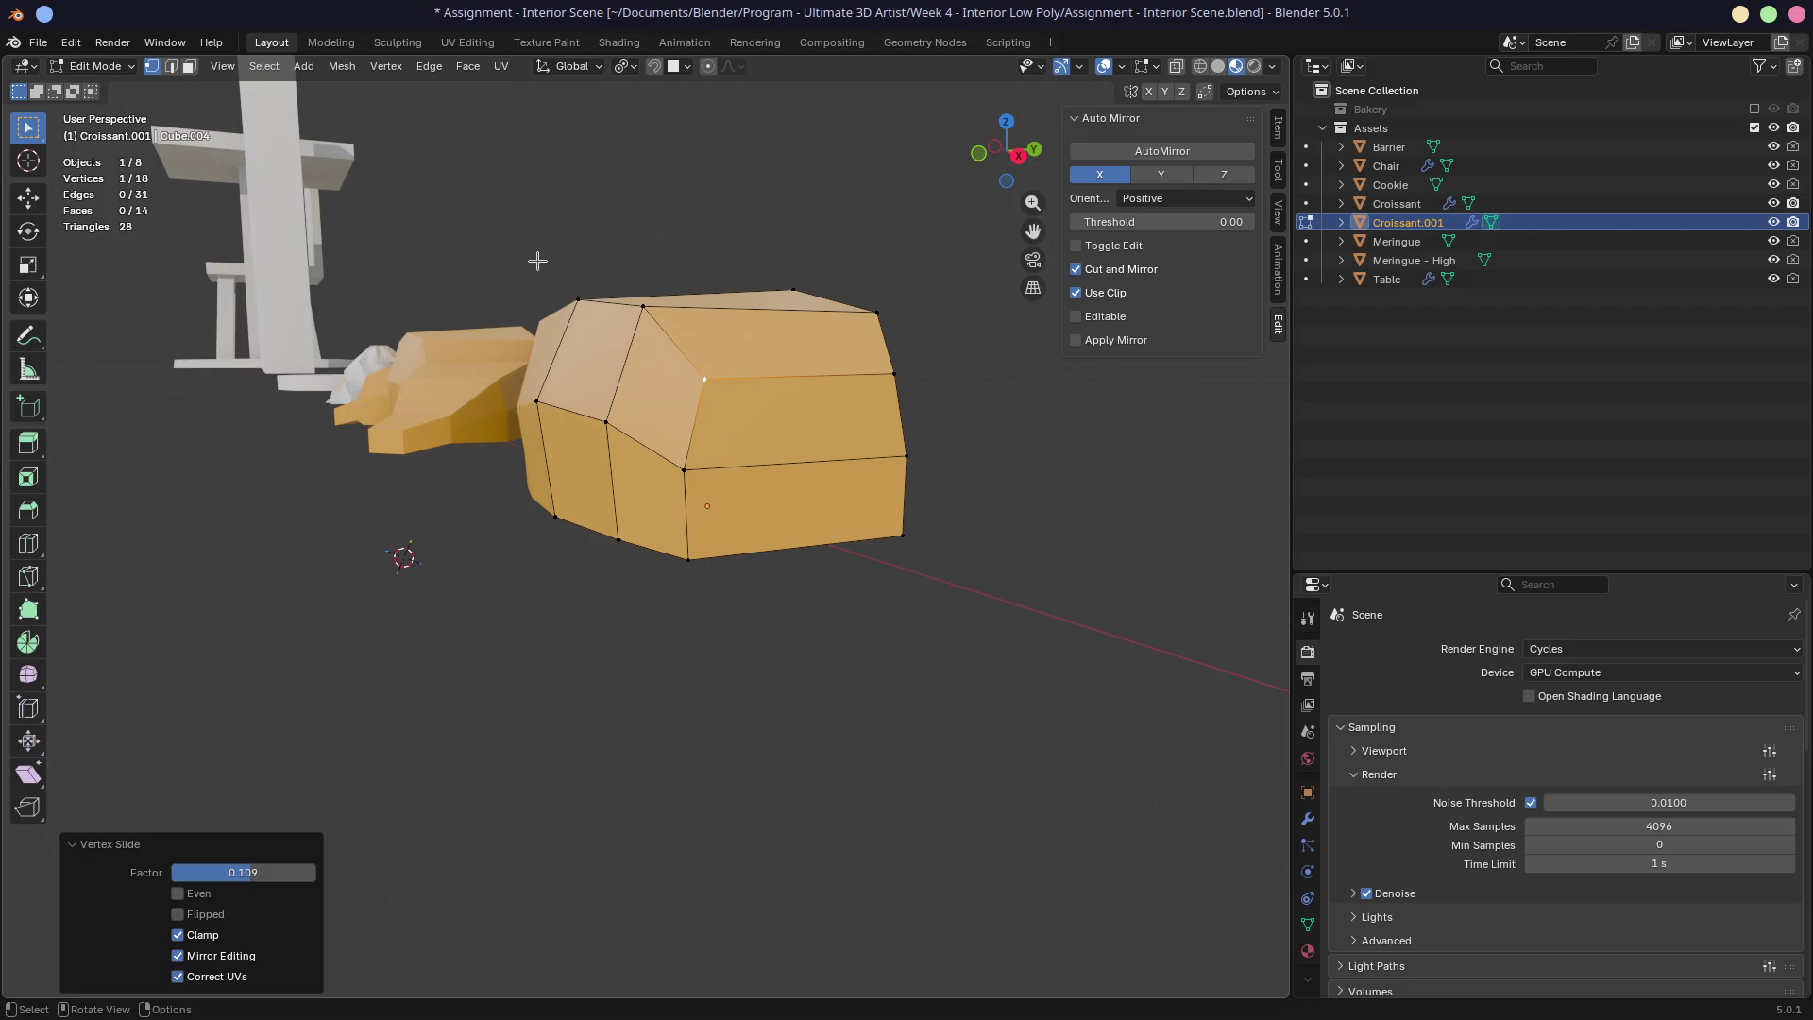
{"action": "key", "text": "KP_1"}
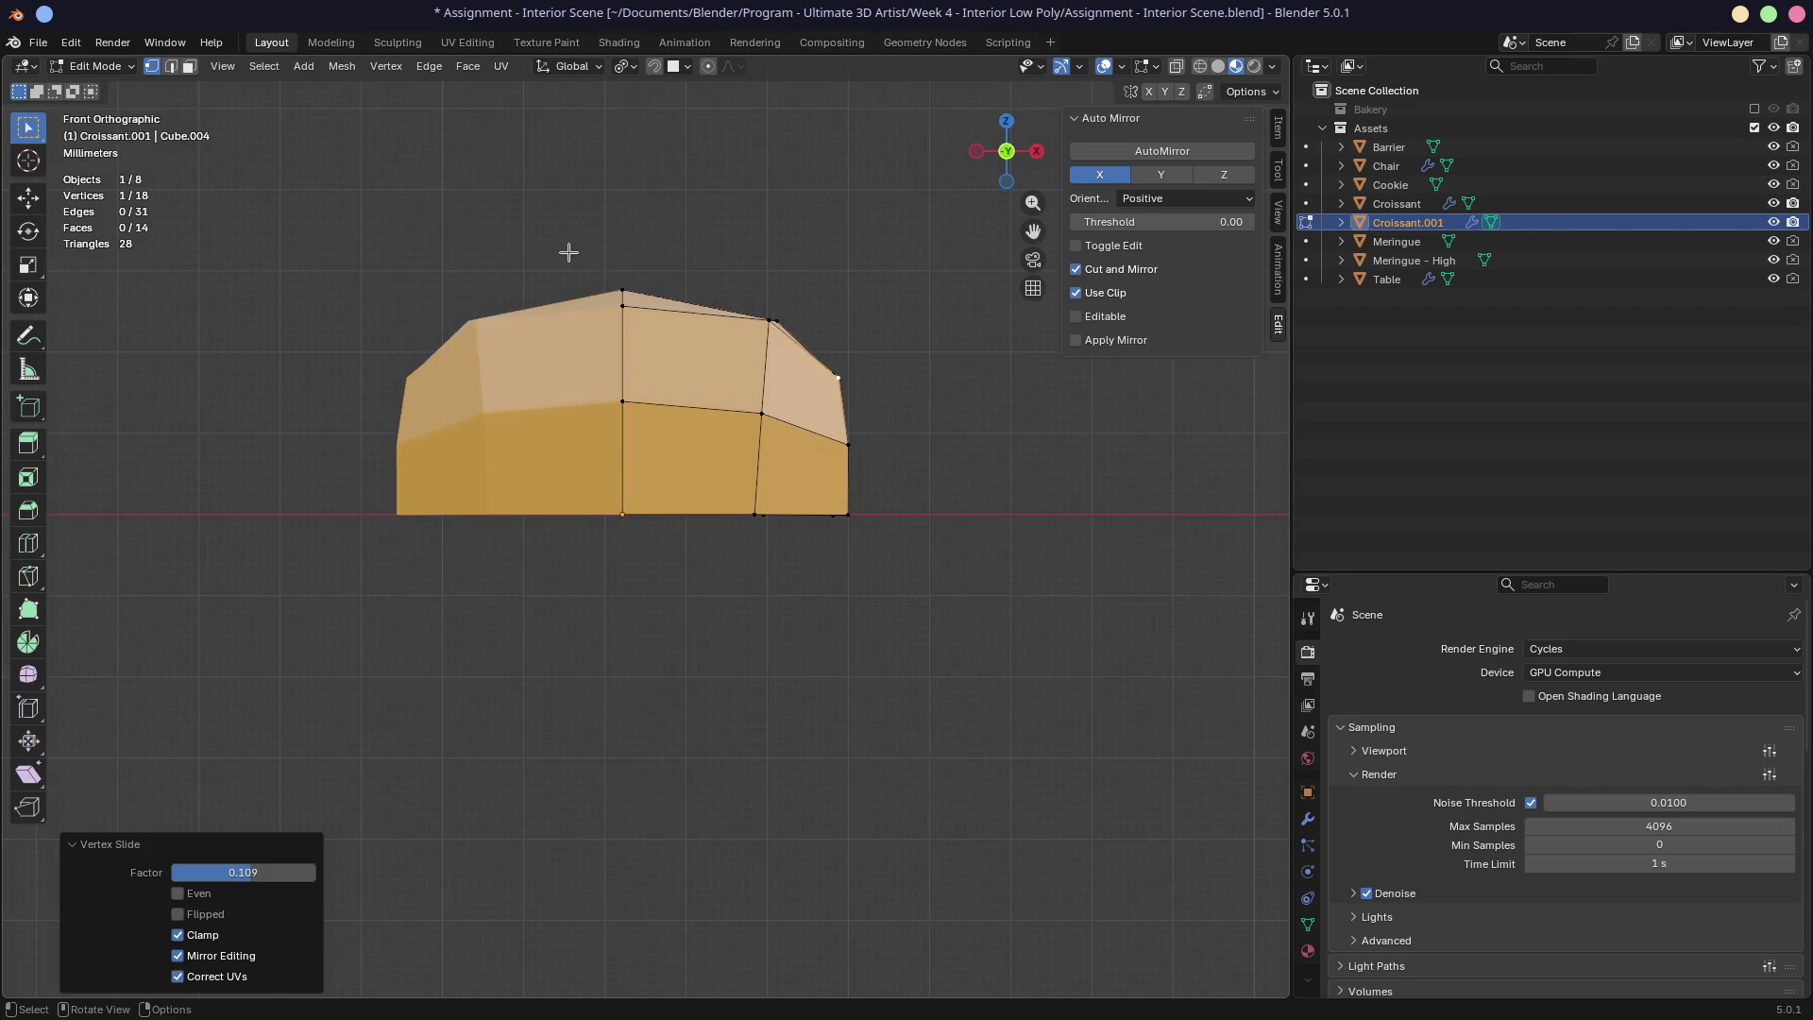
{"action": "left_click_drag", "start_coordinate": [516, 221], "coordinate": [885, 400]}
{"action": "key", "text": "g"}
{"action": "left_click", "coordinate": [885, 401]}
{"action": "mouse_move", "coordinate": [885, 400]}
{"action": "middle_mouse_down"}
{"action": "mouse_move", "coordinate": [931, 466]}
{"action": "mouse_move", "coordinate": [760, 529]}
{"action": "middle_mouse_up"}
{"action": "key", "text": "g"}
{"action": "key", "text": "z"}
{"action": "left_click", "coordinate": [910, 479]}
{"action": "key", "text": "ctrl+r"}
{"action": "left_click", "coordinate": [723, 543]}
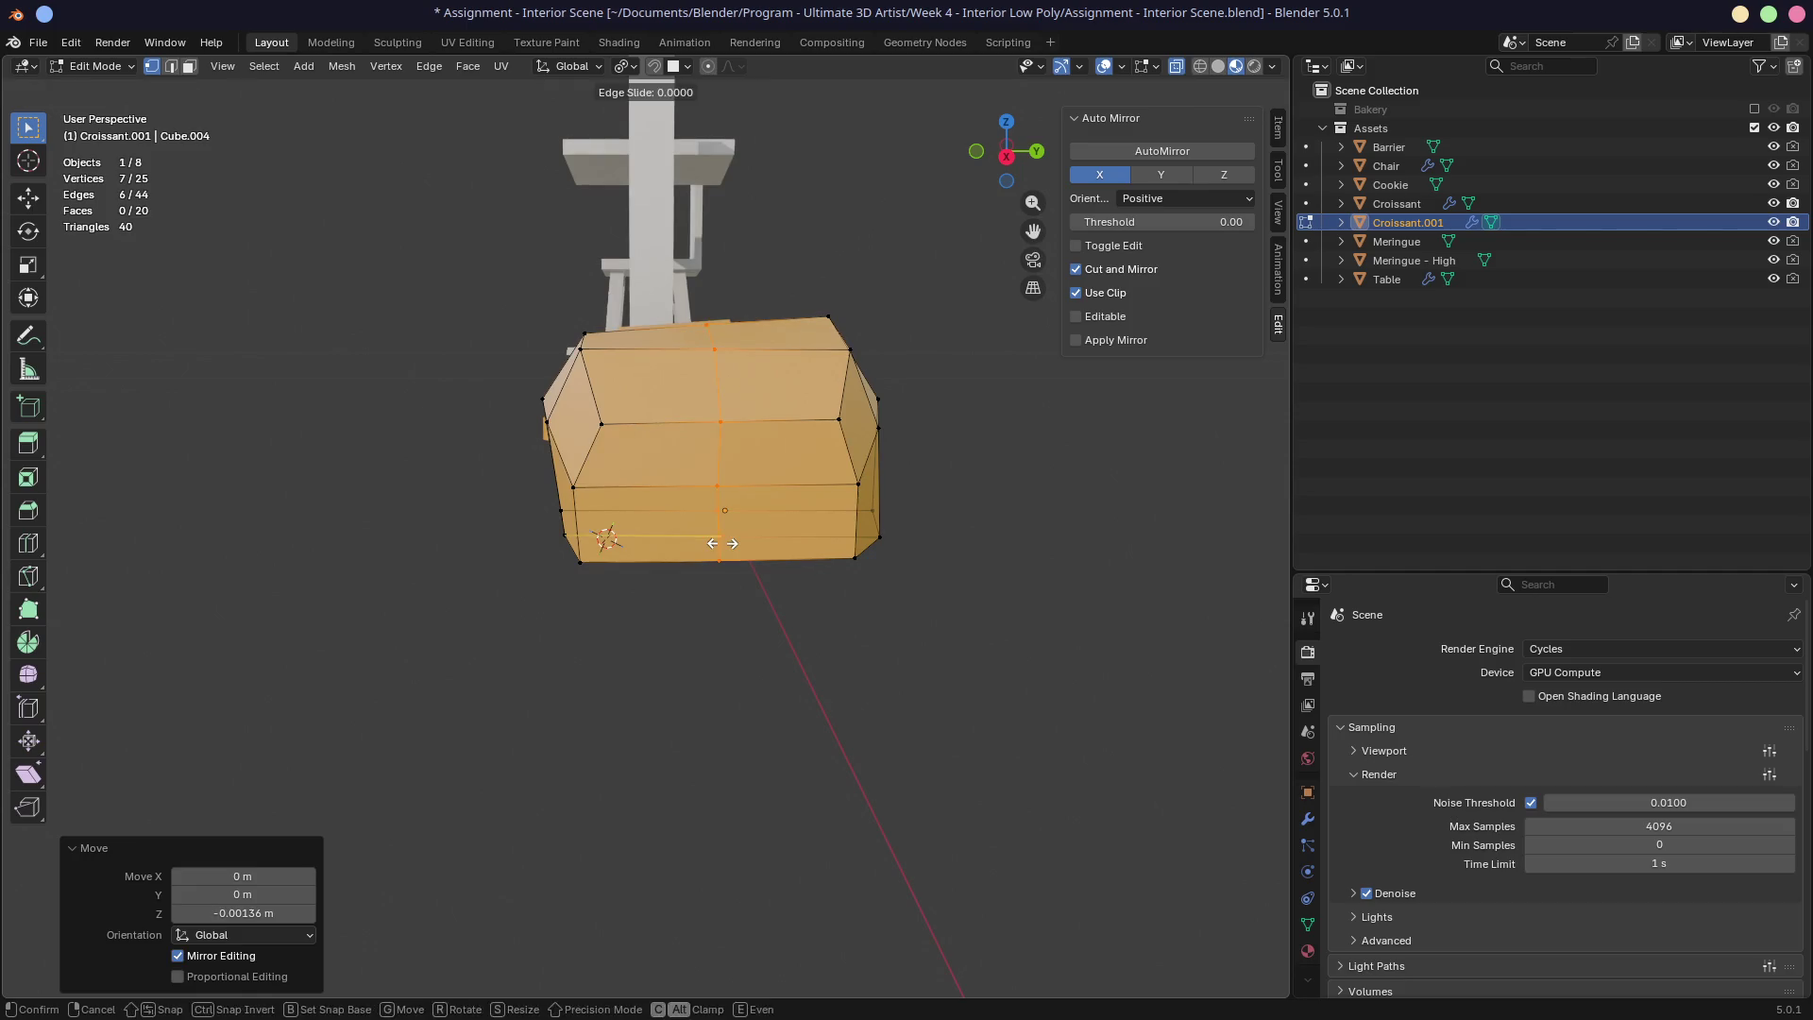
Step: Keep the loop cut centred and select the lower front face, undoing a trial inset
{"action": "right_click", "coordinate": [721, 591]}
{"action": "middle_click_drag", "start_coordinate": [721, 591], "coordinate": [733, 581]}
{"action": "key", "text": "3"}
{"action": "left_click", "coordinate": [705, 510]}
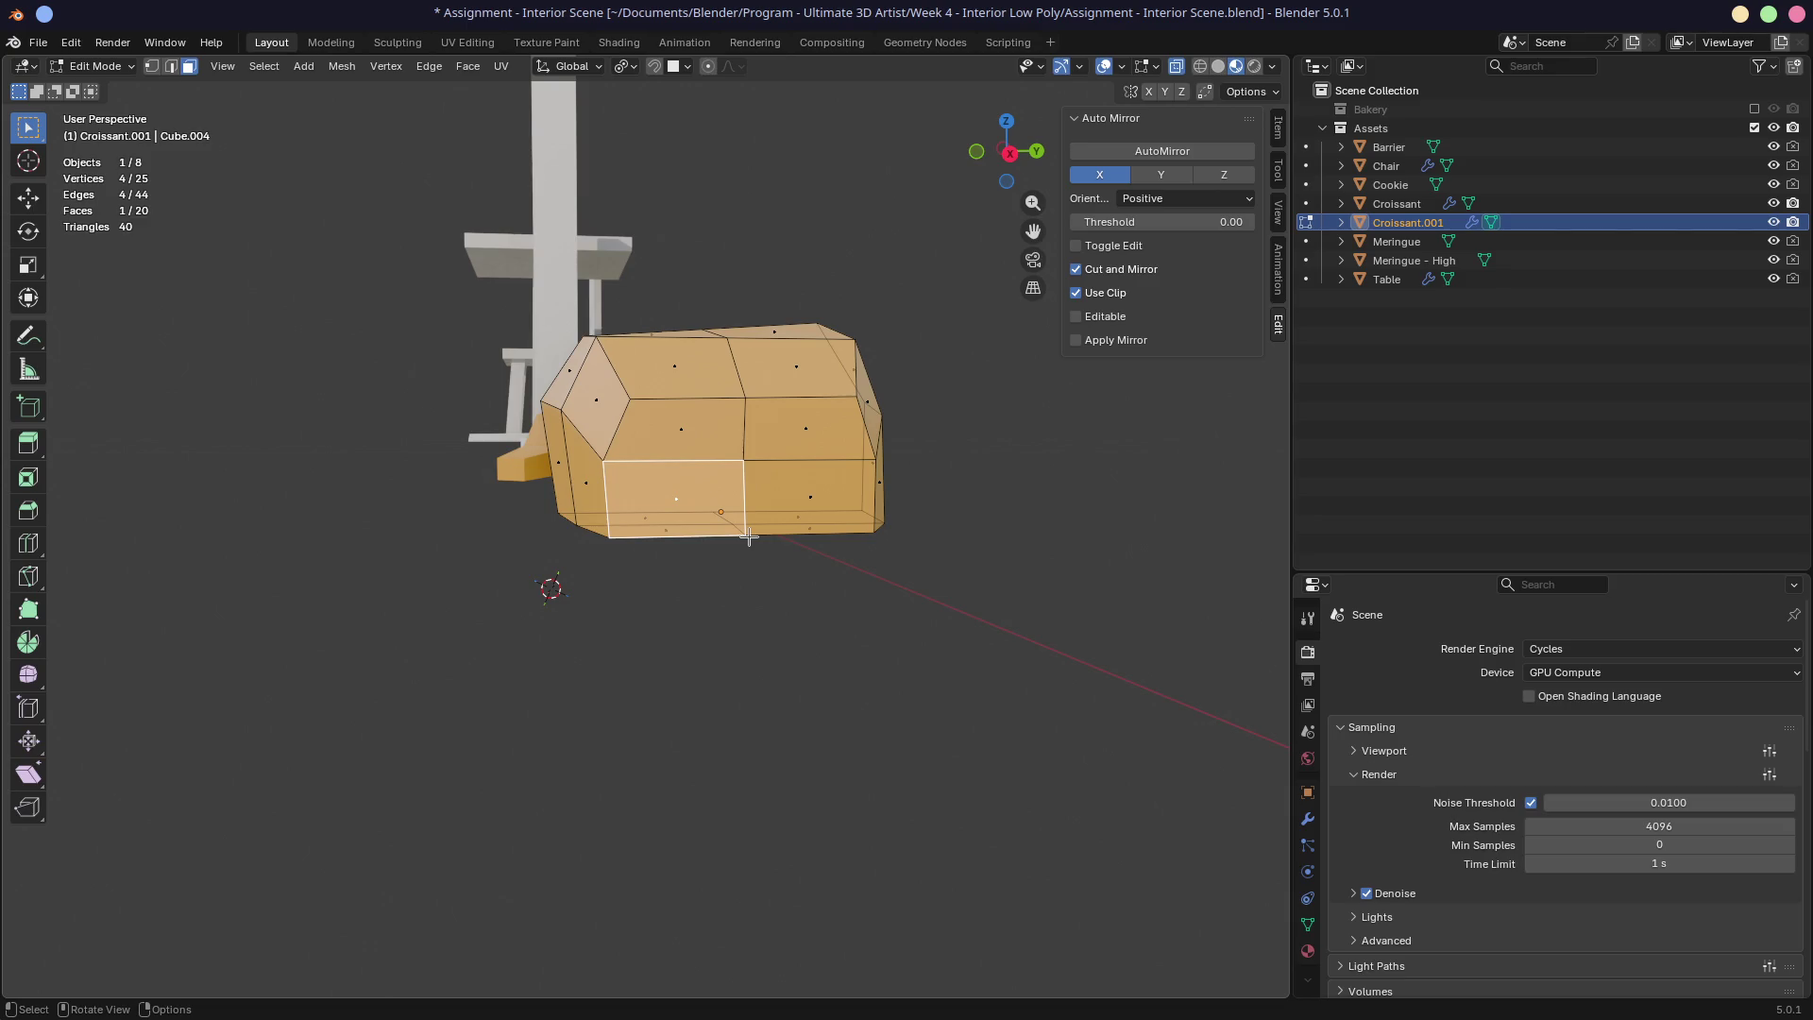
{"action": "key", "text": "i"}
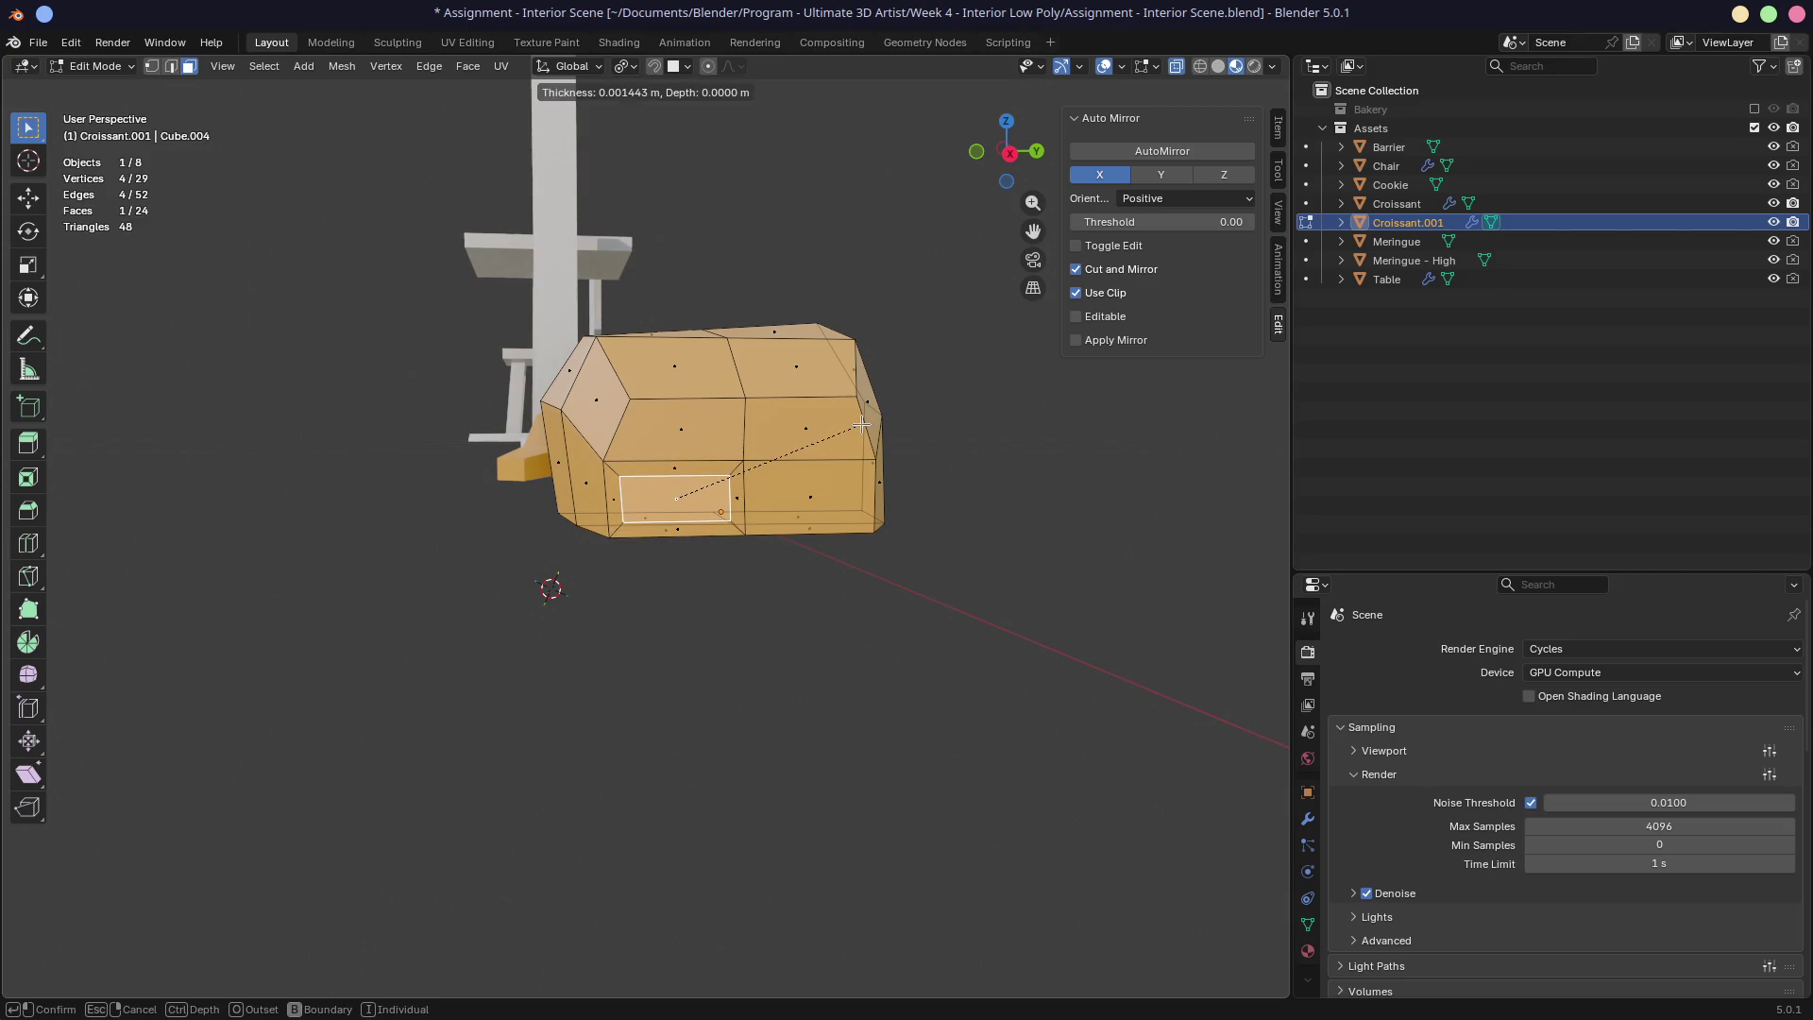
{"action": "left_click", "coordinate": [862, 424]}
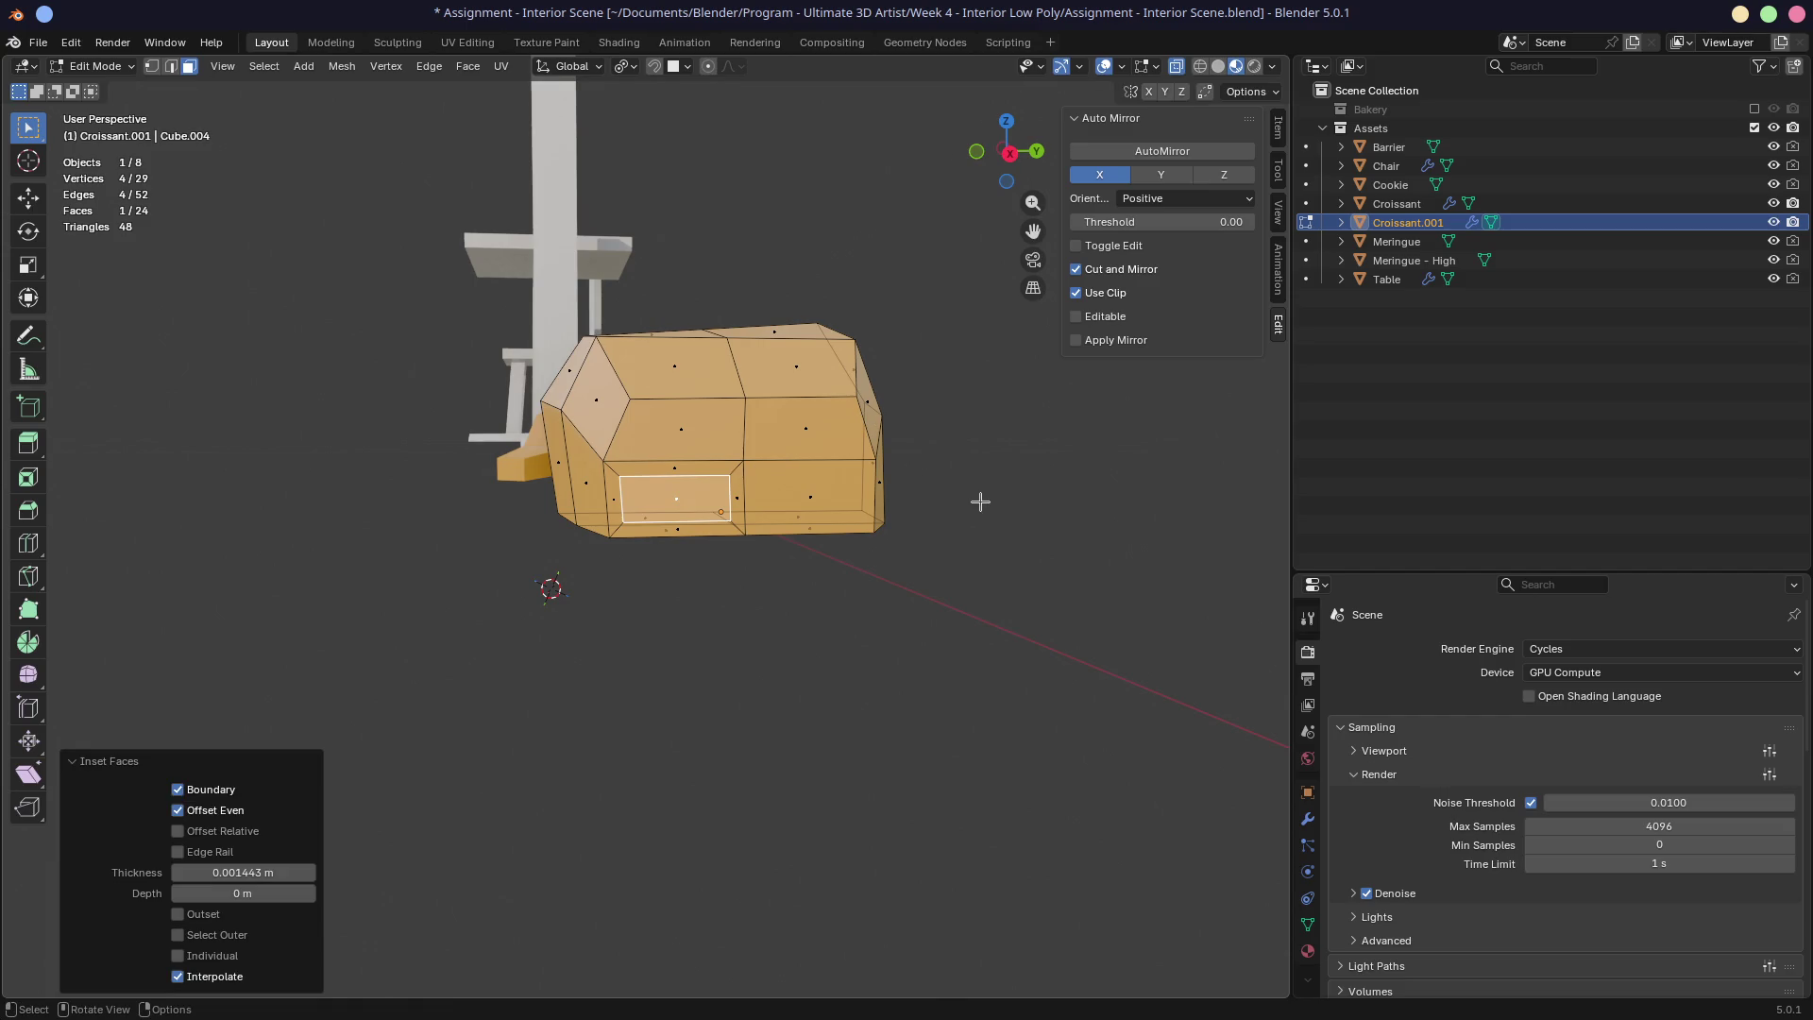
{"action": "key", "text": "ctrl+z"}
{"action": "middle_click_drag", "start_coordinate": [902, 516], "coordinate": [870, 580]}
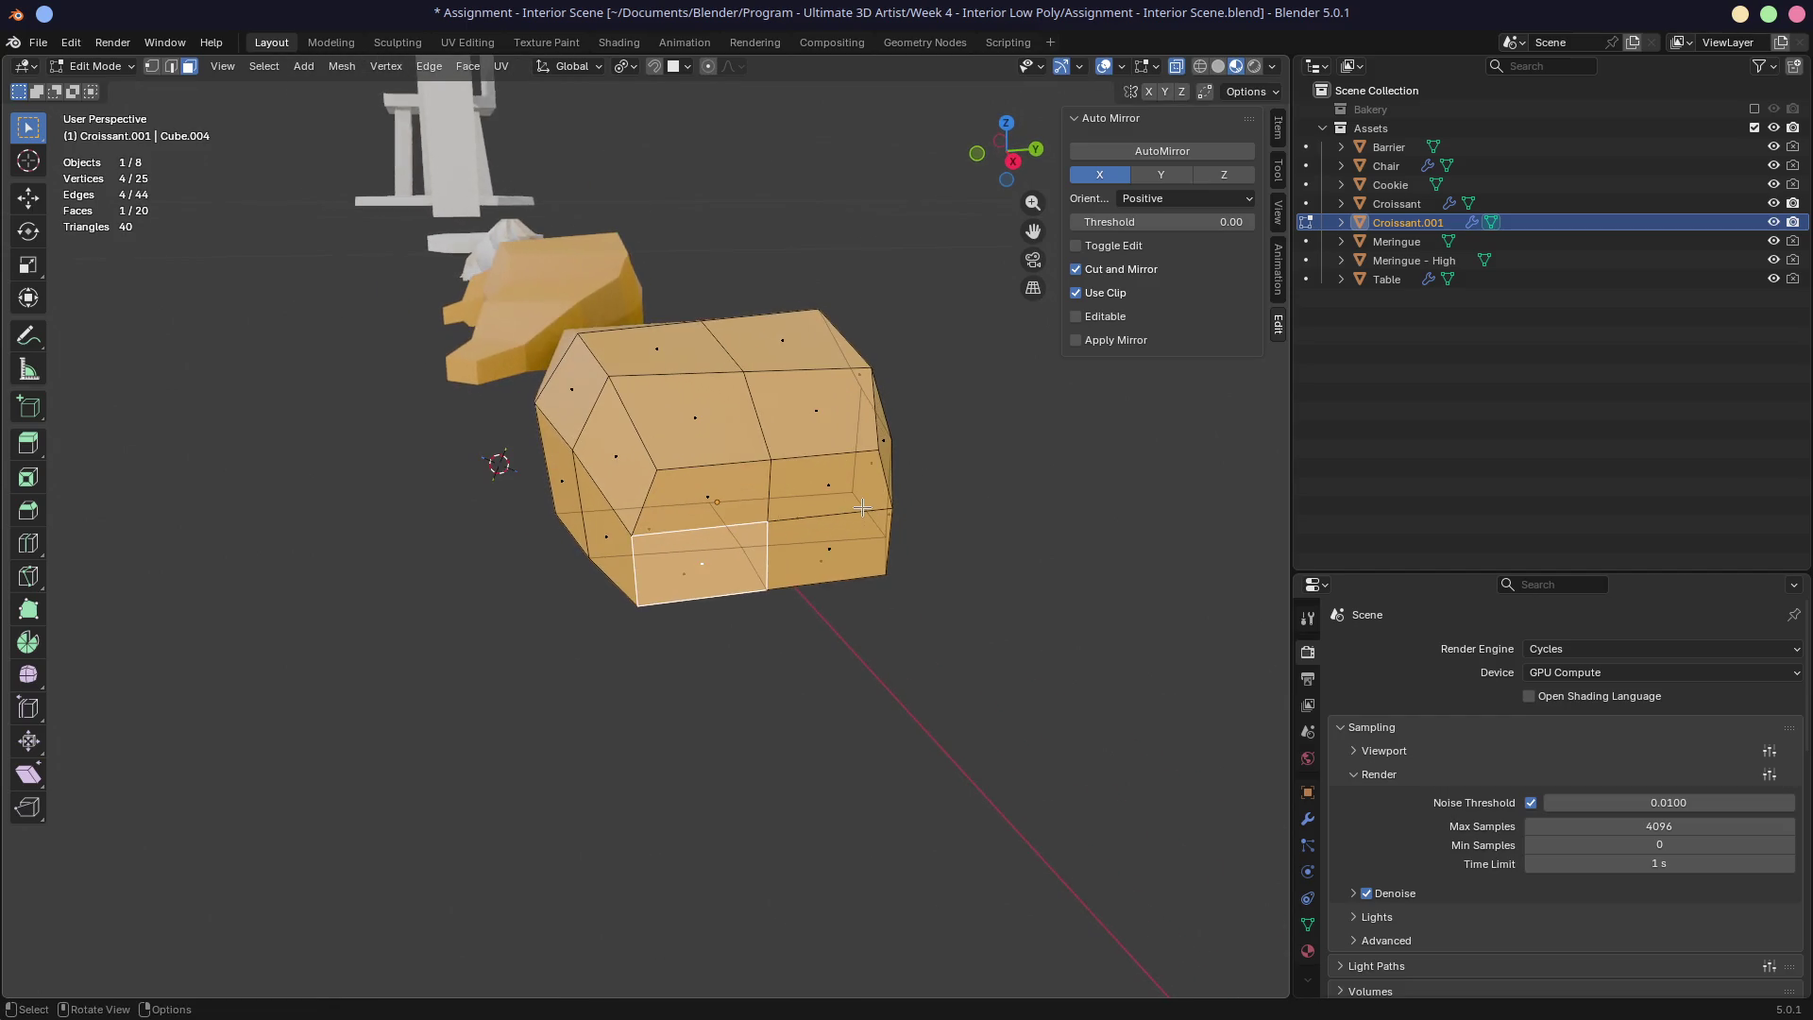
{"action": "left_click", "coordinate": [817, 563], "text": "alt"}
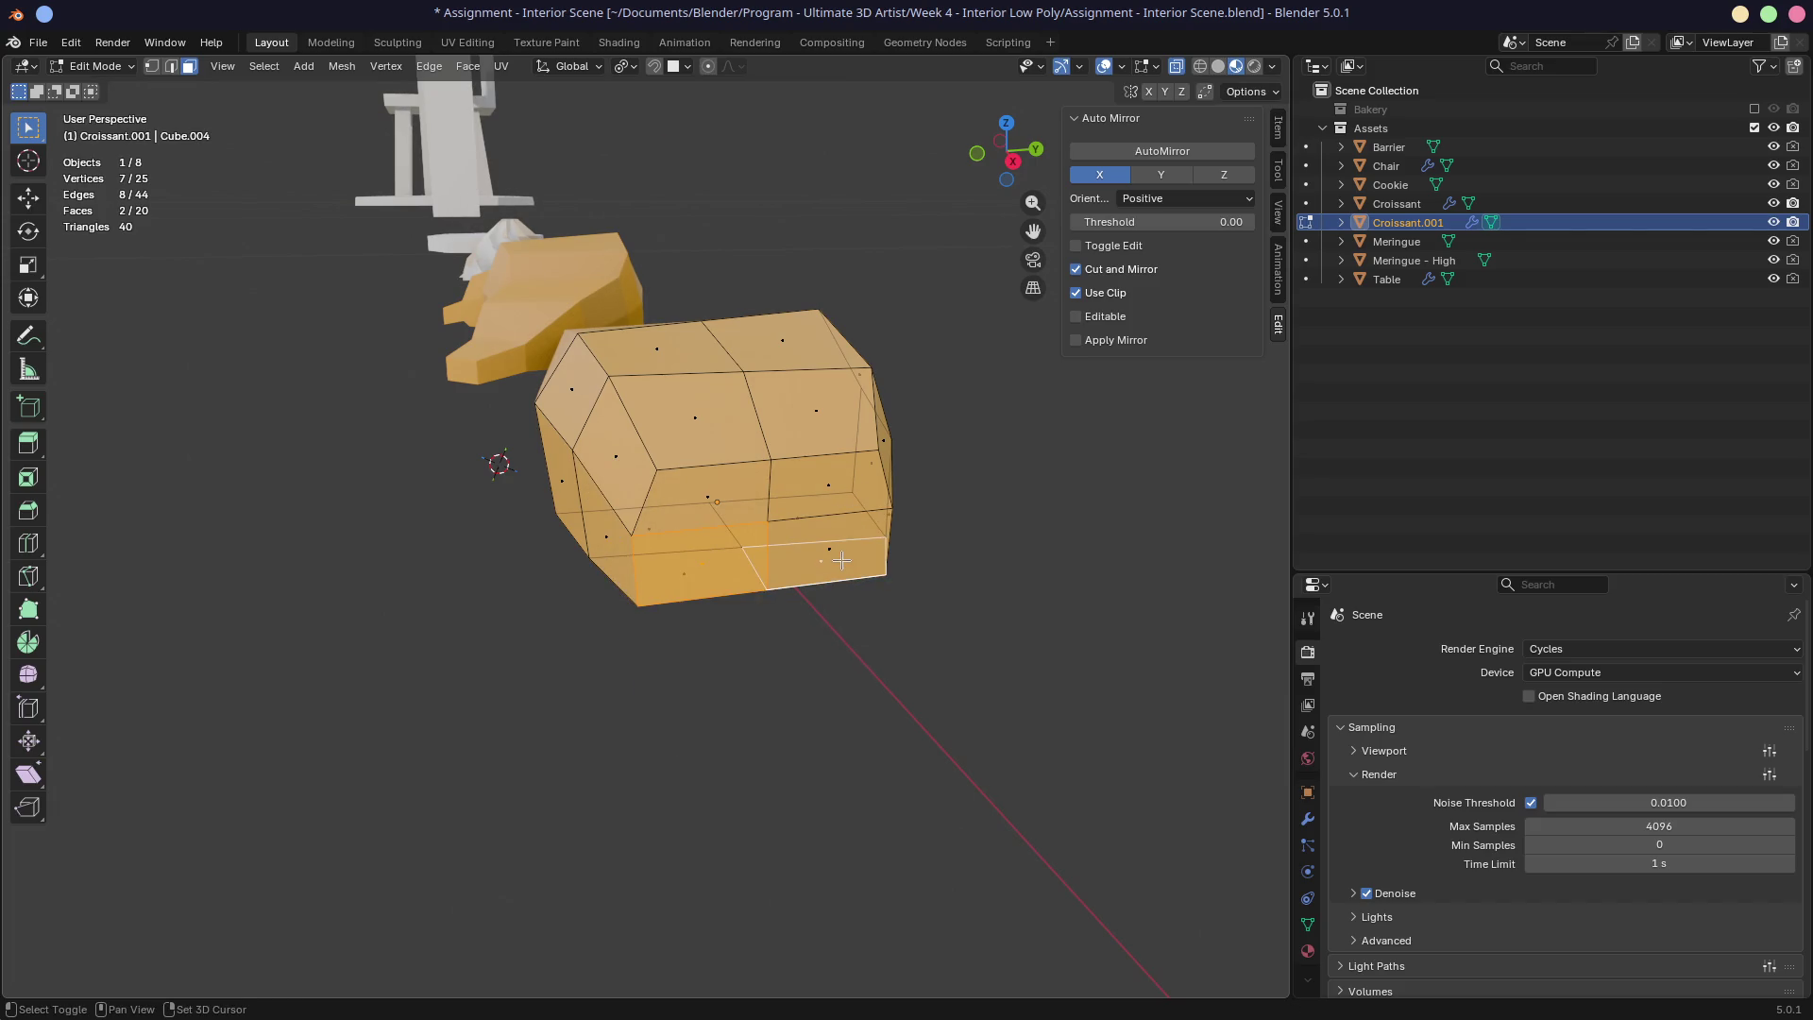
{"action": "key", "text": "ctrl+z"}
Step: Inset both lower front faces individually and scale them to 0.611 along Y
{"action": "left_click", "coordinate": [867, 564], "text": "shift"}
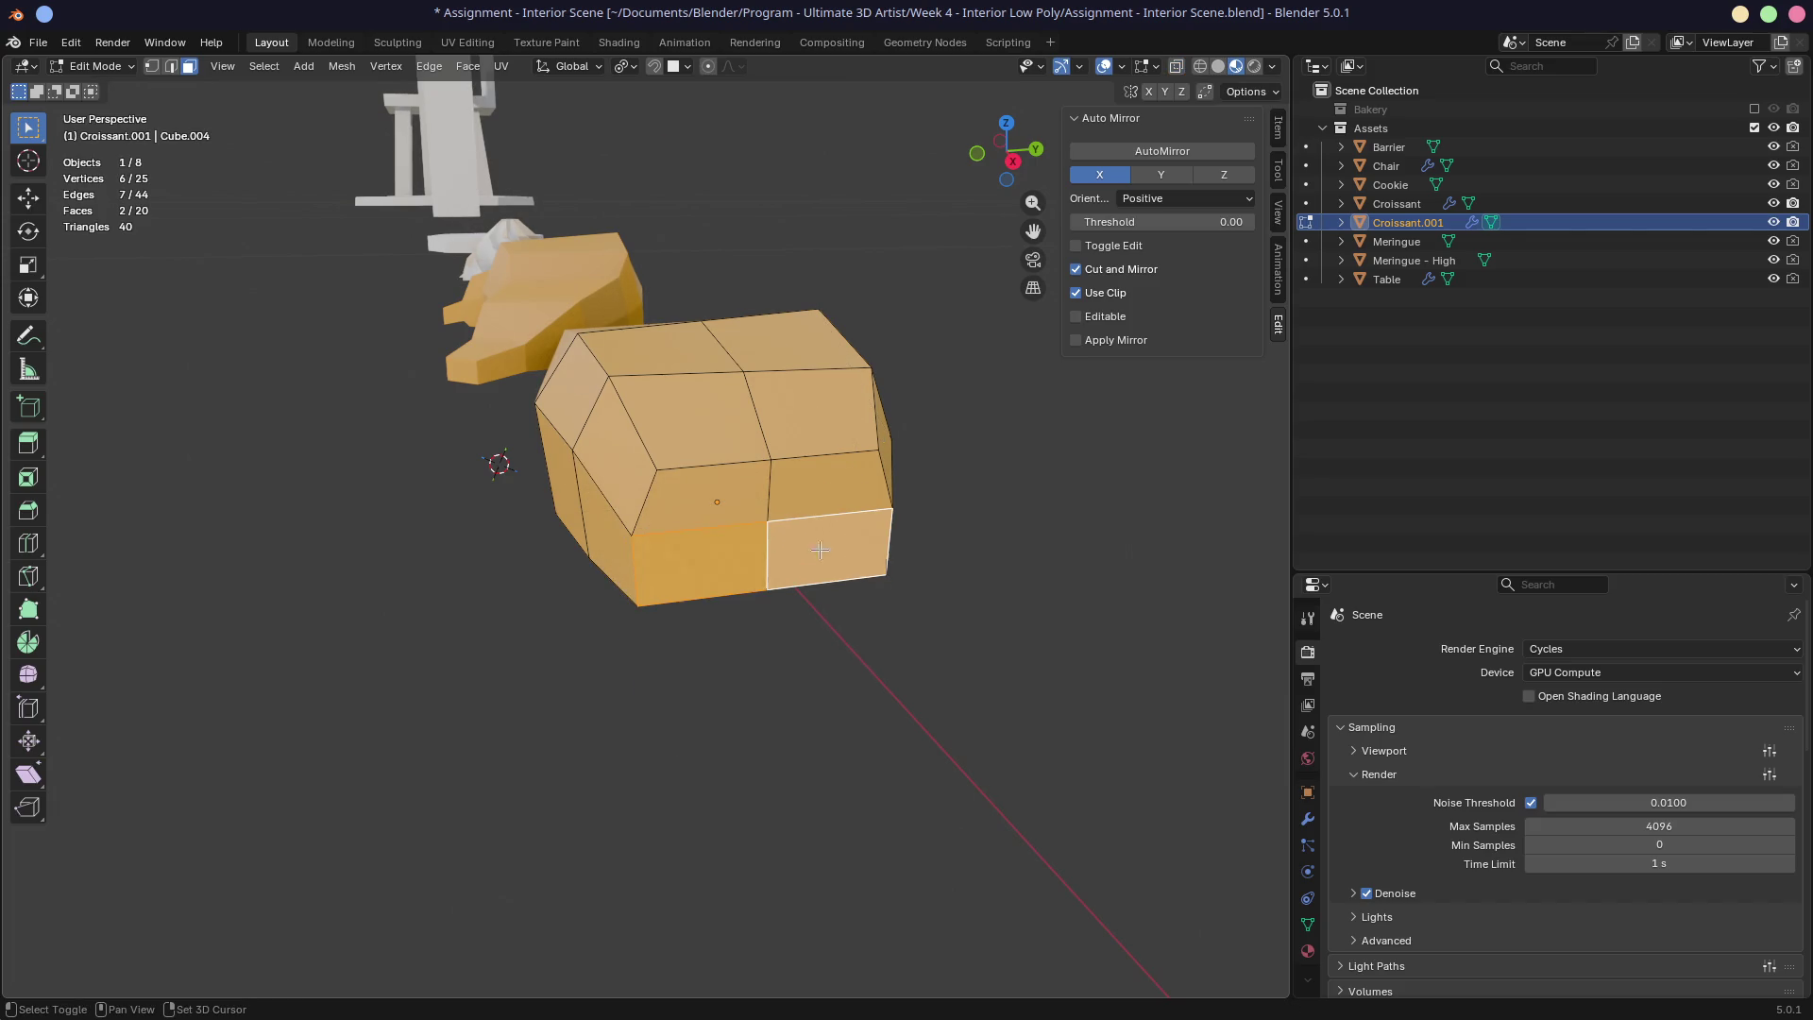
{"action": "key", "text": "i"}
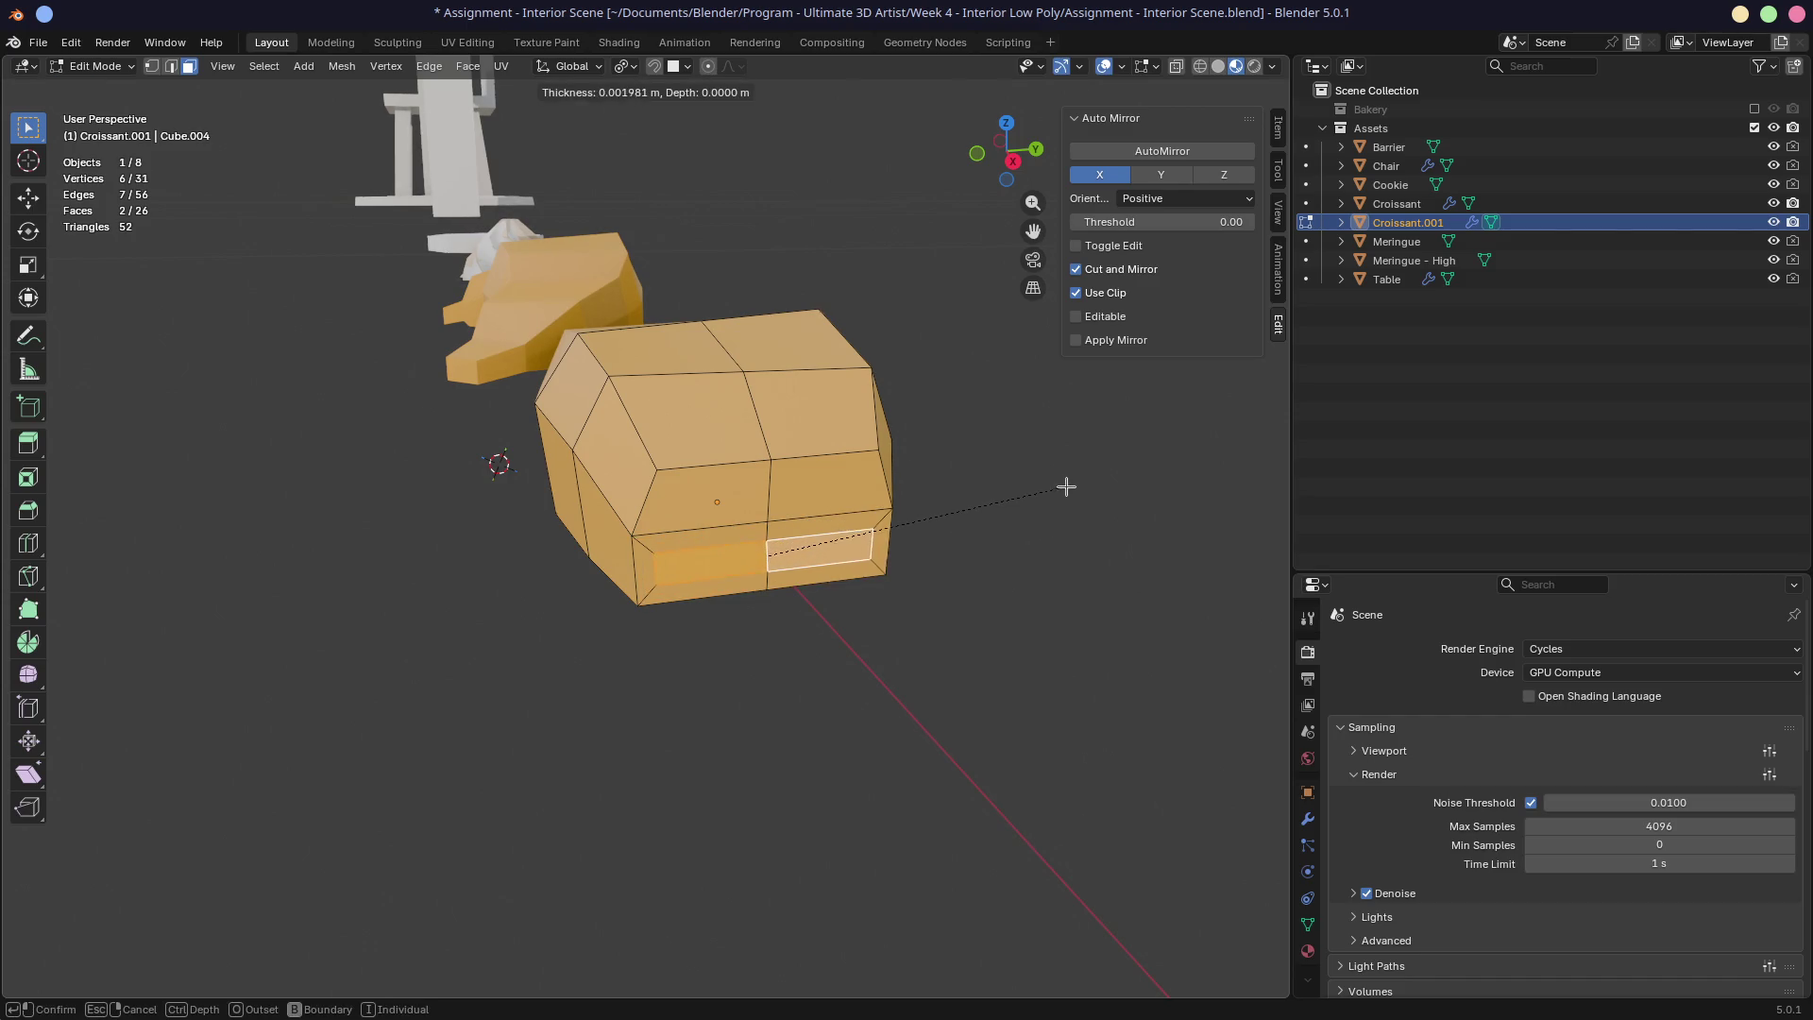
{"action": "key", "text": "i"}
{"action": "left_click", "coordinate": [1064, 489]}
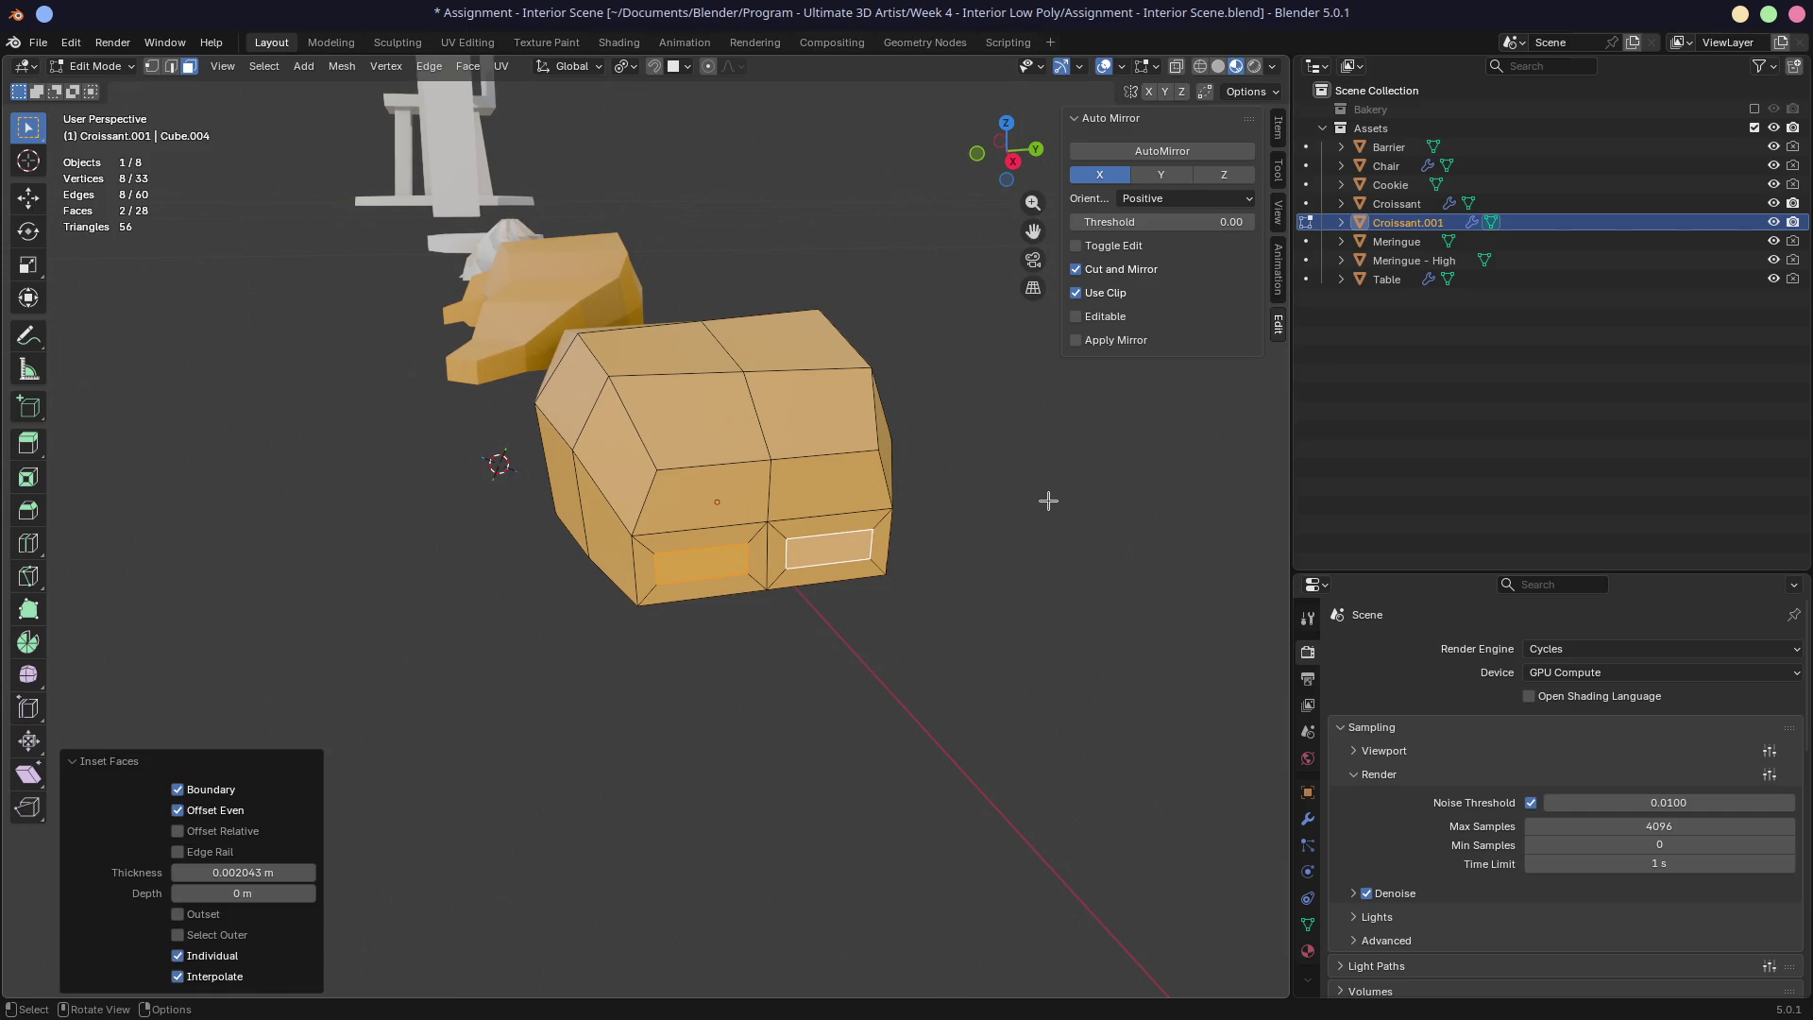
{"action": "key", "text": "s"}
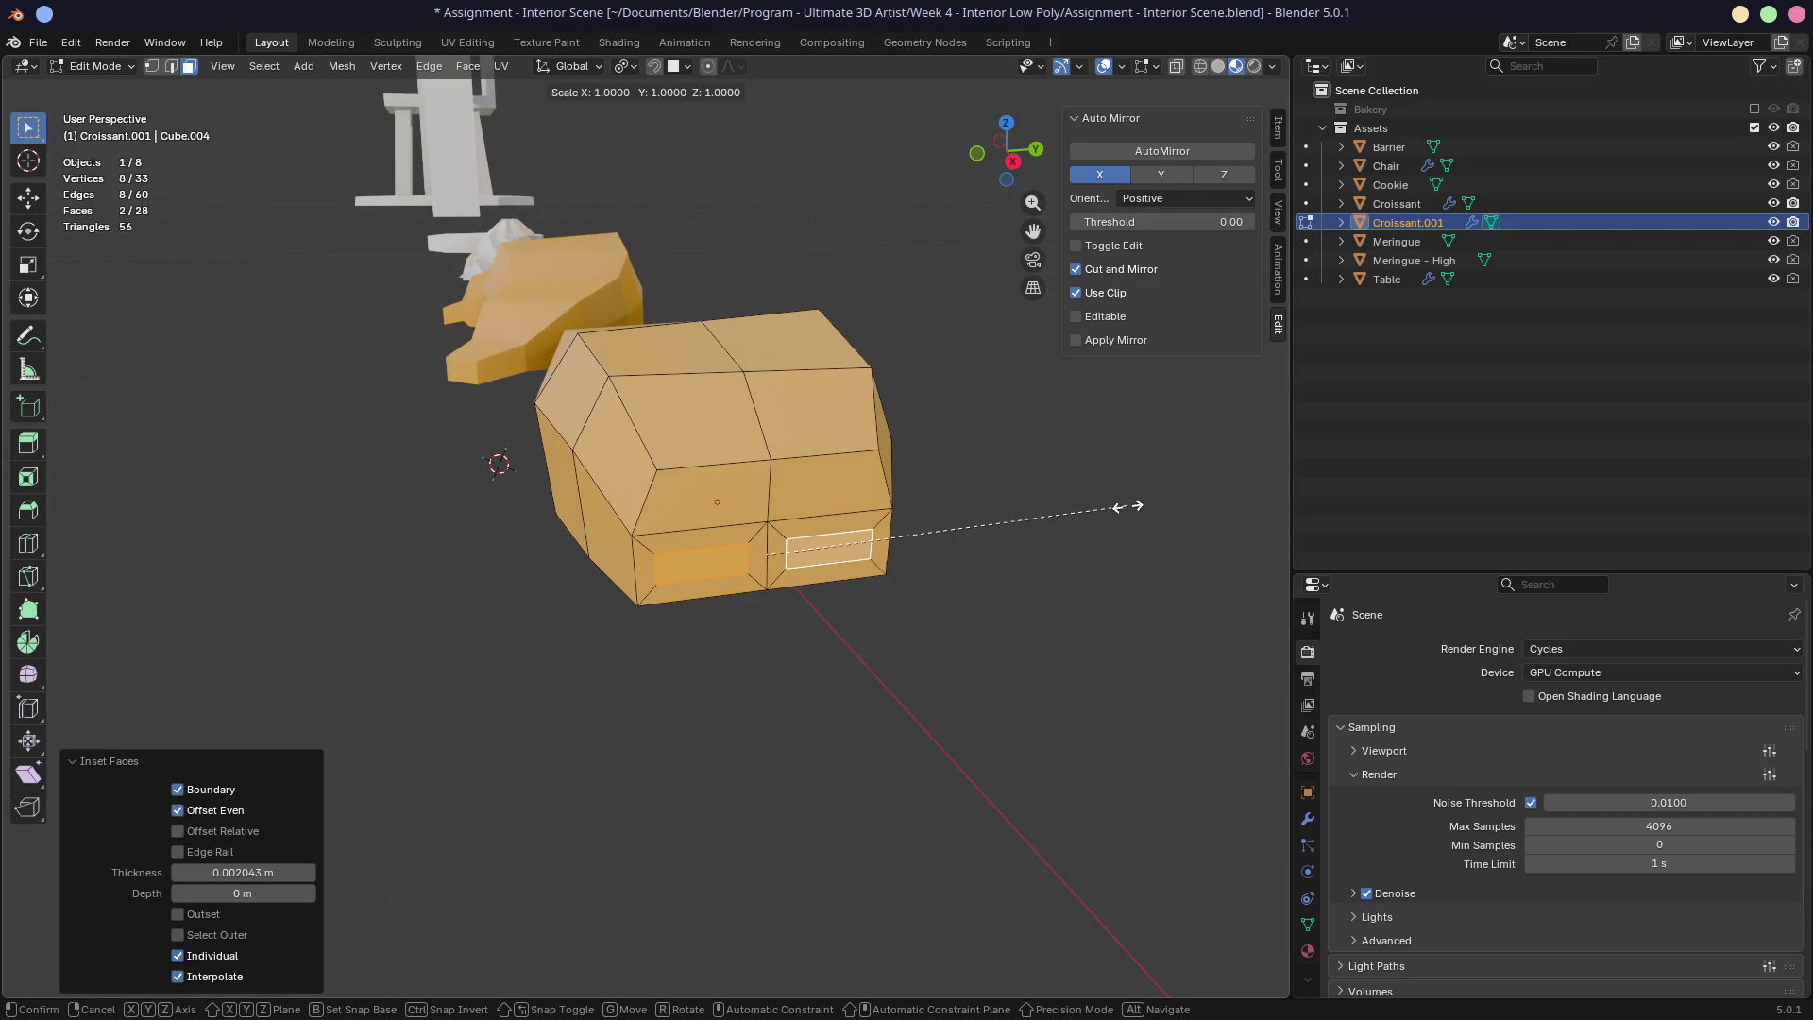
{"action": "key", "text": "y"}
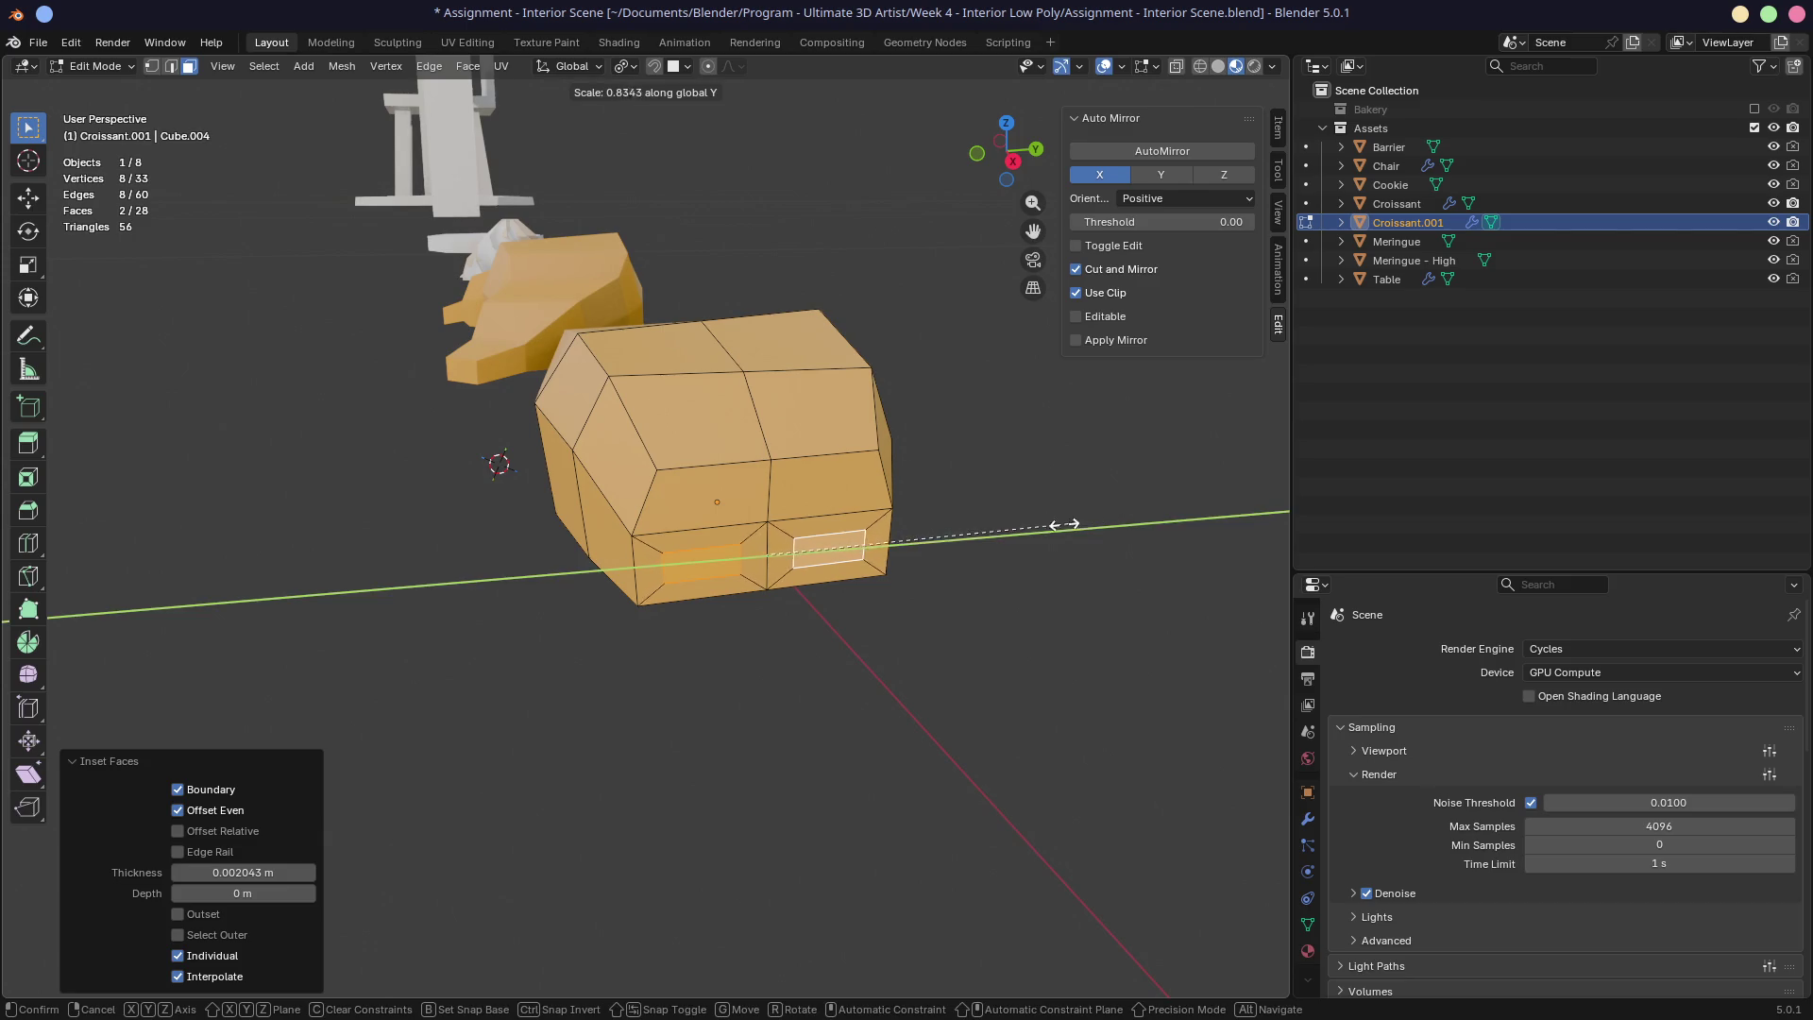
{"action": "left_click", "coordinate": [988, 530]}
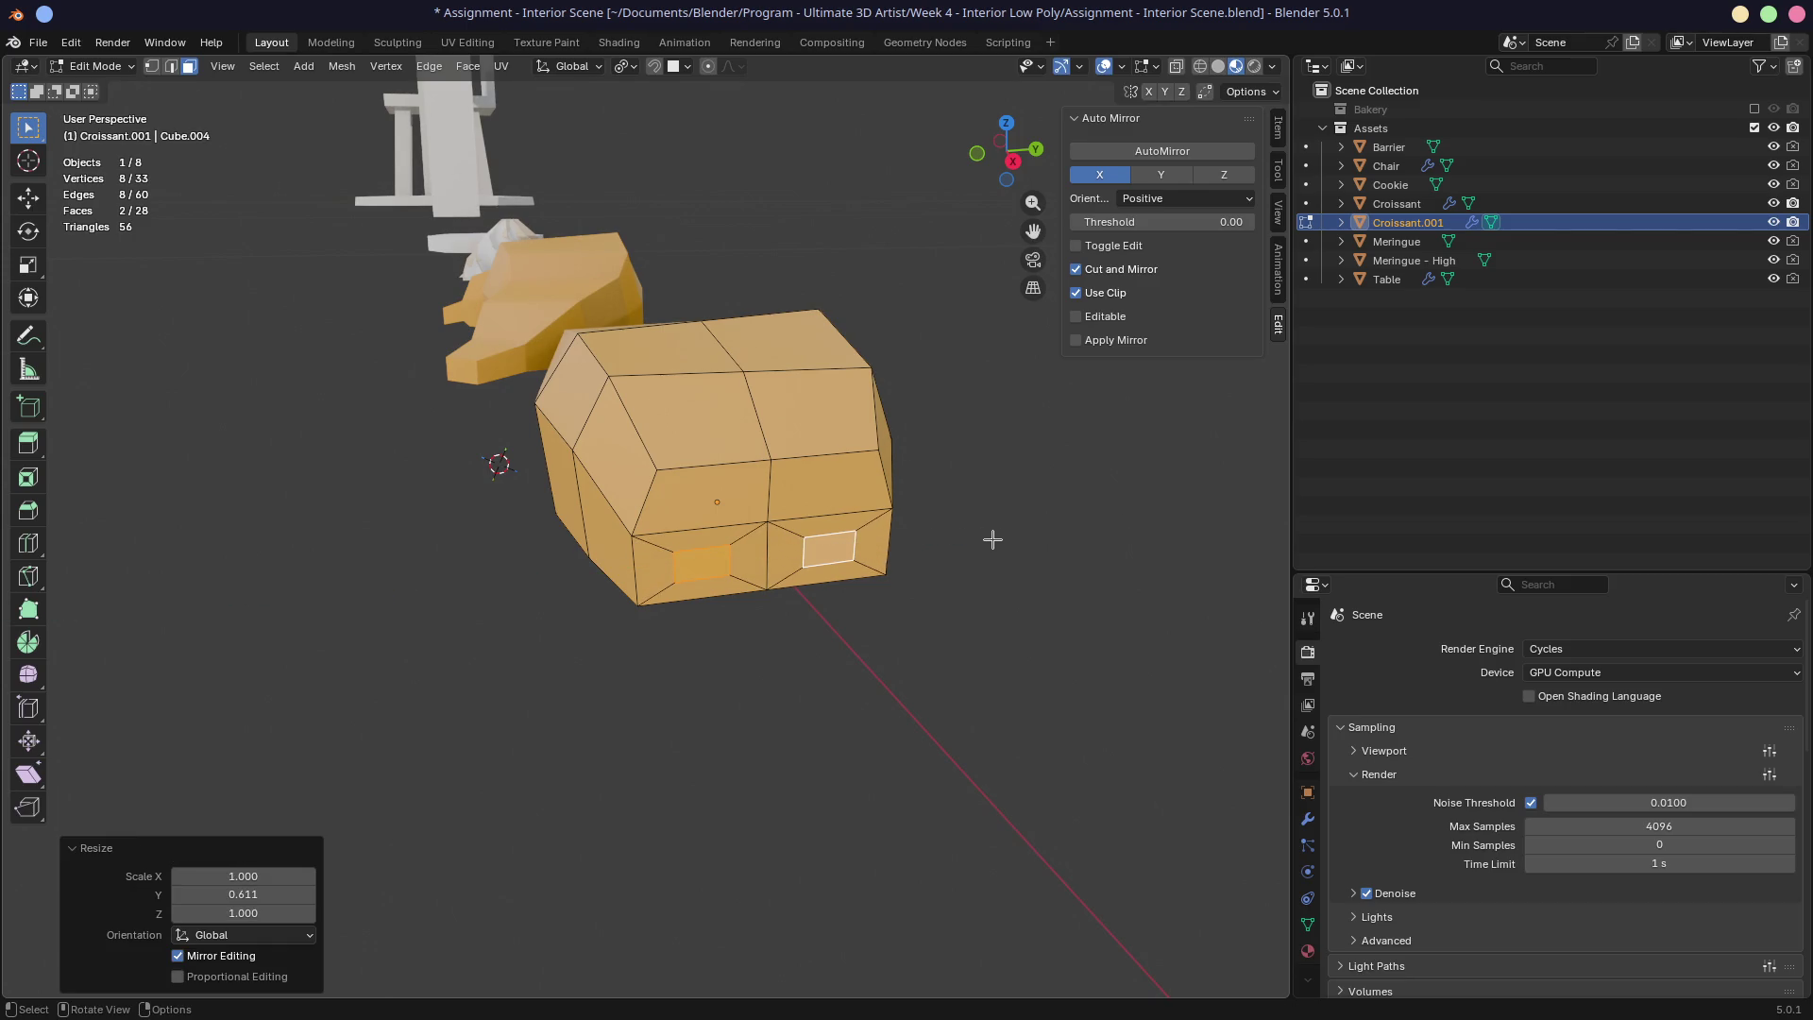
Step: Cancel the extra Y scaling and centre the front panels in Right Ortho view
{"action": "key", "text": "s"}
{"action": "key", "text": "y"}
{"action": "key", "text": "Escape"}
{"action": "key", "text": "KP_3"}
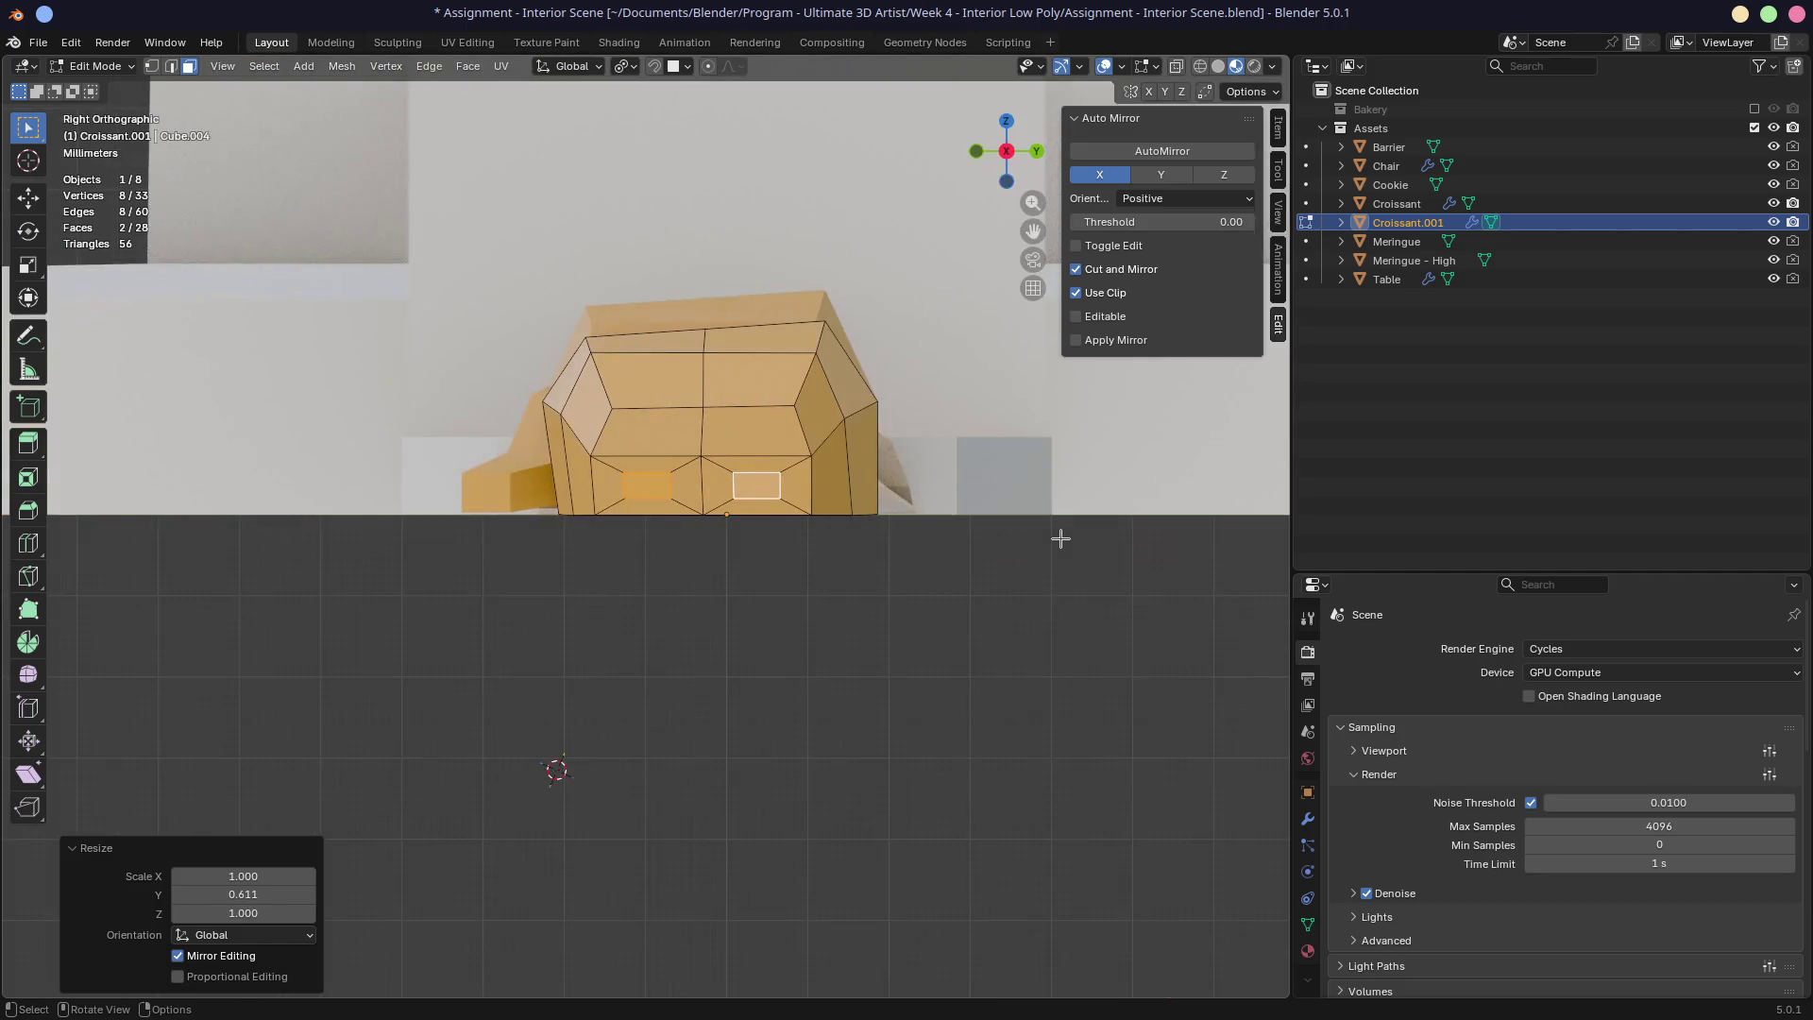
{"action": "scroll", "coordinate": [986, 530], "scroll_direction": "up", "scroll_amount": 5}
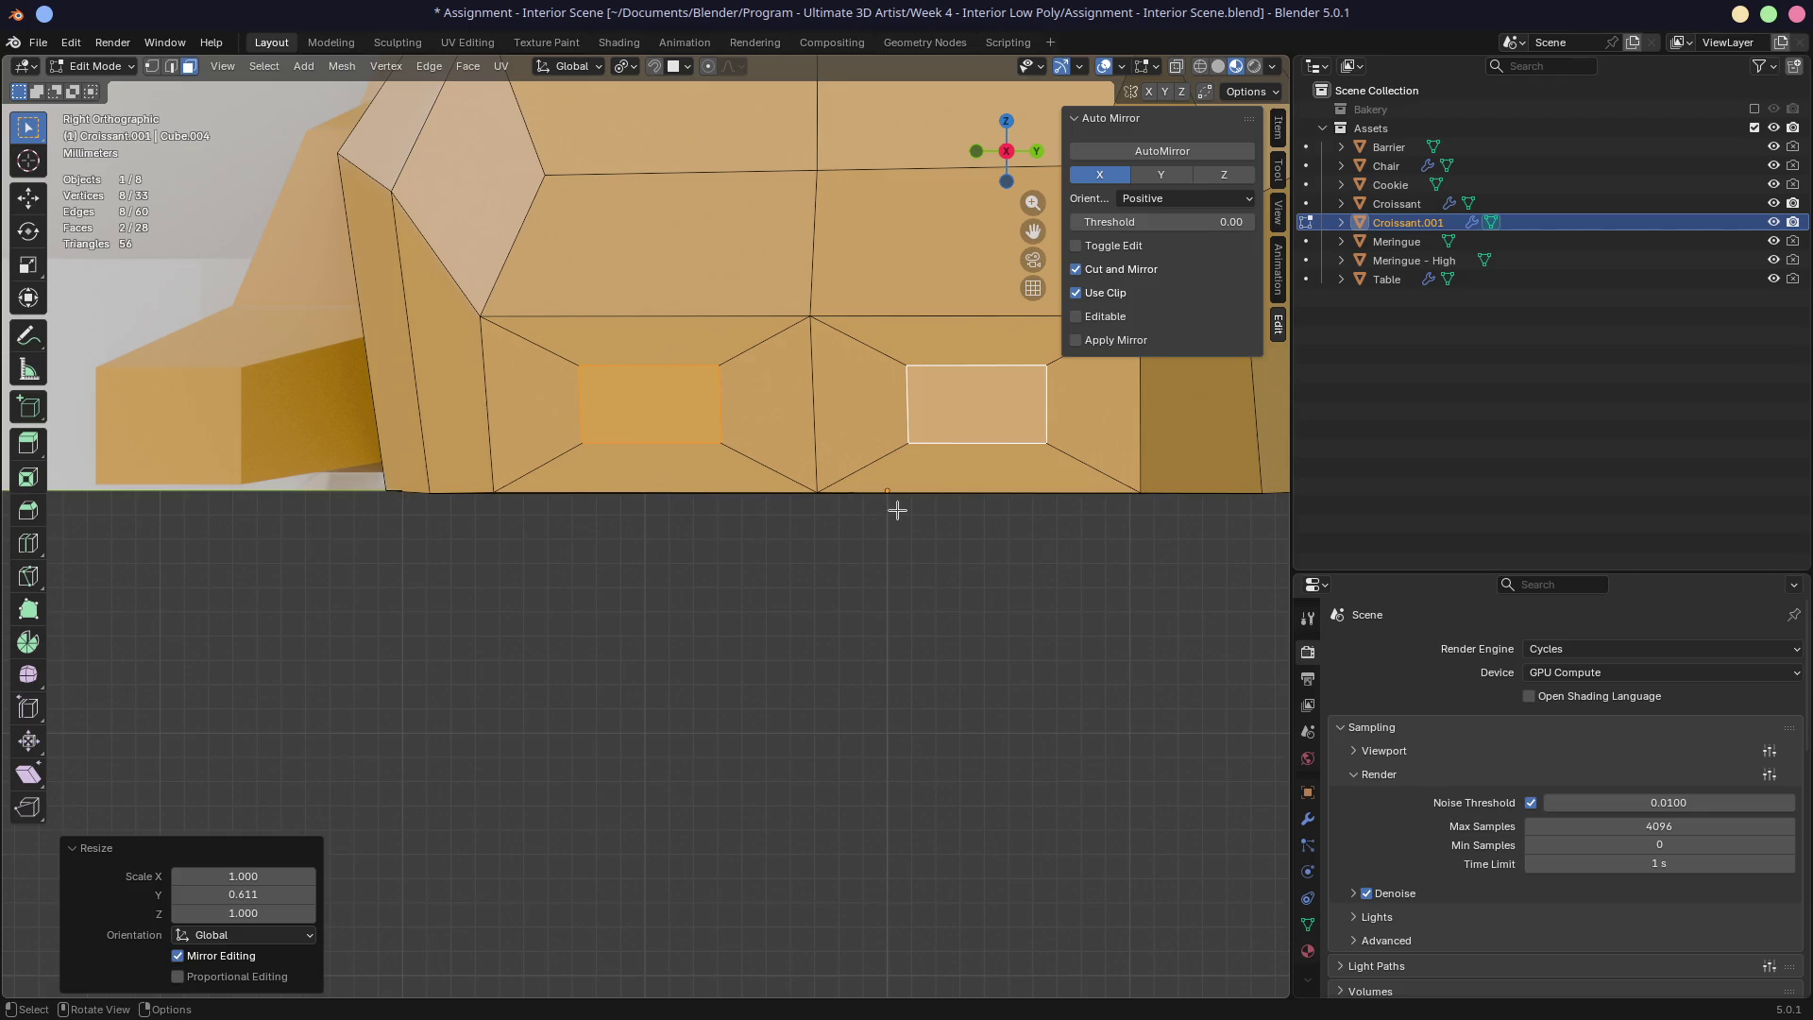
{"action": "middle_click_drag", "start_coordinate": [897, 510], "coordinate": [901, 602], "text": "shift"}
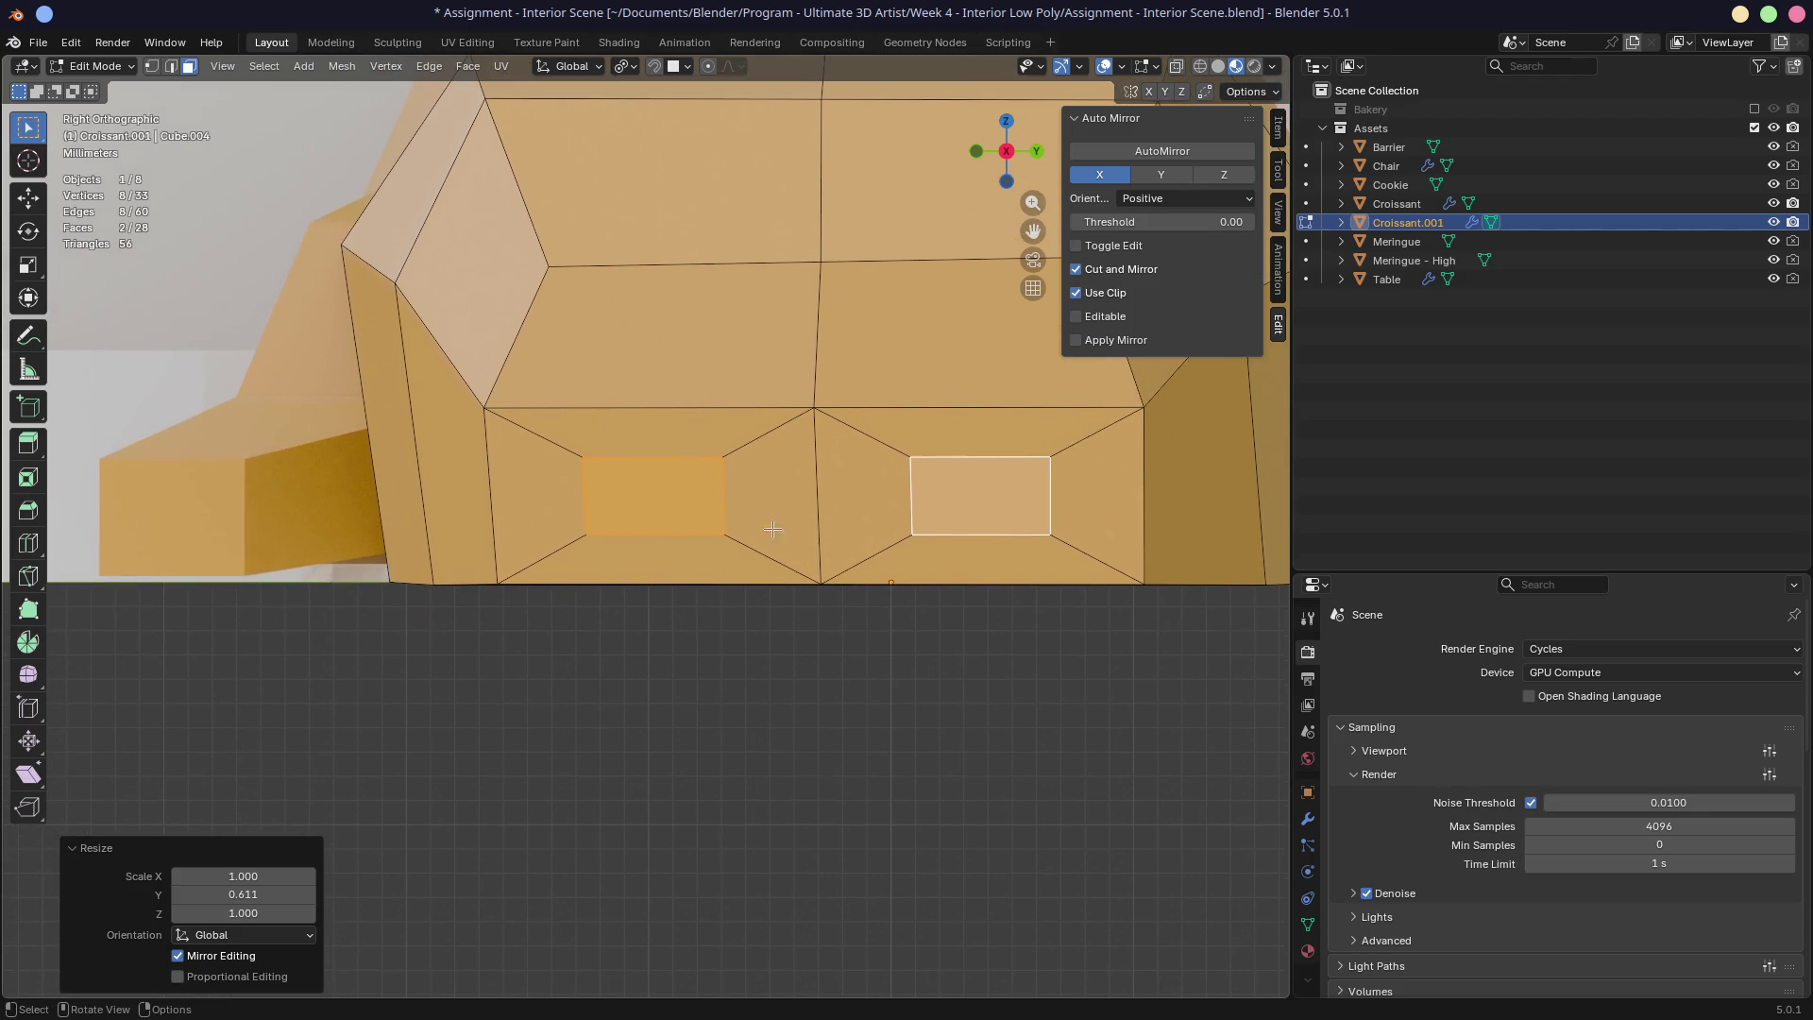
Step: Move the left inset panel down-right and the right inset panel down-left into place
{"action": "left_click", "coordinate": [1001, 518], "text": "shift"}
{"action": "left_click", "coordinate": [1001, 518], "text": "shift"}
{"action": "left_click", "coordinate": [655, 499]}
{"action": "key", "text": "g"}
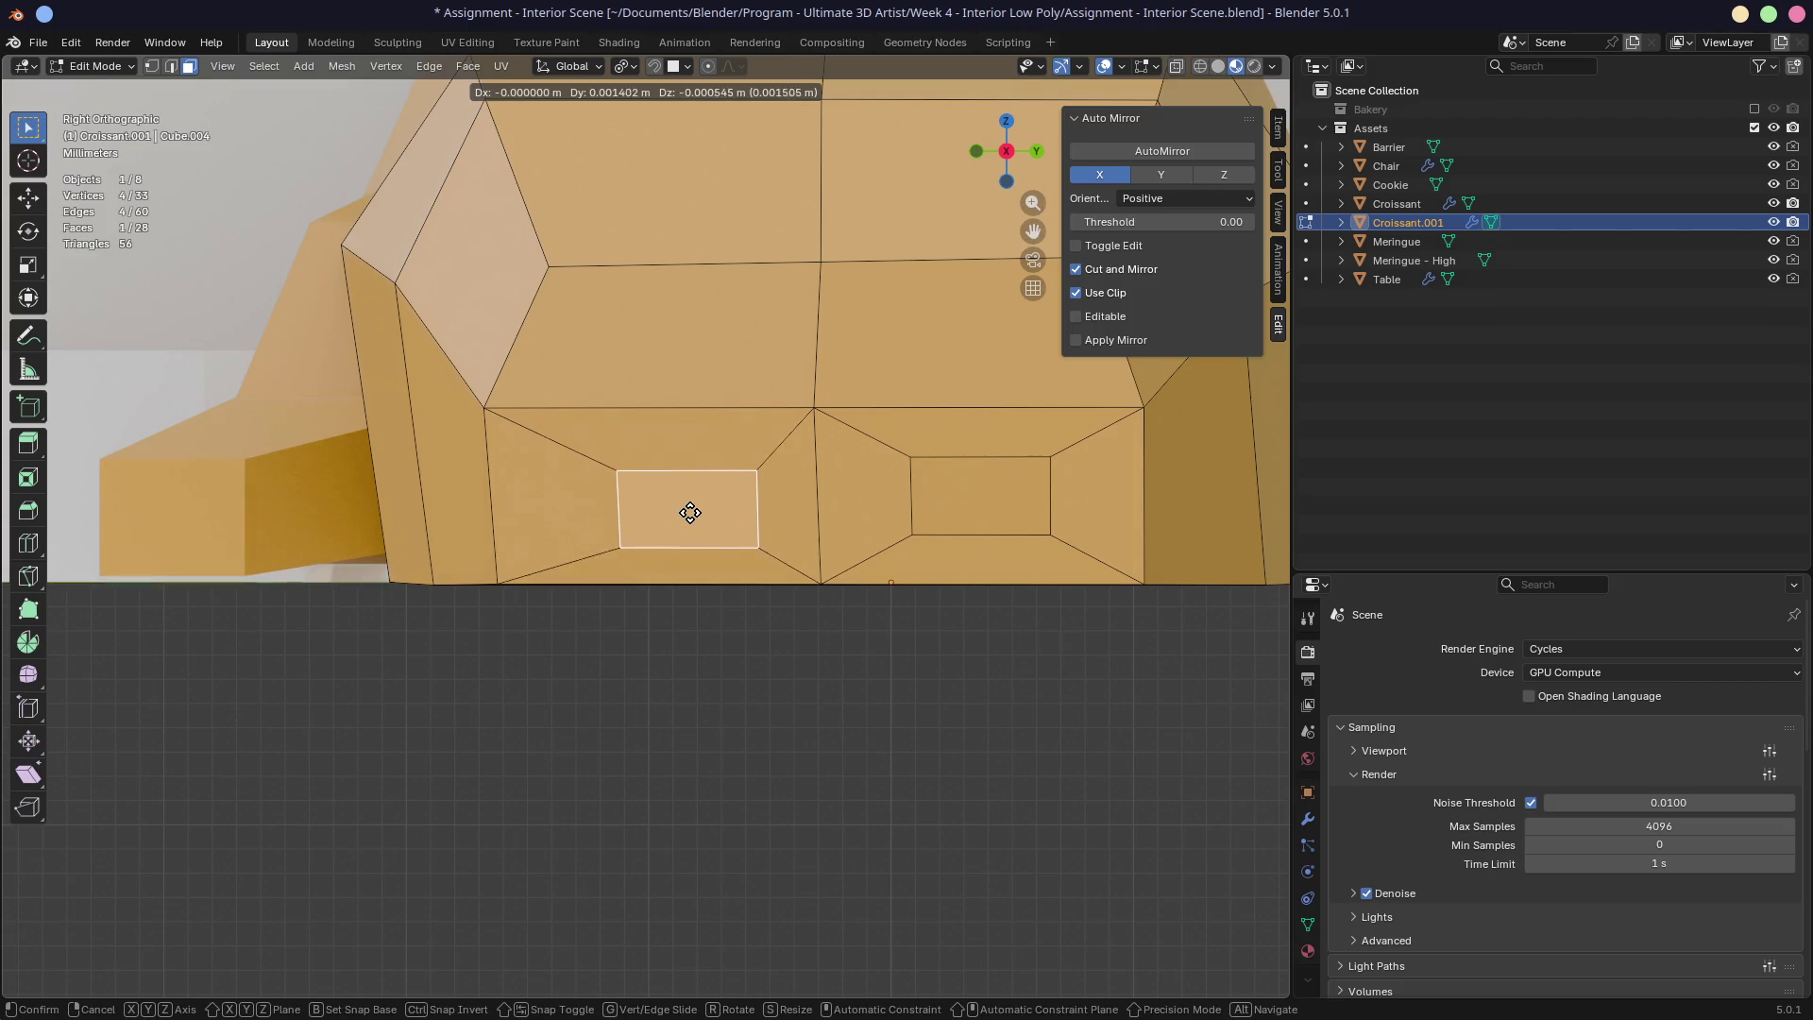
{"action": "left_click", "coordinate": [744, 519]}
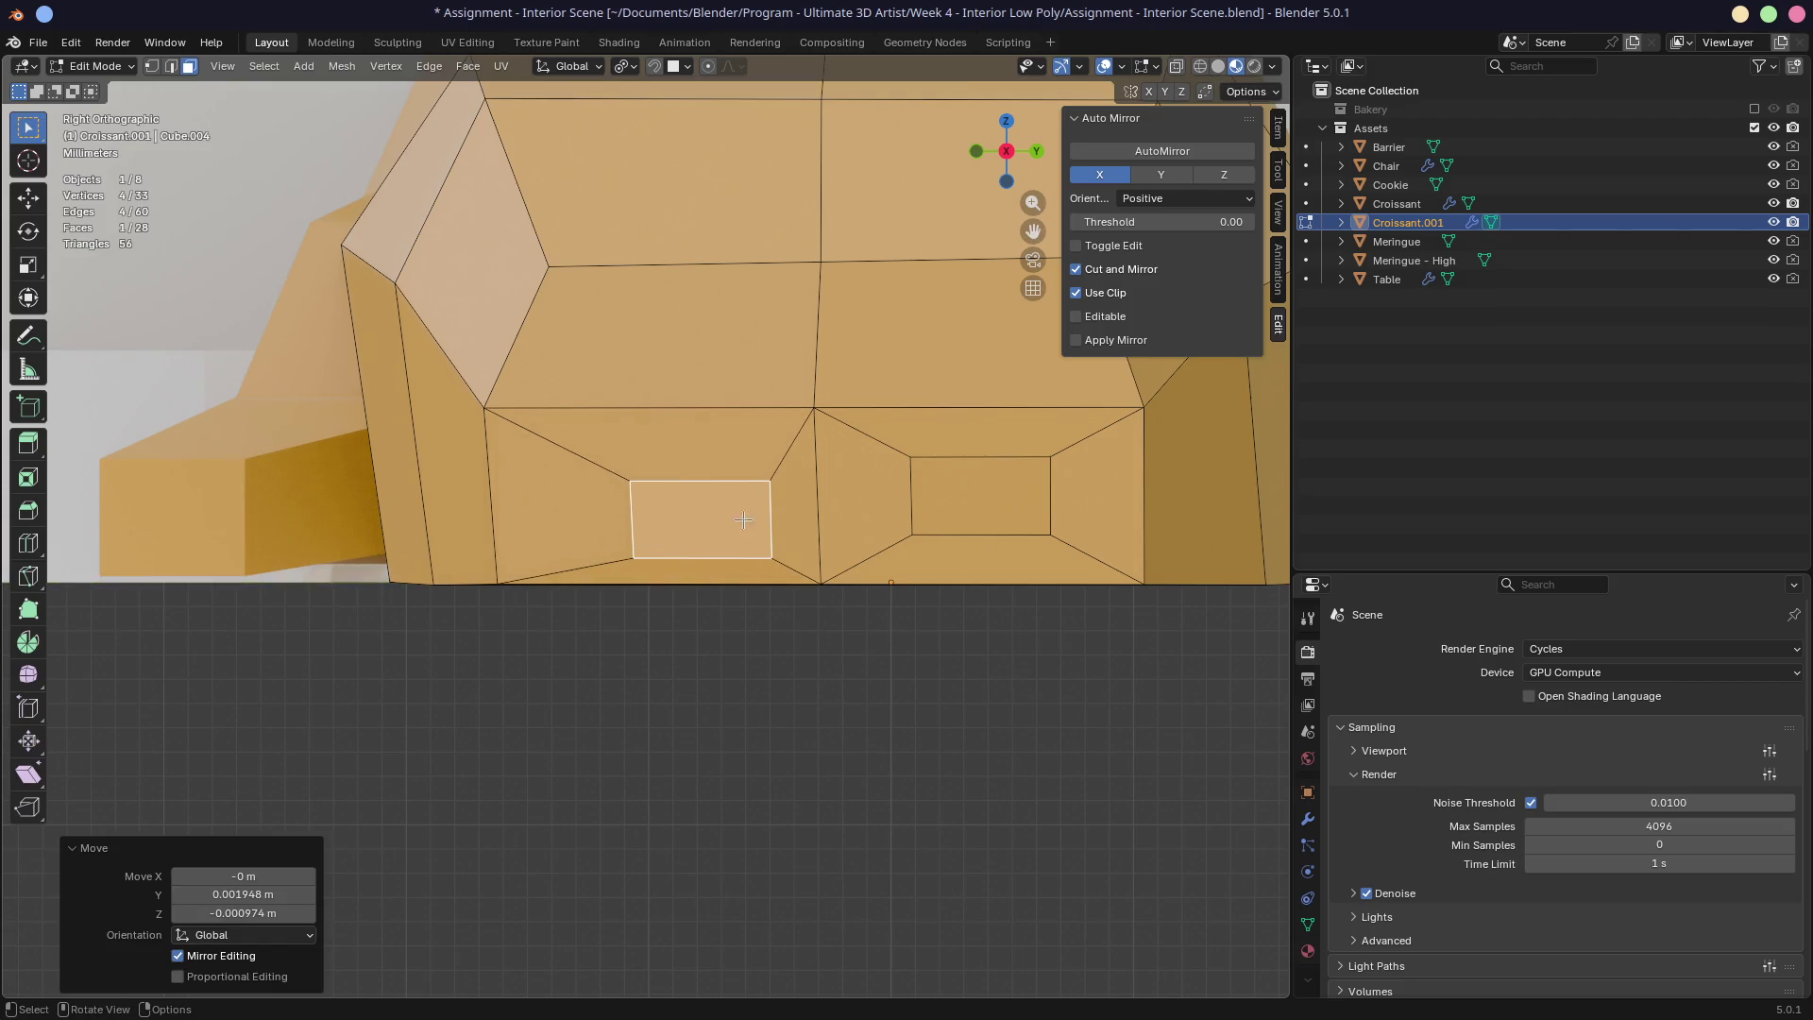
{"action": "left_click", "coordinate": [983, 490]}
{"action": "key", "text": "g"}
{"action": "left_click", "coordinate": [933, 516]}
{"action": "mouse_move", "coordinate": [932, 516]}
{"action": "middle_mouse_down"}
{"action": "mouse_move", "coordinate": [893, 513]}
{"action": "mouse_move", "coordinate": [863, 577]}
{"action": "mouse_move", "coordinate": [943, 599]}
{"action": "mouse_move", "coordinate": [923, 567]}
{"action": "mouse_move", "coordinate": [848, 575]}
{"action": "middle_mouse_up"}
{"action": "scroll", "coordinate": [892, 513], "scroll_direction": "down", "scroll_amount": 6}
Step: Extrude both inset panels along their normals into stubby chocolate blocks
{"action": "key", "text": "e"}
{"action": "left_click", "coordinate": [923, 591]}
{"action": "key", "text": "e"}
{"action": "left_click", "coordinate": [965, 573]}
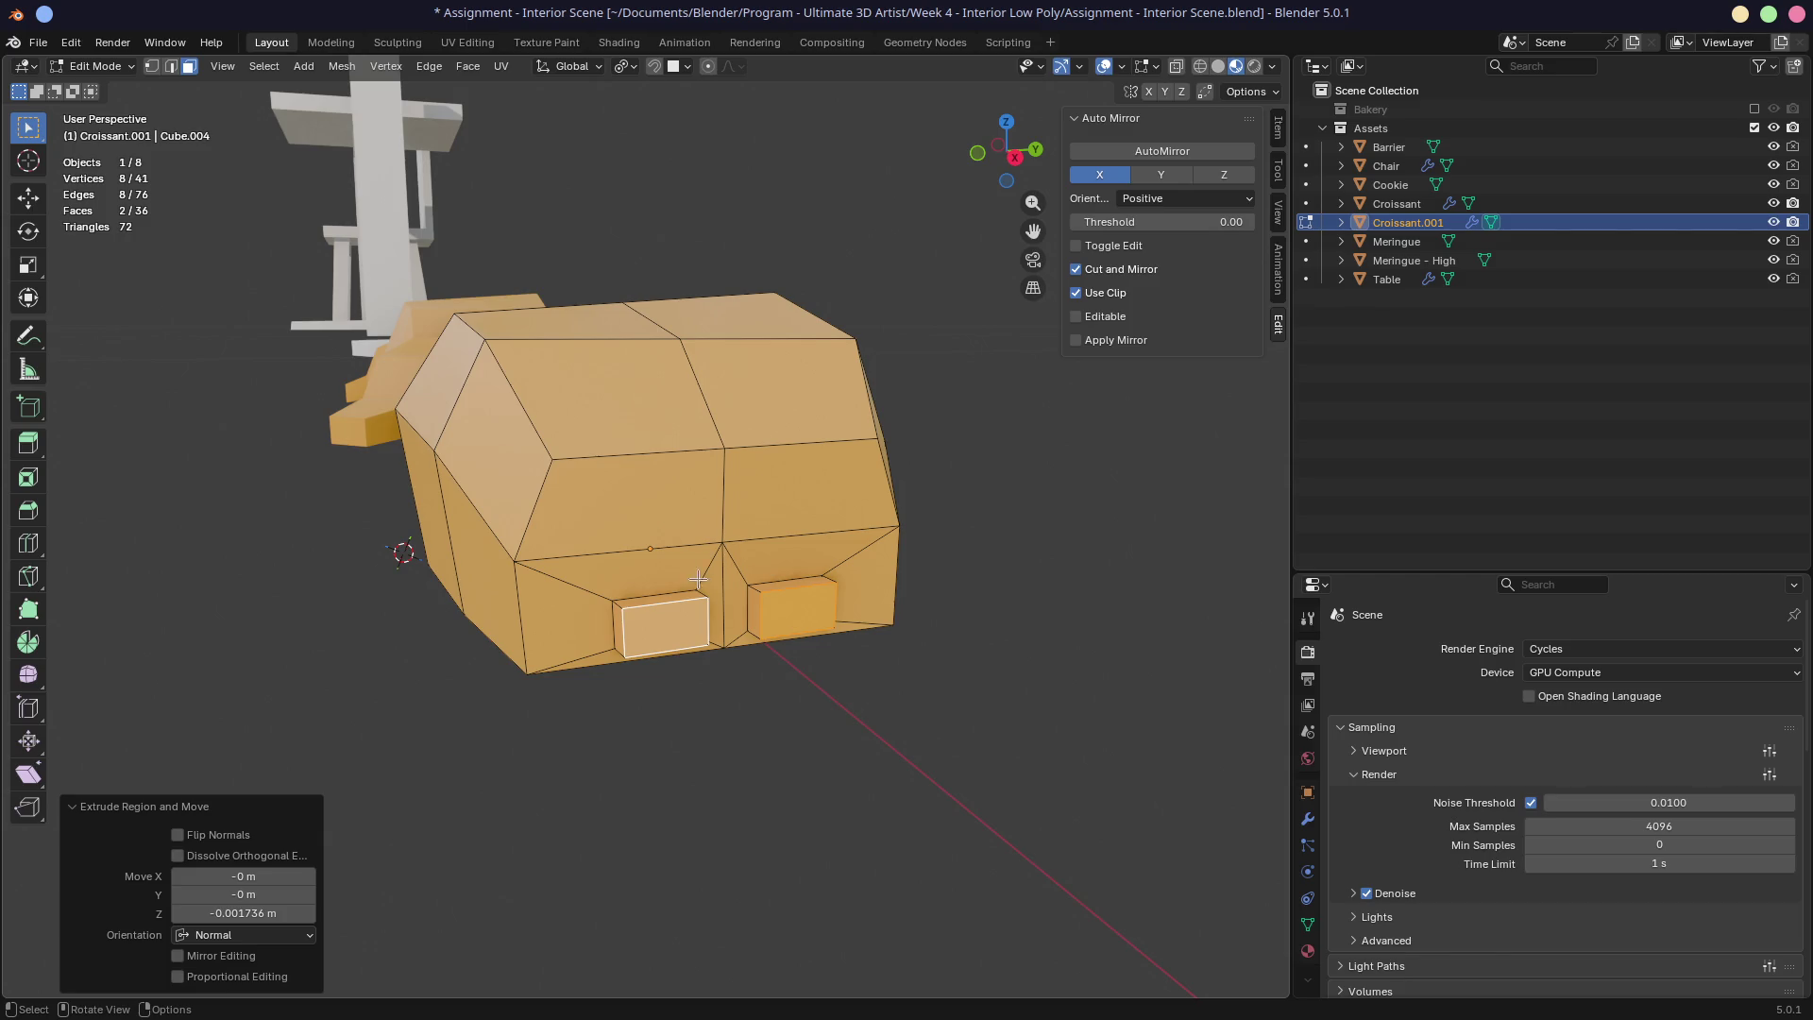
Step: Grow the block selection and shift the blocks sideways along X in front view
{"action": "scroll", "coordinate": [715, 588], "scroll_direction": "up", "scroll_amount": 3}
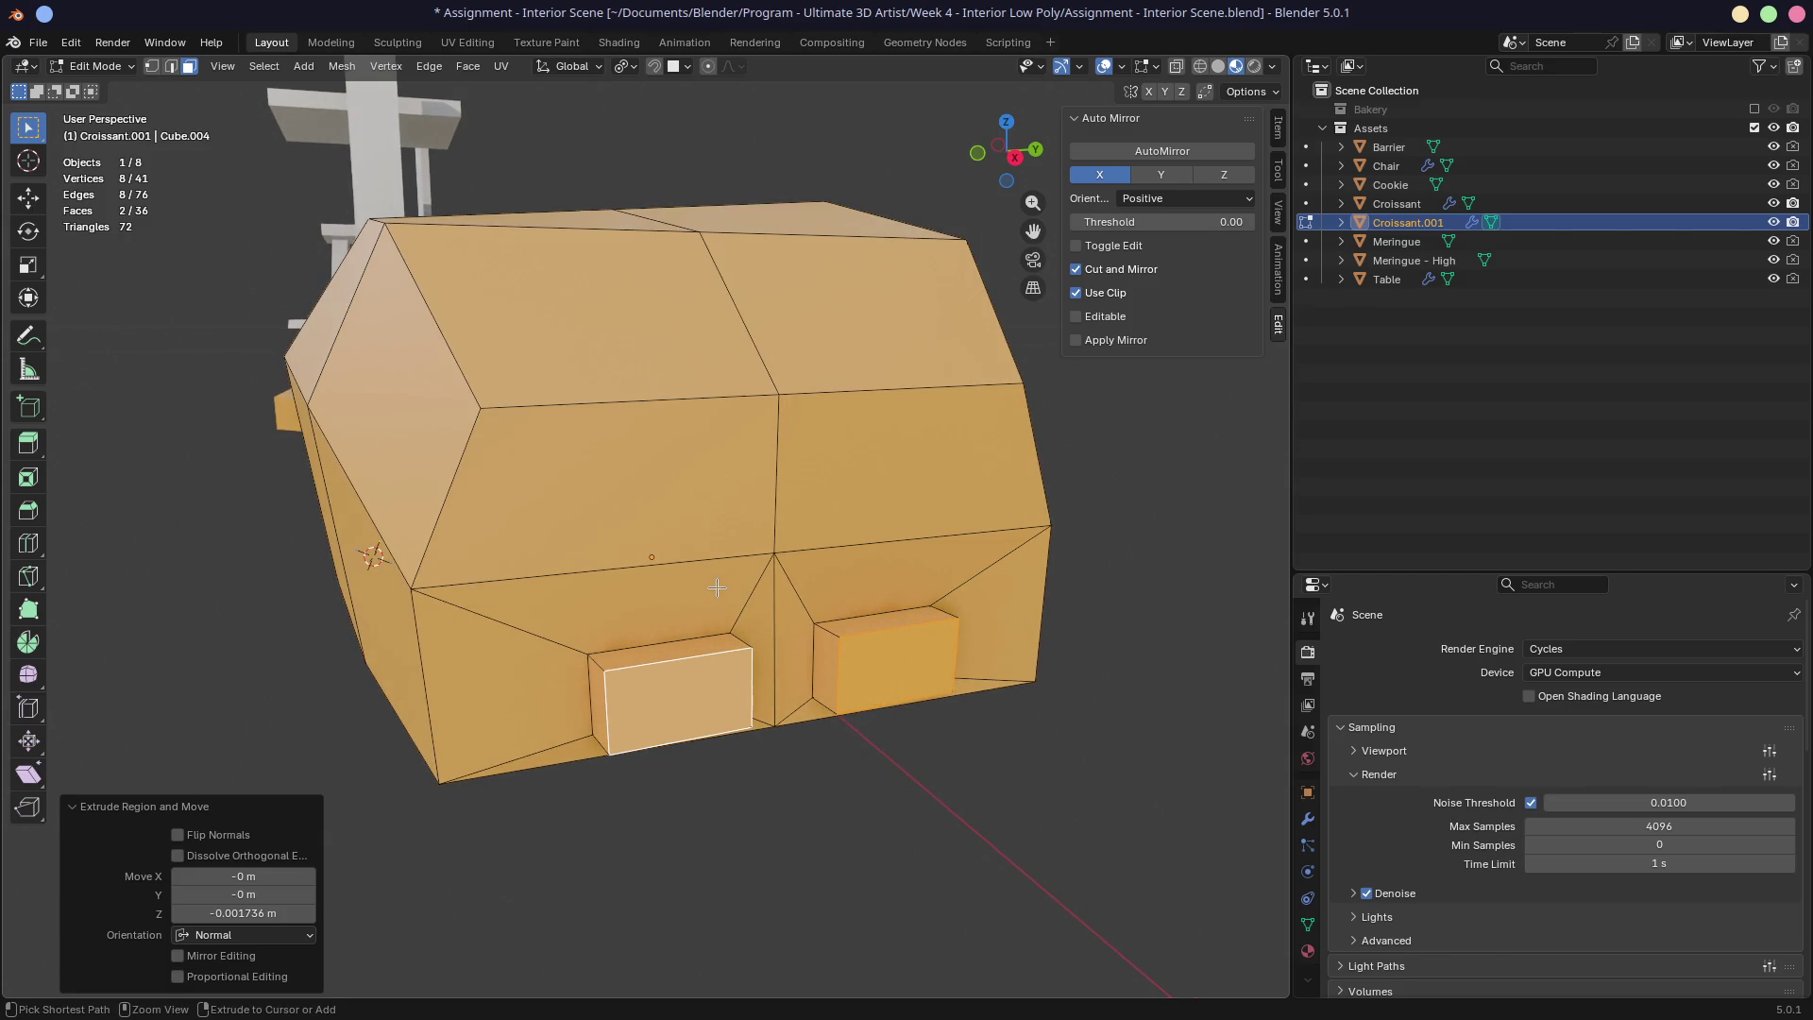
{"action": "key", "text": "ctrl+KP_Add"}
{"action": "key", "text": "KP_3"}
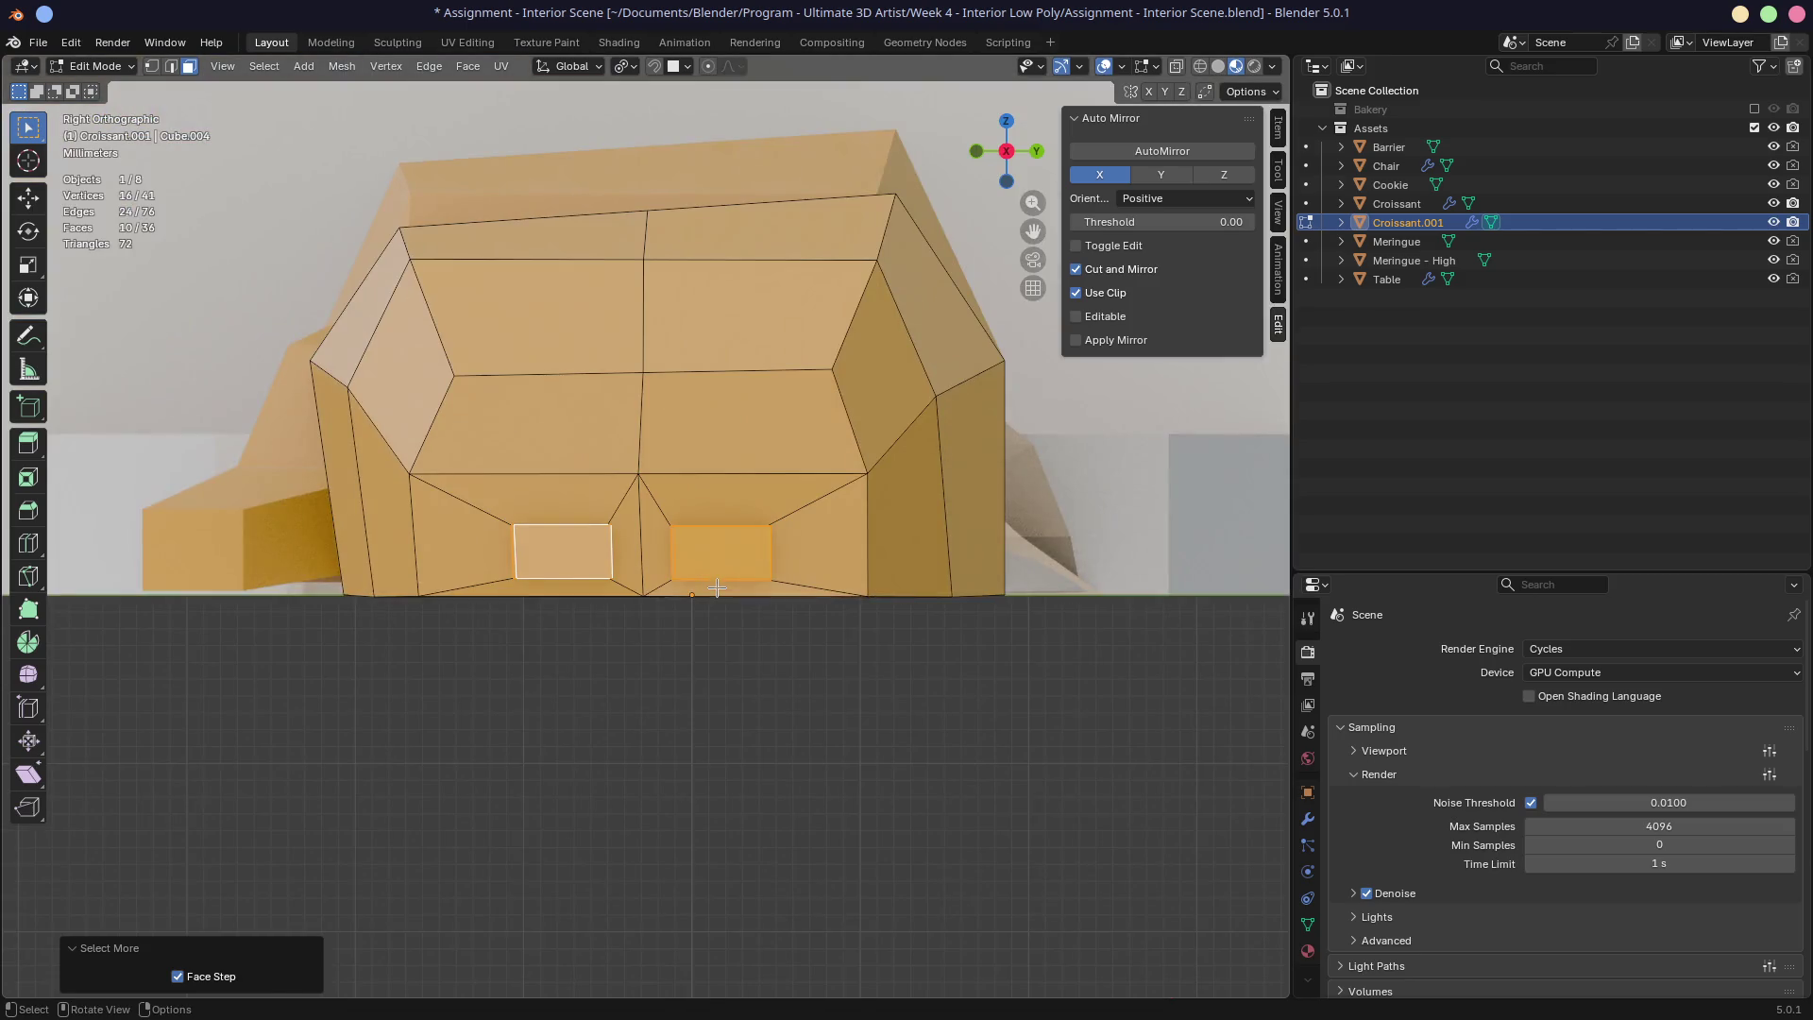
{"action": "key", "text": "KP_1"}
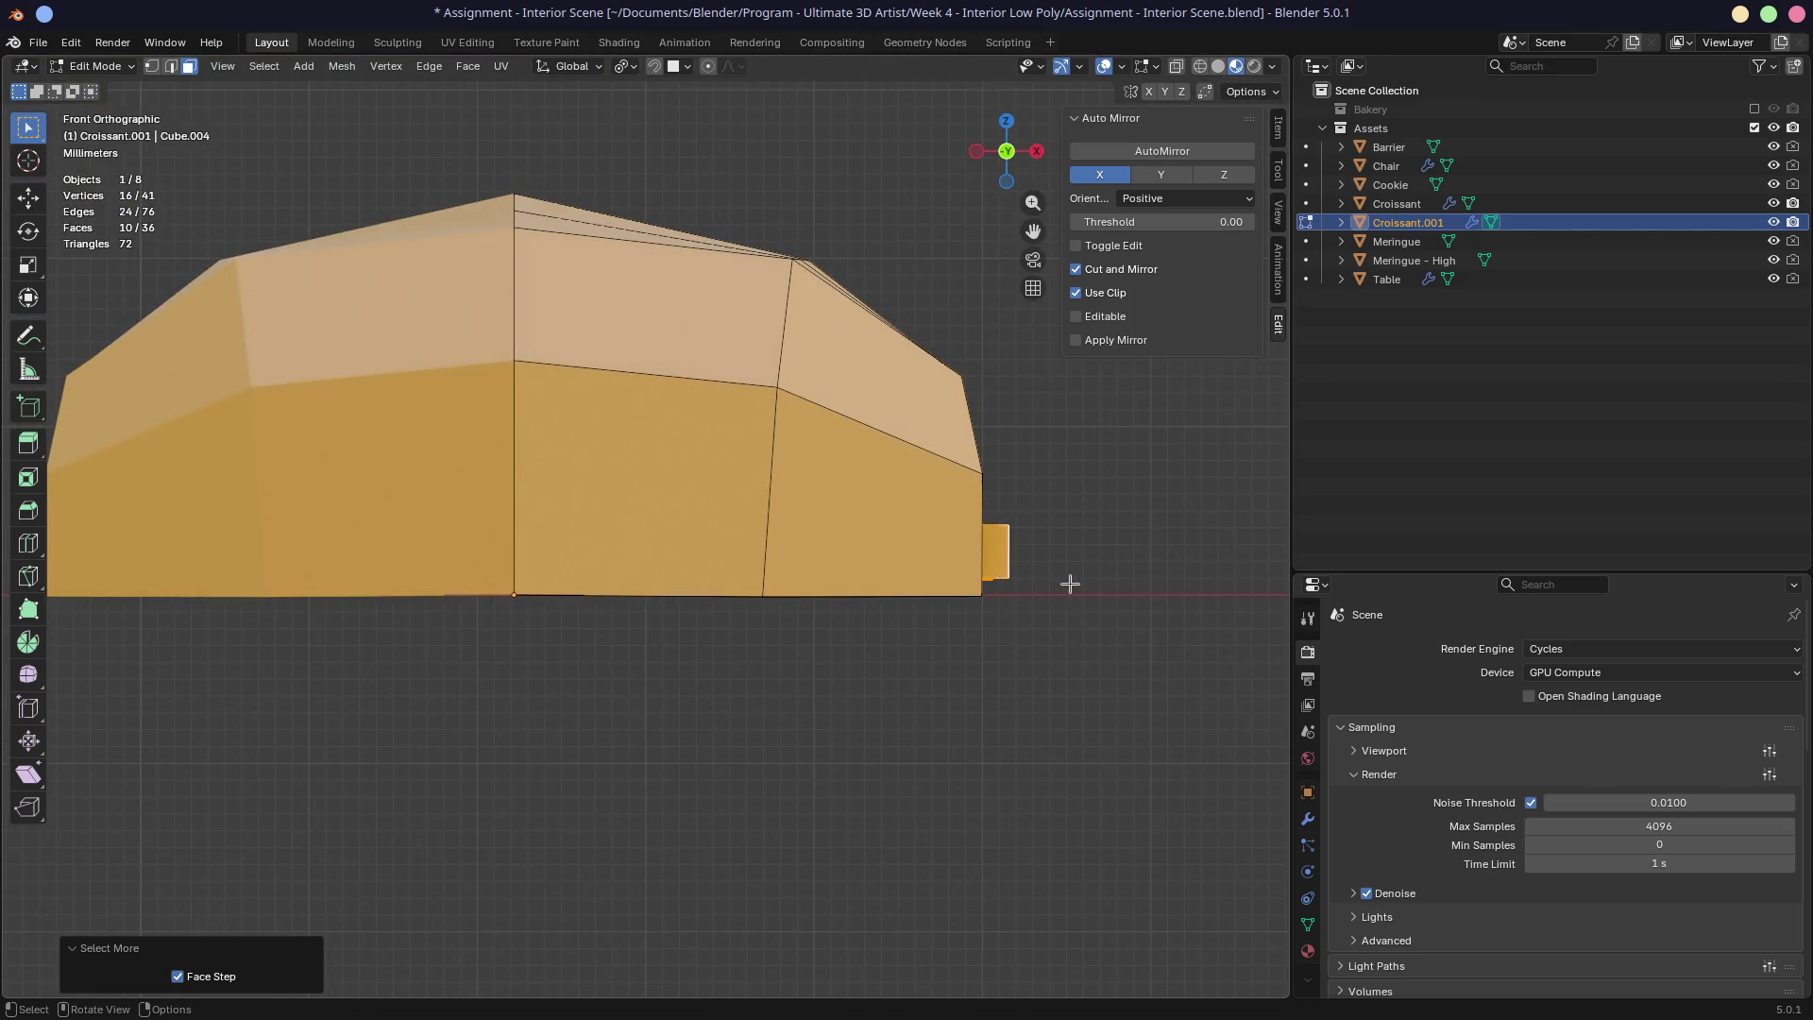
{"action": "key", "text": "g"}
{"action": "key", "text": "x"}
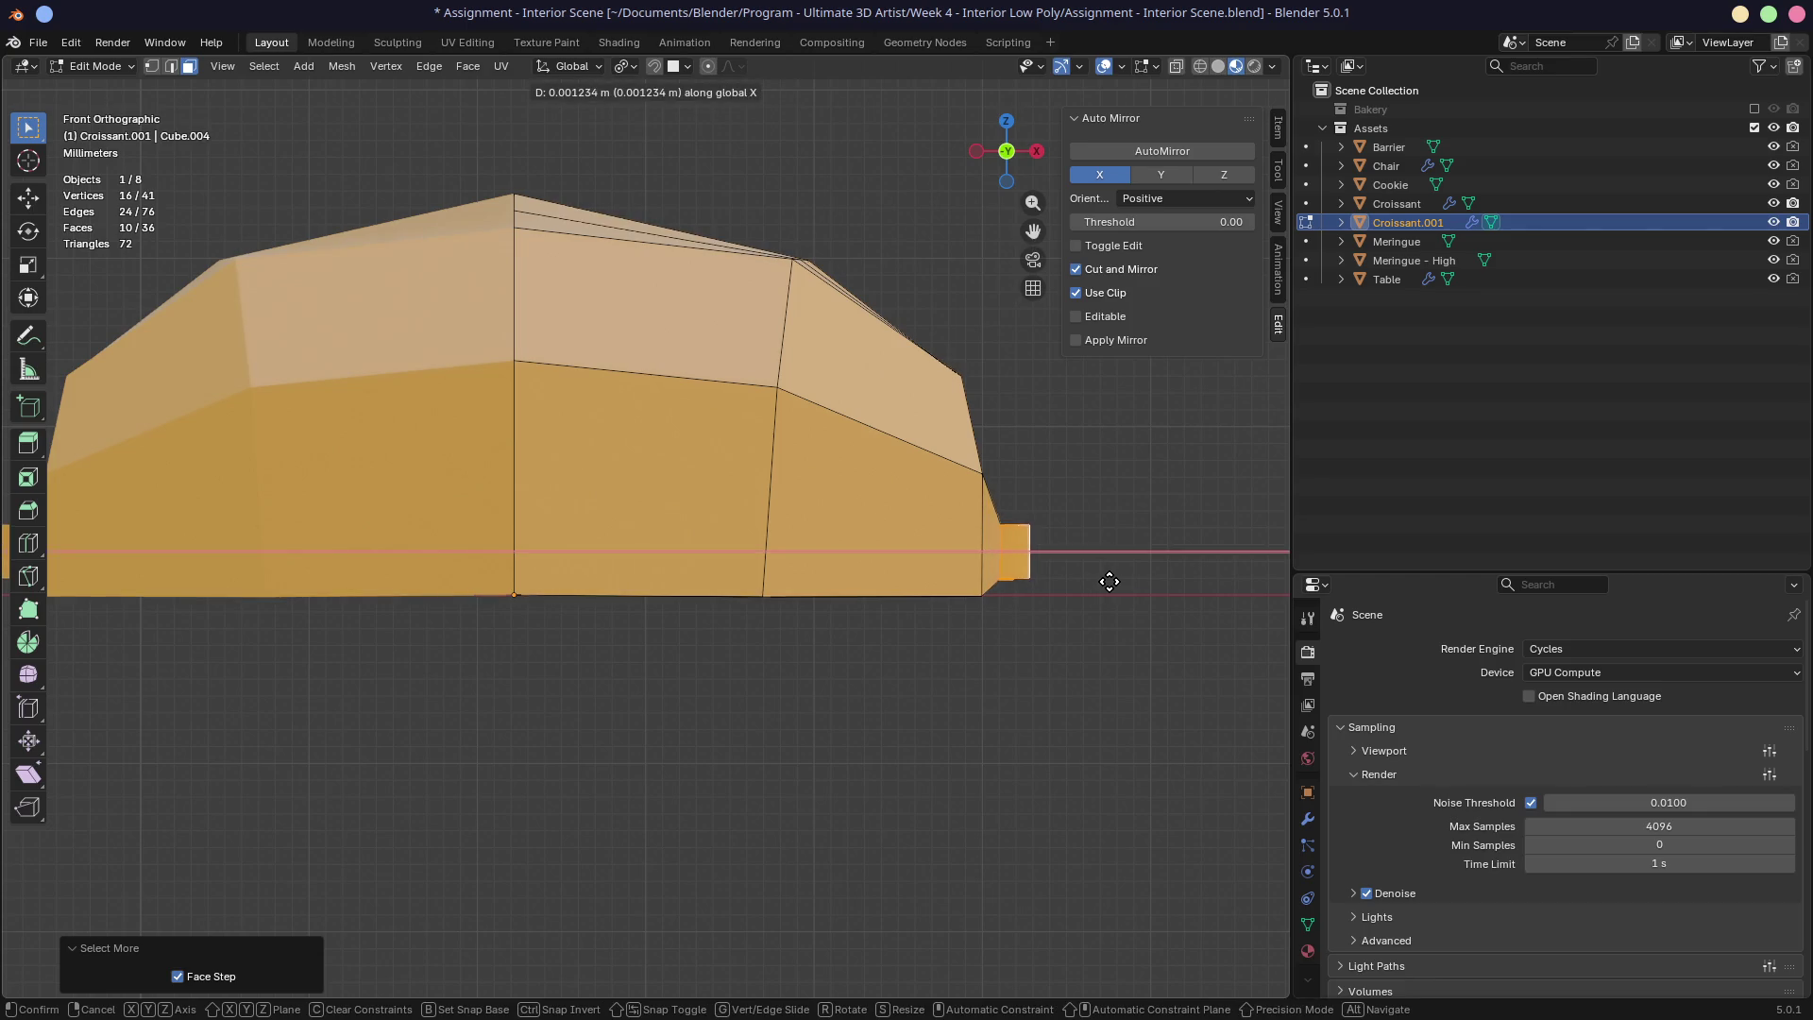
{"action": "left_click", "coordinate": [1103, 582]}
{"action": "middle_click_drag", "start_coordinate": [1102, 582], "coordinate": [1017, 583]}
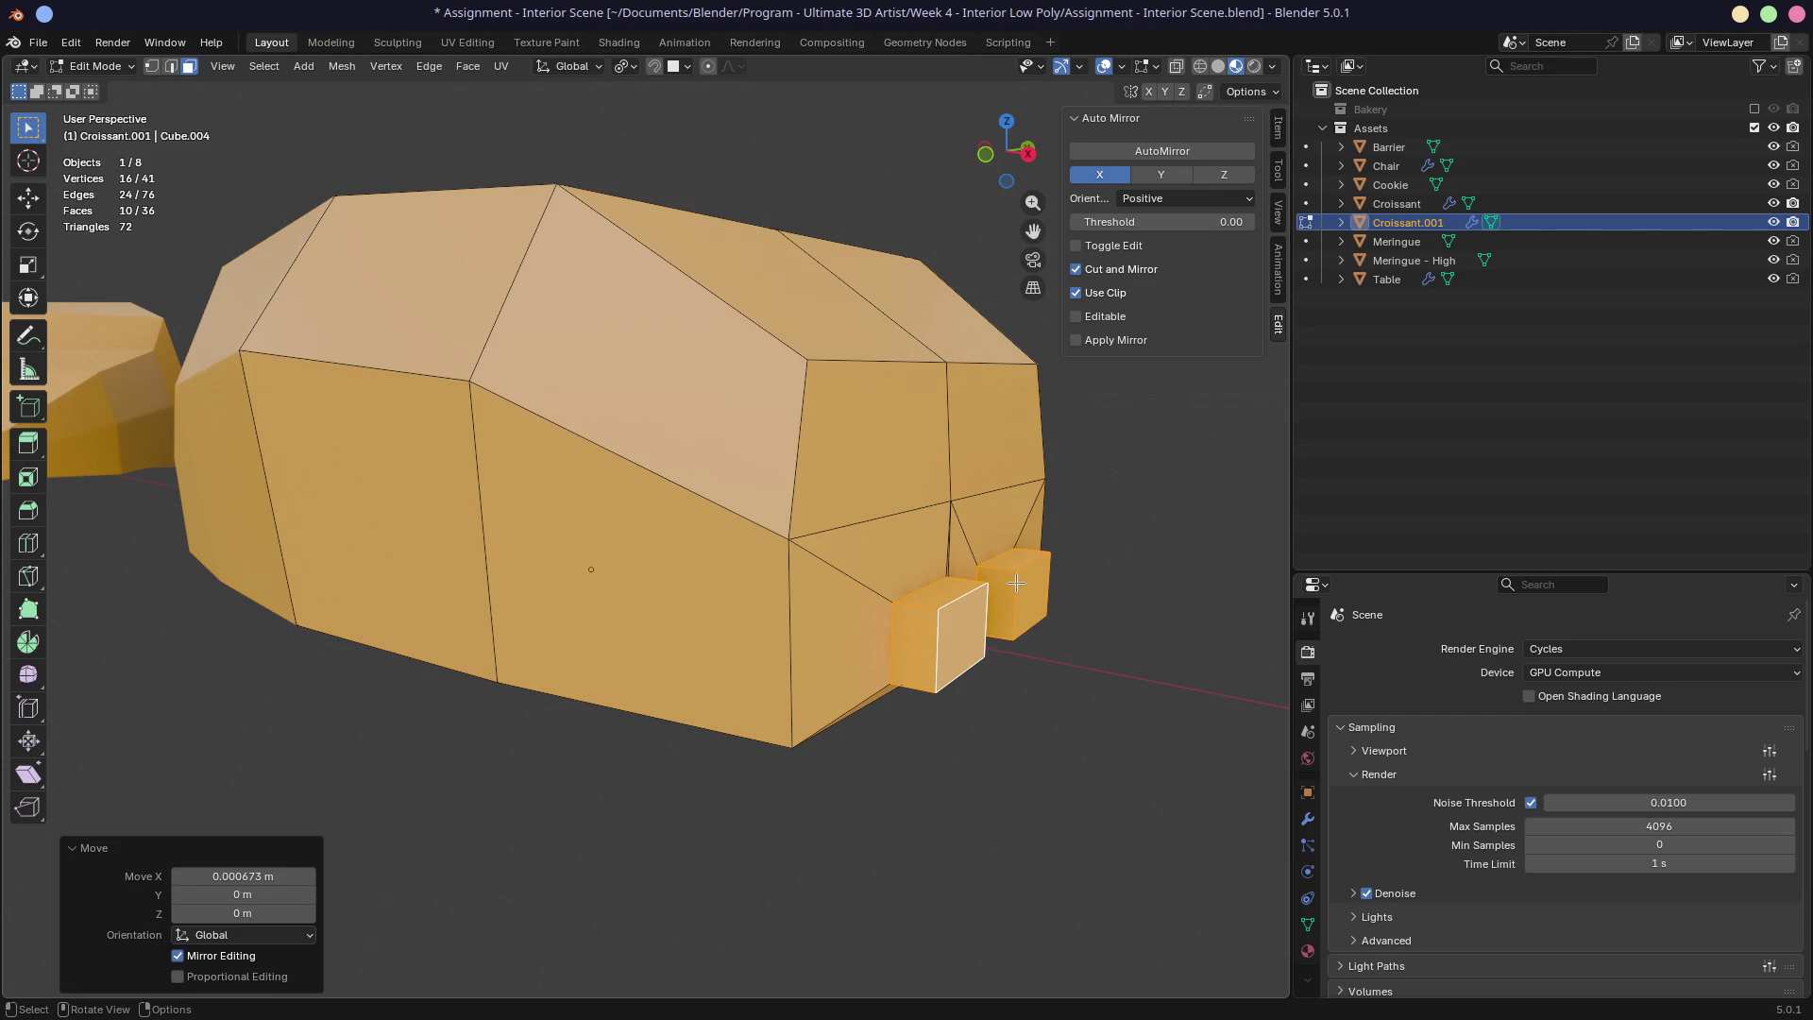
{"action": "mouse_move", "coordinate": [1032, 447]}
{"action": "middle_mouse_down"}
{"action": "mouse_move", "coordinate": [851, 497]}
{"action": "mouse_move", "coordinate": [653, 436]}
{"action": "mouse_move", "coordinate": [888, 518]}
{"action": "middle_mouse_up"}
Step: With X-ray on, reshape the pastry's sloped top by moving its three top vertices
{"action": "key", "text": "1"}
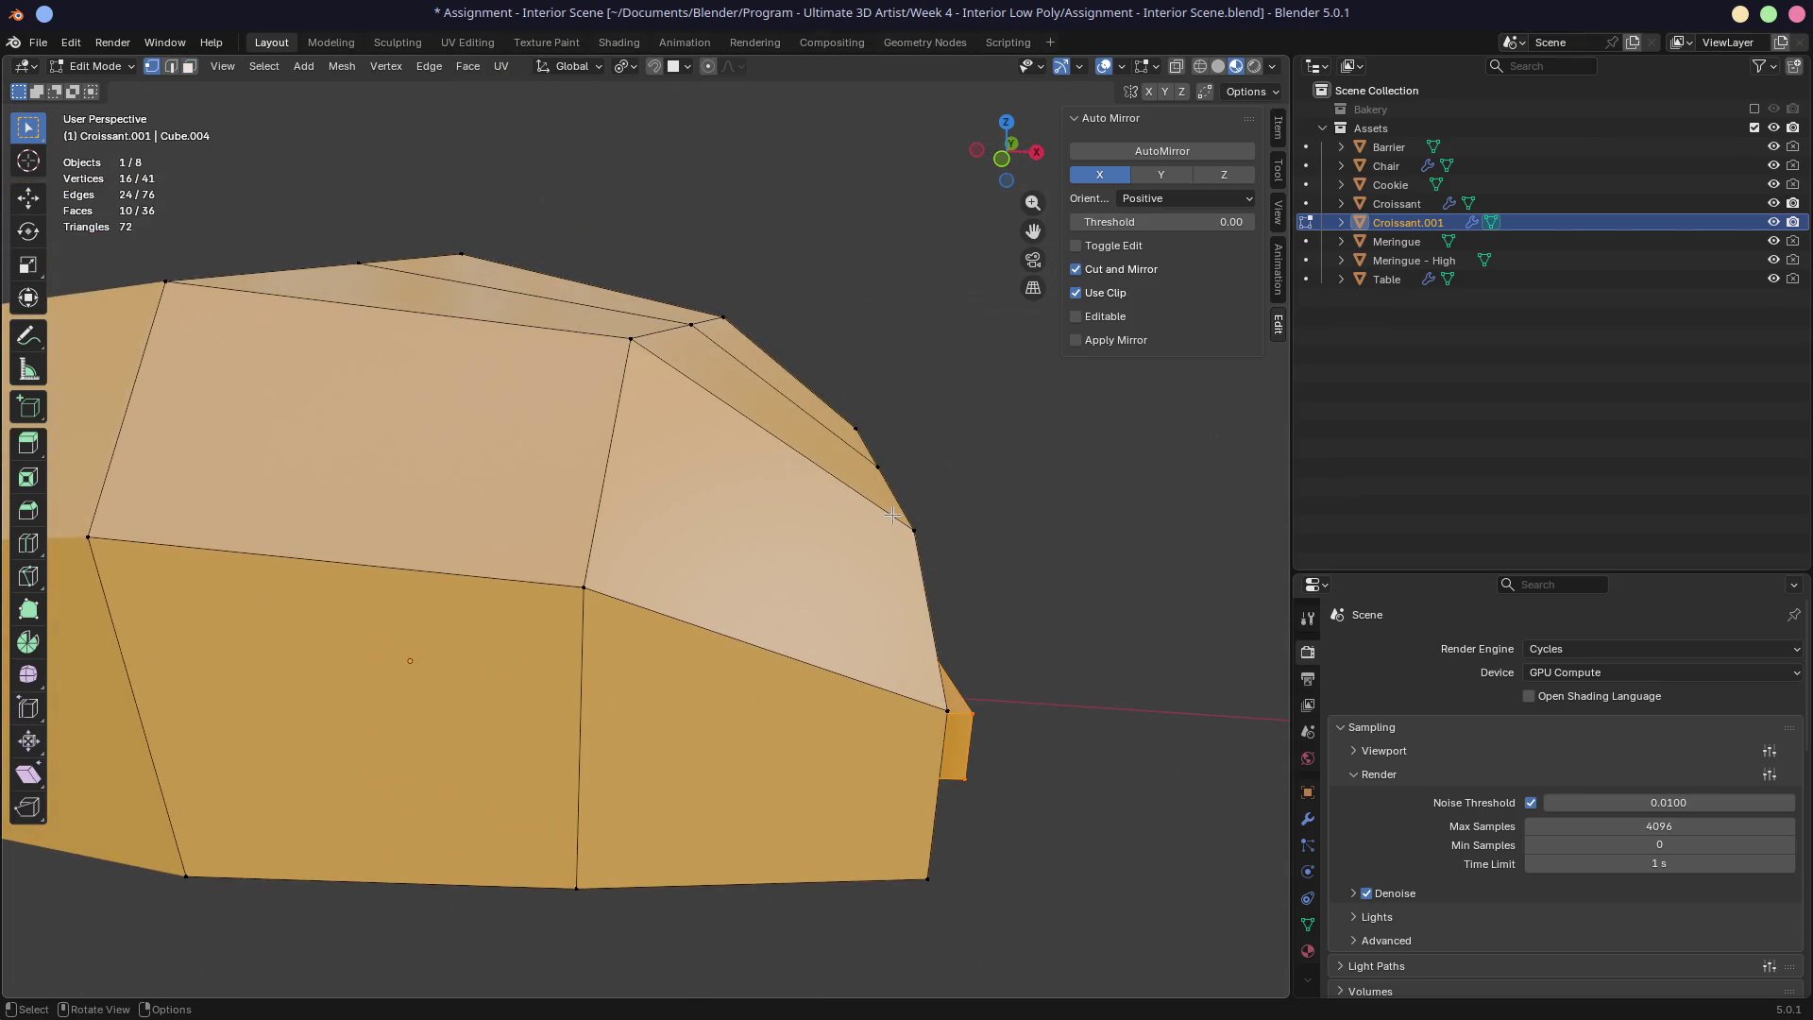
{"action": "key", "text": "KP_1"}
{"action": "key", "text": "alt+z"}
{"action": "left_click_drag", "start_coordinate": [809, 384], "coordinate": [922, 482]}
{"action": "key", "text": "g"}
{"action": "left_click", "coordinate": [916, 484]}
{"action": "key", "text": "g"}
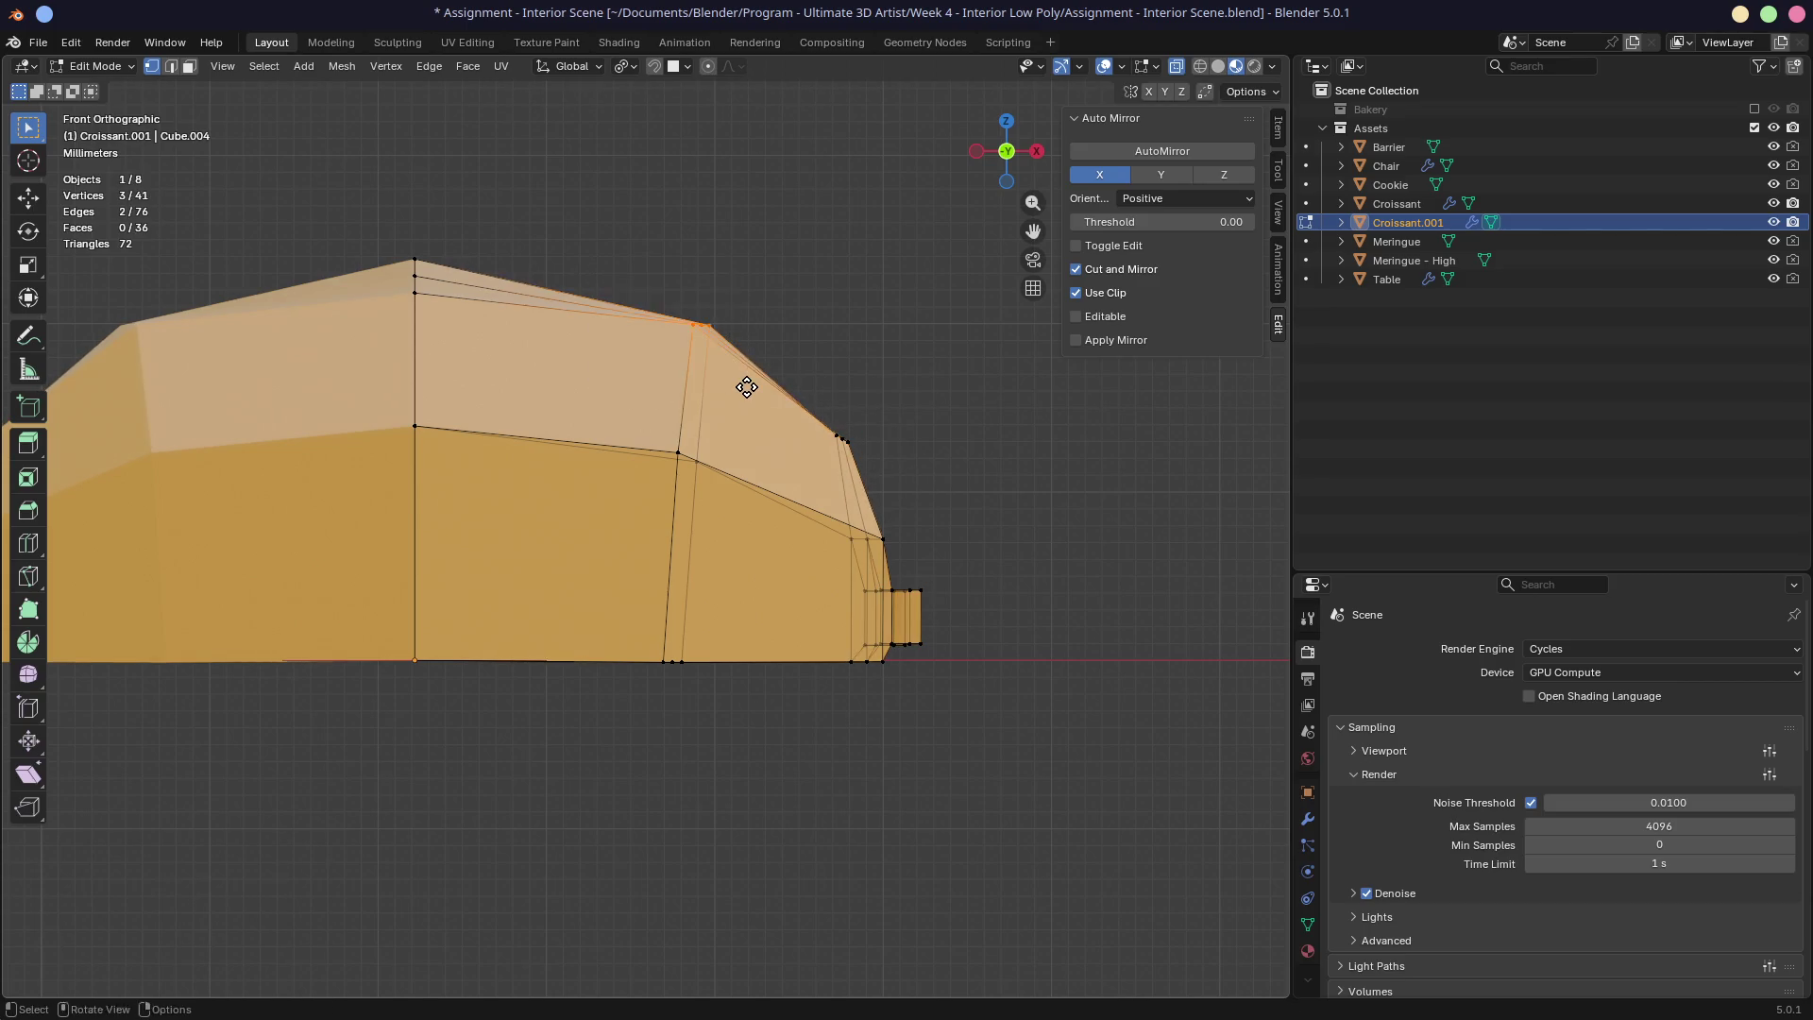
{"action": "left_click", "coordinate": [411, 264]}
{"action": "key", "text": "g"}
{"action": "left_click", "coordinate": [469, 356]}
Step: Lower the pastry's peak vertex slightly along Z, inspecting the shape from several angles
{"action": "mouse_move", "coordinate": [469, 356]}
{"action": "middle_mouse_down"}
{"action": "mouse_move", "coordinate": [606, 385]}
{"action": "mouse_move", "coordinate": [693, 507]}
{"action": "middle_mouse_up"}
{"action": "mouse_move", "coordinate": [569, 570]}
{"action": "middle_mouse_down"}
{"action": "mouse_move", "coordinate": [809, 541]}
{"action": "mouse_move", "coordinate": [559, 377]}
{"action": "mouse_move", "coordinate": [740, 558]}
{"action": "mouse_move", "coordinate": [963, 506]}
{"action": "mouse_move", "coordinate": [753, 520]}
{"action": "mouse_move", "coordinate": [960, 492]}
{"action": "middle_mouse_up"}
{"action": "mouse_move", "coordinate": [845, 472]}
{"action": "middle_mouse_down"}
{"action": "mouse_move", "coordinate": [464, 519]}
{"action": "mouse_move", "coordinate": [897, 543]}
{"action": "mouse_move", "coordinate": [905, 521]}
{"action": "mouse_move", "coordinate": [850, 515]}
{"action": "middle_mouse_up"}
{"action": "scroll", "coordinate": [750, 507], "scroll_direction": "up", "scroll_amount": 5}
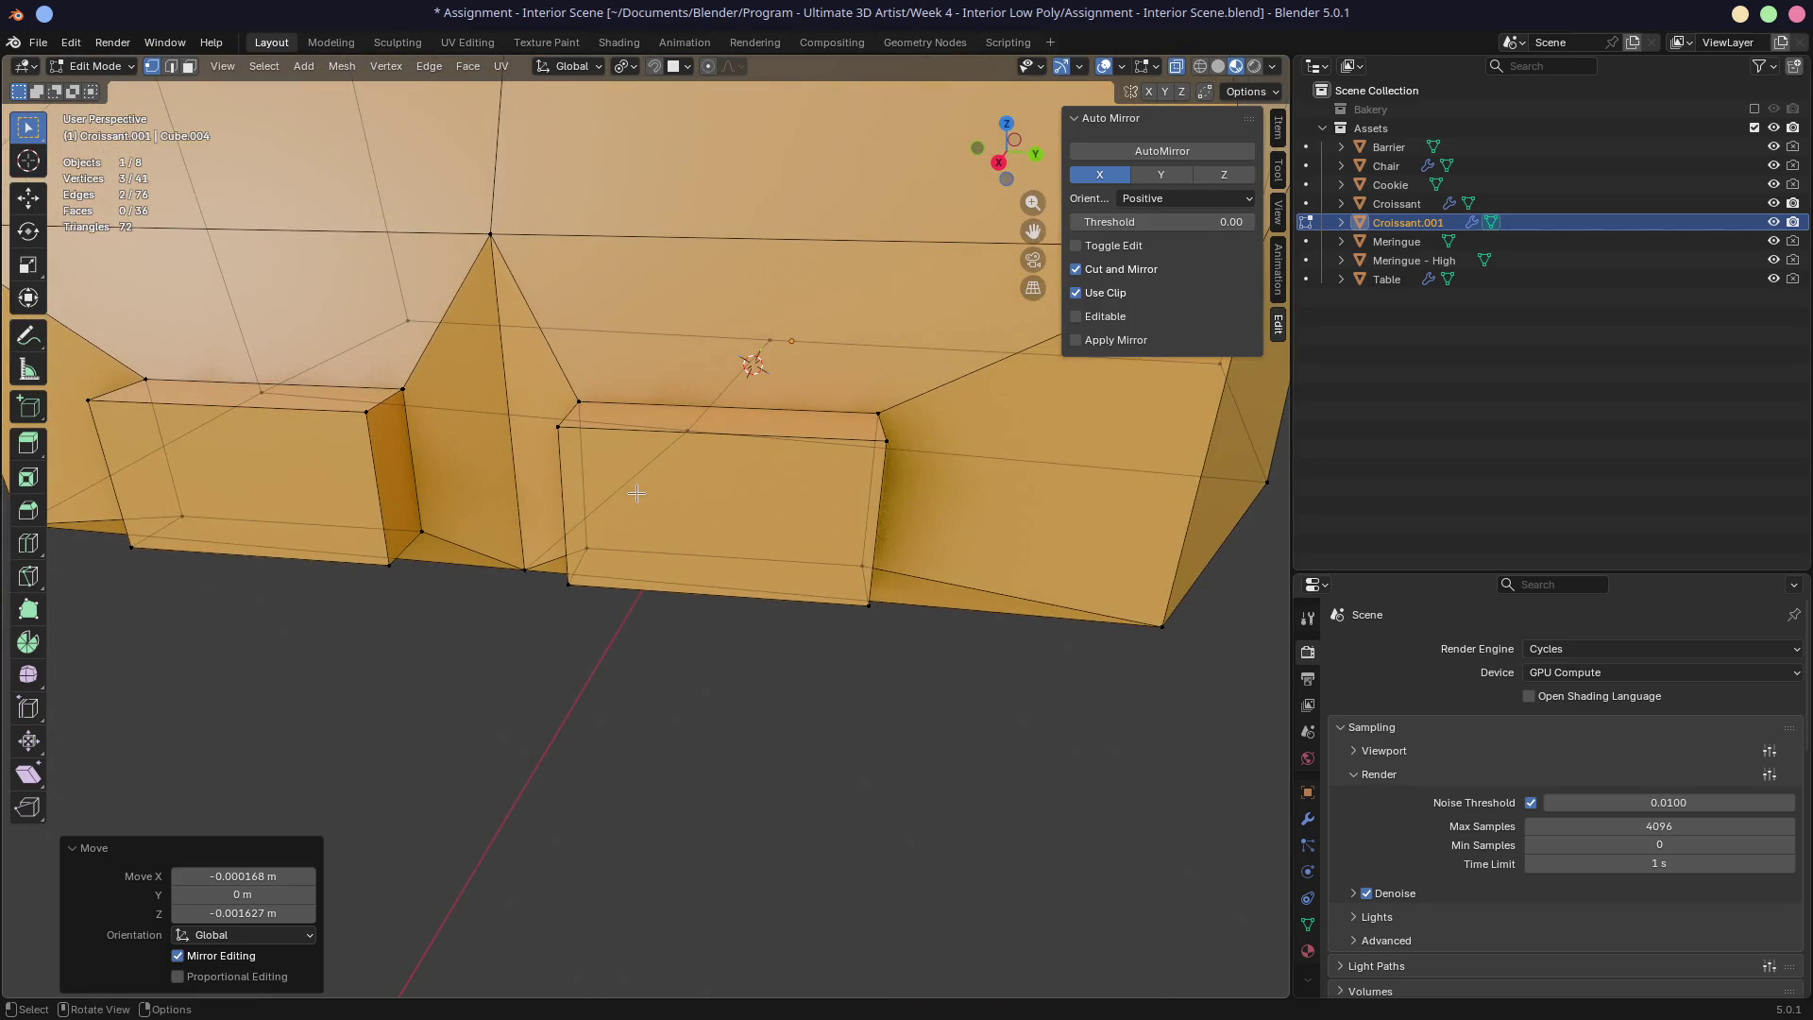
{"action": "left_click", "coordinate": [490, 236]}
{"action": "key", "text": "g"}
{"action": "key", "text": "z"}
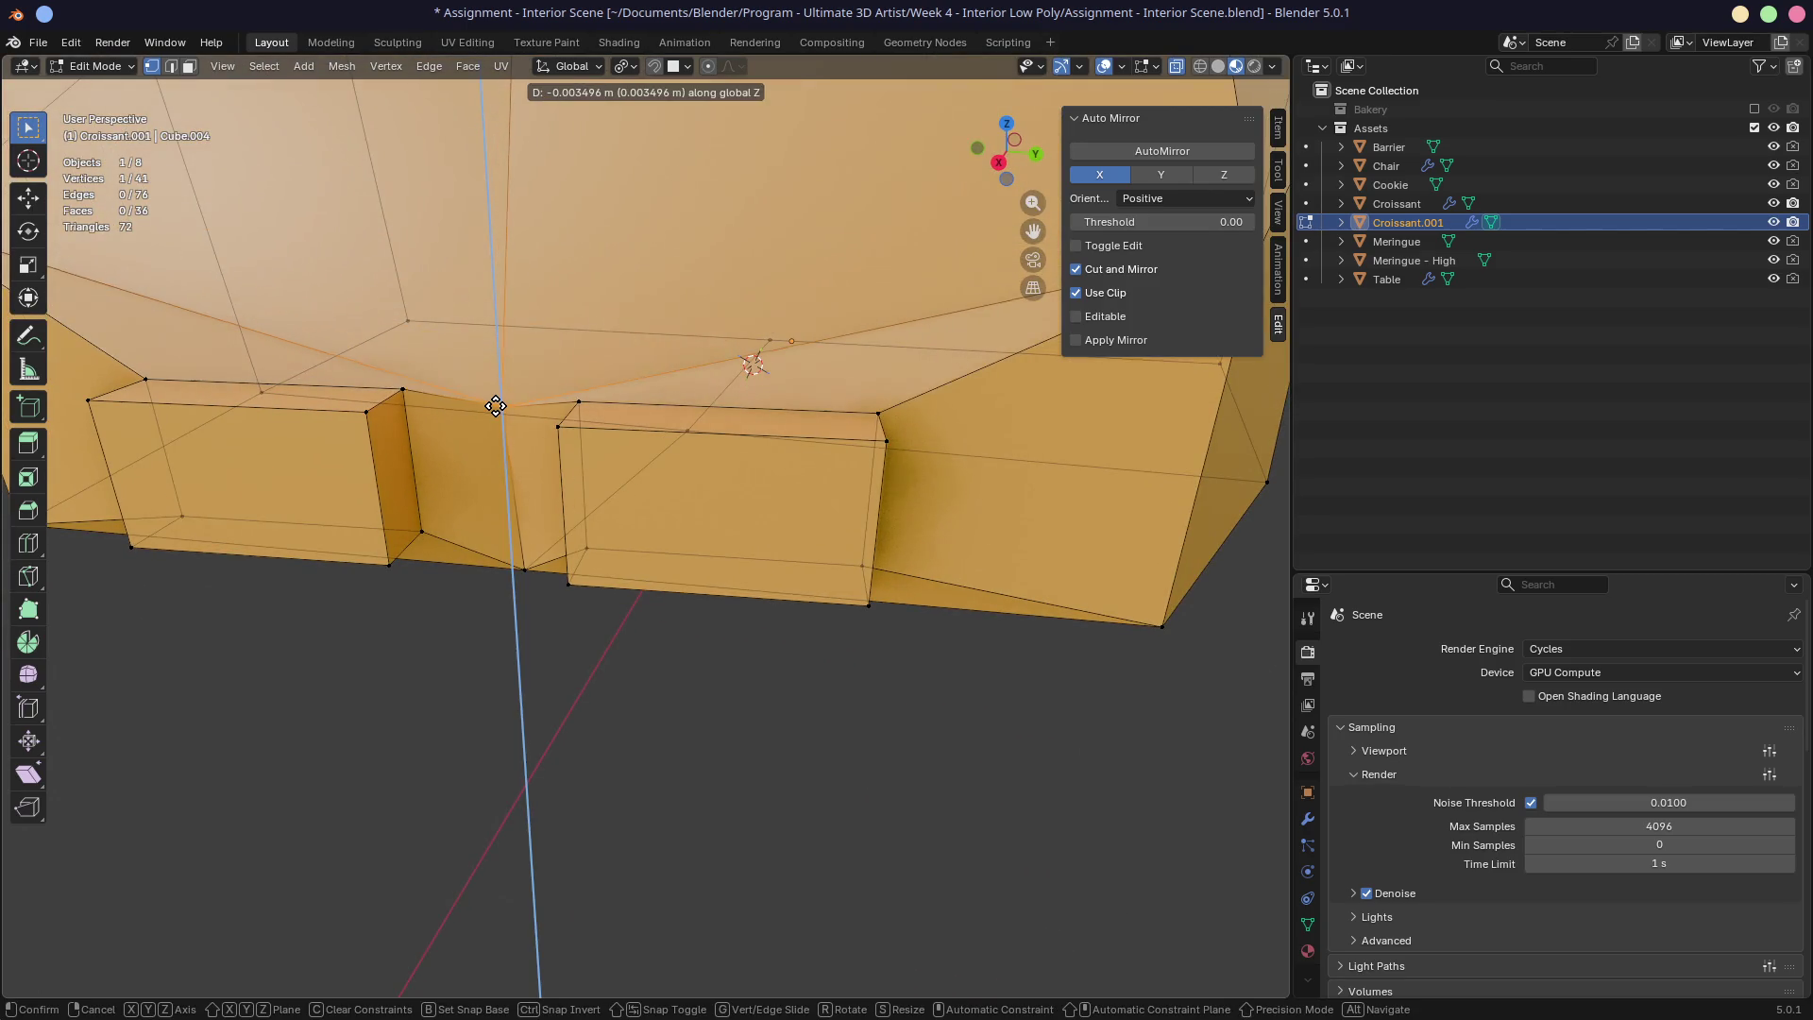
{"action": "left_click", "coordinate": [498, 393]}
{"action": "middle_click_drag", "start_coordinate": [497, 393], "coordinate": [718, 367]}
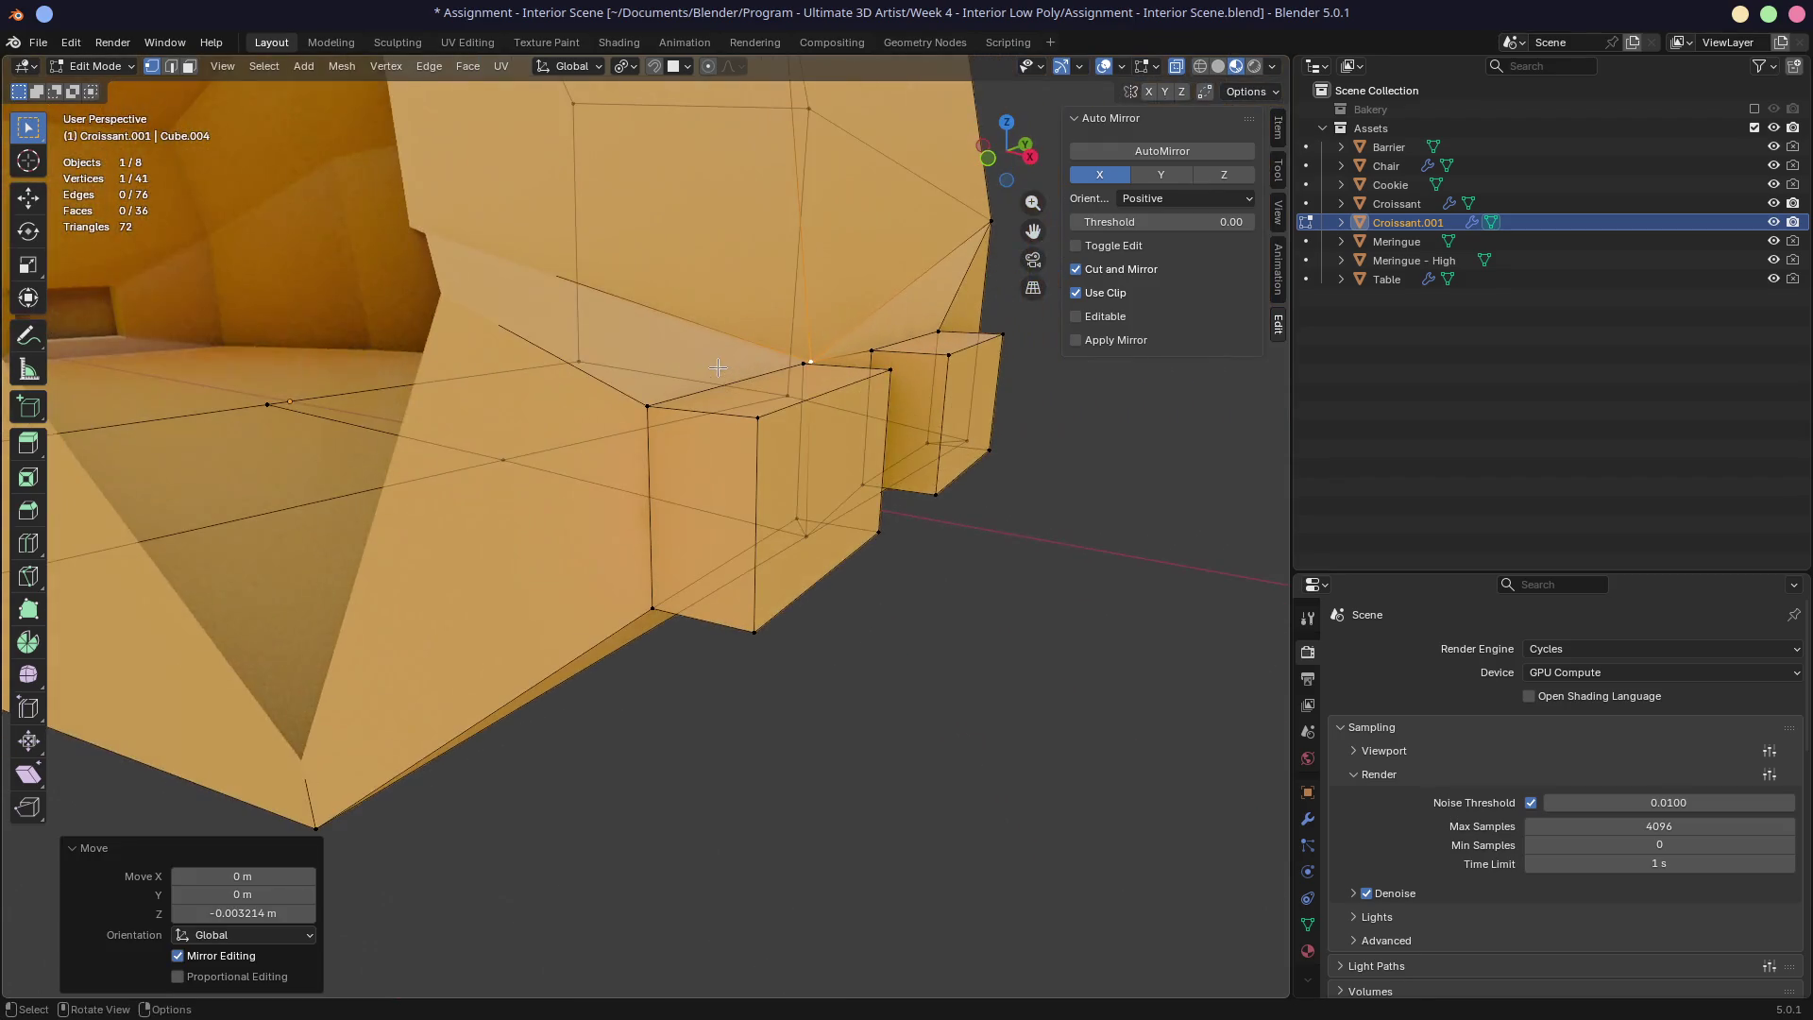
{"action": "scroll", "coordinate": [765, 356], "scroll_direction": "down", "scroll_amount": 6}
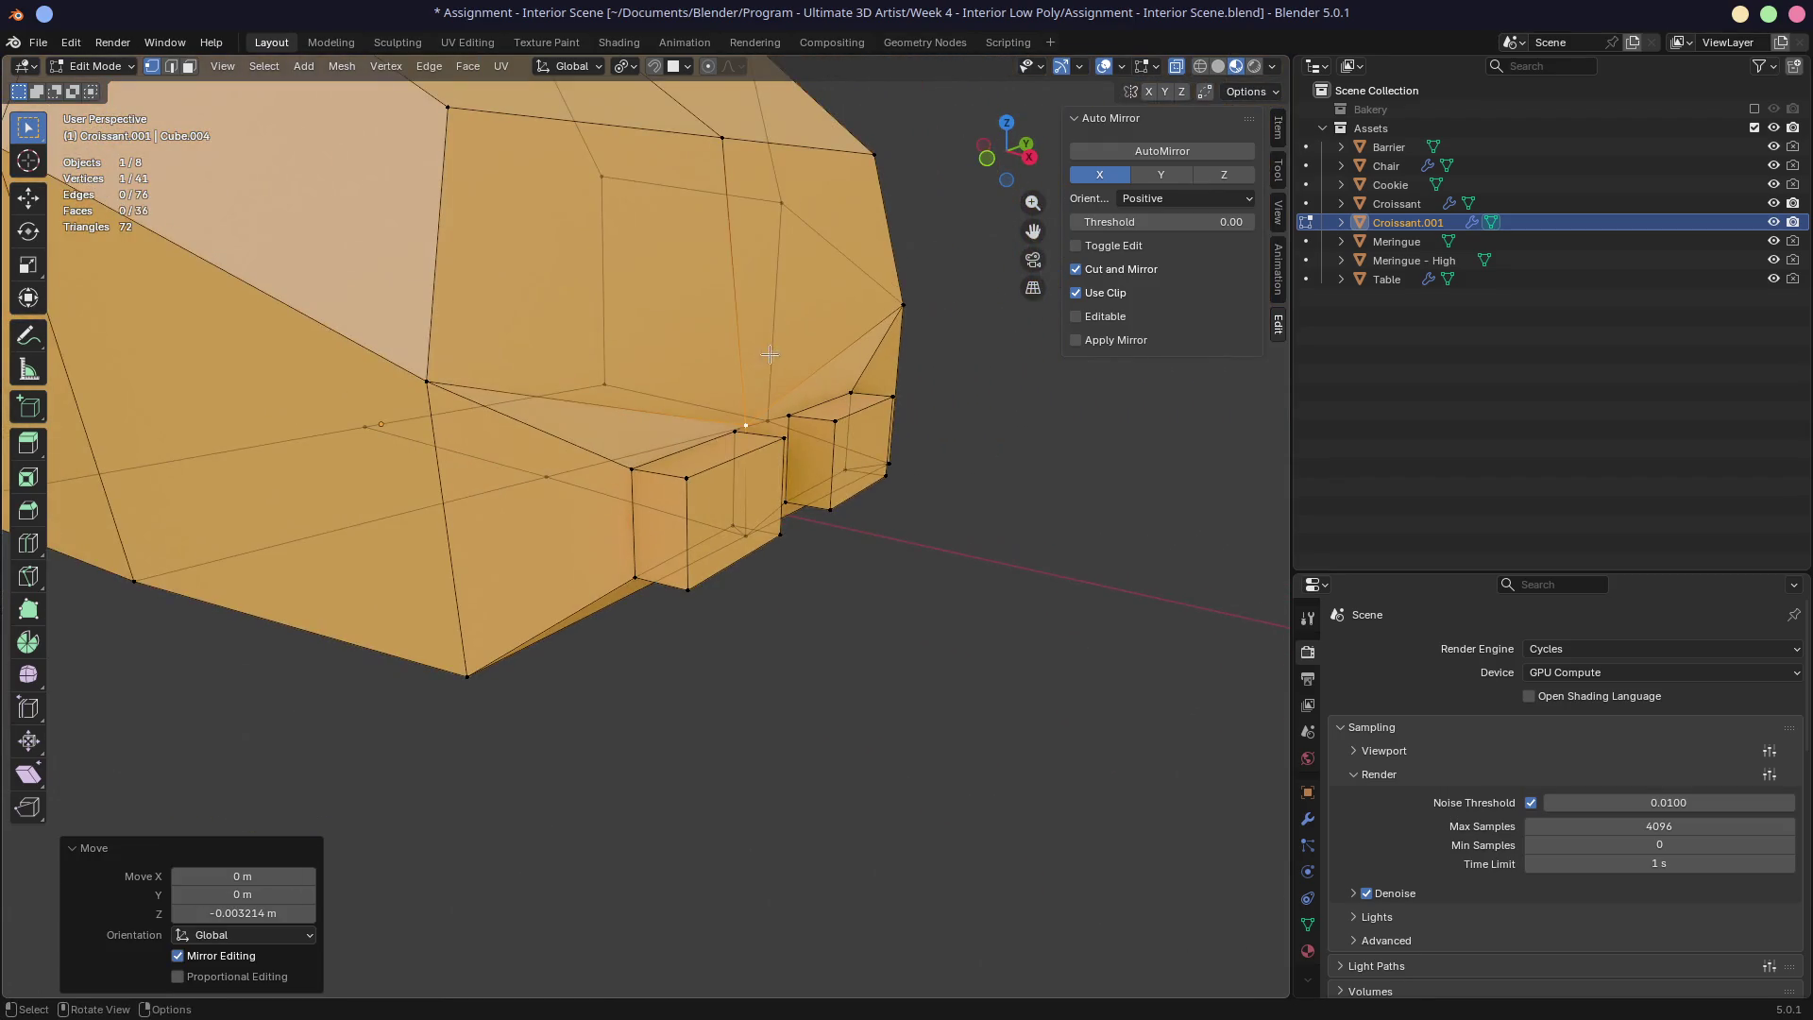
{"action": "scroll", "coordinate": [687, 359], "scroll_direction": "up", "scroll_amount": 2}
{"action": "scroll", "coordinate": [766, 413], "scroll_direction": "up", "scroll_amount": 2}
{"action": "left_click", "coordinate": [456, 492]}
{"action": "middle_click_drag", "start_coordinate": [456, 492], "coordinate": [589, 564]}
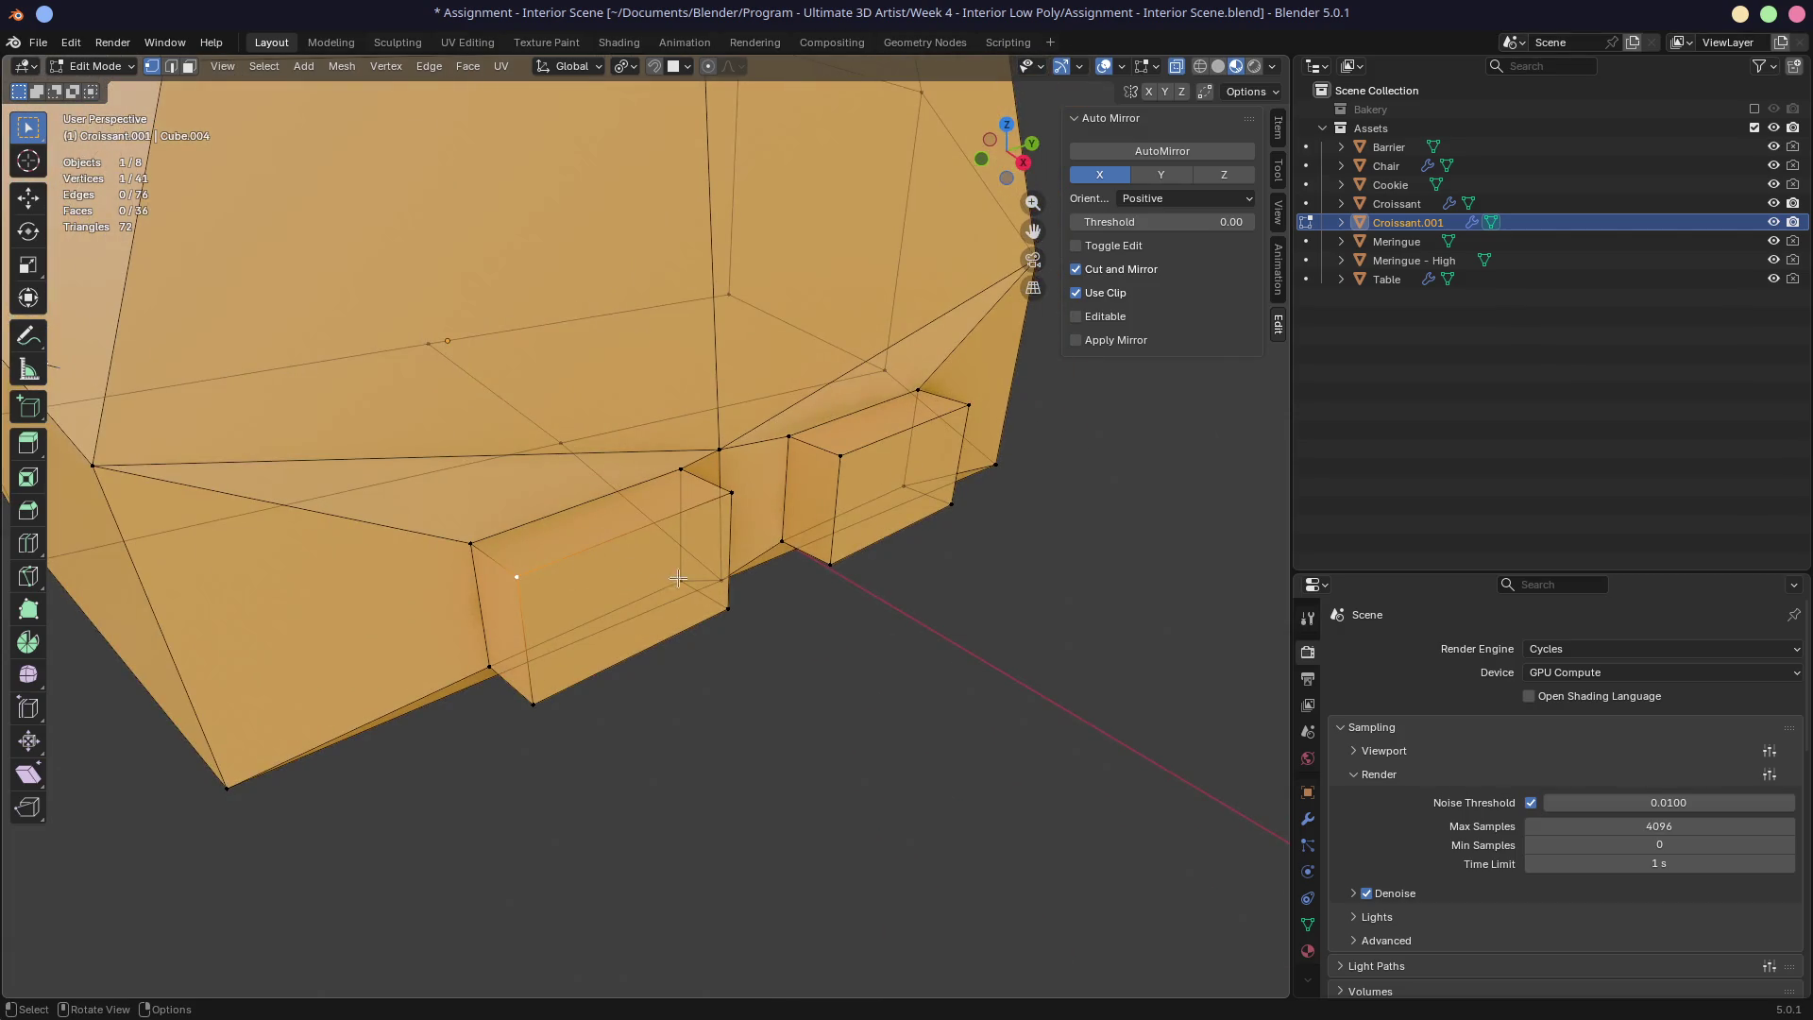
Step: Select both whole chocolate blocks in face mode and frame them in the Shading workspace
{"action": "key", "text": "Tab"}
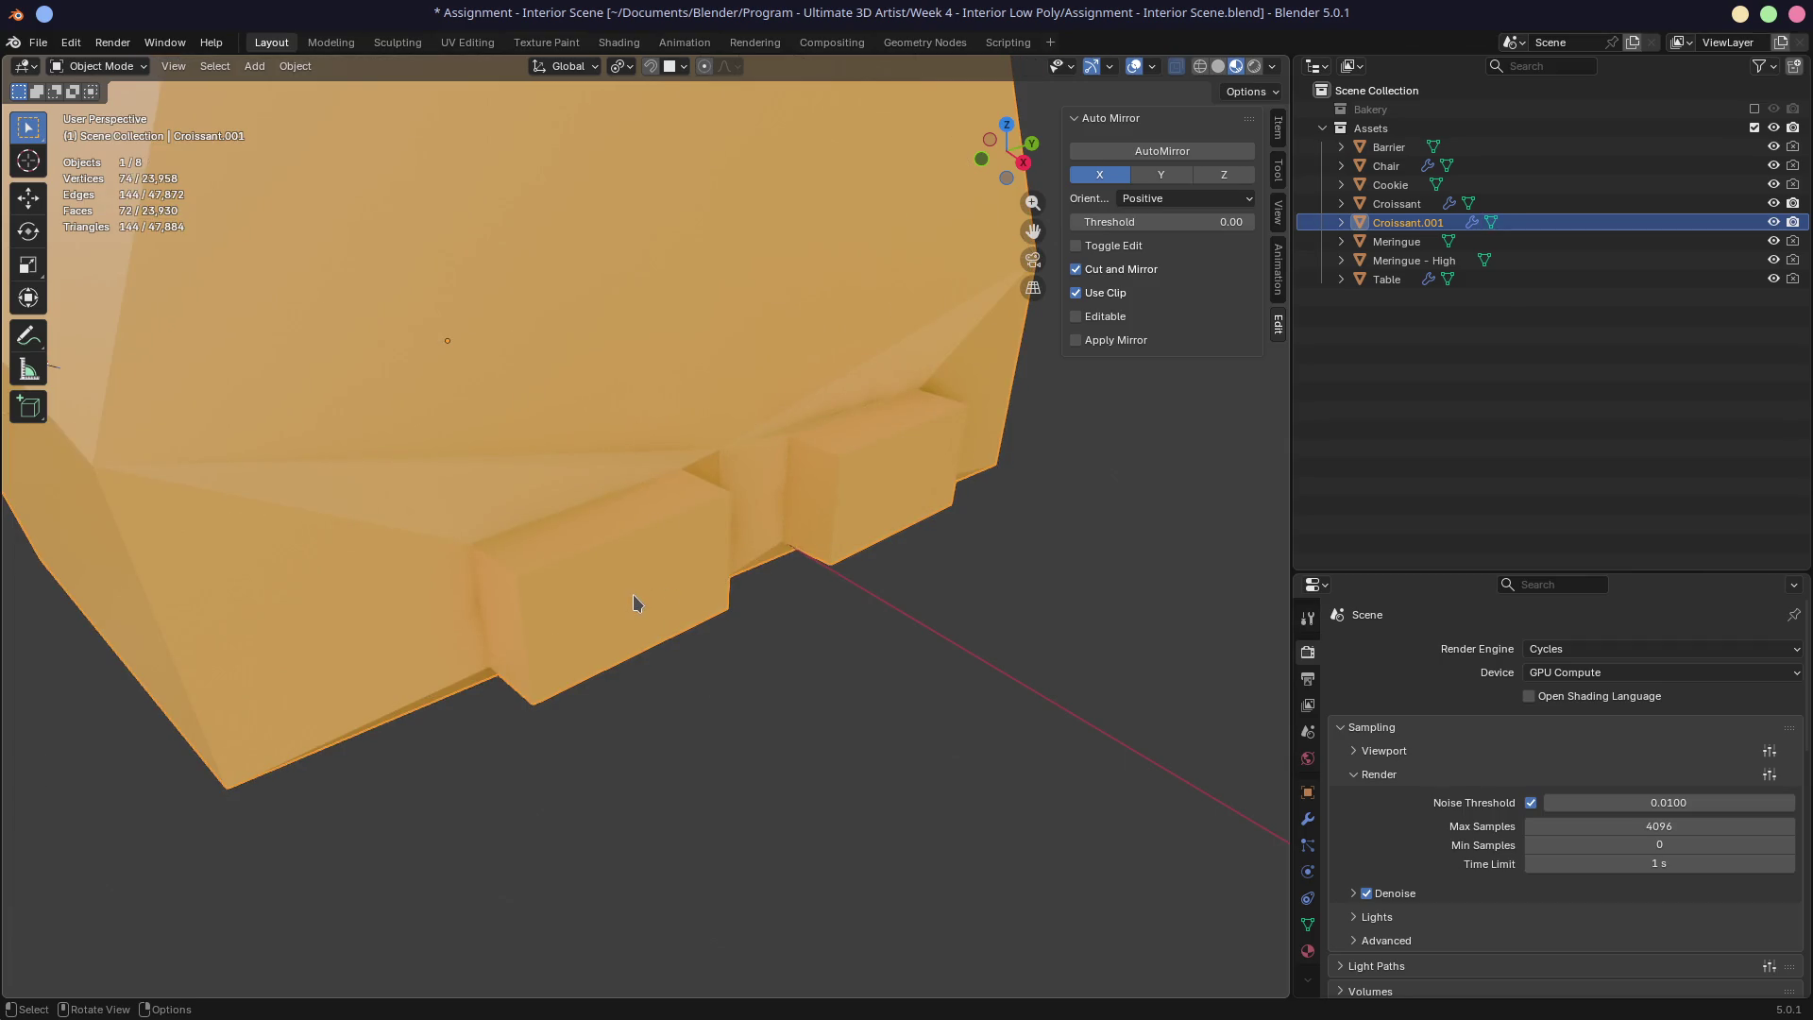
{"action": "key", "text": "Tab"}
{"action": "key", "text": "3"}
{"action": "left_click", "coordinate": [634, 595]}
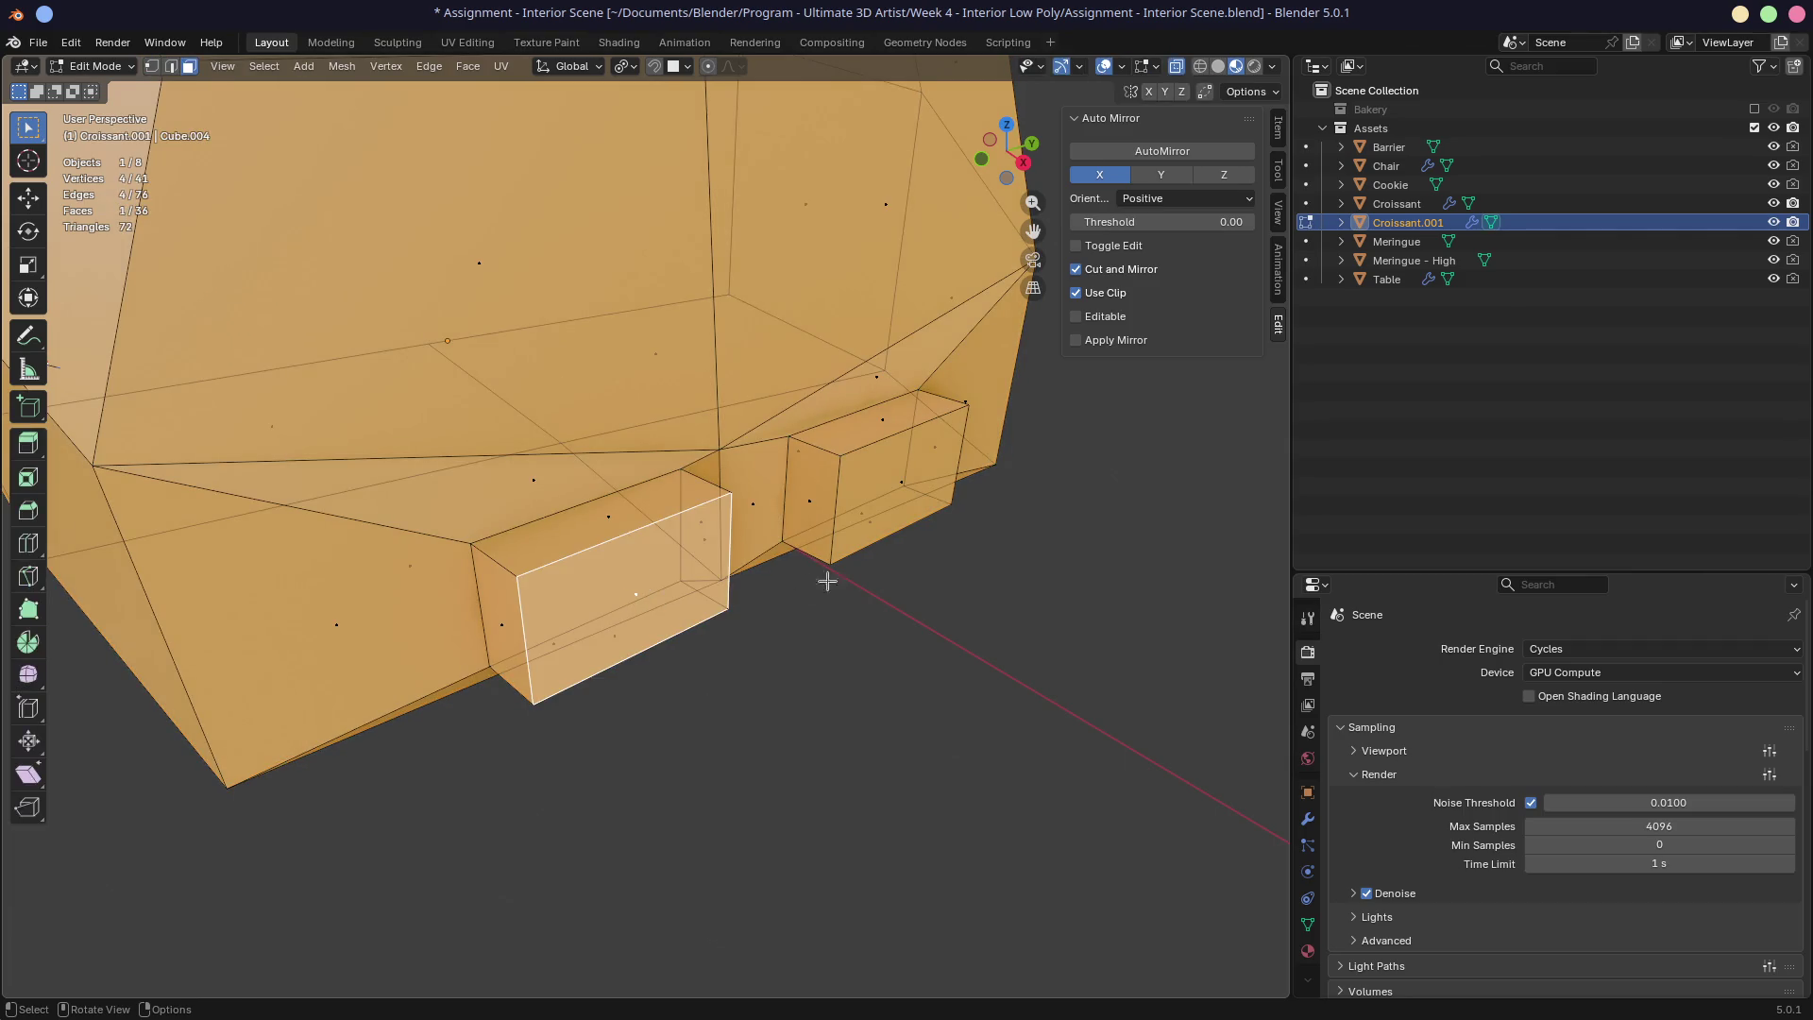
{"action": "left_click", "coordinate": [902, 496], "text": "shift"}
{"action": "key", "text": "ctrl+KP_Add"}
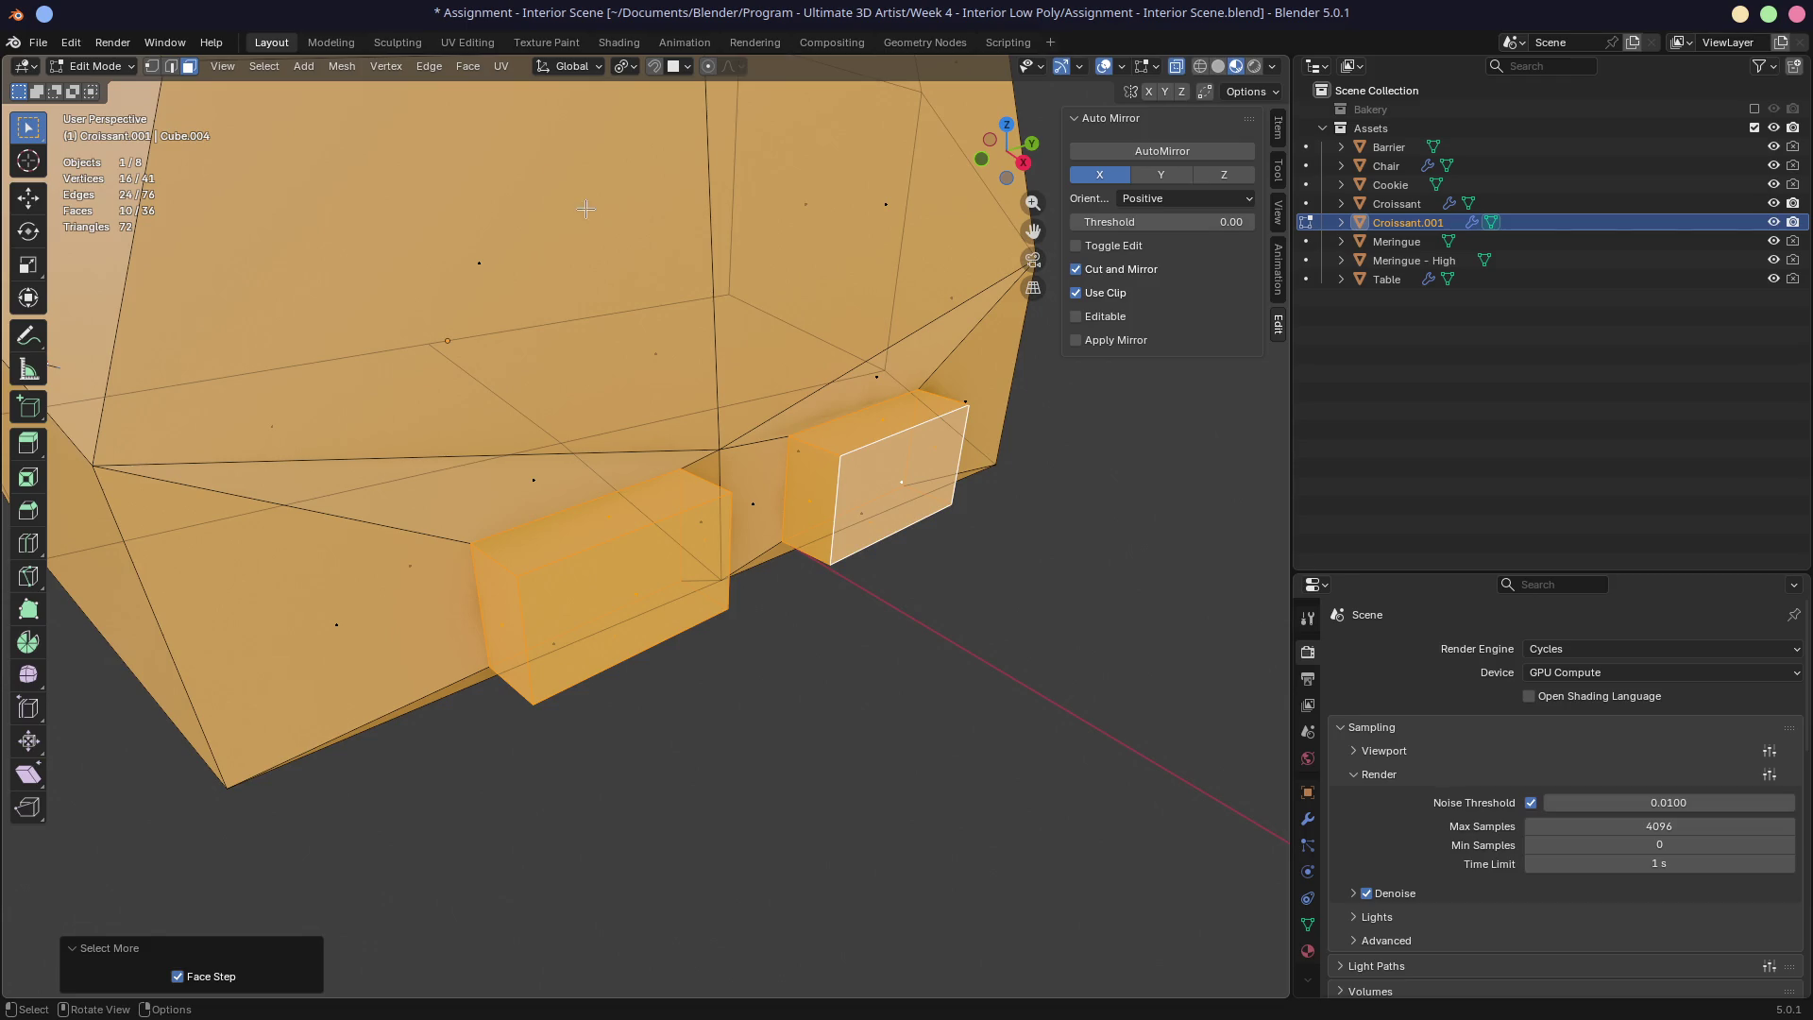
{"action": "left_click", "coordinate": [618, 42]}
{"action": "mouse_move", "coordinate": [868, 227]}
{"action": "middle_mouse_down", "text": "shift"}
{"action": "mouse_move", "coordinate": [876, 244]}
{"action": "mouse_move", "coordinate": [734, 267]}
{"action": "middle_mouse_up", "text": "shift"}
{"action": "key", "text": "KP_Decimal"}
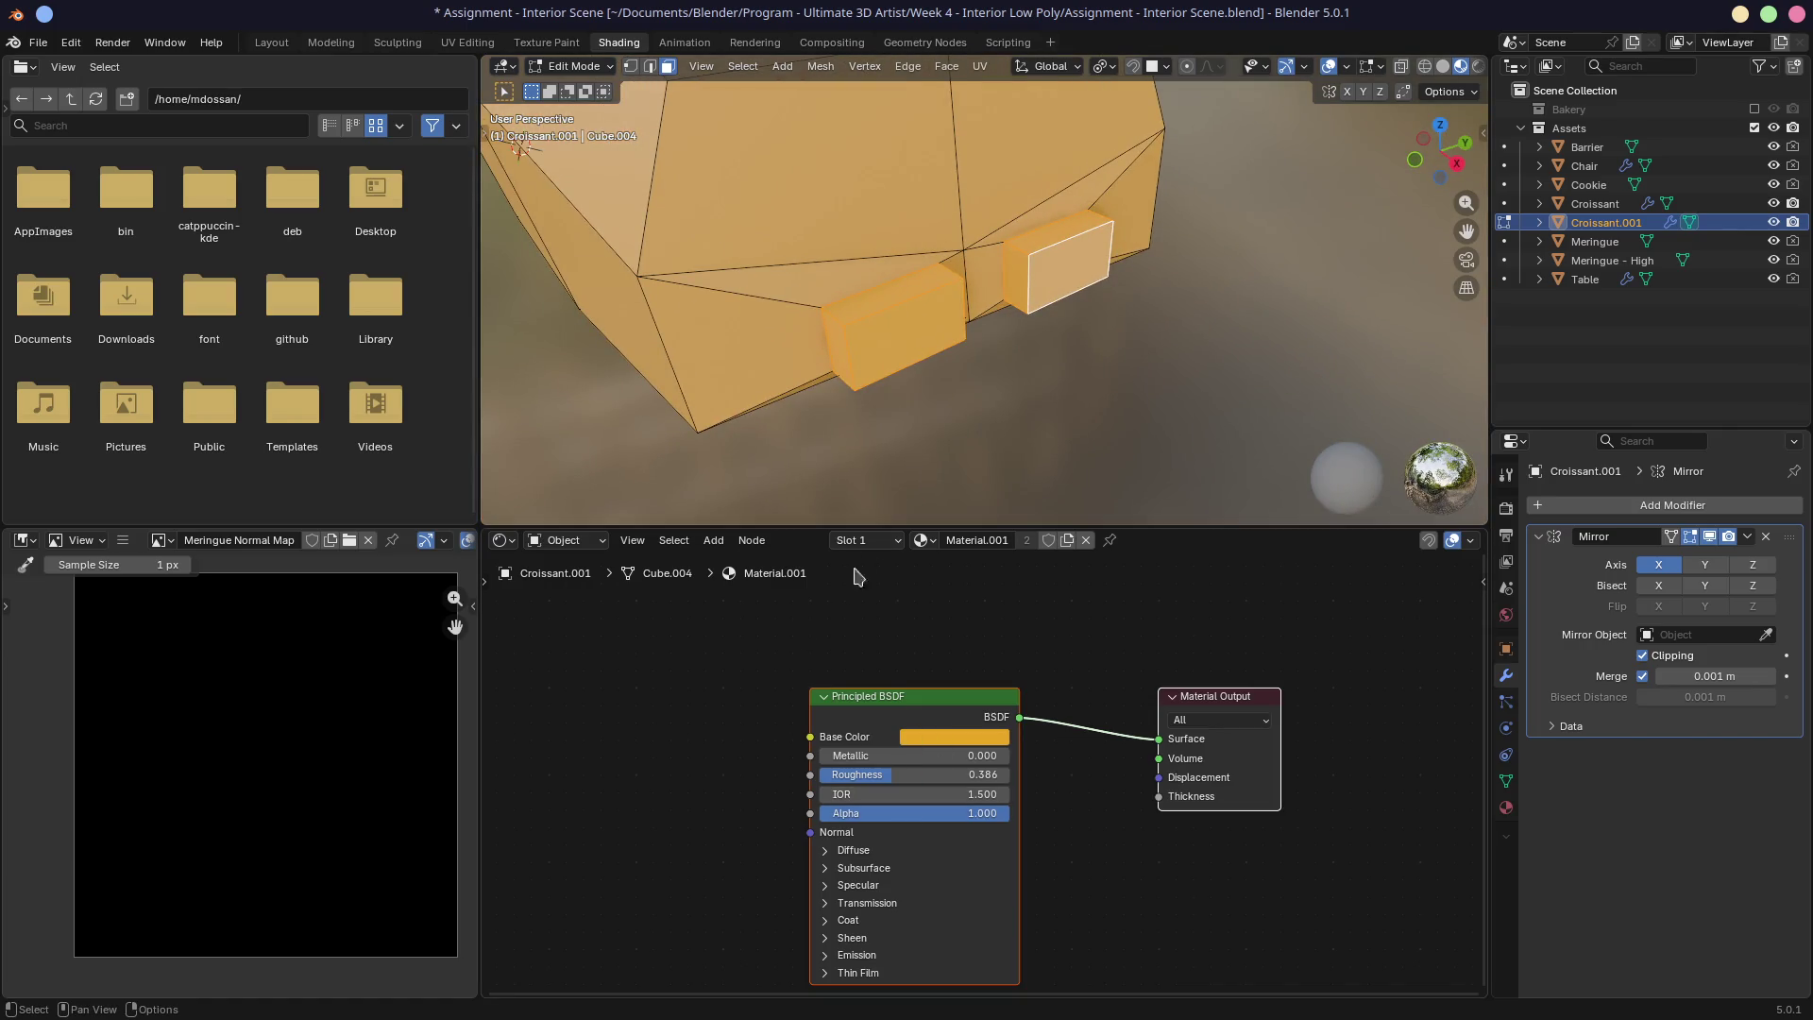
Step: Add a second material slot for the blocks and make new Material.002 with dark brown base colour
{"action": "left_click", "coordinate": [855, 540]}
{"action": "left_click", "coordinate": [783, 699]}
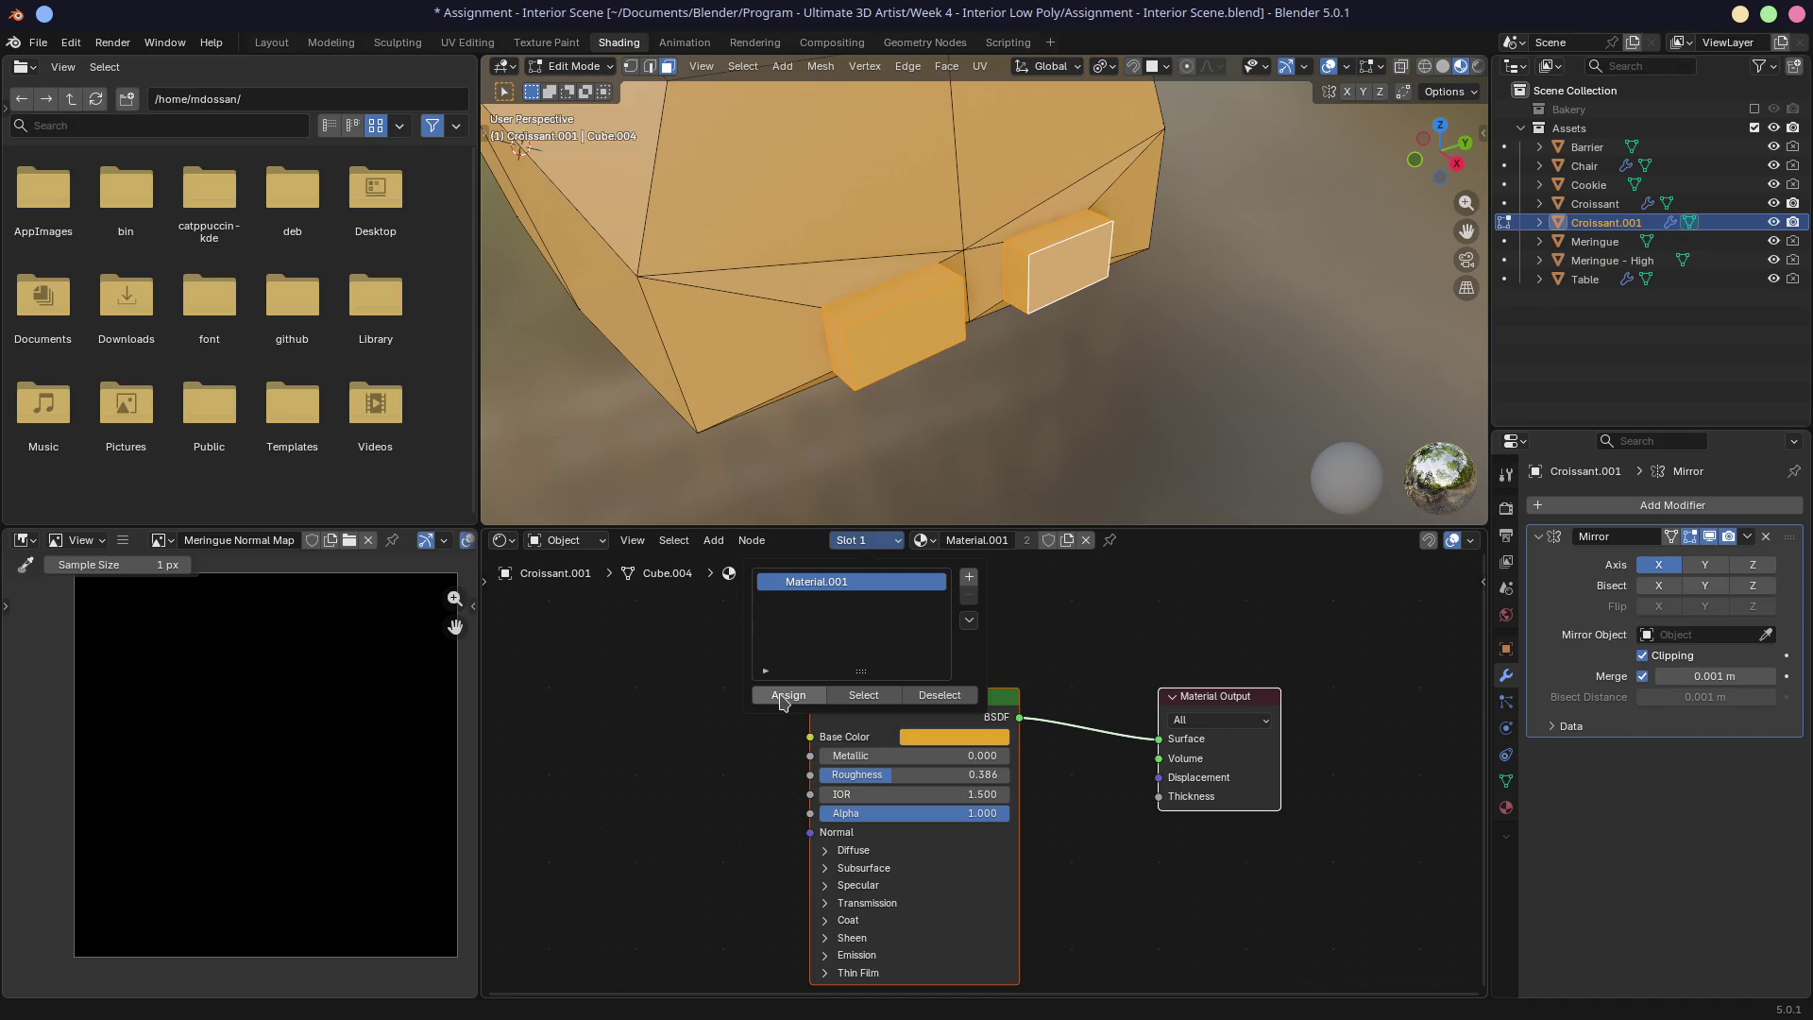
{"action": "left_click", "coordinate": [969, 576]}
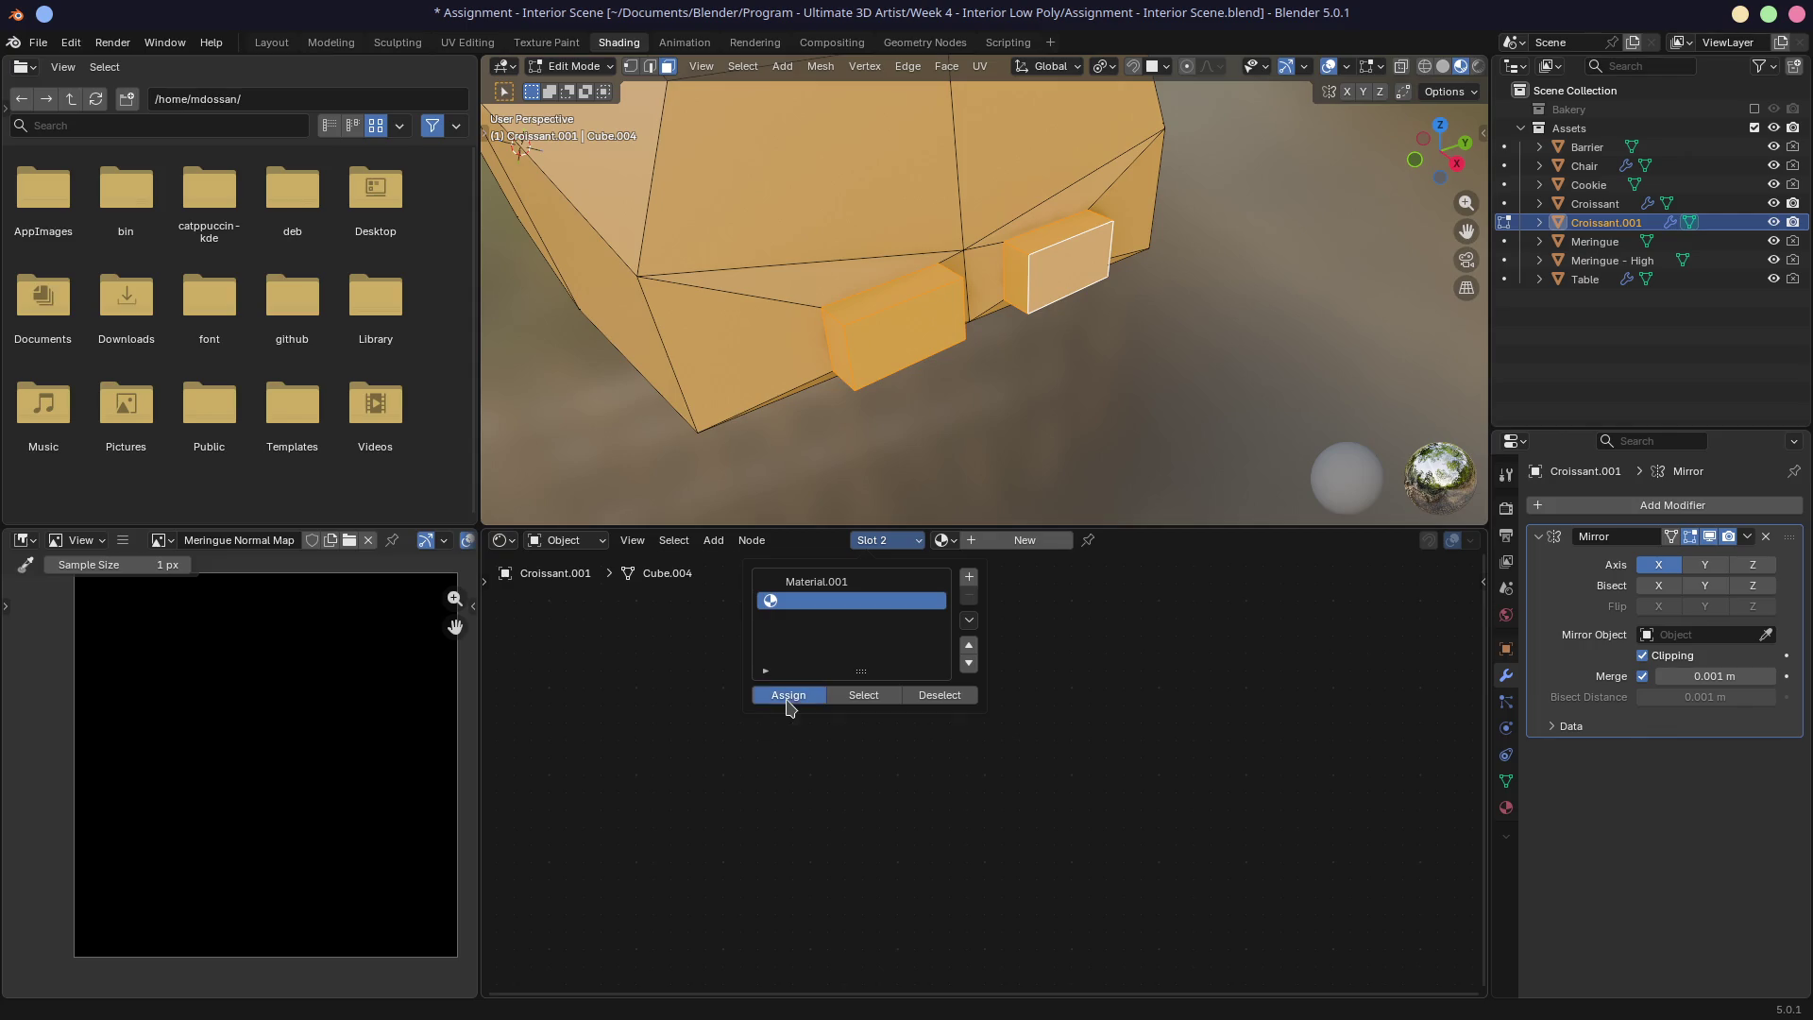
{"action": "left_click", "coordinate": [788, 701]}
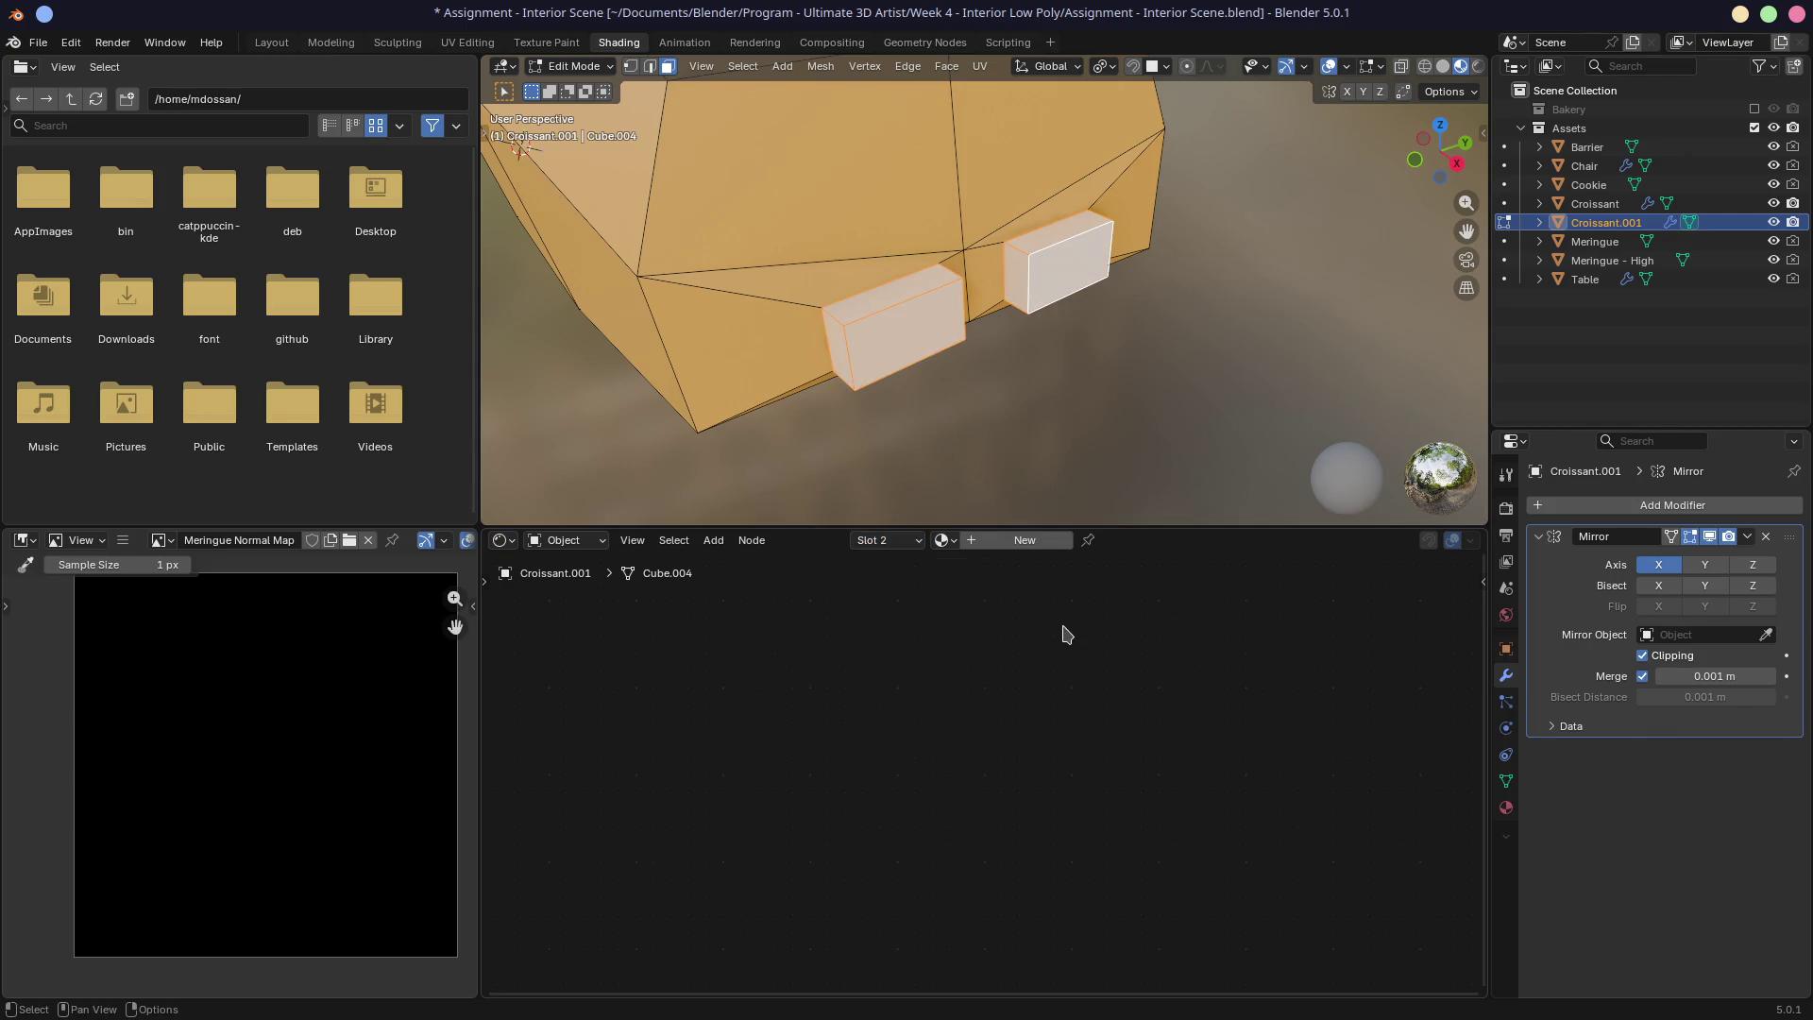
{"action": "left_click", "coordinate": [1025, 540]}
{"action": "left_click", "coordinate": [962, 743]}
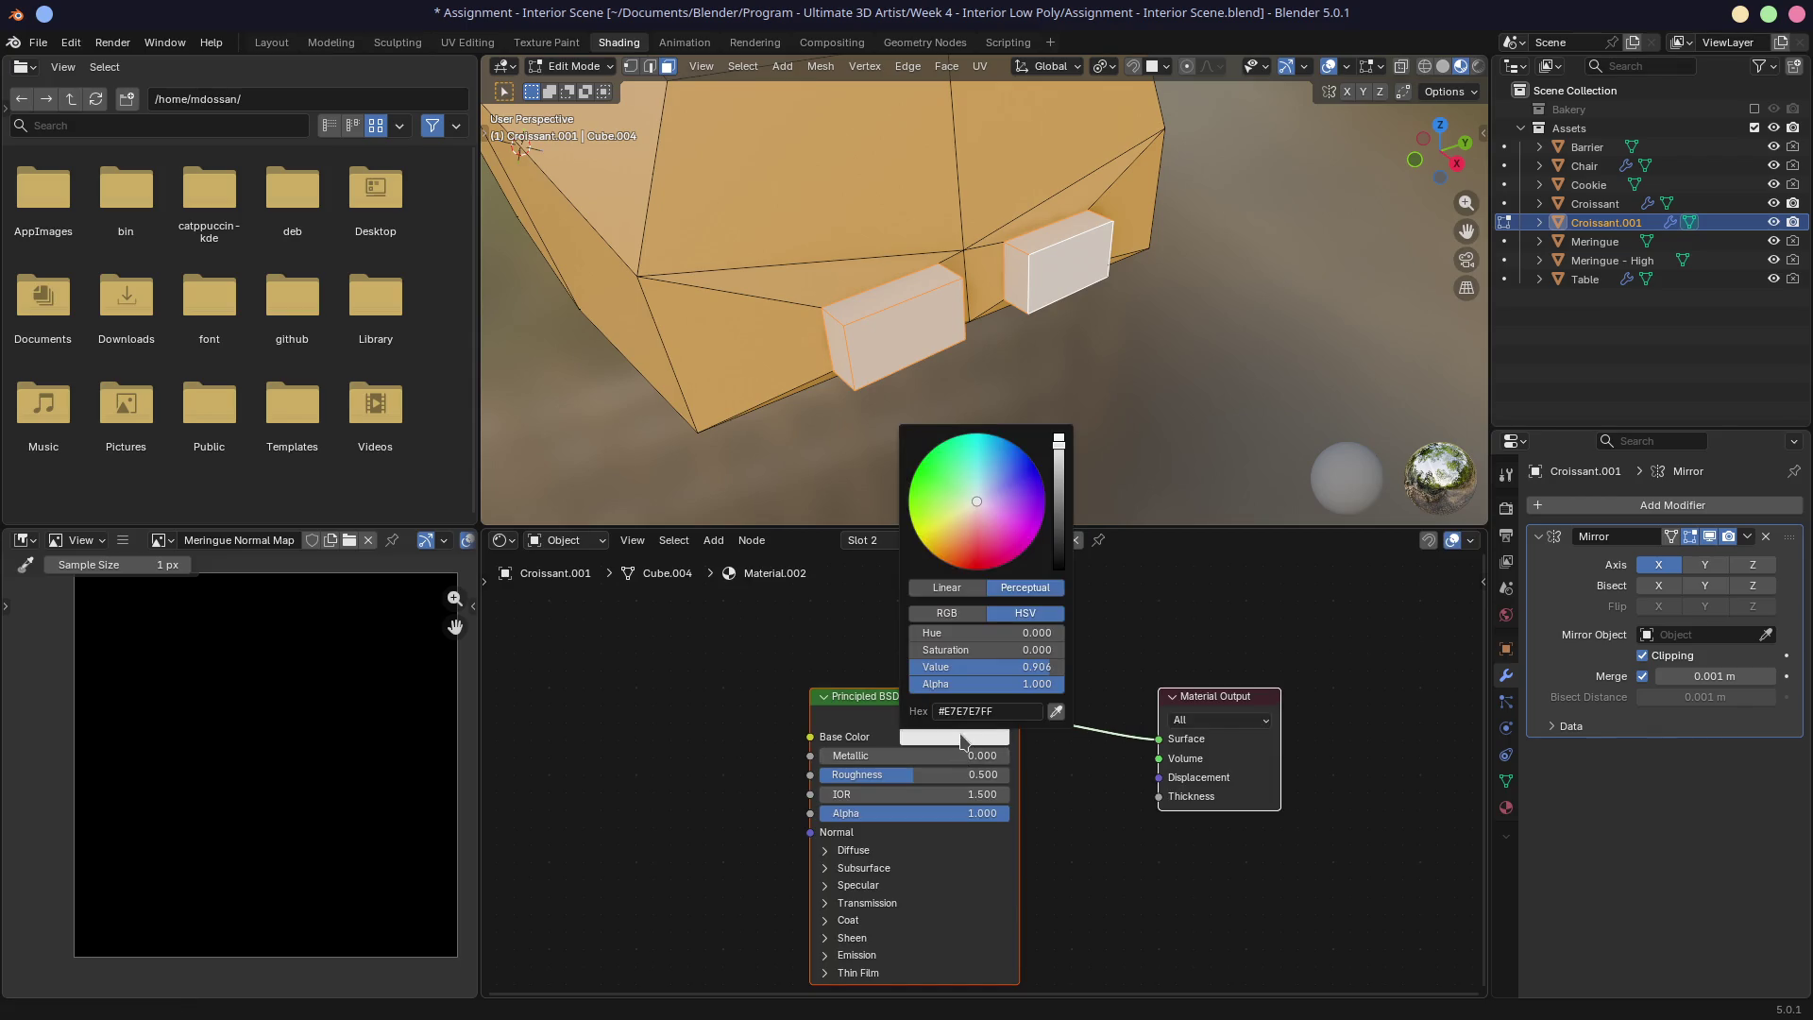
{"action": "left_click_drag", "start_coordinate": [960, 503], "coordinate": [952, 554]}
{"action": "left_click_drag", "start_coordinate": [1059, 440], "coordinate": [1065, 513]}
{"action": "mouse_move", "coordinate": [1102, 324]}
{"action": "middle_mouse_down"}
{"action": "mouse_move", "coordinate": [1194, 296]}
{"action": "mouse_move", "coordinate": [1031, 342]}
{"action": "mouse_move", "coordinate": [904, 229]}
{"action": "mouse_move", "coordinate": [935, 250]}
{"action": "mouse_move", "coordinate": [870, 276]}
{"action": "mouse_move", "coordinate": [1065, 271]}
{"action": "mouse_move", "coordinate": [934, 268]}
{"action": "middle_mouse_up"}
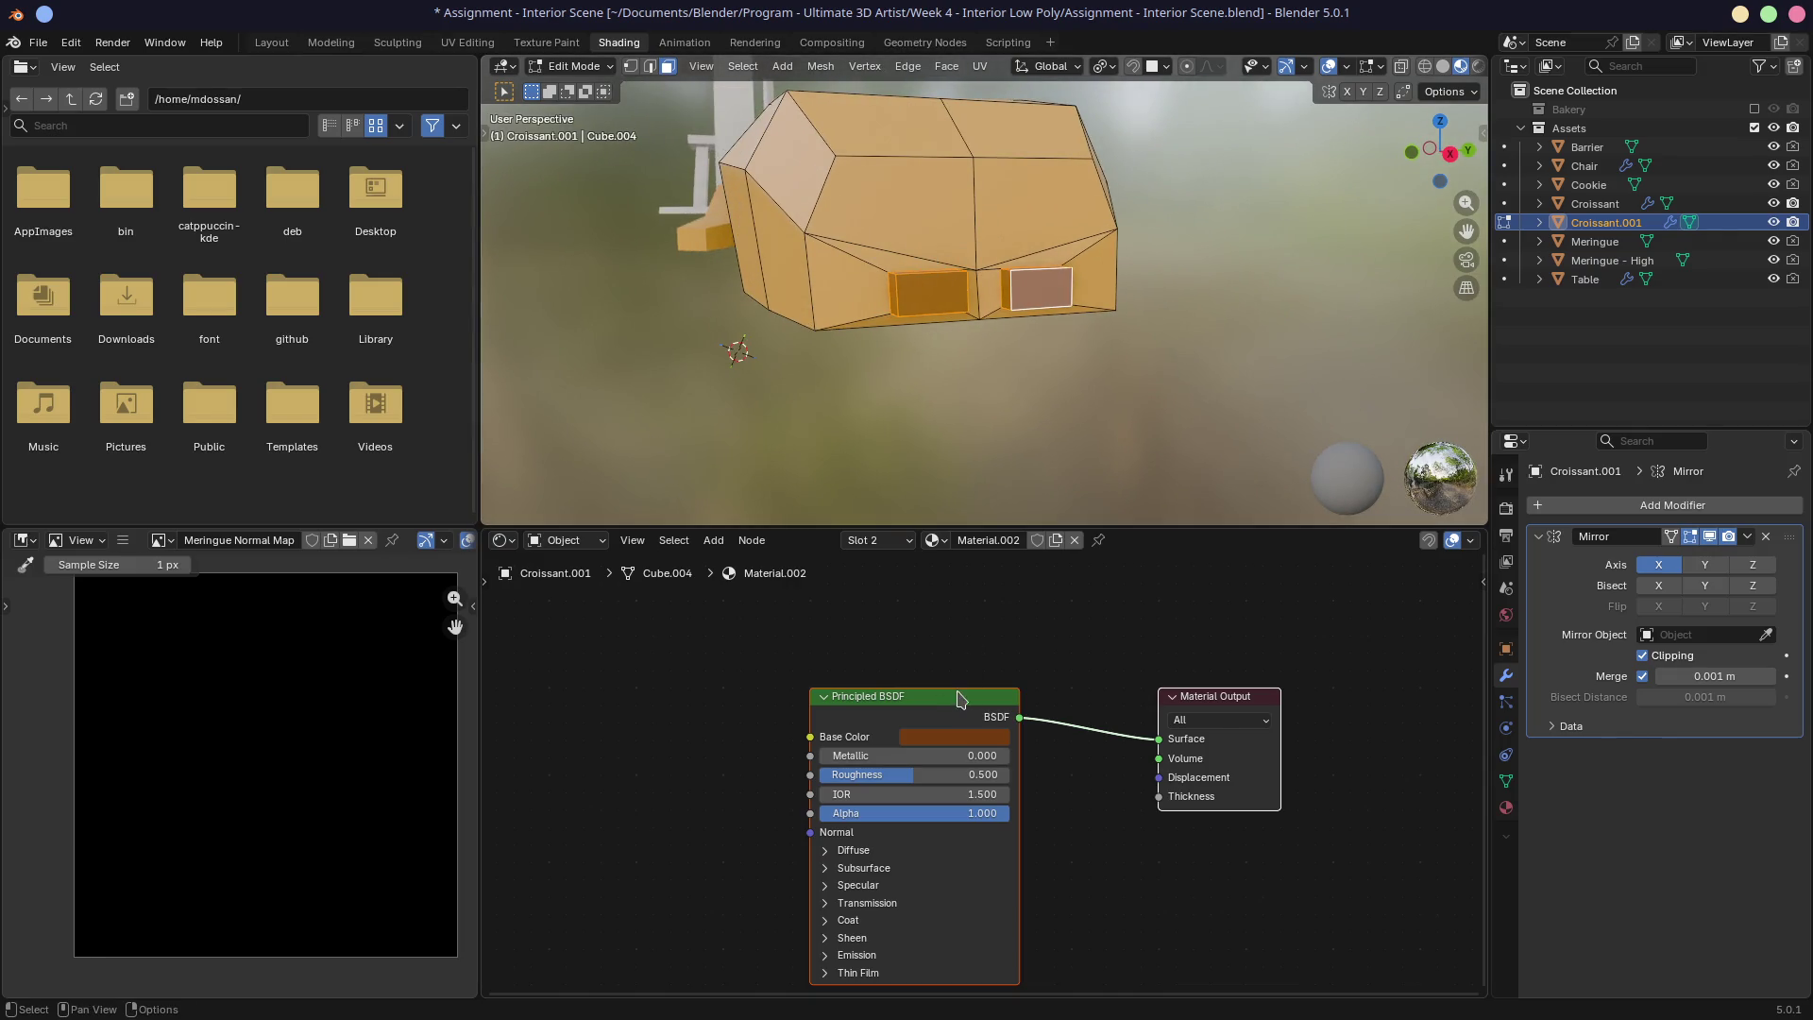
Step: Review the pastry in Object Mode, then try path-selecting faces and undo the selection
{"action": "left_click", "coordinate": [968, 739]}
{"action": "mouse_move", "coordinate": [1134, 433]}
{"action": "middle_mouse_down"}
{"action": "mouse_move", "coordinate": [1024, 429]}
{"action": "mouse_move", "coordinate": [1024, 396]}
{"action": "mouse_move", "coordinate": [718, 399]}
{"action": "mouse_move", "coordinate": [1163, 384]}
{"action": "mouse_move", "coordinate": [1092, 385]}
{"action": "middle_mouse_up"}
{"action": "key", "text": "Tab"}
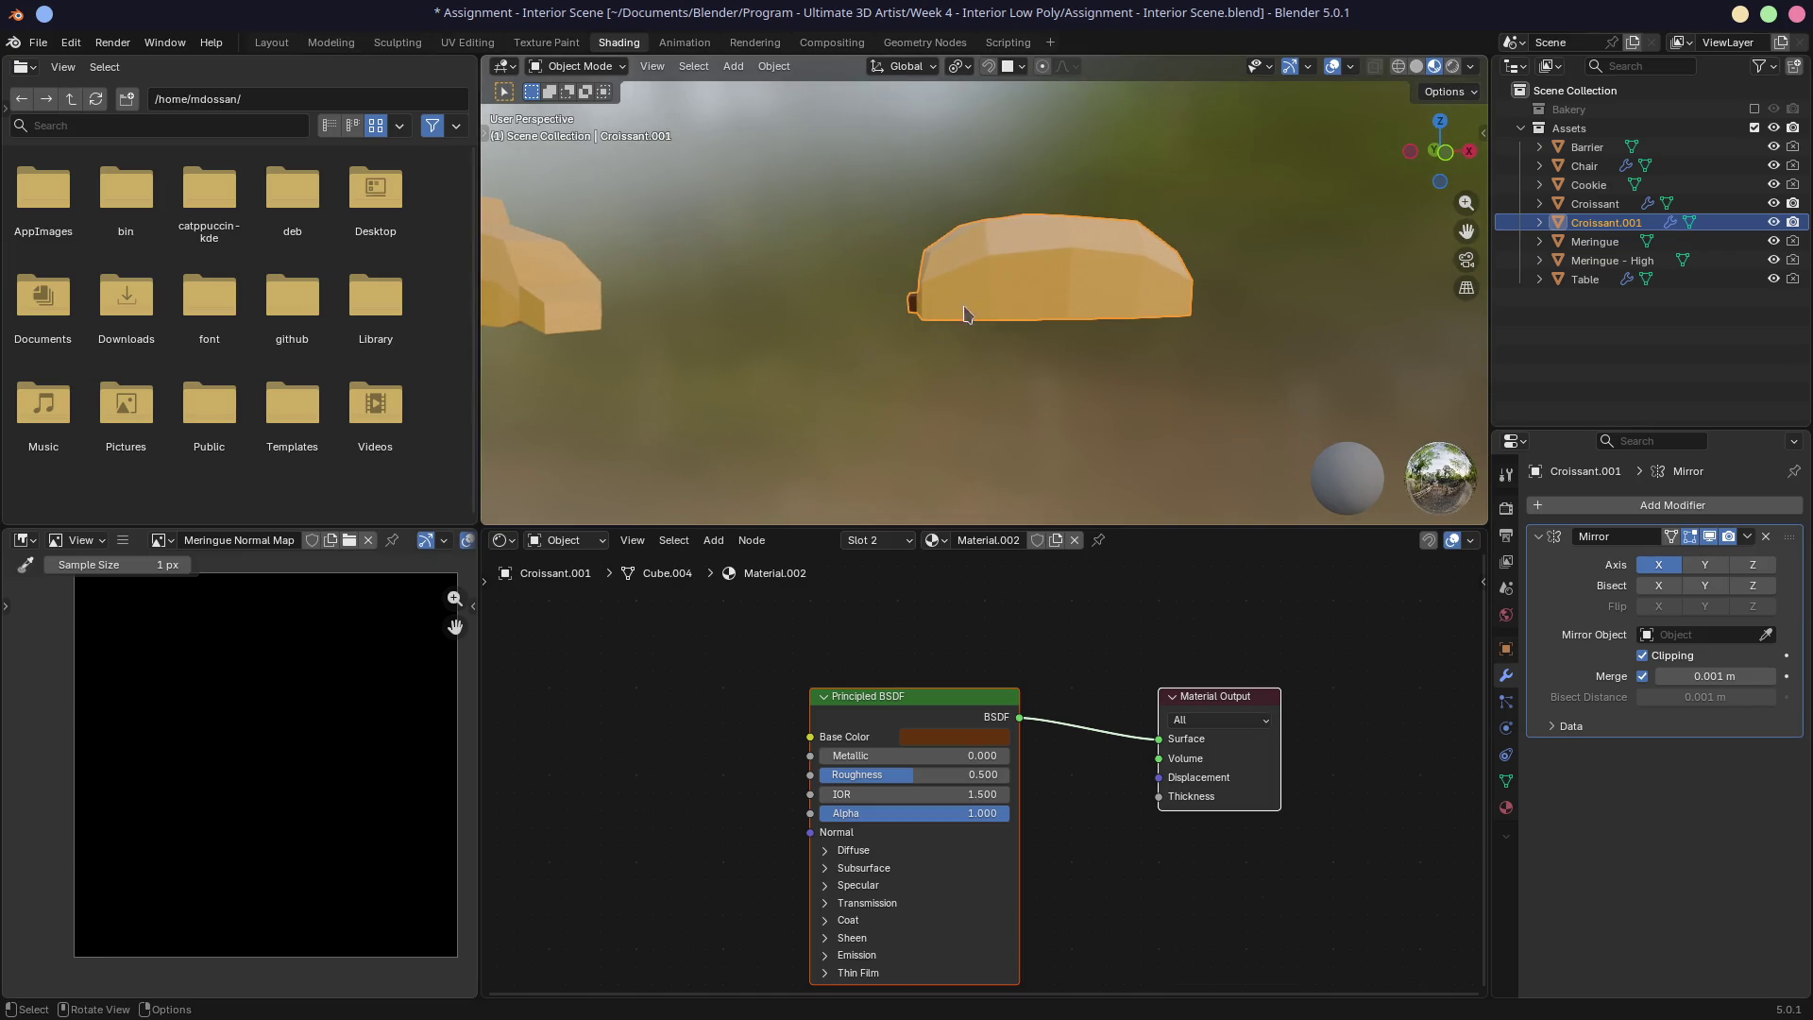
{"action": "middle_click_drag", "start_coordinate": [1168, 319], "coordinate": [830, 321]}
{"action": "key", "text": "Tab"}
{"action": "scroll", "coordinate": [1132, 321], "scroll_direction": "up", "scroll_amount": 3}
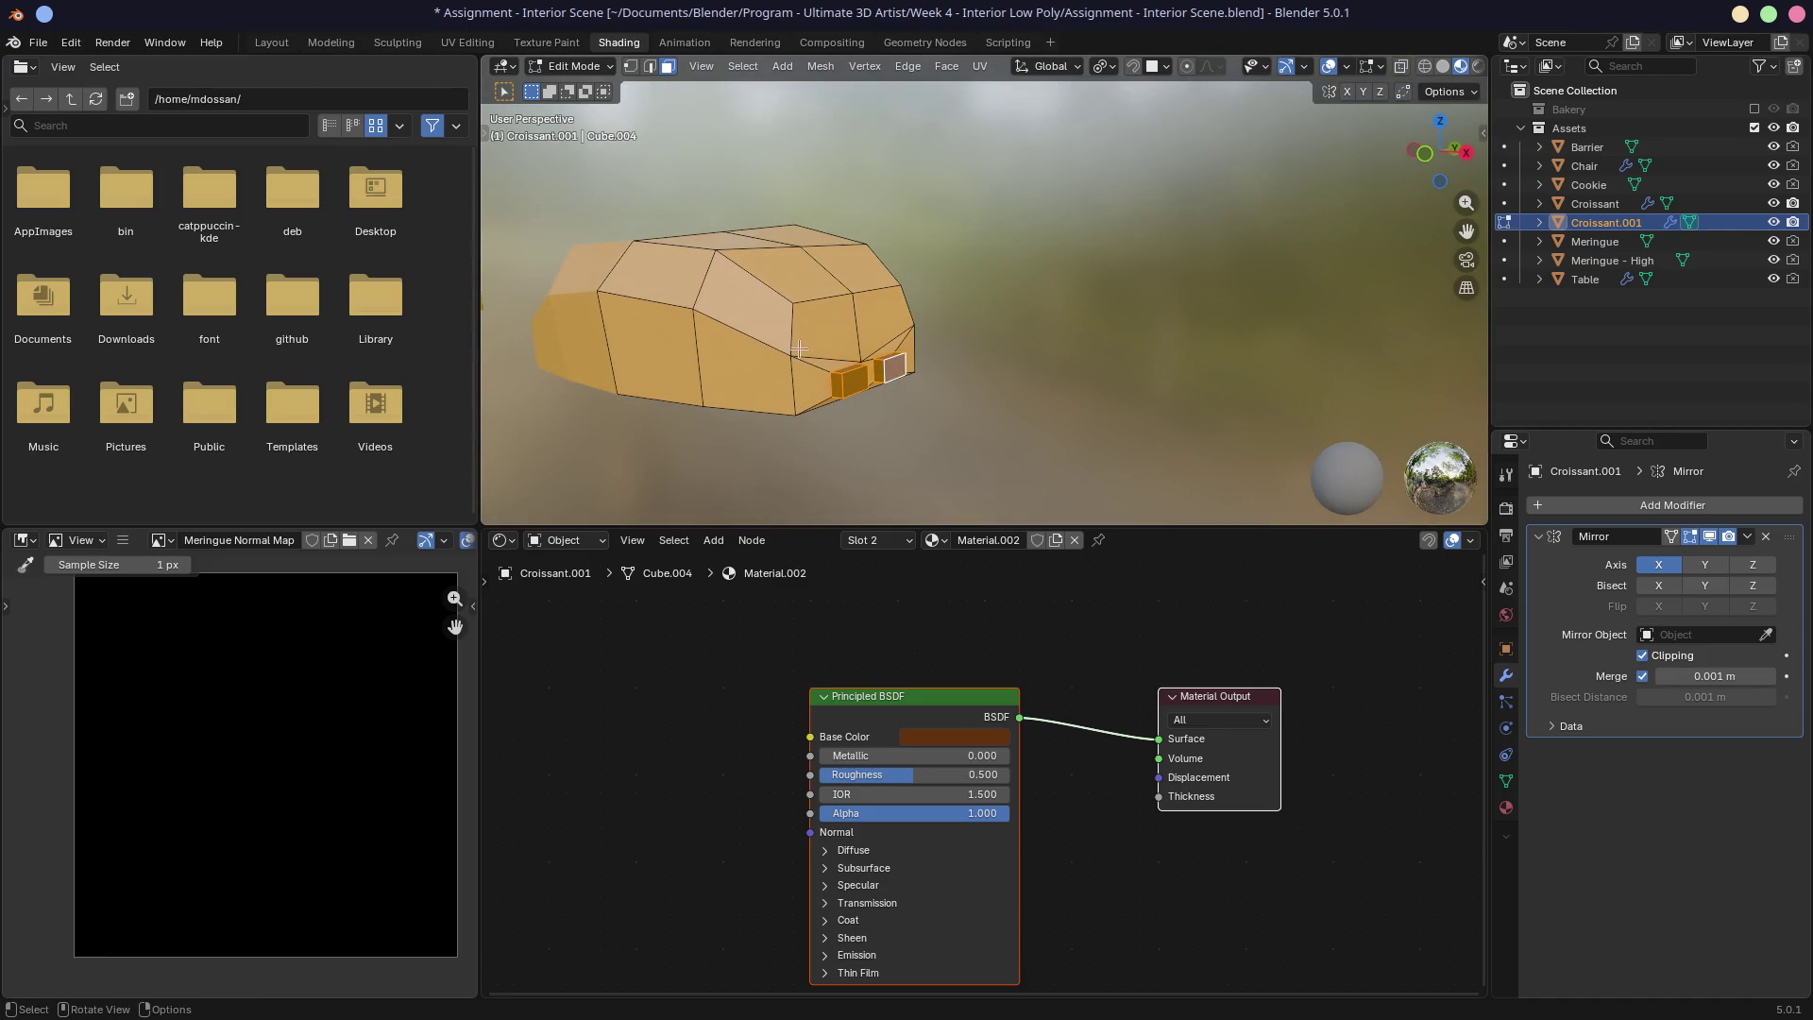
{"action": "key", "text": "ctrl+KP_Add"}
{"action": "key", "text": "ctrl+KP_Add"}
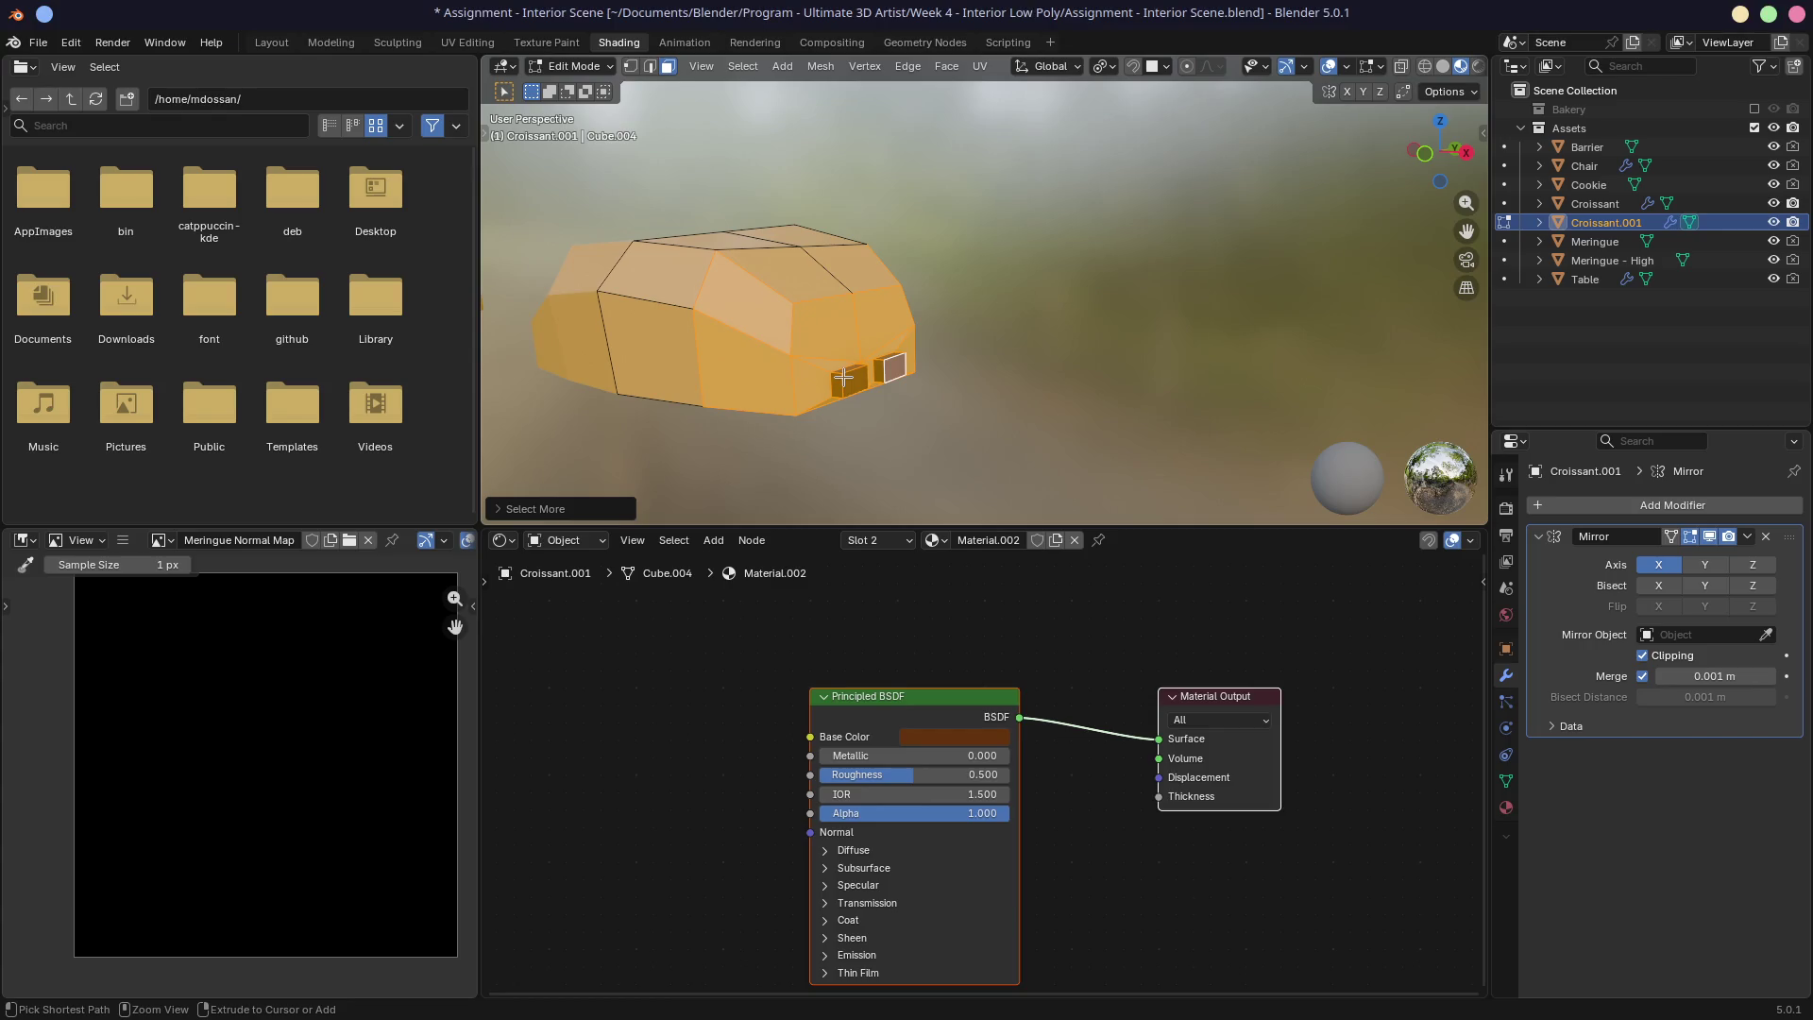
{"action": "scroll", "coordinate": [820, 328], "scroll_direction": "up", "scroll_amount": 2}
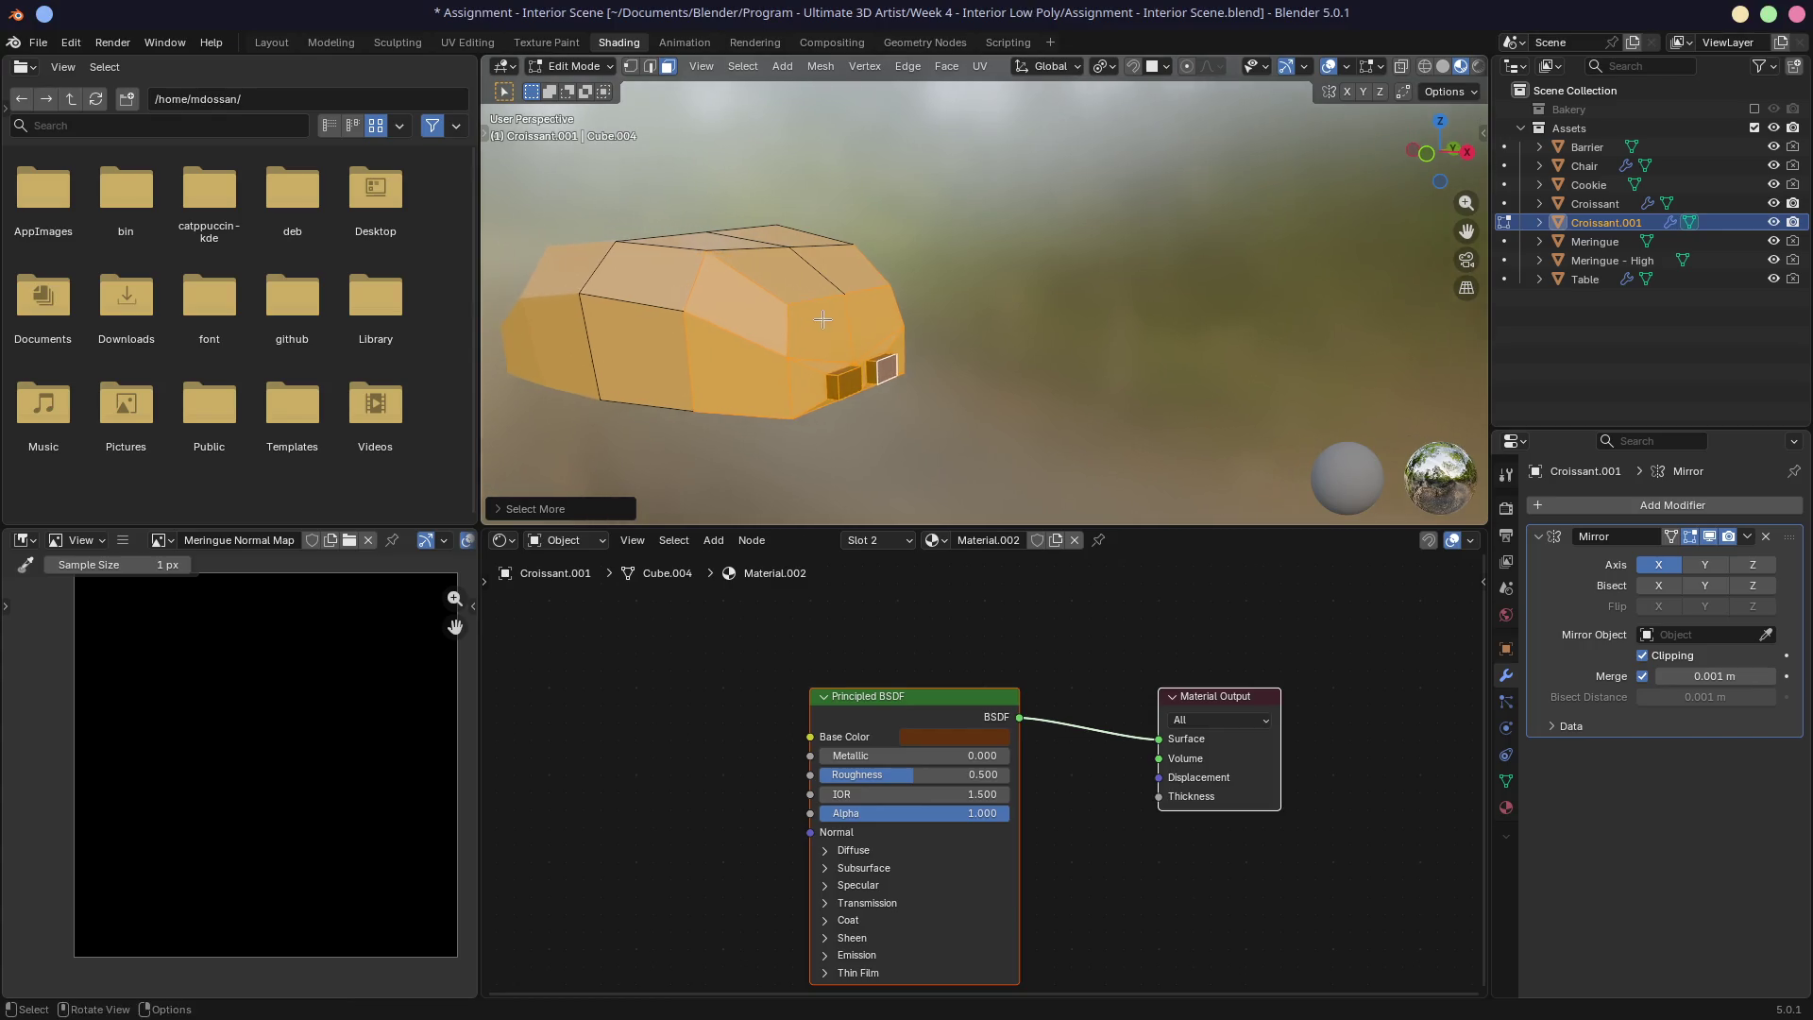
{"action": "left_click", "coordinate": [779, 281], "text": "ctrl"}
{"action": "left_click", "coordinate": [694, 317], "text": "ctrl"}
{"action": "middle_click_drag", "start_coordinate": [694, 359], "coordinate": [865, 290]}
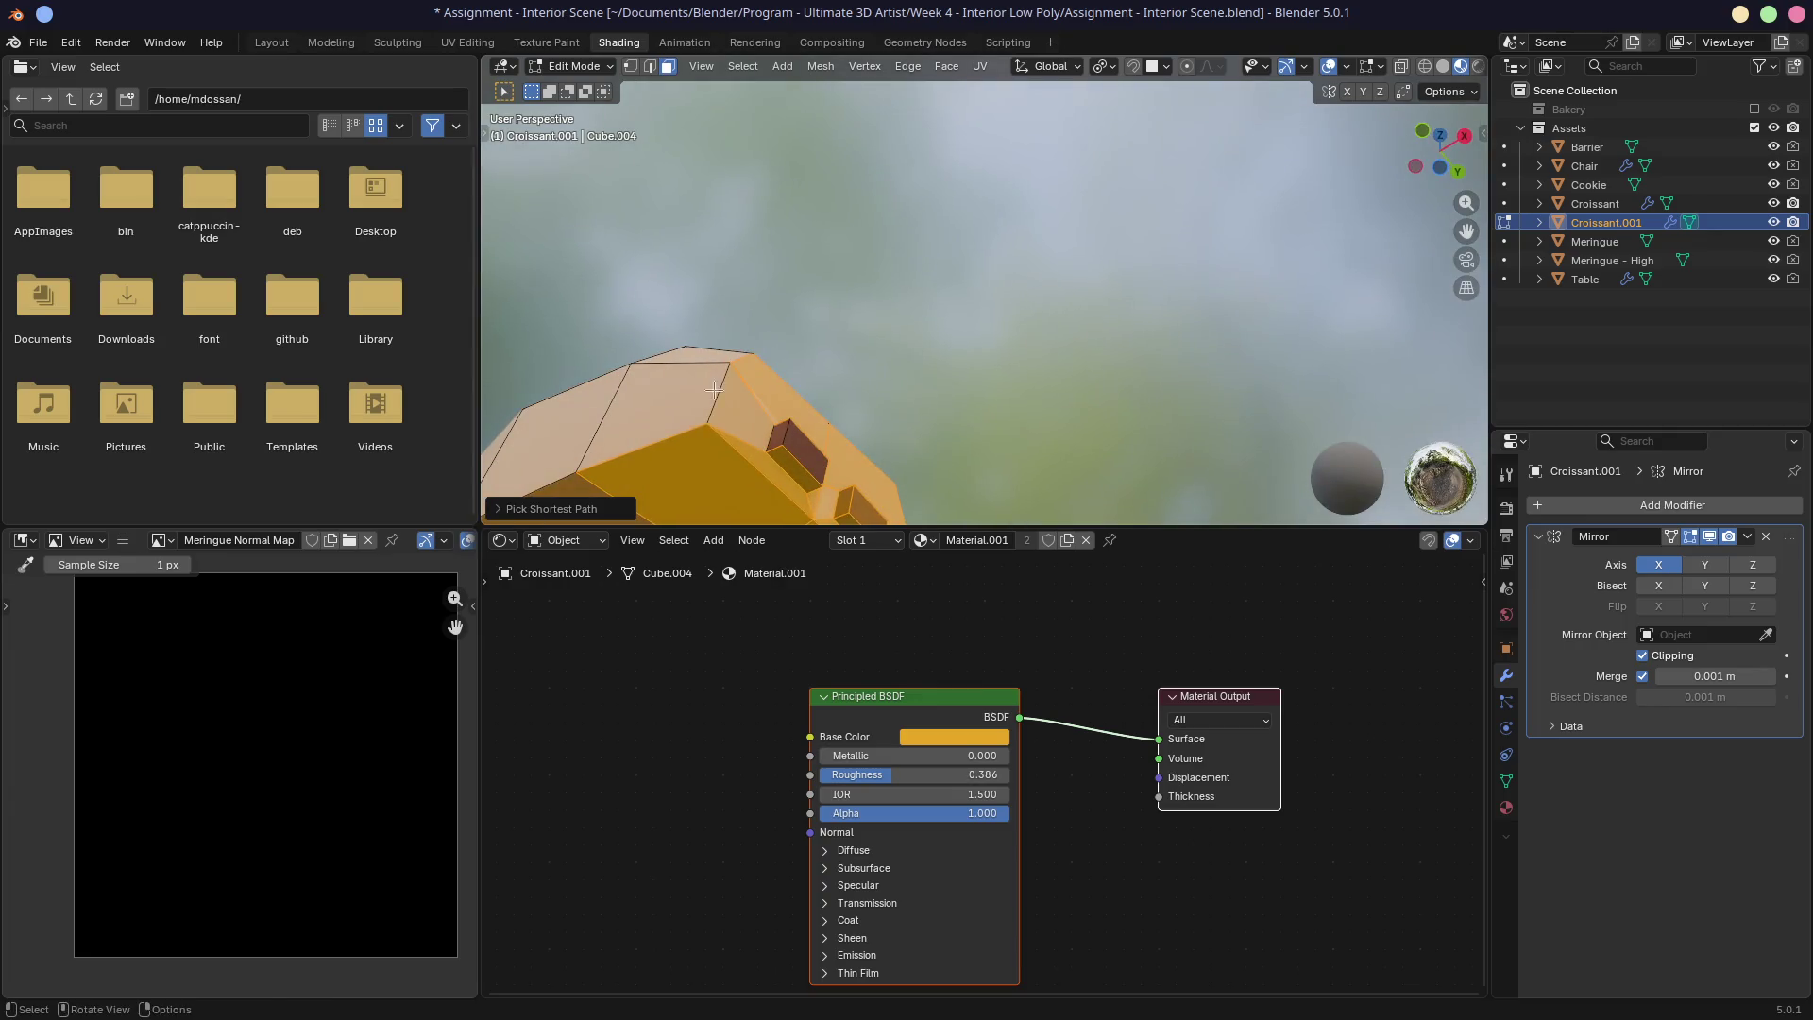
{"action": "scroll", "coordinate": [865, 290], "scroll_direction": "up", "scroll_amount": 2}
{"action": "key", "text": "ctrl+z"}
{"action": "key", "text": "ctrl+z"}
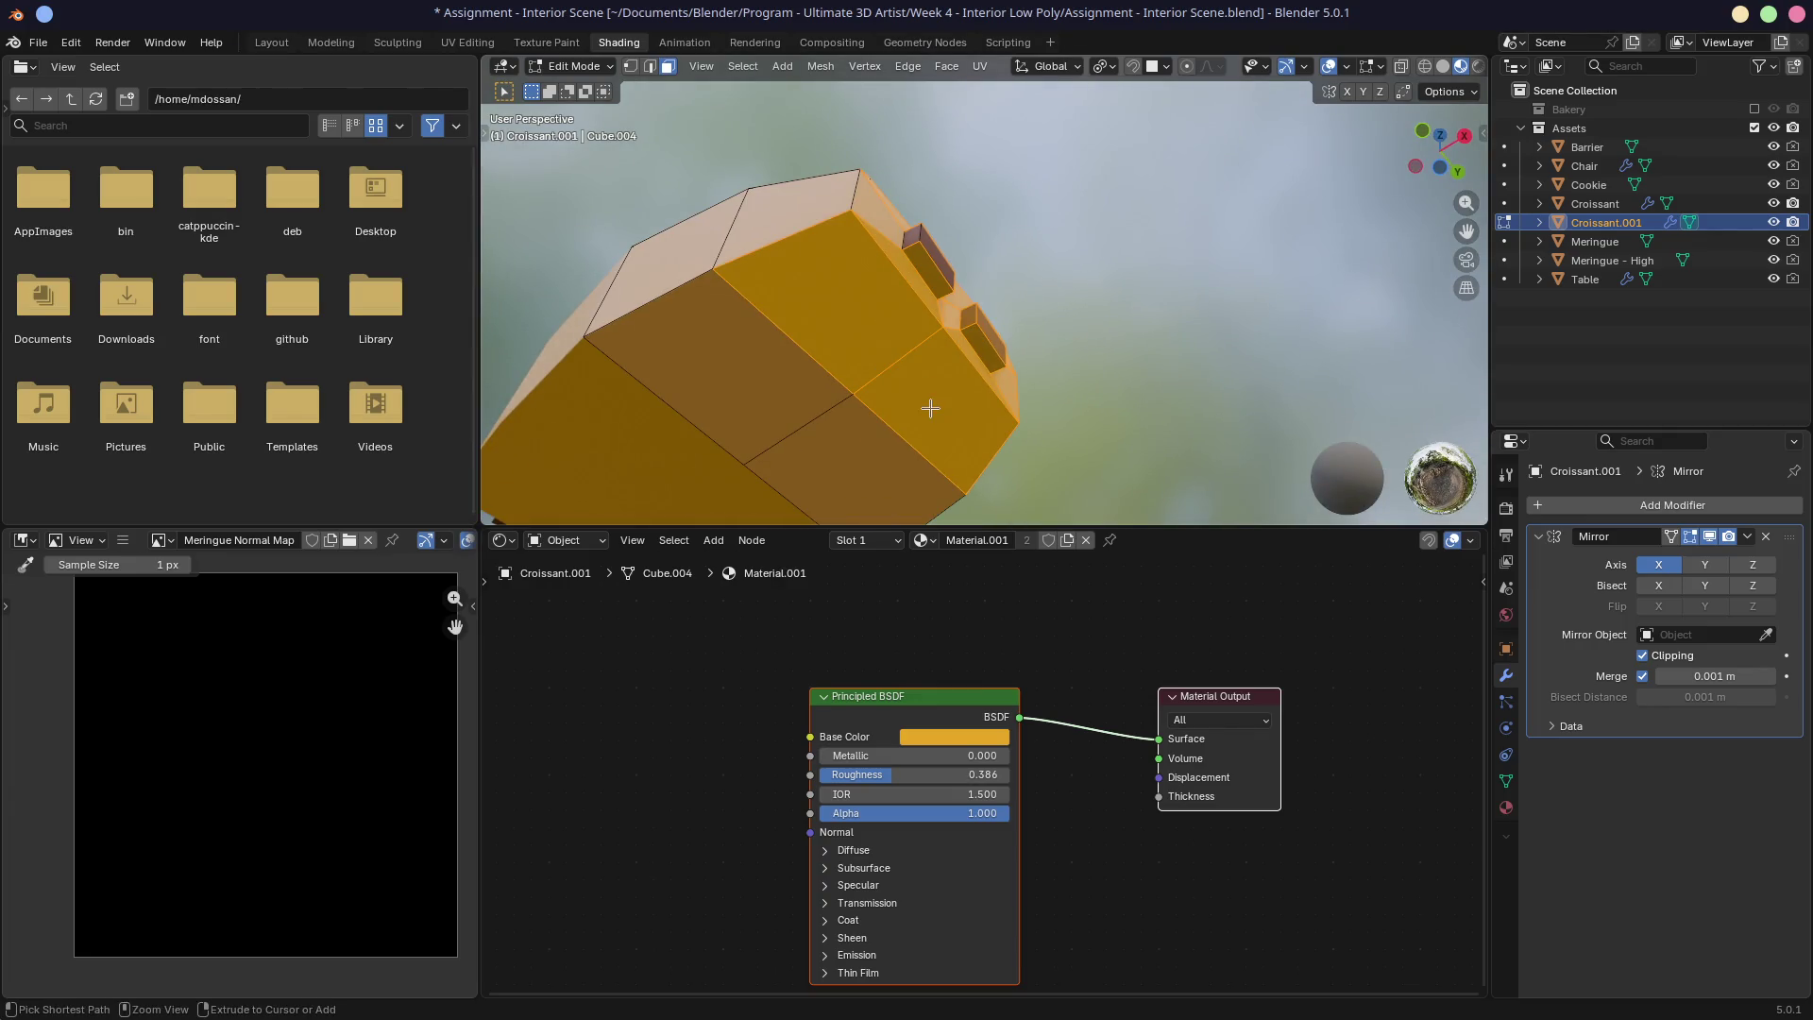
Step: Box-select the chocolate block faces and shift them sideways along X in front view
{"action": "middle_click_drag", "start_coordinate": [1069, 321], "coordinate": [870, 385]}
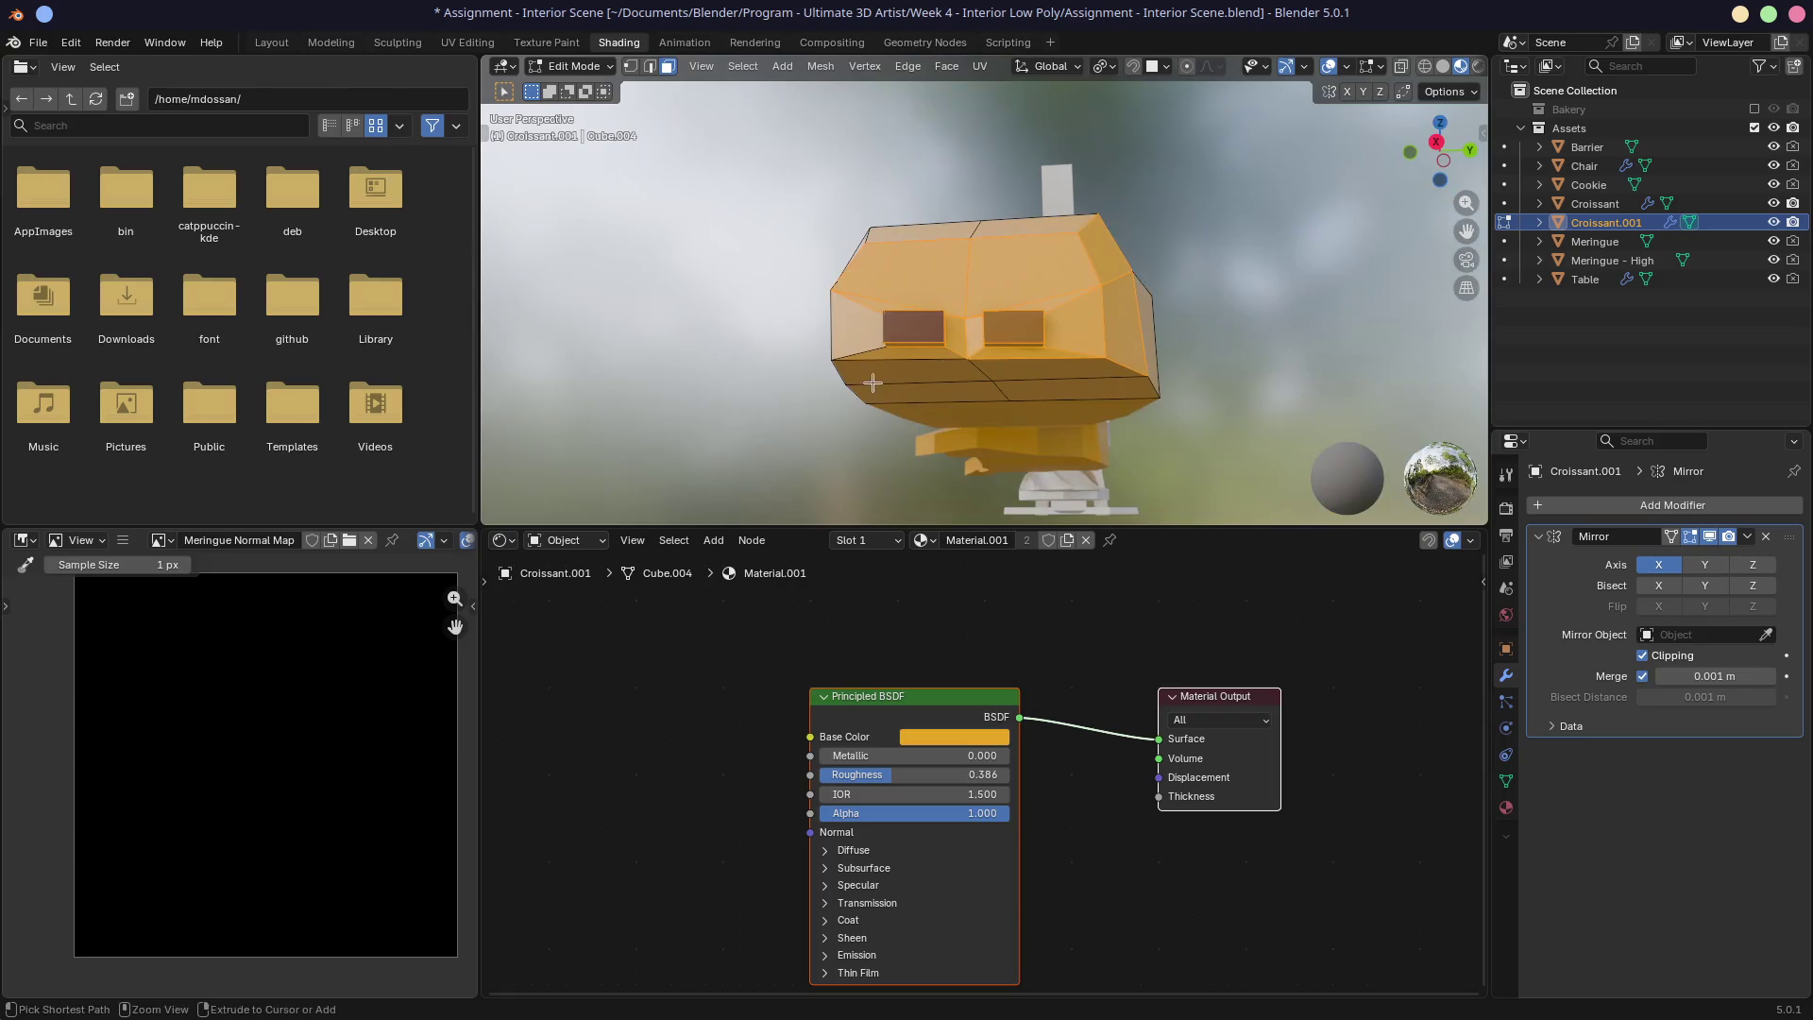
{"action": "left_click_drag", "start_coordinate": [867, 333], "coordinate": [896, 359]}
{"action": "mouse_move", "coordinate": [895, 358]}
{"action": "middle_mouse_down"}
{"action": "mouse_move", "coordinate": [1176, 277]}
{"action": "mouse_move", "coordinate": [1039, 248]}
{"action": "mouse_move", "coordinate": [902, 256]}
{"action": "middle_mouse_up"}
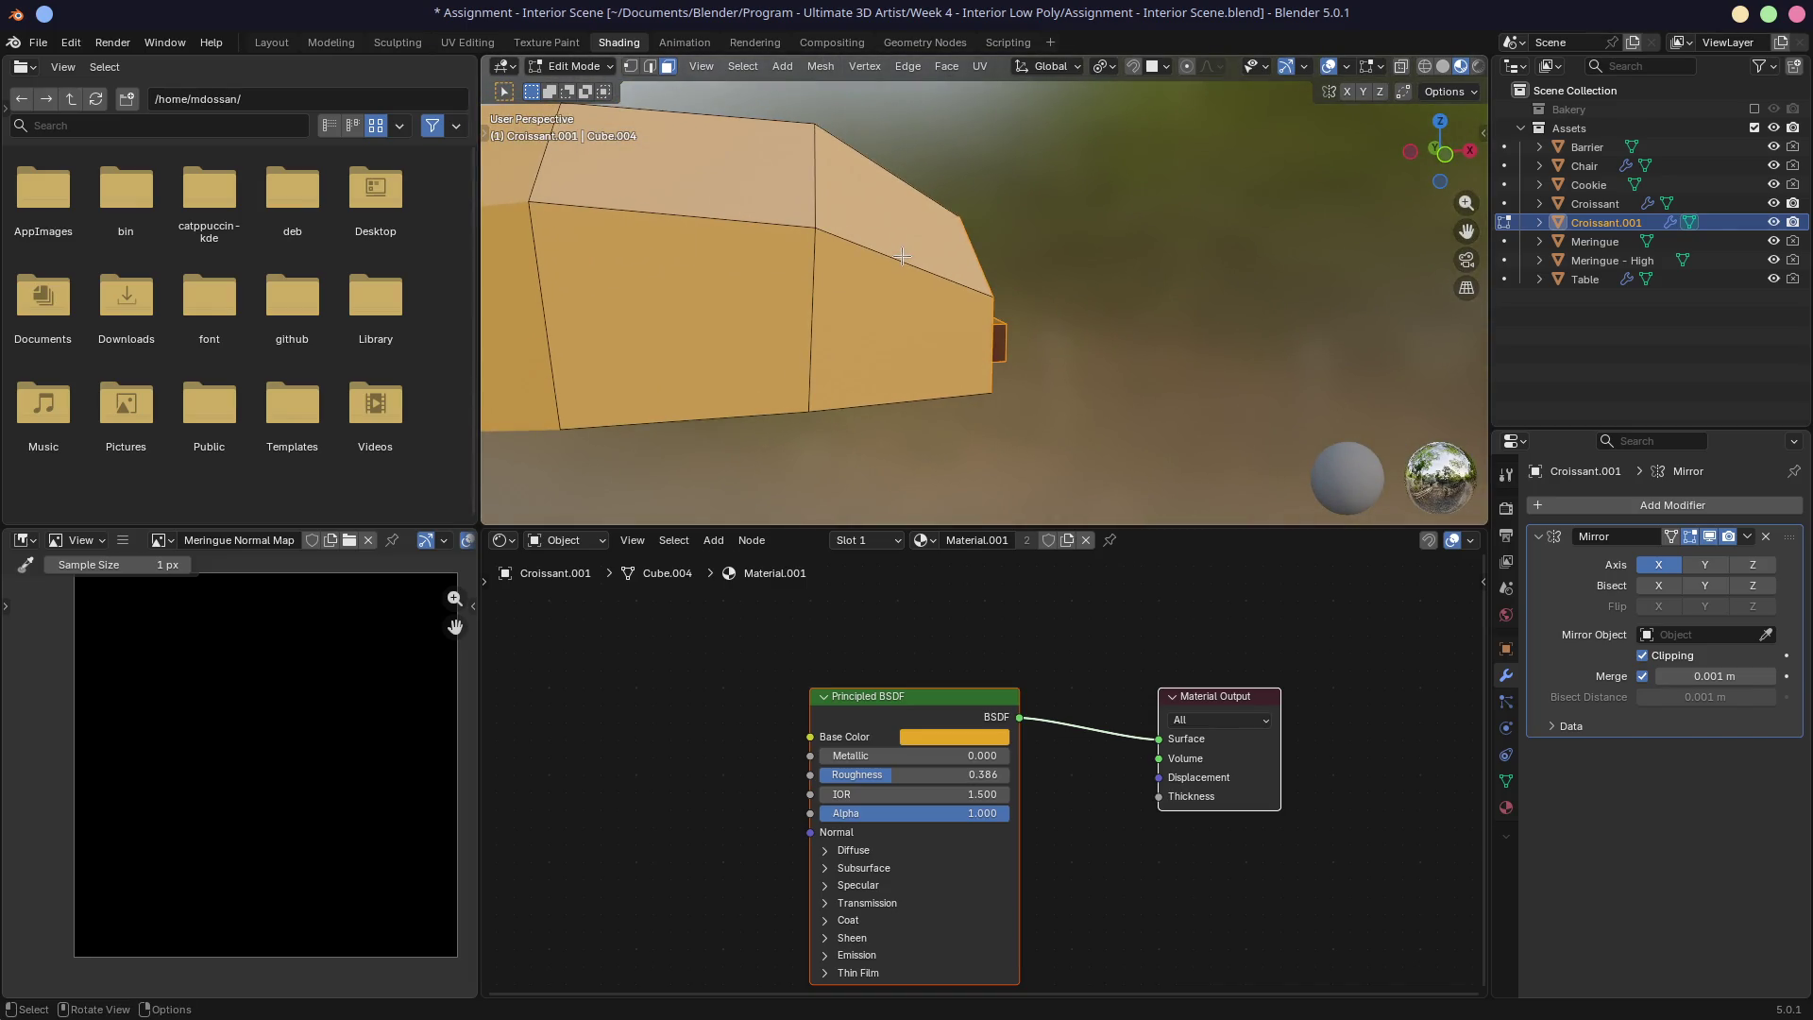
{"action": "key", "text": "KP_1"}
{"action": "key", "text": "g"}
{"action": "key", "text": "x"}
{"action": "left_click", "coordinate": [844, 270]}
{"action": "mouse_move", "coordinate": [843, 271]}
{"action": "middle_mouse_down"}
{"action": "mouse_move", "coordinate": [1046, 241]}
{"action": "mouse_move", "coordinate": [941, 339]}
{"action": "middle_mouse_up"}
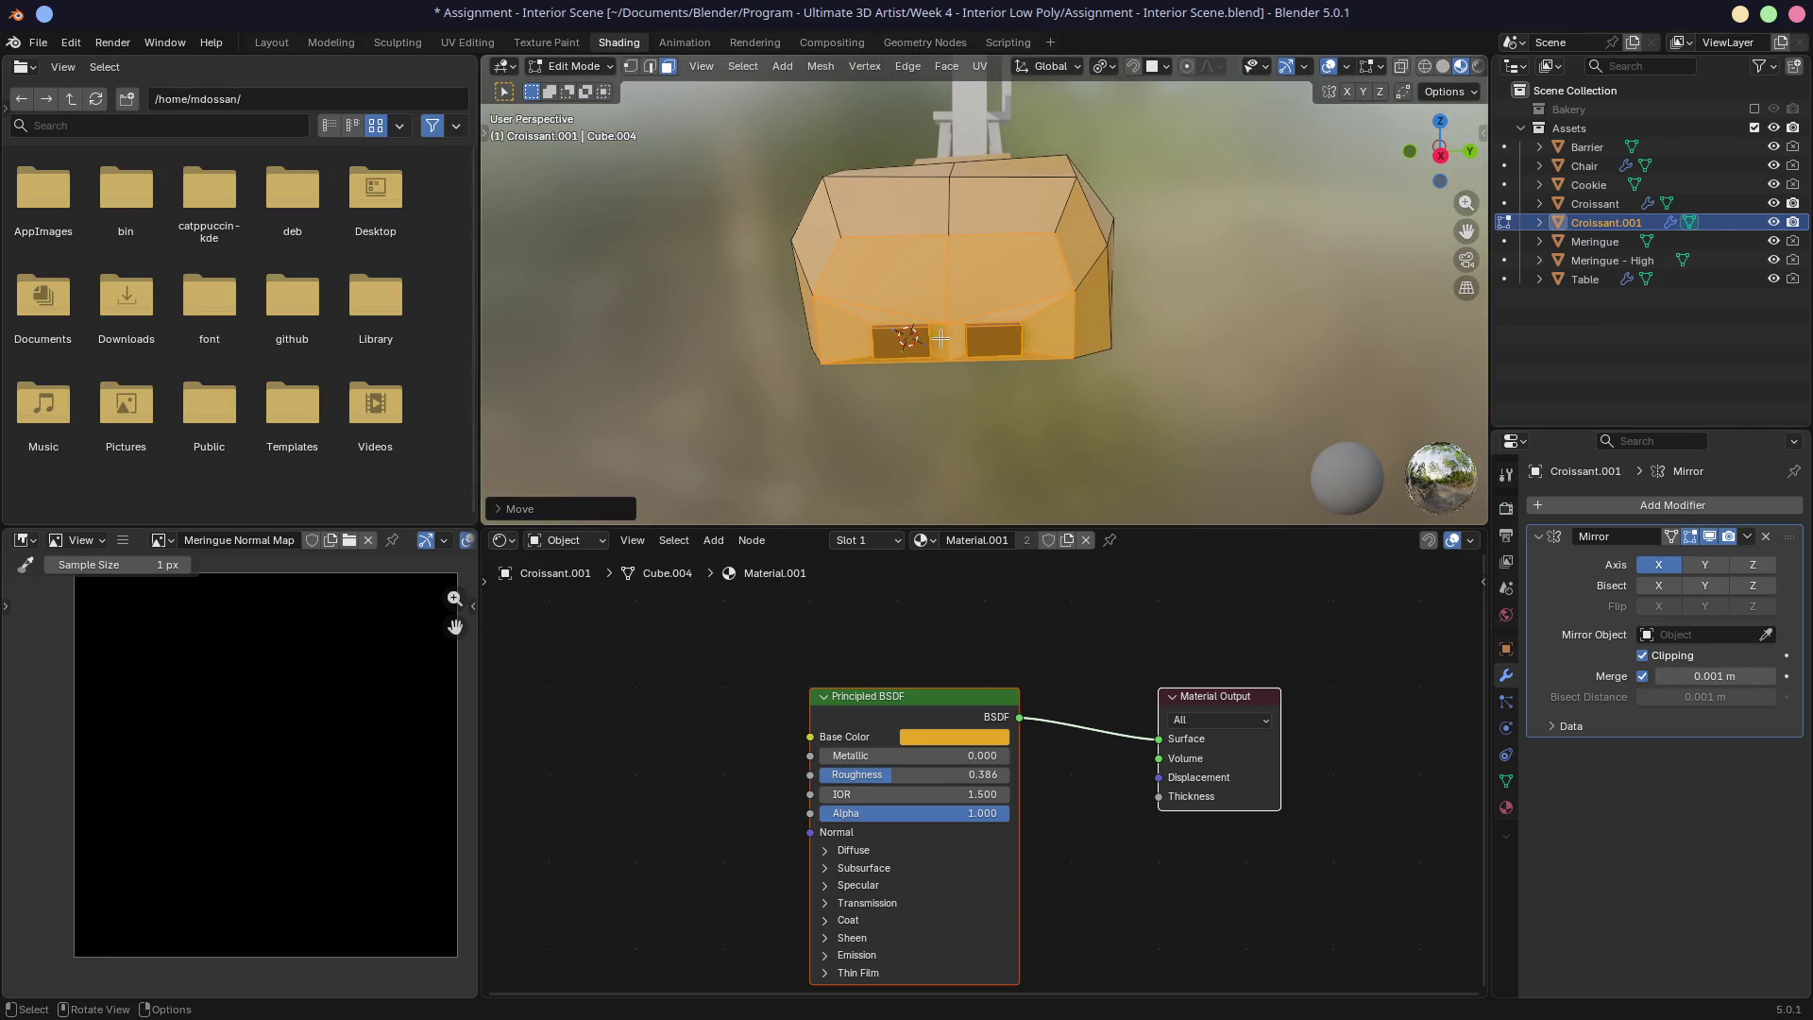
Step: Check the result in Object Mode, then select the centre vertex and begin vertex-sliding it
{"action": "key", "text": "Tab"}
{"action": "scroll", "coordinate": [923, 371], "scroll_direction": "up", "scroll_amount": 3}
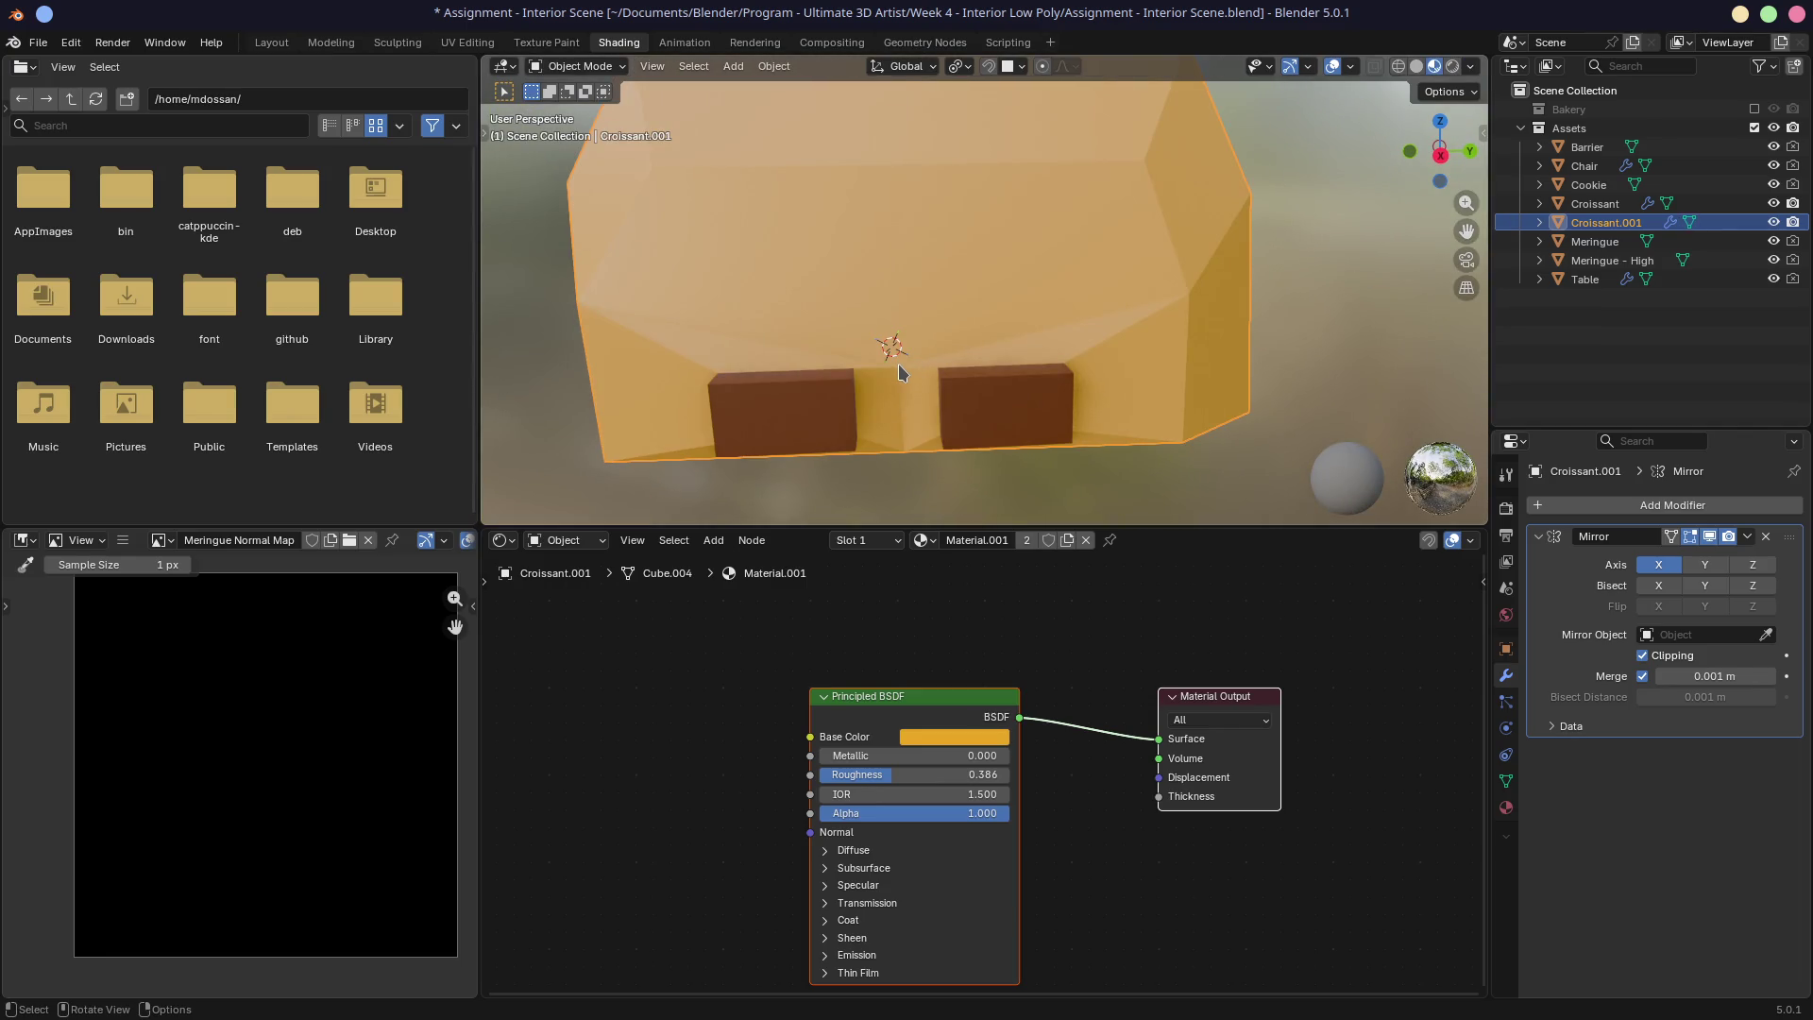
{"action": "key", "text": "Tab"}
{"action": "left_click", "coordinate": [902, 371]}
{"action": "key", "text": "shift+v"}
Step: Slide the centre vertex upward, then move the whole left chocolate block along Y
{"action": "left_click", "coordinate": [902, 309]}
{"action": "mouse_move", "coordinate": [902, 309]}
{"action": "middle_mouse_down"}
{"action": "mouse_move", "coordinate": [931, 288]}
{"action": "mouse_move", "coordinate": [841, 295]}
{"action": "mouse_move", "coordinate": [878, 300]}
{"action": "middle_mouse_up"}
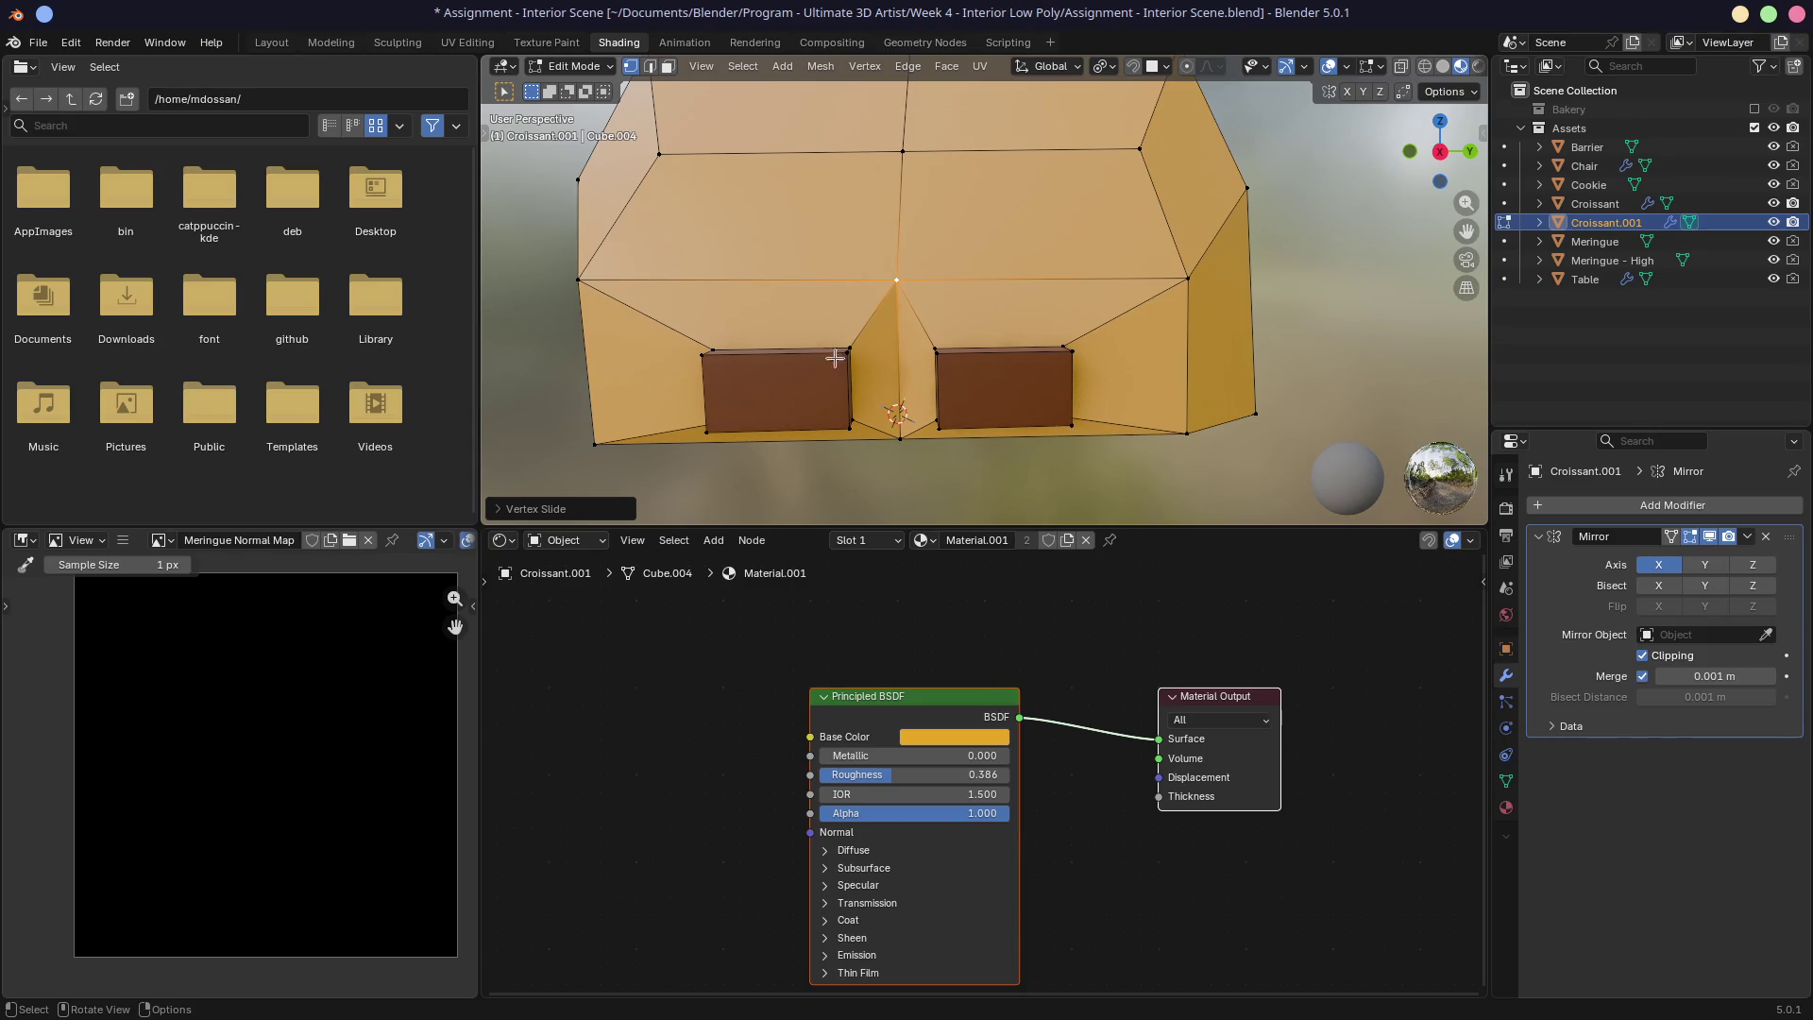
{"action": "key", "text": "3"}
{"action": "left_click", "coordinate": [812, 389]}
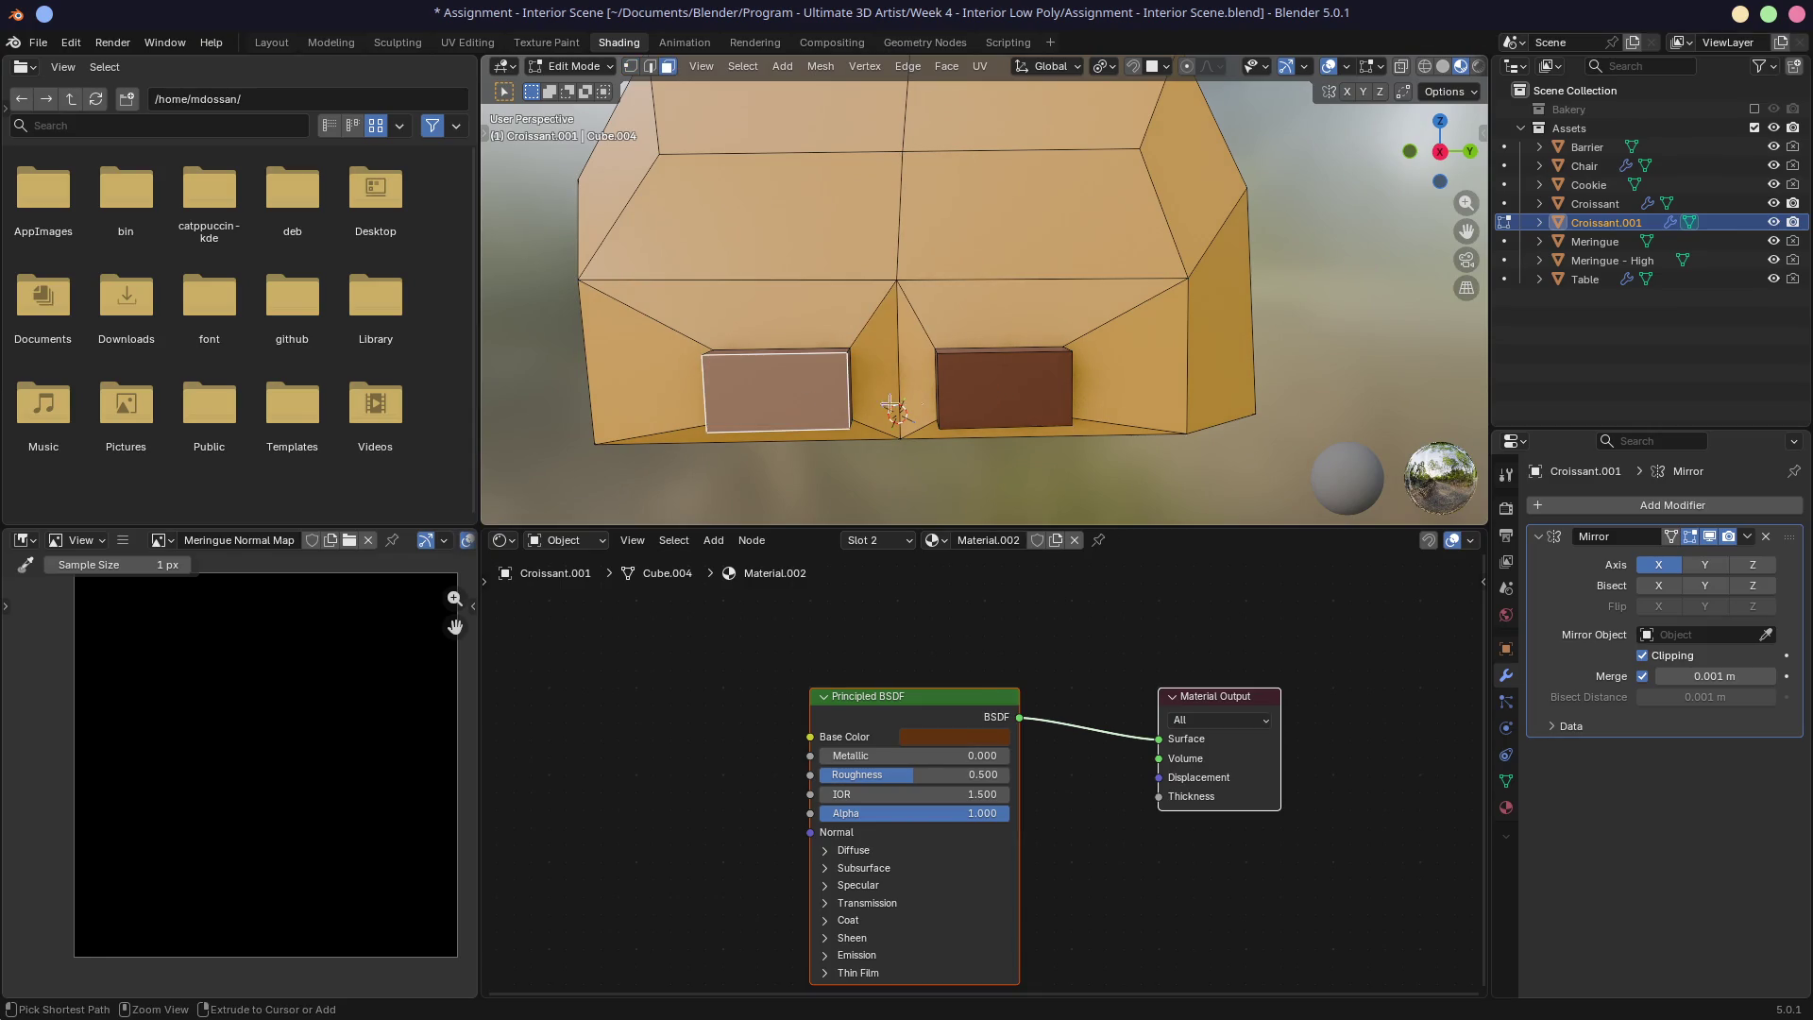
{"action": "key", "text": "ctrl+KP_Add"}
{"action": "key", "text": "g"}
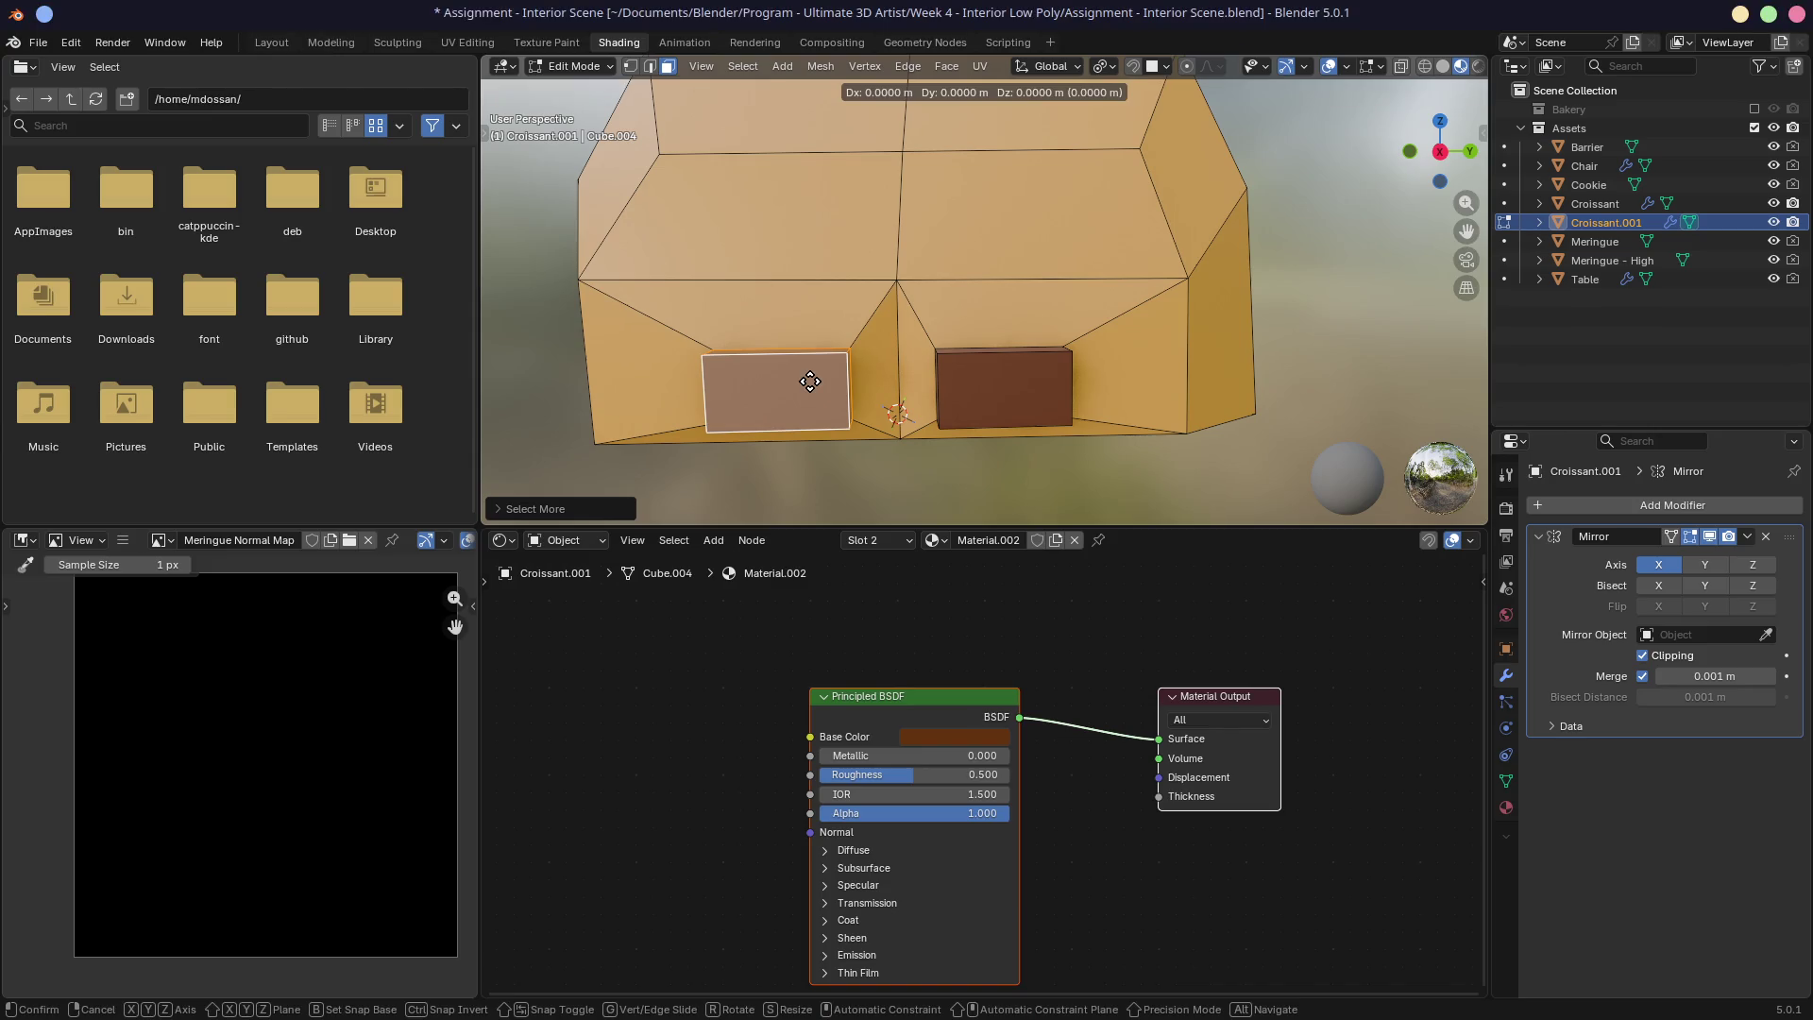
{"action": "key", "text": "y"}
{"action": "left_click", "coordinate": [836, 377]}
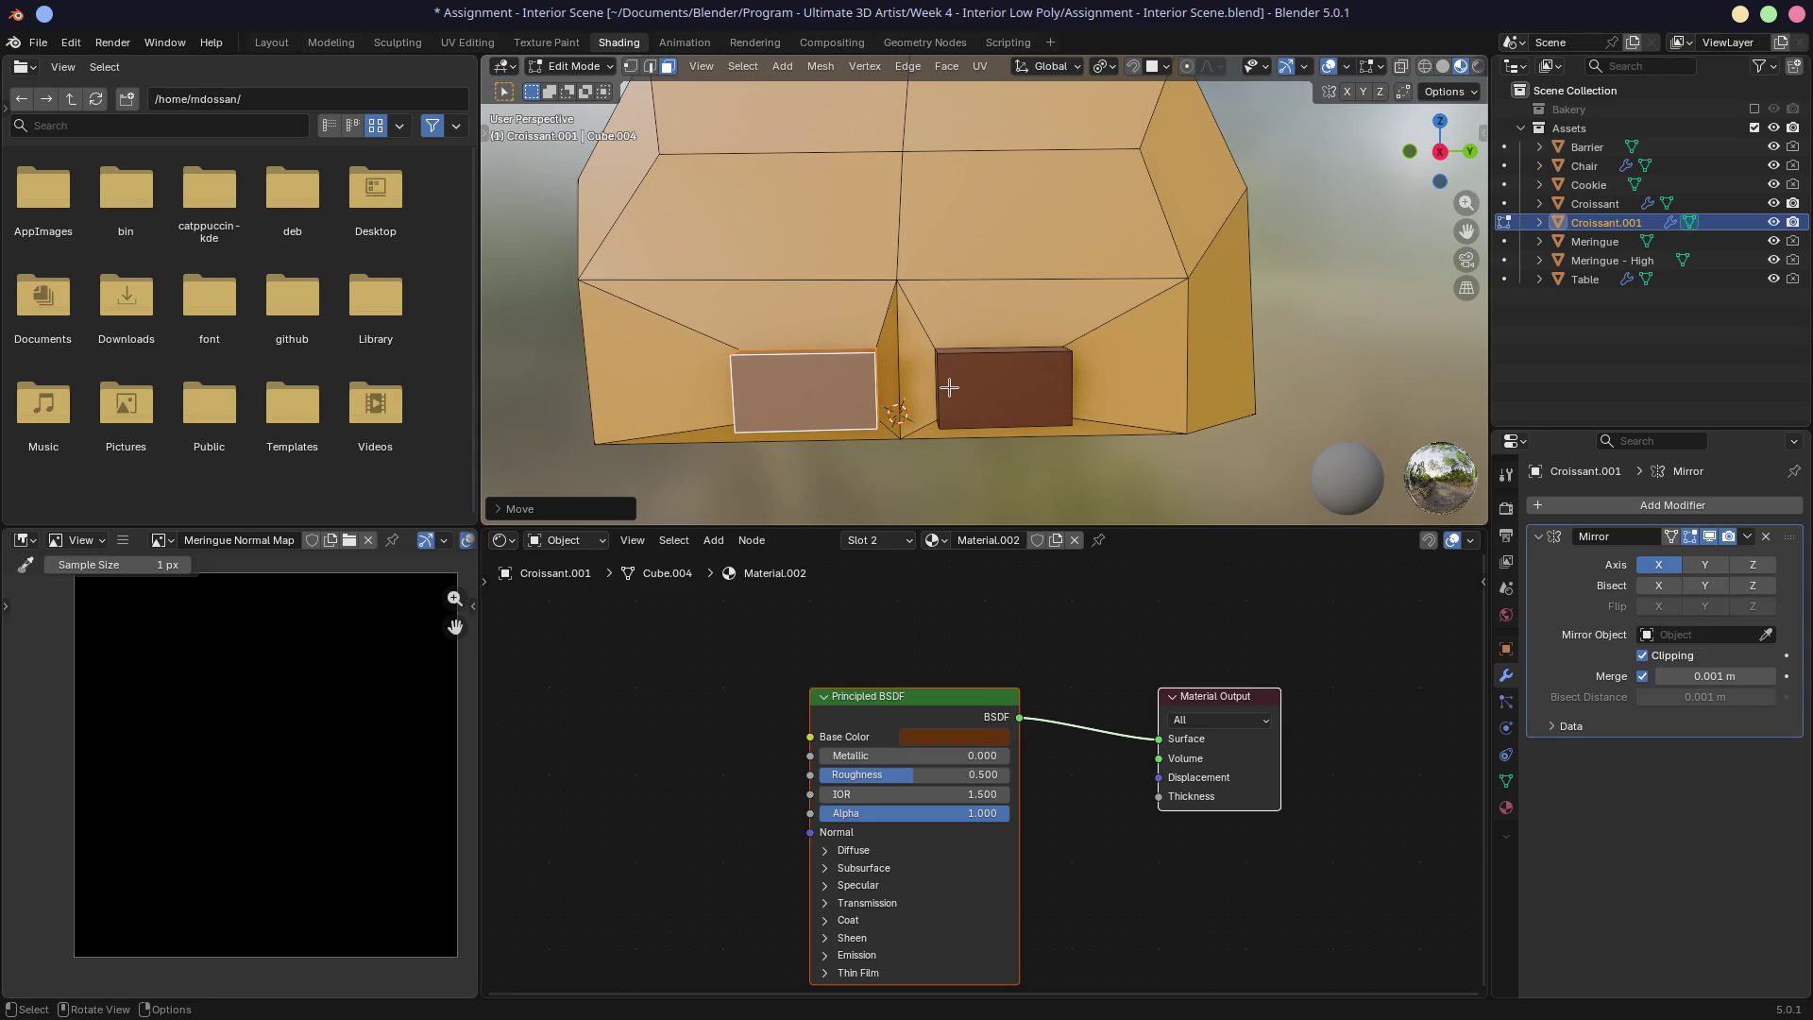
{"action": "key", "text": "g"}
{"action": "key", "text": "y"}
{"action": "left_click", "coordinate": [957, 386]}
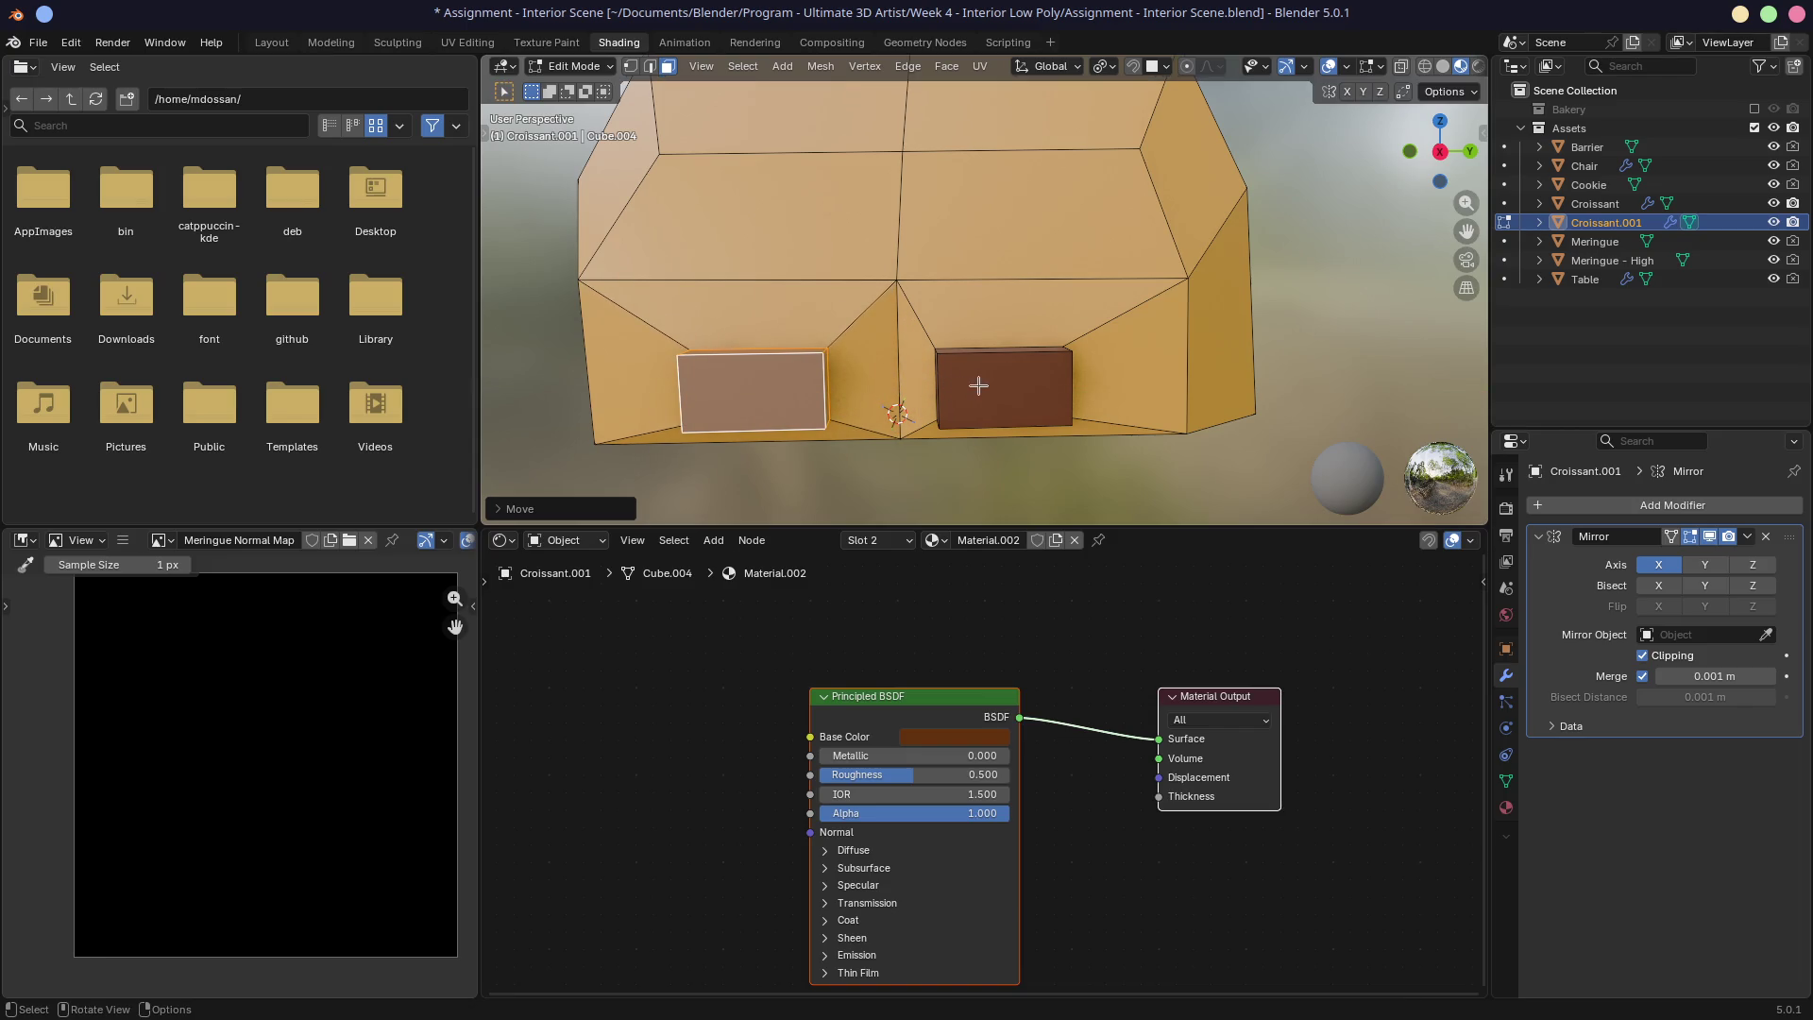
Step: Select the whole right chocolate block and shift it along Y
{"action": "left_click", "coordinate": [978, 385]}
{"action": "key", "text": "ctrl+KP_Add"}
{"action": "key", "text": "g"}
{"action": "key", "text": "y"}
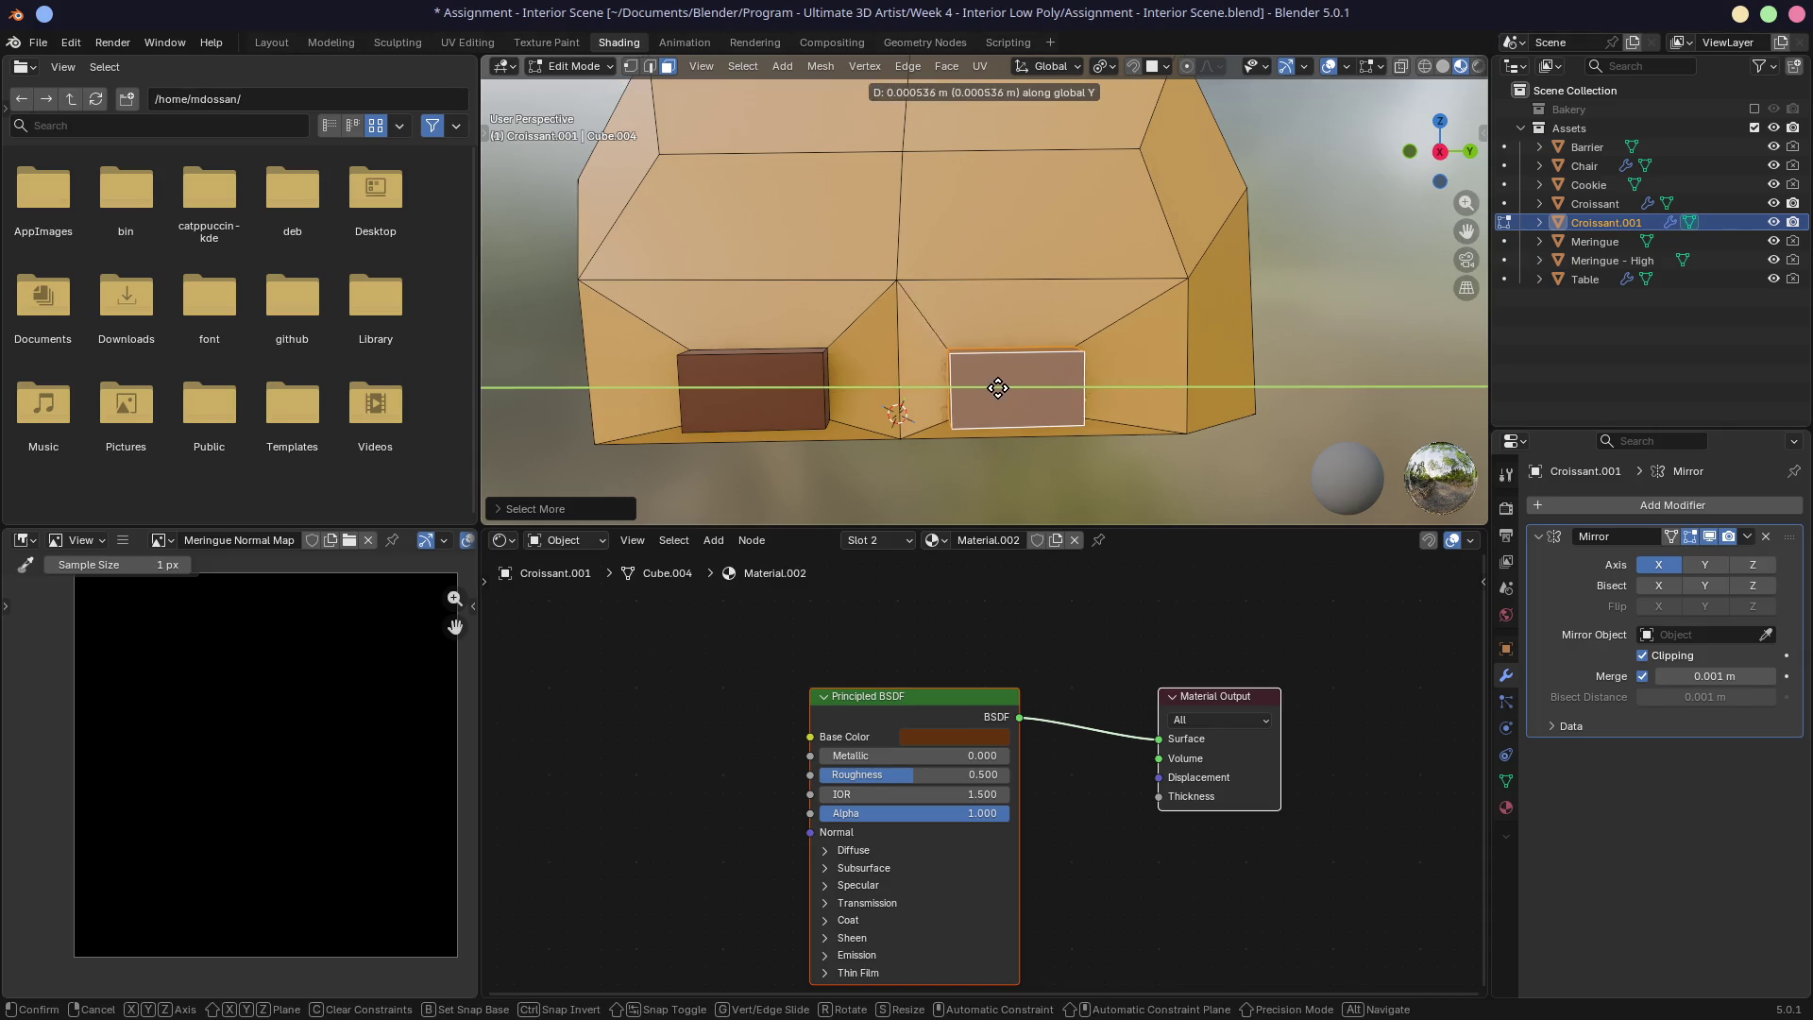
{"action": "left_click", "coordinate": [1016, 385]}
{"action": "mouse_move", "coordinate": [1017, 386]}
{"action": "middle_mouse_down"}
{"action": "mouse_move", "coordinate": [1133, 344]}
{"action": "mouse_move", "coordinate": [1147, 366]}
{"action": "middle_mouse_up"}
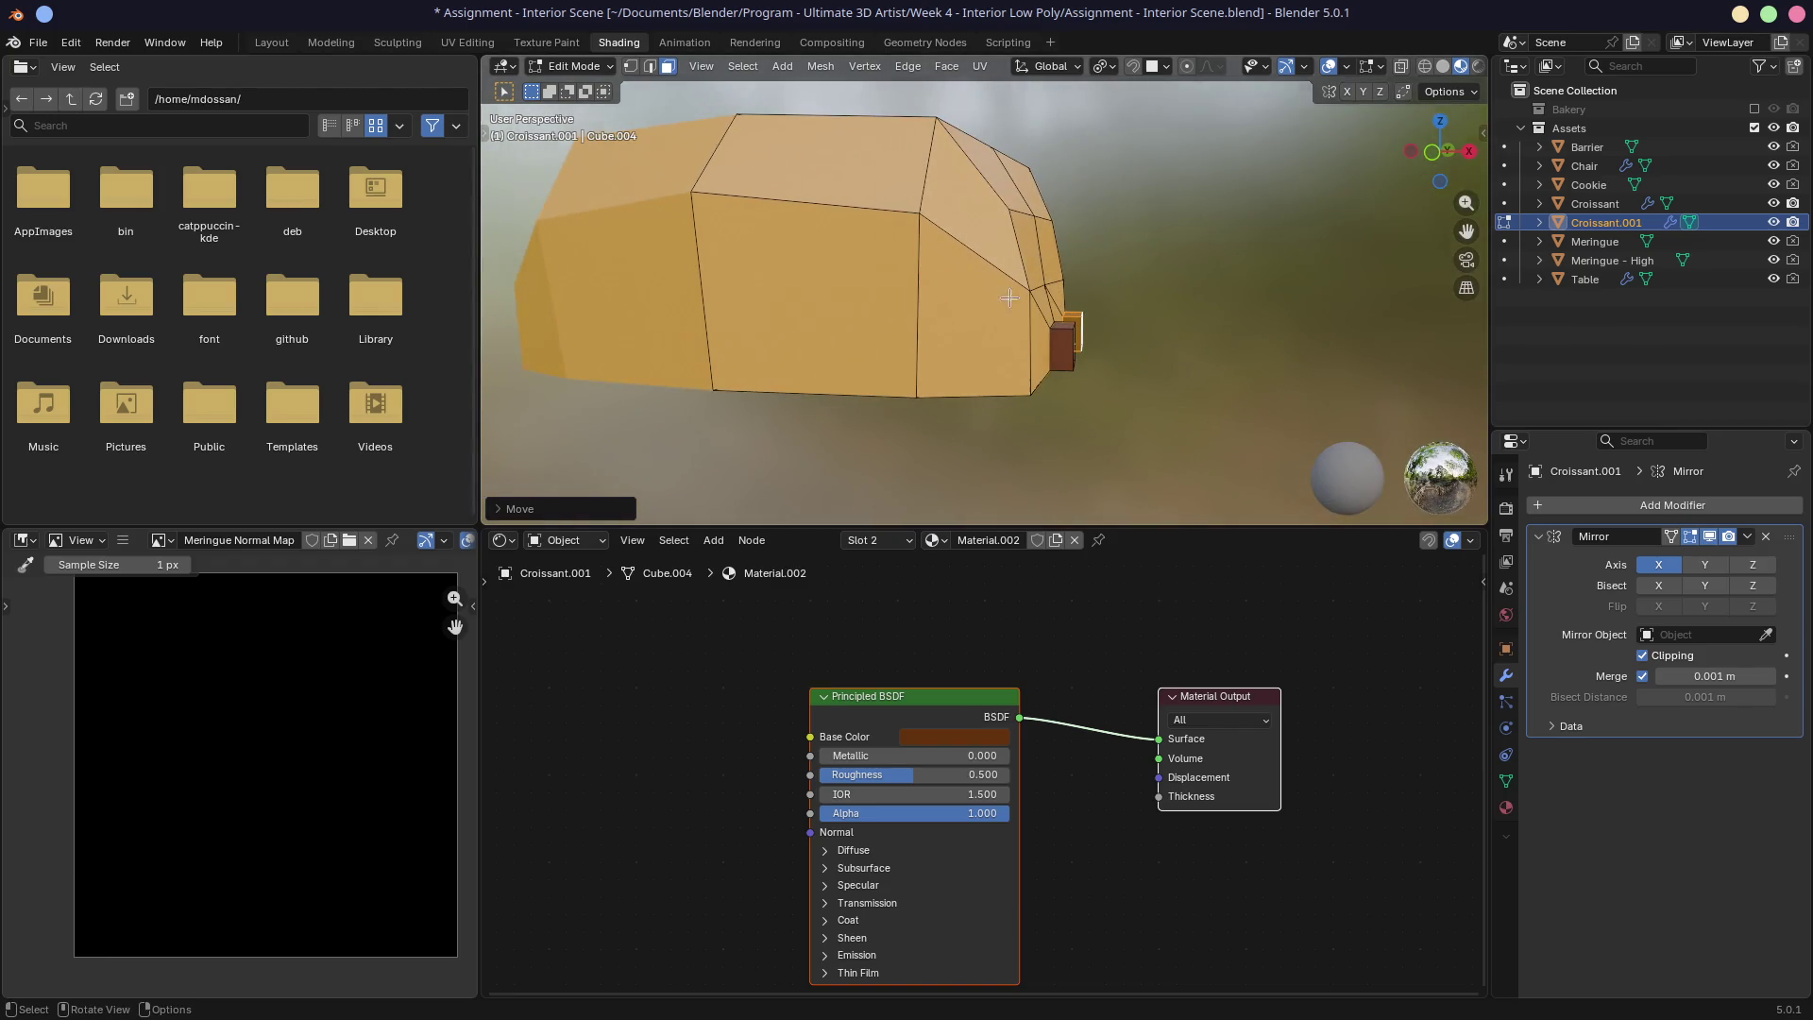
Step: In front view with X-ray, box-select the pastry's top row of vertices and lower them along Z
{"action": "middle_click_drag", "start_coordinate": [1010, 299], "coordinate": [1030, 293]}
{"action": "key", "text": "KP_1"}
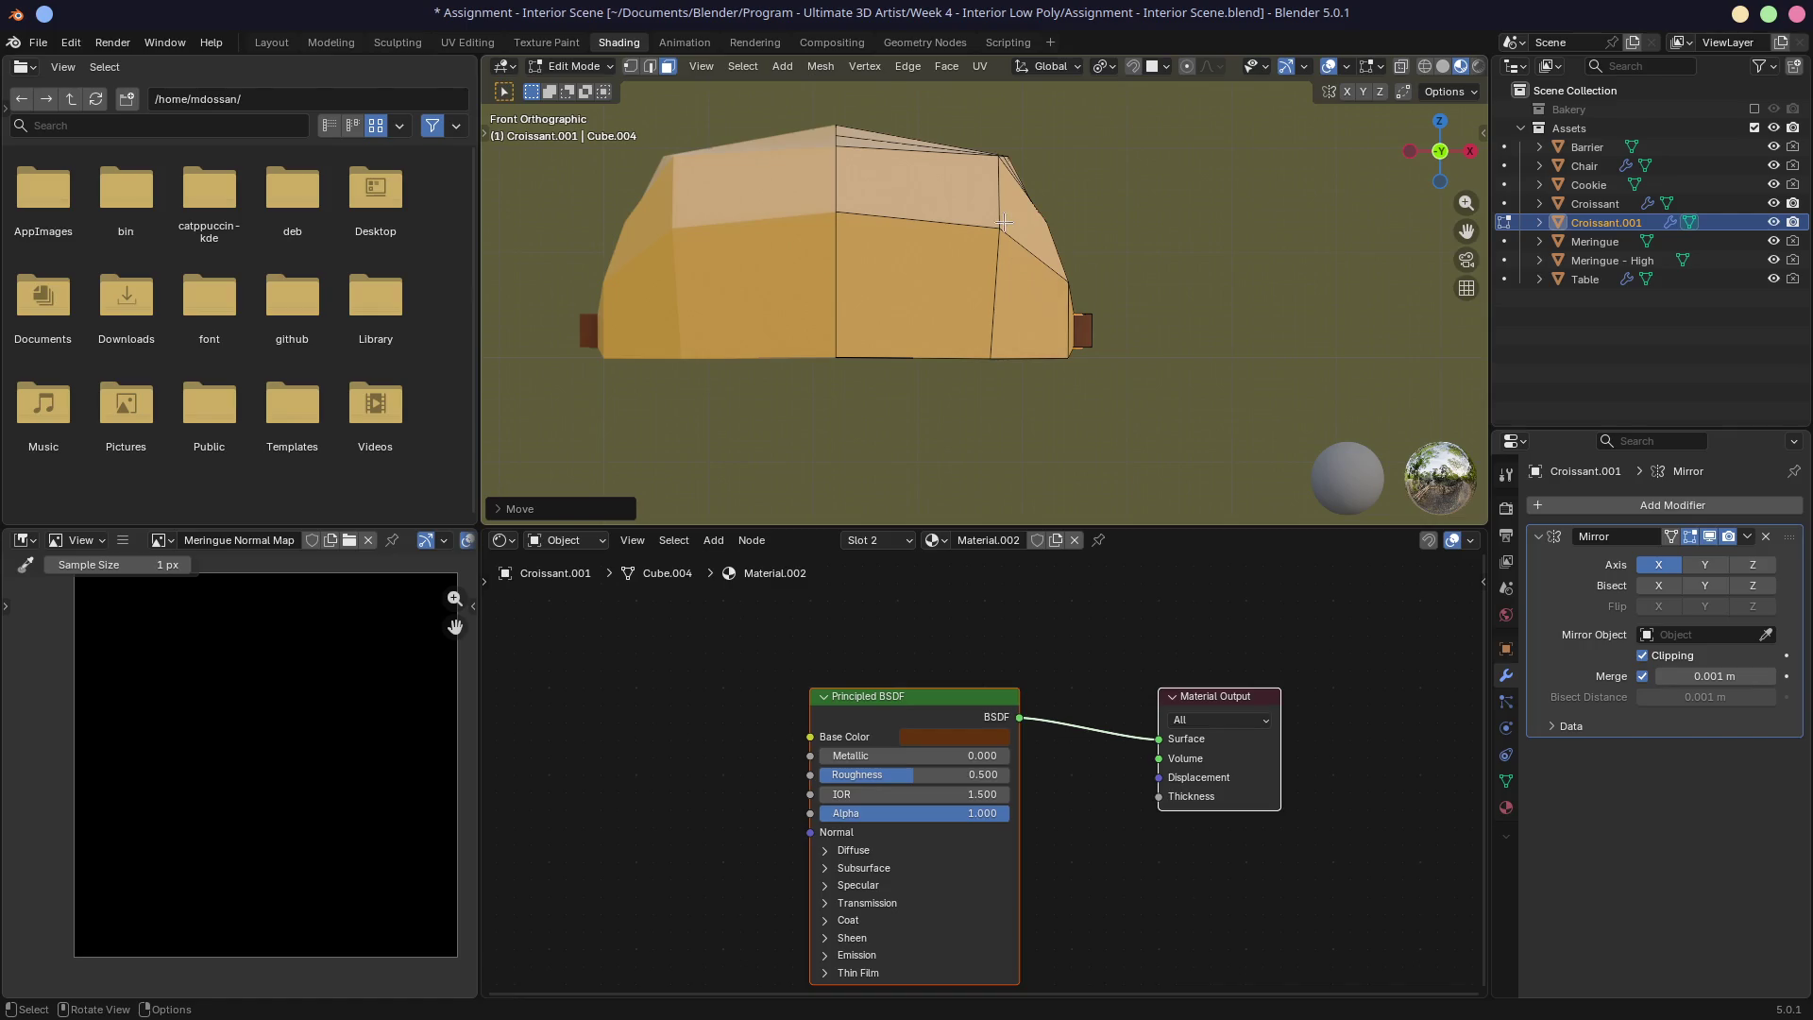
{"action": "key", "text": "alt+z"}
{"action": "key", "text": "1"}
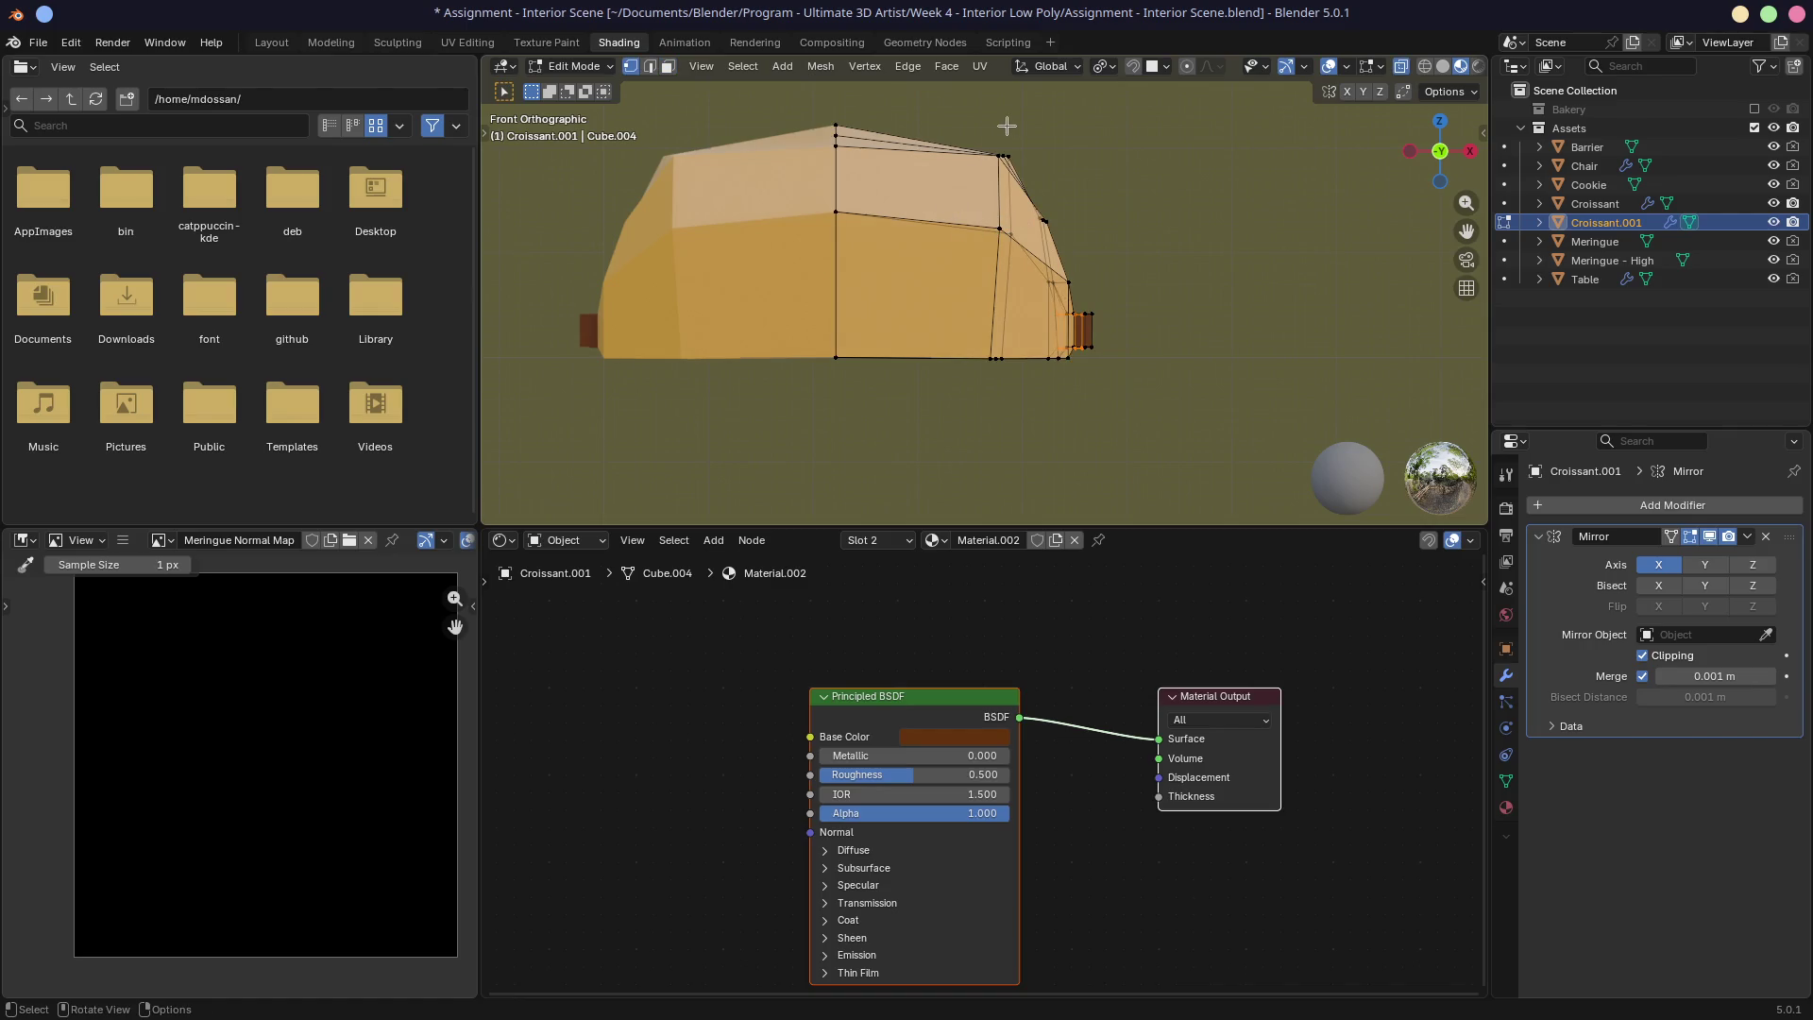
{"action": "key", "text": "alt+z"}
{"action": "middle_click_drag", "start_coordinate": [998, 137], "coordinate": [992, 179], "text": "shift"}
{"action": "left_click_drag", "start_coordinate": [773, 132], "coordinate": [1024, 198]}
{"action": "key", "text": "alt+z"}
{"action": "key", "text": "g"}
{"action": "key", "text": "z"}
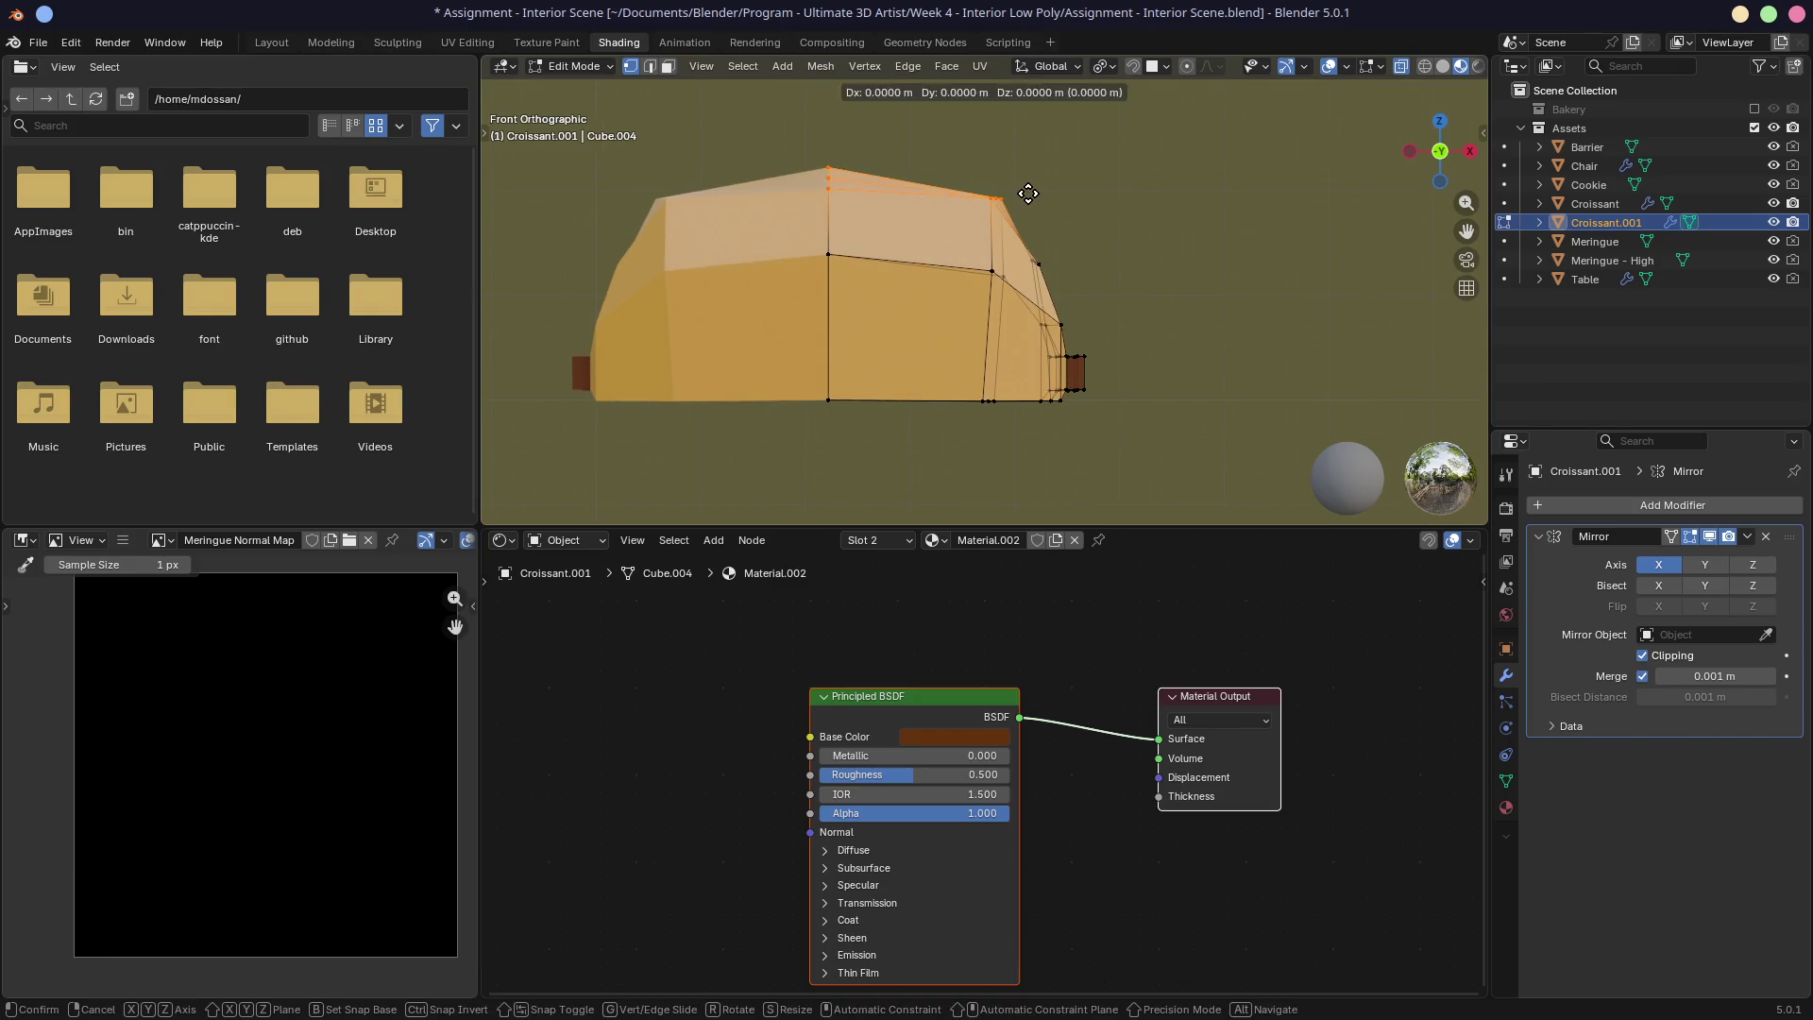
{"action": "left_click", "coordinate": [992, 225]}
Step: Deselect all, slide an edge loop along the pastry, and inspect the result
{"action": "key", "text": "alt+a"}
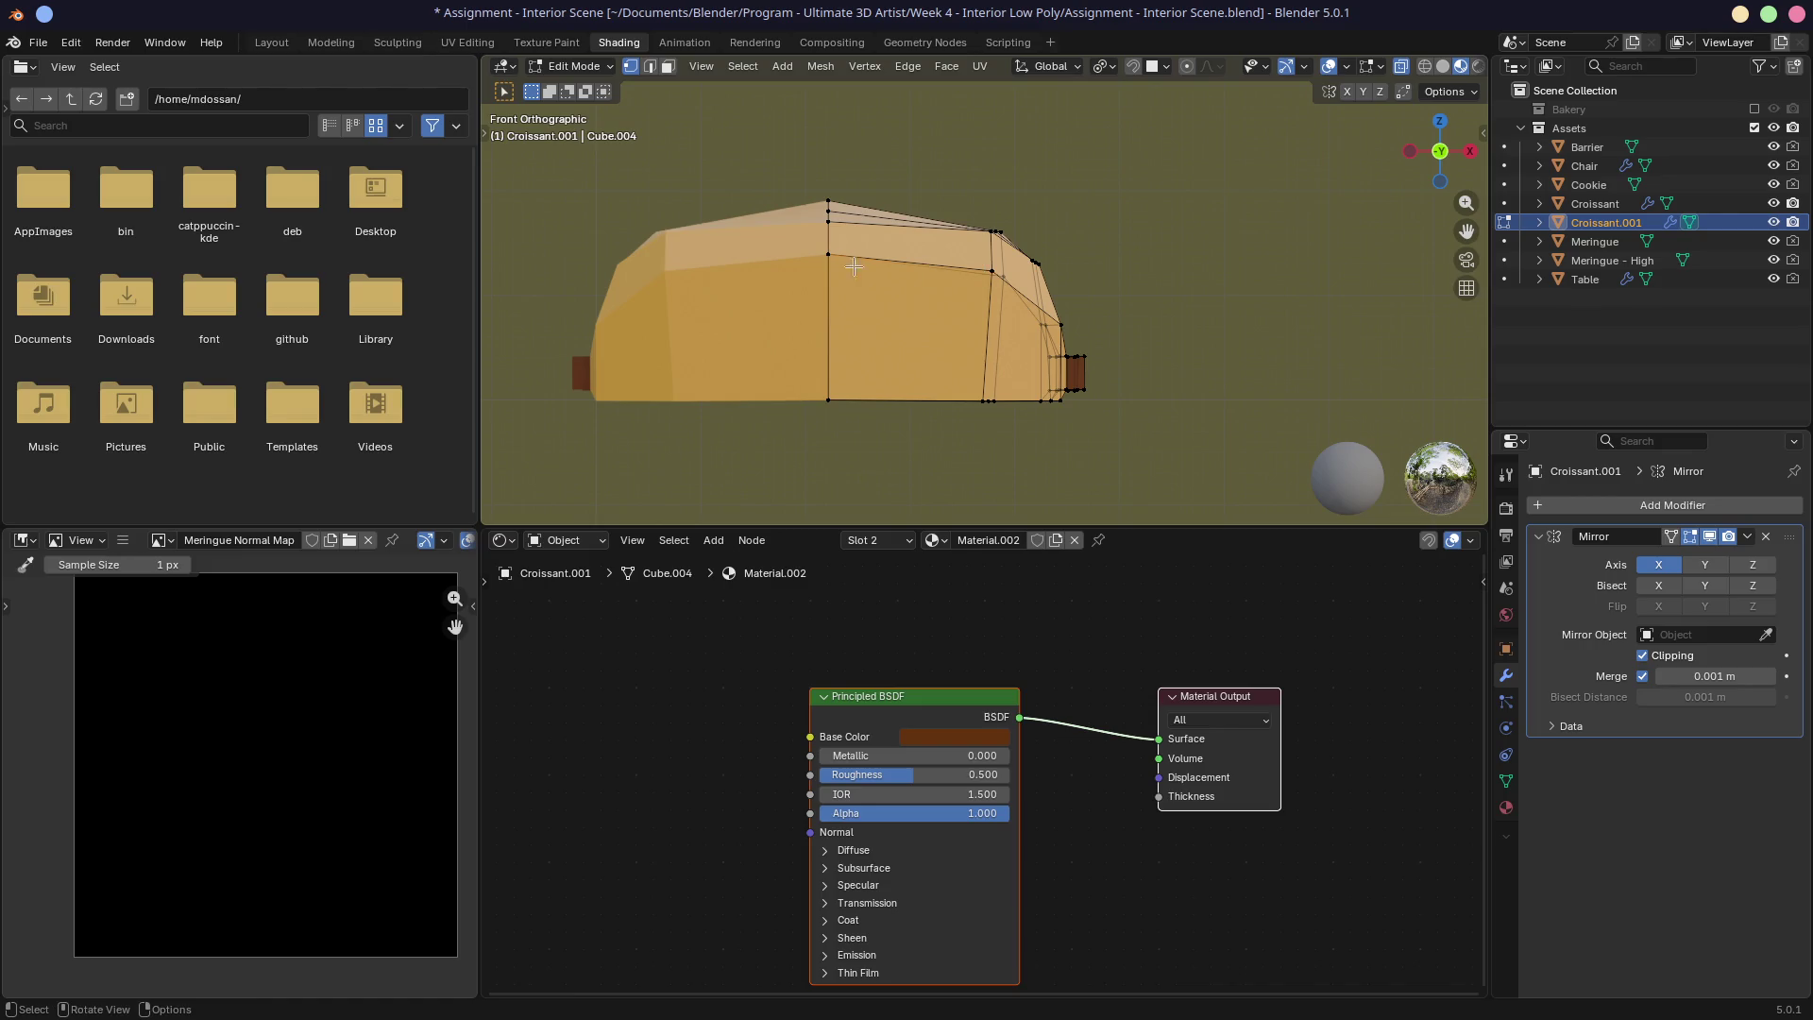
{"action": "key", "text": "g"}
{"action": "key", "text": "g"}
{"action": "left_click", "coordinate": [959, 283]}
{"action": "mouse_move", "coordinate": [958, 283]}
{"action": "middle_mouse_down"}
{"action": "mouse_move", "coordinate": [1036, 241]}
{"action": "mouse_move", "coordinate": [944, 227]}
{"action": "mouse_move", "coordinate": [973, 214]}
{"action": "middle_mouse_up"}
{"action": "key", "text": "KP_1"}
{"action": "mouse_move", "coordinate": [1132, 227]}
{"action": "middle_mouse_down"}
{"action": "mouse_move", "coordinate": [950, 215]}
{"action": "mouse_move", "coordinate": [926, 219]}
{"action": "mouse_move", "coordinate": [1105, 222]}
{"action": "mouse_move", "coordinate": [850, 233]}
{"action": "mouse_move", "coordinate": [1027, 267]}
{"action": "mouse_move", "coordinate": [1002, 299]}
{"action": "middle_mouse_up"}
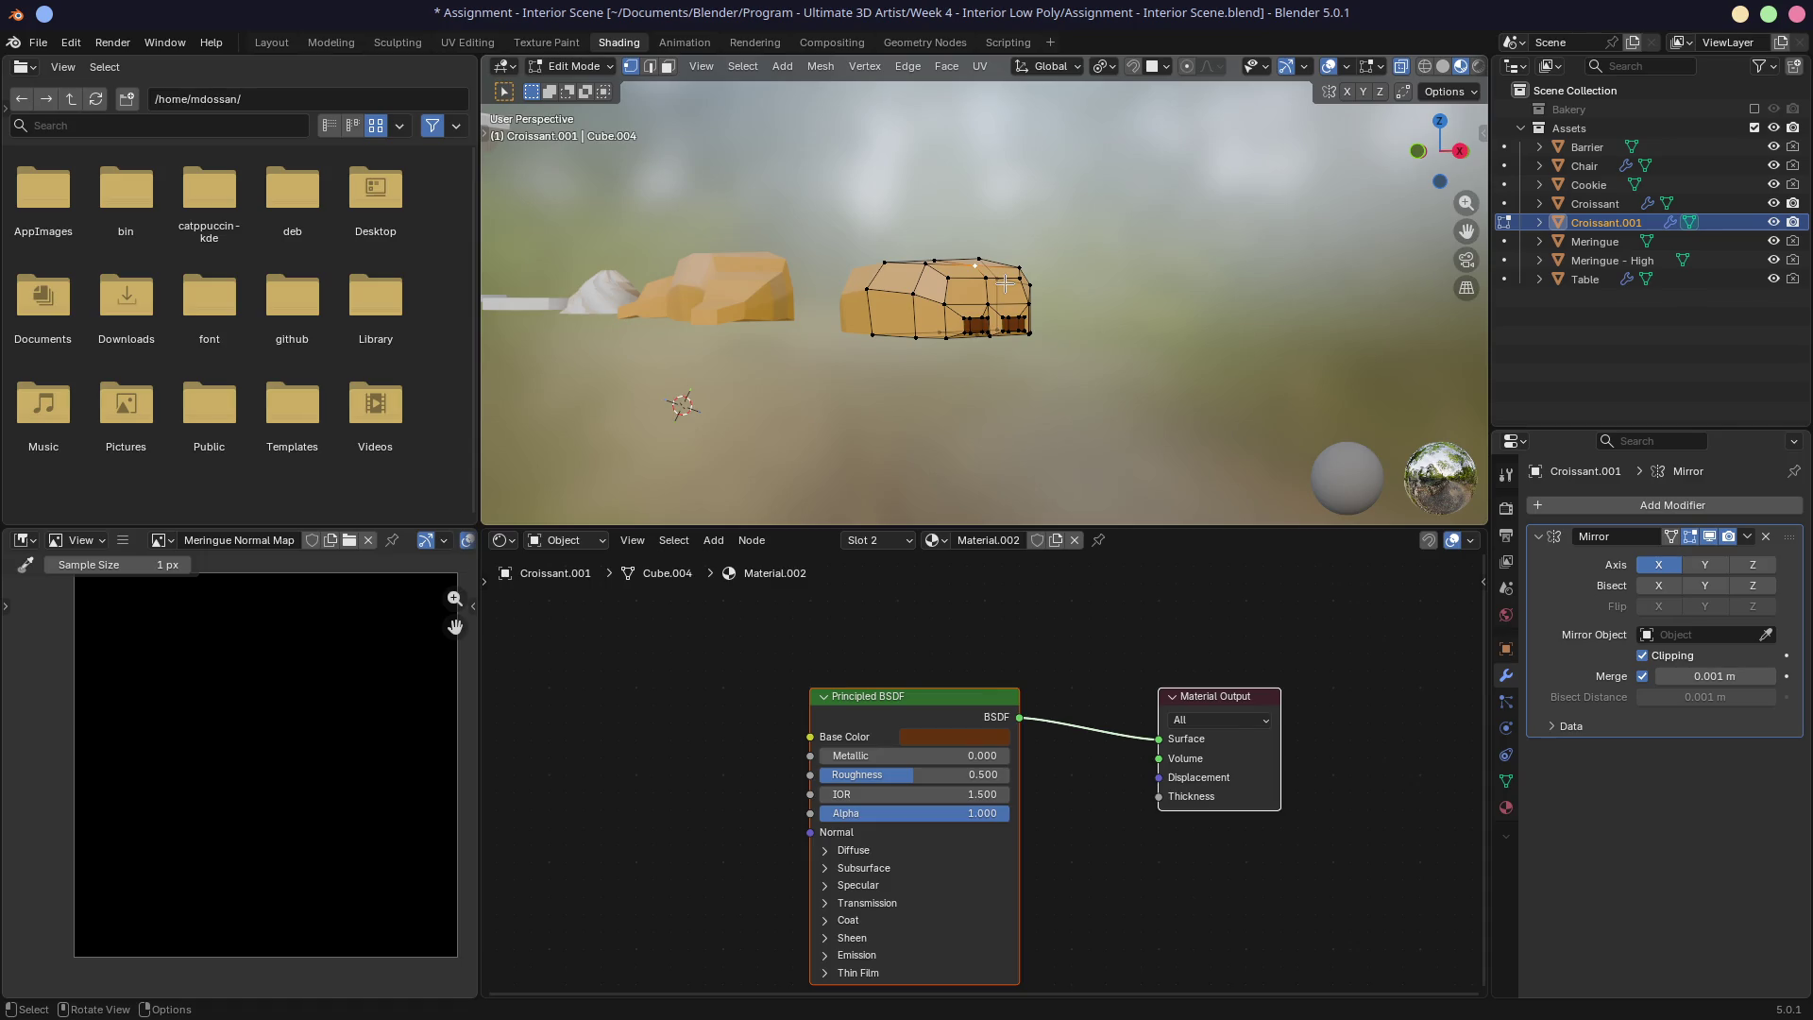
Step: Inspect the reshaped pastry from several angles and save the file
{"action": "scroll", "coordinate": [921, 299], "scroll_direction": "up", "scroll_amount": 3}
{"action": "key", "text": "space"}
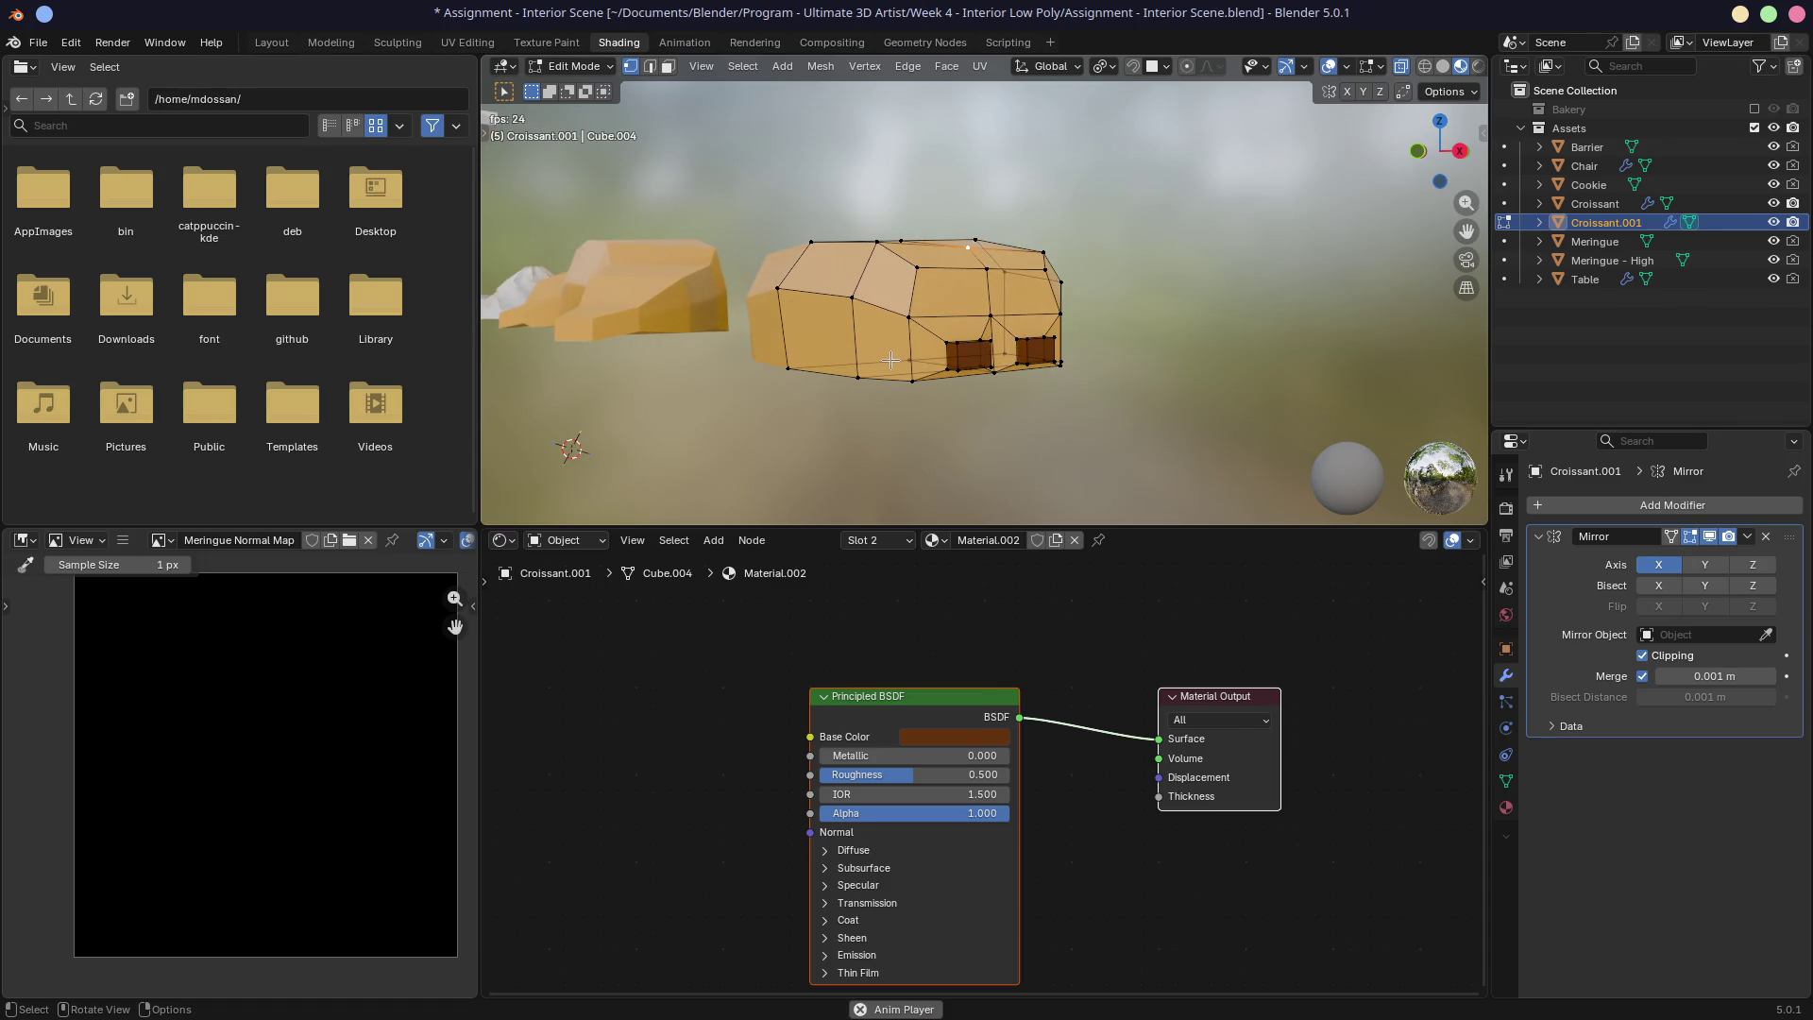
{"action": "mouse_move", "coordinate": [892, 360]}
{"action": "middle_mouse_down"}
{"action": "mouse_move", "coordinate": [1036, 401]}
{"action": "mouse_move", "coordinate": [852, 337]}
{"action": "middle_mouse_up"}
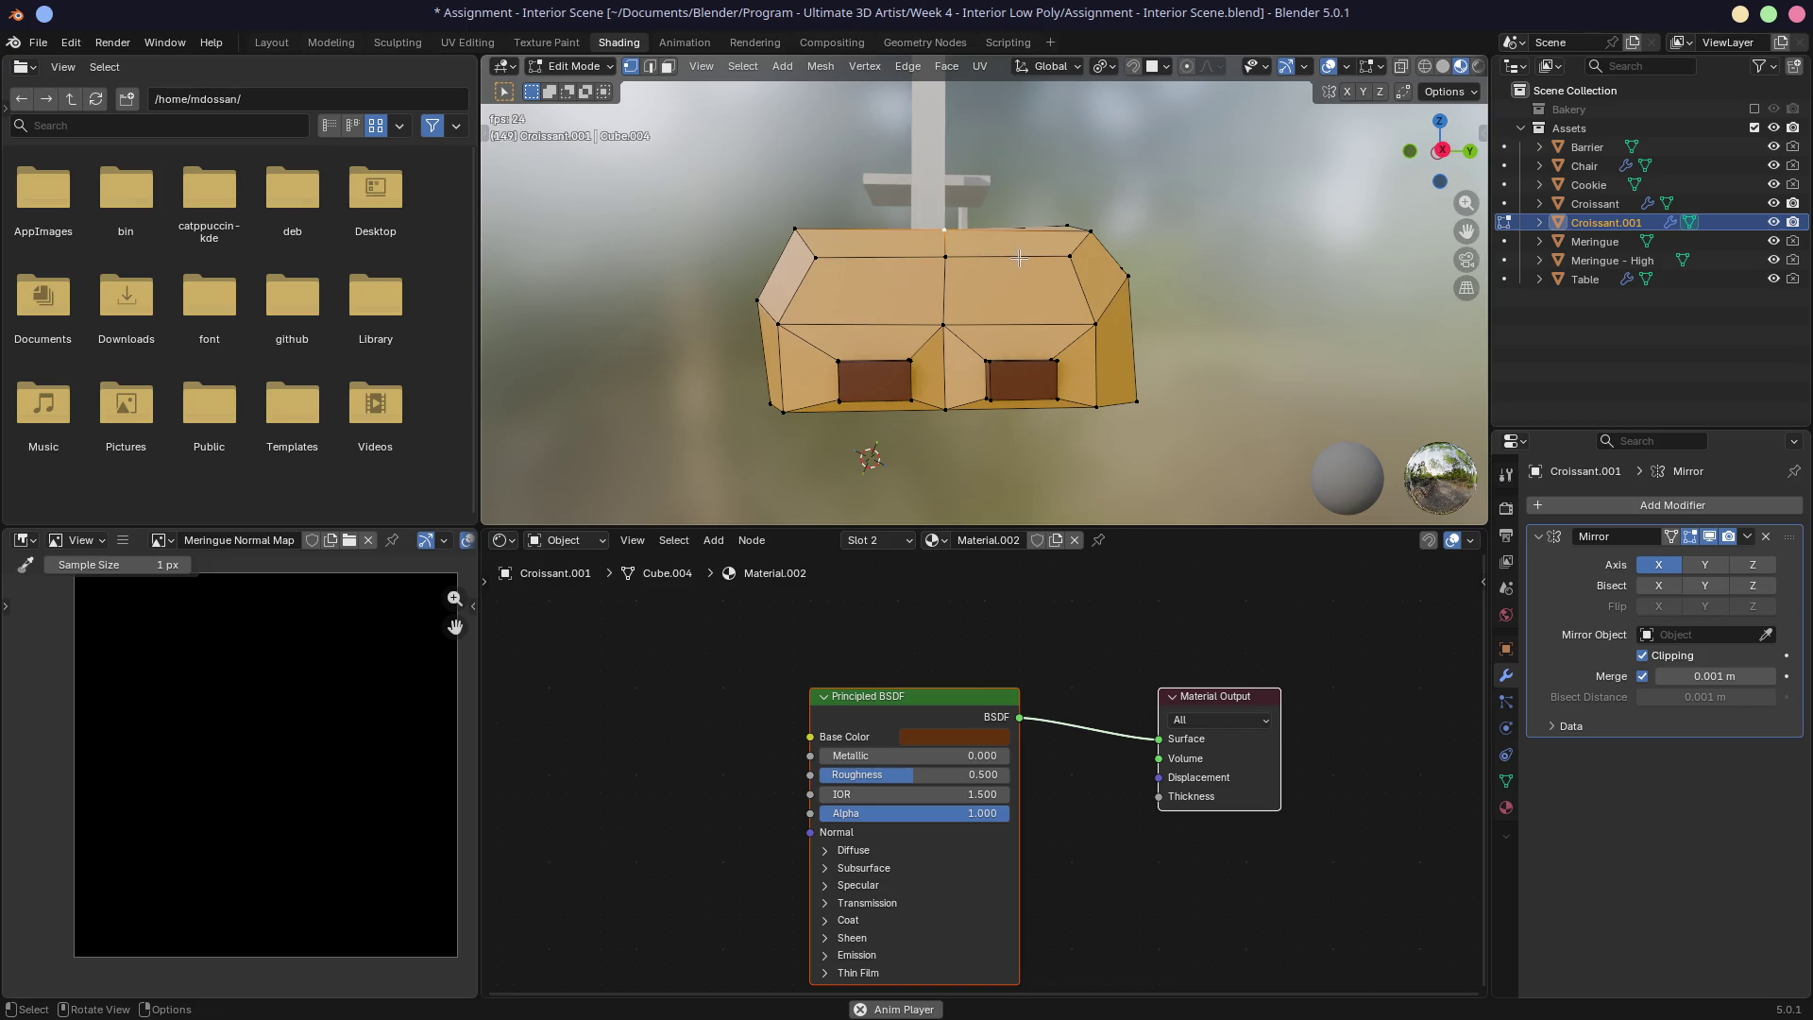
{"action": "middle_click_drag", "start_coordinate": [1018, 258], "coordinate": [1048, 293]}
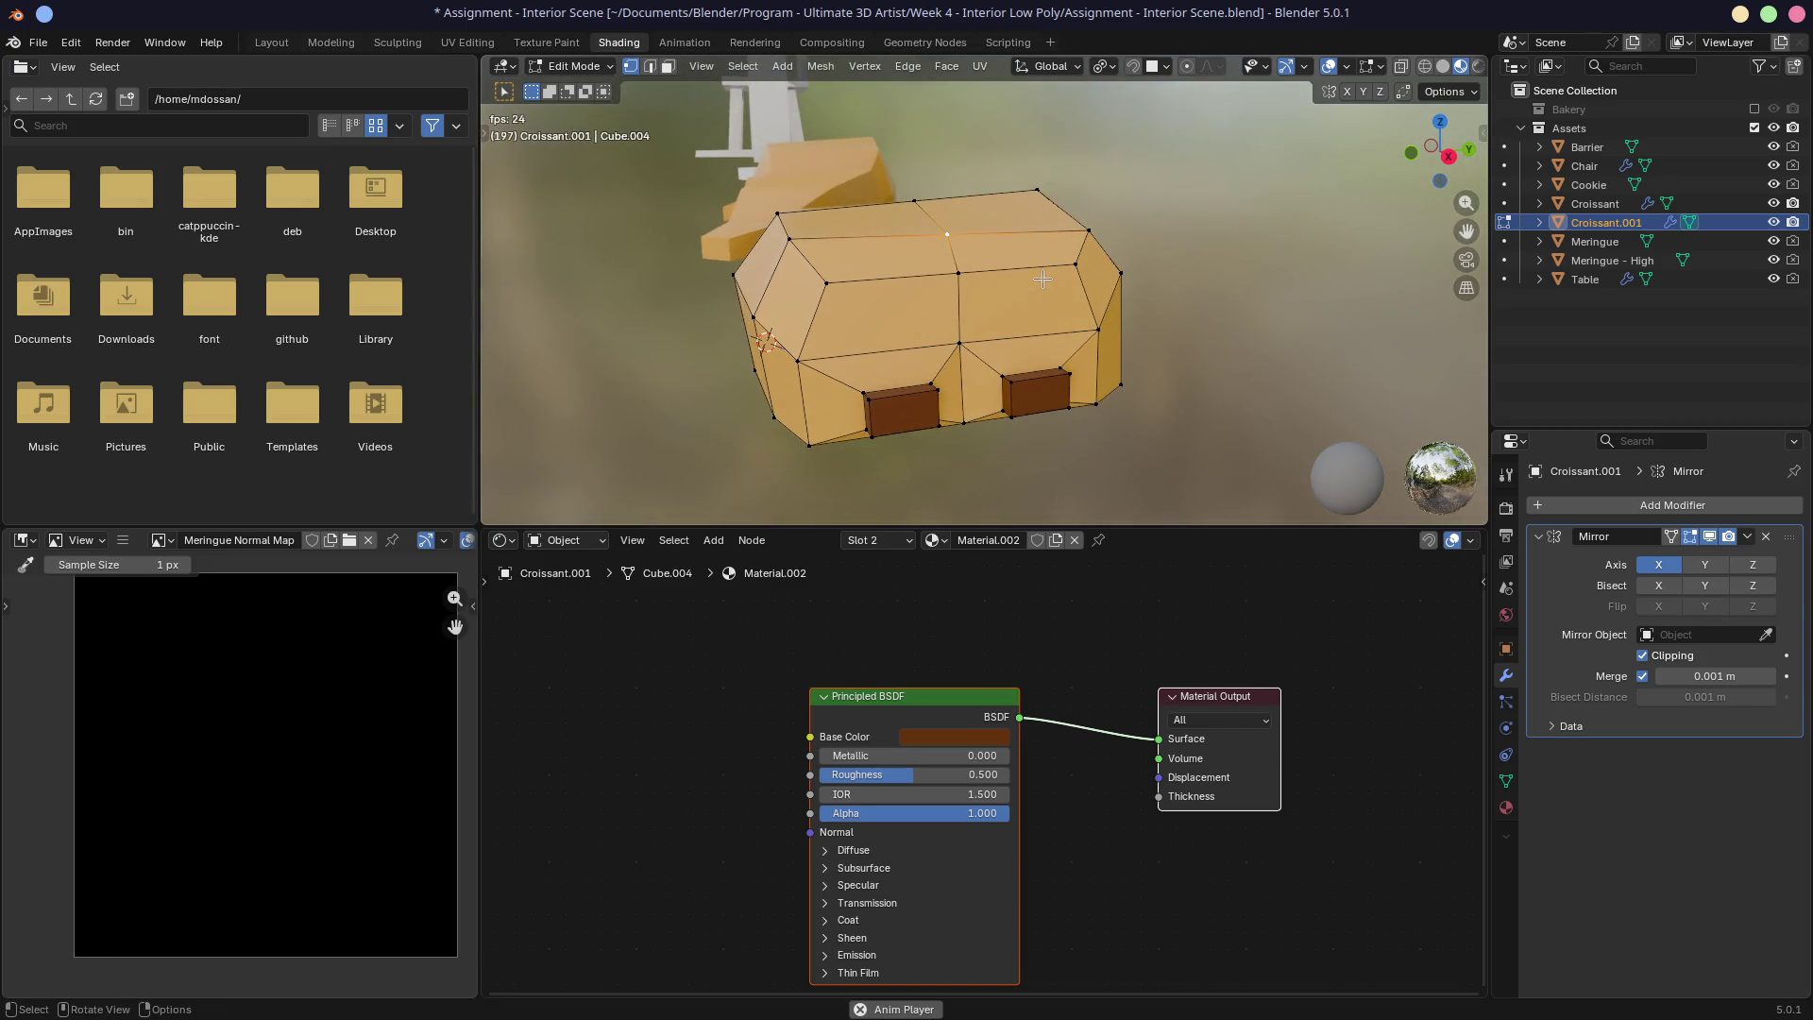
{"action": "middle_click_drag", "start_coordinate": [966, 318], "coordinate": [980, 306]}
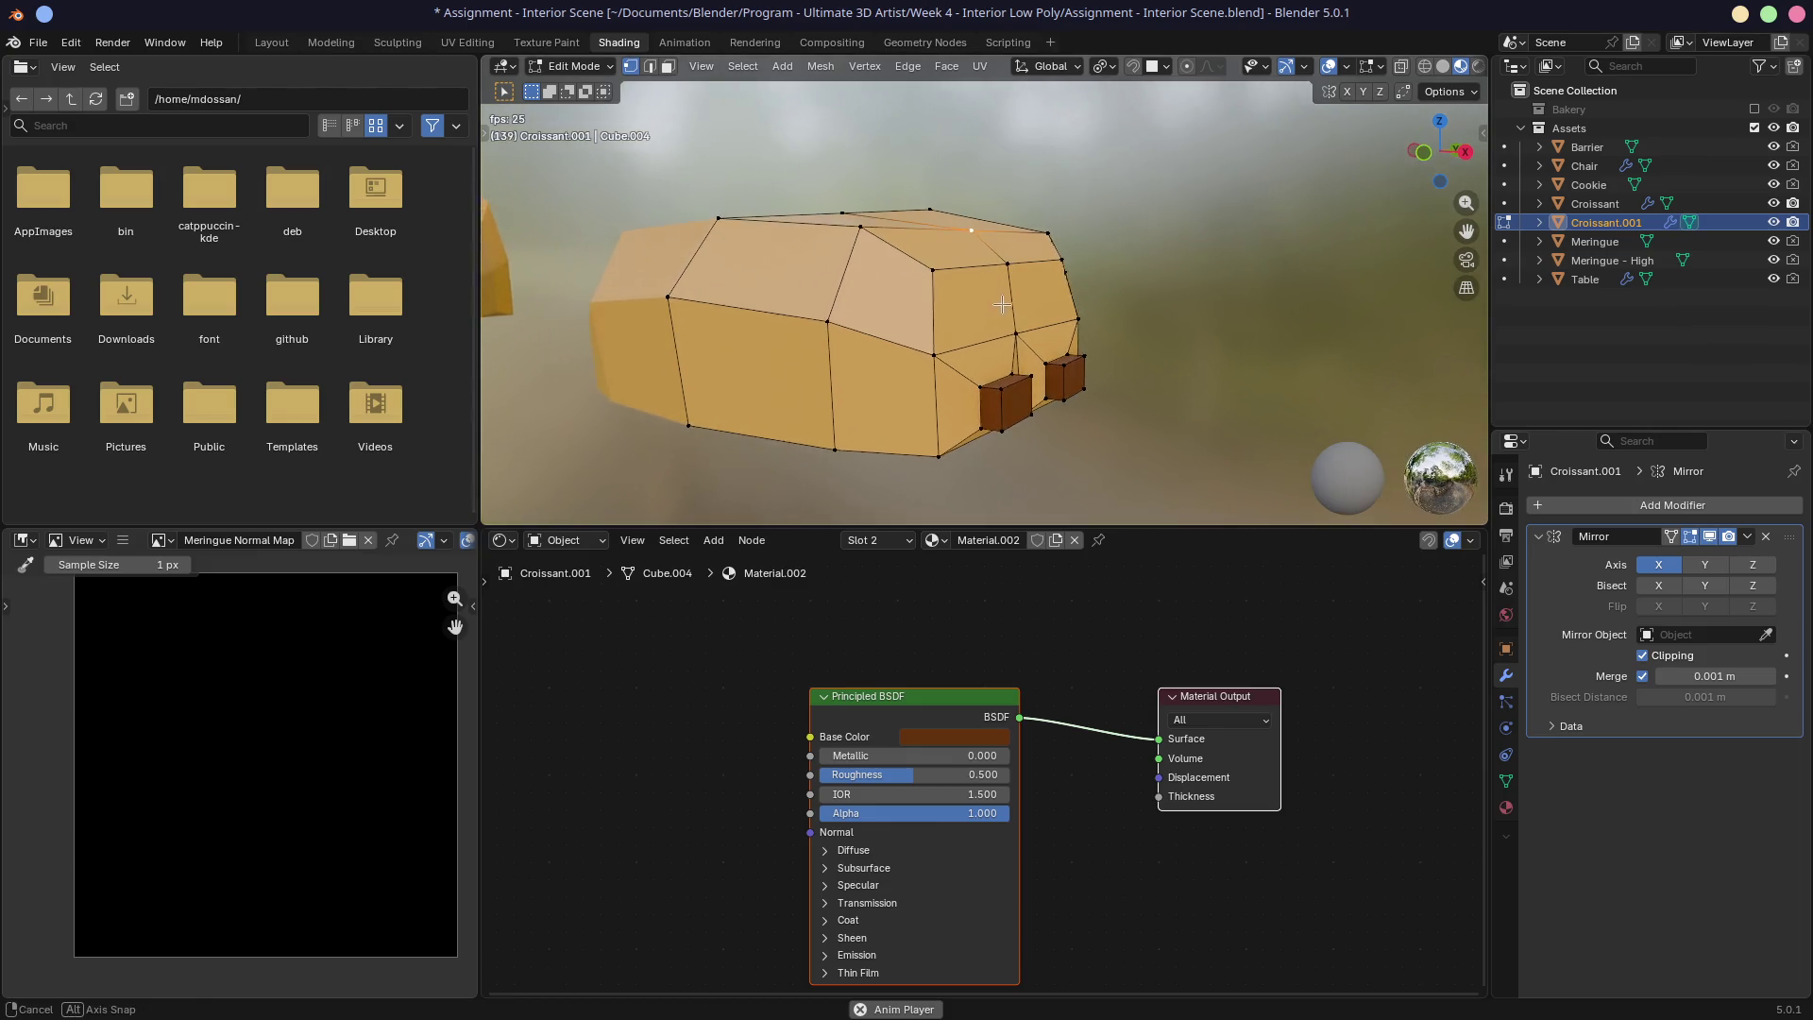
{"action": "key", "text": "ctrl+s"}
Step: Return to Object Mode and start renaming Croissant.001 in the Outliner
{"action": "middle_click_drag", "start_coordinate": [972, 309], "coordinate": [1003, 322]}
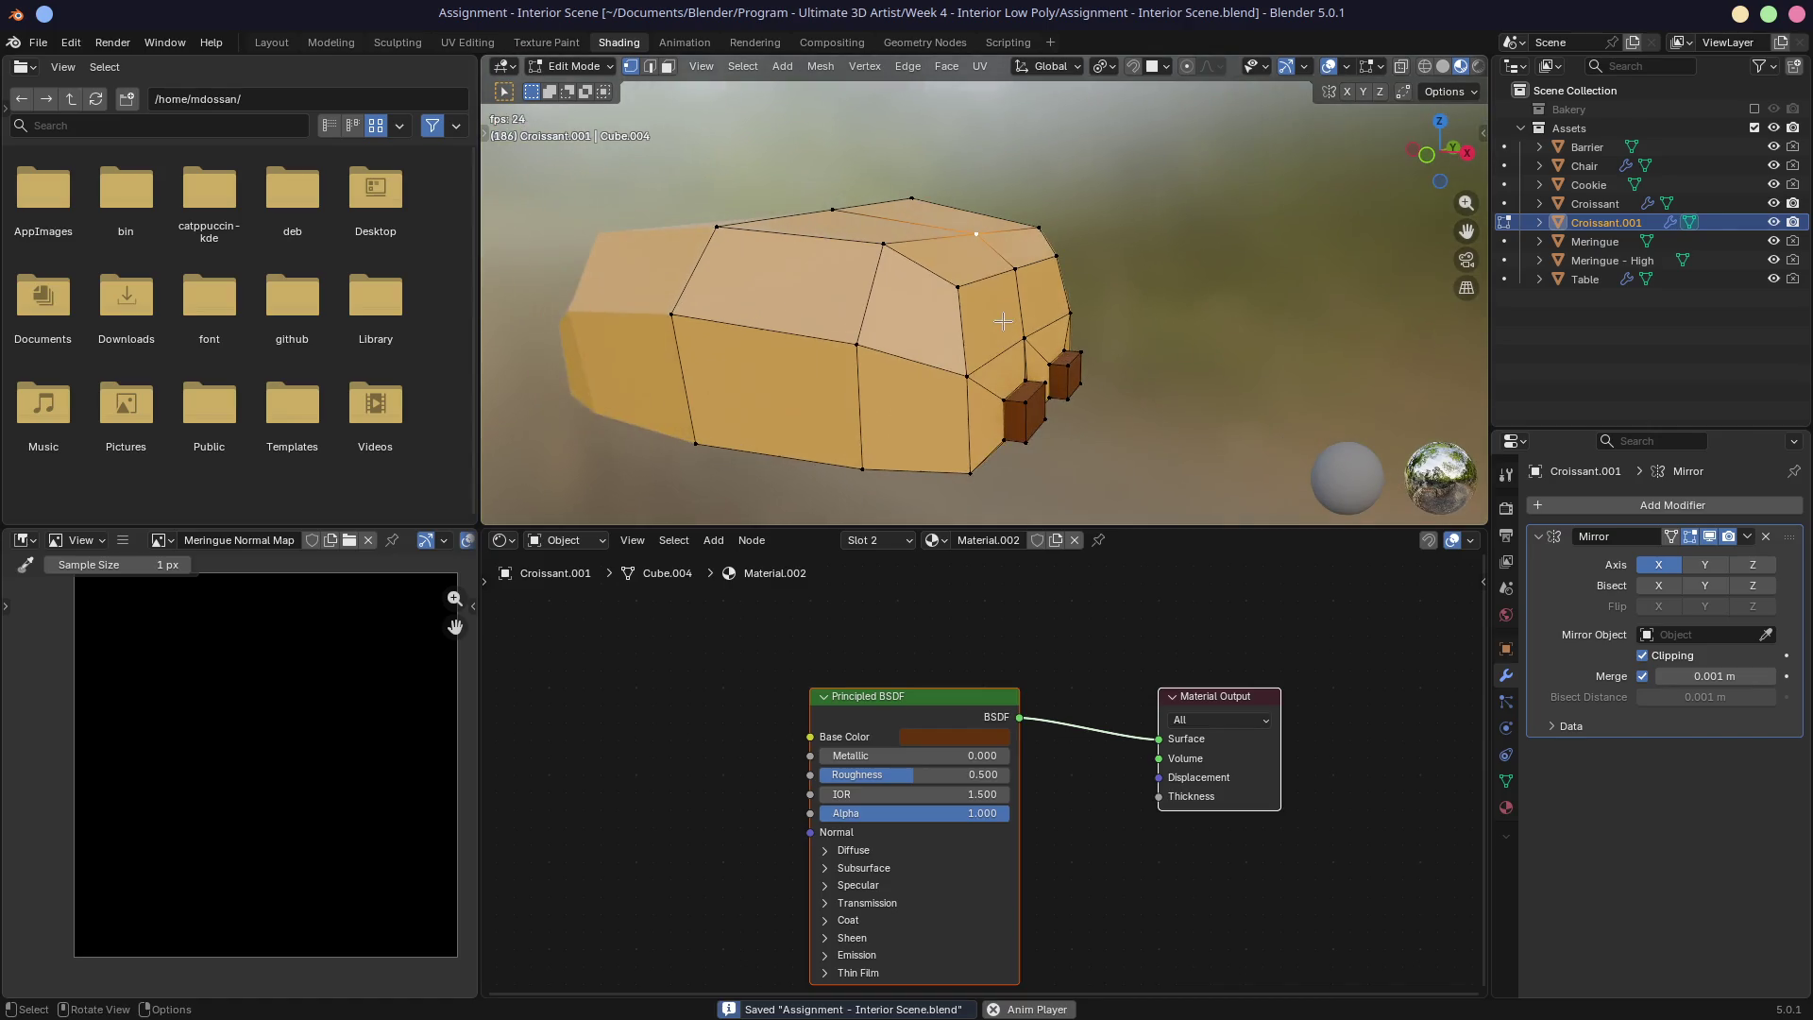
{"action": "key", "text": "Tab"}
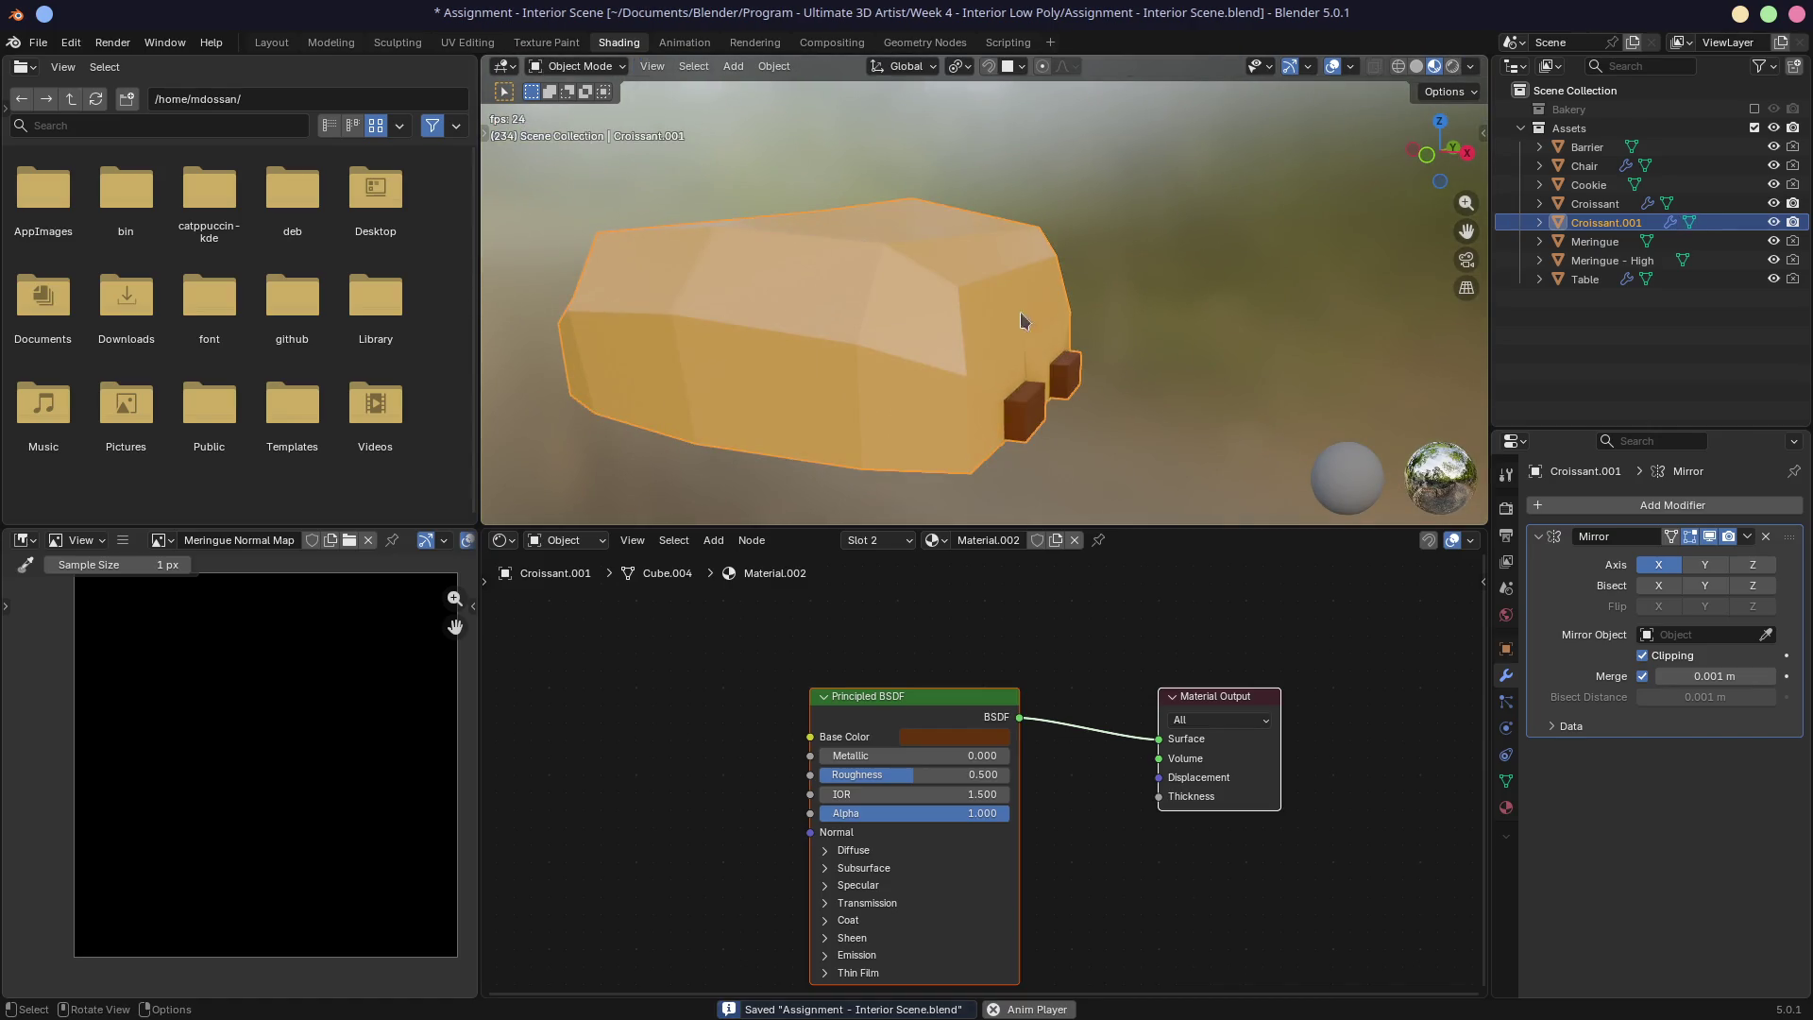
{"action": "left_click", "coordinate": [1628, 222]}
{"action": "double_click", "coordinate": [1629, 222]}
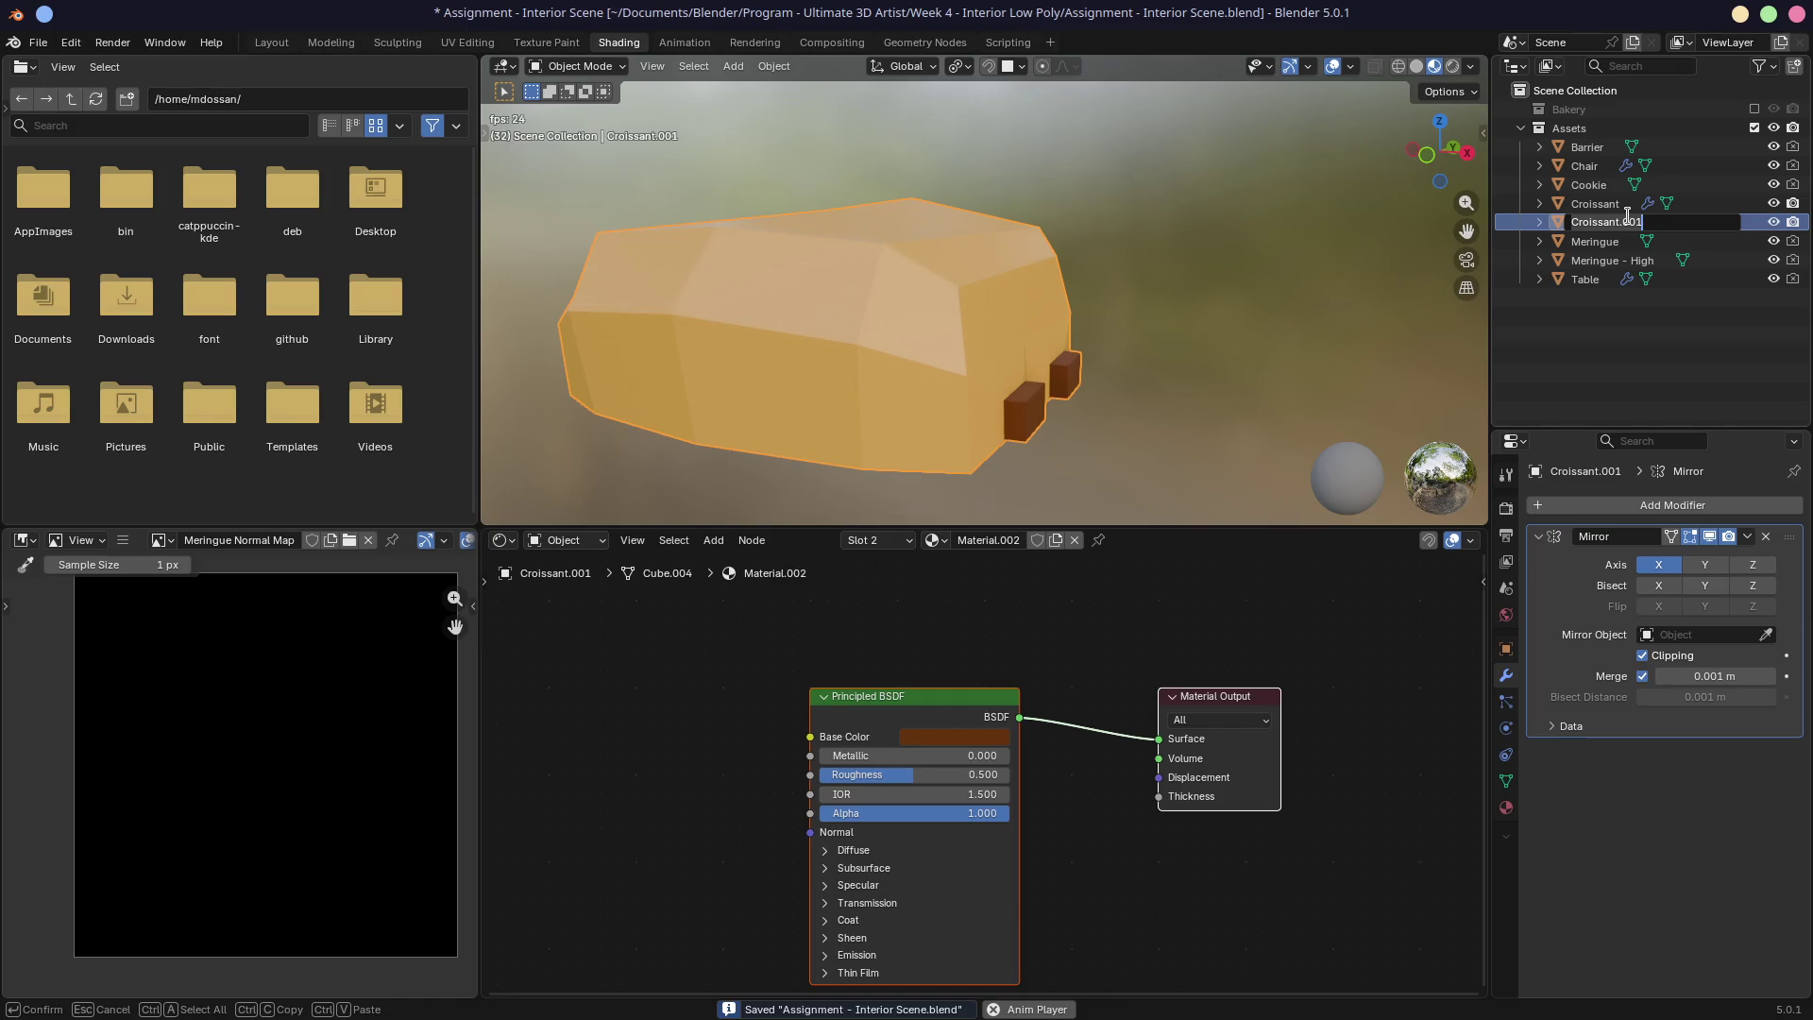
Step: Name the pastry object 'Pain Choc' and save the file
{"action": "type", "text": "Pain"}
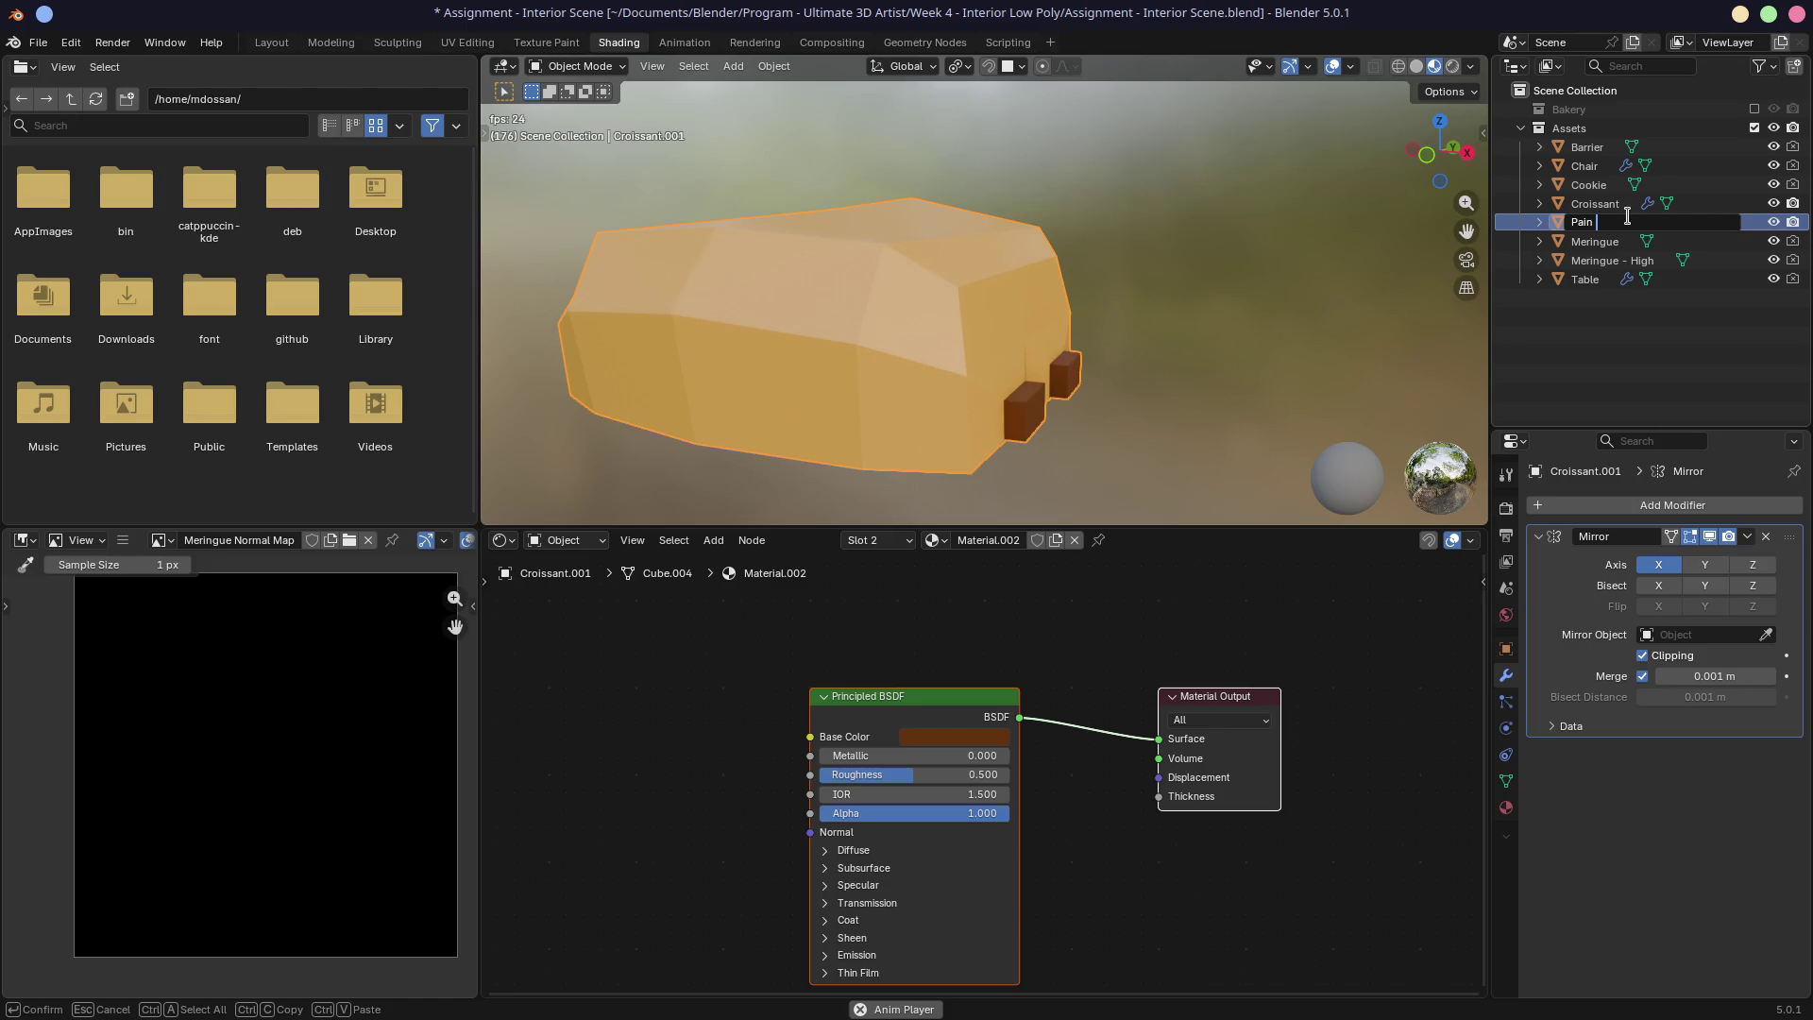
{"action": "key", "text": "Return"}
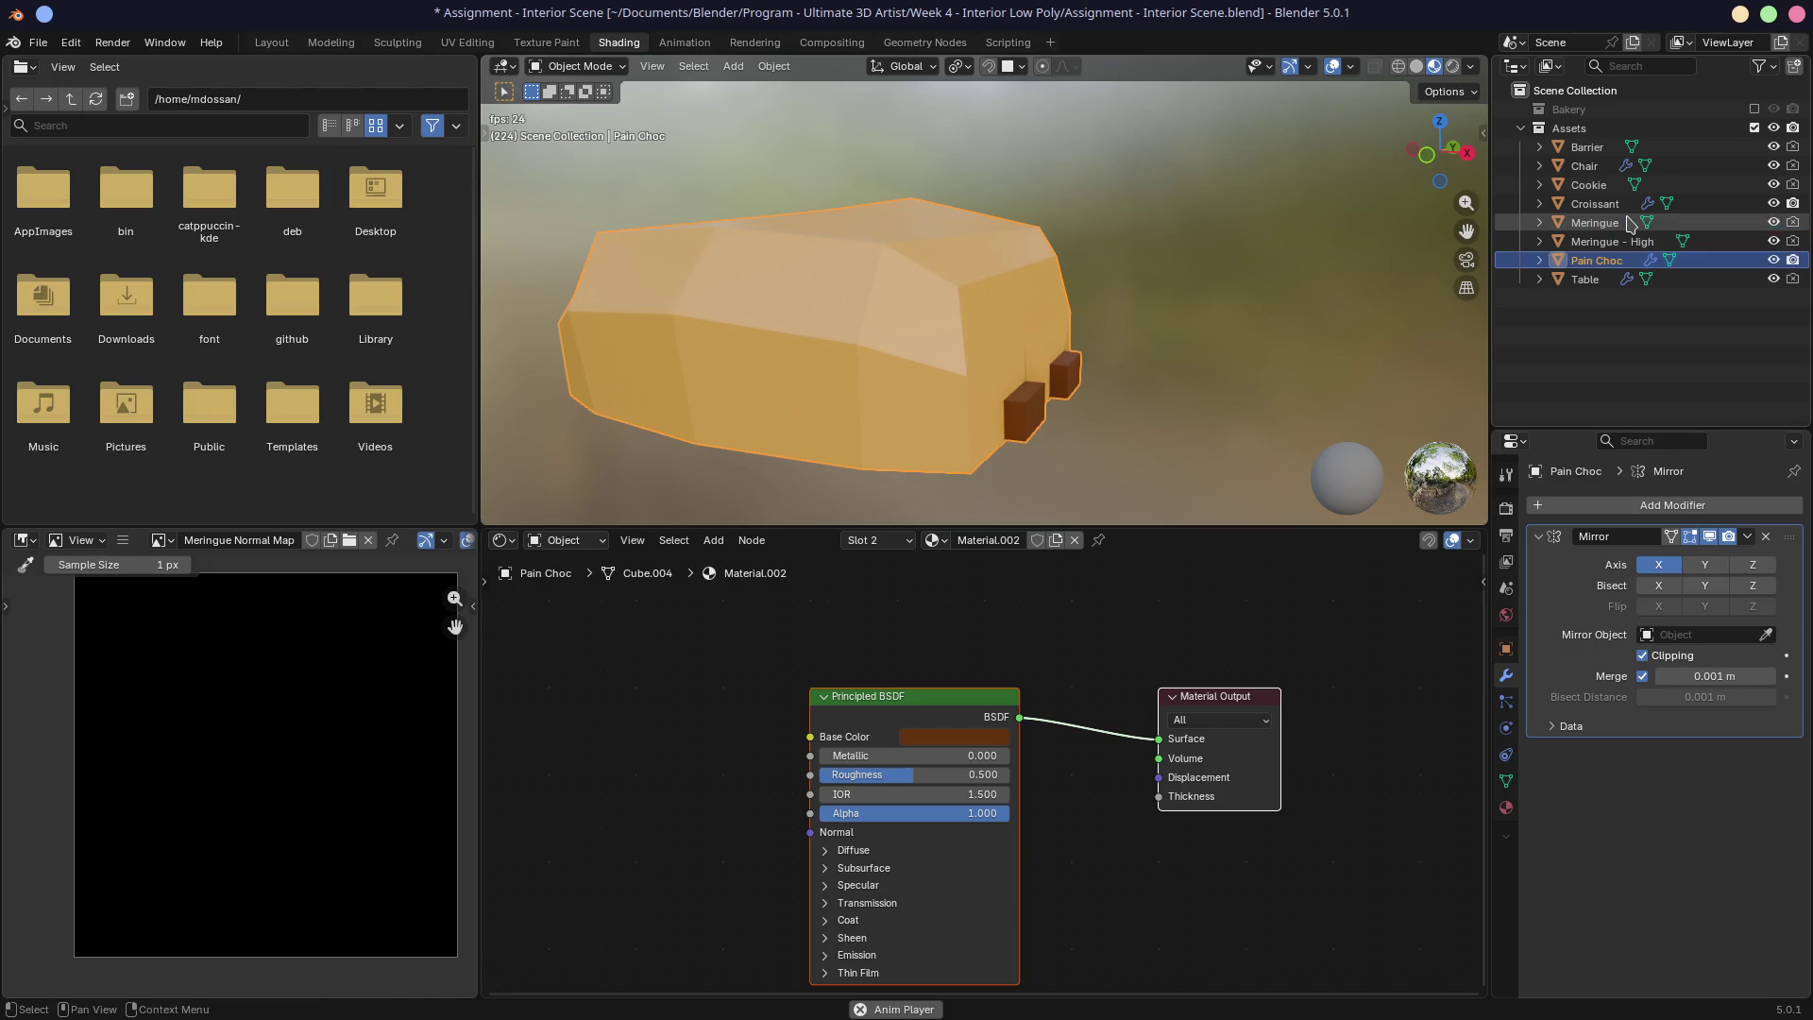
{"action": "key", "text": "ctrl+s"}
Step: Re-enable and expand the Bakery collection, then switch to the Layout workspace
{"action": "middle_click_drag", "start_coordinate": [870, 241], "coordinate": [1147, 227]}
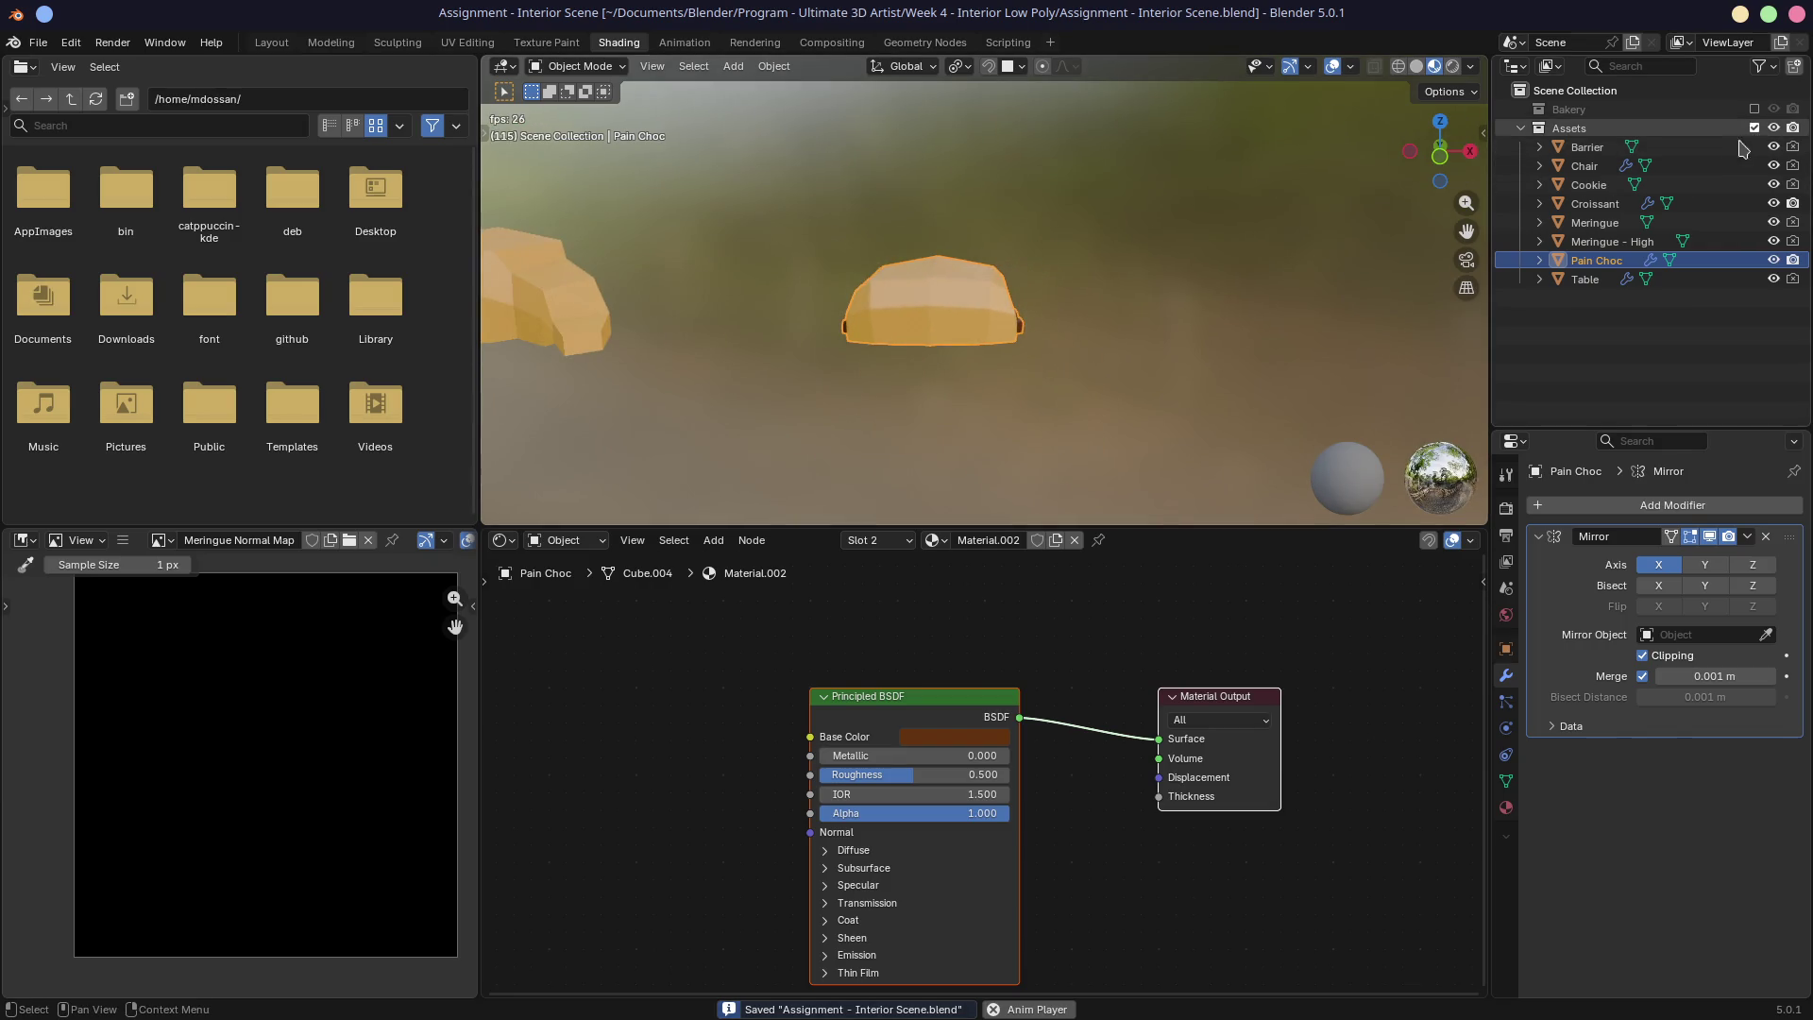
{"action": "left_click", "coordinate": [1754, 109]}
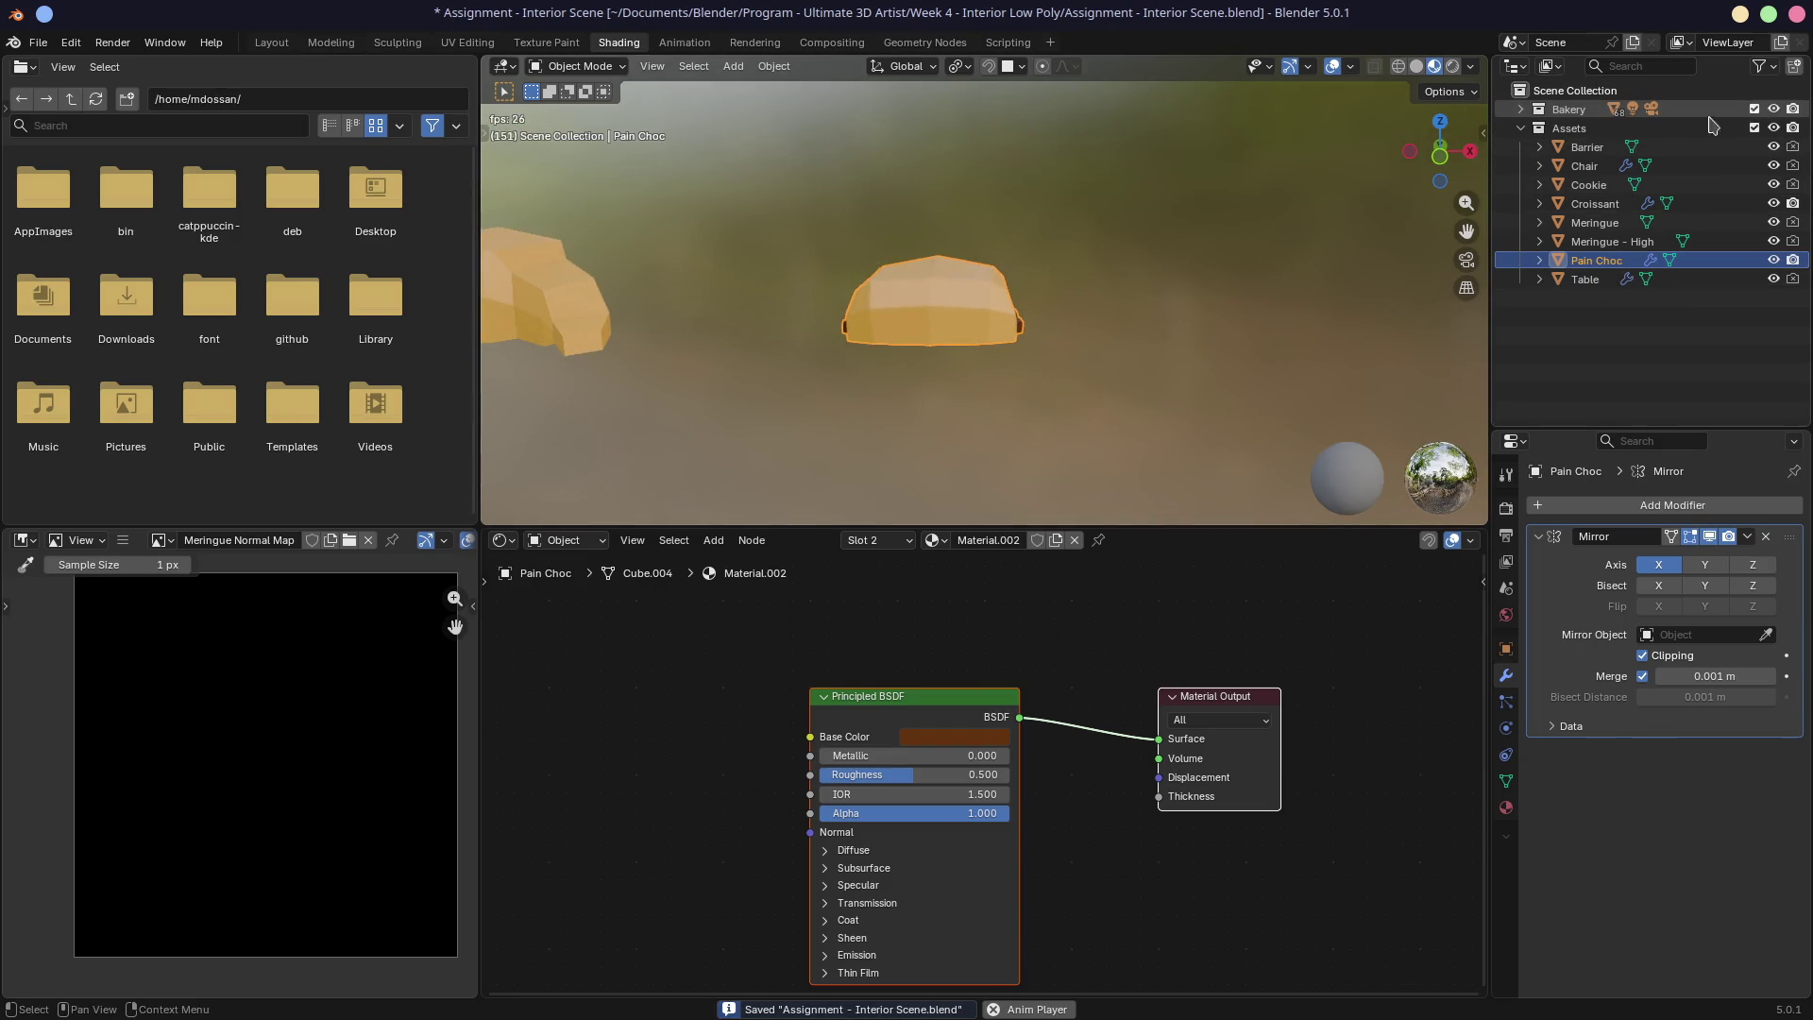
{"action": "left_click", "coordinate": [1523, 110]}
{"action": "left_click", "coordinate": [272, 43]}
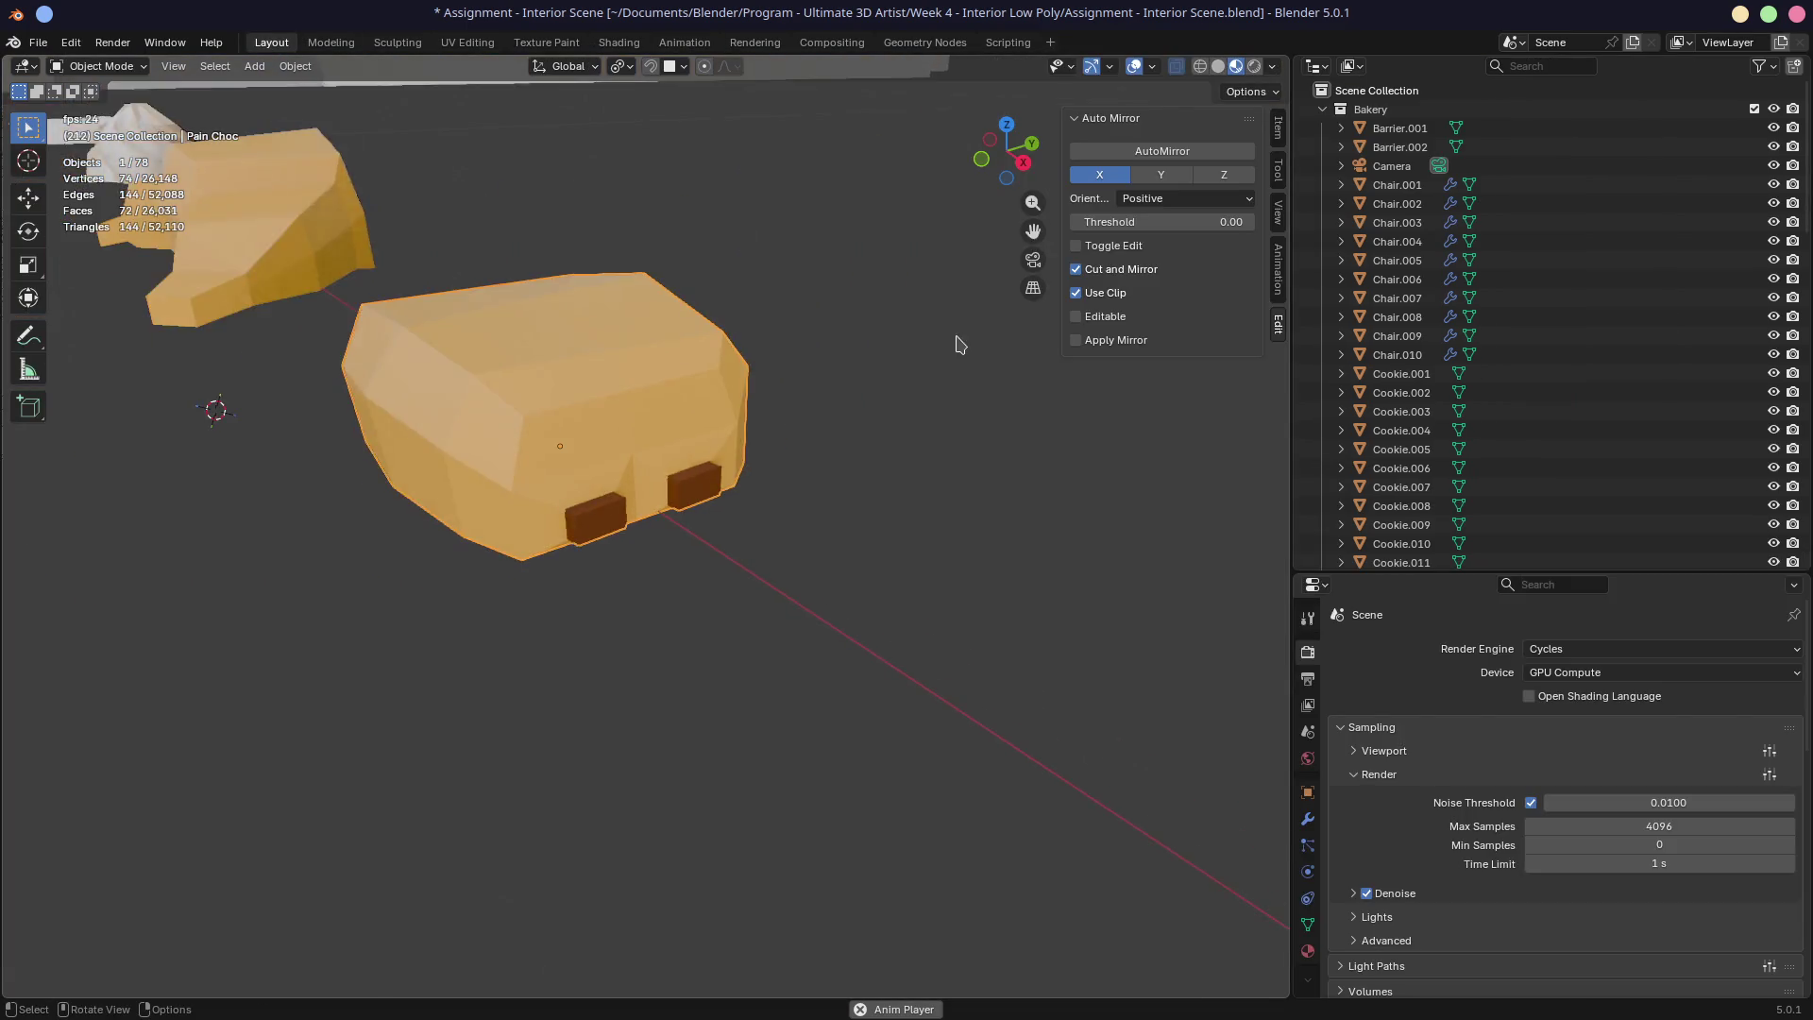
Step: Bring the bakery shelves into view and make the Bakery collection active
{"action": "scroll", "coordinate": [757, 340], "scroll_direction": "down", "scroll_amount": 8}
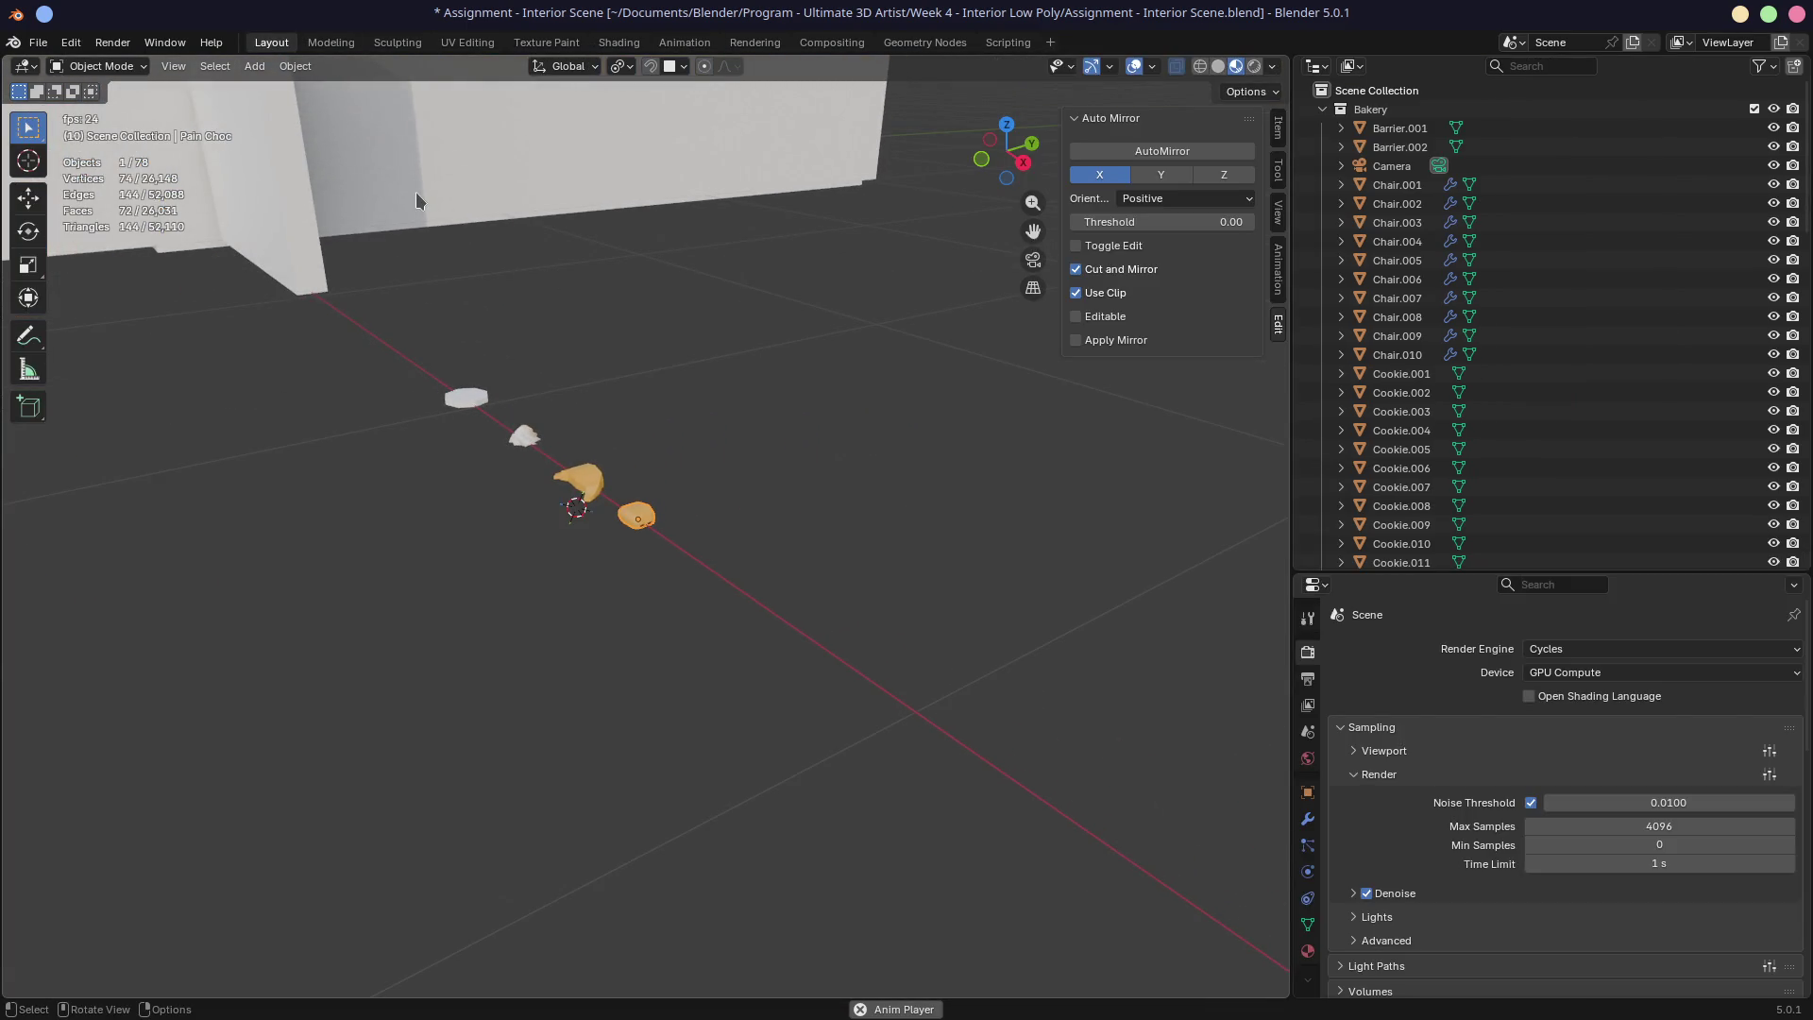
{"action": "mouse_move", "coordinate": [417, 200]}
{"action": "middle_mouse_down", "text": "shift"}
{"action": "mouse_move", "coordinate": [684, 292]}
{"action": "mouse_move", "coordinate": [544, 314]}
{"action": "mouse_move", "coordinate": [551, 353]}
{"action": "mouse_move", "coordinate": [1028, 410]}
{"action": "mouse_move", "coordinate": [650, 308]}
{"action": "middle_mouse_up", "text": "shift"}
{"action": "scroll", "coordinate": [650, 308], "scroll_direction": "up", "scroll_amount": 3}
{"action": "mouse_move", "coordinate": [697, 381]}
{"action": "middle_mouse_down"}
{"action": "mouse_move", "coordinate": [838, 417]}
{"action": "mouse_move", "coordinate": [980, 400]}
{"action": "mouse_move", "coordinate": [947, 330]}
{"action": "middle_mouse_up"}
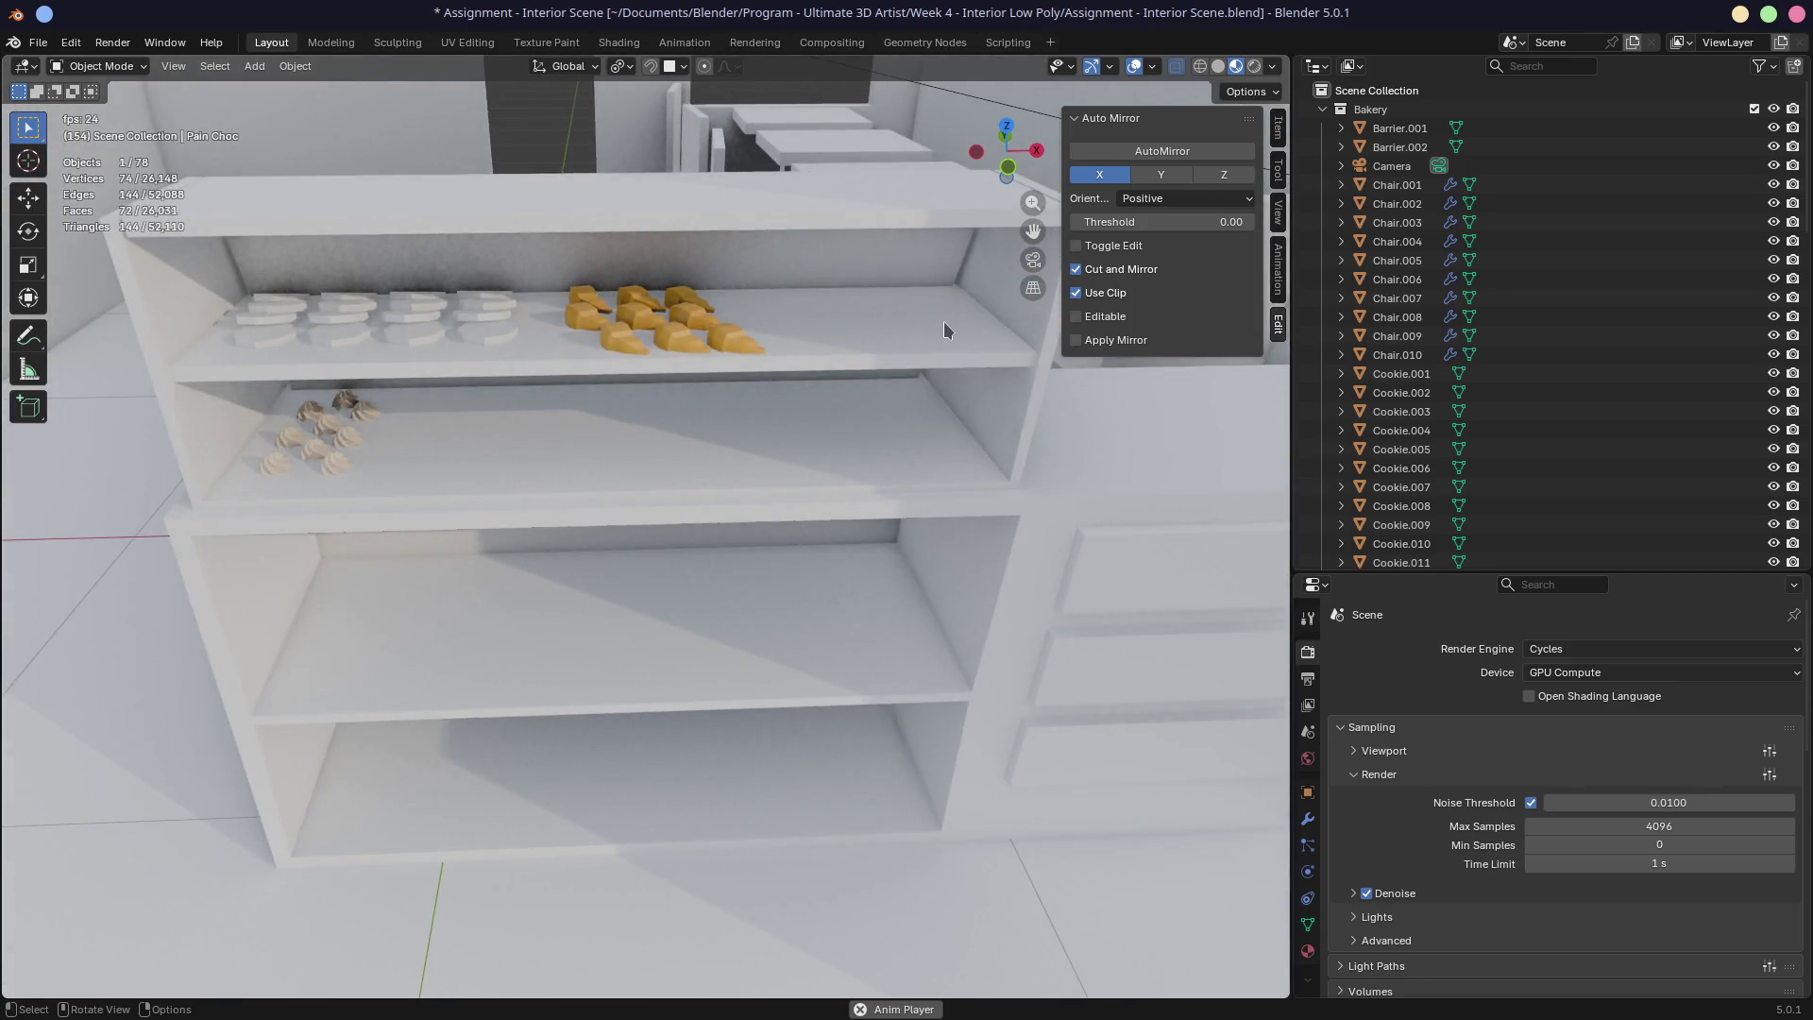
{"action": "scroll", "coordinate": [1464, 397], "scroll_direction": "down", "scroll_amount": 3}
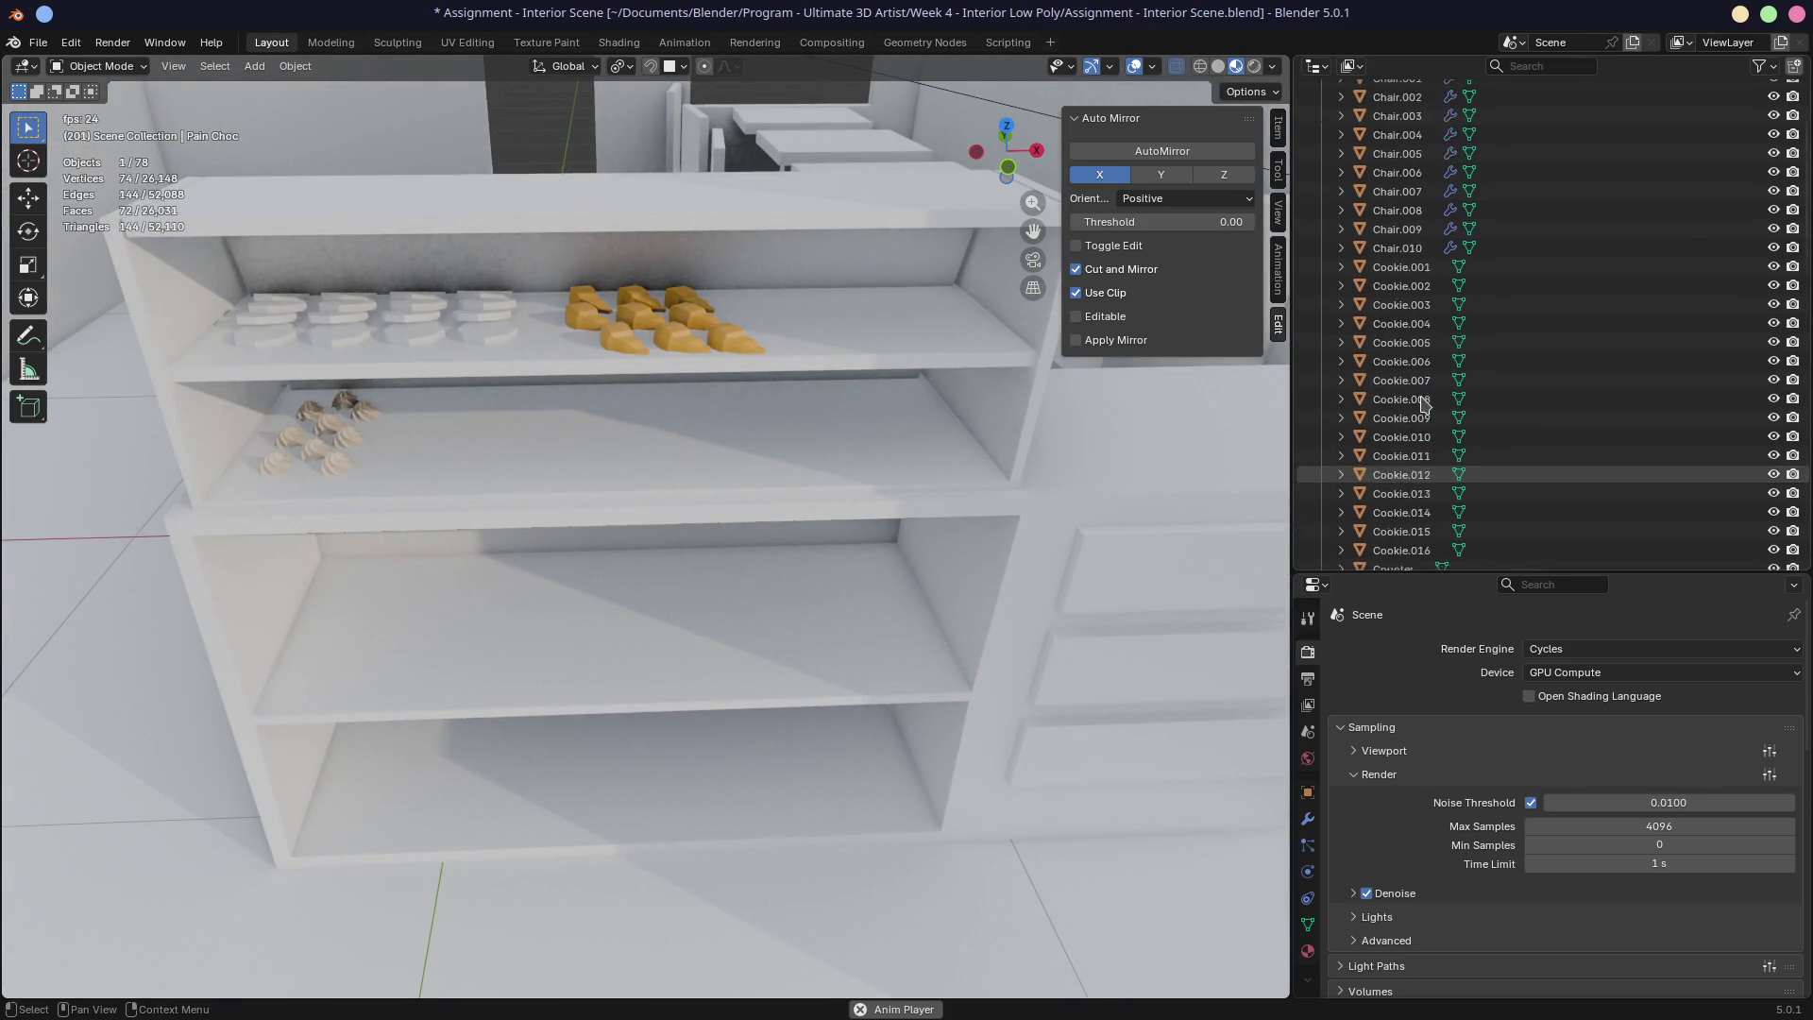
{"action": "scroll", "coordinate": [1425, 401], "scroll_direction": "up", "scroll_amount": 3}
{"action": "double_click", "coordinate": [1343, 113]}
{"action": "left_click", "coordinate": [1344, 113]}
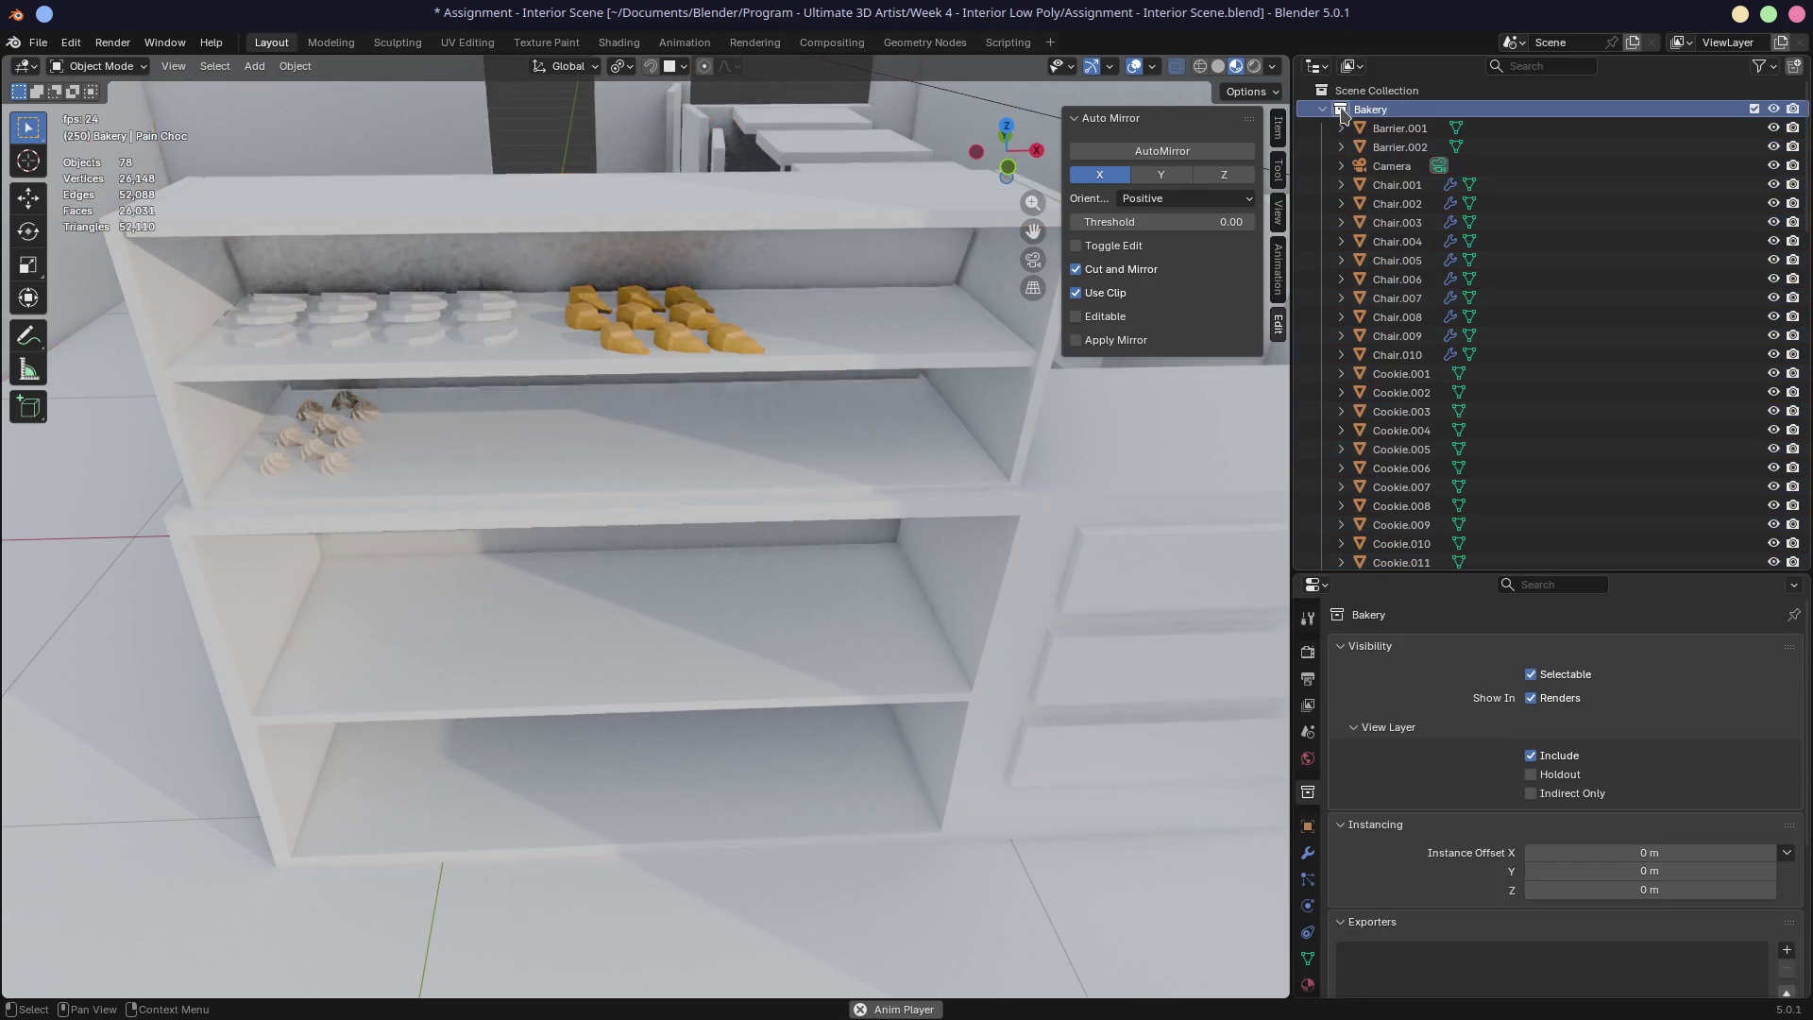
Step: Place a linked duplicate of Pain Choc on the top shelf
{"action": "scroll", "coordinate": [1492, 368], "scroll_direction": "down", "scroll_amount": 15}
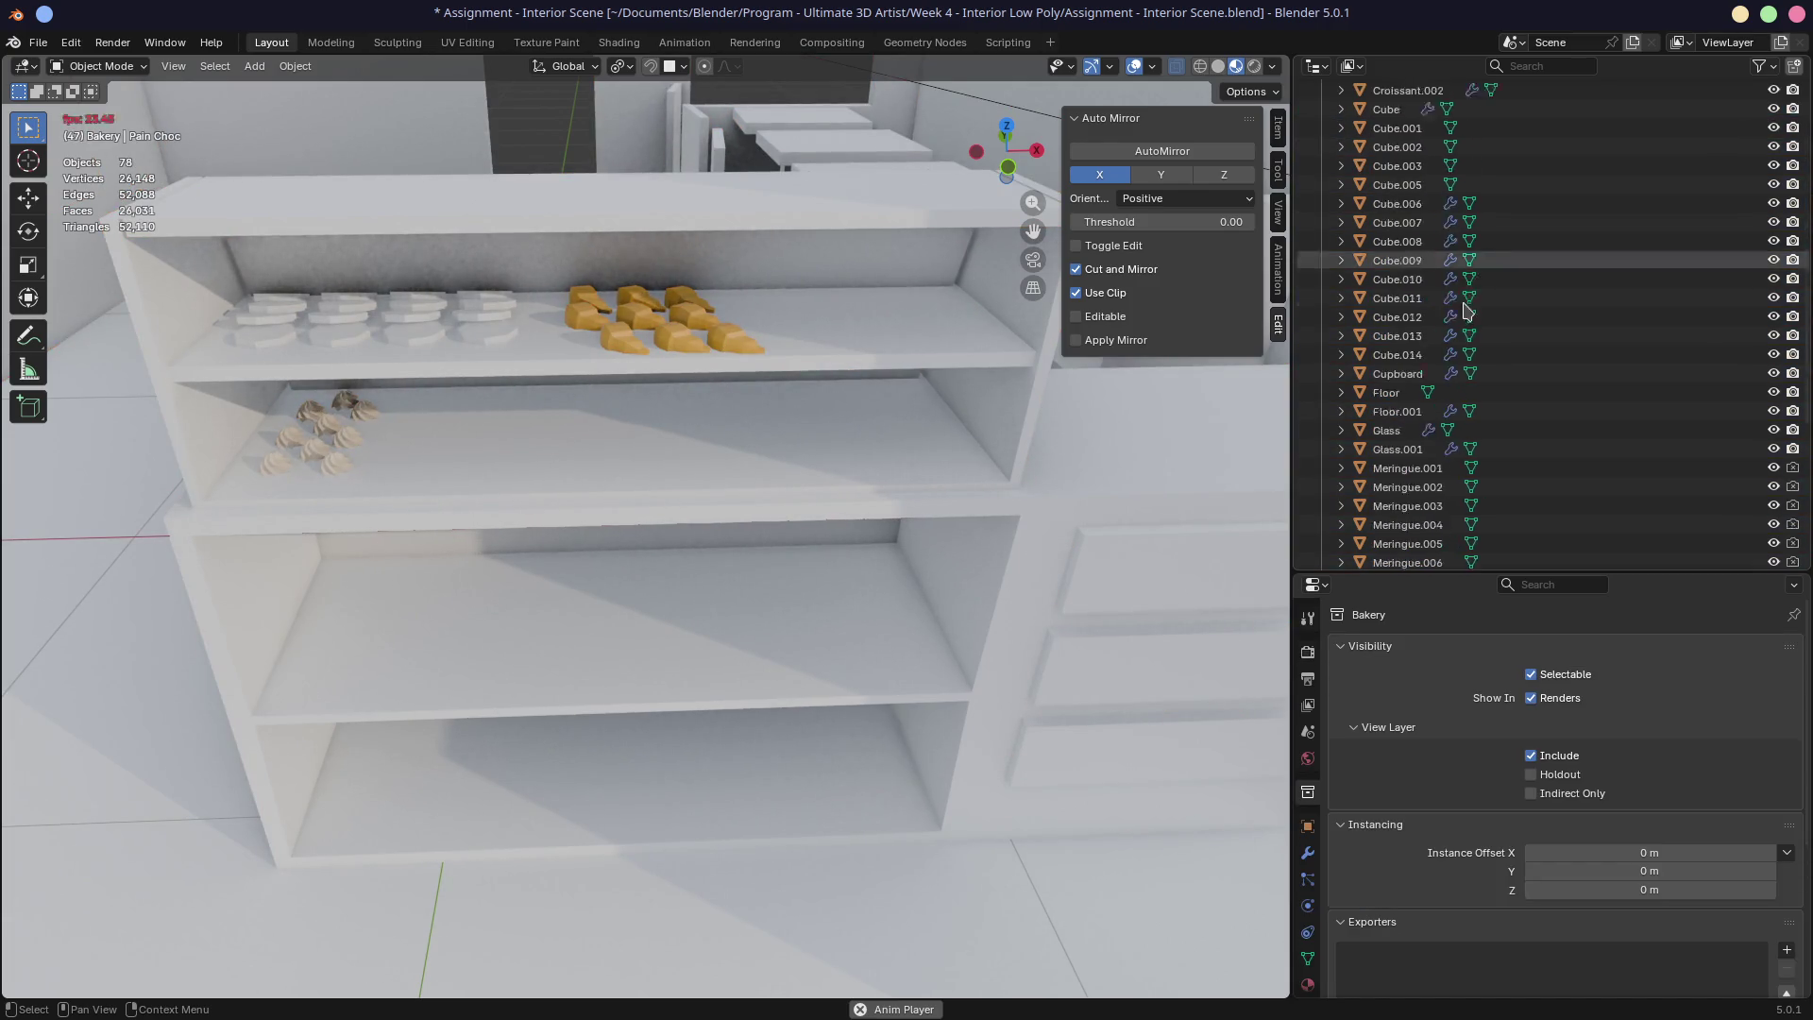
{"action": "left_click", "coordinate": [1417, 530]}
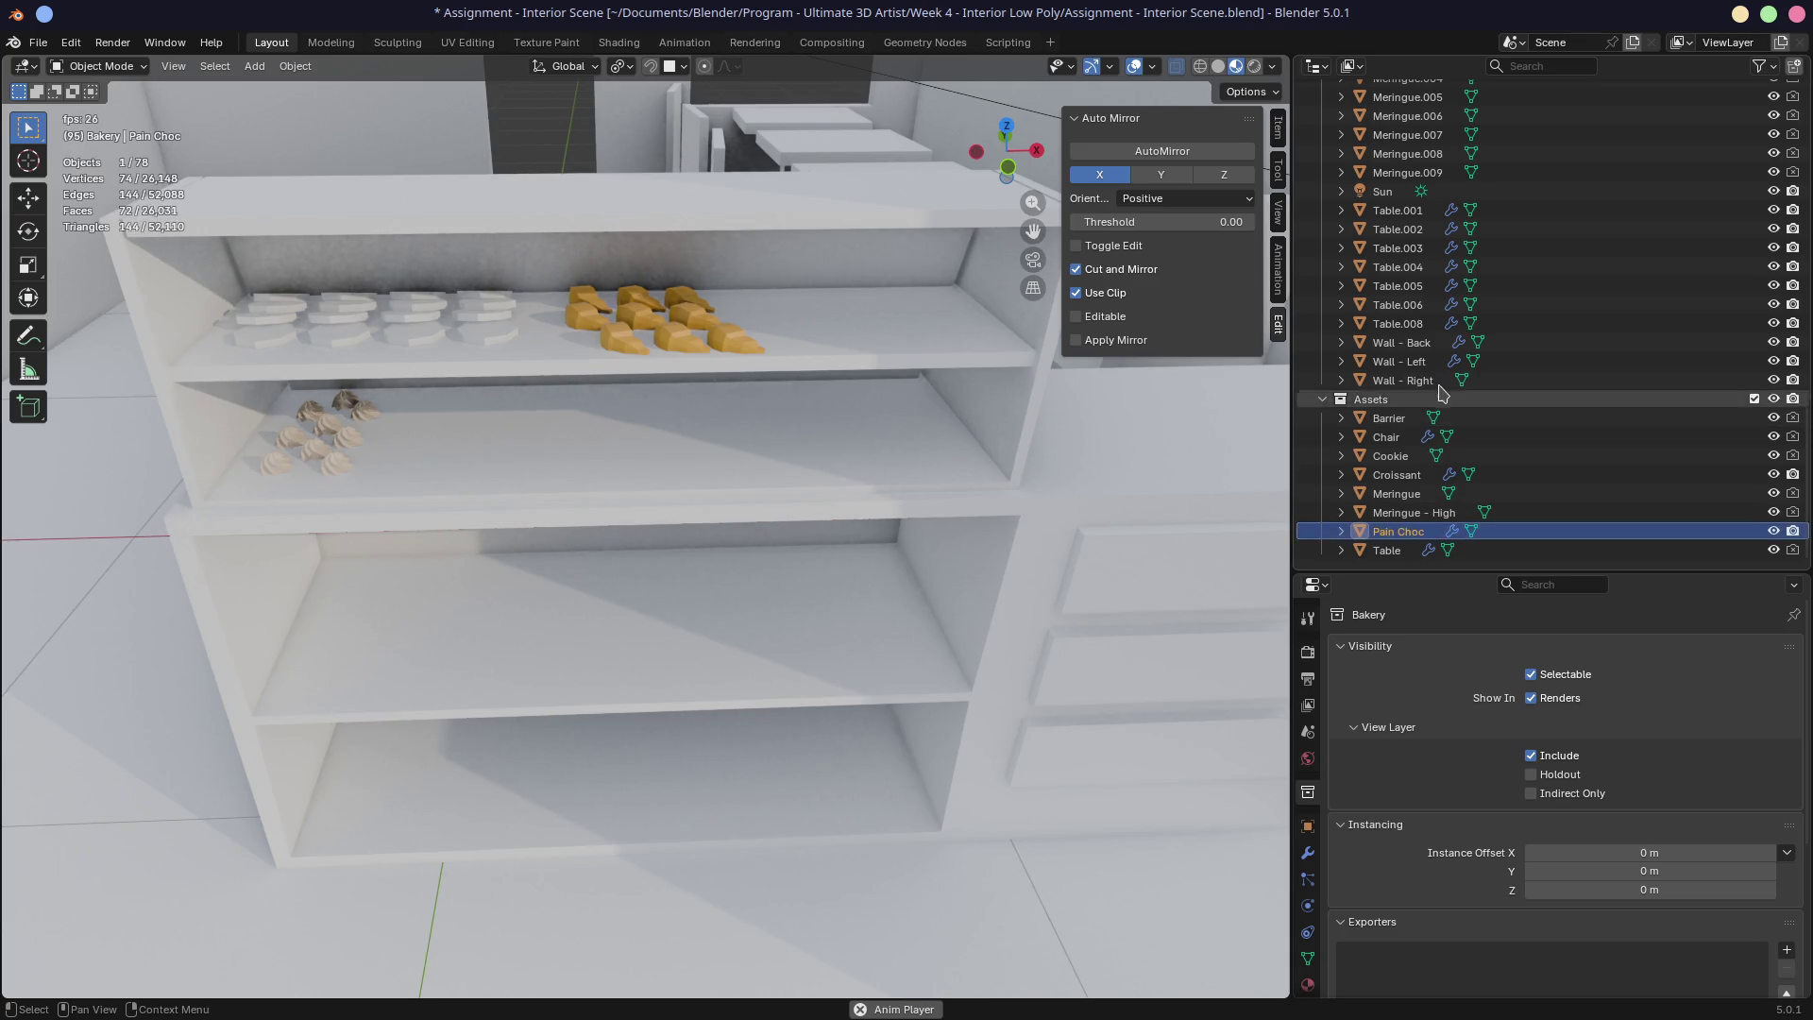
{"action": "scroll", "coordinate": [1442, 389], "scroll_direction": "up", "scroll_amount": 15}
{"action": "key", "text": "alt+d"}
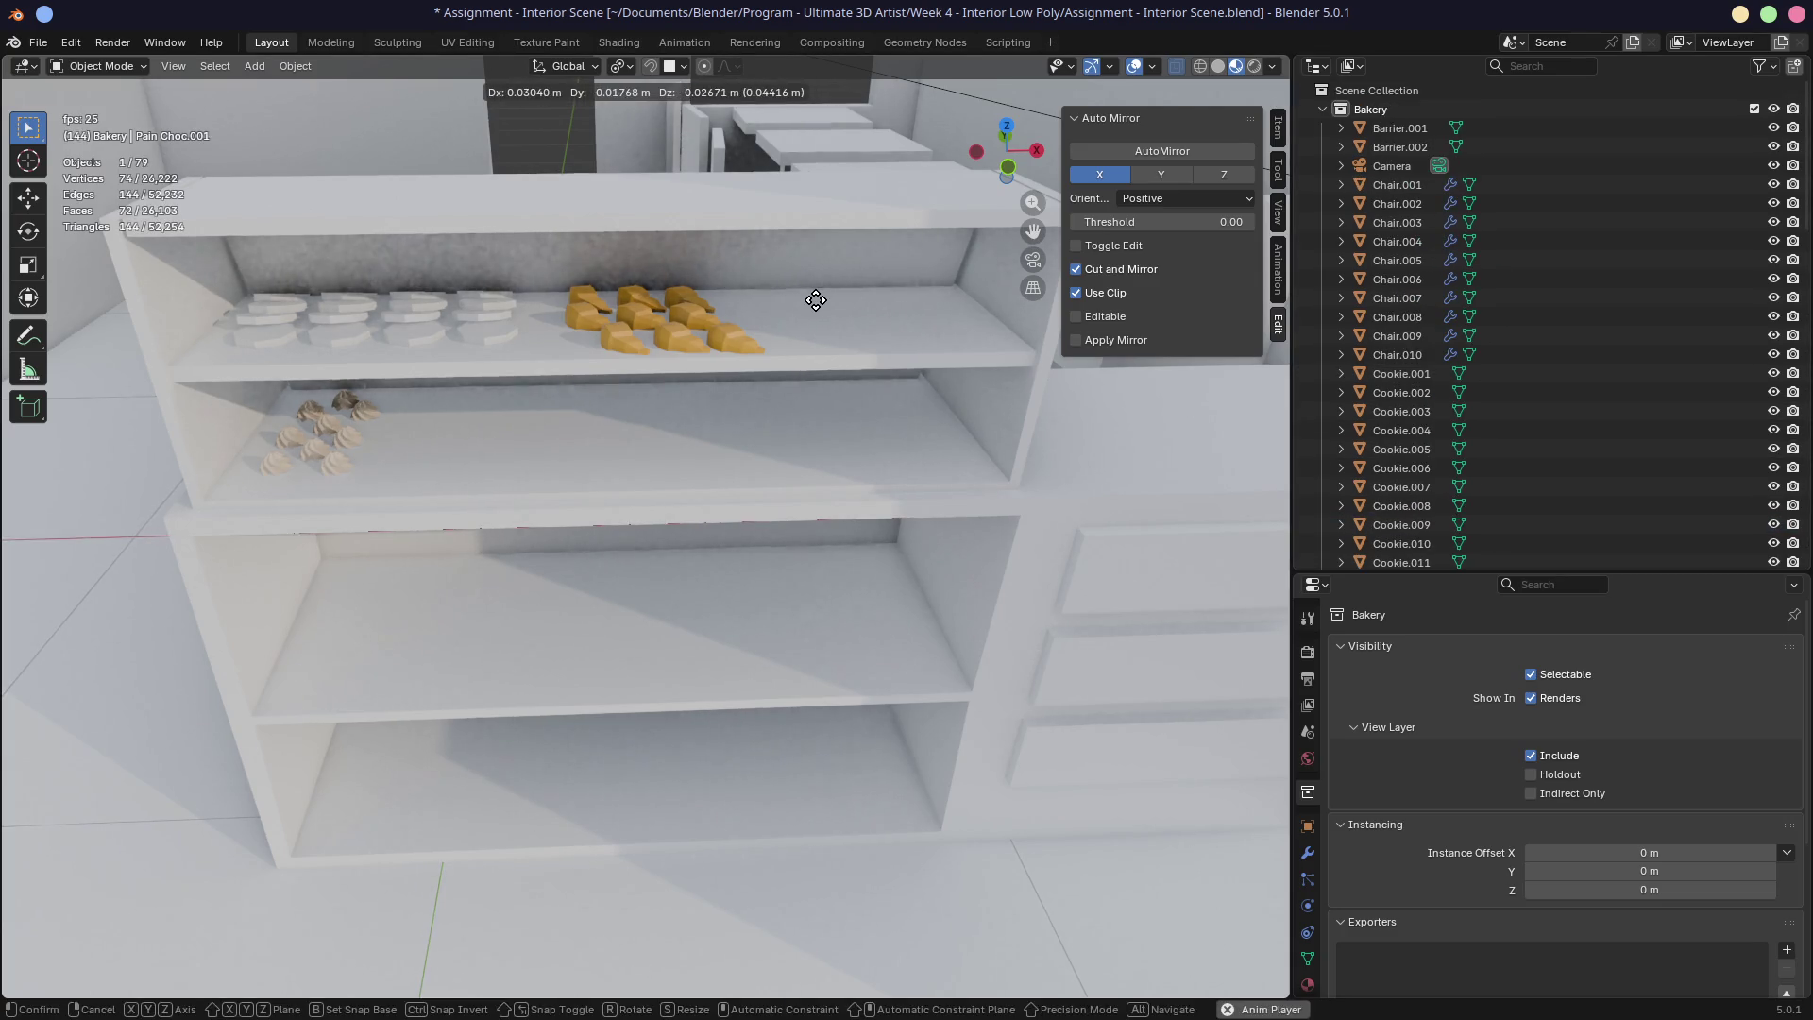
{"action": "left_click", "coordinate": [814, 312]}
Step: Move Pain Choc.001 into the Bakery collection in the Outliner
{"action": "scroll", "coordinate": [1437, 364], "scroll_direction": "down", "scroll_amount": 15}
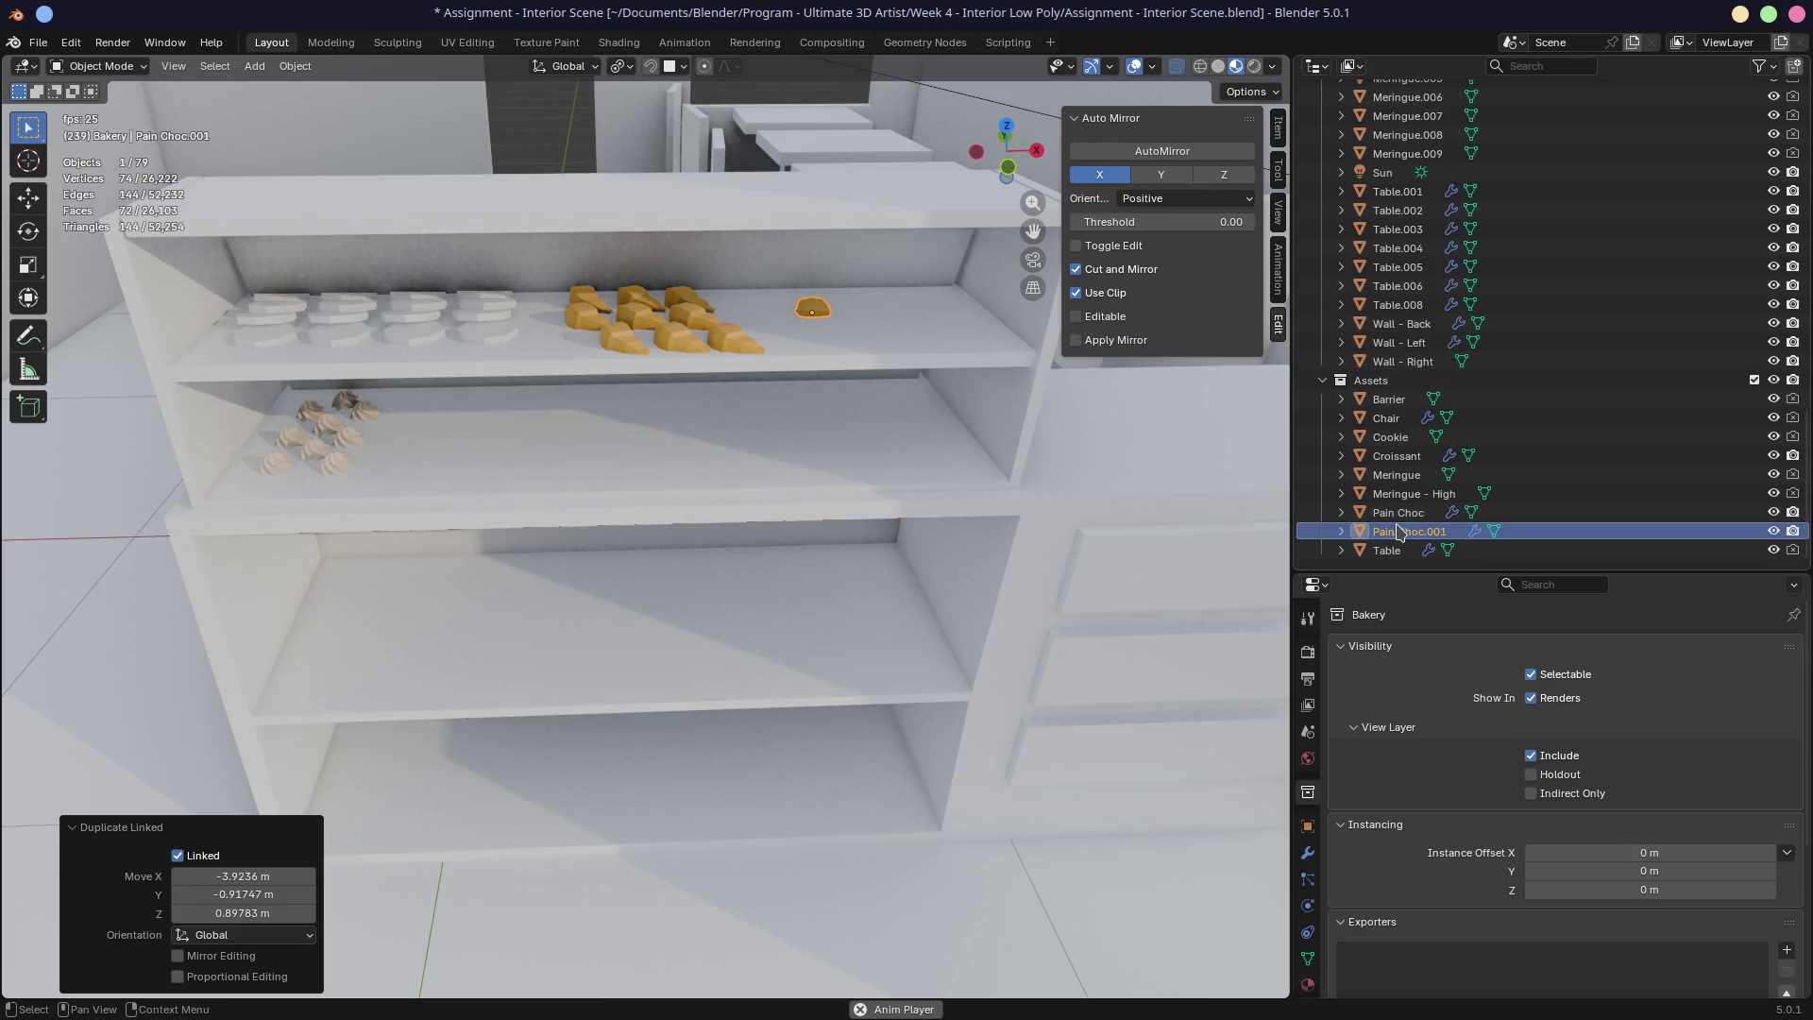
{"action": "left_click_drag", "start_coordinate": [1401, 539], "coordinate": [1407, 333]}
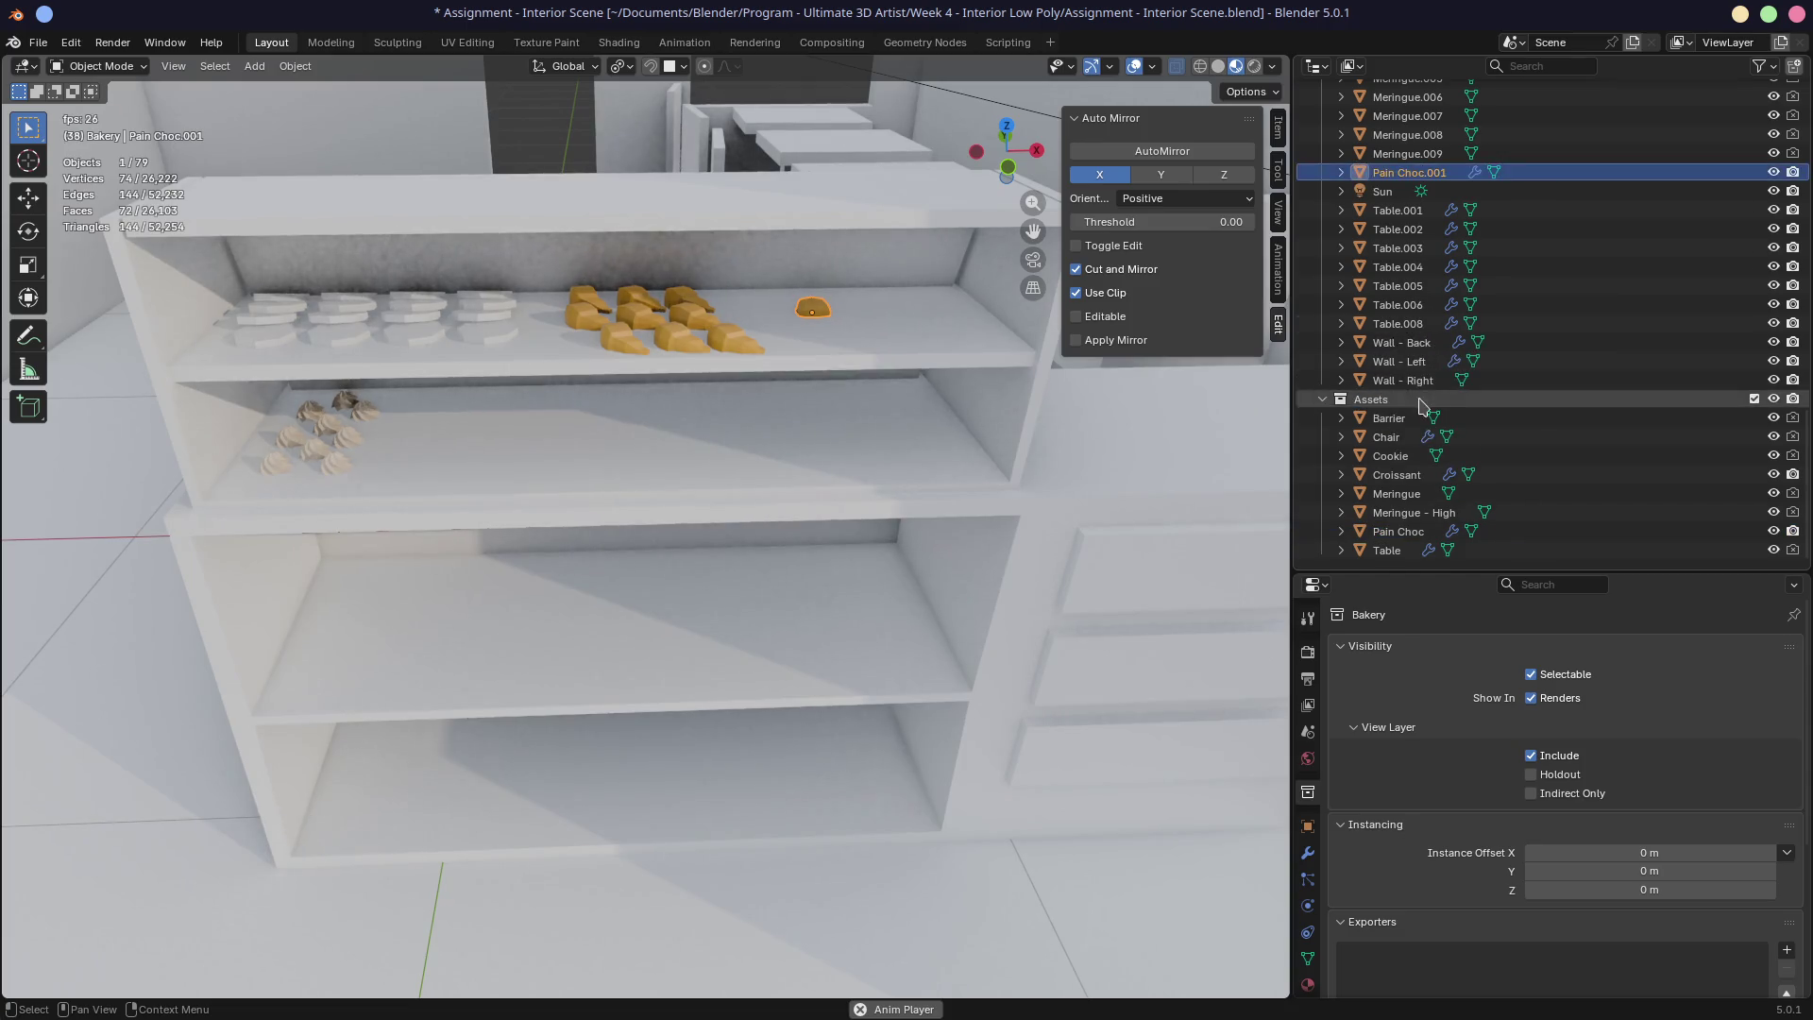
{"action": "scroll", "coordinate": [917, 286], "scroll_direction": "up", "scroll_amount": 3}
{"action": "middle_click_drag", "start_coordinate": [917, 287], "coordinate": [696, 368], "text": "shift"}
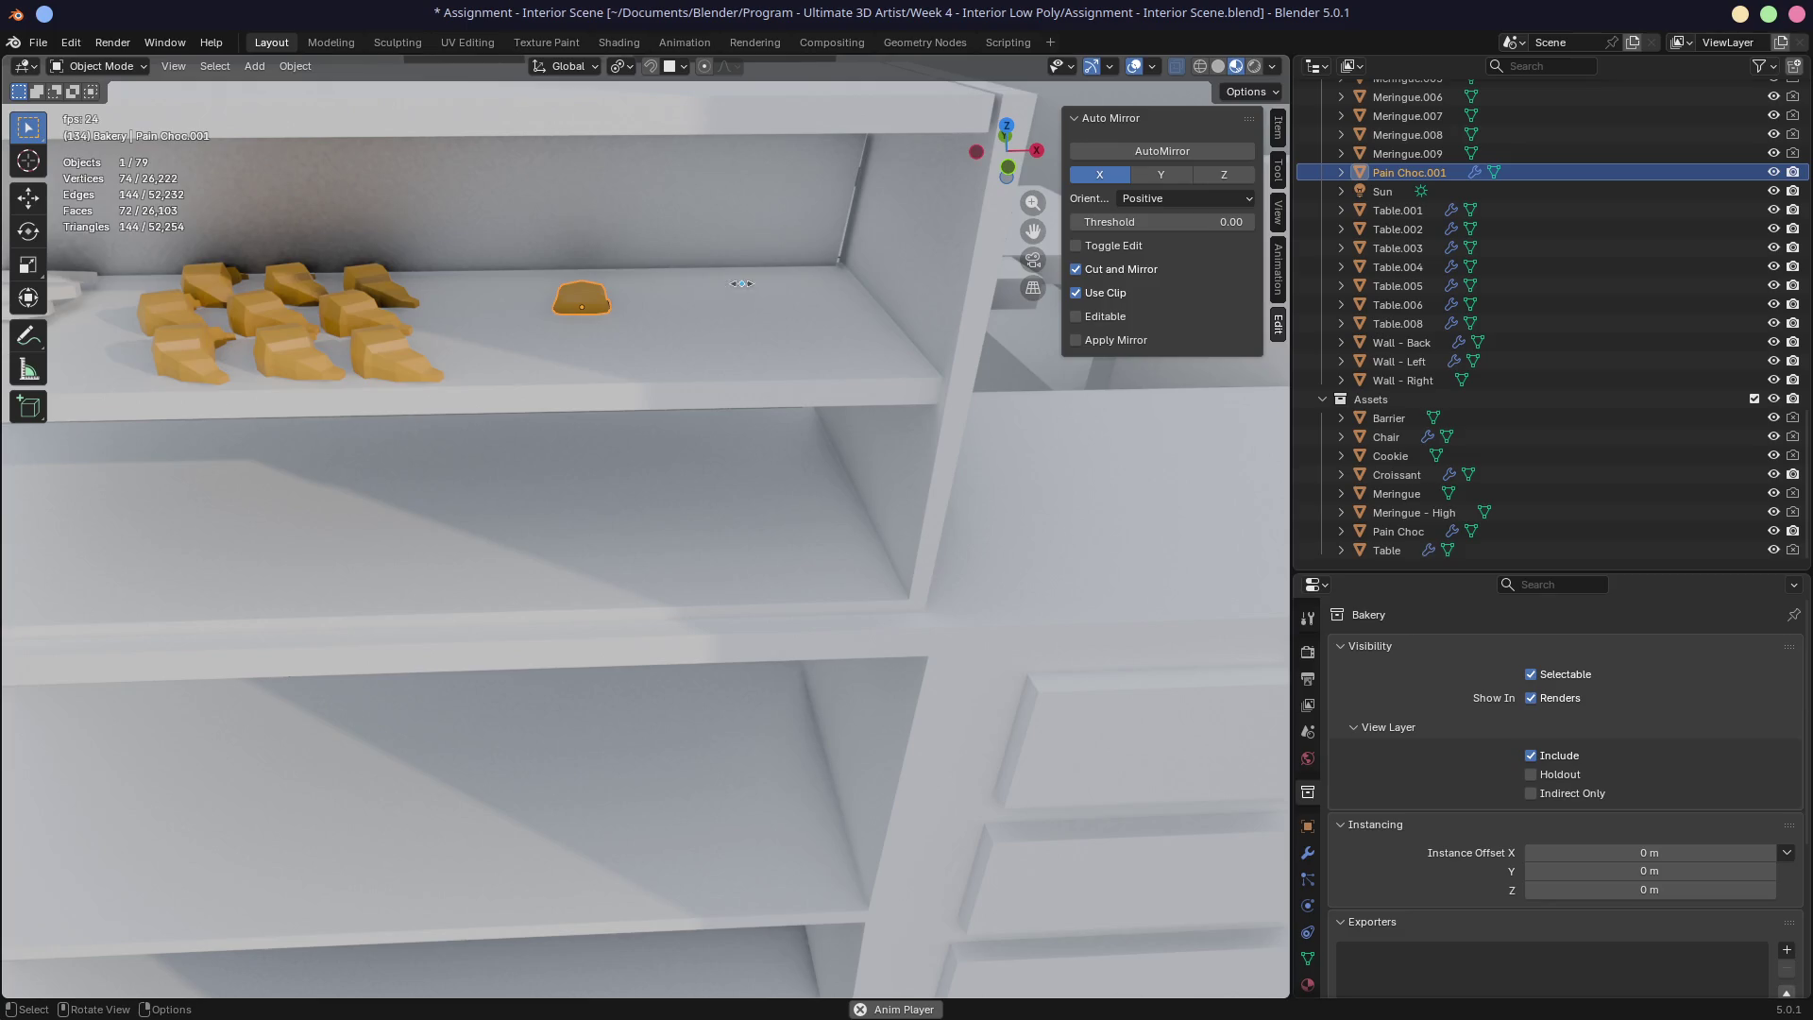
{"action": "scroll", "coordinate": [746, 269], "scroll_direction": "up", "scroll_amount": 5}
{"action": "scroll", "coordinate": [812, 368], "scroll_direction": "down", "scroll_amount": 4}
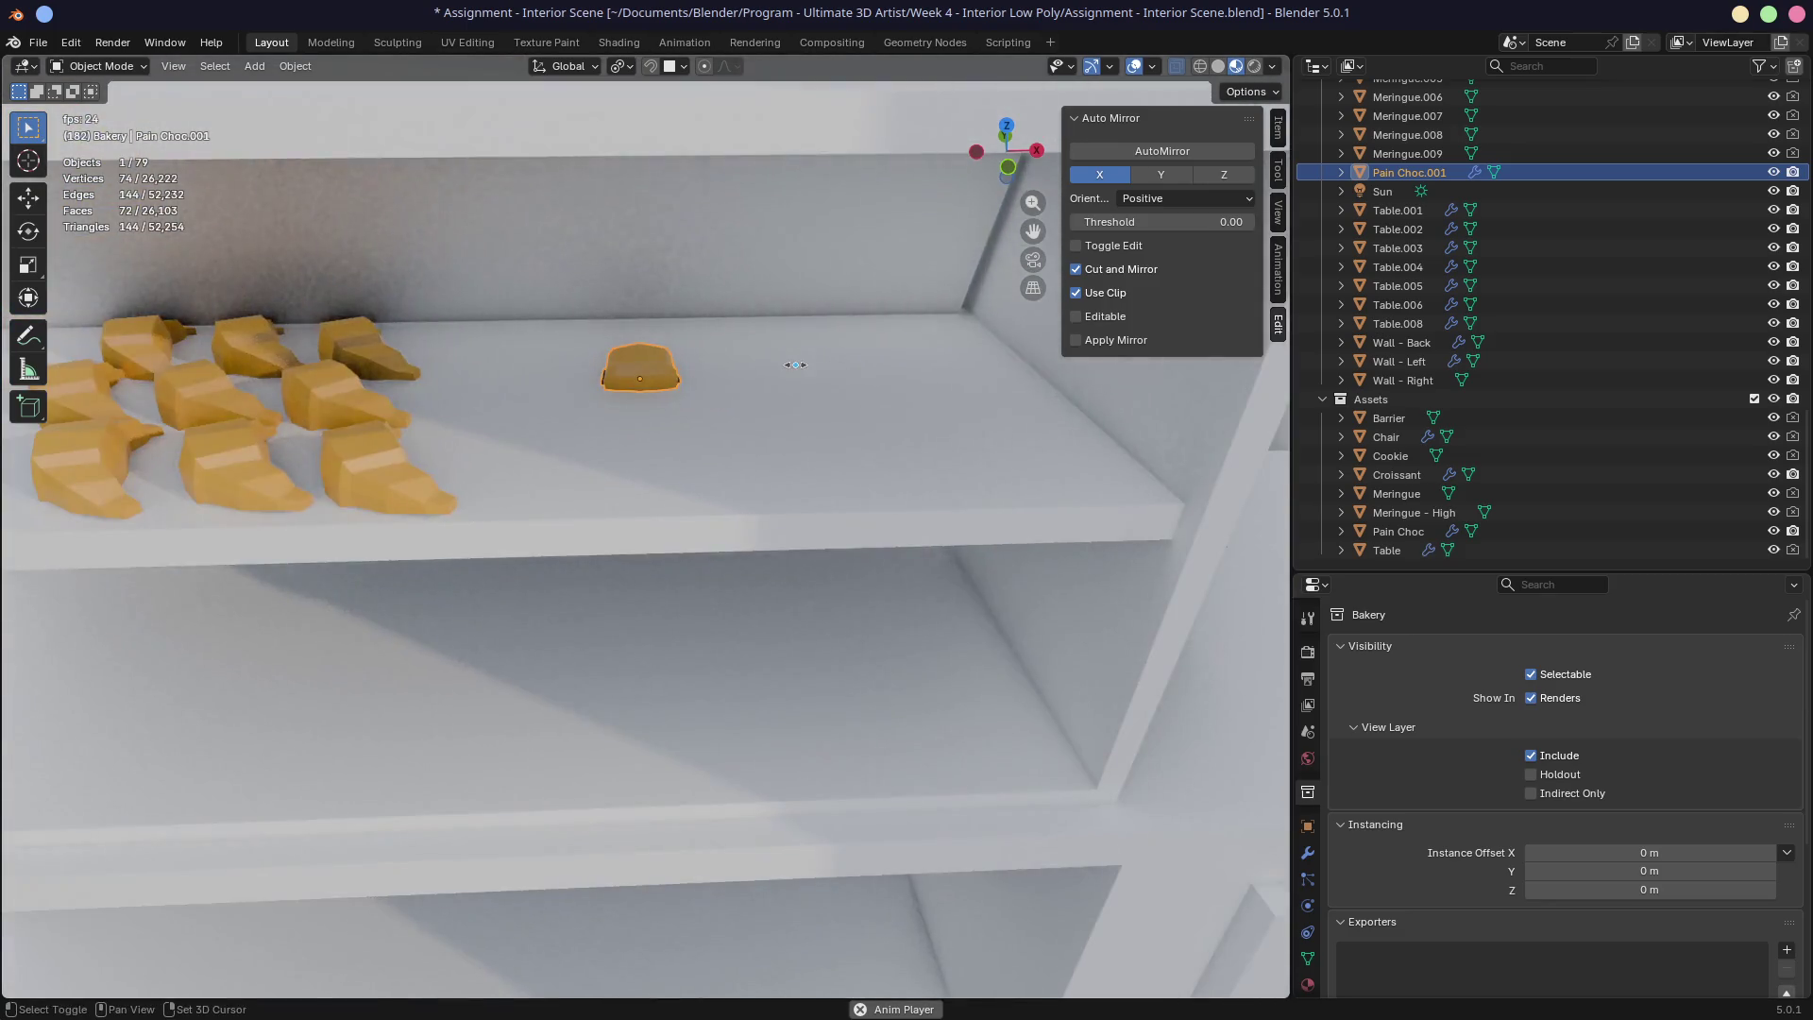
{"action": "scroll", "coordinate": [796, 365], "scroll_direction": "up", "scroll_amount": 1}
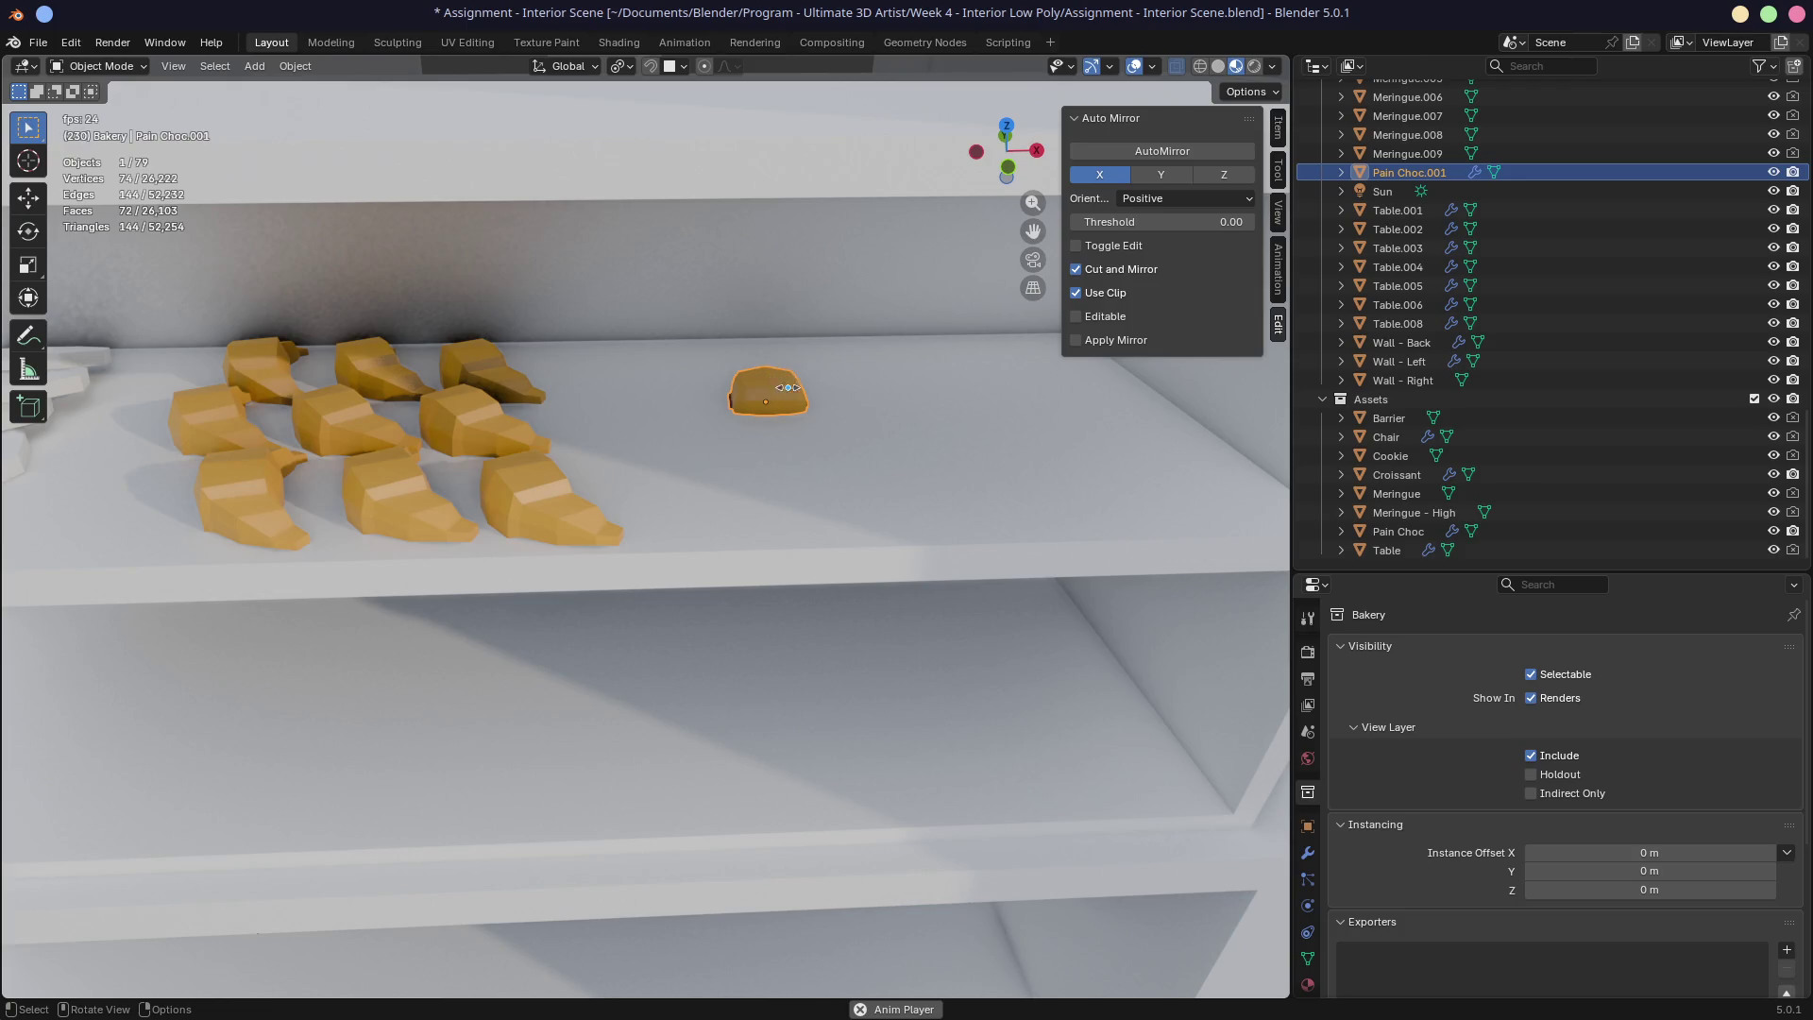
Step: Rotate Pain Choc.001 a quarter-turn around Z and reposition it on the shelf
{"action": "key", "text": "r"}
{"action": "key", "text": "z"}
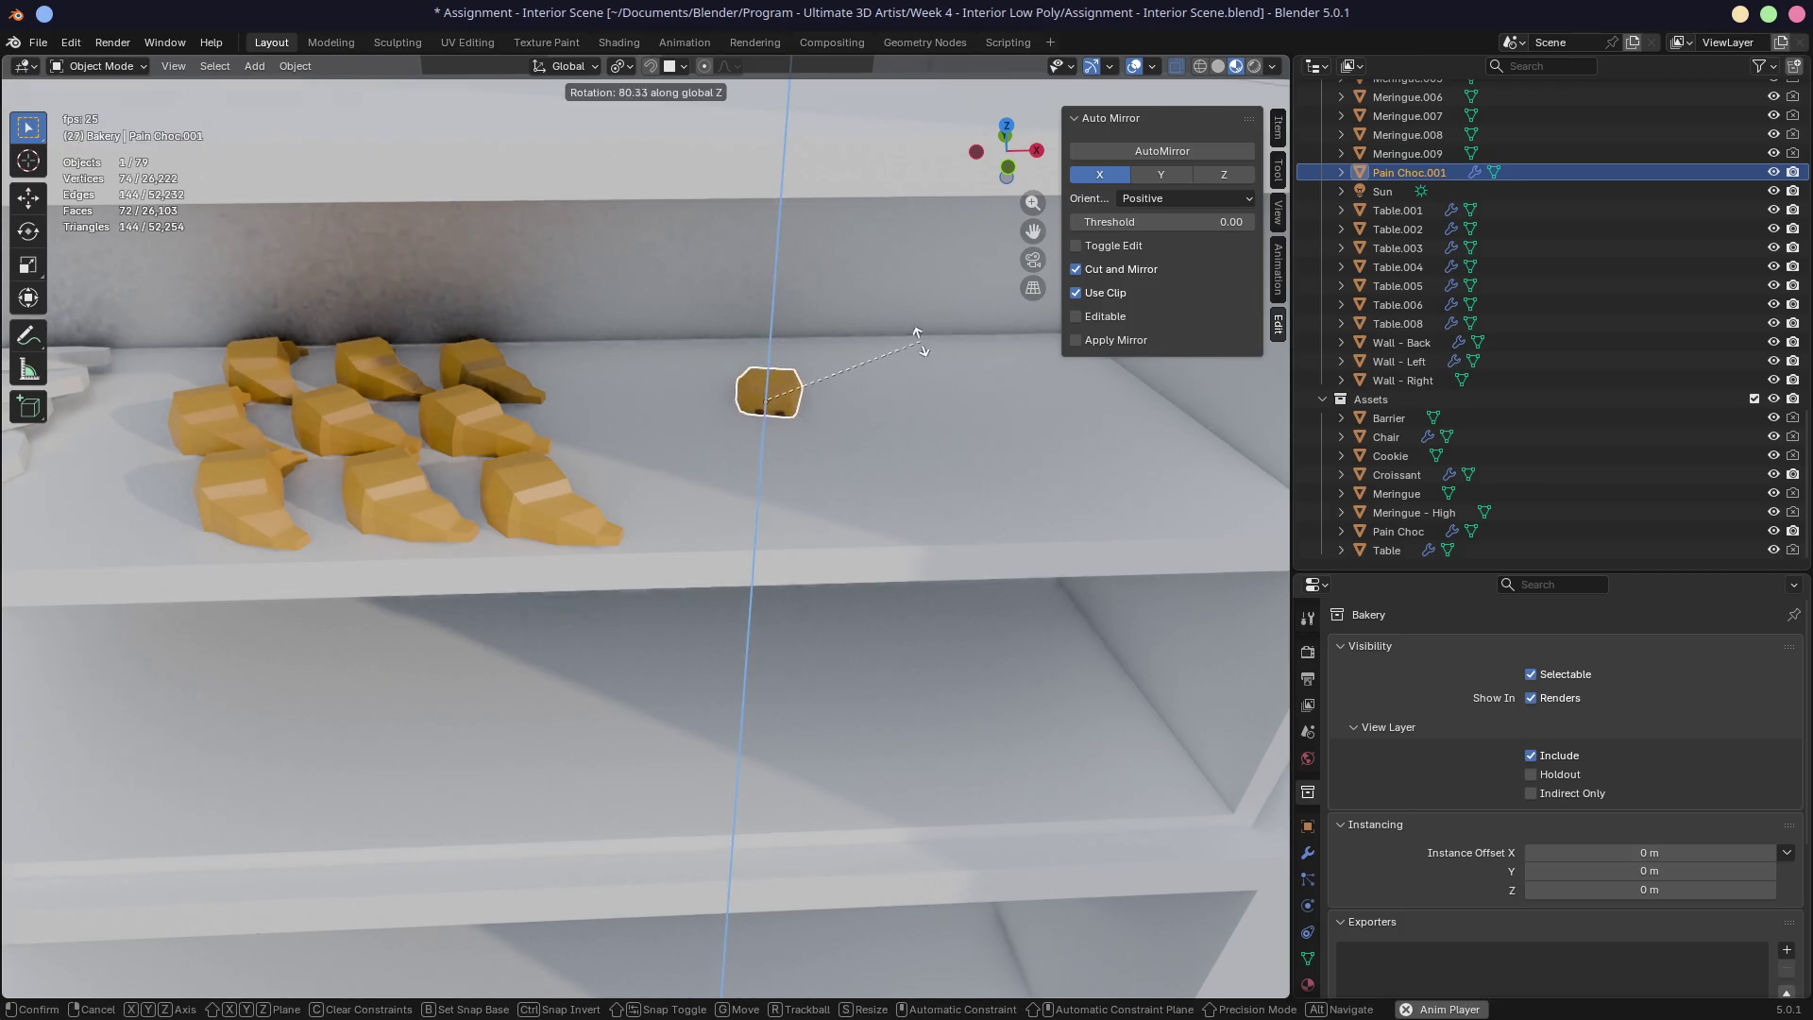
{"action": "left_click", "coordinate": [894, 320]}
{"action": "key", "text": "g"}
{"action": "left_click", "coordinate": [755, 368]}
{"action": "mouse_move", "coordinate": [755, 369]}
{"action": "middle_mouse_down"}
{"action": "mouse_move", "coordinate": [779, 354]}
{"action": "mouse_move", "coordinate": [707, 526]}
{"action": "mouse_move", "coordinate": [829, 421]}
{"action": "middle_mouse_up"}
{"action": "scroll", "coordinate": [708, 527], "scroll_direction": "up", "scroll_amount": 5}
Step: Add five more pain au chocolat copies across the shelf's back, middle and front rows
{"action": "key", "text": "shift+d"}
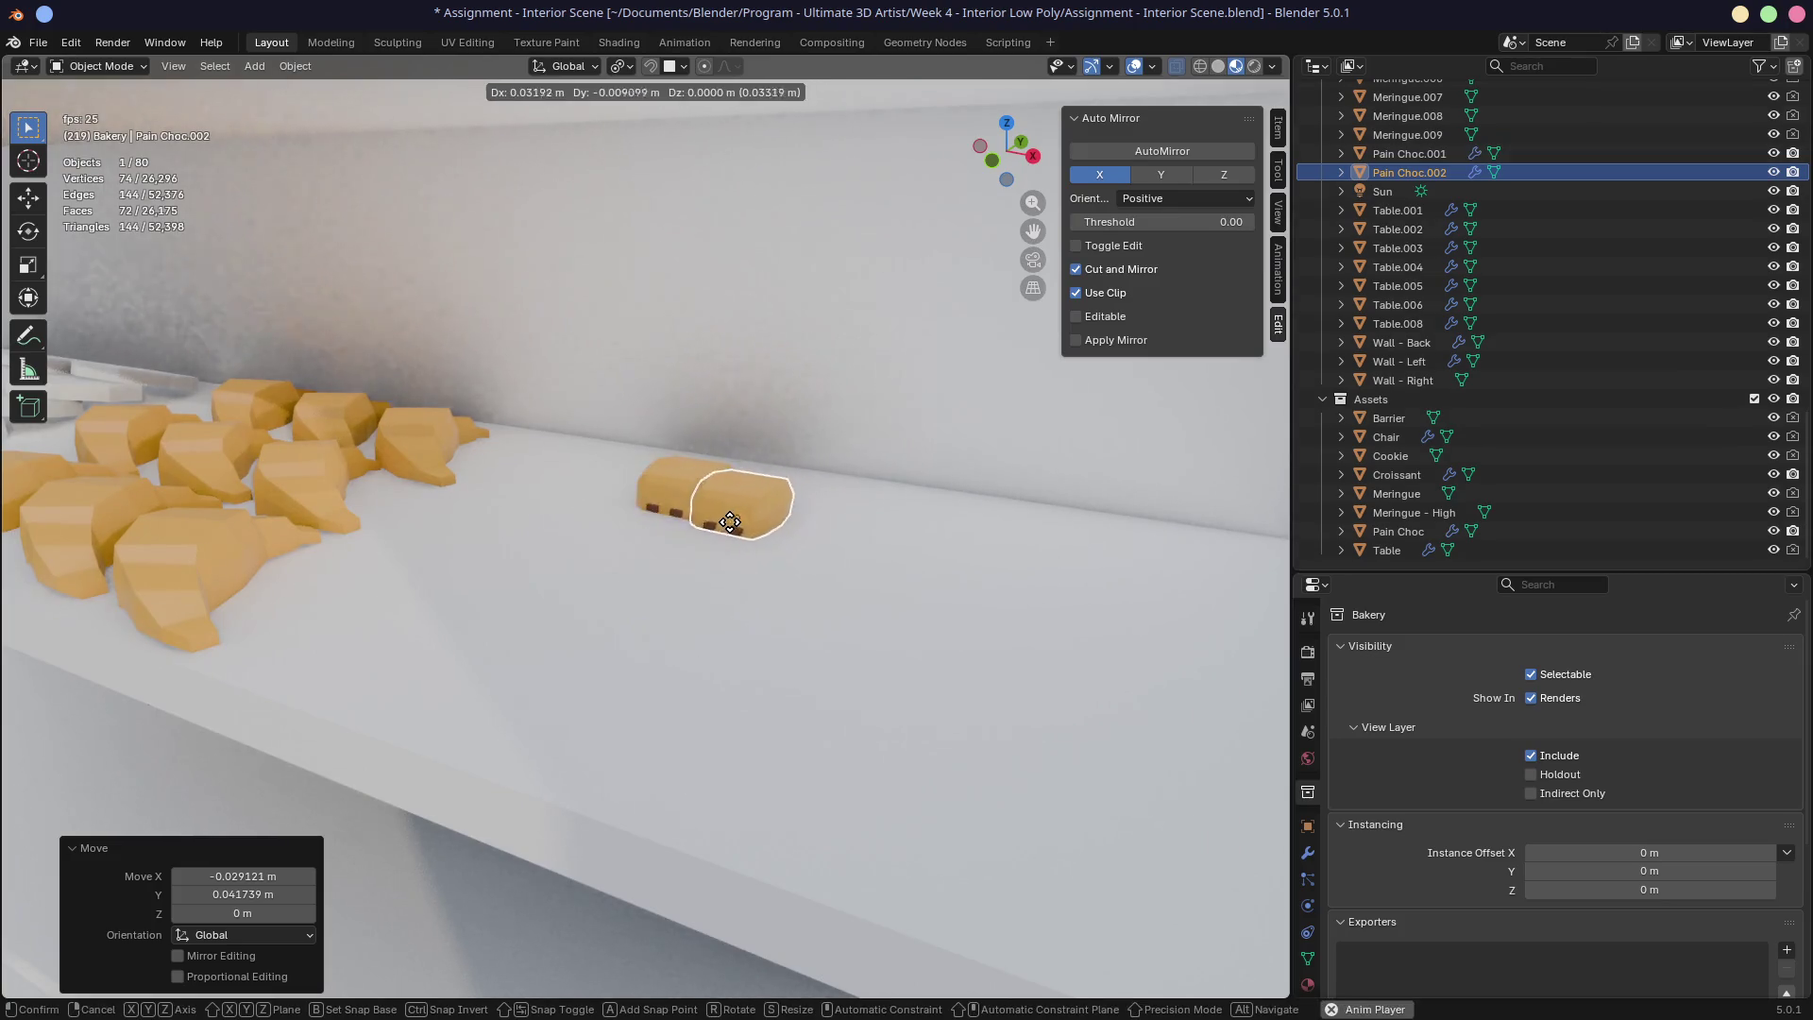
{"action": "left_click", "coordinate": [603, 549]}
{"action": "key", "text": "alt+d"}
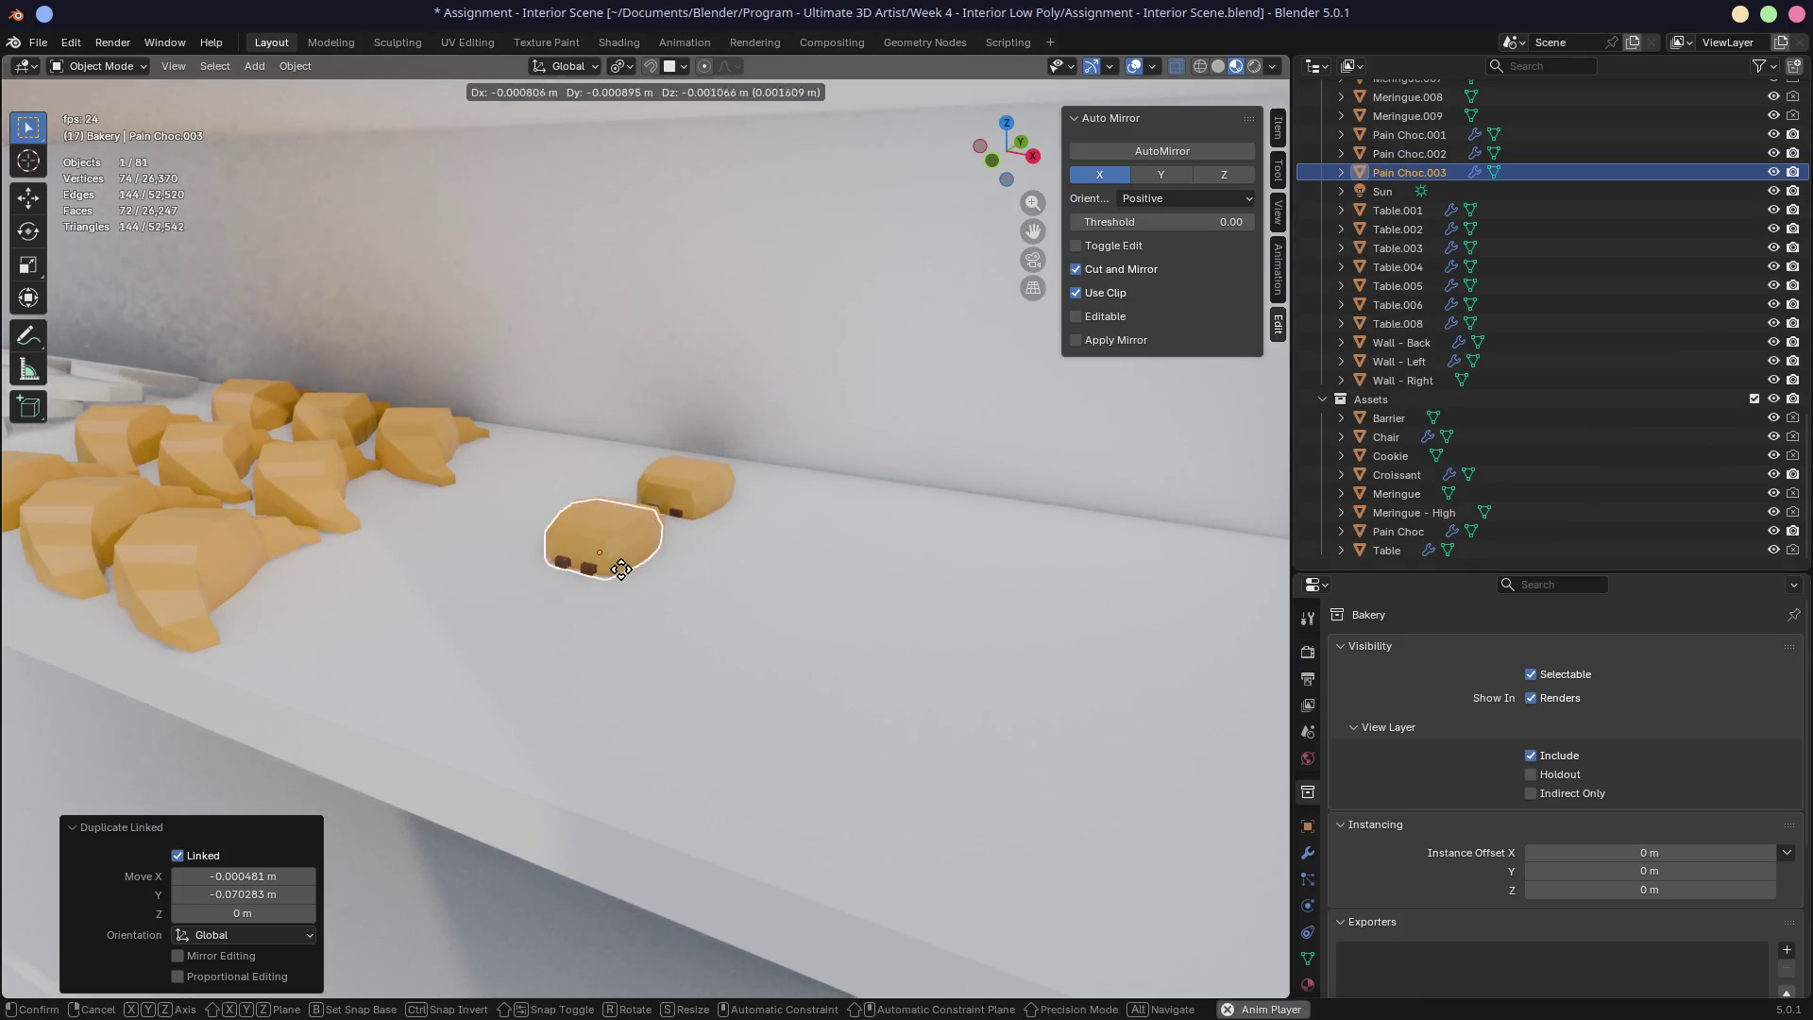
{"action": "left_click", "coordinate": [548, 615]}
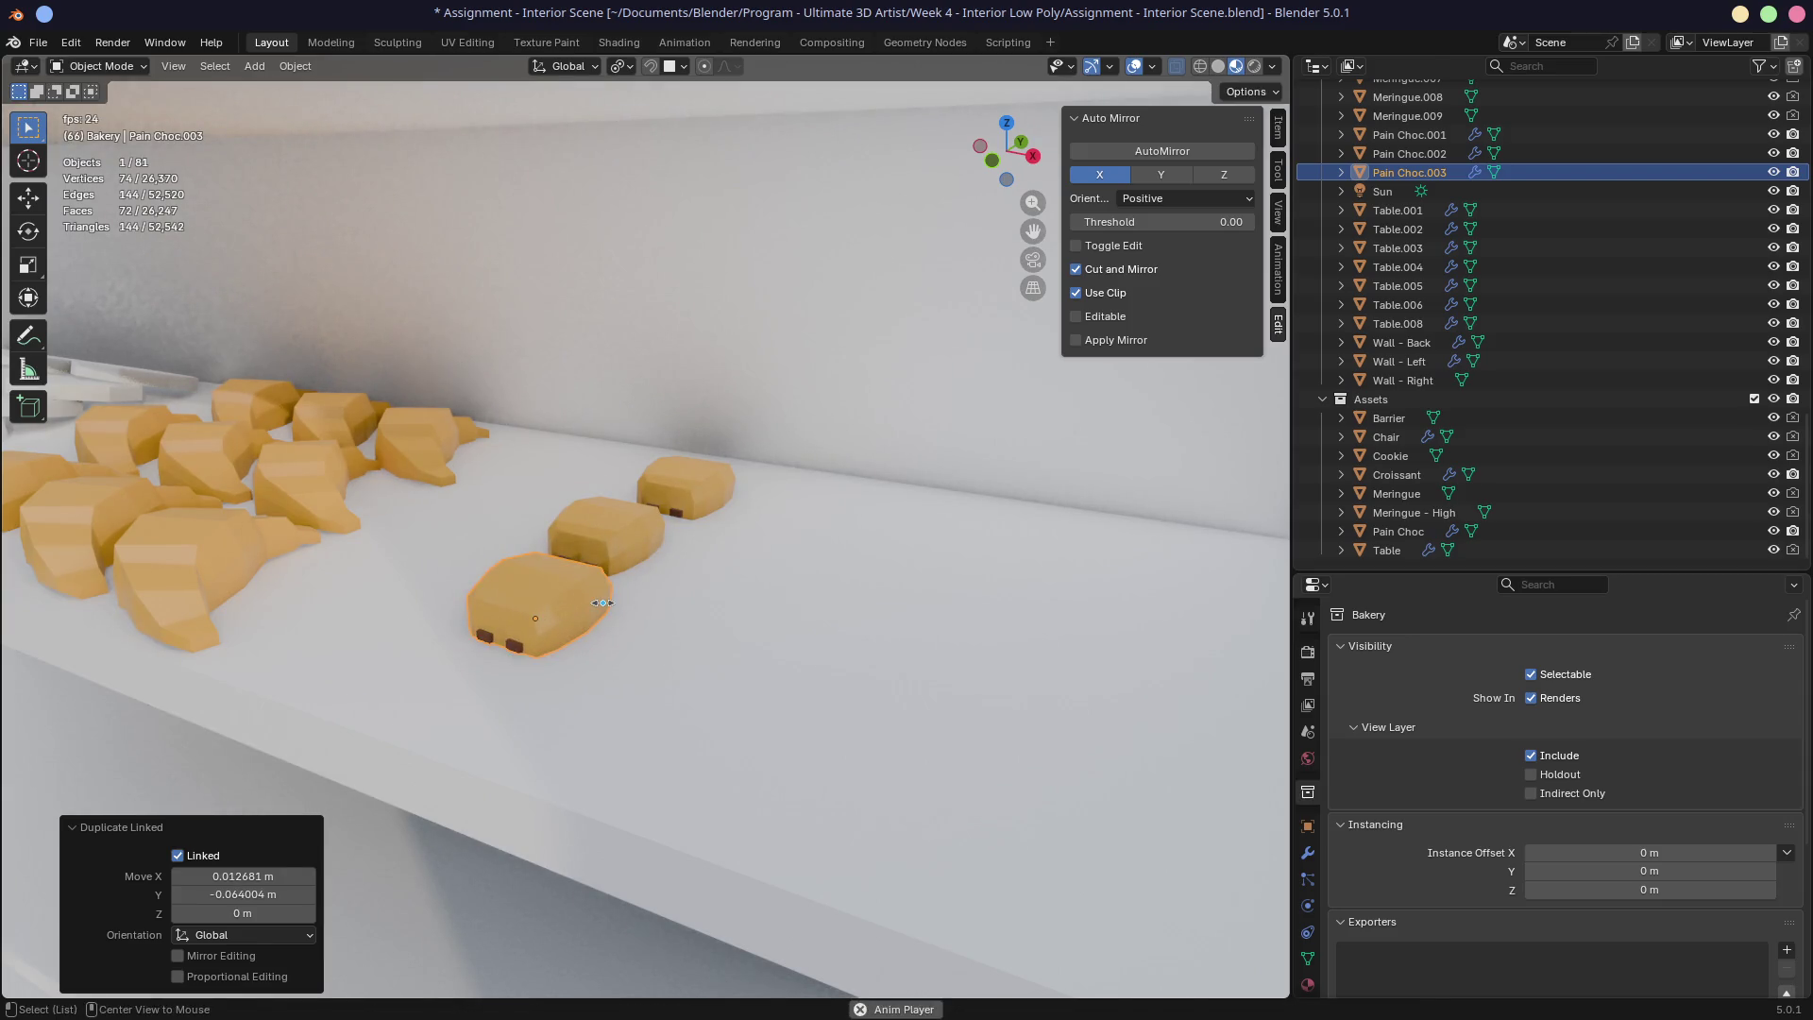
{"action": "key", "text": "alt+d"}
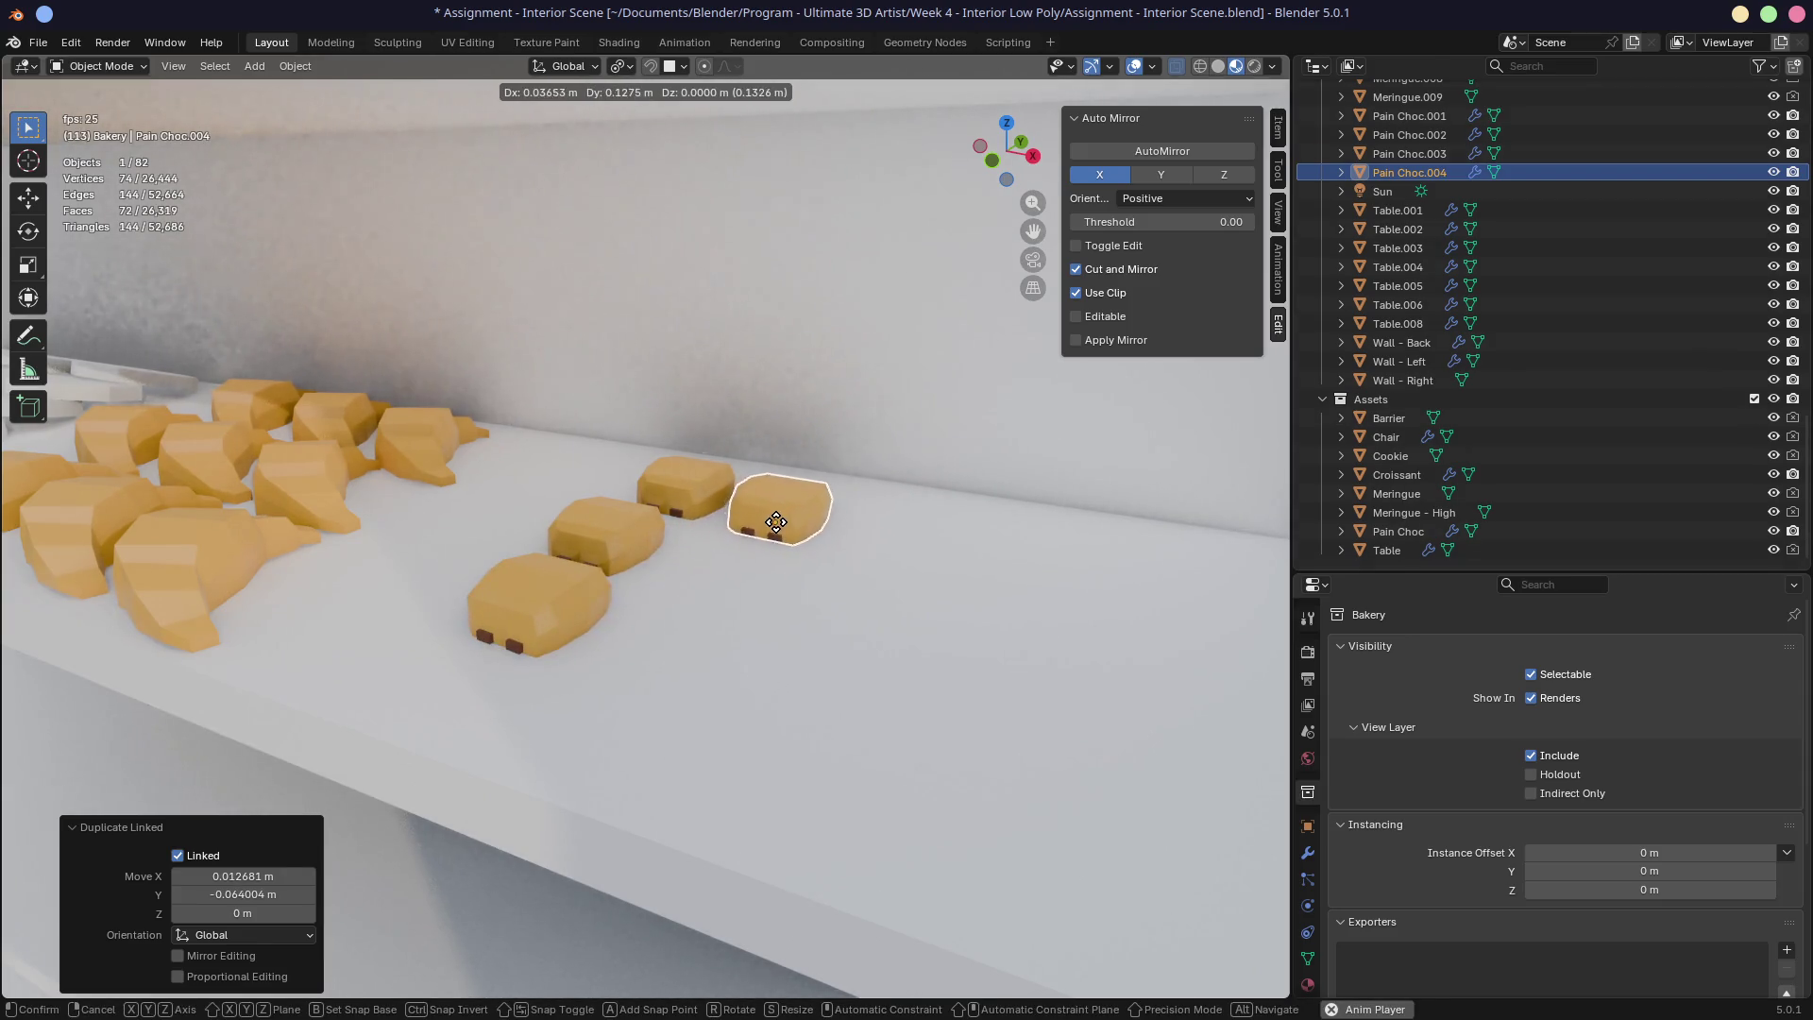
{"action": "left_click", "coordinate": [816, 485]}
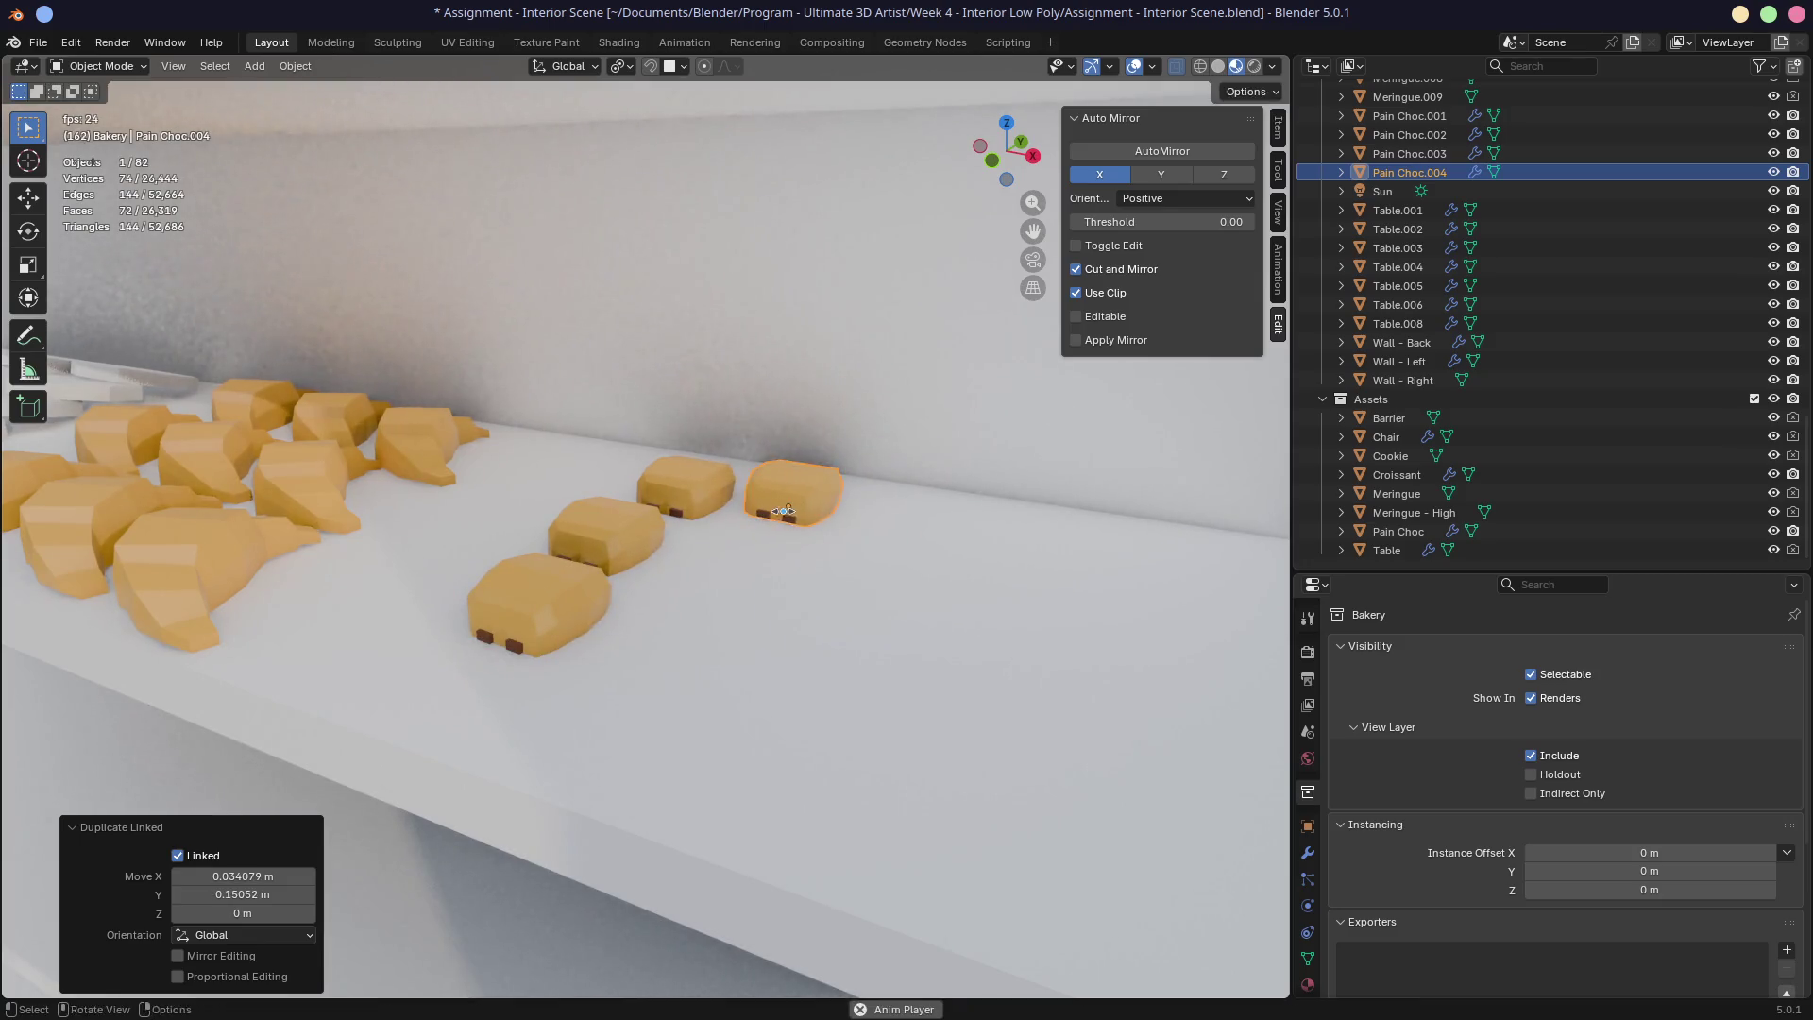
{"action": "key", "text": "alt+d"}
{"action": "left_click", "coordinate": [719, 556]}
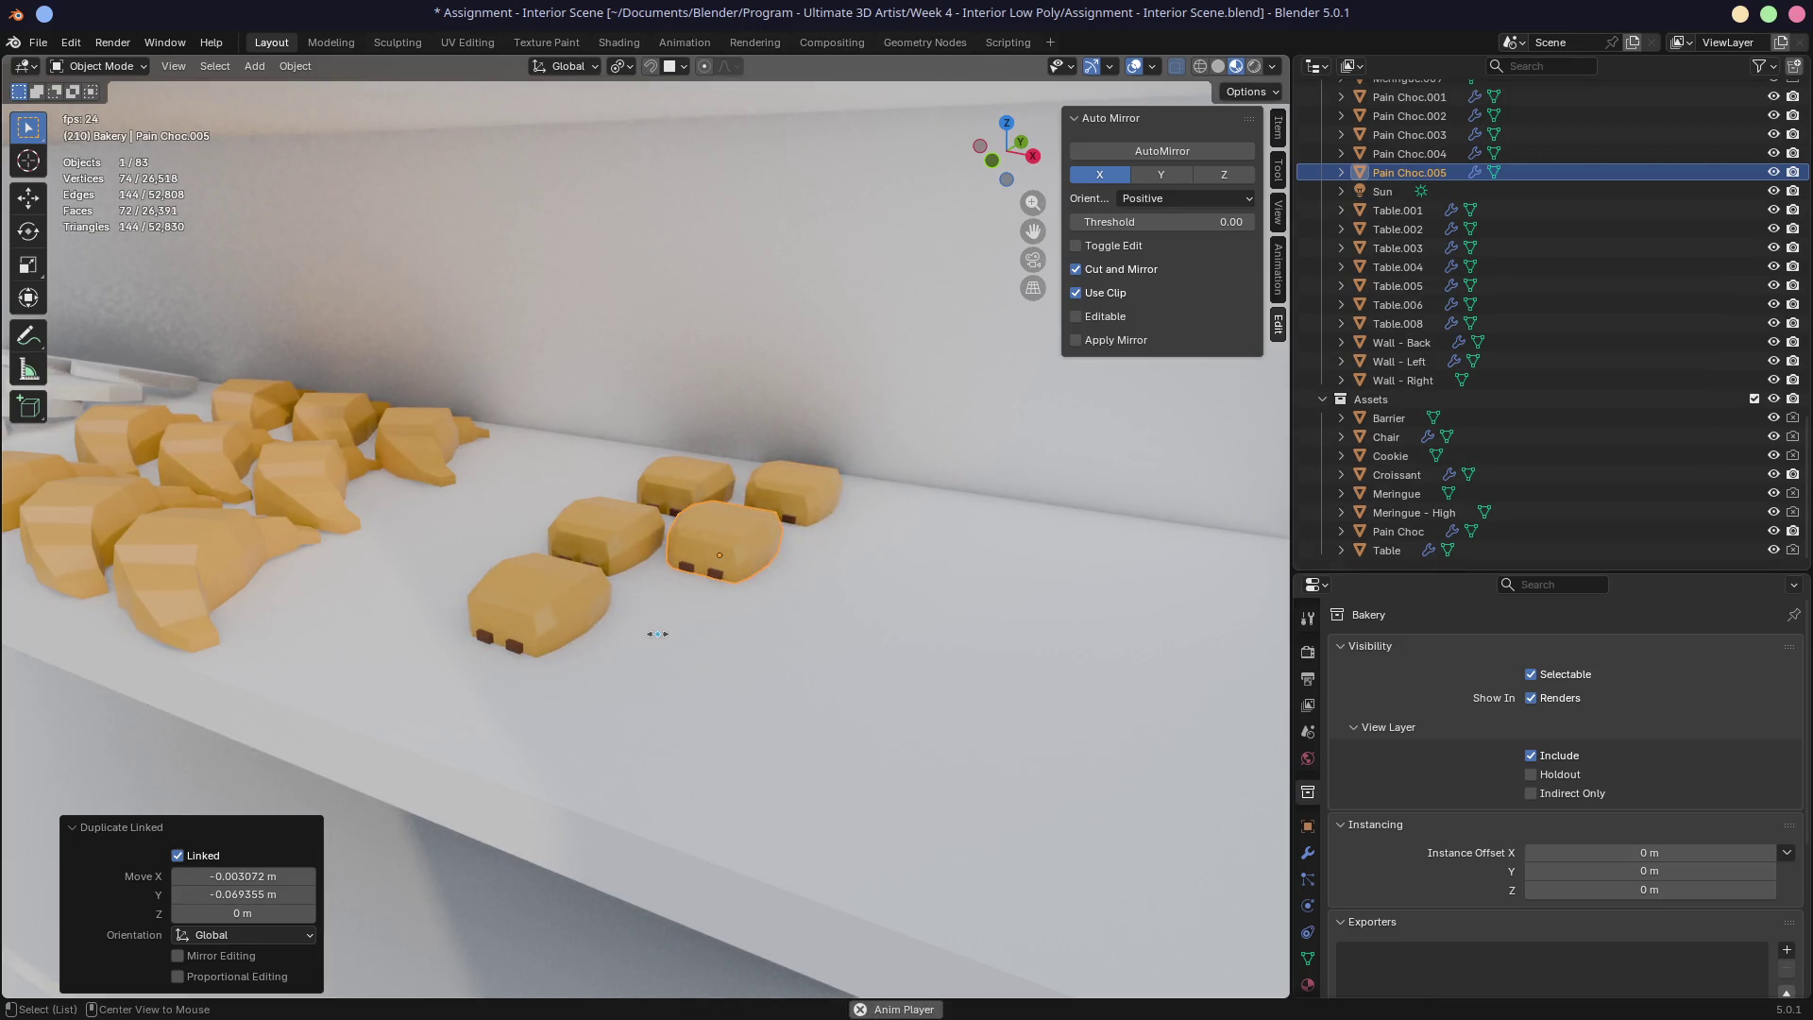
{"action": "key", "text": "alt+d"}
{"action": "left_click", "coordinate": [576, 585]}
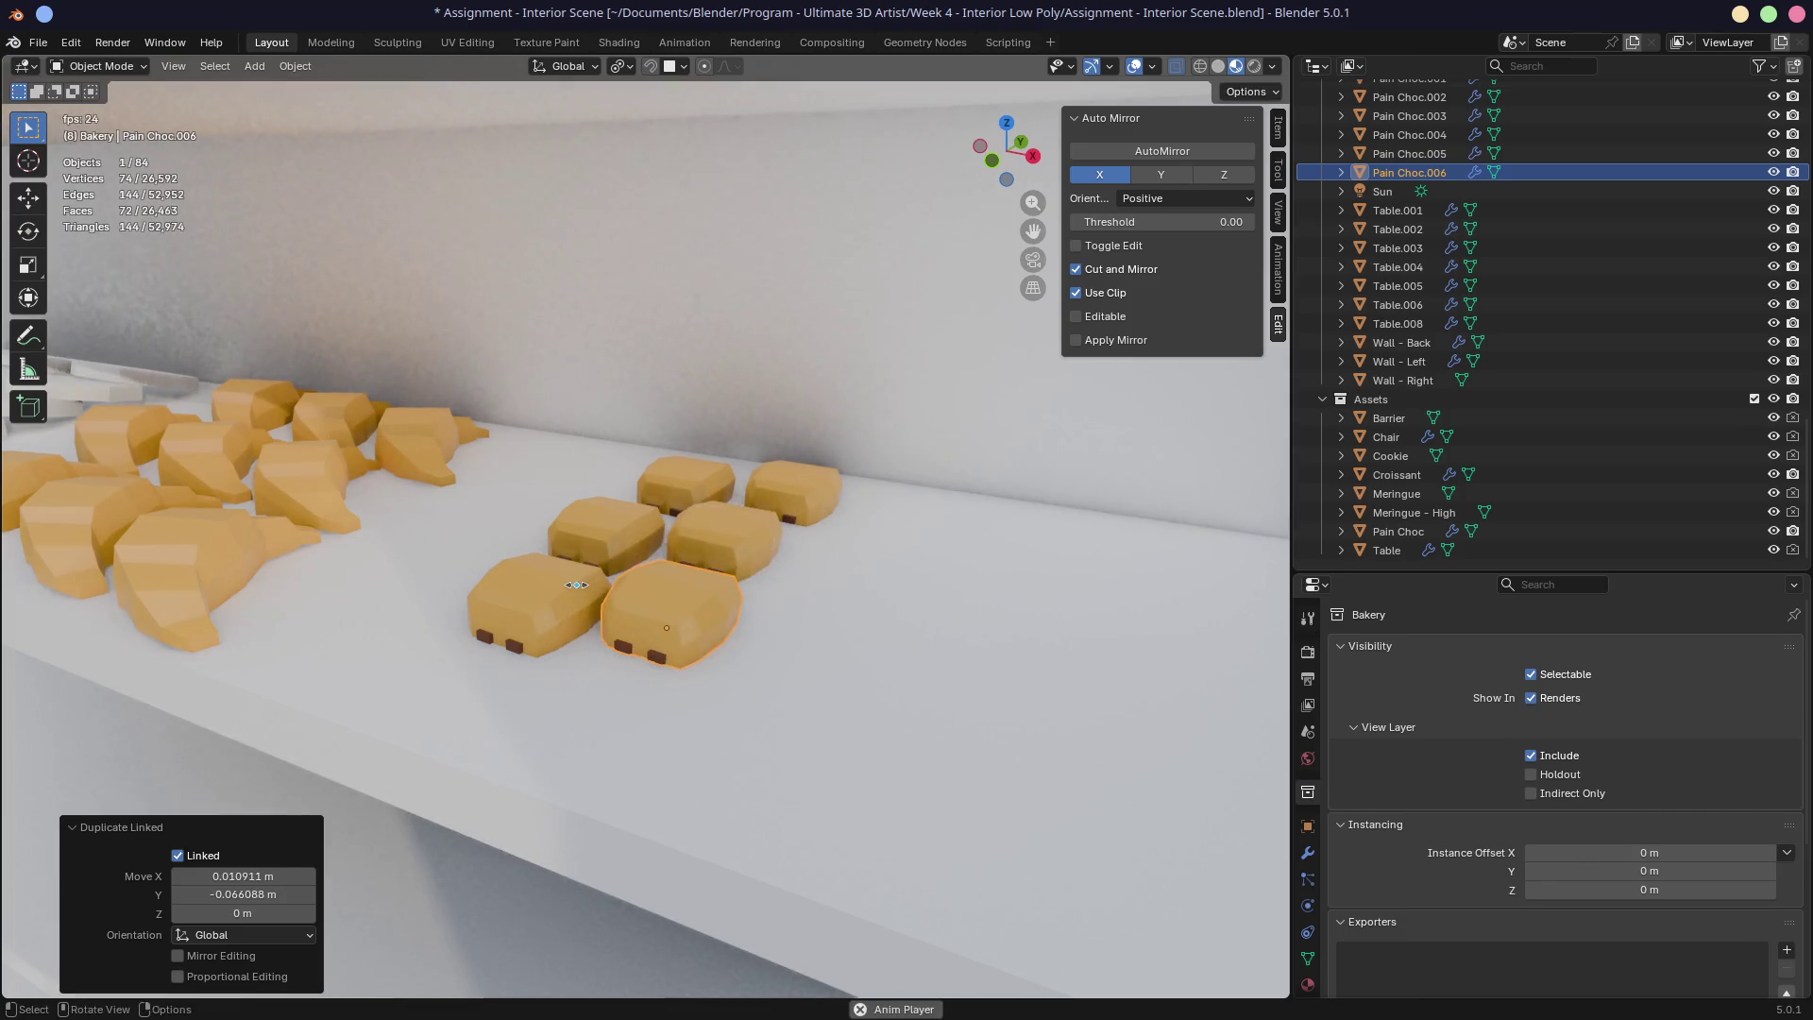
Step: Linked-duplicate the six selected pastries and place the copies to the right
{"action": "left_click", "coordinate": [535, 609], "text": "shift"}
{"action": "left_click", "coordinate": [605, 543], "text": "shift"}
{"action": "left_click", "coordinate": [718, 548], "text": "shift"}
{"action": "left_click", "coordinate": [682, 491], "text": "shift"}
{"action": "left_click", "coordinate": [782, 518], "text": "shift"}
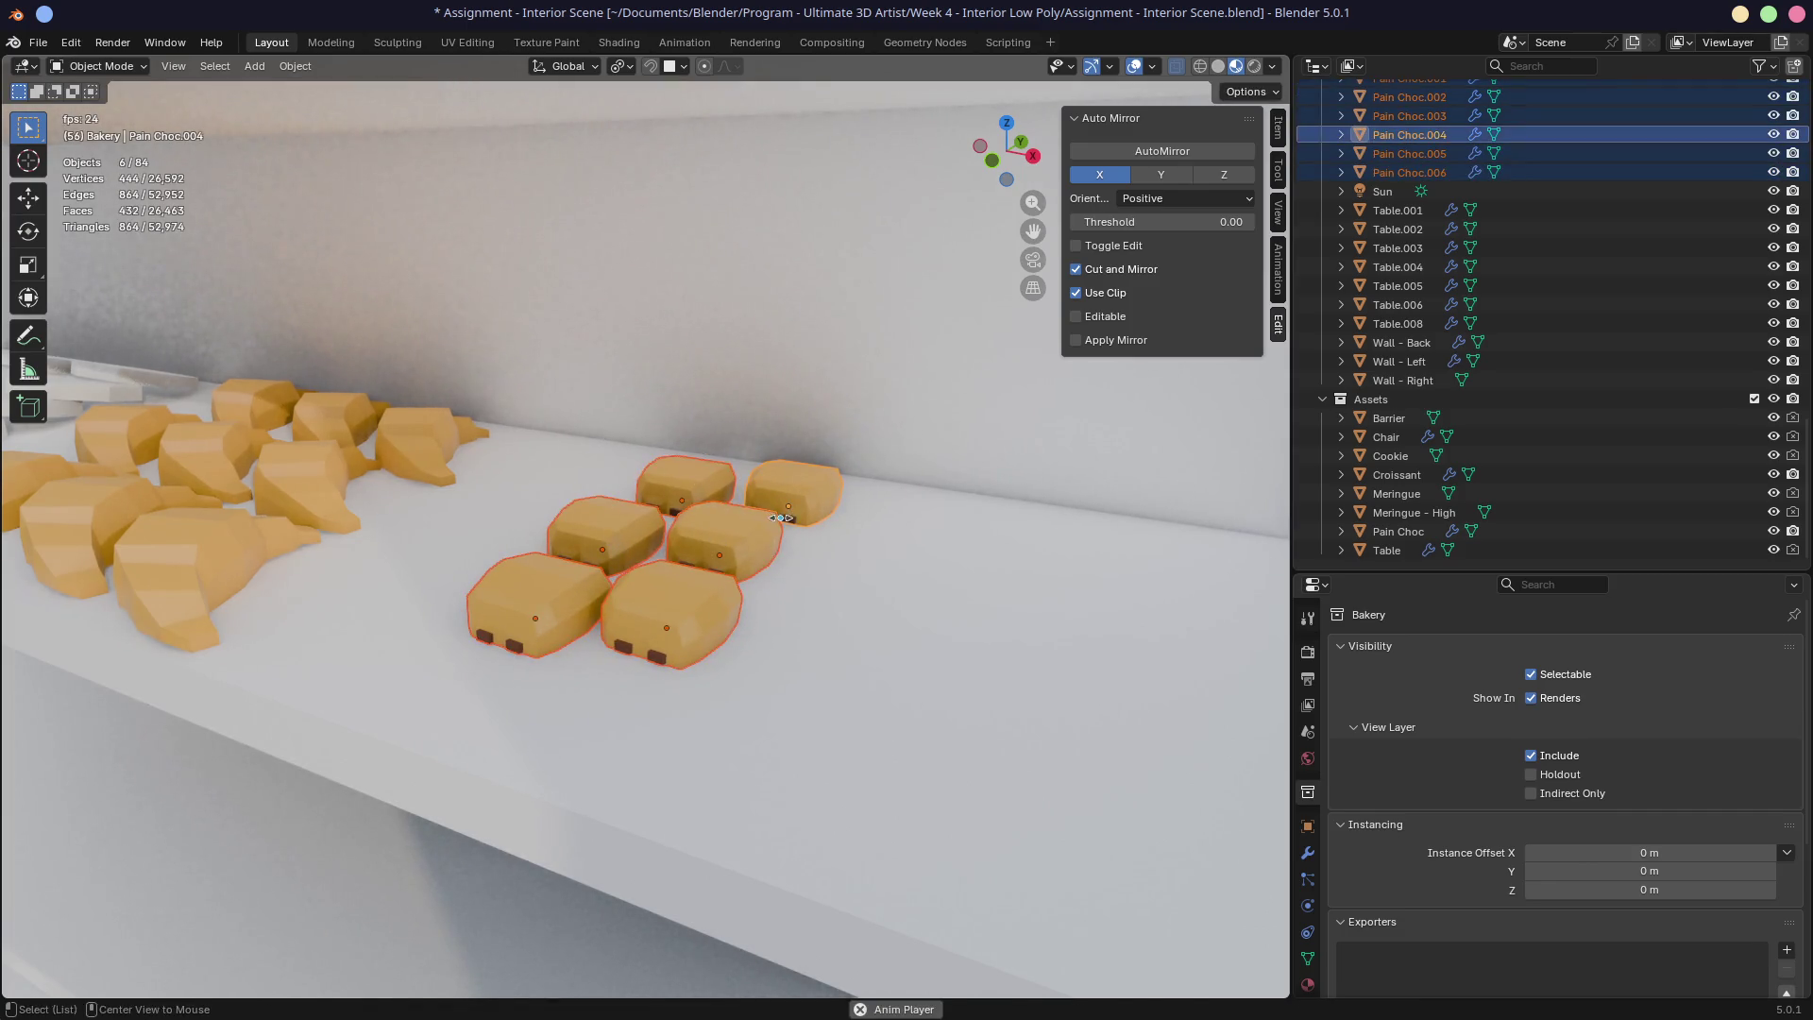
{"action": "key", "text": "alt+d"}
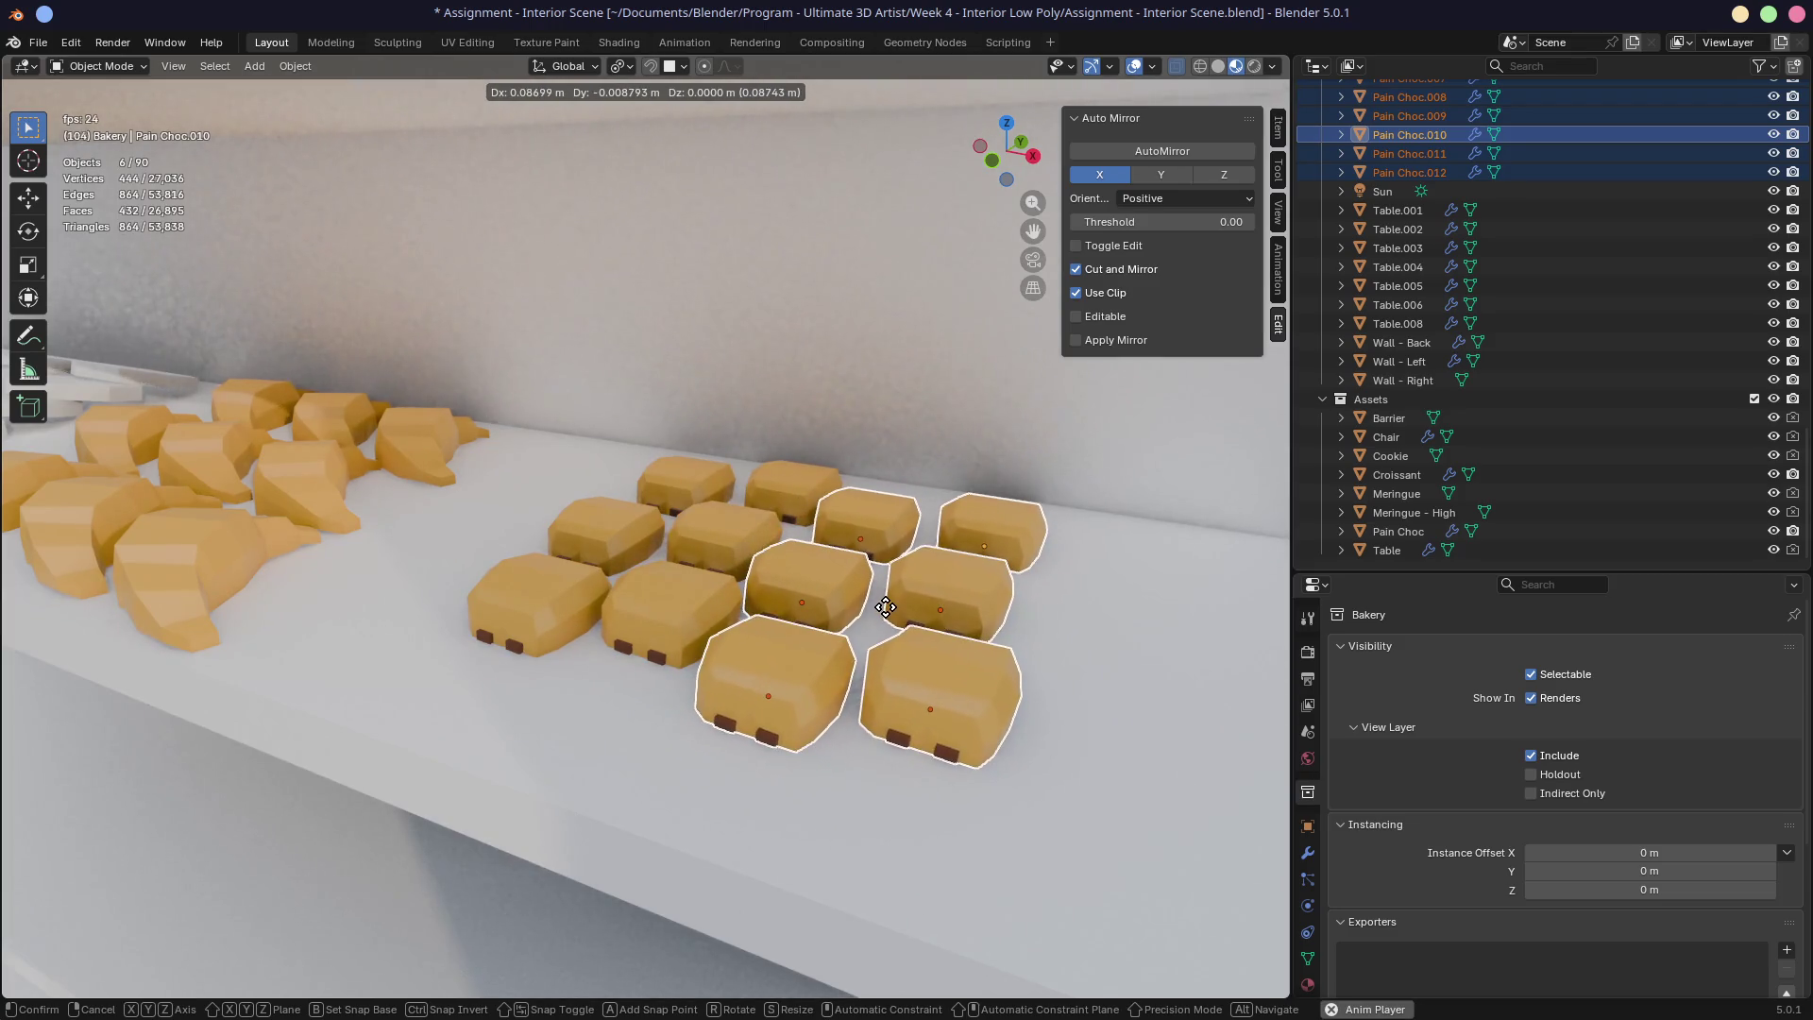
{"action": "left_click", "coordinate": [885, 608]}
Step: Delete the three extra right-column pastries, leaving a three-by-three grid
{"action": "left_click", "coordinate": [983, 533]}
{"action": "left_click", "coordinate": [935, 698], "text": "shift"}
{"action": "left_click", "coordinate": [944, 604], "text": "shift"}
{"action": "left_click", "coordinate": [981, 525], "text": "shift"}
{"action": "key", "text": "Delete"}
{"action": "scroll", "coordinate": [981, 524], "scroll_direction": "down", "scroll_amount": 5}
{"action": "middle_click_drag", "start_coordinate": [981, 525], "coordinate": [670, 489]}
{"action": "scroll", "coordinate": [671, 488], "scroll_direction": "up", "scroll_amount": 6}
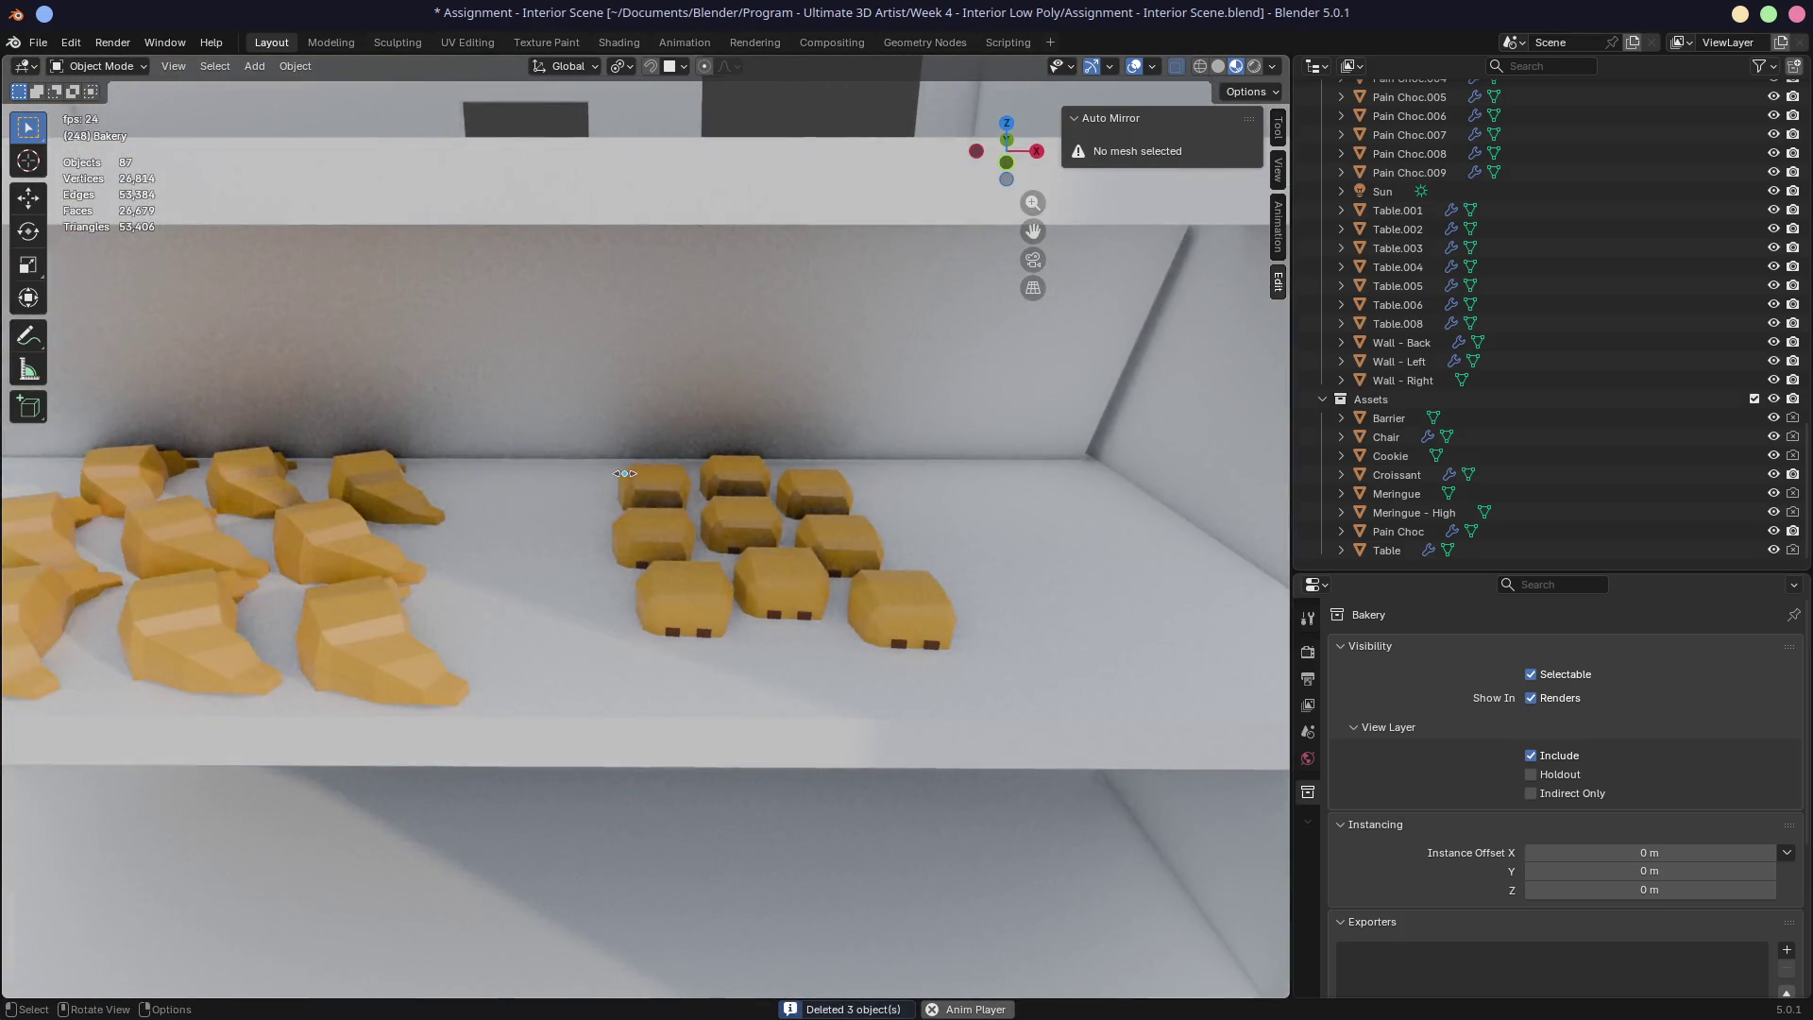
Step: Select all nine pain au chocolat in the grid
{"action": "left_click", "coordinate": [651, 489]}
{"action": "left_click", "coordinate": [798, 749]}
{"action": "left_click", "coordinate": [871, 604]}
{"action": "left_click", "coordinate": [700, 579], "text": "ctrl"}
{"action": "left_click", "coordinate": [693, 603]}
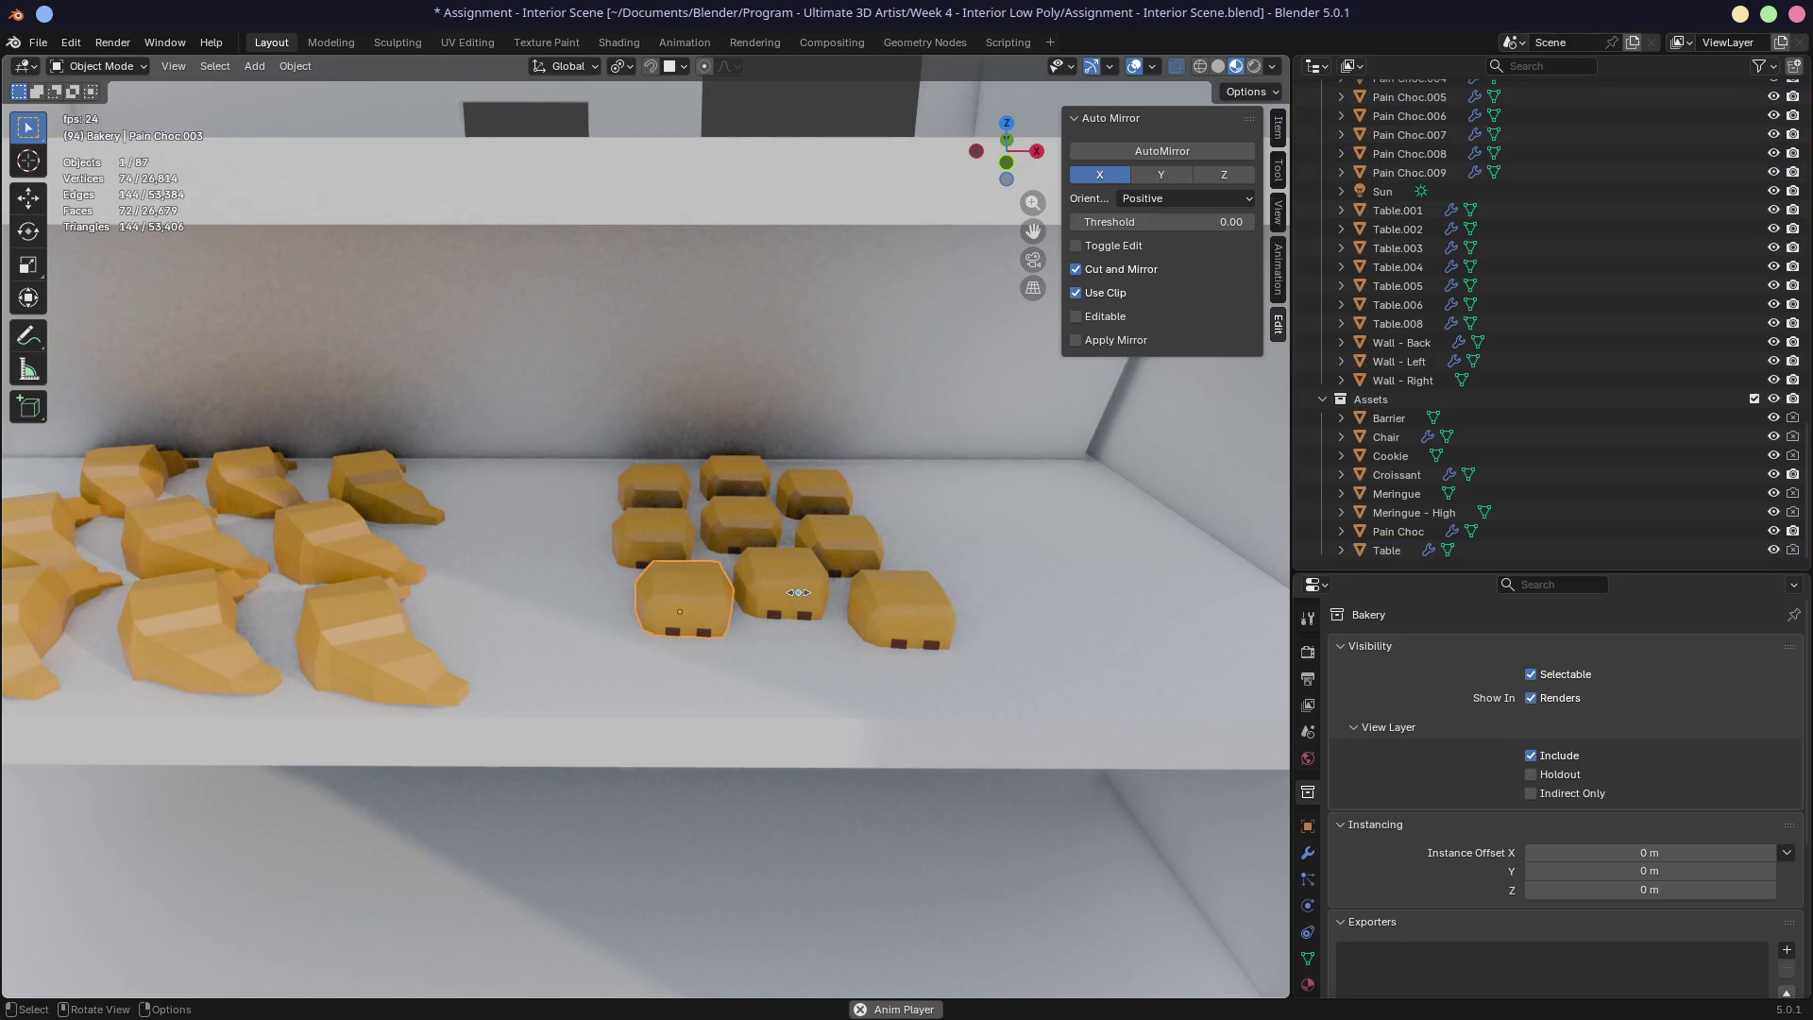
{"action": "left_click", "coordinate": [798, 592], "text": "shift"}
{"action": "left_click", "coordinate": [897, 612], "text": "shift"}
{"action": "left_click", "coordinate": [833, 543], "text": "shift"}
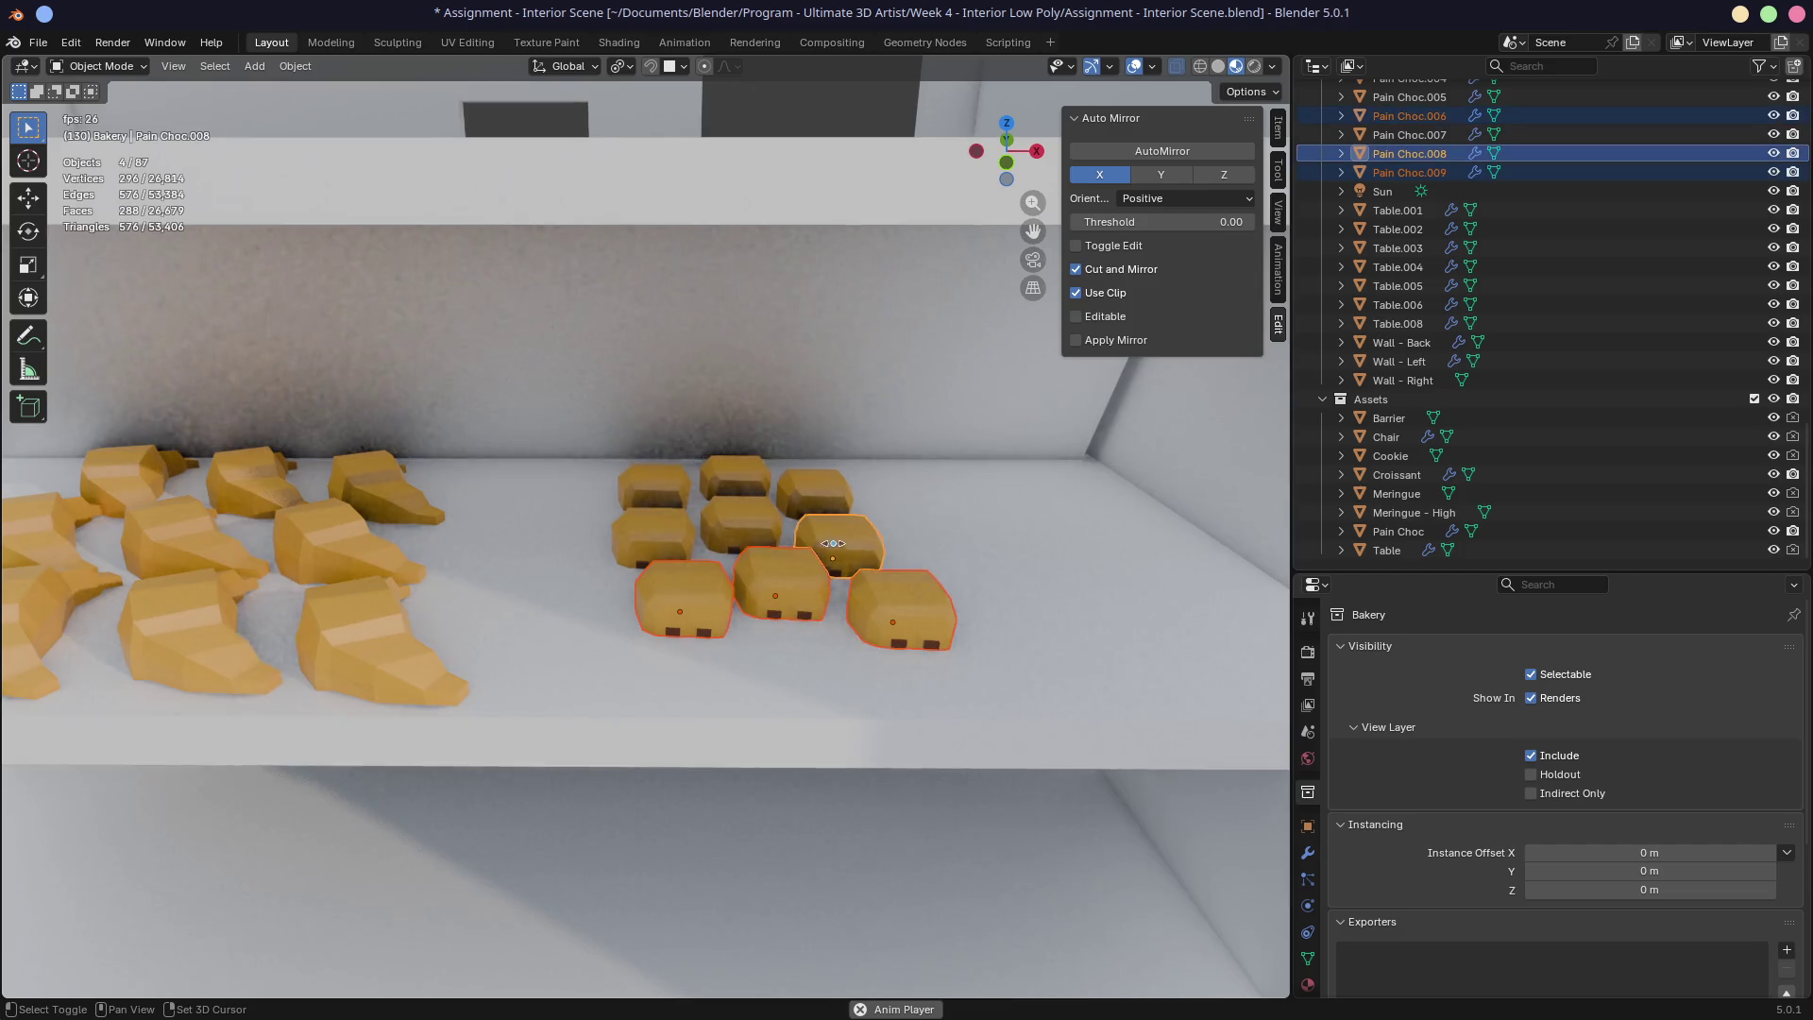
{"action": "left_click", "coordinate": [741, 521], "text": "shift"}
{"action": "left_click", "coordinate": [654, 487], "text": "shift"}
{"action": "left_click", "coordinate": [734, 477], "text": "shift"}
{"action": "left_click", "coordinate": [812, 491], "text": "shift"}
{"action": "left_click", "coordinate": [628, 549], "text": "shift"}
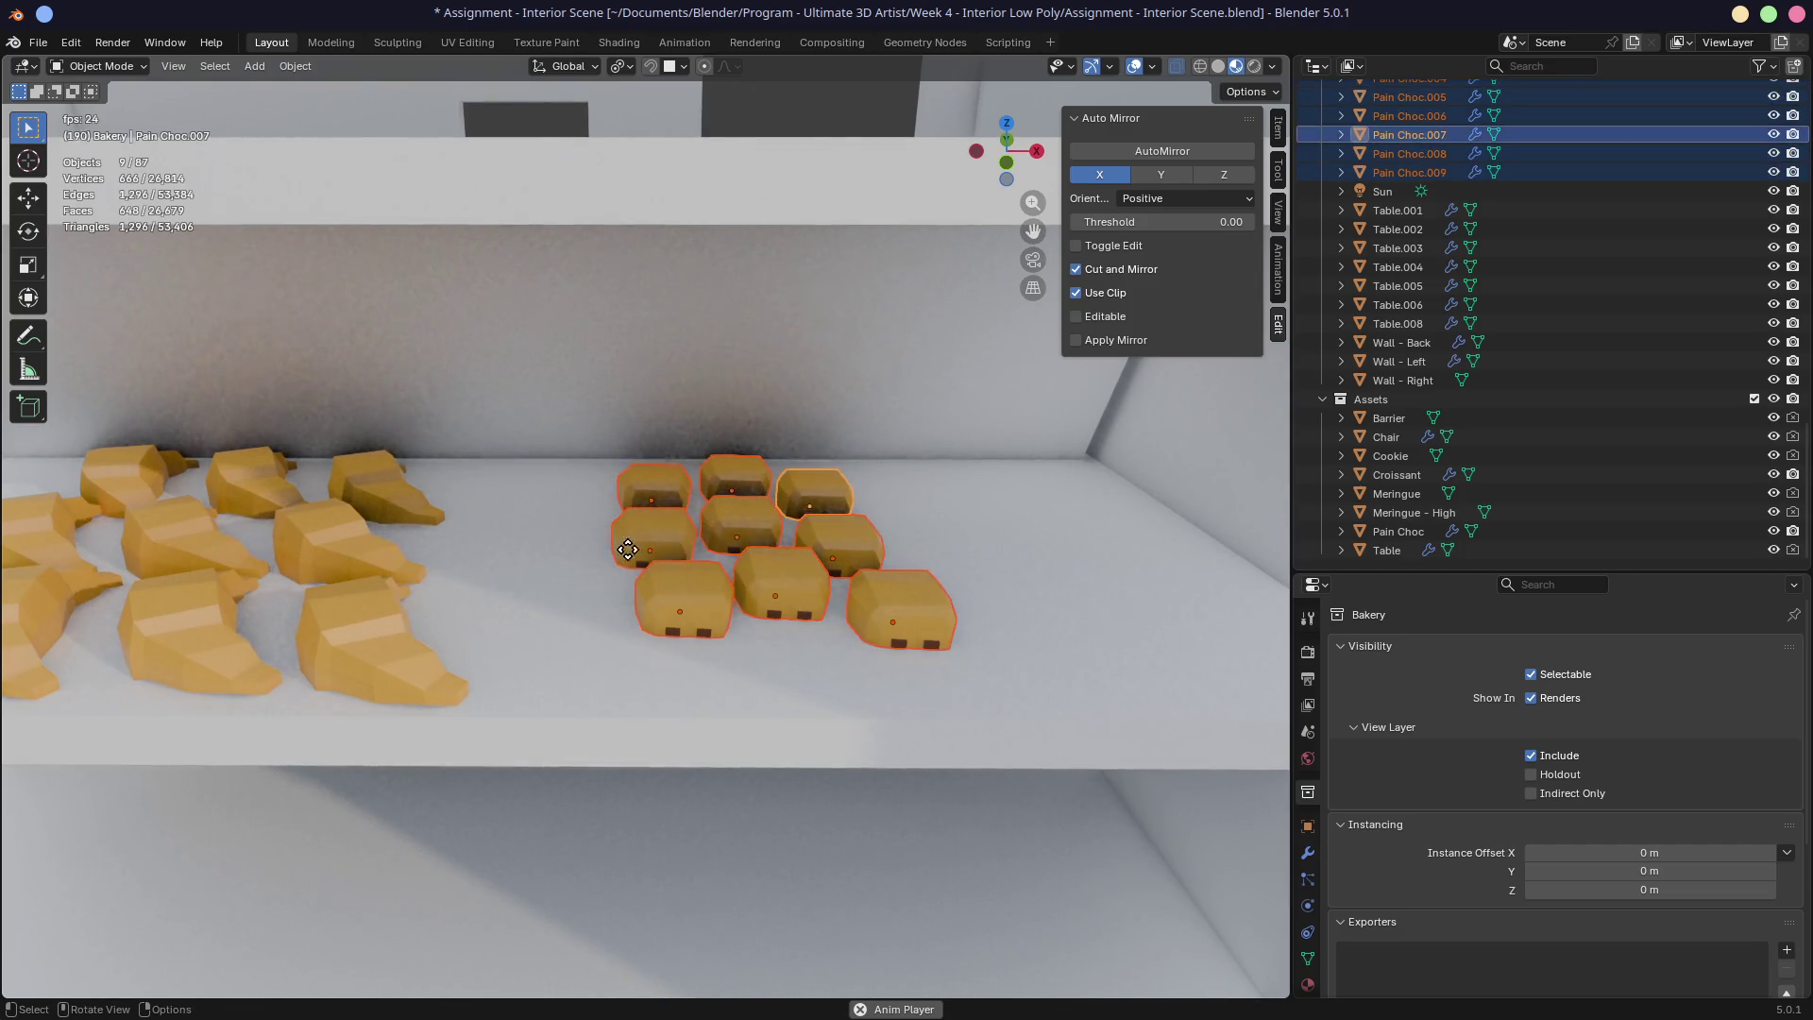
Step: Shift the pastry grid by -0.053 m in X and -0.010 m in Y
{"action": "key", "text": "g"}
{"action": "left_click", "coordinate": [520, 553]}
{"action": "scroll", "coordinate": [374, 551], "scroll_direction": "down", "scroll_amount": 6}
{"action": "middle_click_drag", "start_coordinate": [374, 551], "coordinate": [597, 543], "text": "shift"}
{"action": "scroll", "coordinate": [592, 536], "scroll_direction": "up", "scroll_amount": 4}
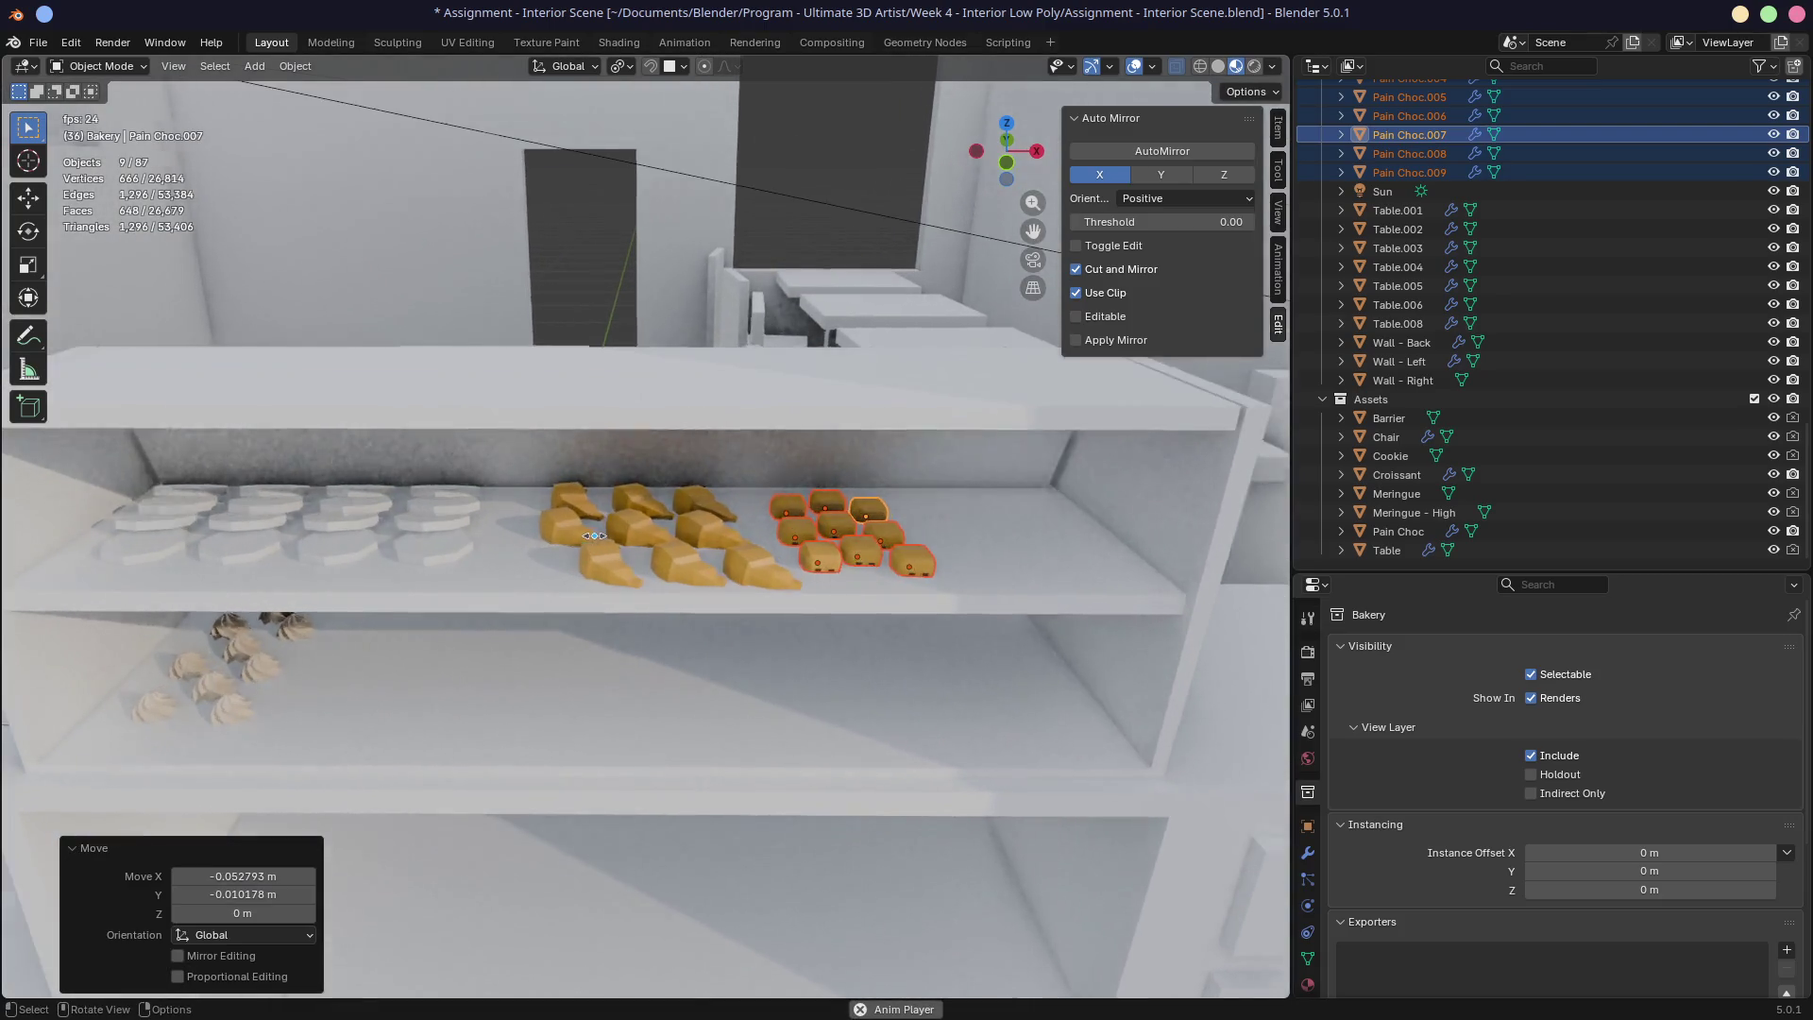
{"action": "scroll", "coordinate": [752, 534], "scroll_direction": "down", "scroll_amount": 3}
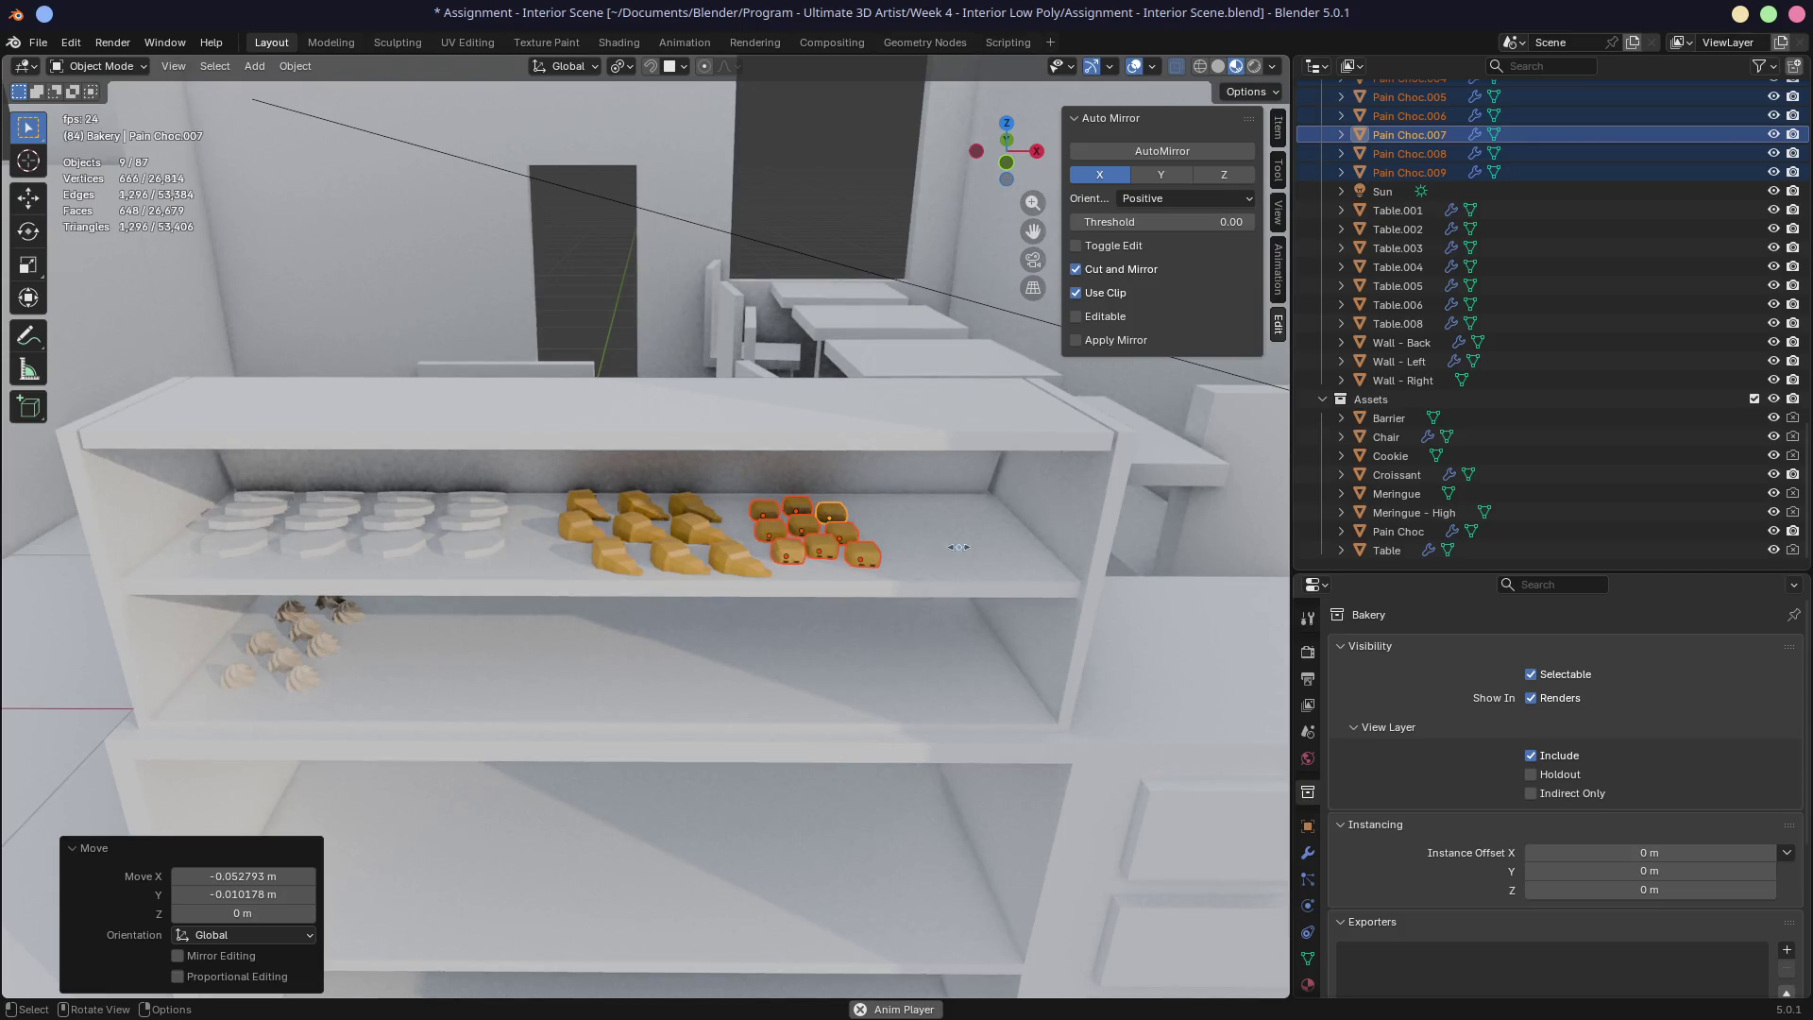
{"action": "scroll", "coordinate": [591, 503], "scroll_direction": "up", "scroll_amount": 2}
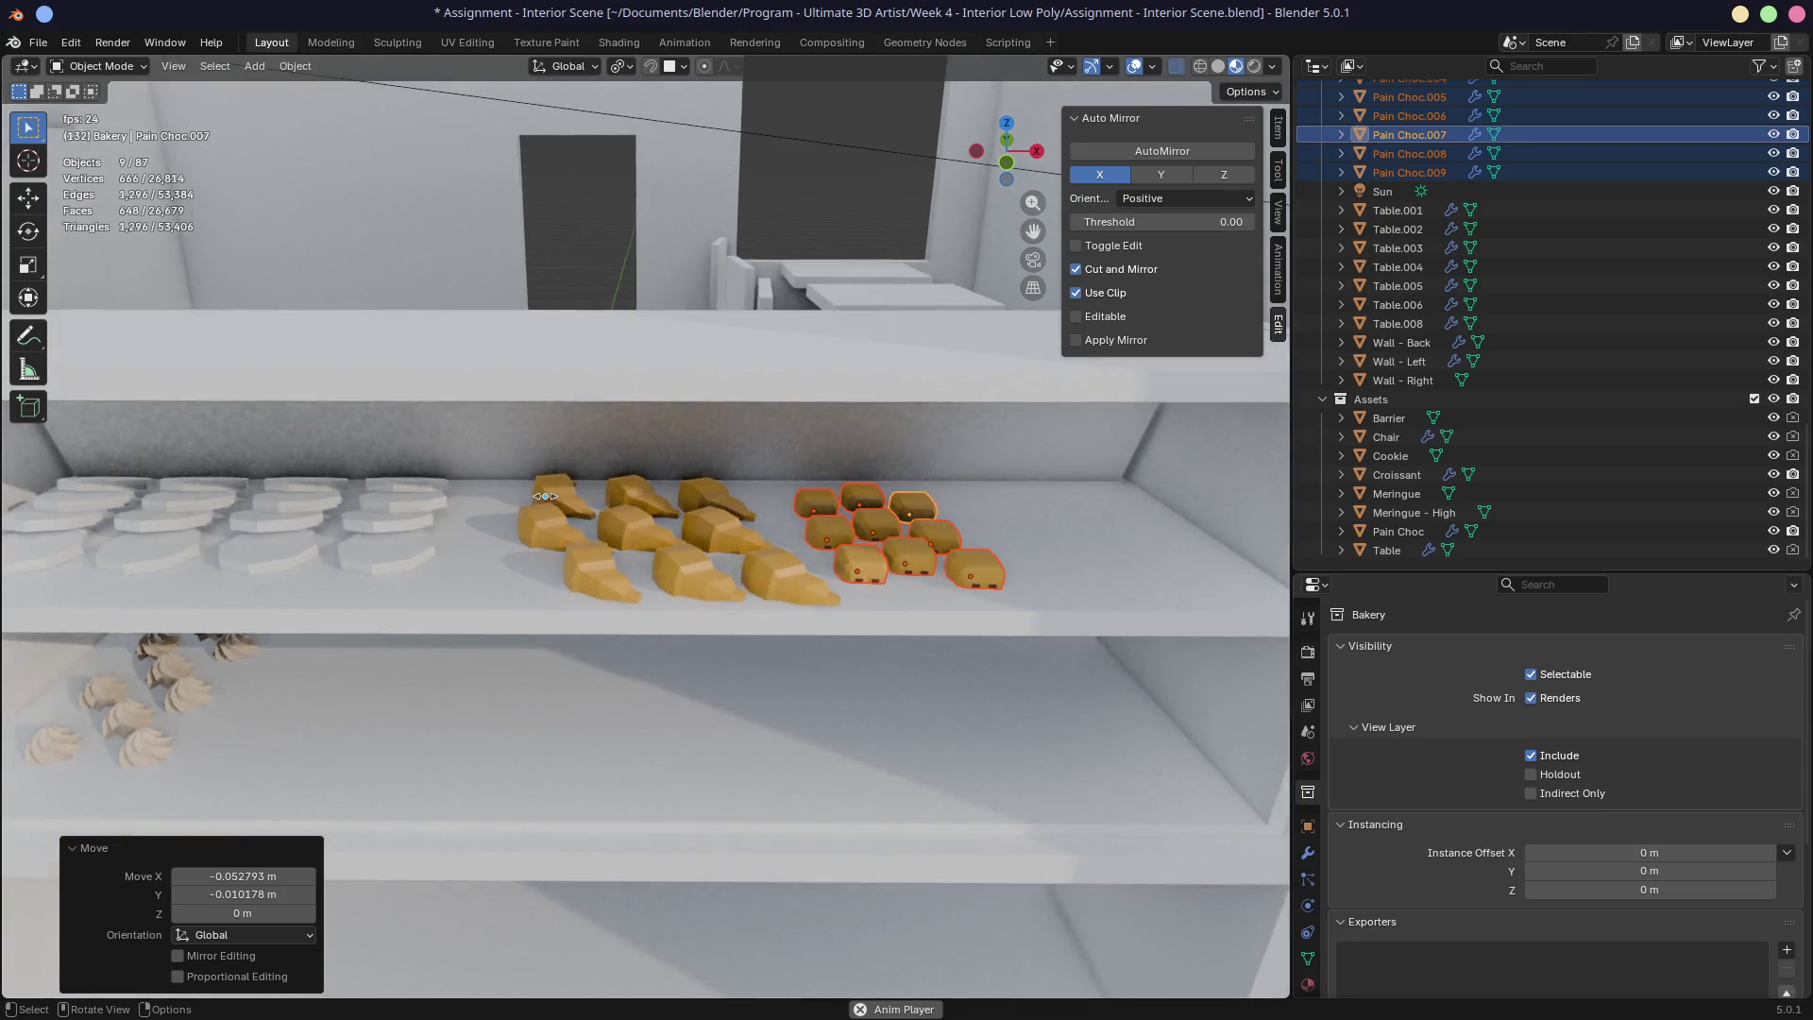
Step: Select nine croissants and start moving them
{"action": "left_click", "coordinate": [552, 492]}
{"action": "left_click", "coordinate": [549, 515], "text": "shift"}
{"action": "left_click", "coordinate": [612, 545], "text": "shift"}
{"action": "left_click", "coordinate": [633, 521], "text": "shift"}
{"action": "left_click", "coordinate": [634, 493], "text": "shift"}
{"action": "left_click", "coordinate": [699, 578], "text": "shift"}
{"action": "left_click", "coordinate": [713, 538], "text": "shift"}
{"action": "left_click", "coordinate": [718, 496], "text": "shift"}
{"action": "left_click", "coordinate": [773, 583], "text": "shift"}
{"action": "key", "text": "g"}
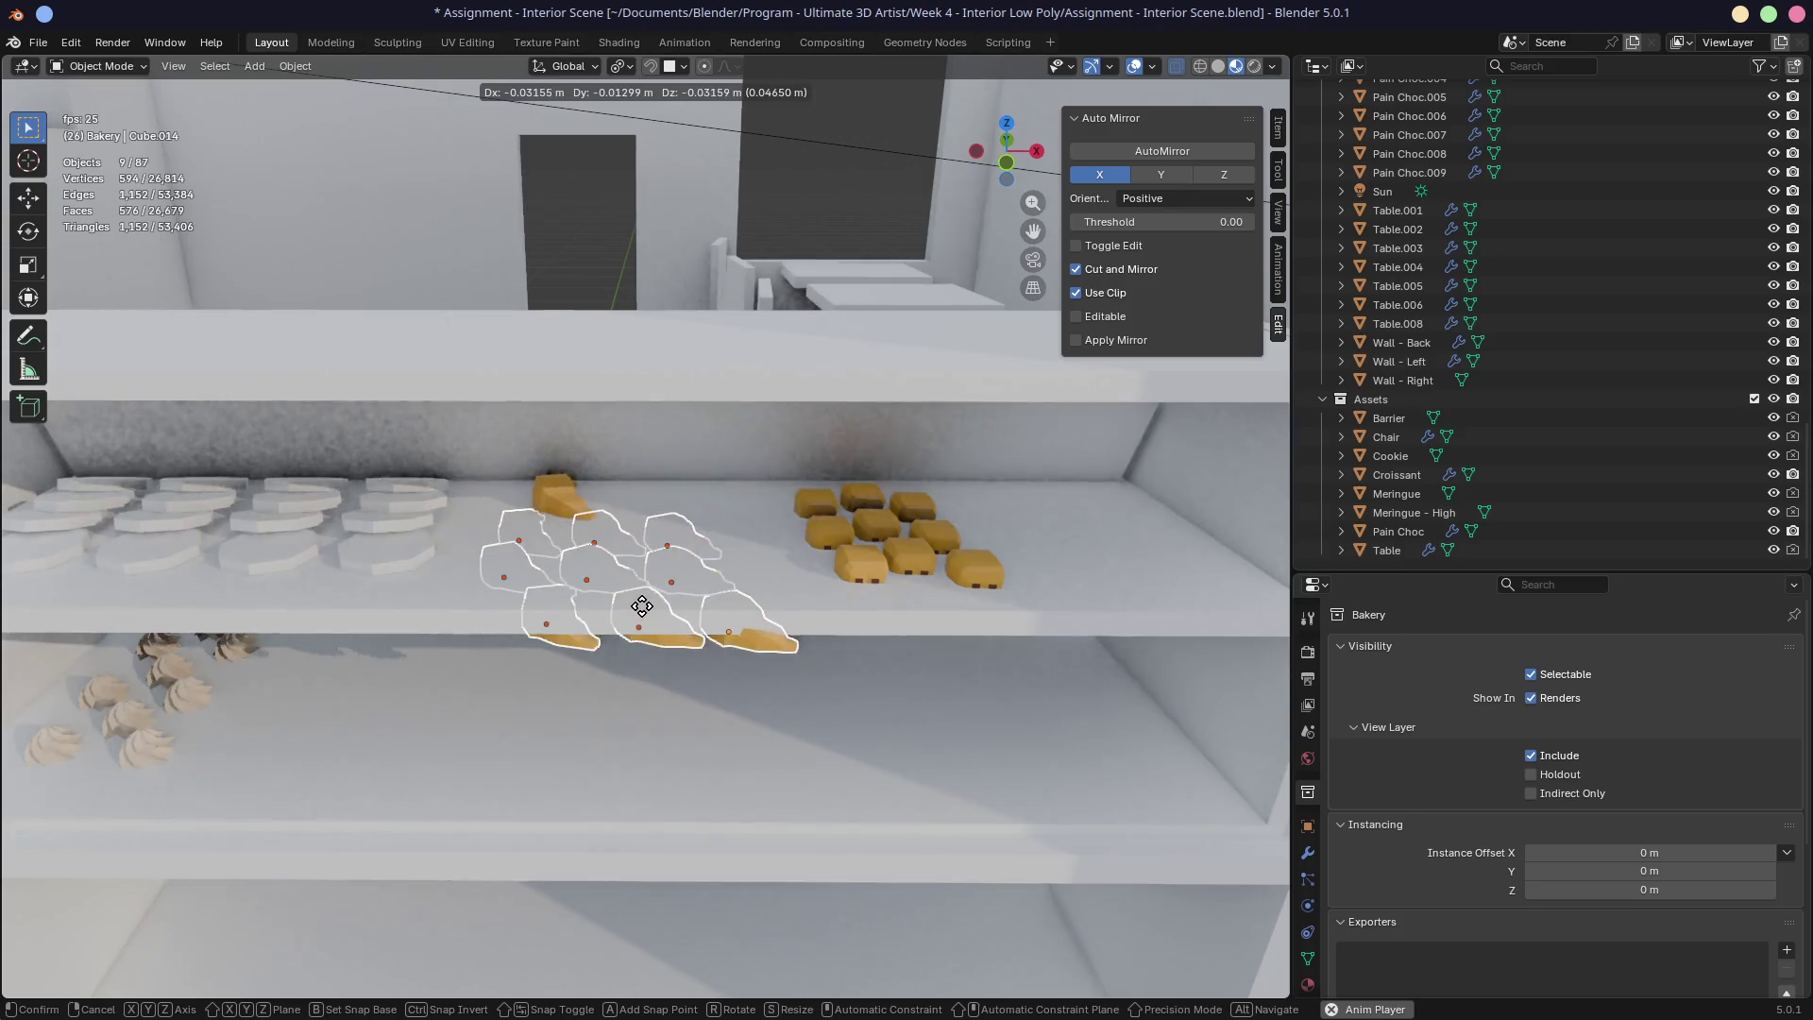
Step: Drop the croissants onto the lower shelf and delete the leftover croissant
{"action": "left_click", "coordinate": [628, 723]}
{"action": "left_click", "coordinate": [565, 498]}
{"action": "key", "text": "x"}
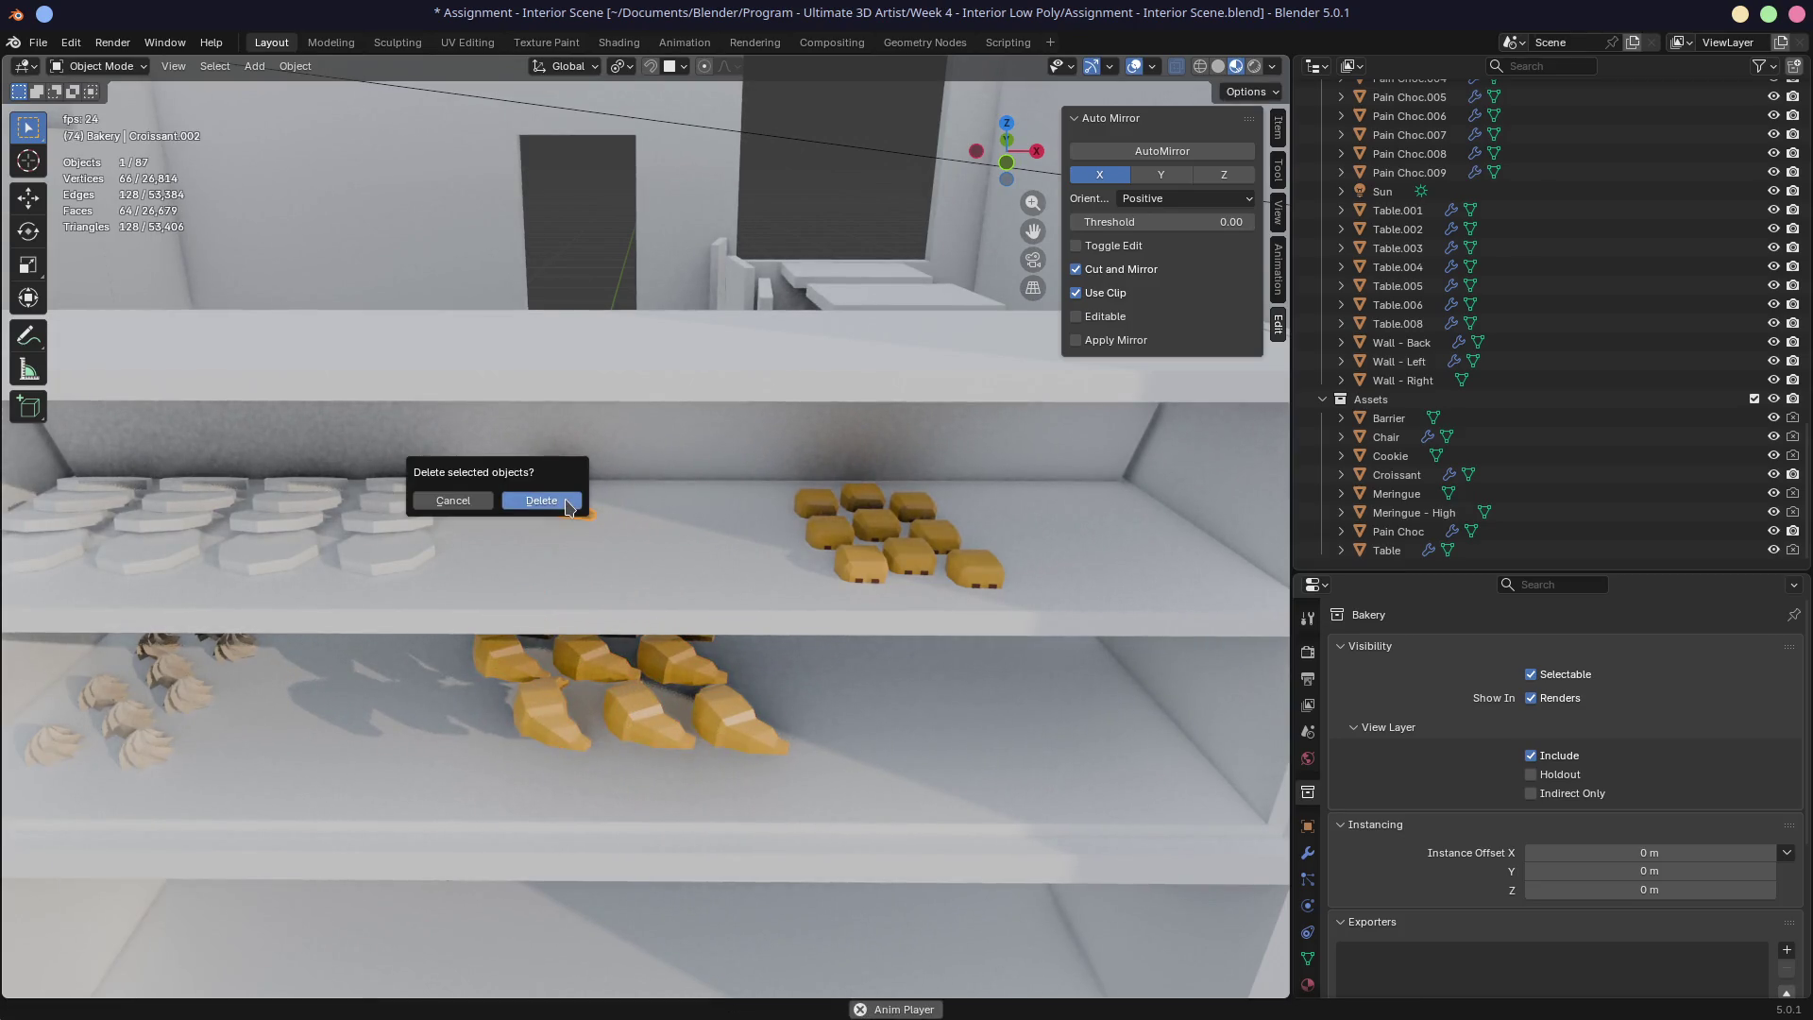
{"action": "left_click", "coordinate": [558, 500]}
Step: Select the nine croissants on the lower shelf
{"action": "middle_click_drag", "start_coordinate": [543, 661], "coordinate": [547, 572]}
{"action": "left_click", "coordinate": [489, 643]}
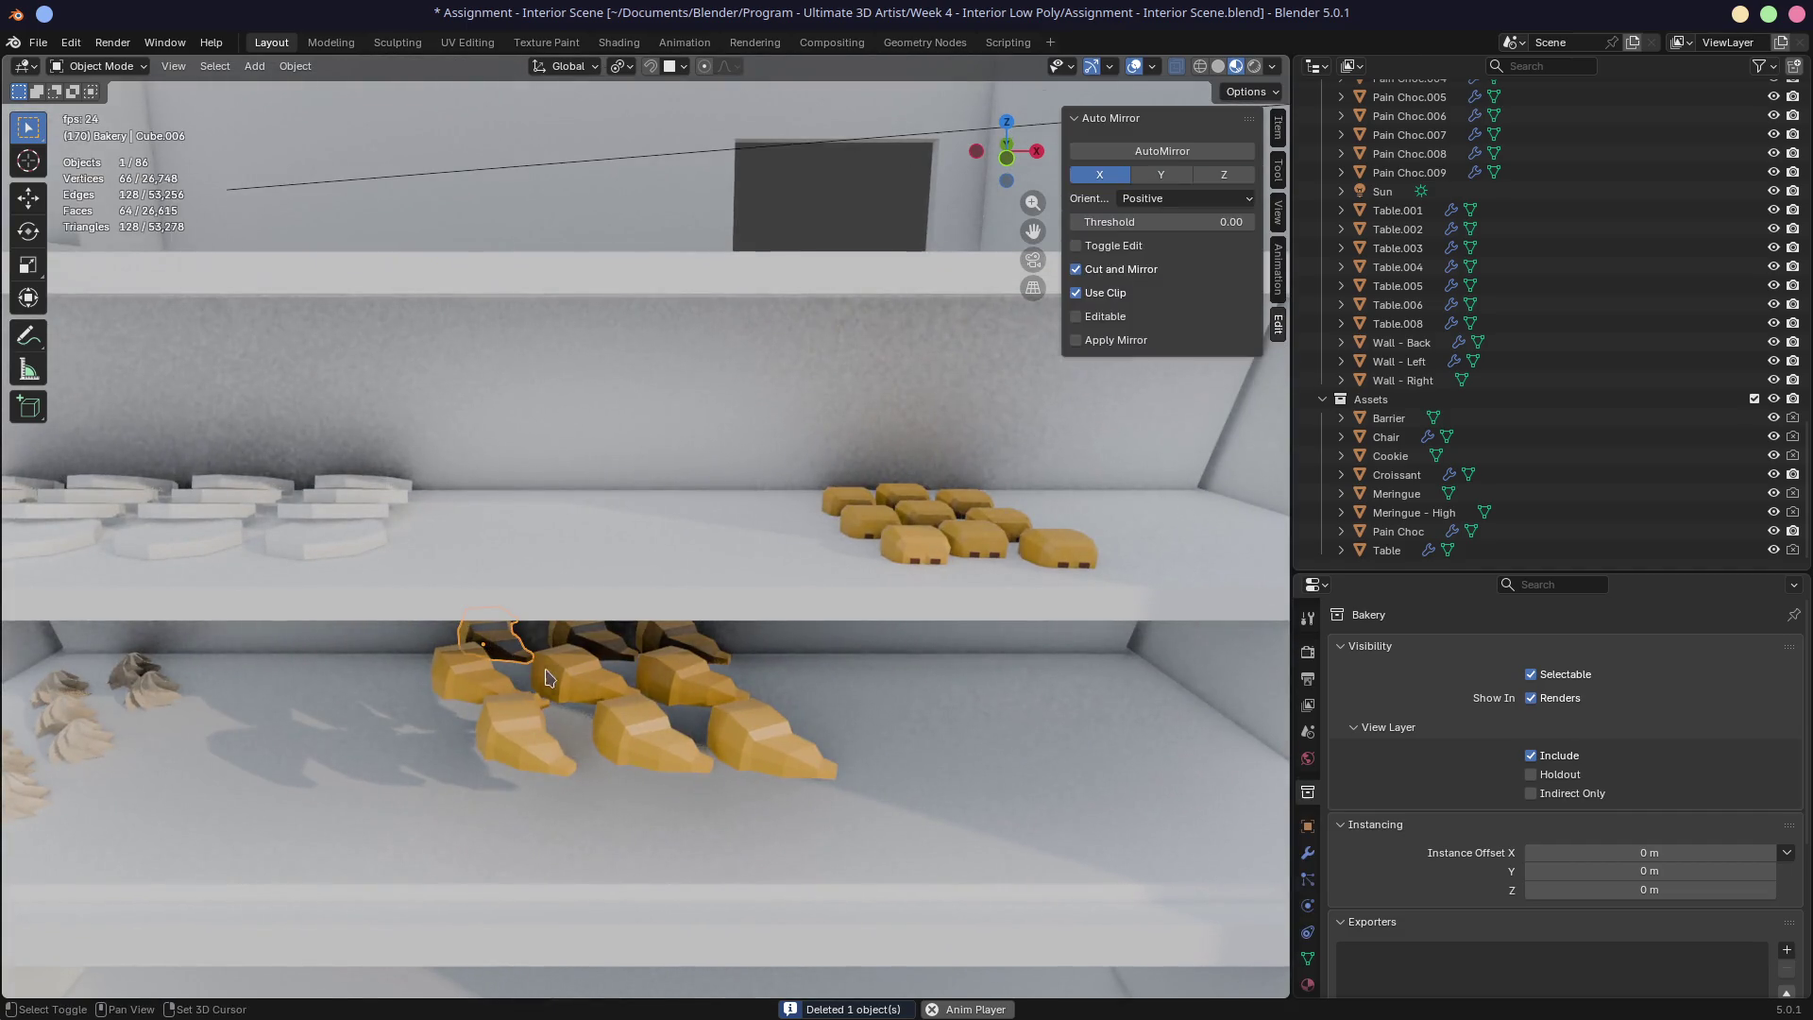
{"action": "left_click", "coordinate": [602, 648], "text": "shift"}
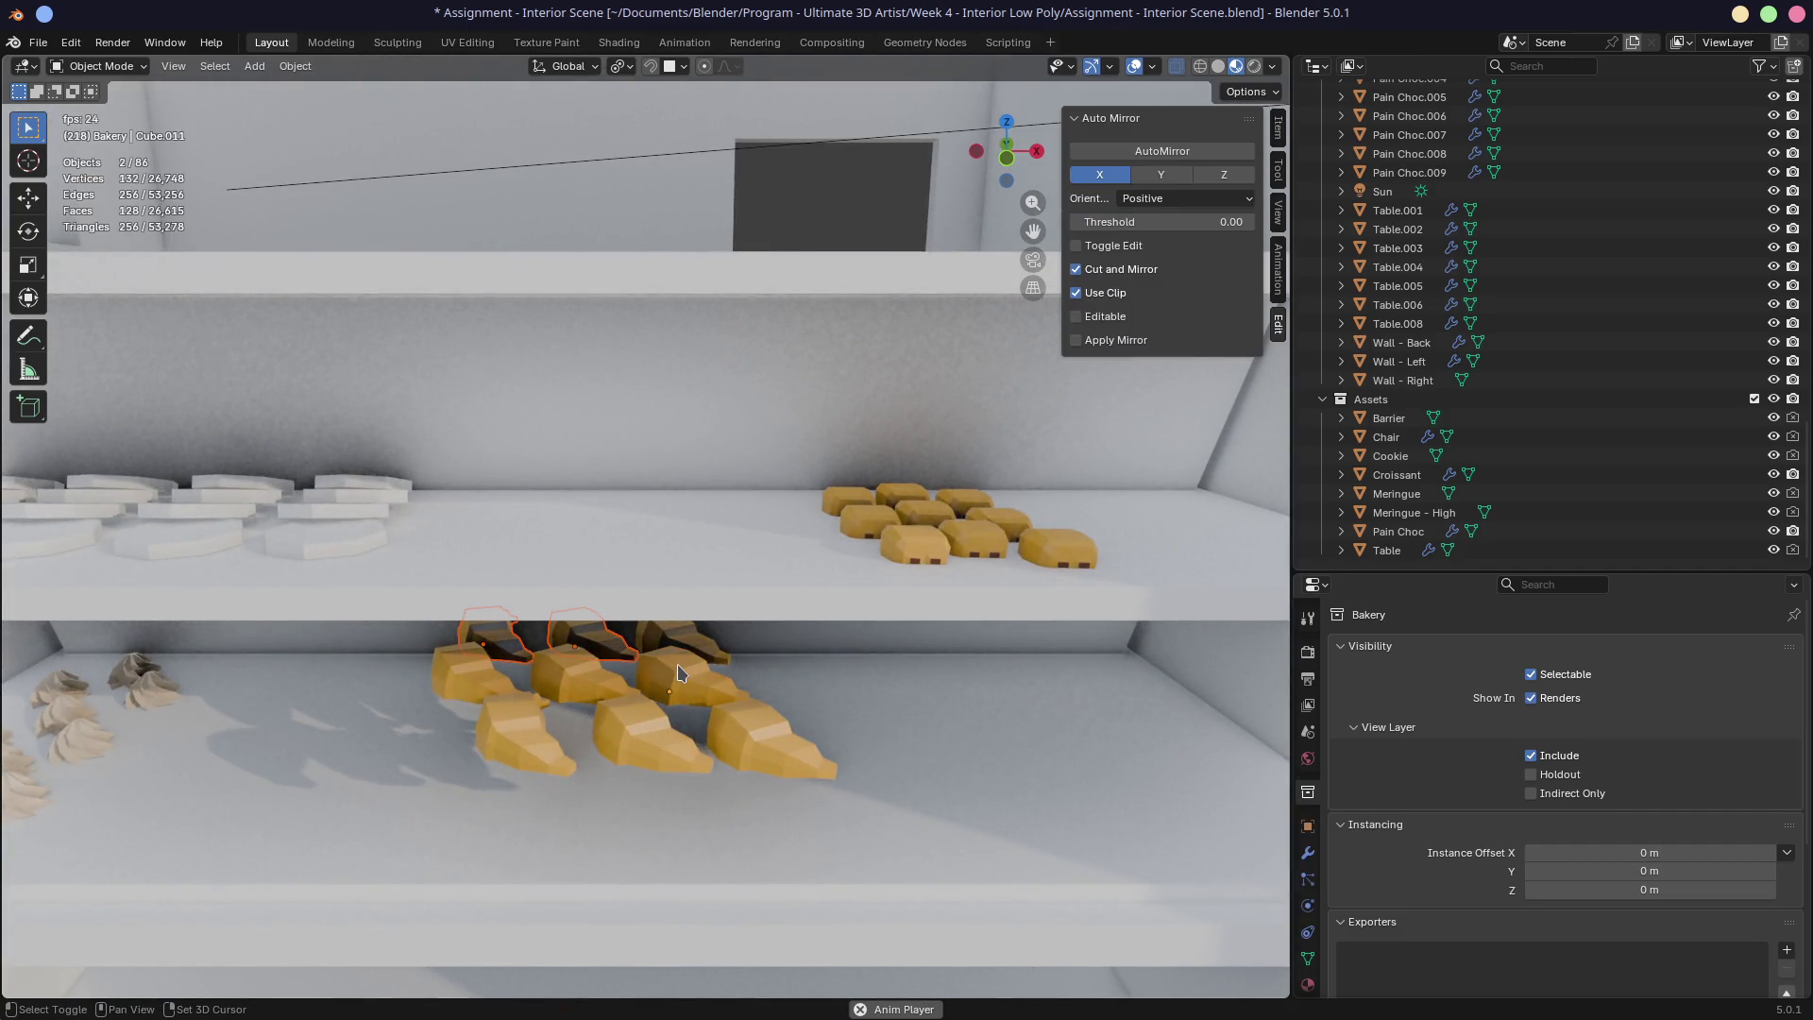
{"action": "left_click", "coordinate": [680, 666], "text": "shift"}
{"action": "left_click", "coordinate": [680, 635], "text": "shift"}
{"action": "left_click", "coordinate": [566, 676], "text": "shift"}
{"action": "left_click", "coordinate": [468, 673], "text": "shift"}
{"action": "left_click", "coordinate": [515, 737], "text": "shift"}
{"action": "left_click", "coordinate": [633, 739], "text": "shift"}
{"action": "left_click", "coordinate": [744, 737], "text": "shift"}
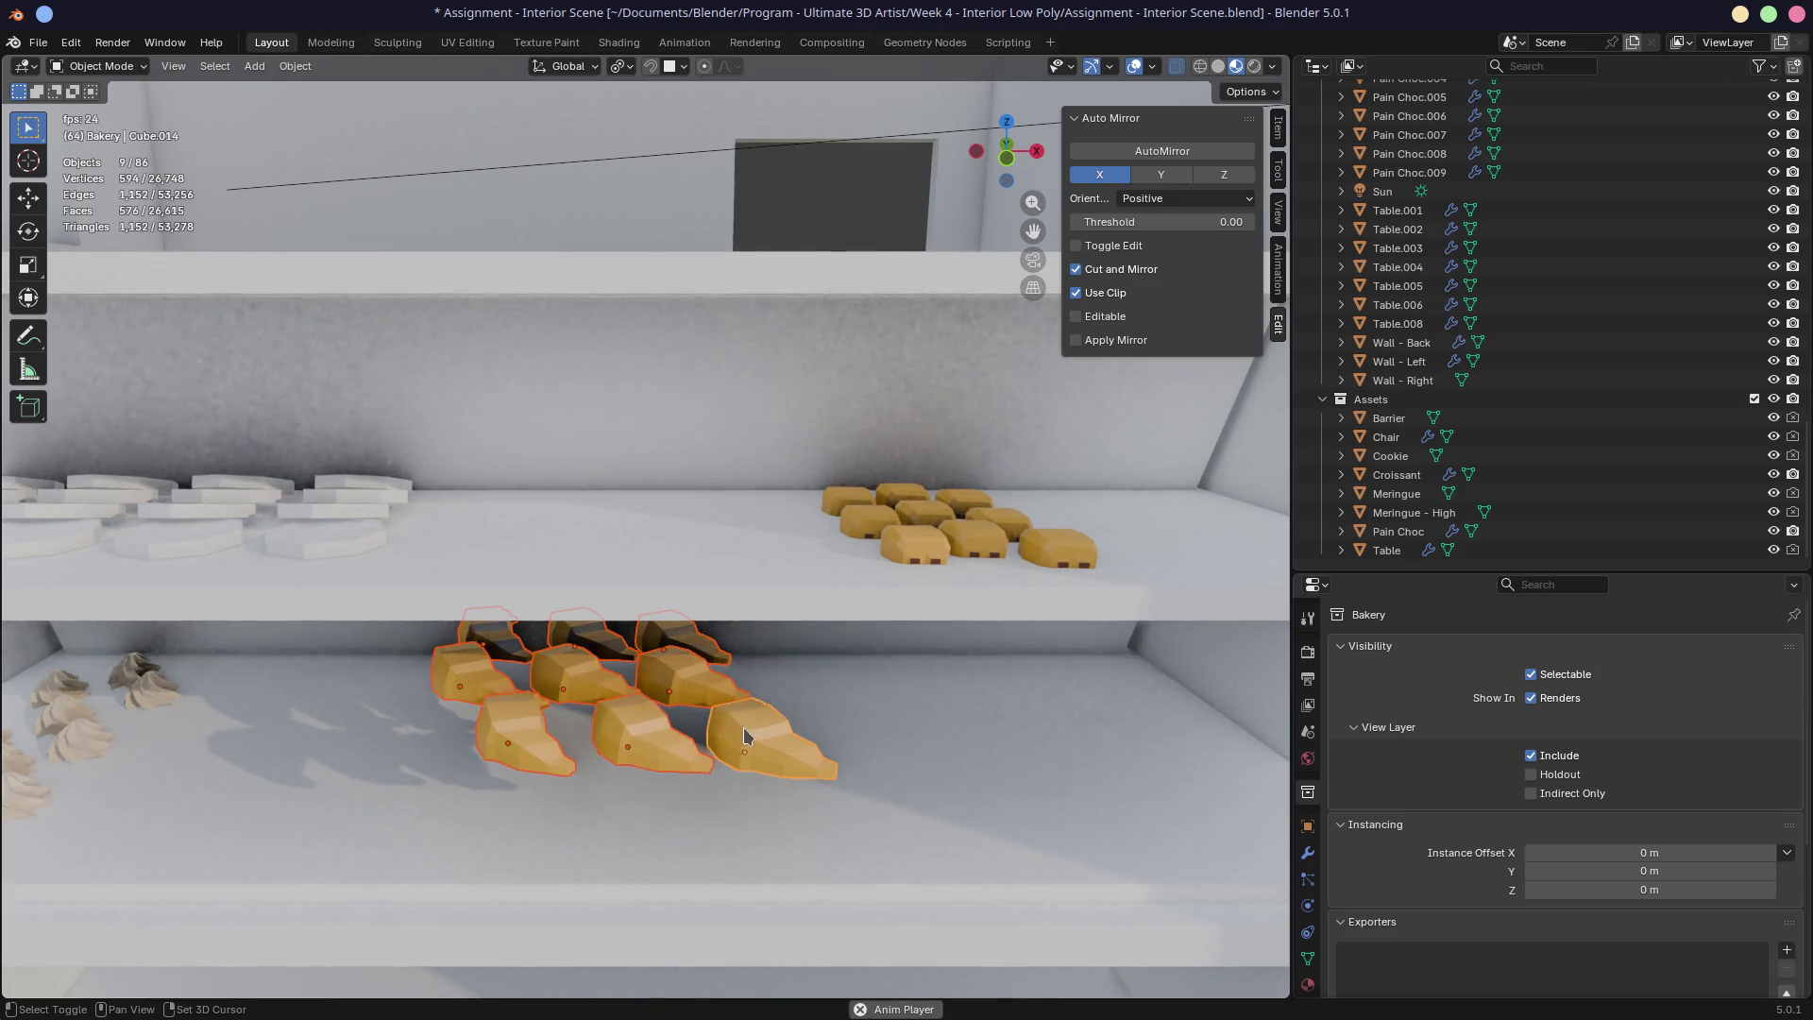
Step: Move the croissants back onto the upper shelf beside the pain au chocolat
{"action": "key", "text": "g"}
{"action": "left_click", "coordinate": [616, 533]}
{"action": "mouse_move", "coordinate": [616, 534]}
{"action": "middle_mouse_down"}
{"action": "mouse_move", "coordinate": [612, 561]}
{"action": "mouse_move", "coordinate": [718, 430]}
{"action": "mouse_move", "coordinate": [704, 468]}
{"action": "mouse_move", "coordinate": [847, 440]}
{"action": "mouse_move", "coordinate": [637, 450]}
{"action": "middle_mouse_up"}
{"action": "key", "text": "g"}
{"action": "left_click", "coordinate": [614, 543]}
Step: Save the scene file
{"action": "scroll", "coordinate": [718, 429], "scroll_direction": "down", "scroll_amount": 5}
{"action": "key", "text": "ctrl+s"}
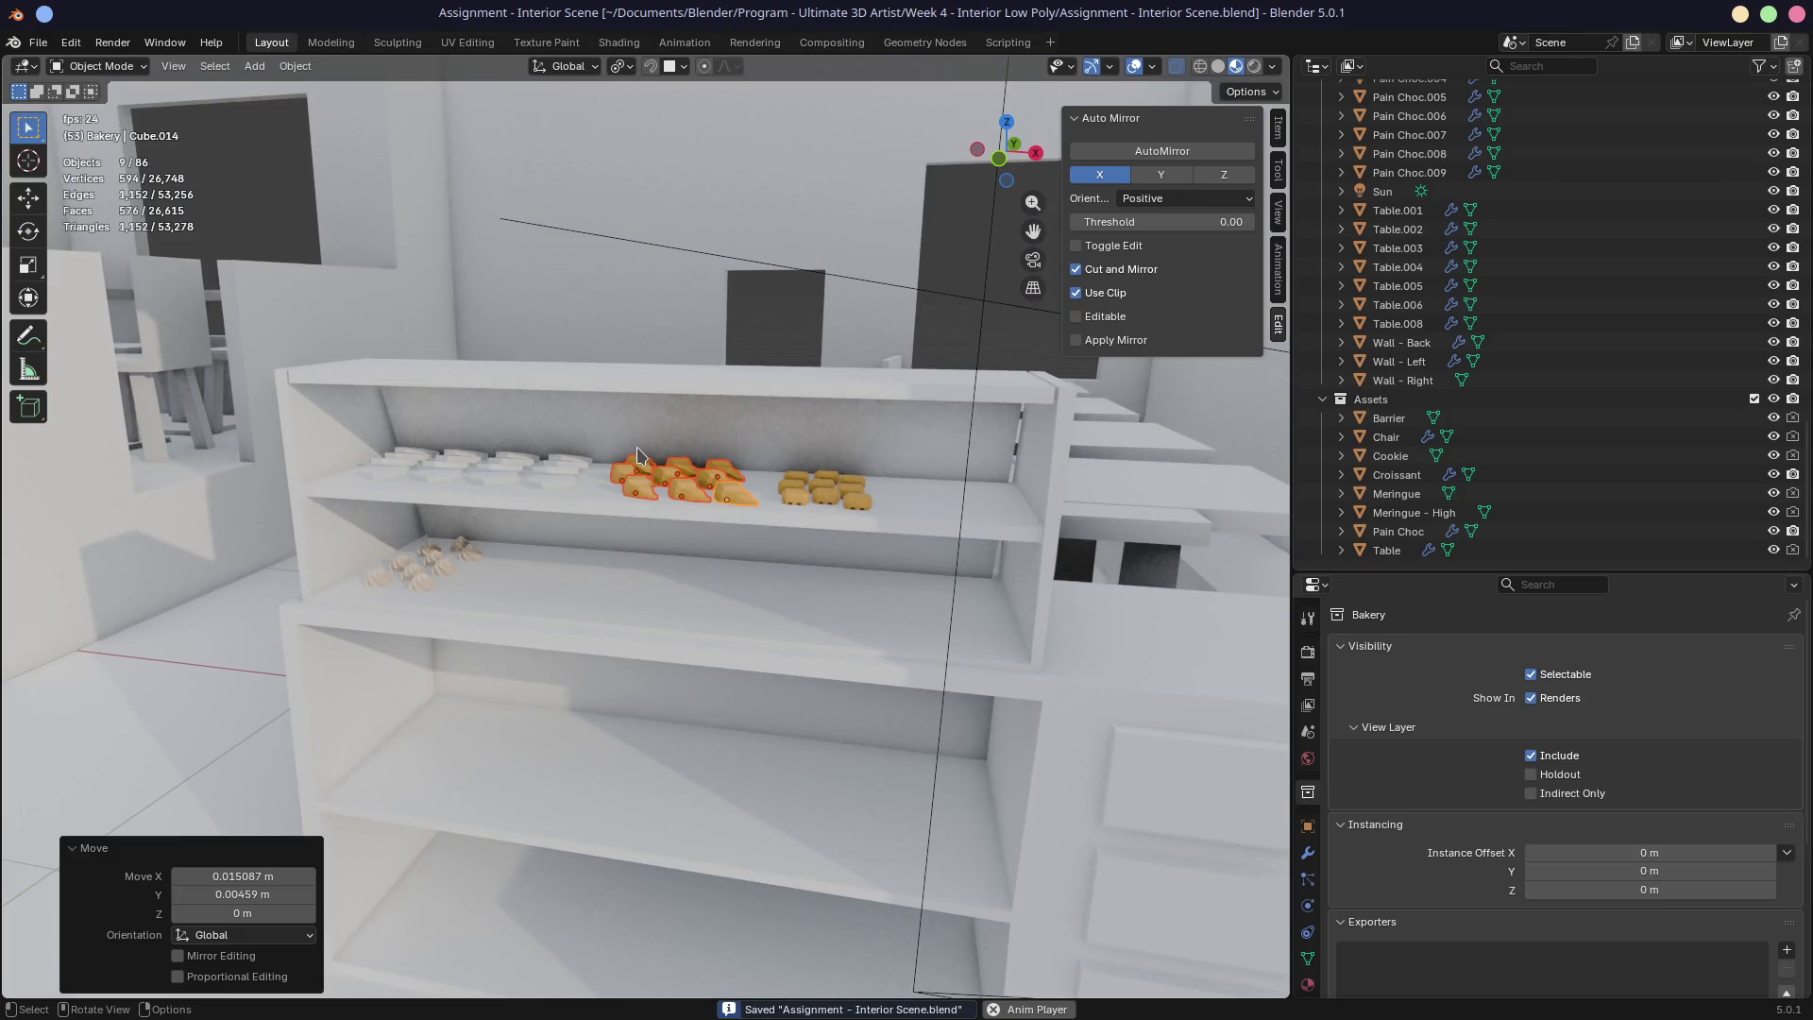
{"action": "mouse_move", "coordinate": [755, 491]}
{"action": "middle_mouse_down"}
{"action": "mouse_move", "coordinate": [988, 480]}
{"action": "mouse_move", "coordinate": [723, 485]}
{"action": "mouse_move", "coordinate": [759, 488]}
{"action": "middle_mouse_up"}
{"action": "key", "text": "ctrl+s"}
{"action": "middle_click_drag", "start_coordinate": [634, 496], "coordinate": [406, 625]}
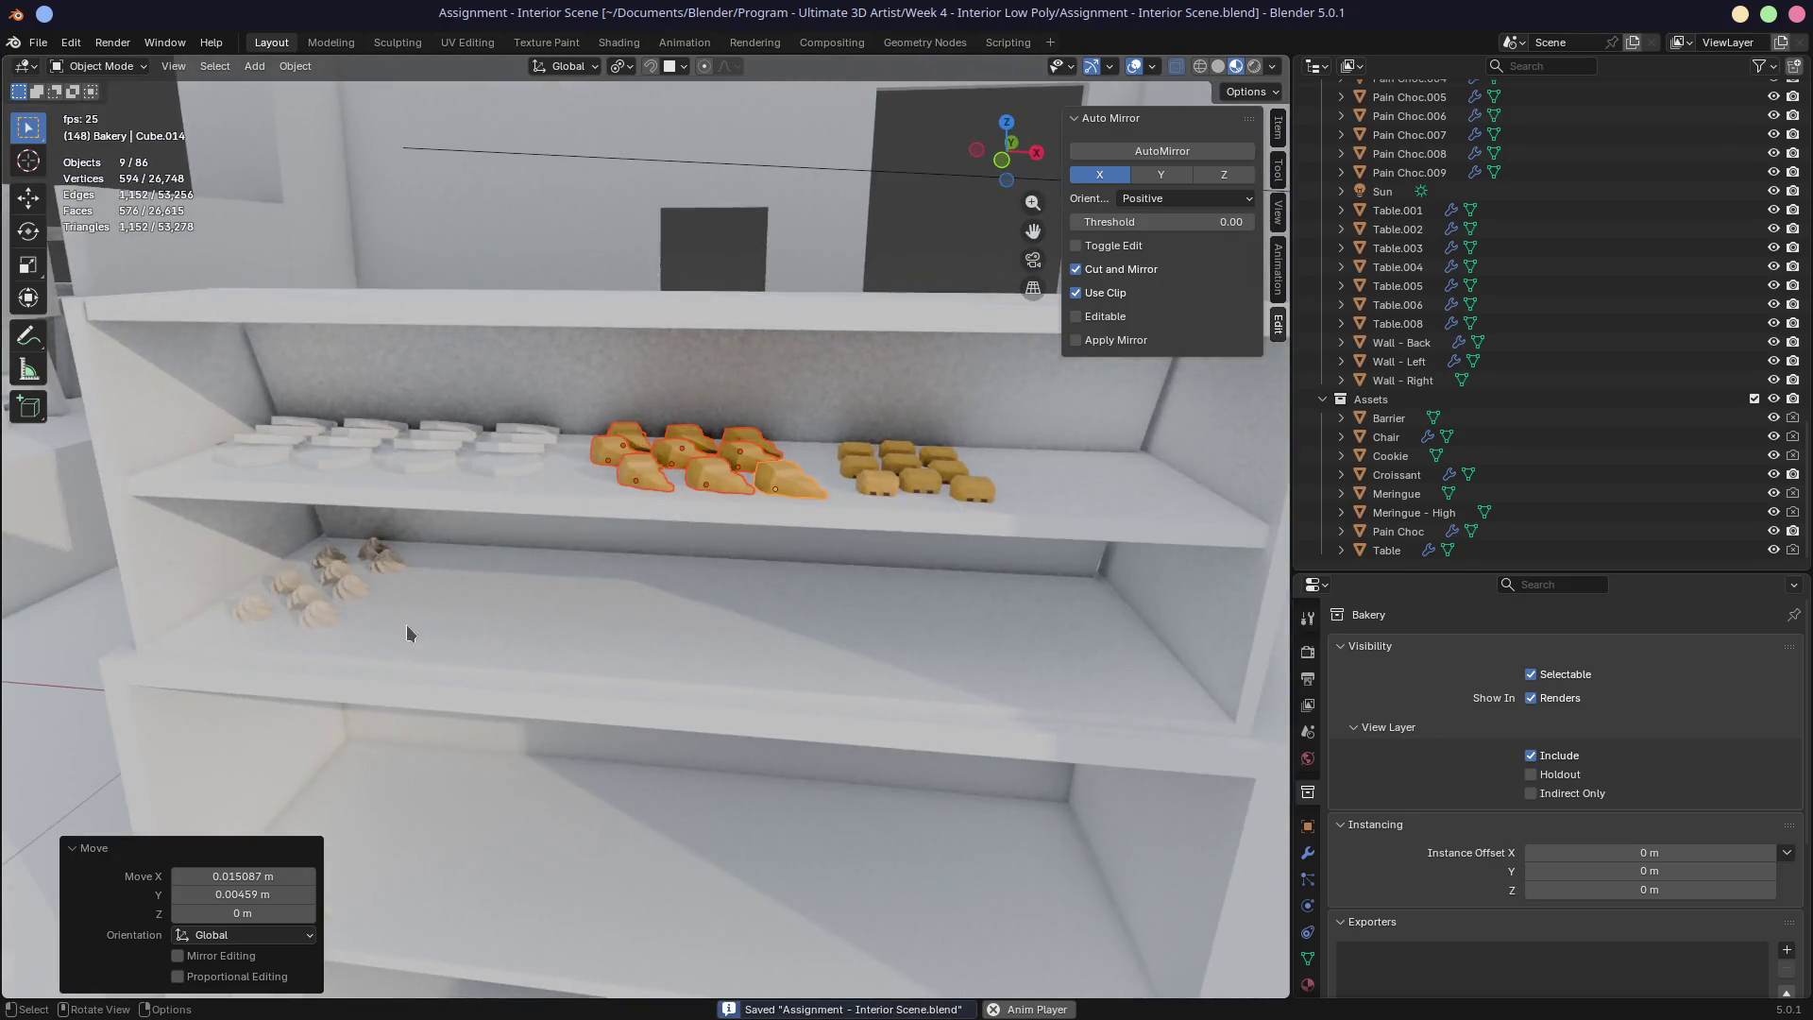
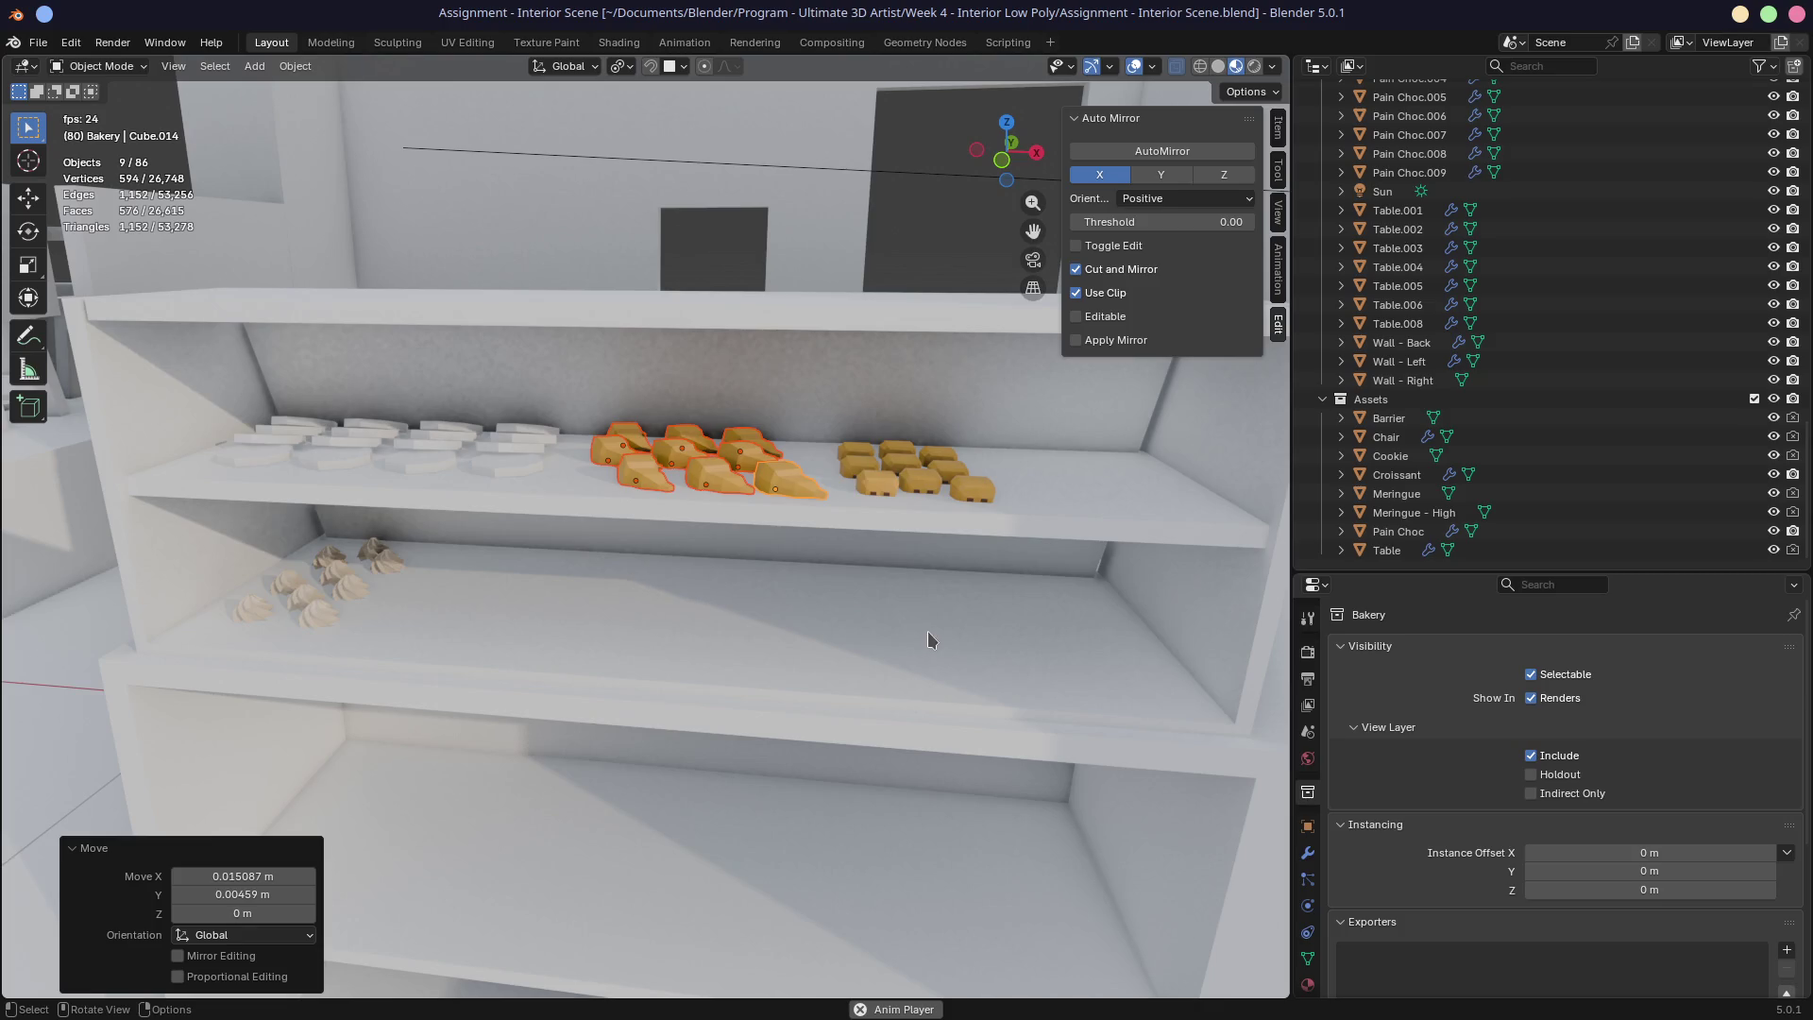
Step: Pull back to a wider view of the counter shelves and save the bakery scene
{"action": "mouse_move", "coordinate": [931, 629]}
{"action": "middle_mouse_down"}
{"action": "mouse_move", "coordinate": [958, 619]}
{"action": "mouse_move", "coordinate": [768, 571]}
{"action": "mouse_move", "coordinate": [954, 559]}
{"action": "mouse_move", "coordinate": [793, 548]}
{"action": "mouse_move", "coordinate": [914, 563]}
{"action": "mouse_move", "coordinate": [894, 530]}
{"action": "mouse_move", "coordinate": [625, 548]}
{"action": "mouse_move", "coordinate": [648, 546]}
{"action": "middle_mouse_up"}
{"action": "key", "text": "ctrl+s"}
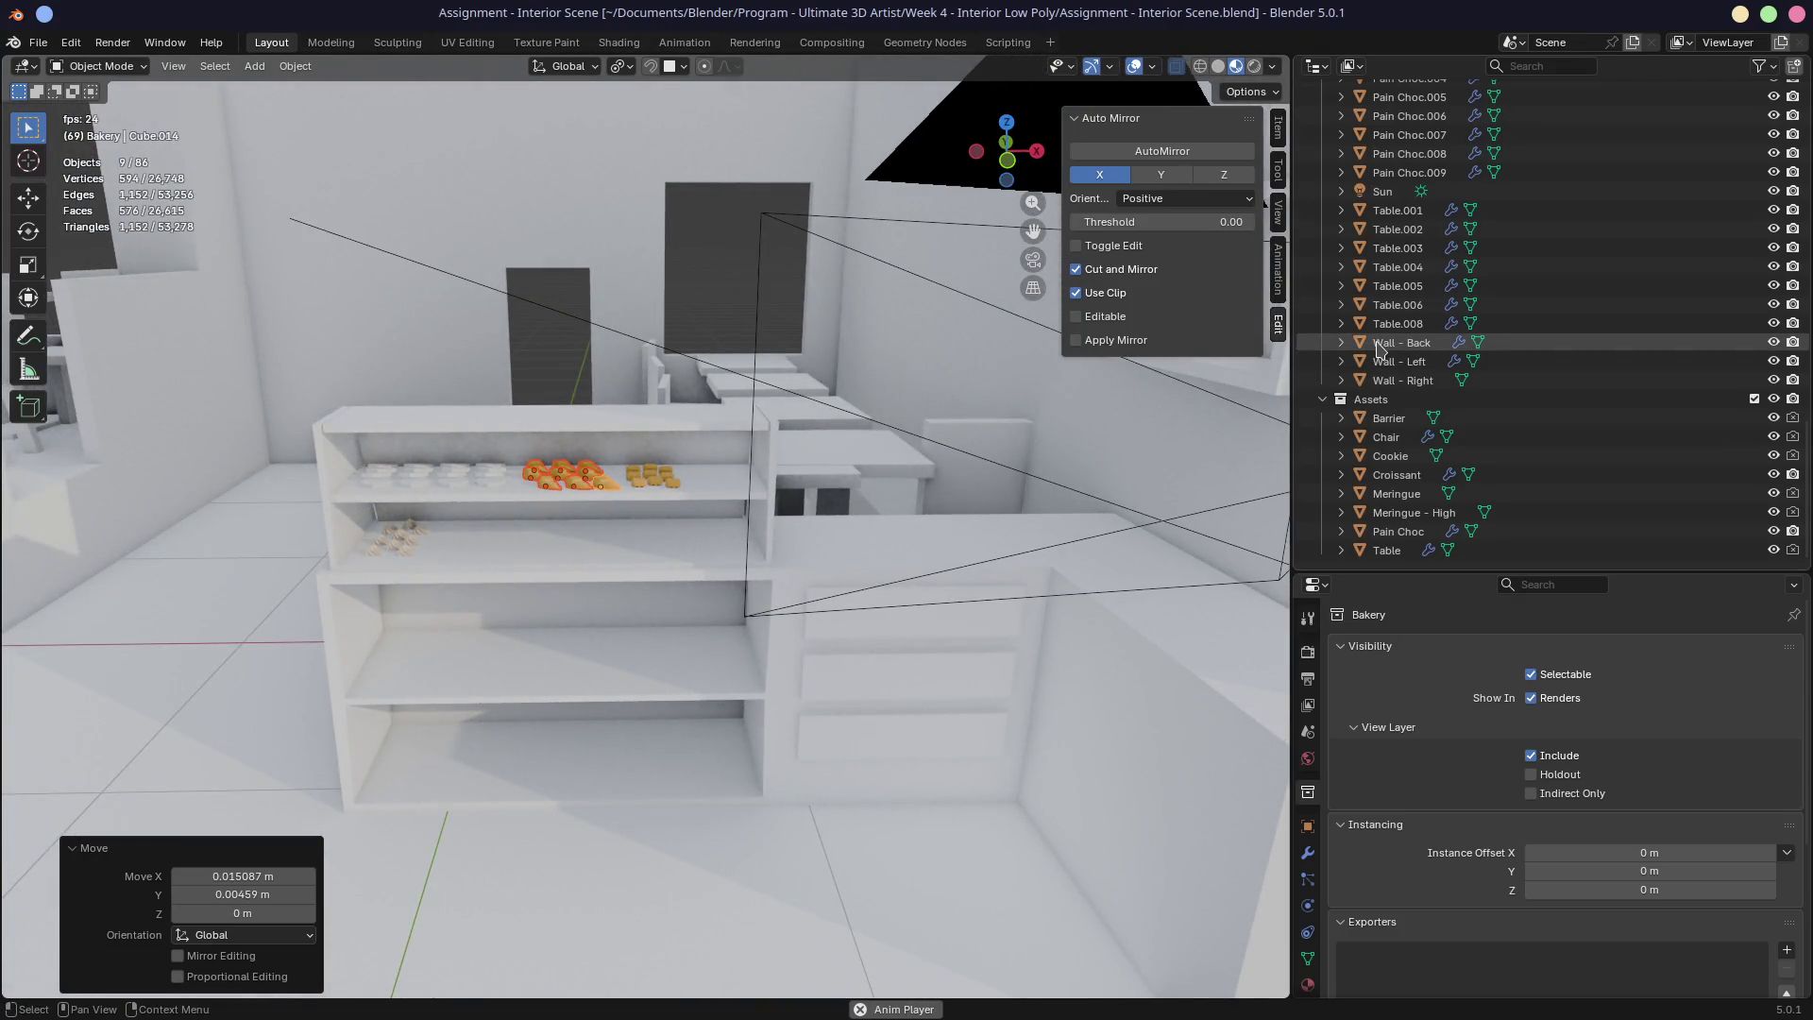
{"action": "key", "text": "ctrl+s"}
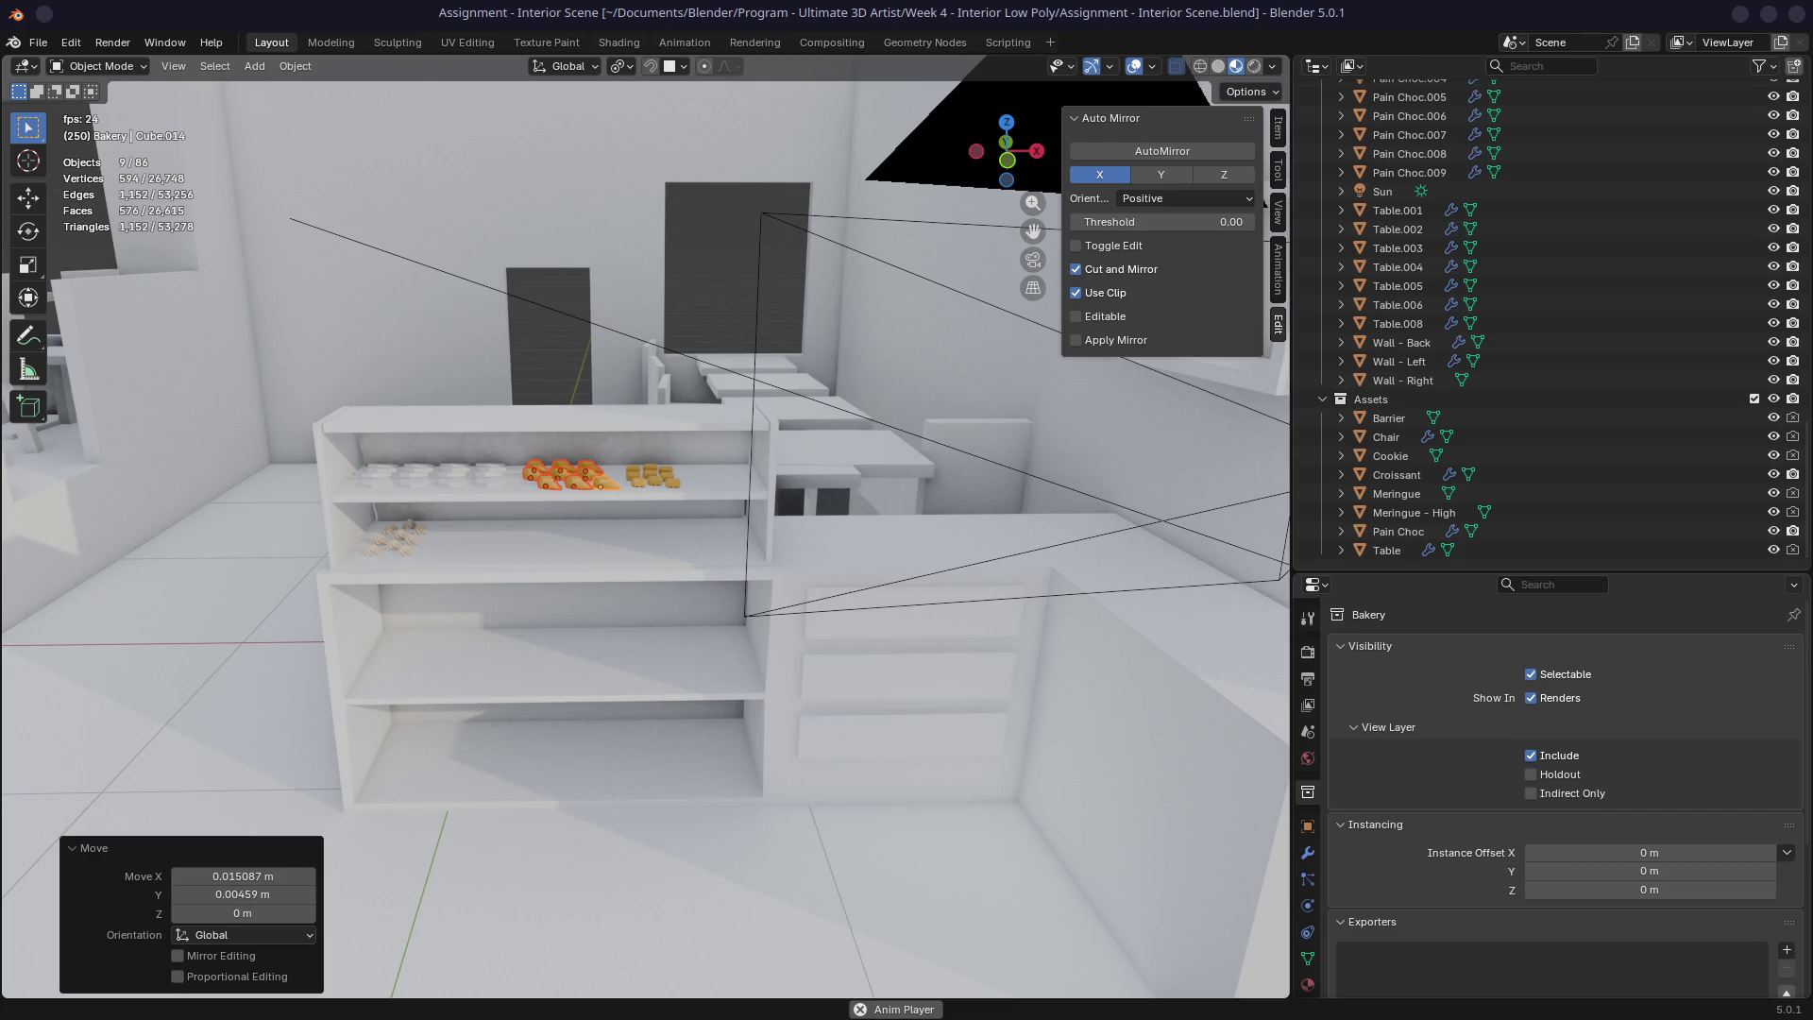
{"action": "left_click", "coordinate": [1337, 13]}
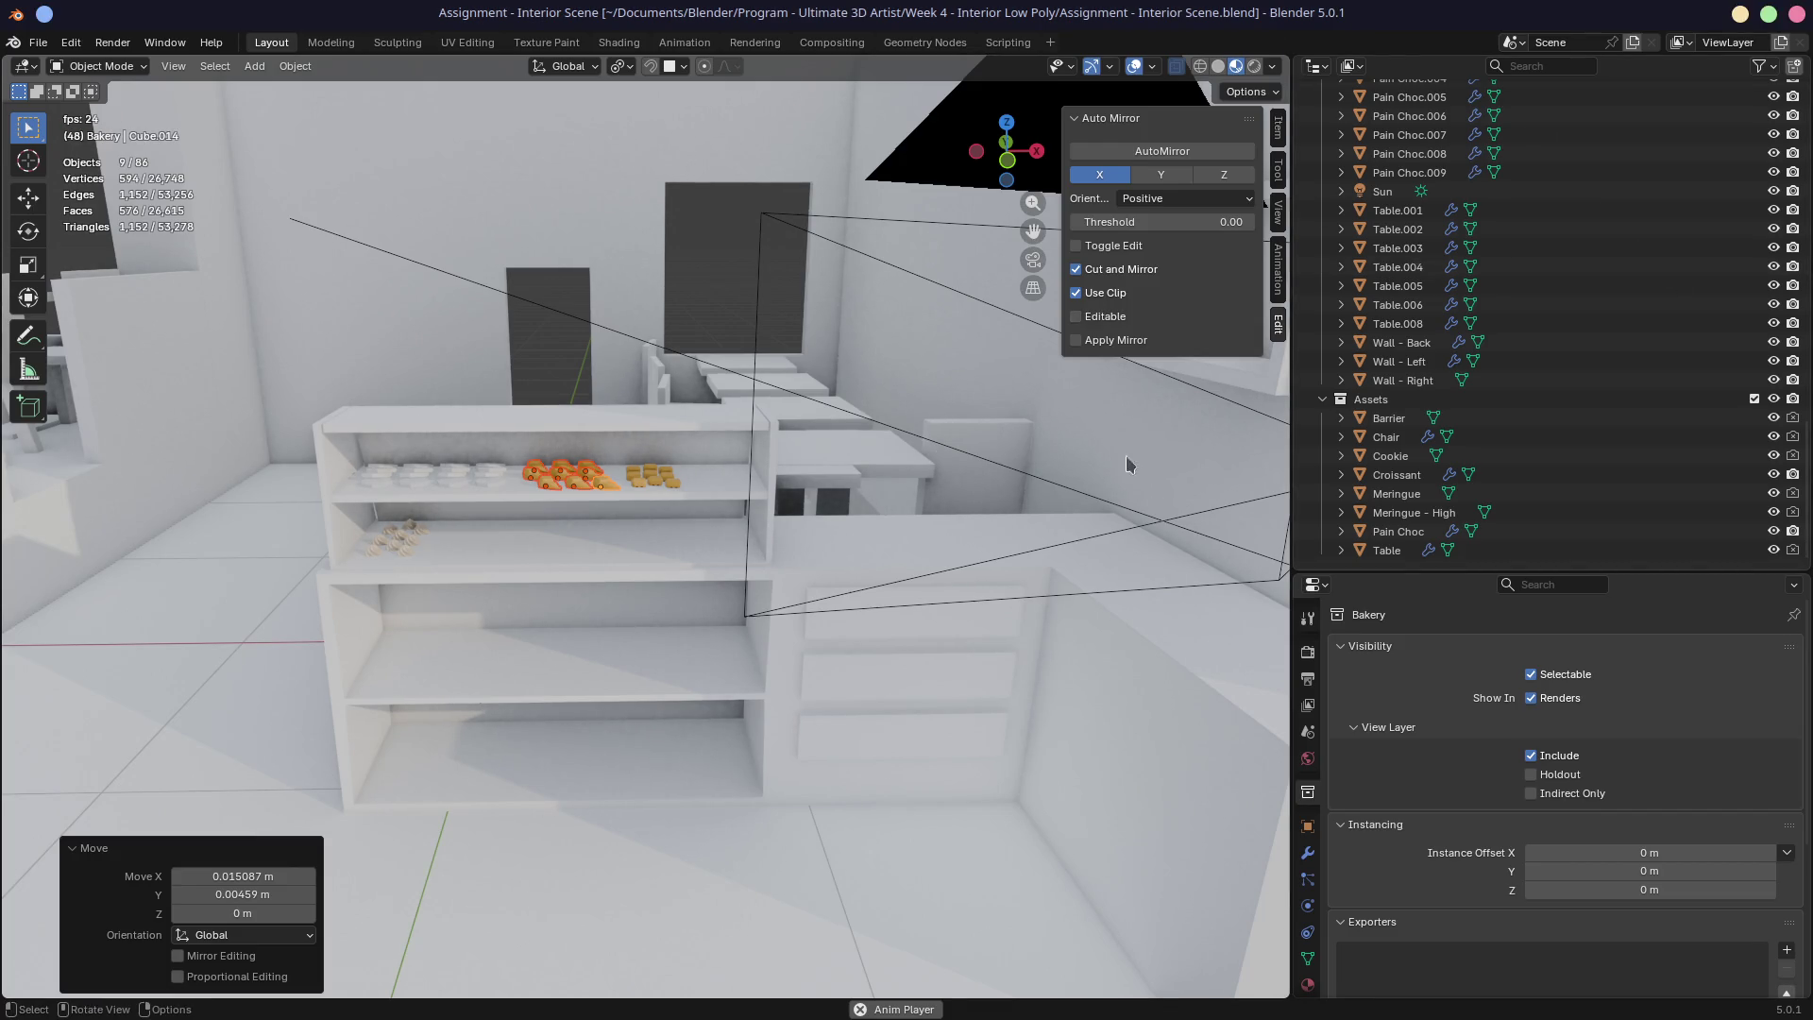
{"action": "scroll", "coordinate": [1375, 354], "scroll_direction": "up", "scroll_amount": 5}
{"action": "scroll", "coordinate": [1374, 355], "scroll_direction": "up", "scroll_amount": 15}
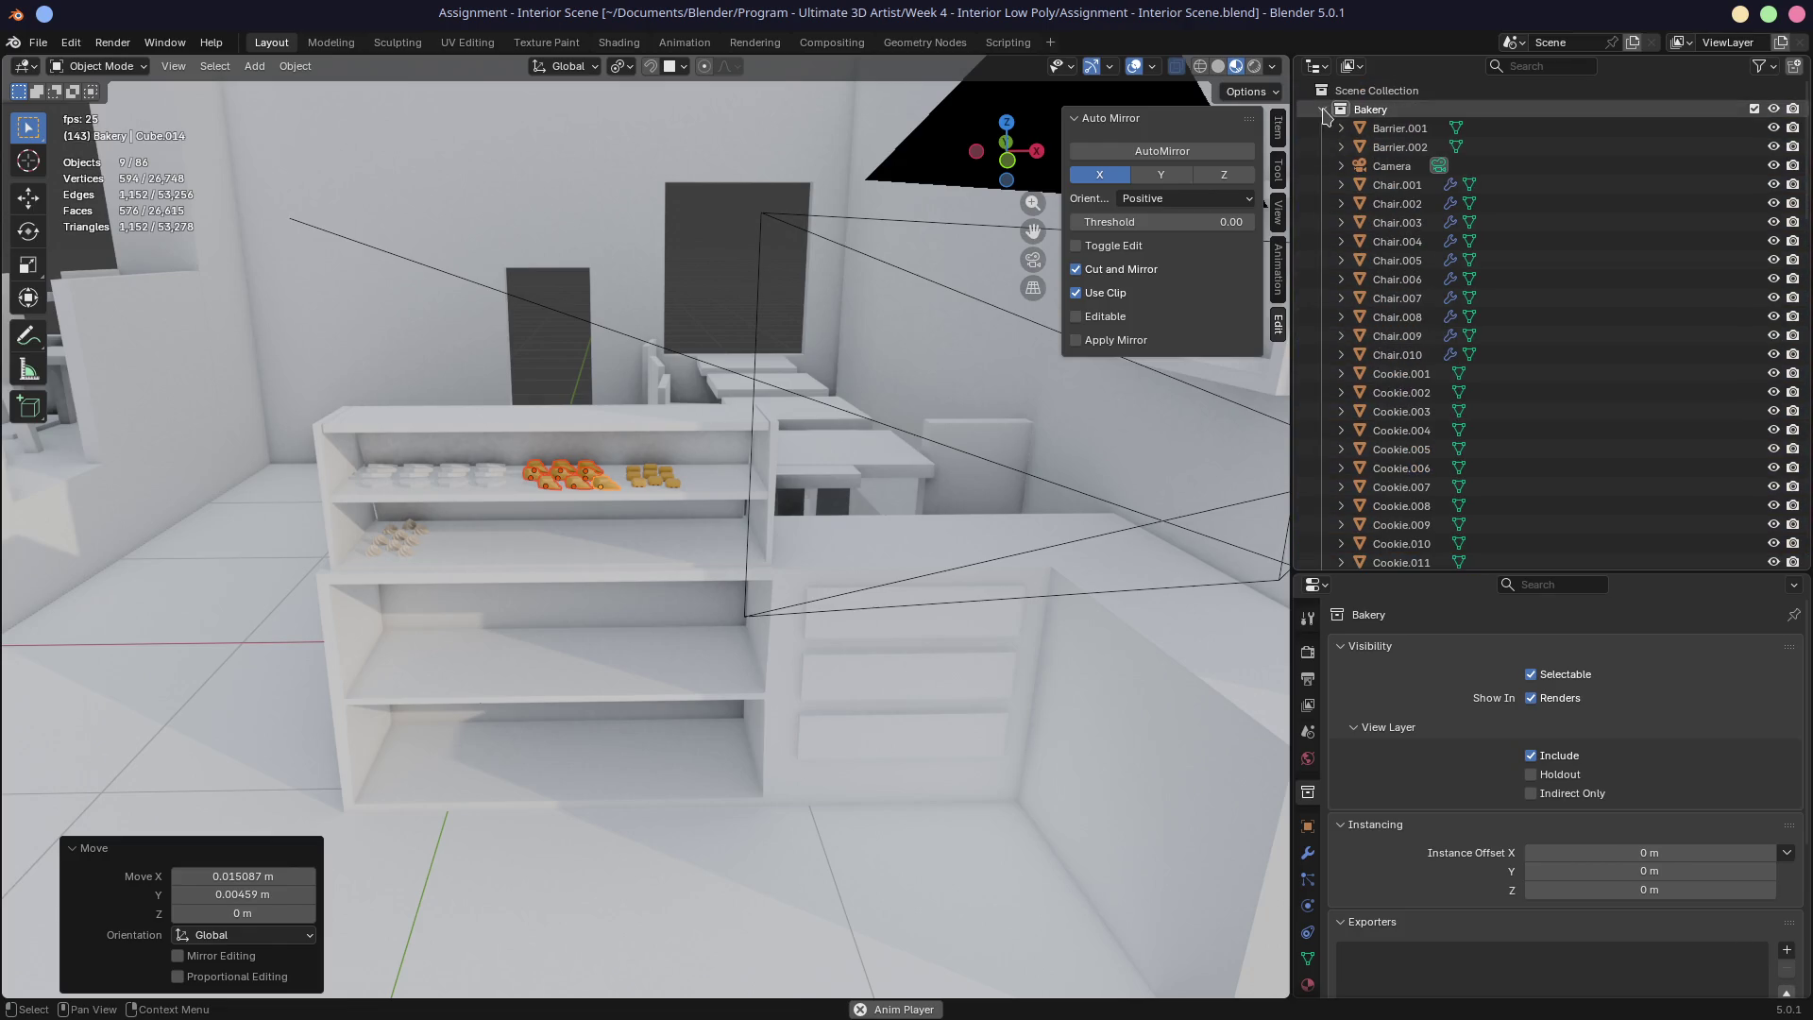
Step: Exclude the Bakery collection and include the Assets collection in the view
{"action": "left_click", "coordinate": [1323, 109]}
{"action": "left_click", "coordinate": [1755, 127], "text": "ctrl"}
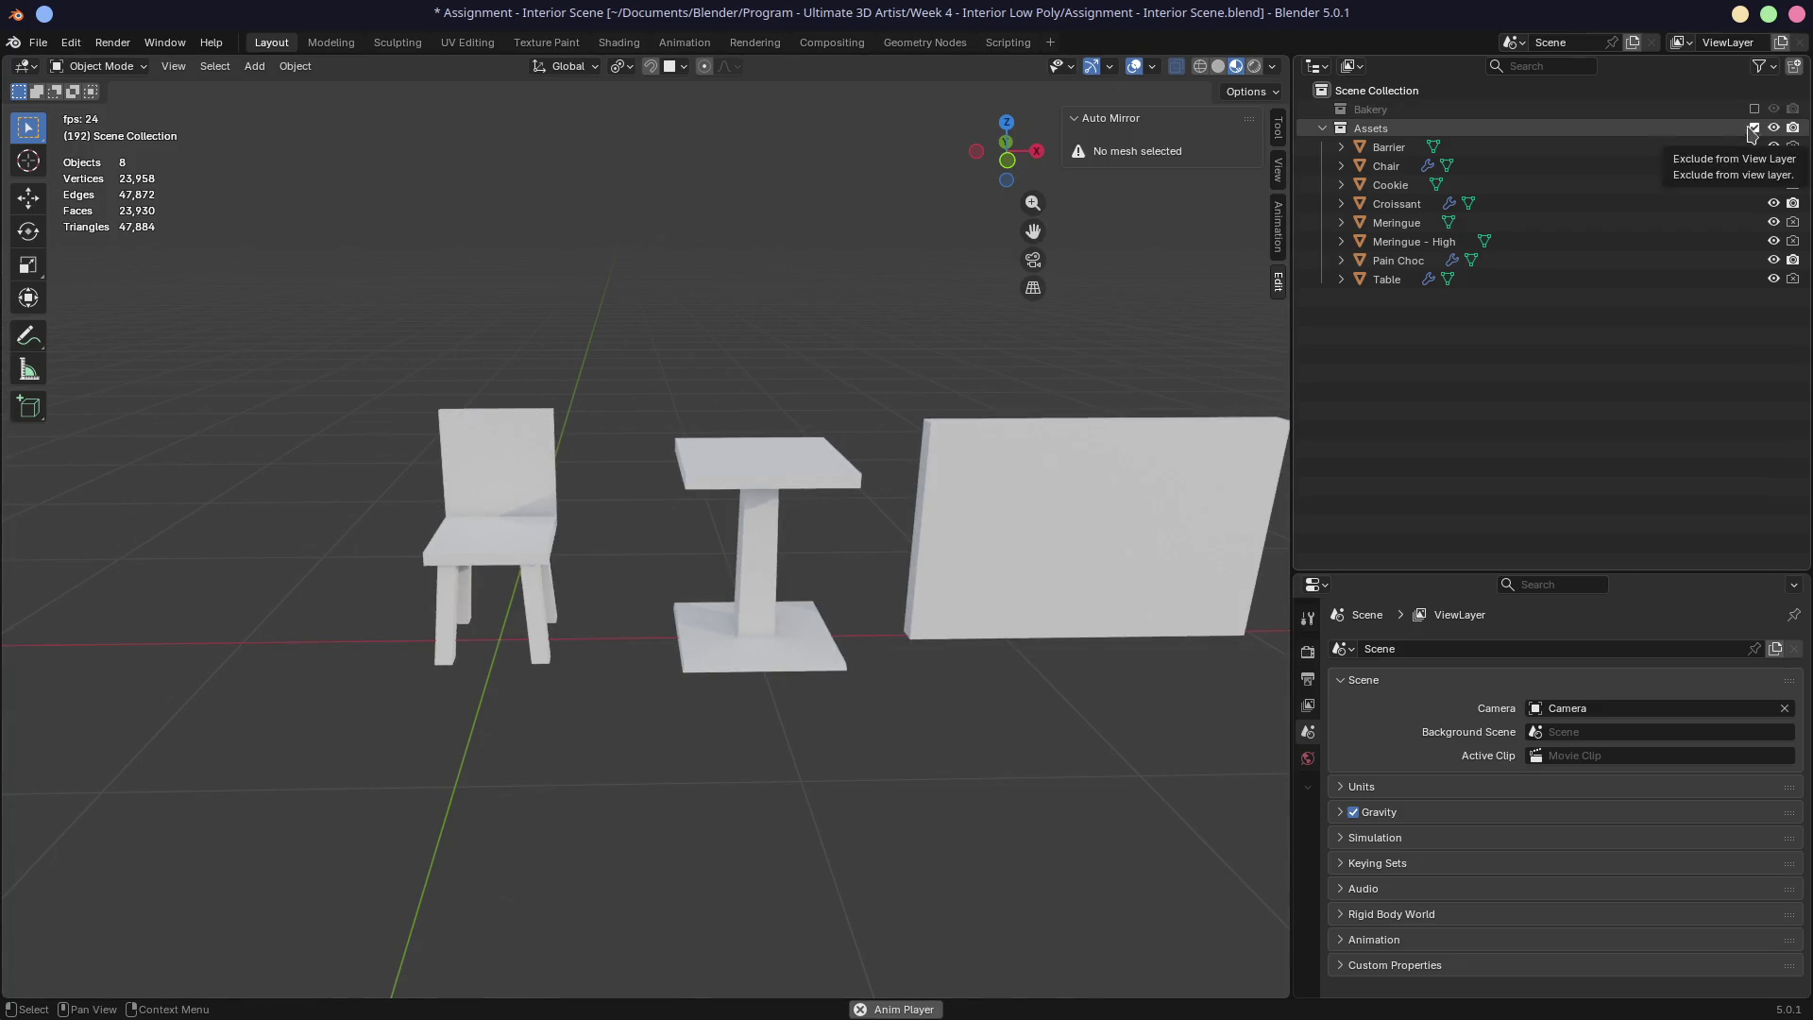
{"action": "scroll", "coordinate": [978, 458], "scroll_direction": "down", "scroll_amount": 4}
{"action": "scroll", "coordinate": [850, 567], "scroll_direction": "down", "scroll_amount": 4, "text": "ctrl"}
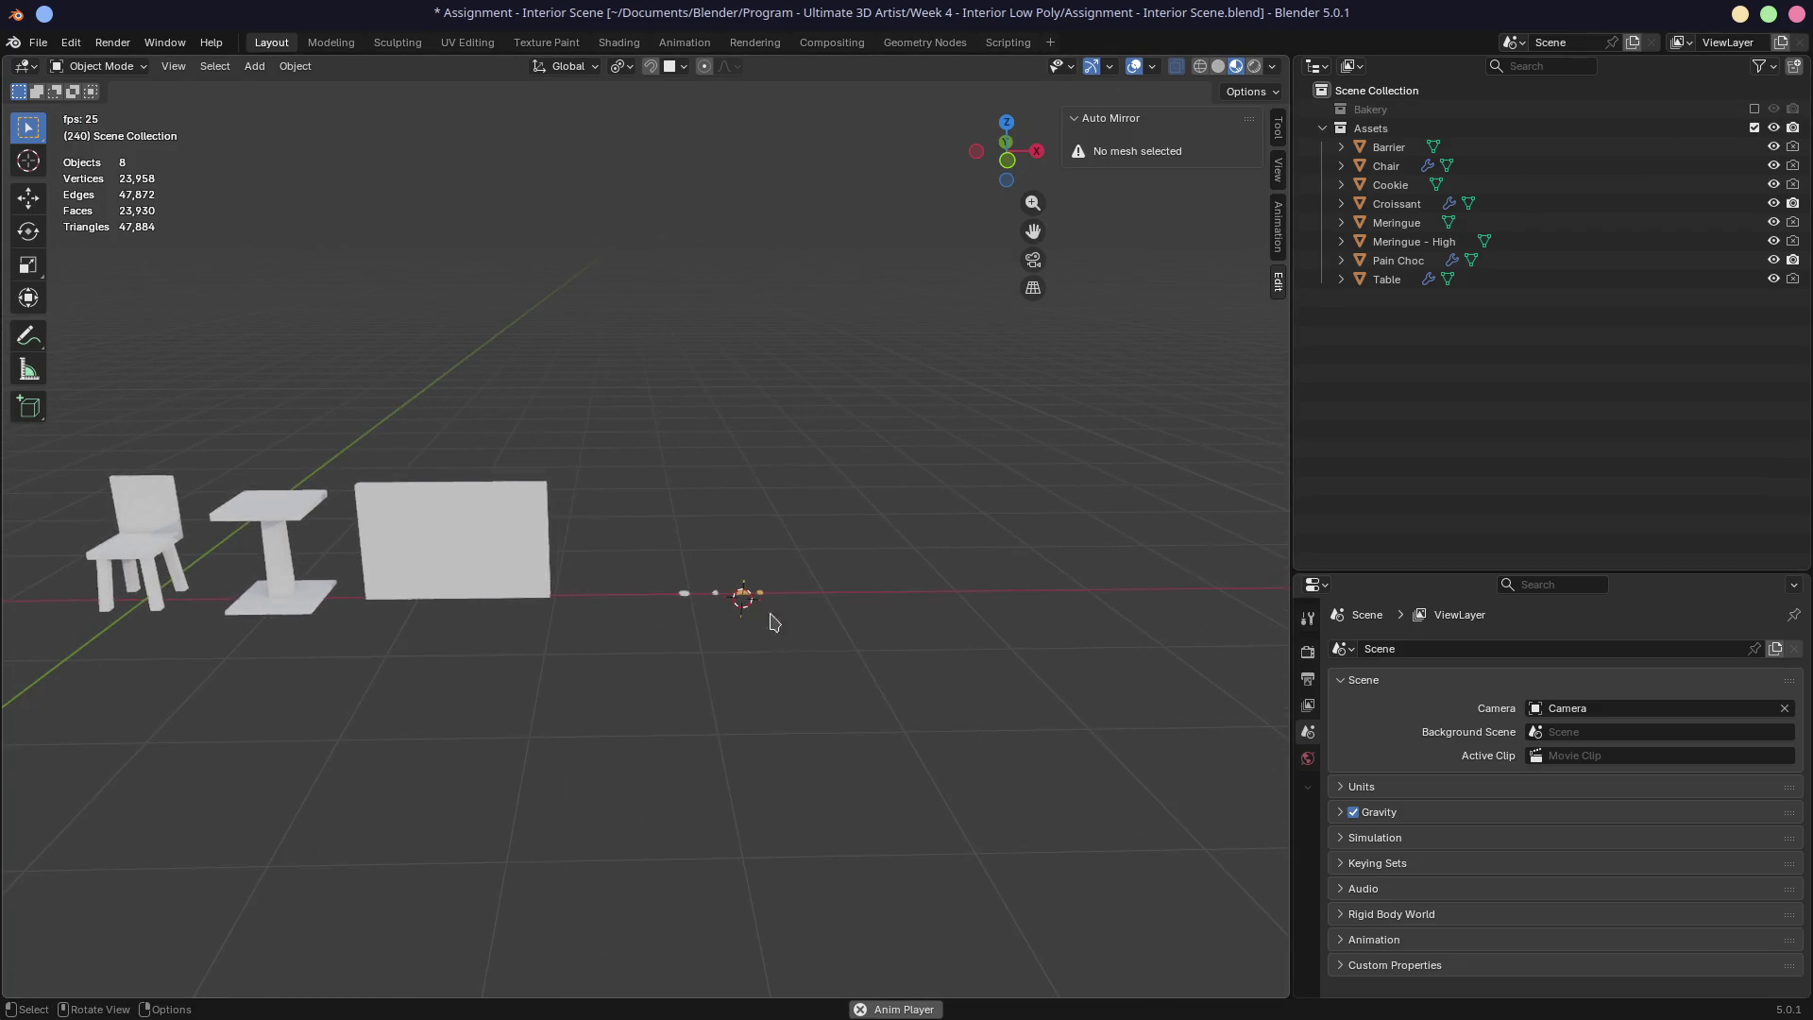
{"action": "scroll", "coordinate": [822, 651], "scroll_direction": "up", "scroll_amount": 4}
Step: Select and frame the Pain Choc pastry, then snap the 3D cursor to it
{"action": "left_click", "coordinate": [853, 652]}
{"action": "key", "text": "KP_Decimal"}
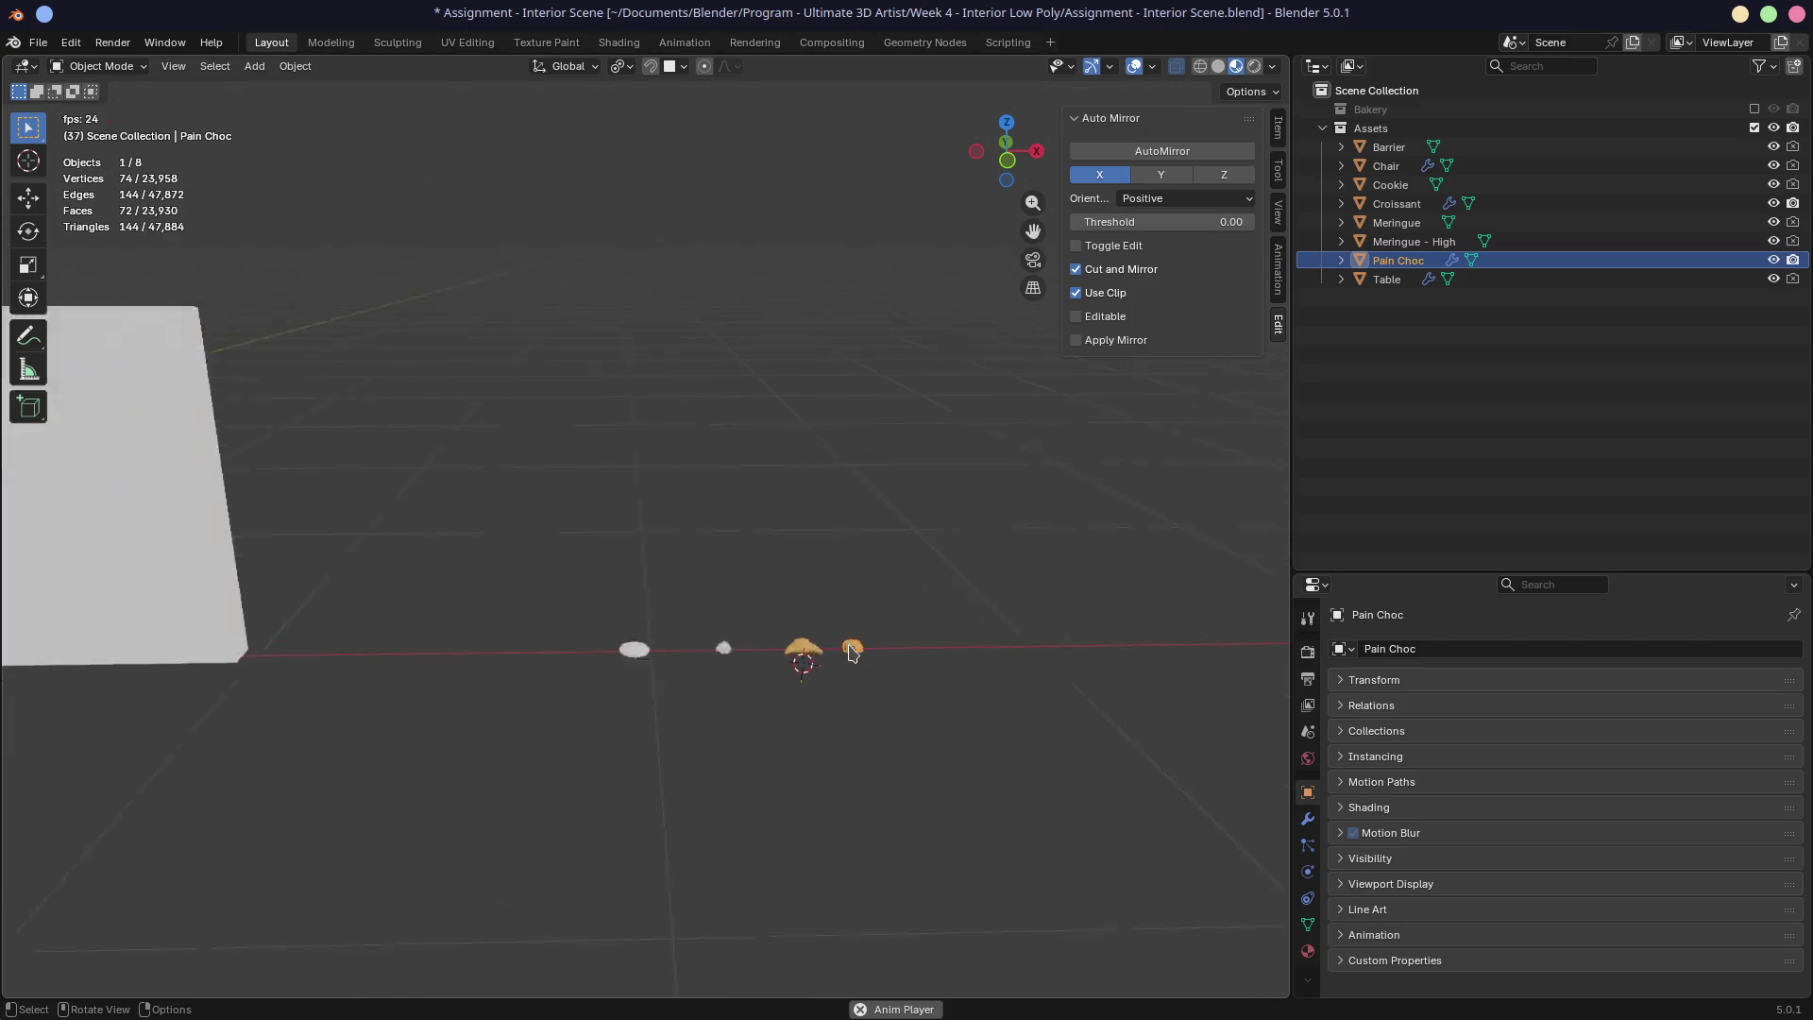
{"action": "scroll", "coordinate": [902, 652], "scroll_direction": "down", "scroll_amount": 10}
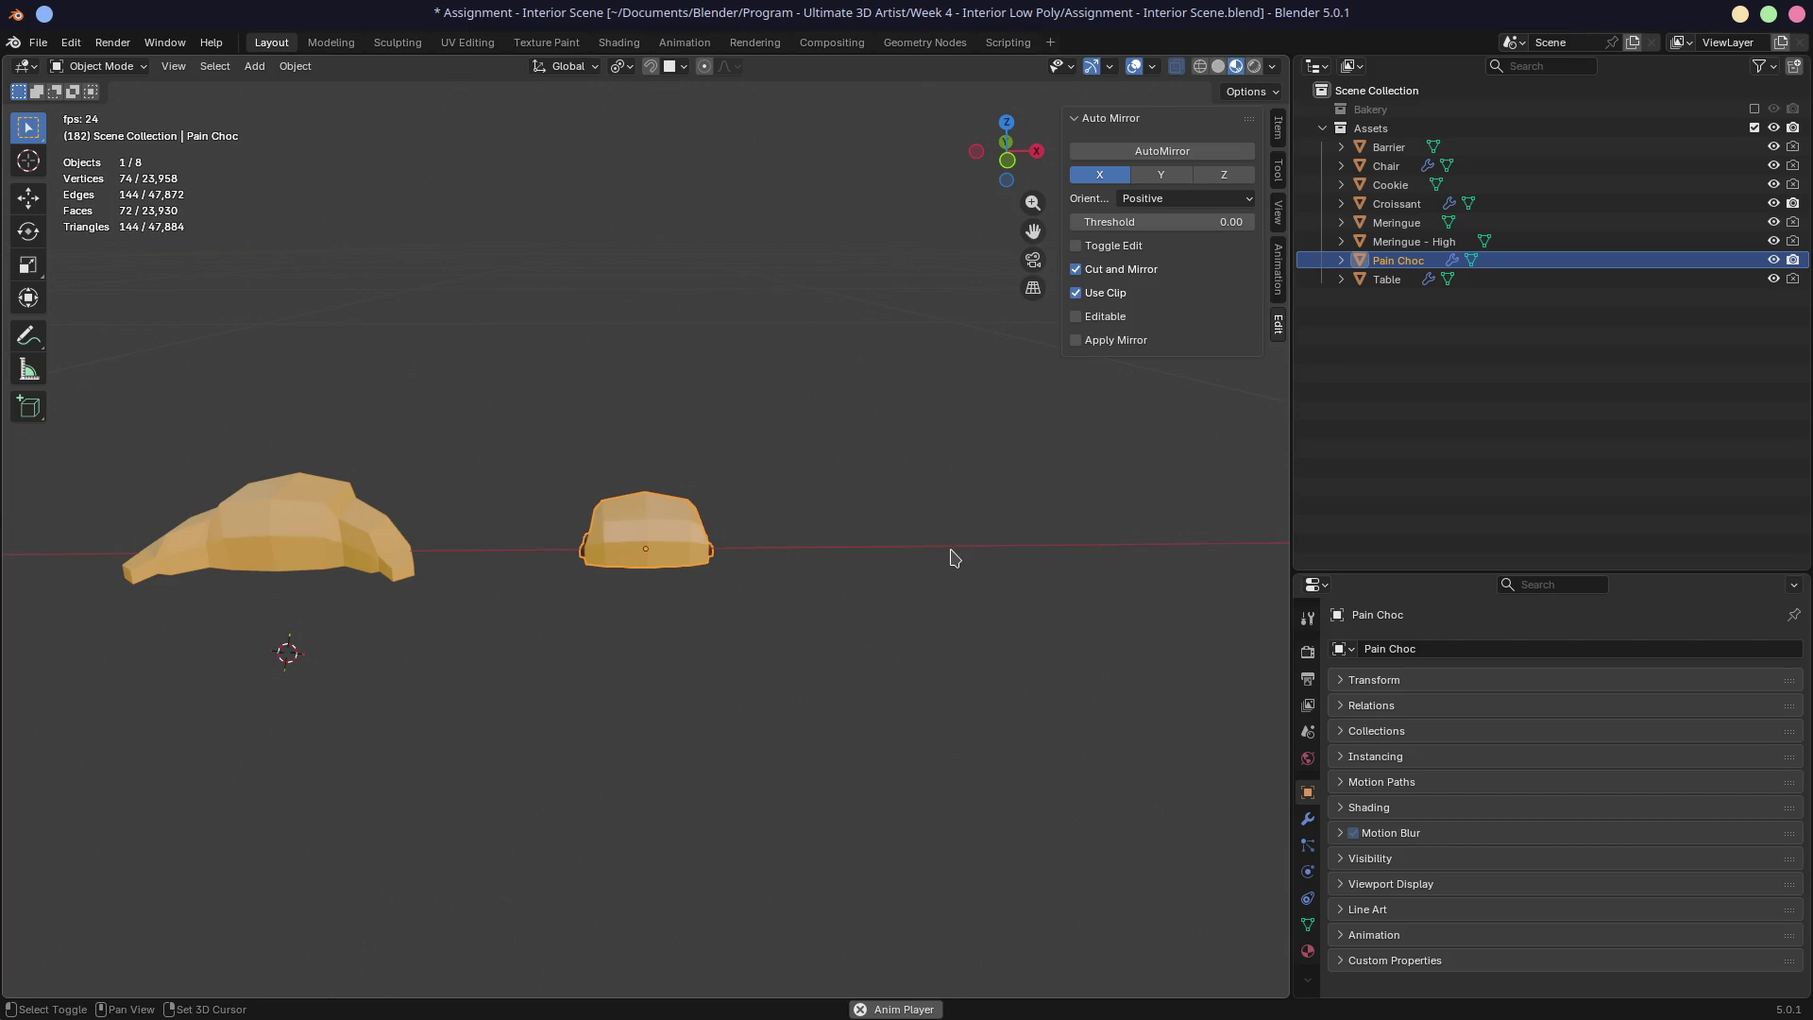
{"action": "key", "text": "shift+s"}
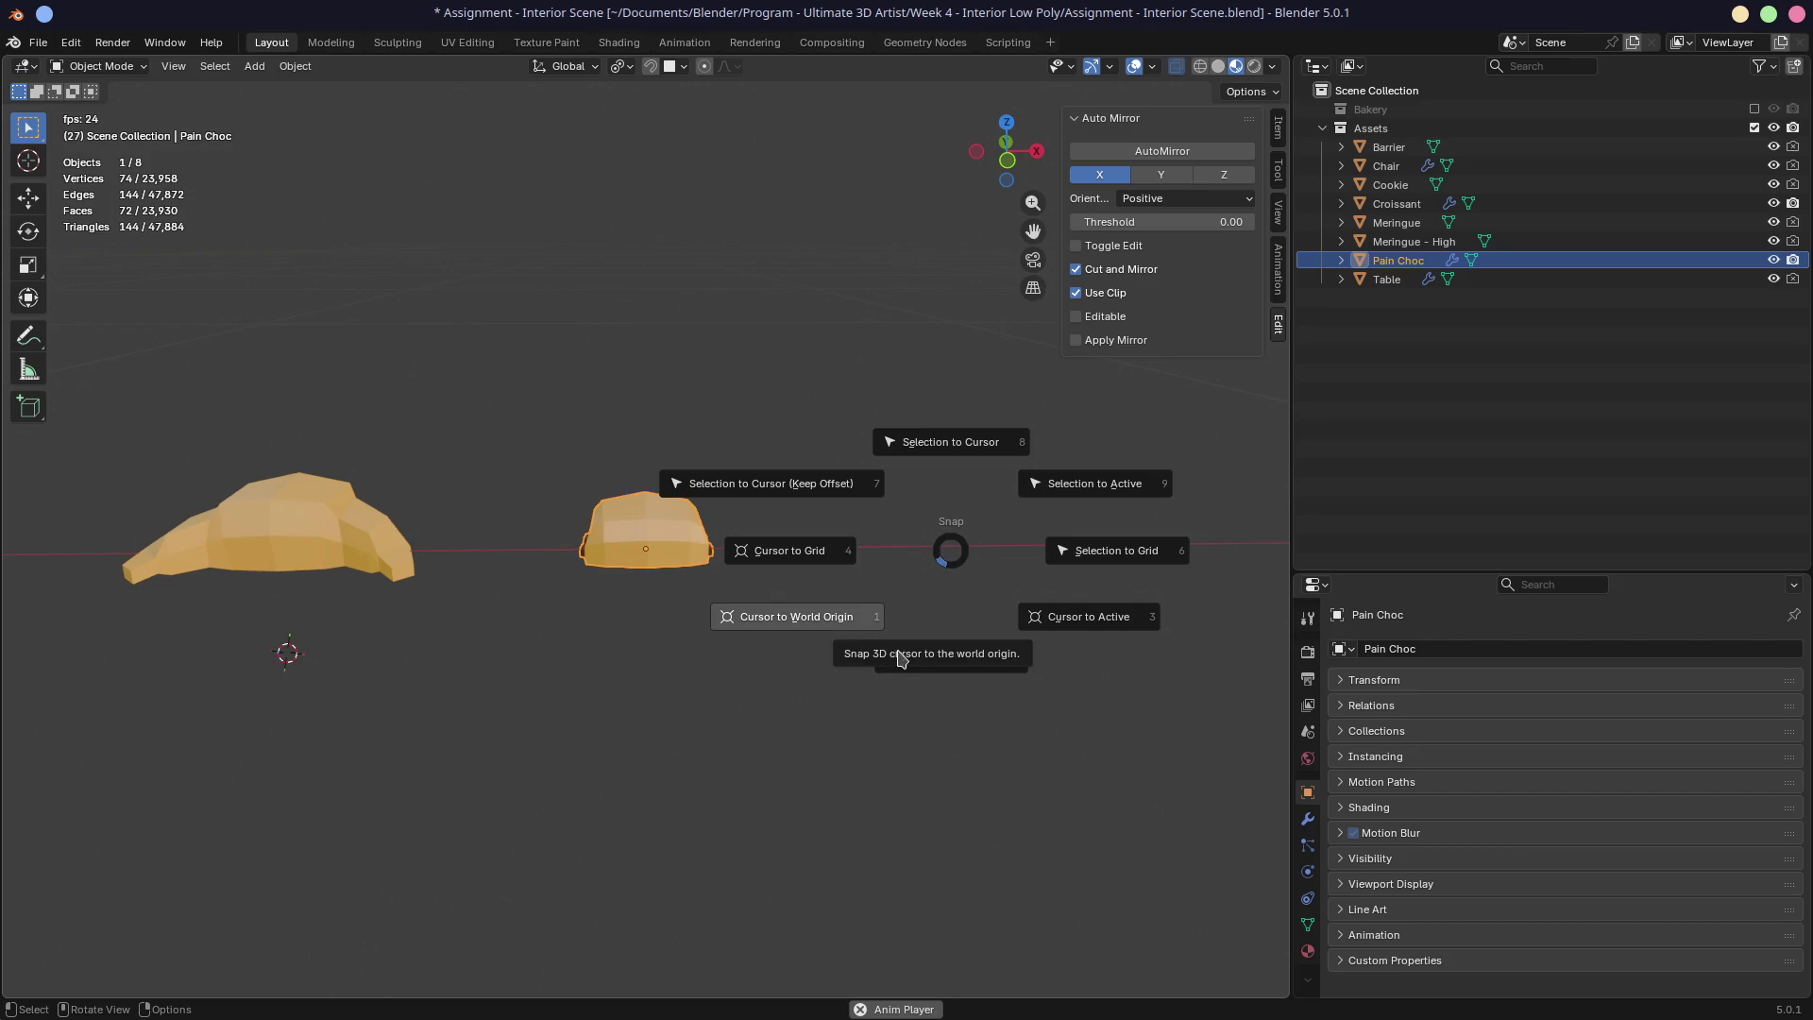
{"action": "left_click", "coordinate": [902, 659]}
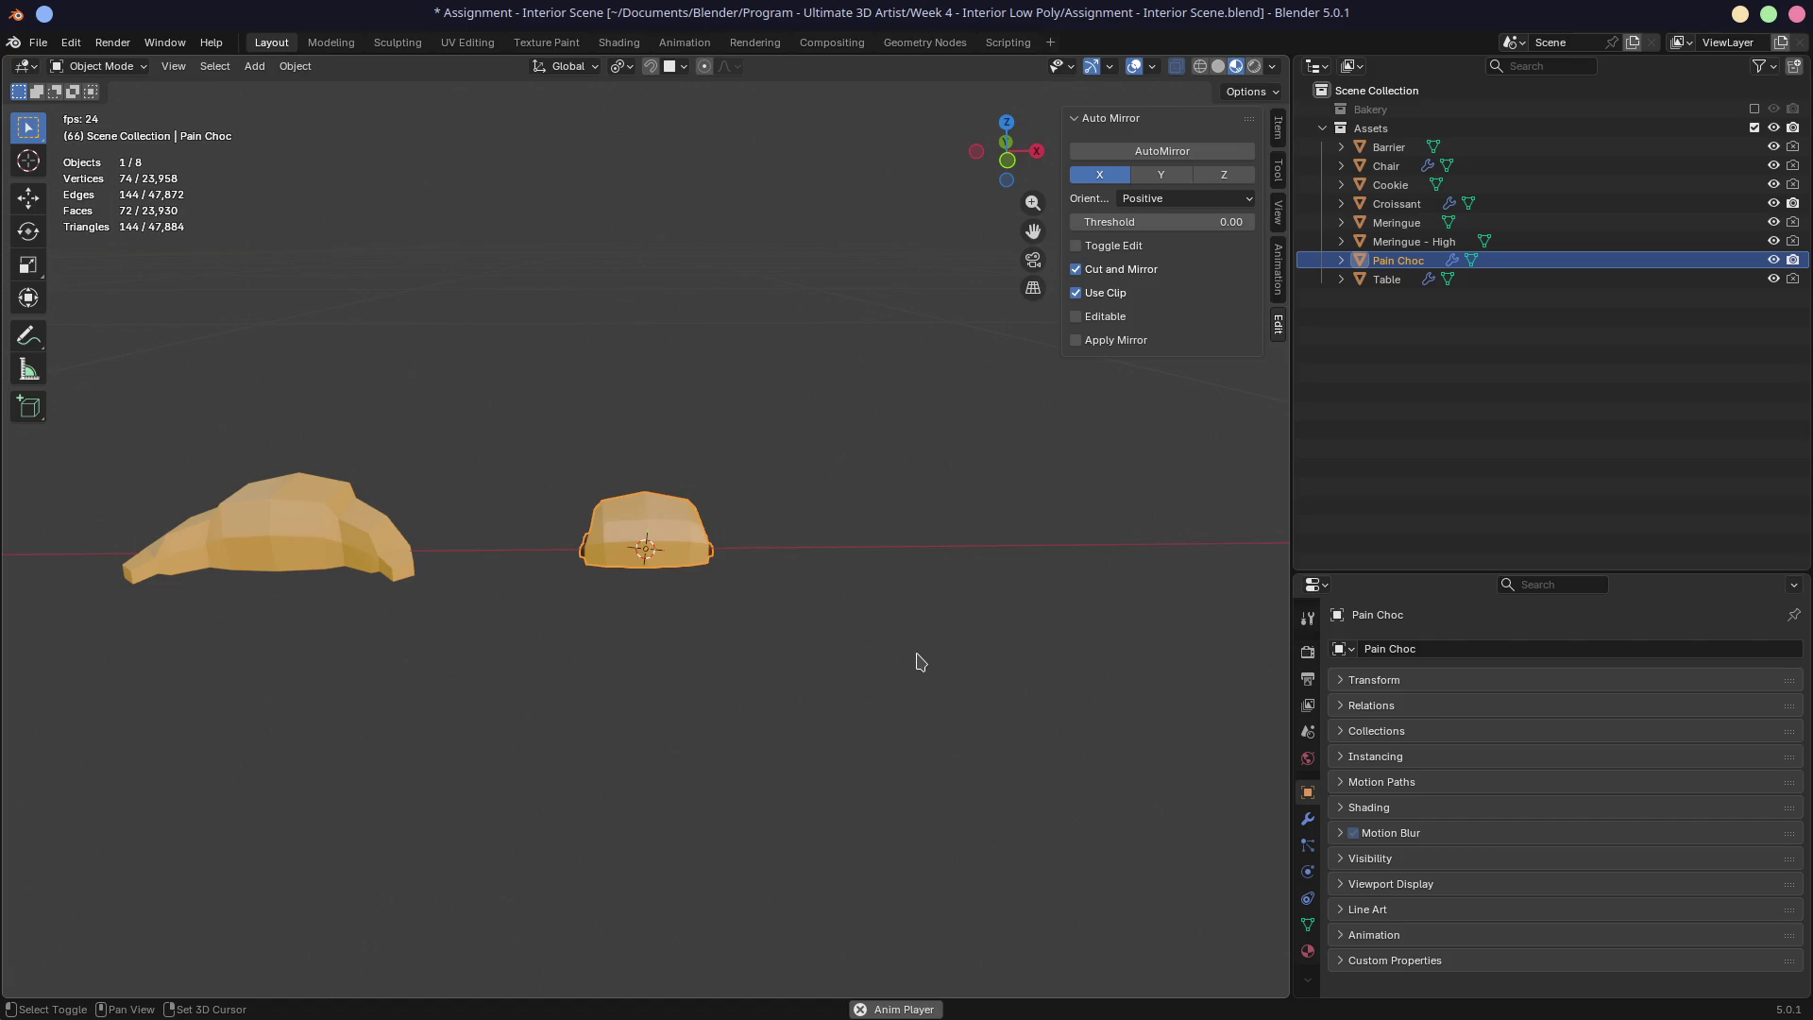
{"action": "key", "text": "shift+a"}
{"action": "mouse_move", "coordinate": [902, 628]}
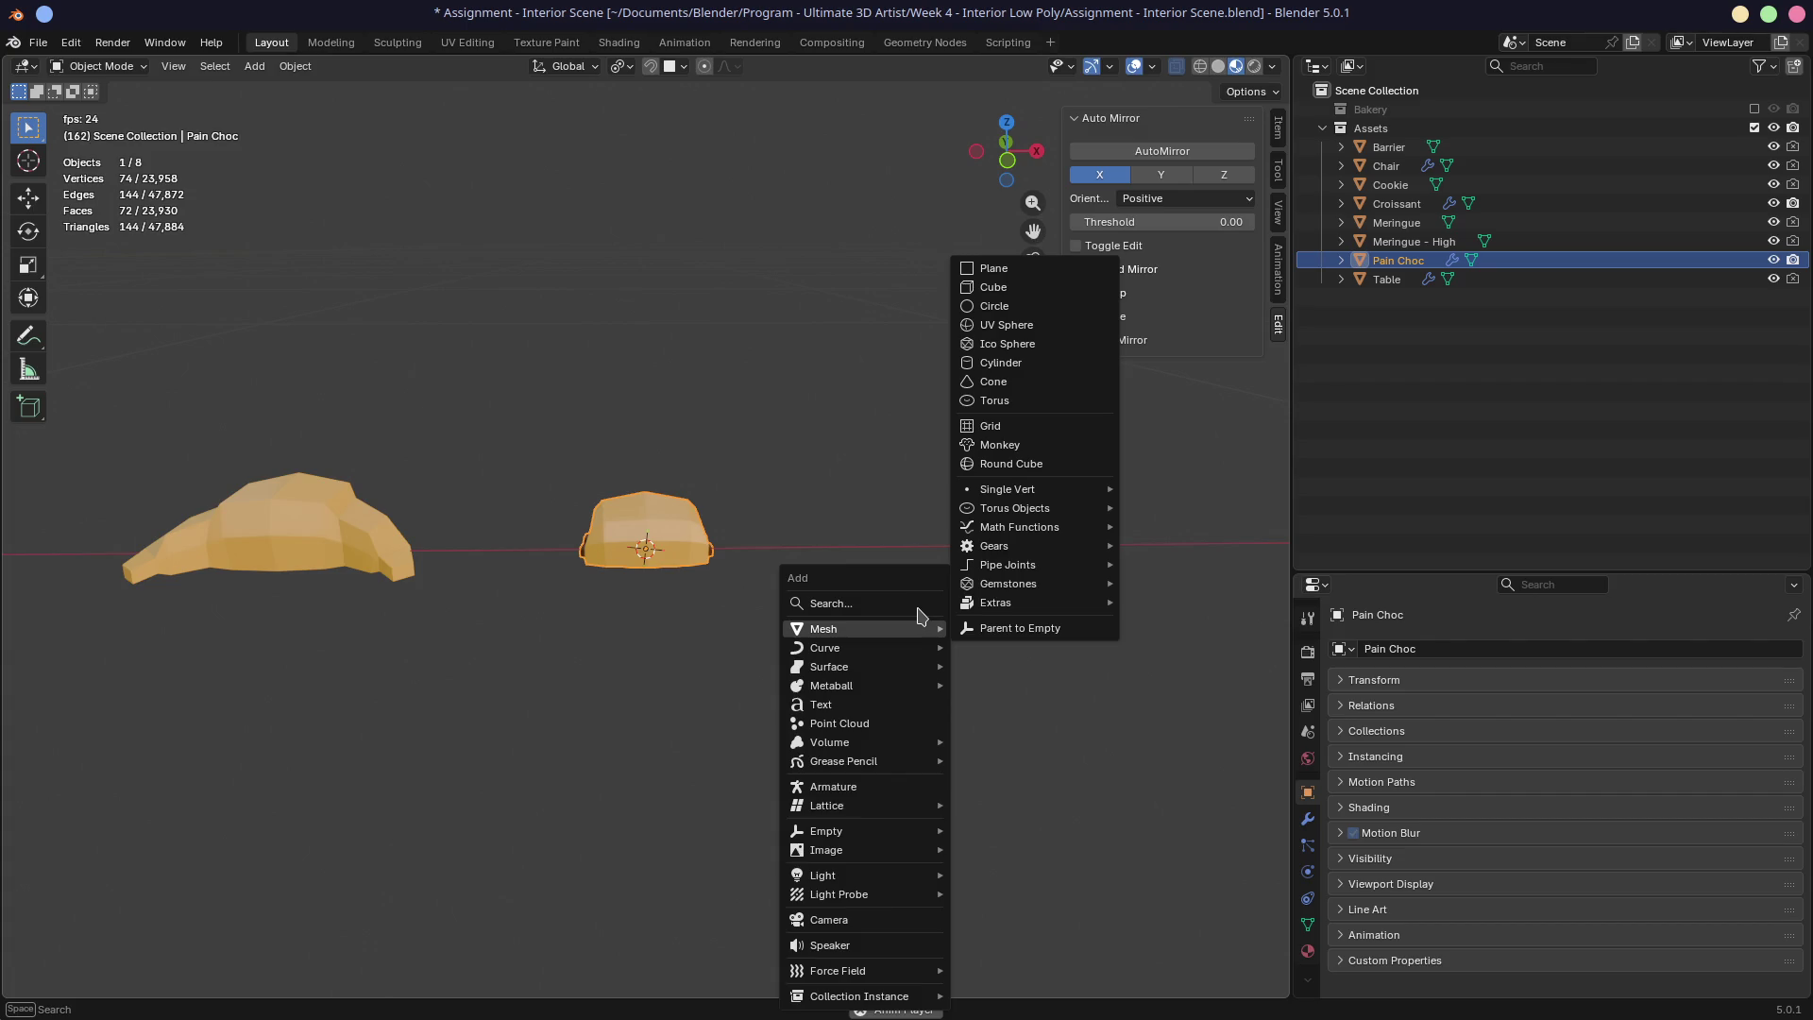
Step: Add a plane at the 3D cursor and scale it down to 0.057
{"action": "mouse_move", "coordinate": [866, 634]}
{"action": "left_click", "coordinate": [1020, 269]}
{"action": "key", "text": "s"}
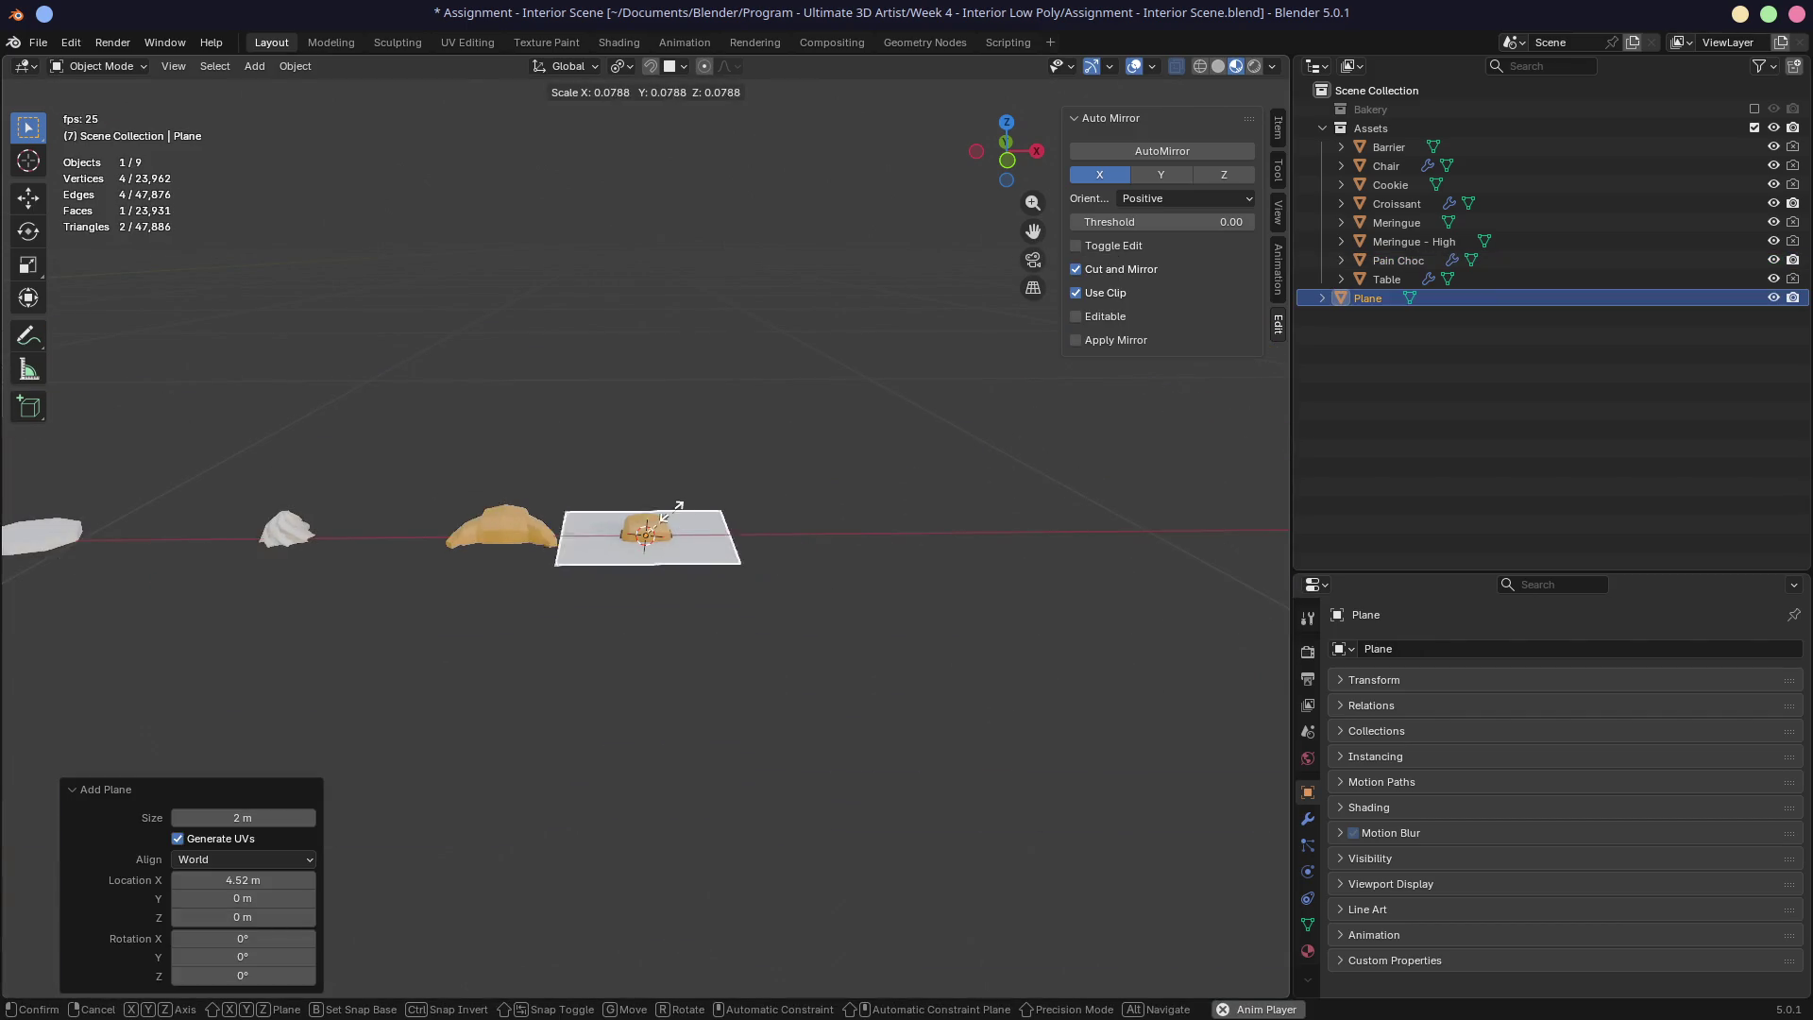
{"action": "left_click", "coordinate": [667, 522]}
Step: Move the plane 0.109 m along X and frame it from above
{"action": "key", "text": "g"}
{"action": "key", "text": "x"}
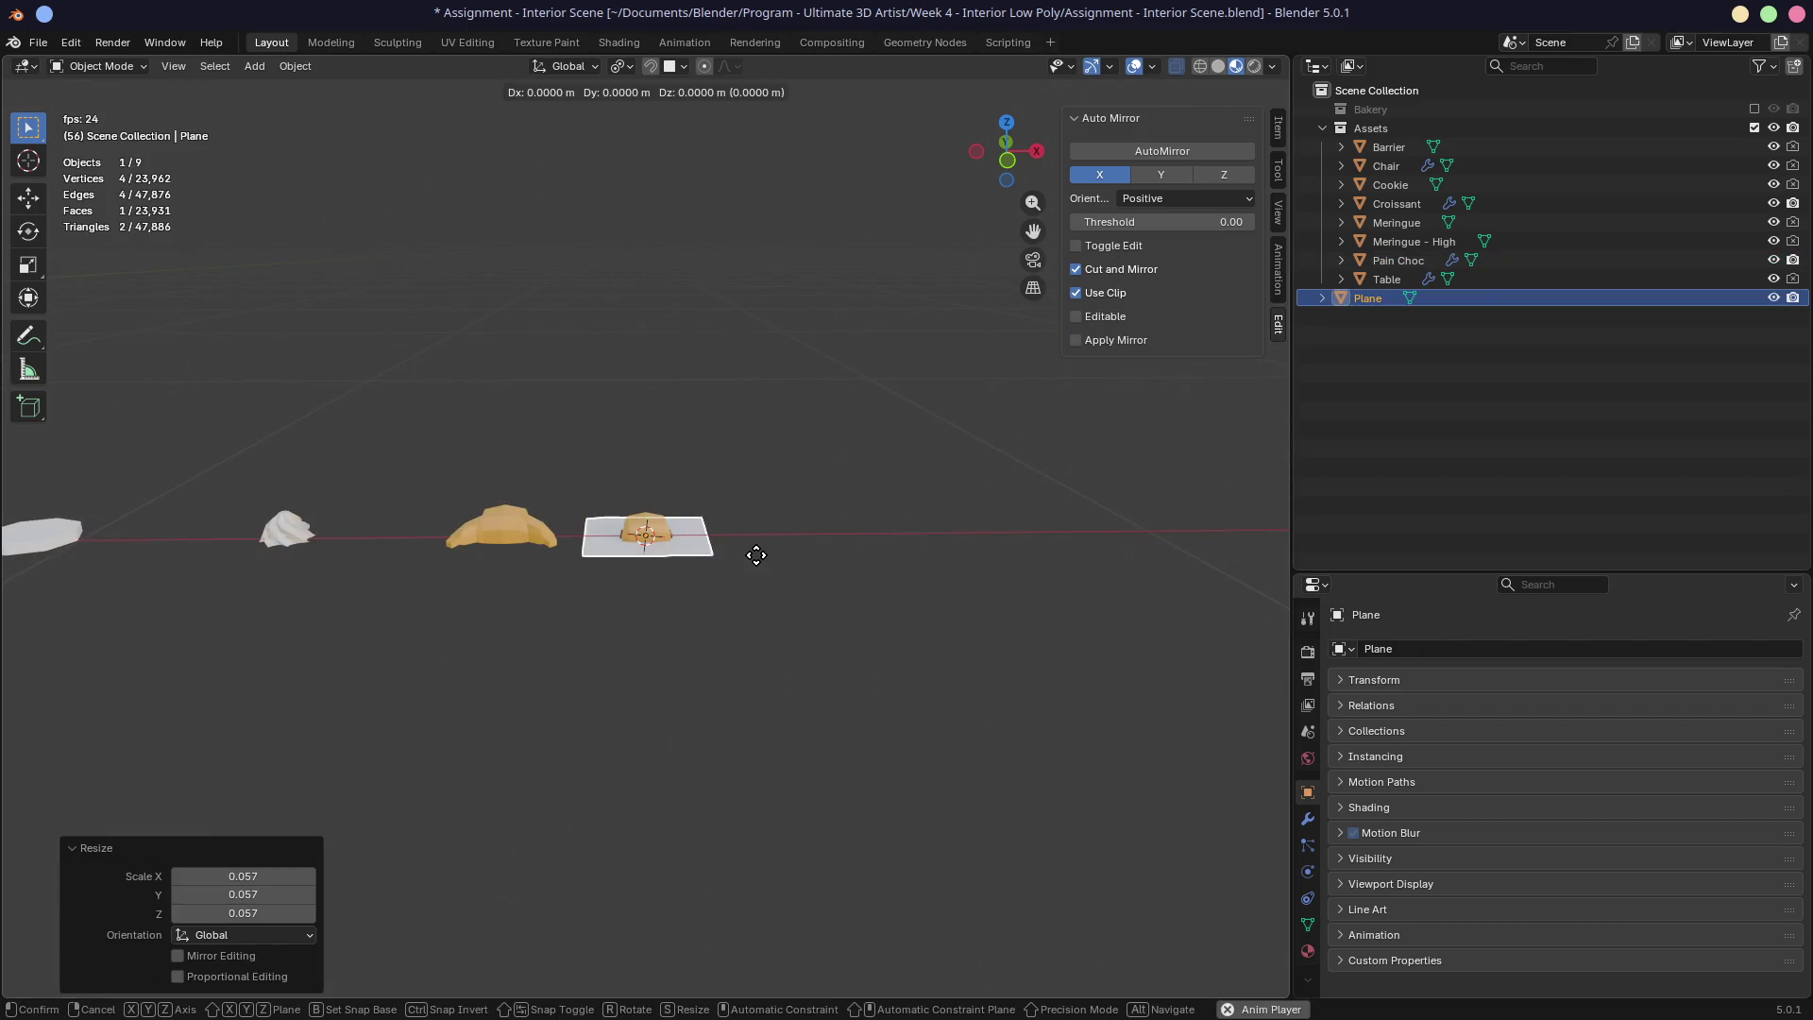
{"action": "left_click", "coordinate": [875, 557]}
{"action": "key", "text": "KP_Decimal"}
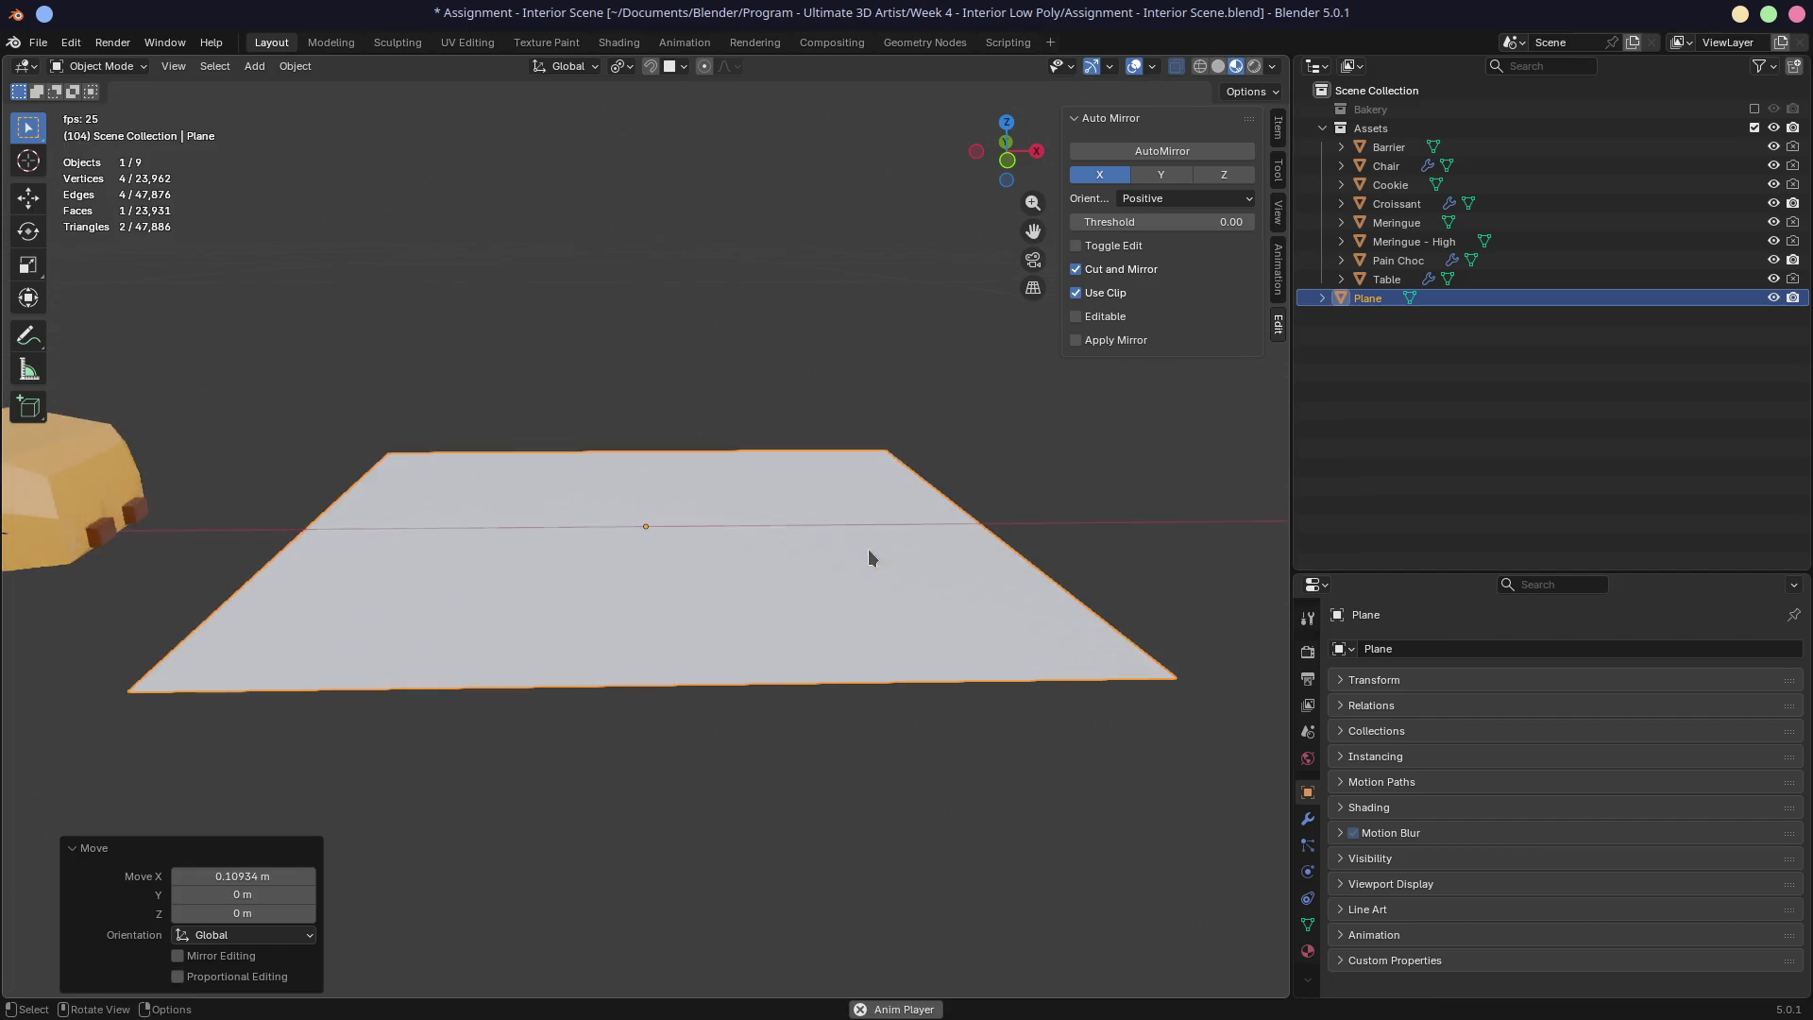
{"action": "middle_click_drag", "start_coordinate": [874, 542], "coordinate": [992, 444]}
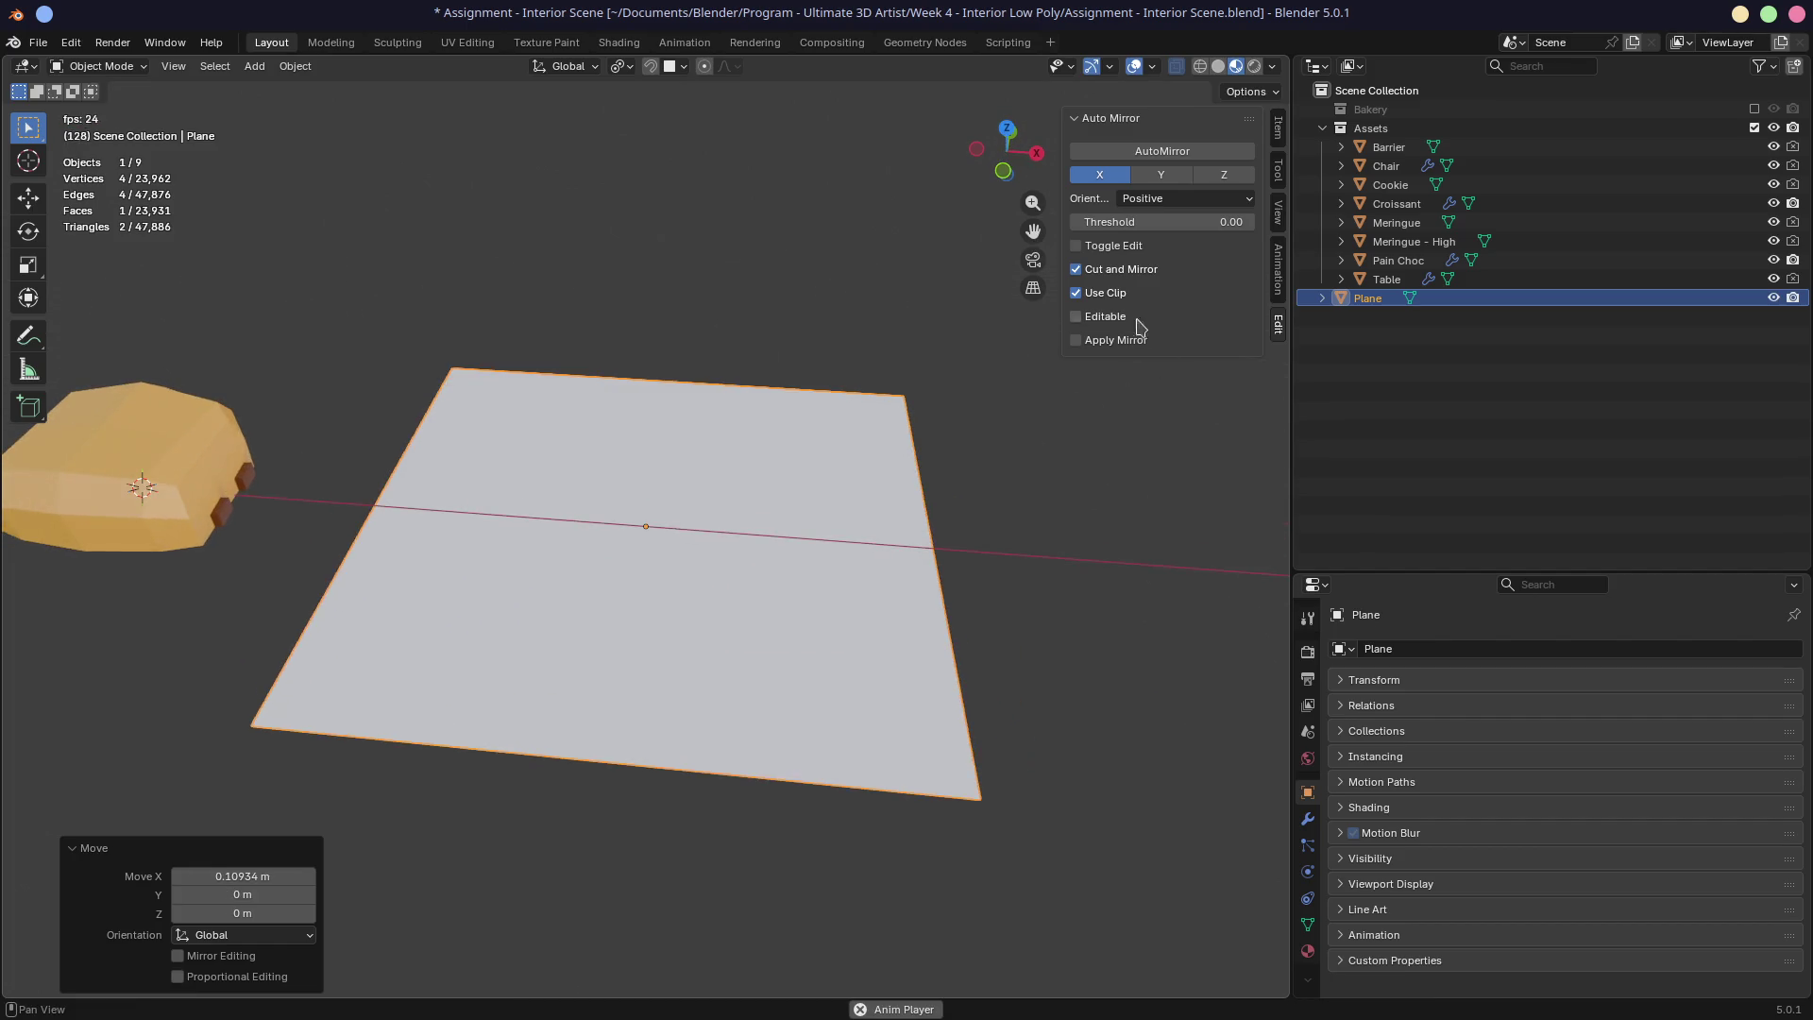
Step: Give the plane an X-axis AutoMirror and enter Edit Mode in top view
{"action": "left_click", "coordinate": [1165, 153]}
{"action": "middle_click_drag", "start_coordinate": [802, 478], "coordinate": [819, 510]}
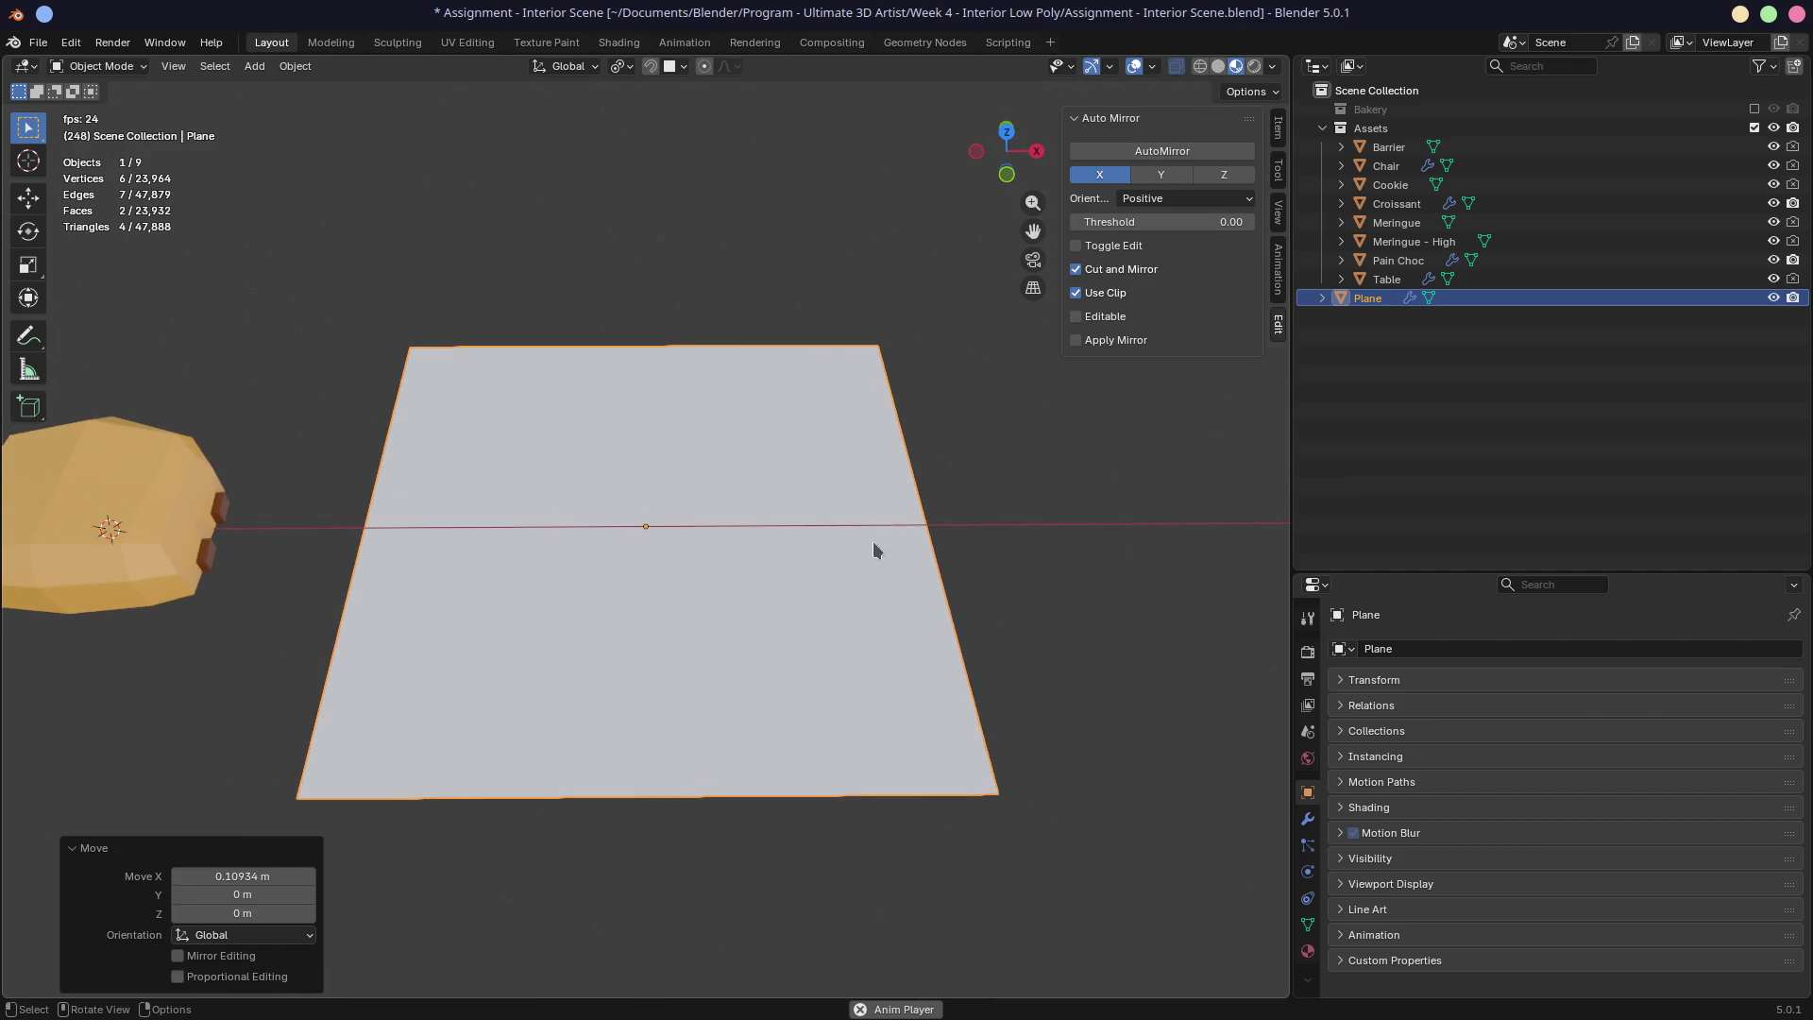
{"action": "key", "text": "KP_7"}
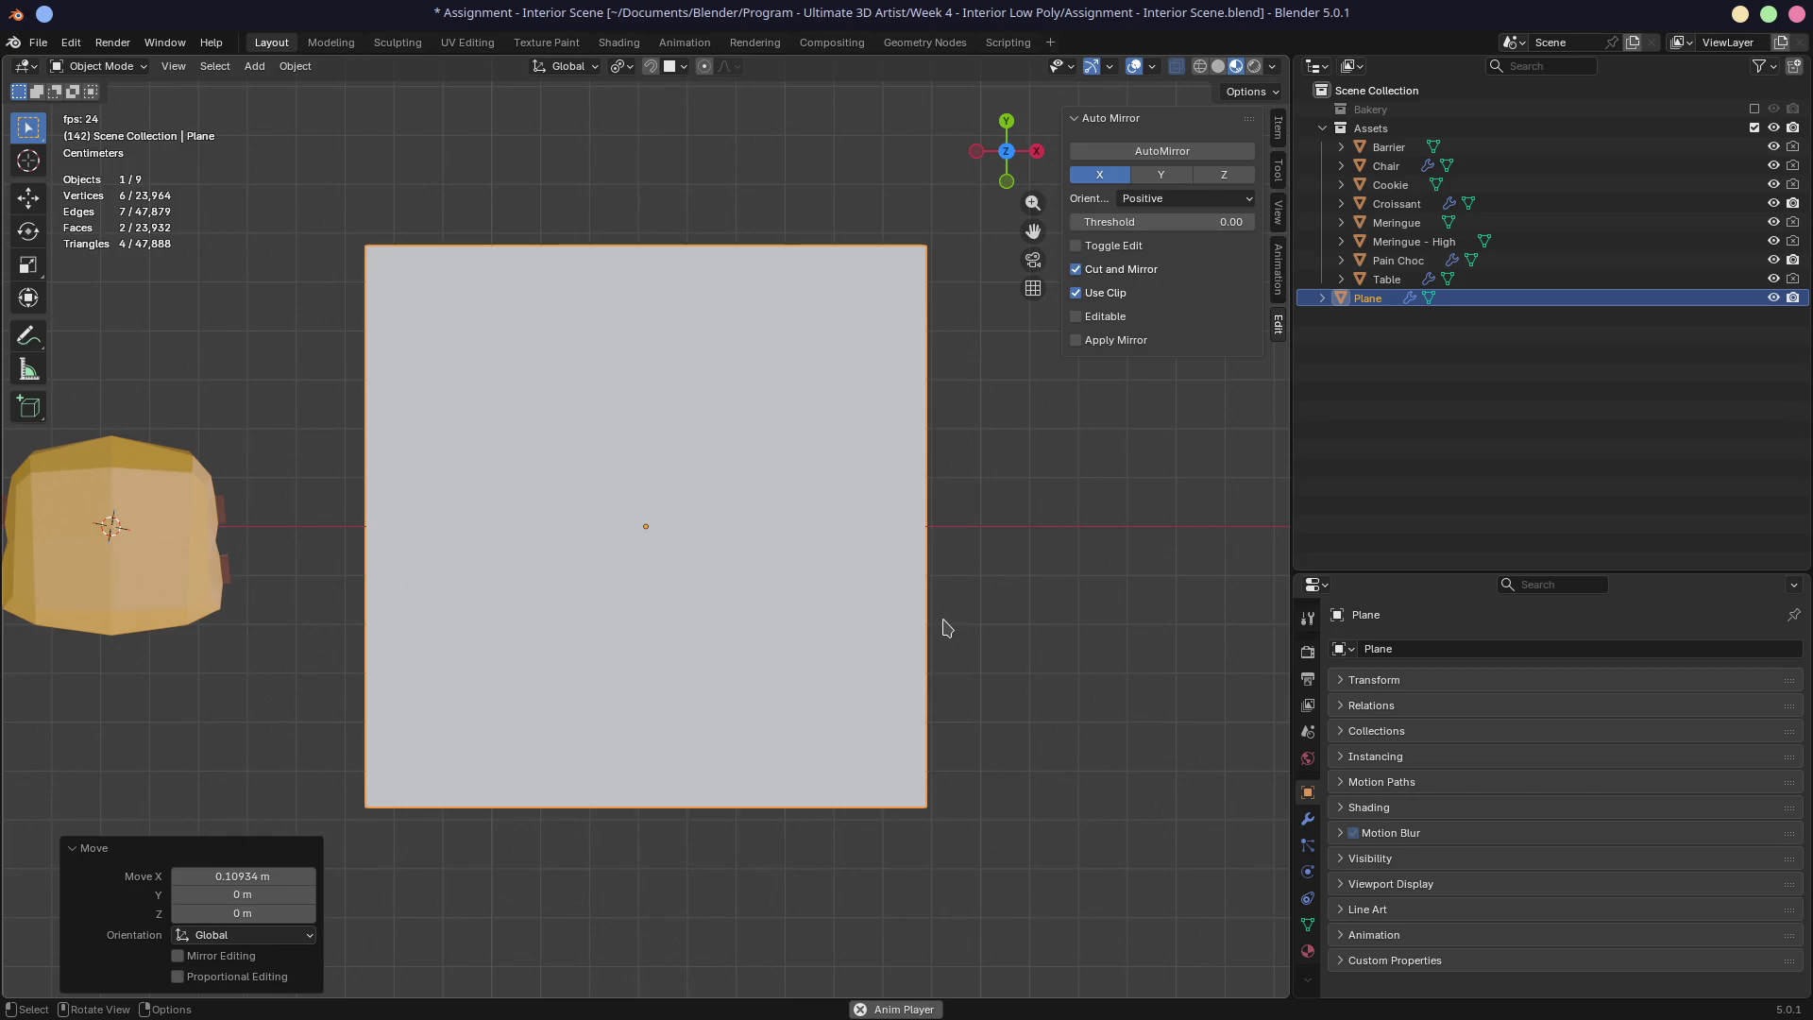
{"action": "key", "text": "Tab"}
Step: Knife-cut a three-point slice outline into the mirrored plane
{"action": "key", "text": "k"}
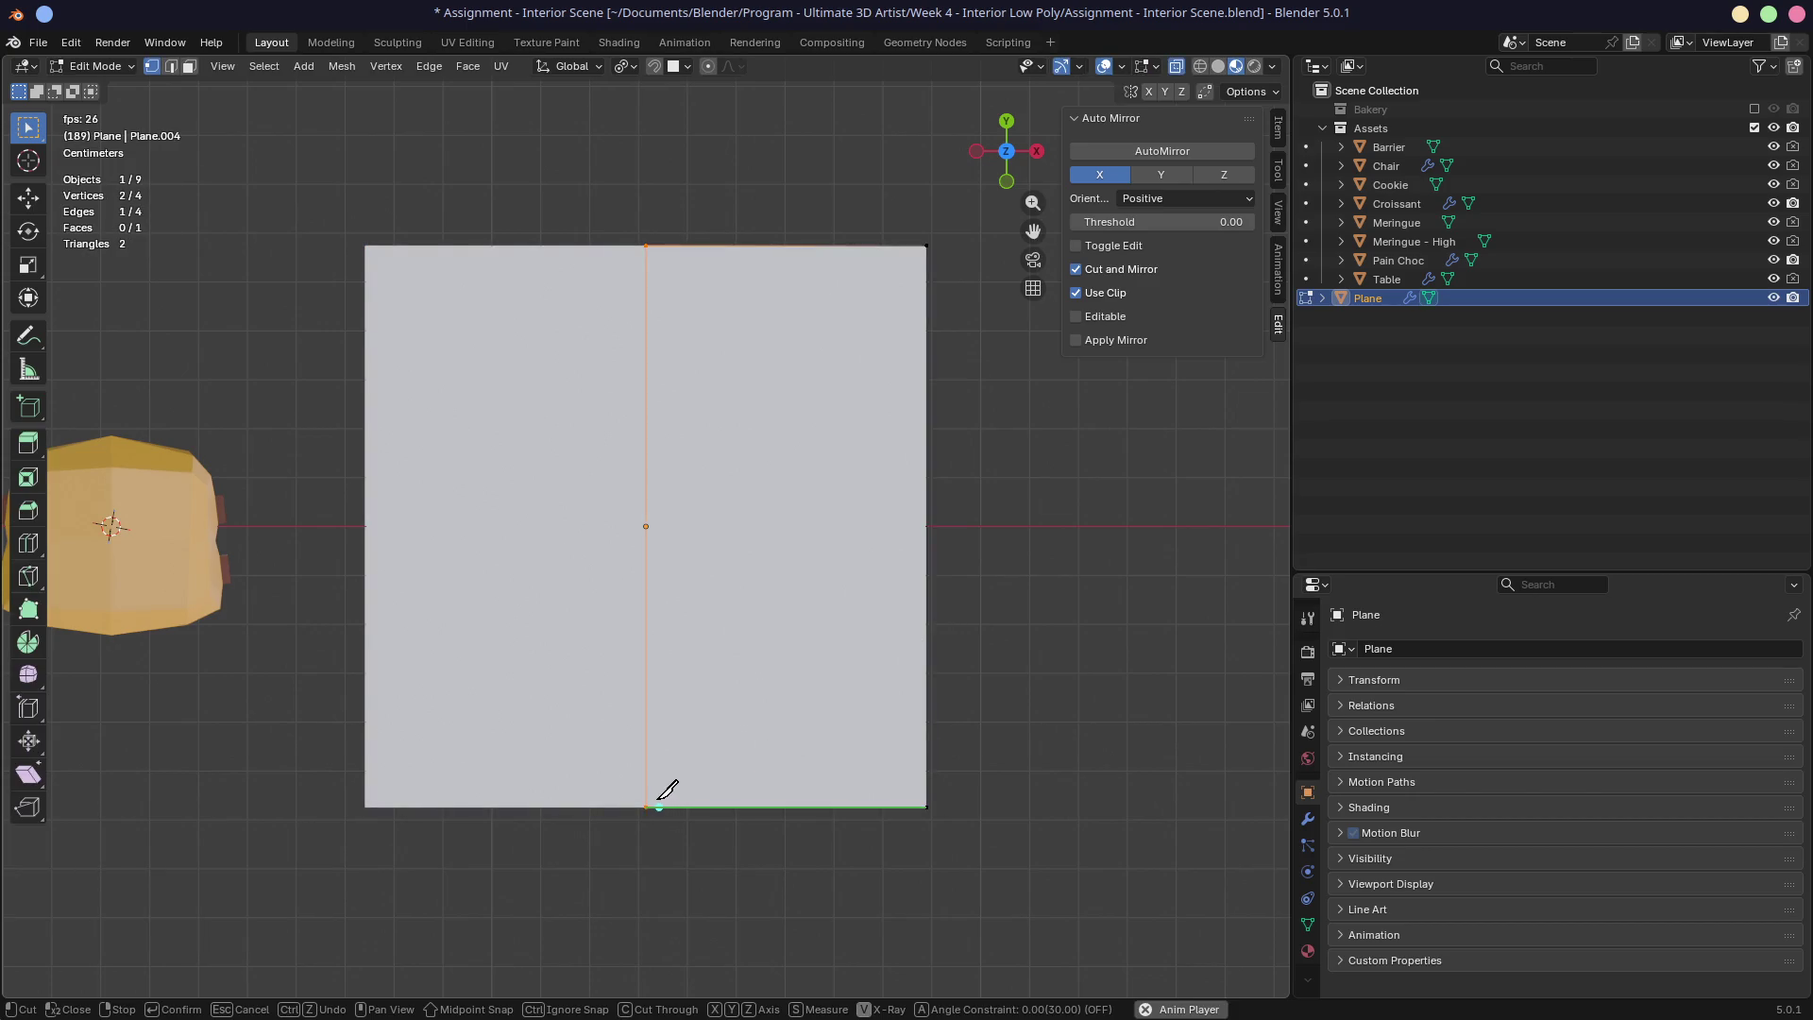
{"action": "left_click", "coordinate": [646, 807]}
{"action": "left_click", "coordinate": [846, 339]}
{"action": "left_click", "coordinate": [786, 269]}
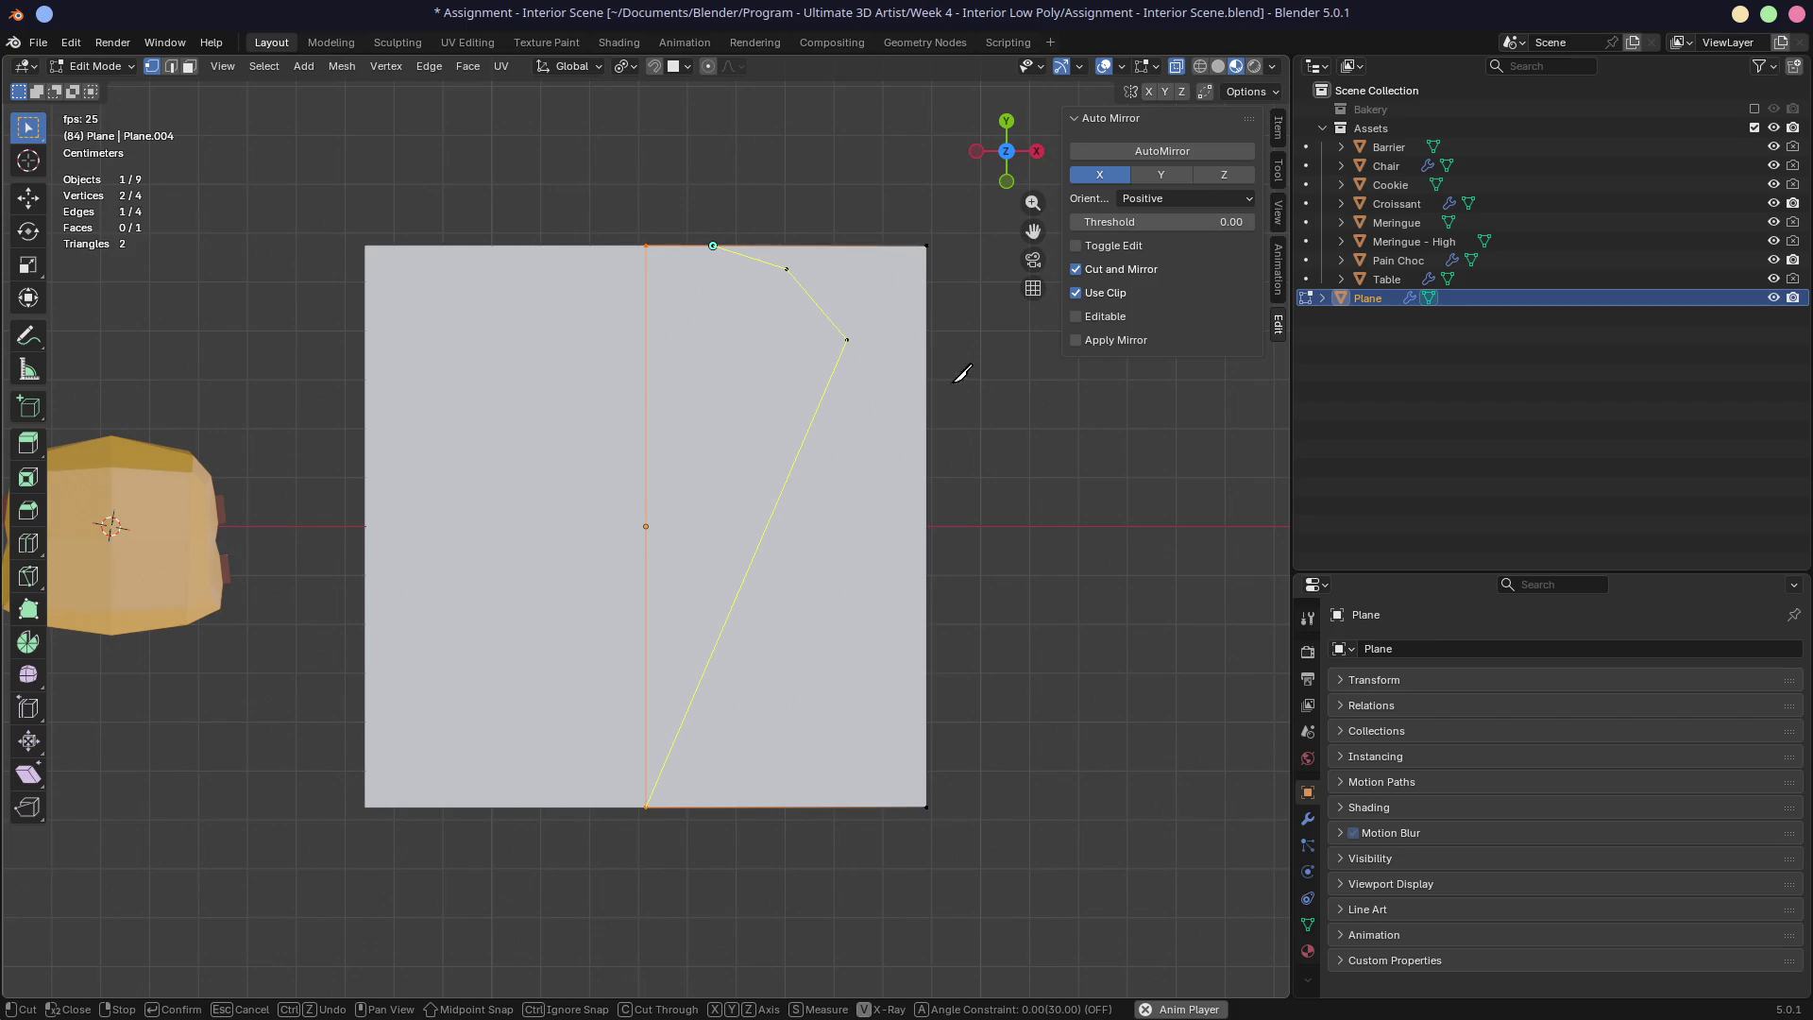
{"action": "key", "text": "Return"}
{"action": "key", "text": "k"}
{"action": "key", "text": "Escape"}
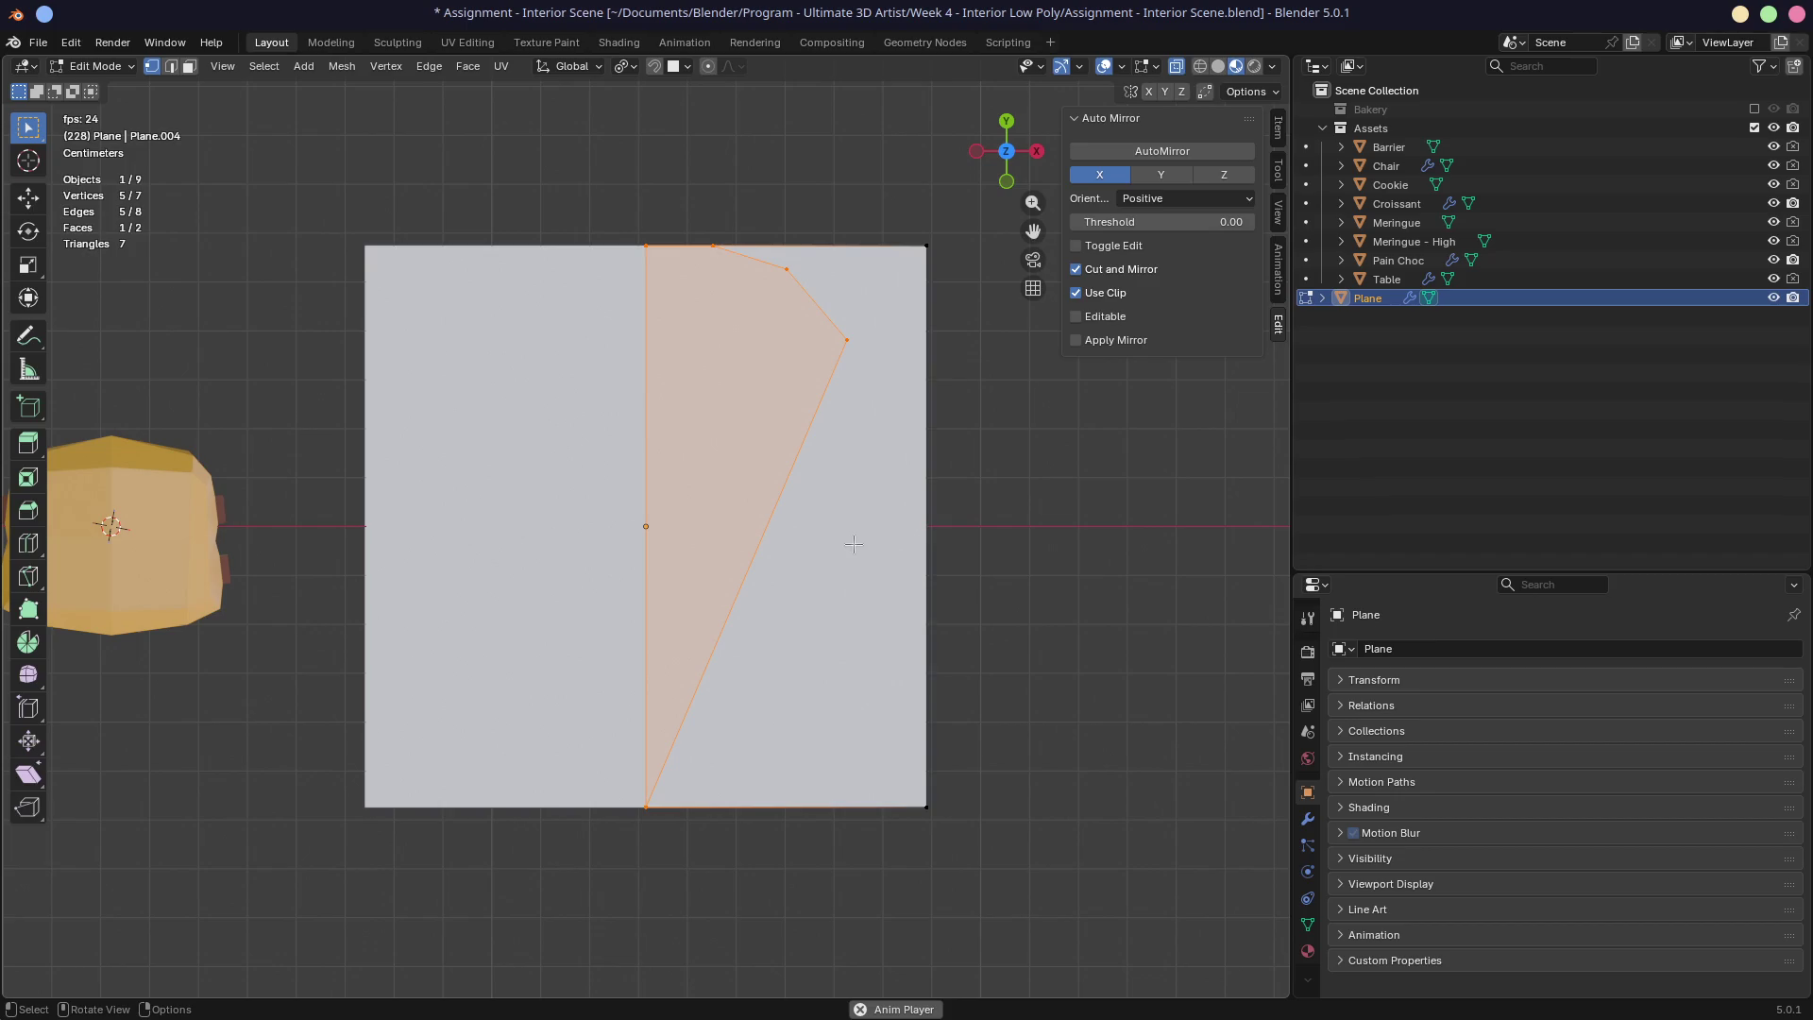
Step: Delete the face outside the slice outline and select the remaining slice face
{"action": "key", "text": "alt+a"}
{"action": "key", "text": "3"}
{"action": "left_click", "coordinate": [817, 474]}
{"action": "key", "text": "x"}
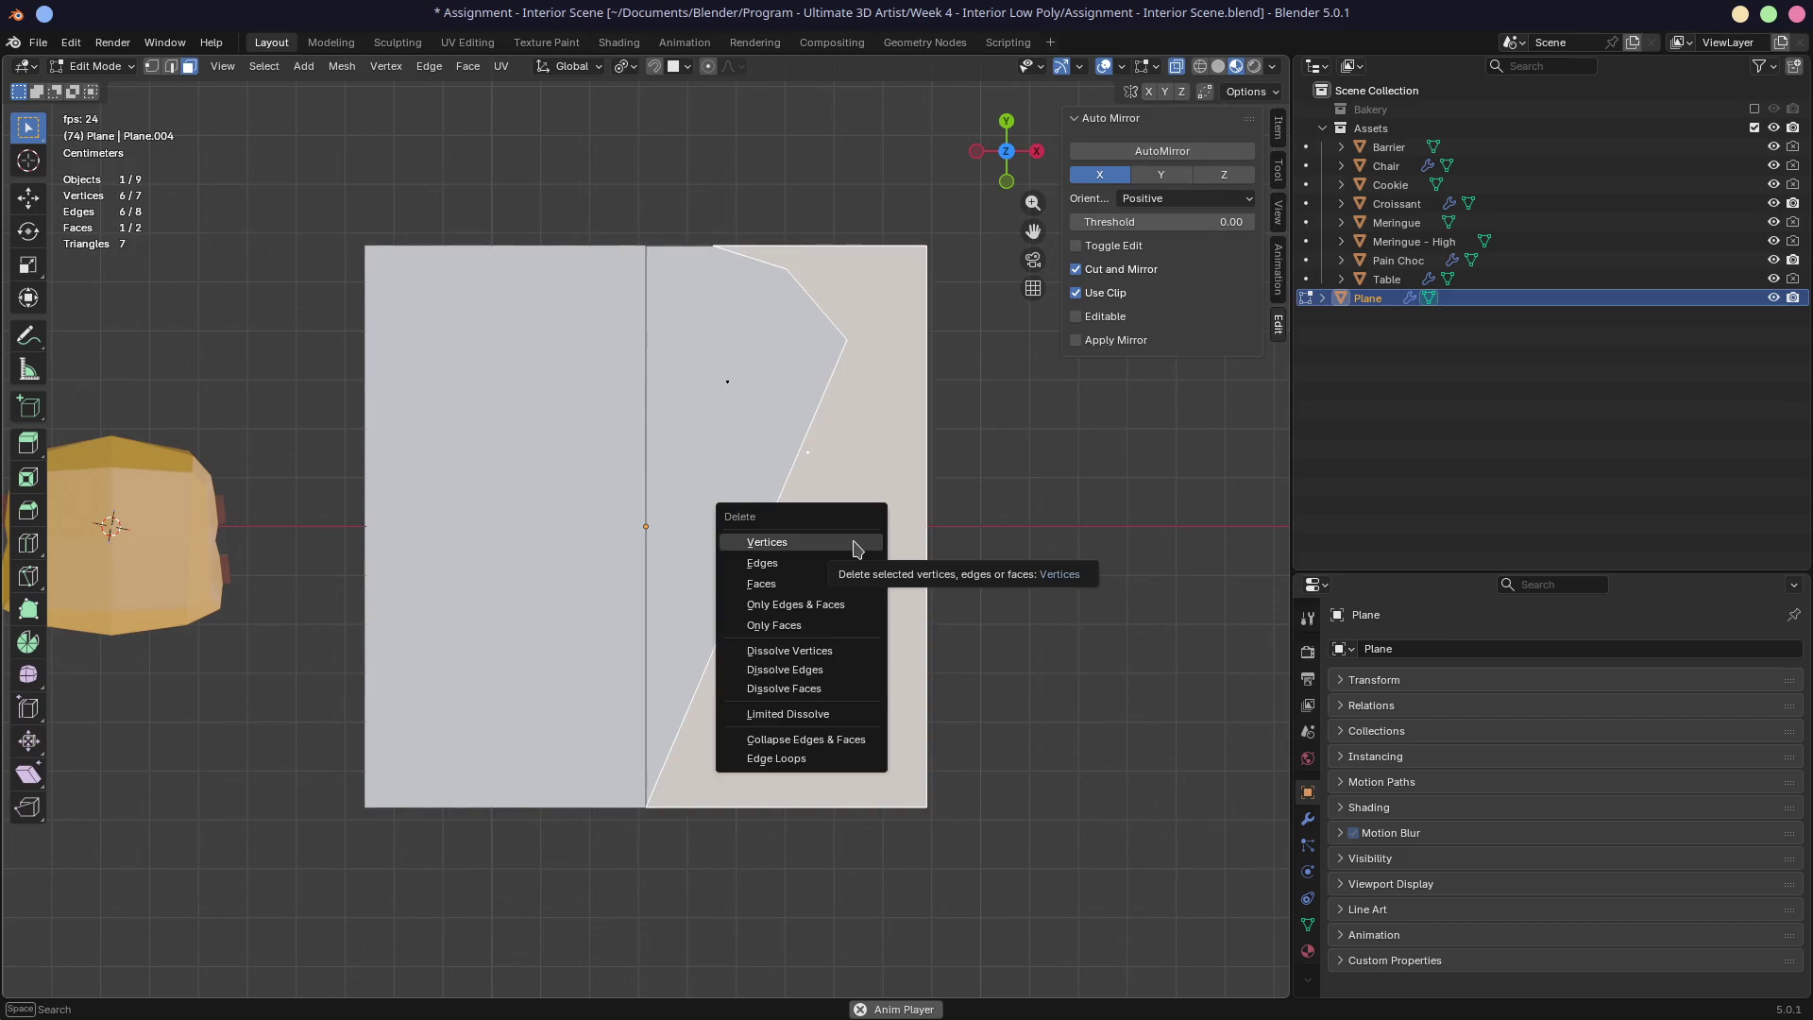
{"action": "left_click", "coordinate": [854, 583]}
{"action": "mouse_move", "coordinate": [855, 583]}
{"action": "middle_mouse_down"}
{"action": "mouse_move", "coordinate": [665, 413]}
{"action": "mouse_move", "coordinate": [699, 461]}
{"action": "mouse_move", "coordinate": [736, 406]}
{"action": "middle_mouse_up"}
{"action": "left_click", "coordinate": [726, 478]}
Step: Extrude the slice face about 0.043 m along its normal
{"action": "key", "text": "e"}
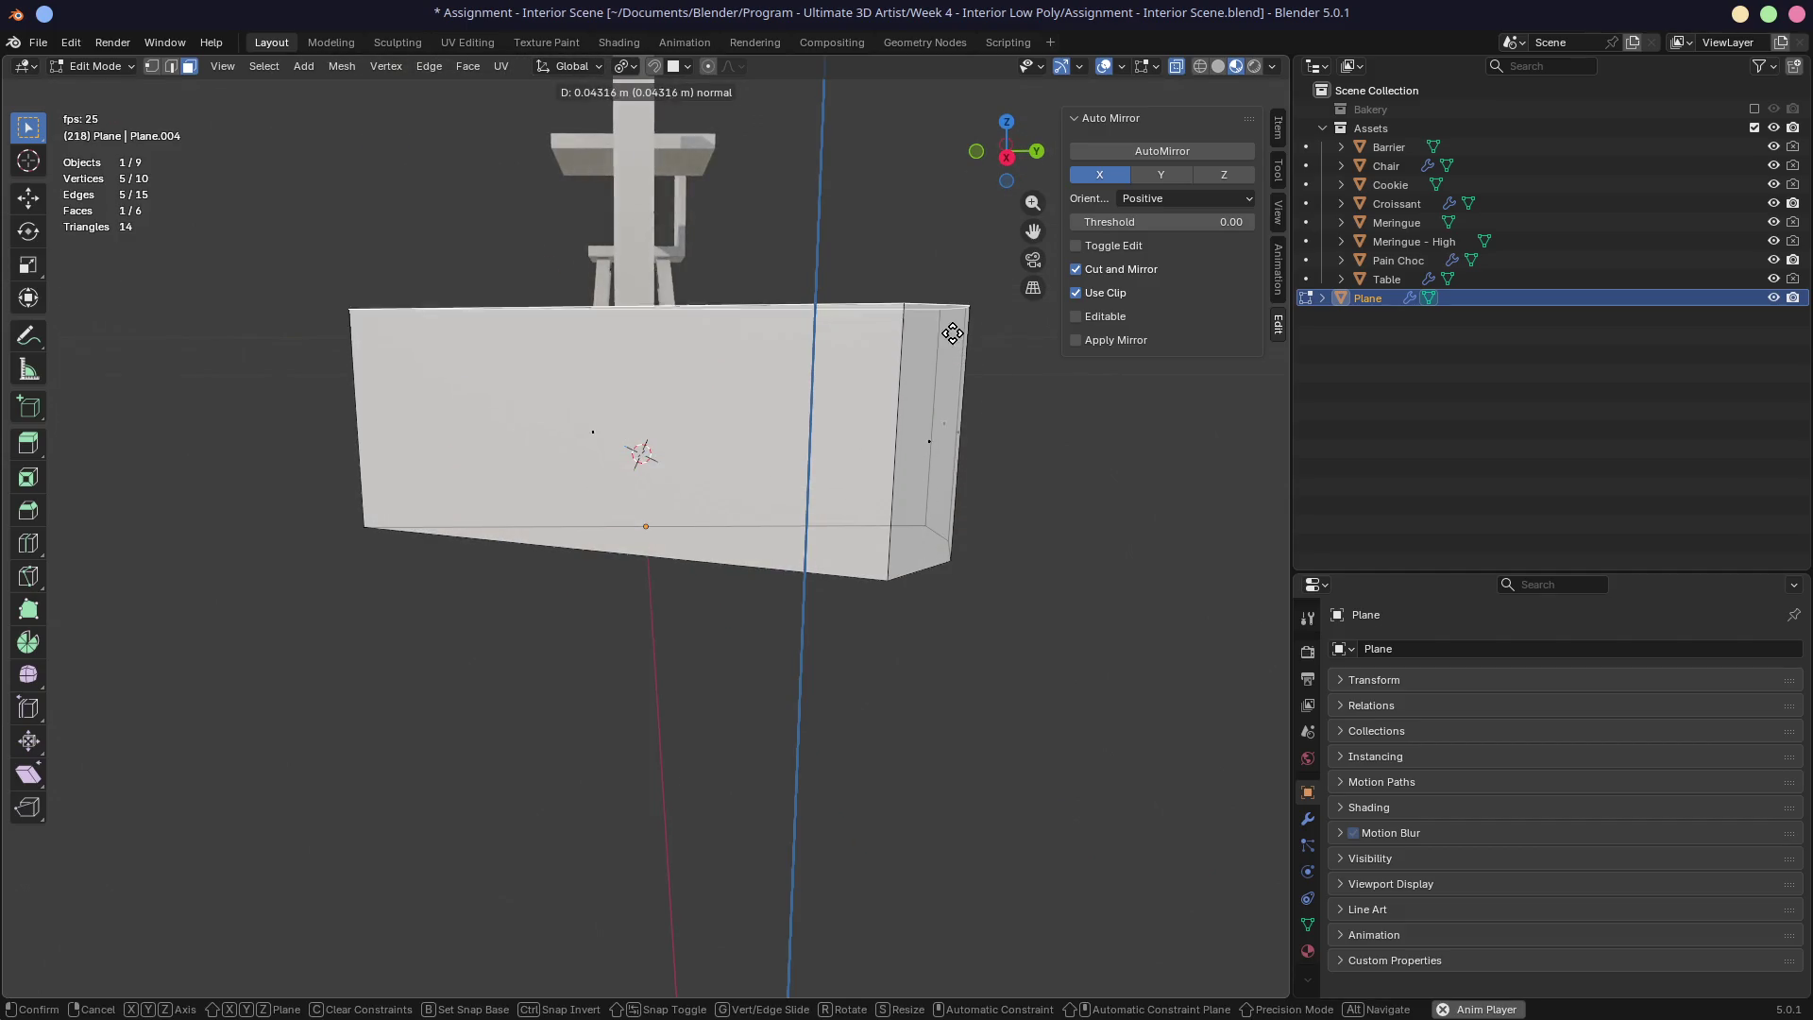
{"action": "left_click", "coordinate": [952, 334]}
{"action": "mouse_move", "coordinate": [952, 334]}
{"action": "middle_mouse_down"}
{"action": "mouse_move", "coordinate": [963, 428]}
{"action": "mouse_move", "coordinate": [786, 422]}
{"action": "mouse_move", "coordinate": [849, 482]}
{"action": "mouse_move", "coordinate": [898, 474]}
{"action": "mouse_move", "coordinate": [838, 502]}
{"action": "mouse_move", "coordinate": [695, 495]}
{"action": "mouse_move", "coordinate": [741, 483]}
{"action": "mouse_move", "coordinate": [793, 506]}
{"action": "middle_mouse_up"}
Step: Scale the slice by 0.431 then 1.127 in Object Mode and apply its scale
{"action": "key", "text": "Tab"}
{"action": "key", "text": "s"}
{"action": "left_click", "coordinate": [838, 506]}
{"action": "key", "text": "s"}
{"action": "left_click", "coordinate": [818, 503]}
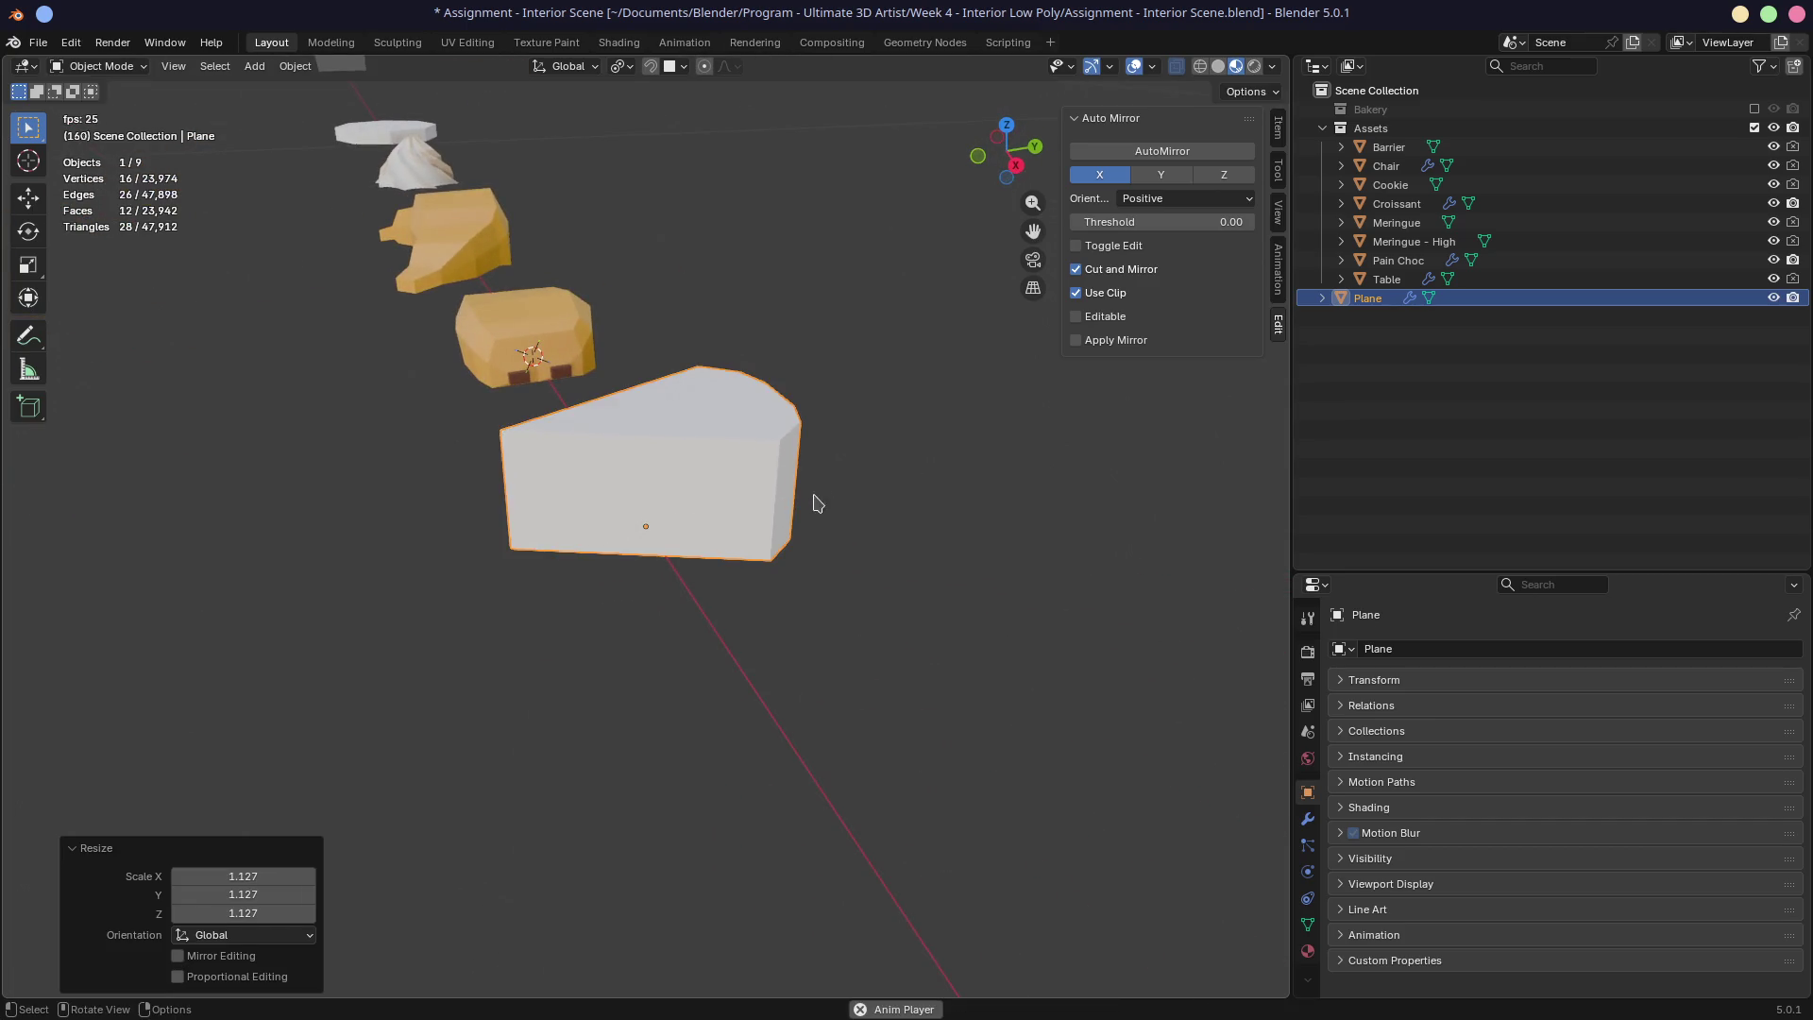
{"action": "key", "text": "ctrl+a"}
{"action": "left_click", "coordinate": [858, 488]}
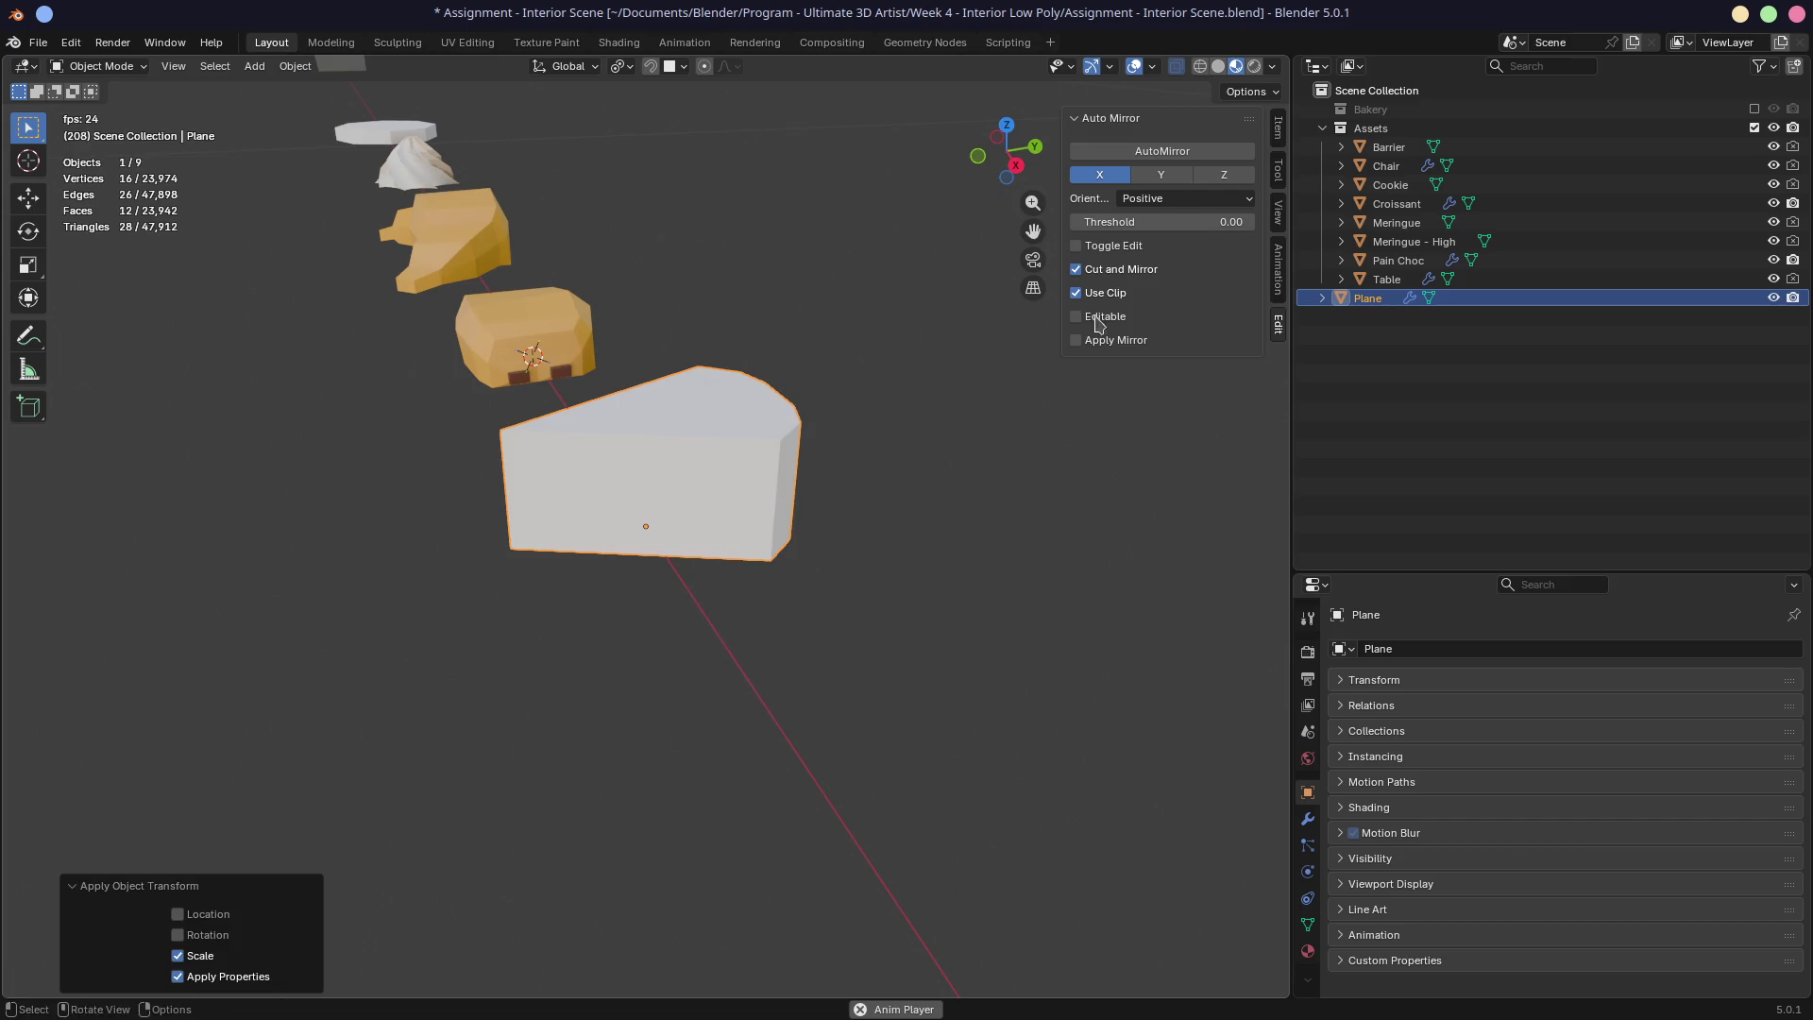
Step: Check the slice's 0.04 × 0.0559 × 0.0253 m dimensions and return to Edit Mode
{"action": "left_click", "coordinate": [1278, 127]}
{"action": "mouse_move", "coordinate": [1020, 502]}
{"action": "middle_mouse_down"}
{"action": "mouse_move", "coordinate": [705, 563]}
{"action": "mouse_move", "coordinate": [903, 526]}
{"action": "mouse_move", "coordinate": [547, 535]}
{"action": "mouse_move", "coordinate": [755, 580]}
{"action": "mouse_move", "coordinate": [894, 563]}
{"action": "middle_mouse_up"}
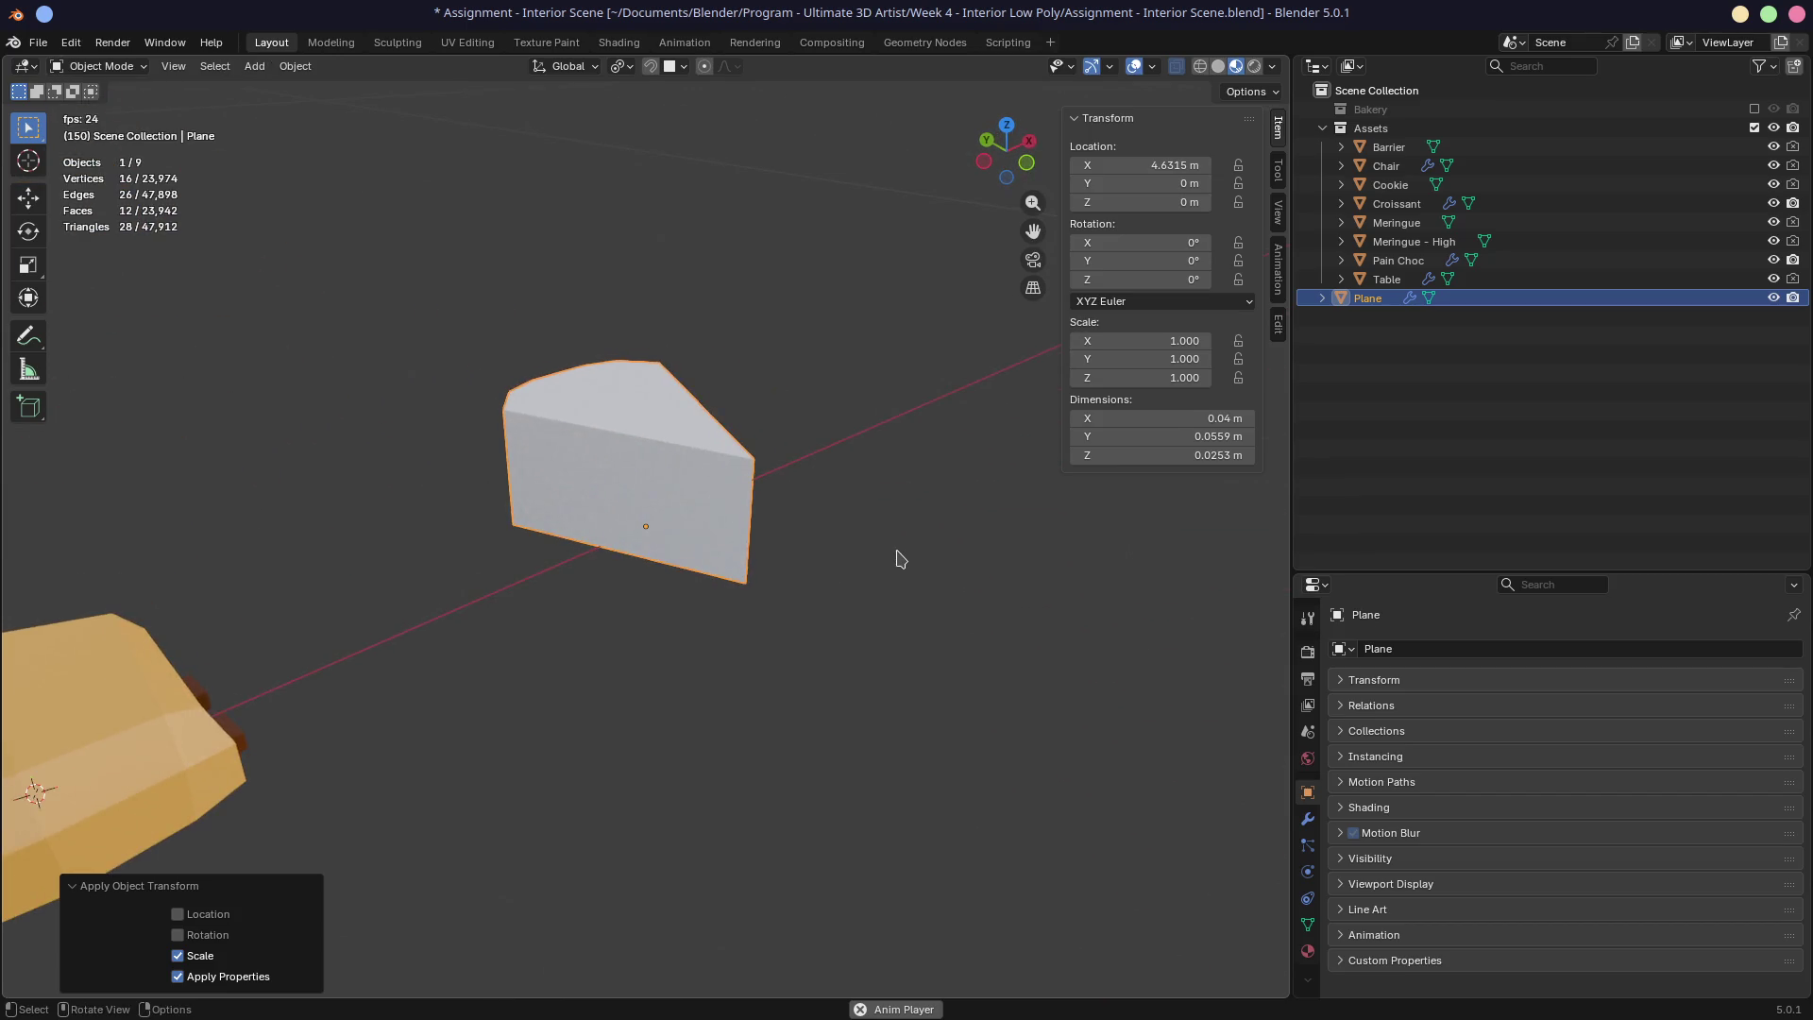
{"action": "key", "text": "Tab"}
{"action": "mouse_move", "coordinate": [808, 496]}
{"action": "middle_mouse_down"}
{"action": "mouse_move", "coordinate": [790, 518]}
{"action": "mouse_move", "coordinate": [854, 526]}
{"action": "mouse_move", "coordinate": [582, 467]}
{"action": "middle_mouse_up"}
{"action": "scroll", "coordinate": [850, 501], "scroll_direction": "up", "scroll_amount": 2}
{"action": "scroll", "coordinate": [816, 565], "scroll_direction": "up", "scroll_amount": 3}
{"action": "middle_click_drag", "start_coordinate": [777, 497], "coordinate": [929, 477]}
{"action": "key", "text": "ctrl+r"}
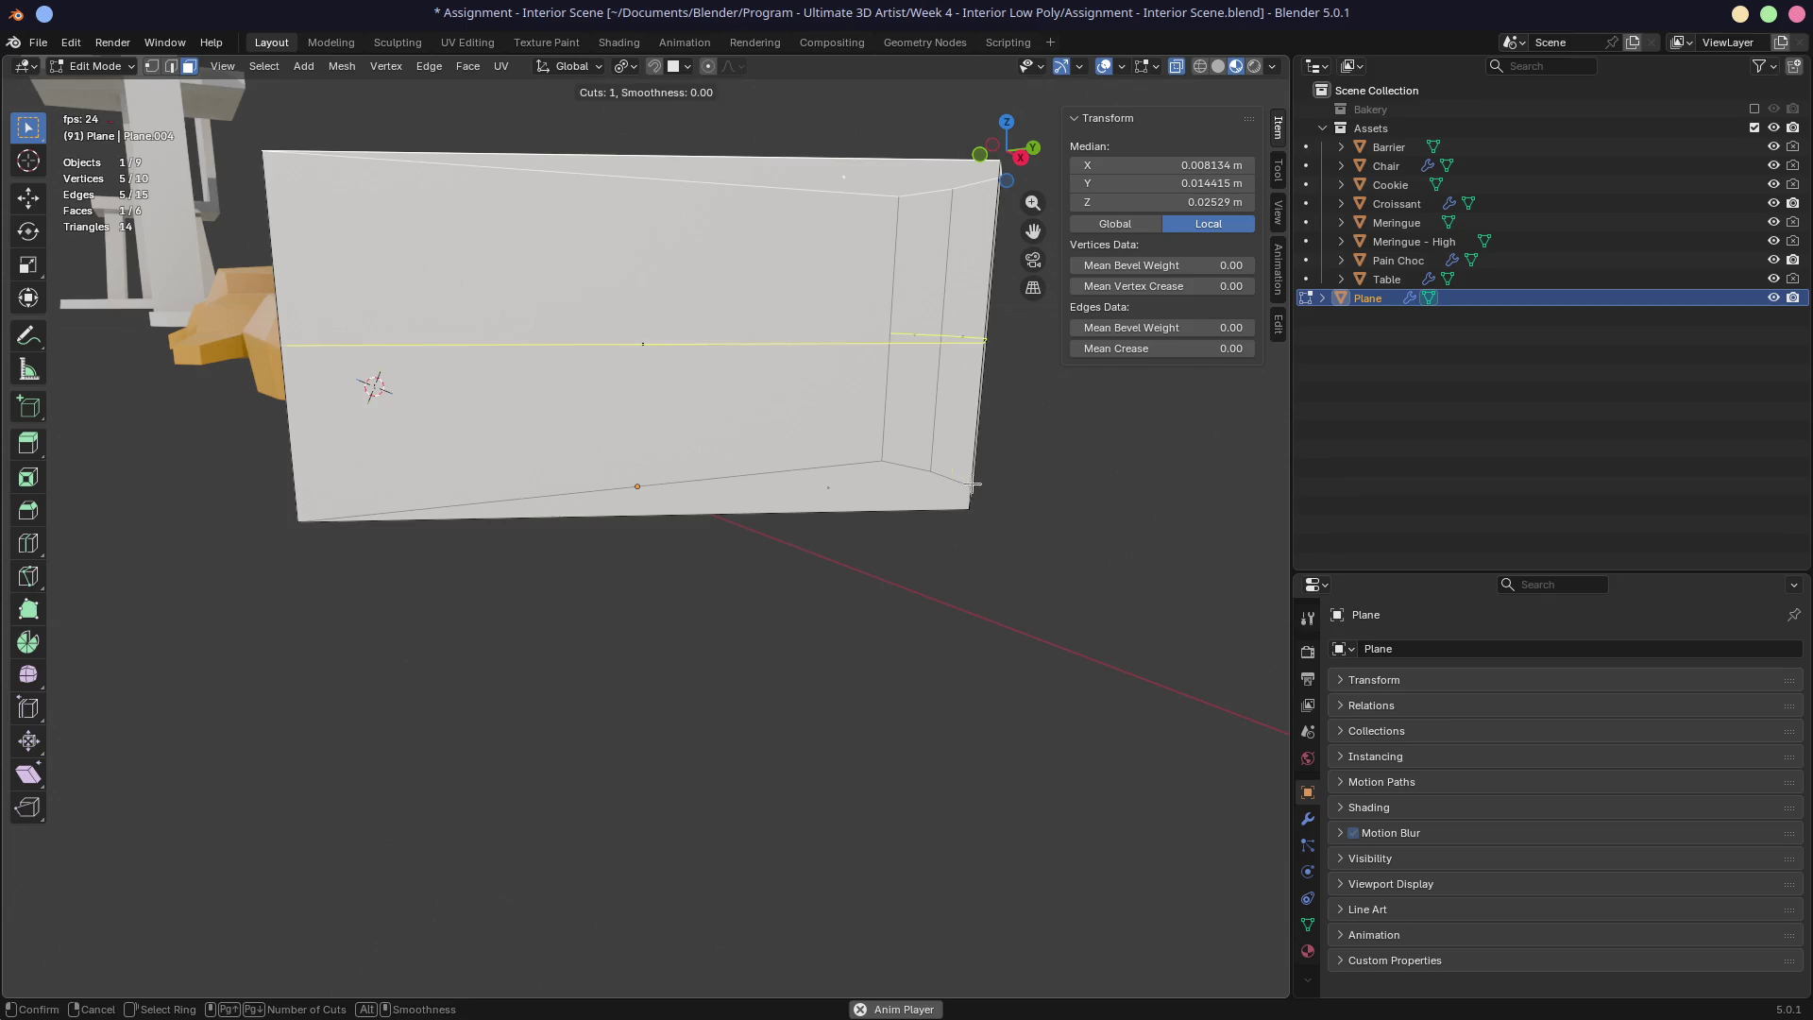
{"action": "left_click", "coordinate": [975, 472]}
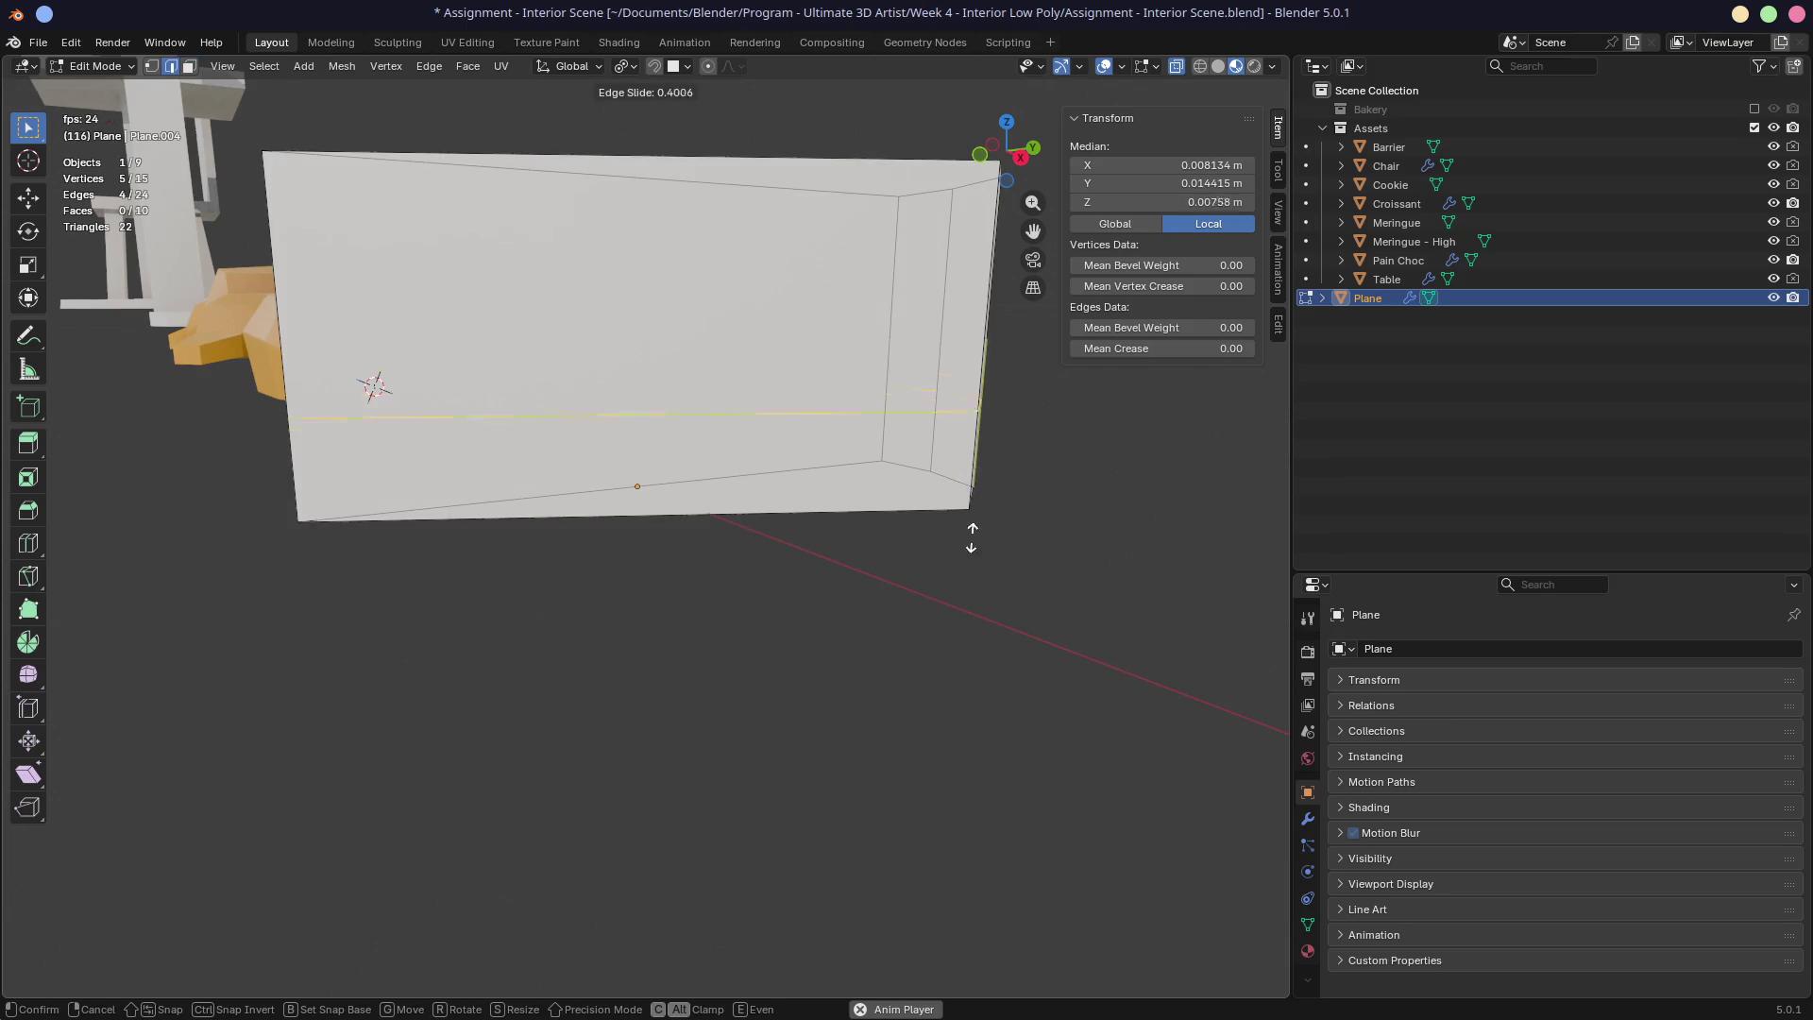
{"action": "left_click", "coordinate": [969, 605]}
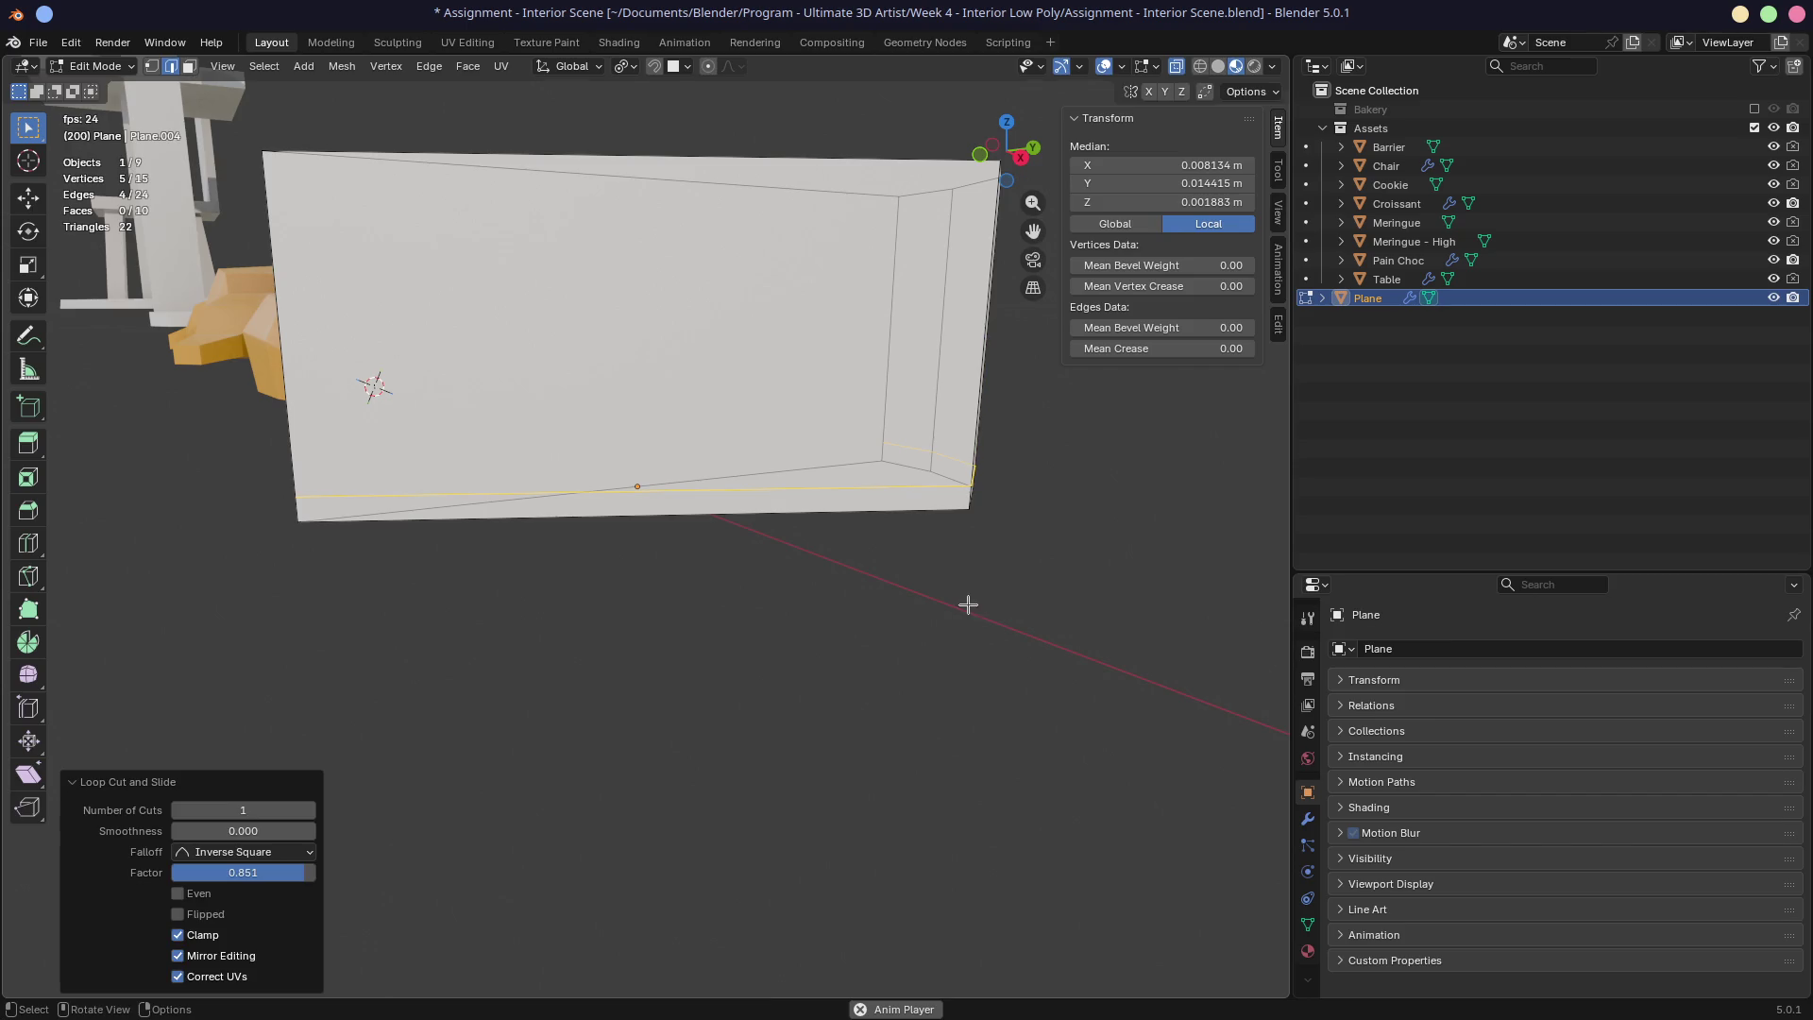
{"action": "key", "text": "3"}
{"action": "left_click", "coordinate": [848, 502]}
{"action": "middle_click_drag", "start_coordinate": [849, 502], "coordinate": [956, 541]}
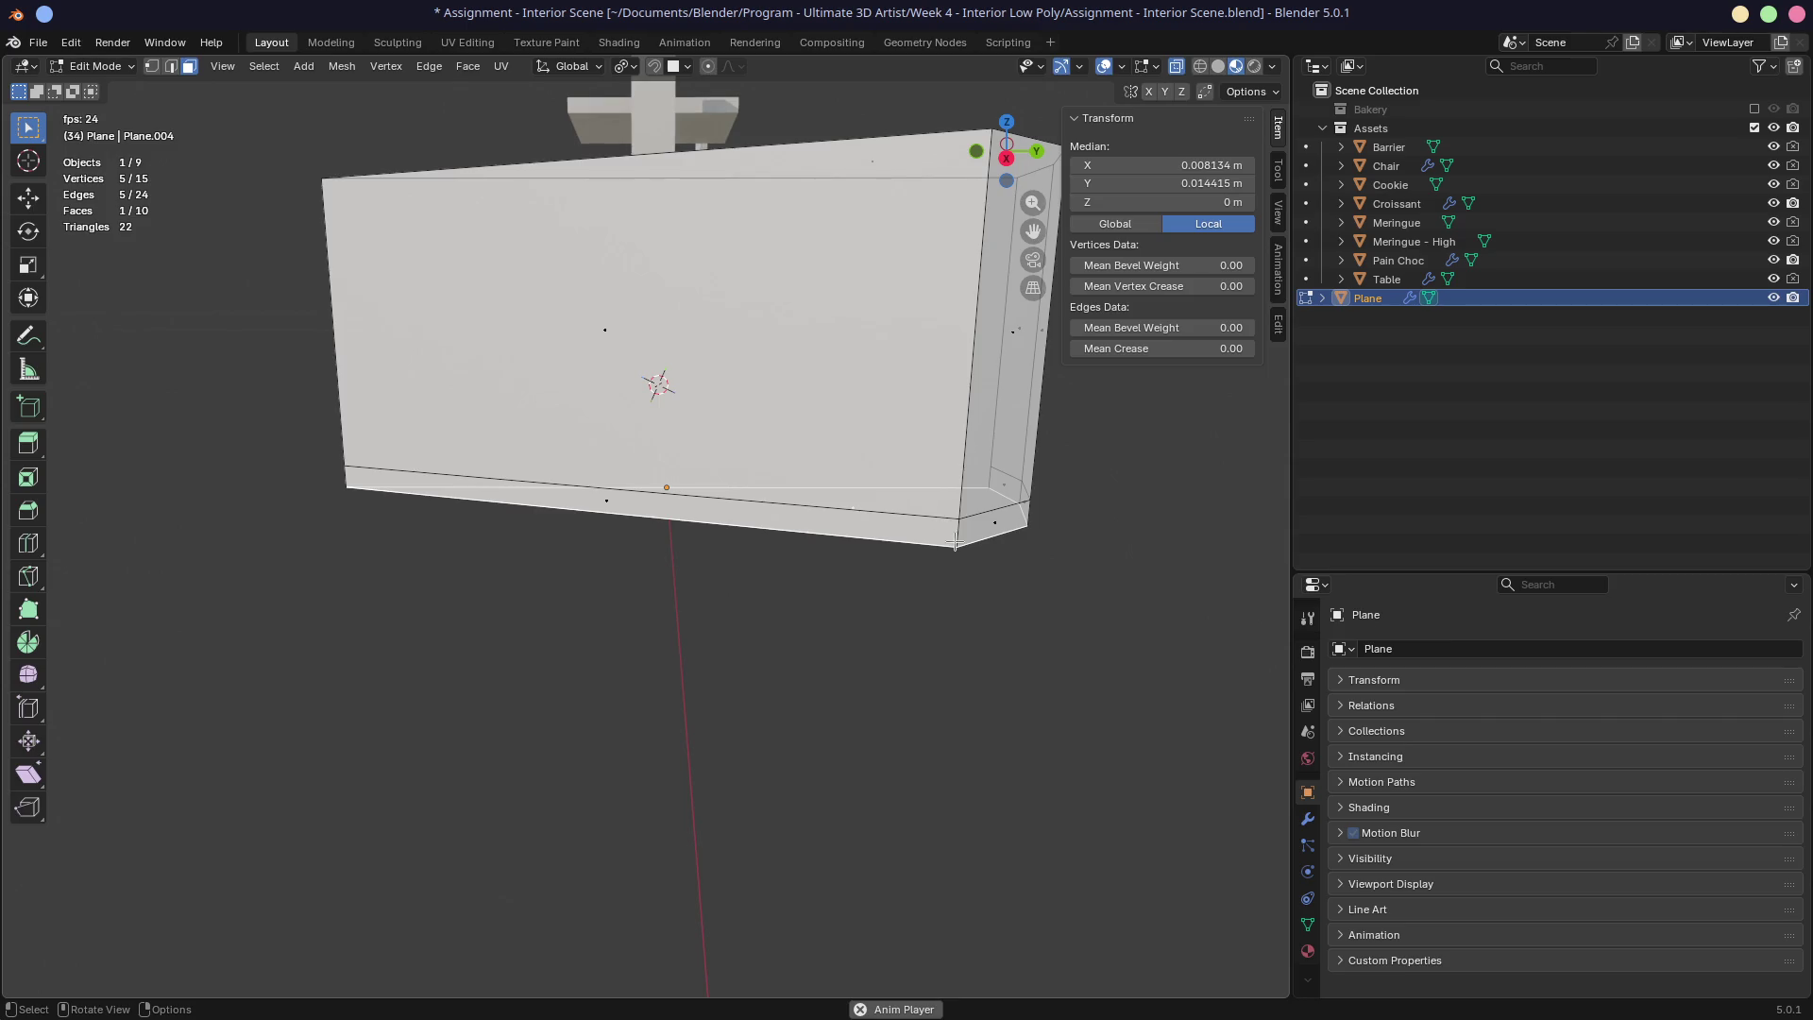
{"action": "left_click", "coordinate": [956, 542]}
{"action": "left_click", "coordinate": [960, 541], "text": "alt"}
{"action": "middle_click_drag", "start_coordinate": [947, 563], "coordinate": [890, 575]}
{"action": "key", "text": "alt+e"}
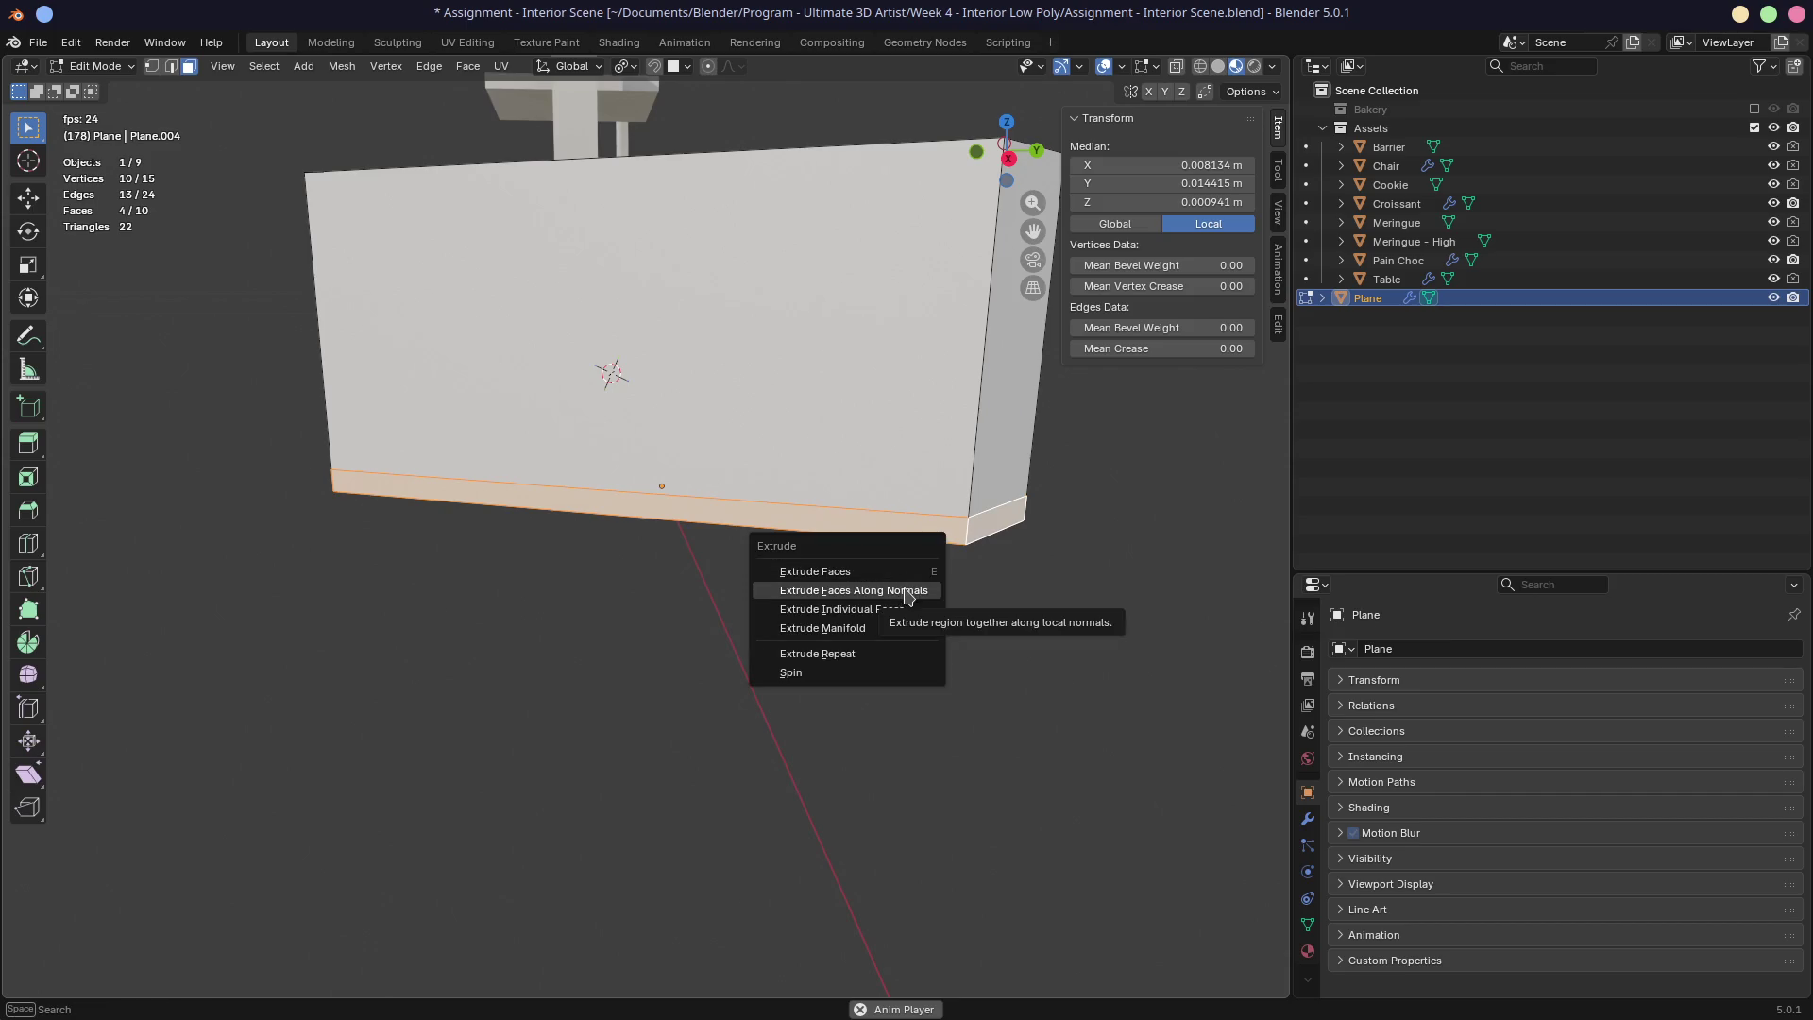
{"action": "left_click", "coordinate": [907, 591]}
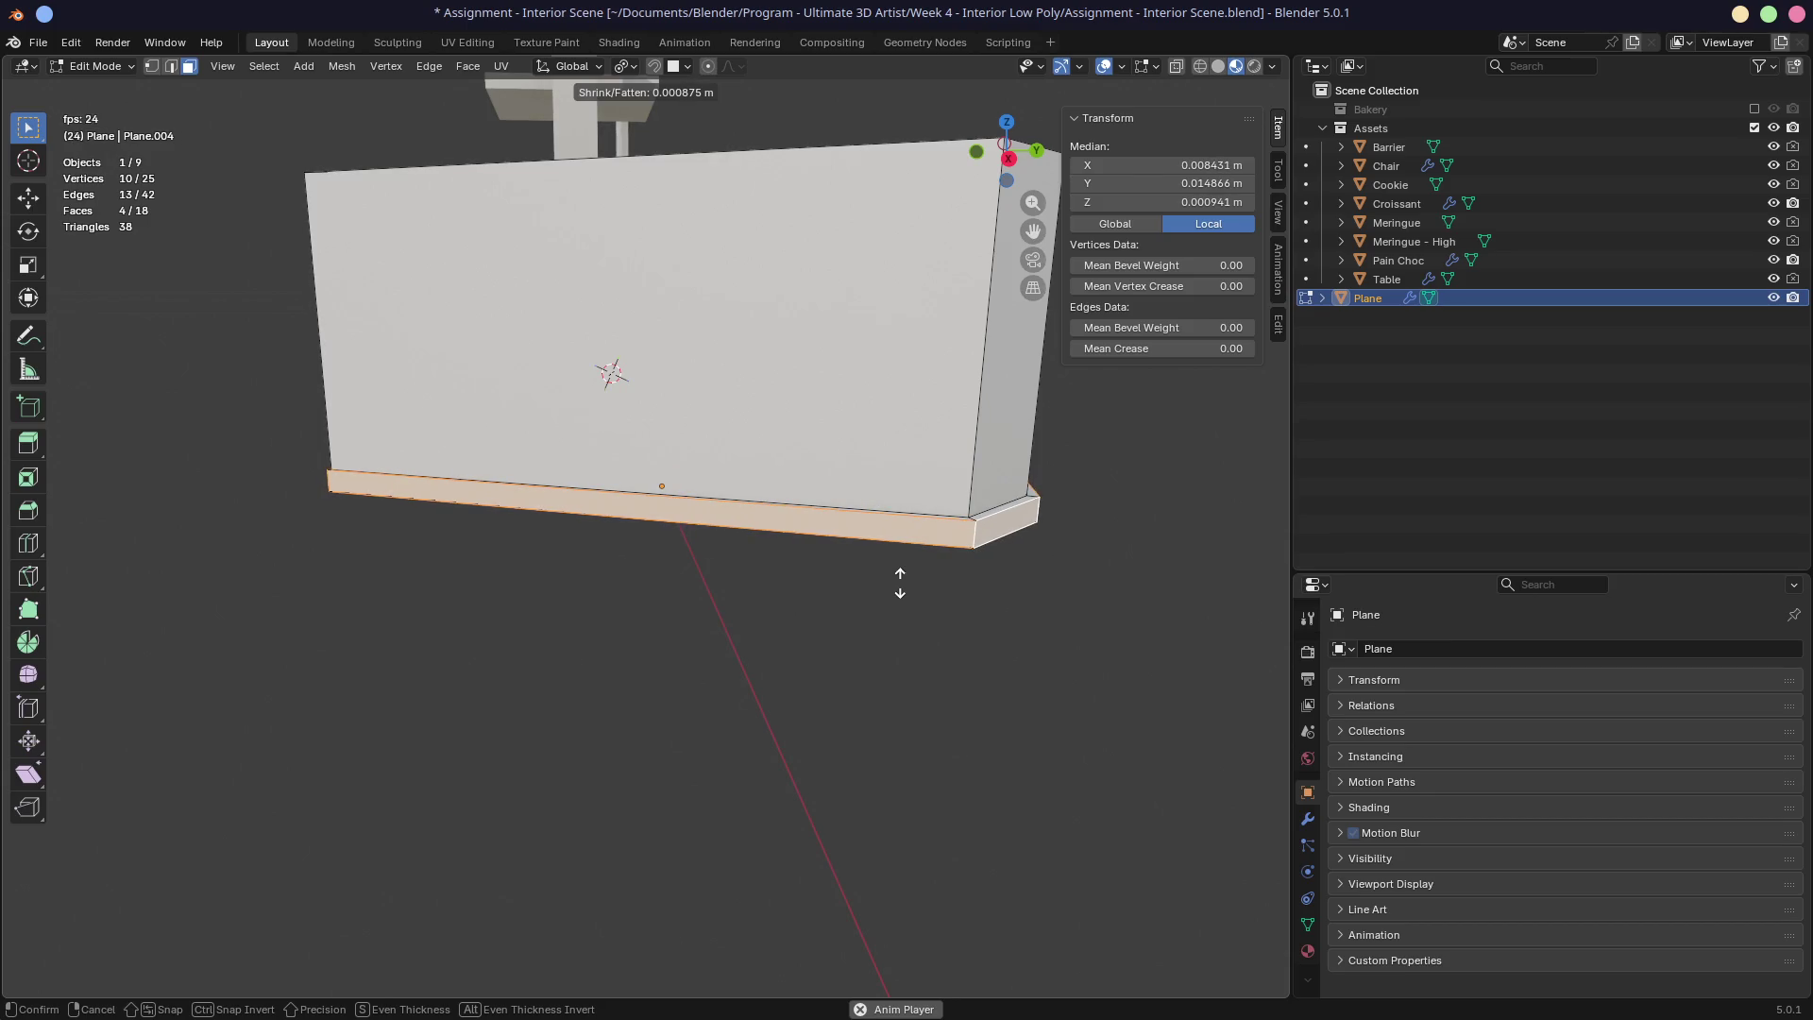
{"action": "left_click", "coordinate": [901, 583]}
{"action": "mouse_move", "coordinate": [838, 558]}
{"action": "middle_mouse_down"}
{"action": "mouse_move", "coordinate": [996, 566]}
{"action": "mouse_move", "coordinate": [574, 583]}
{"action": "mouse_move", "coordinate": [914, 596]}
{"action": "middle_mouse_up"}
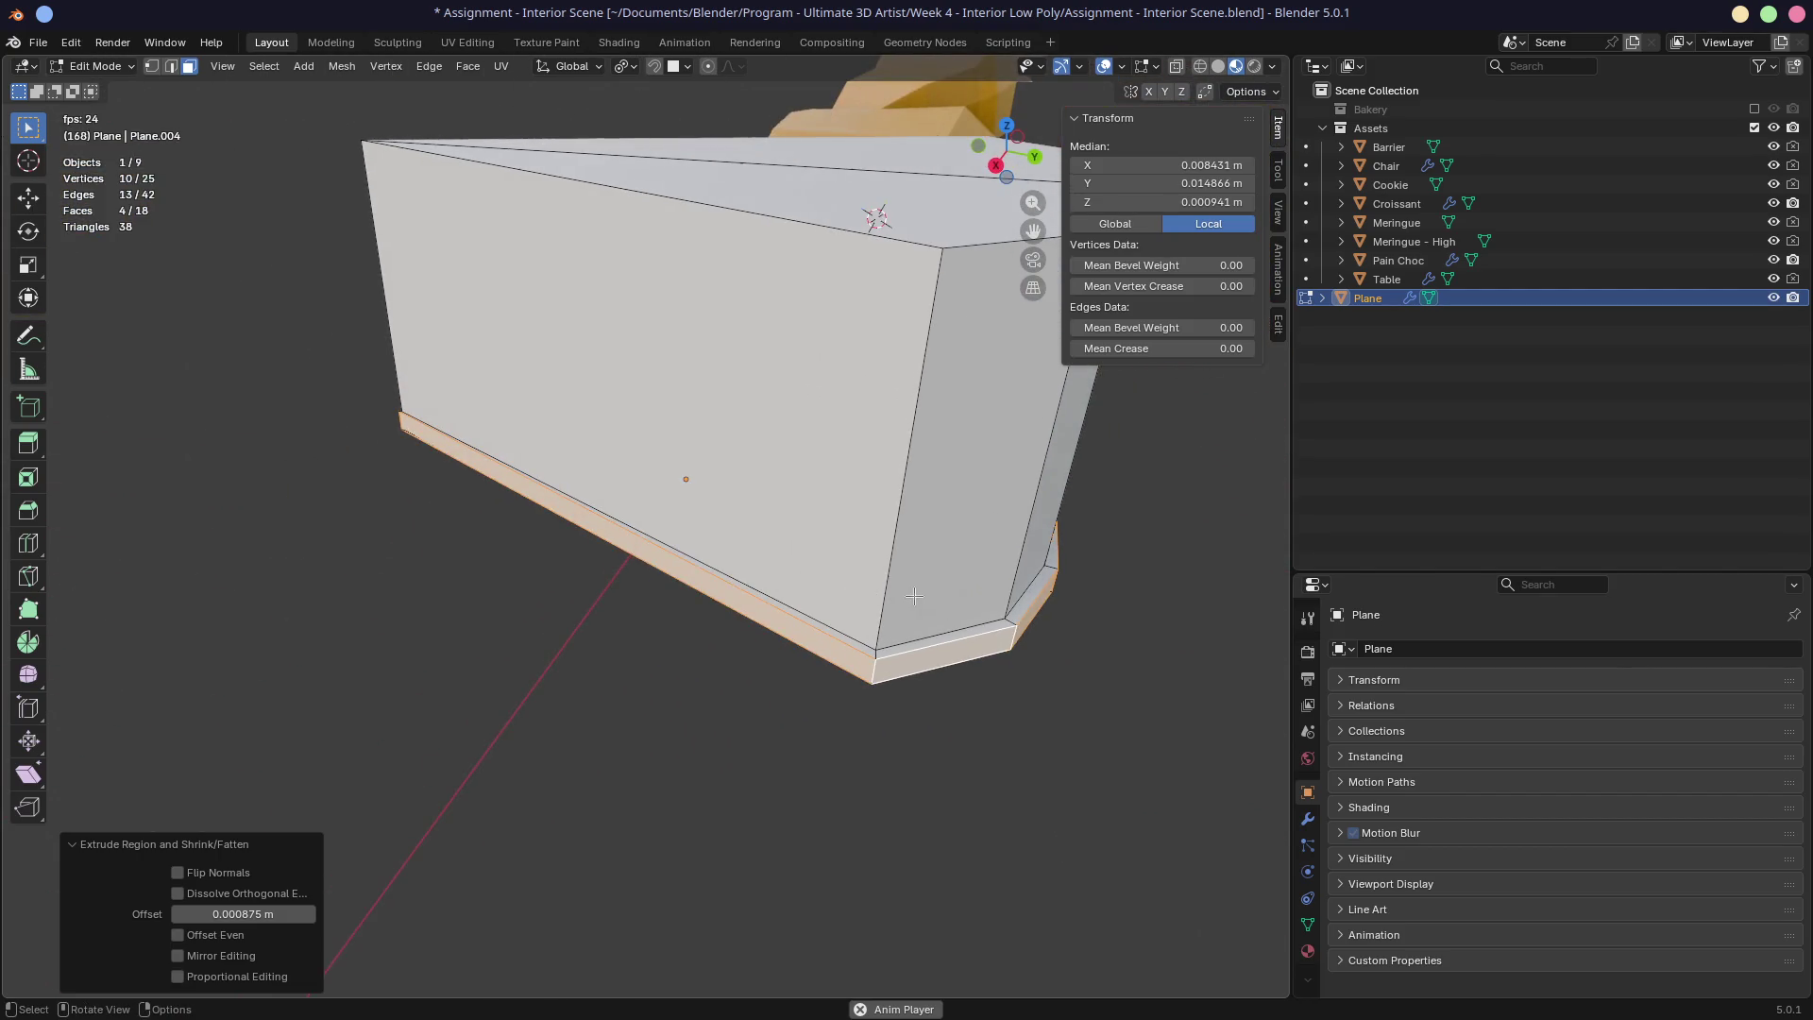
{"action": "key", "text": "ctrl+z"}
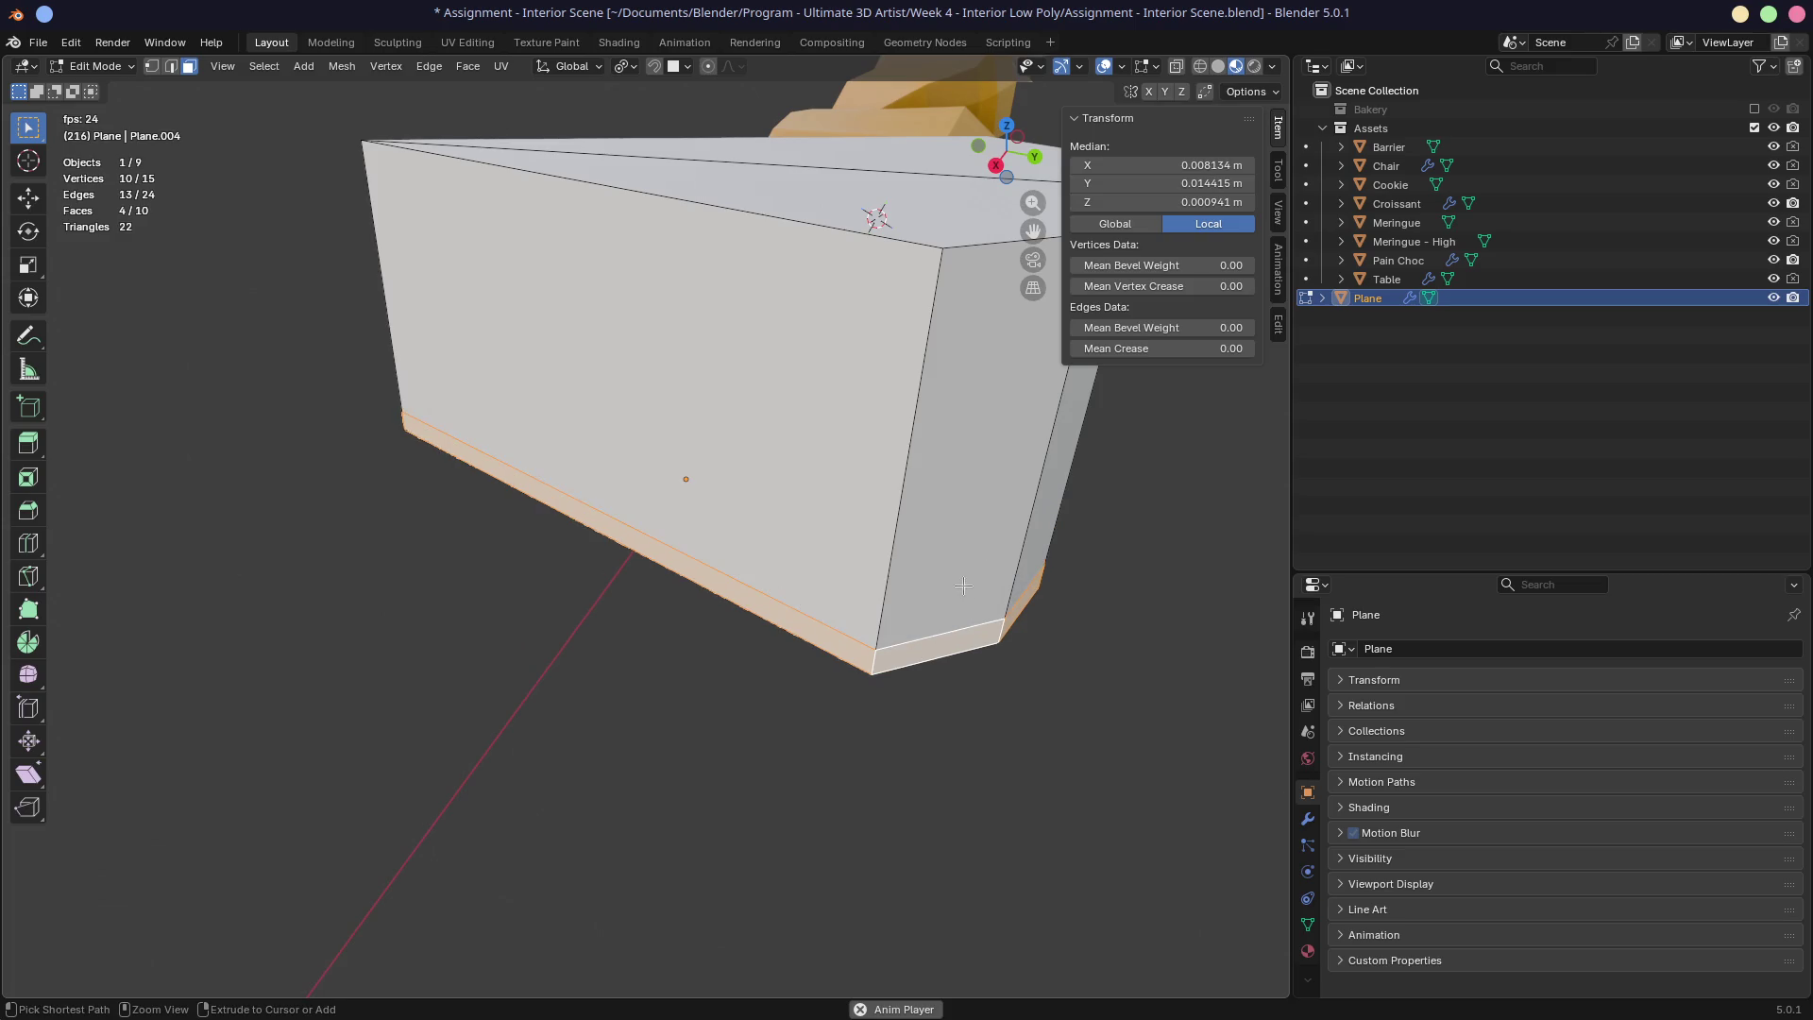
{"action": "left_click", "coordinate": [1005, 628], "text": "shift"}
{"action": "middle_click_drag", "start_coordinate": [1005, 628], "coordinate": [906, 587]}
{"action": "left_click", "coordinate": [902, 597], "text": "shift"}
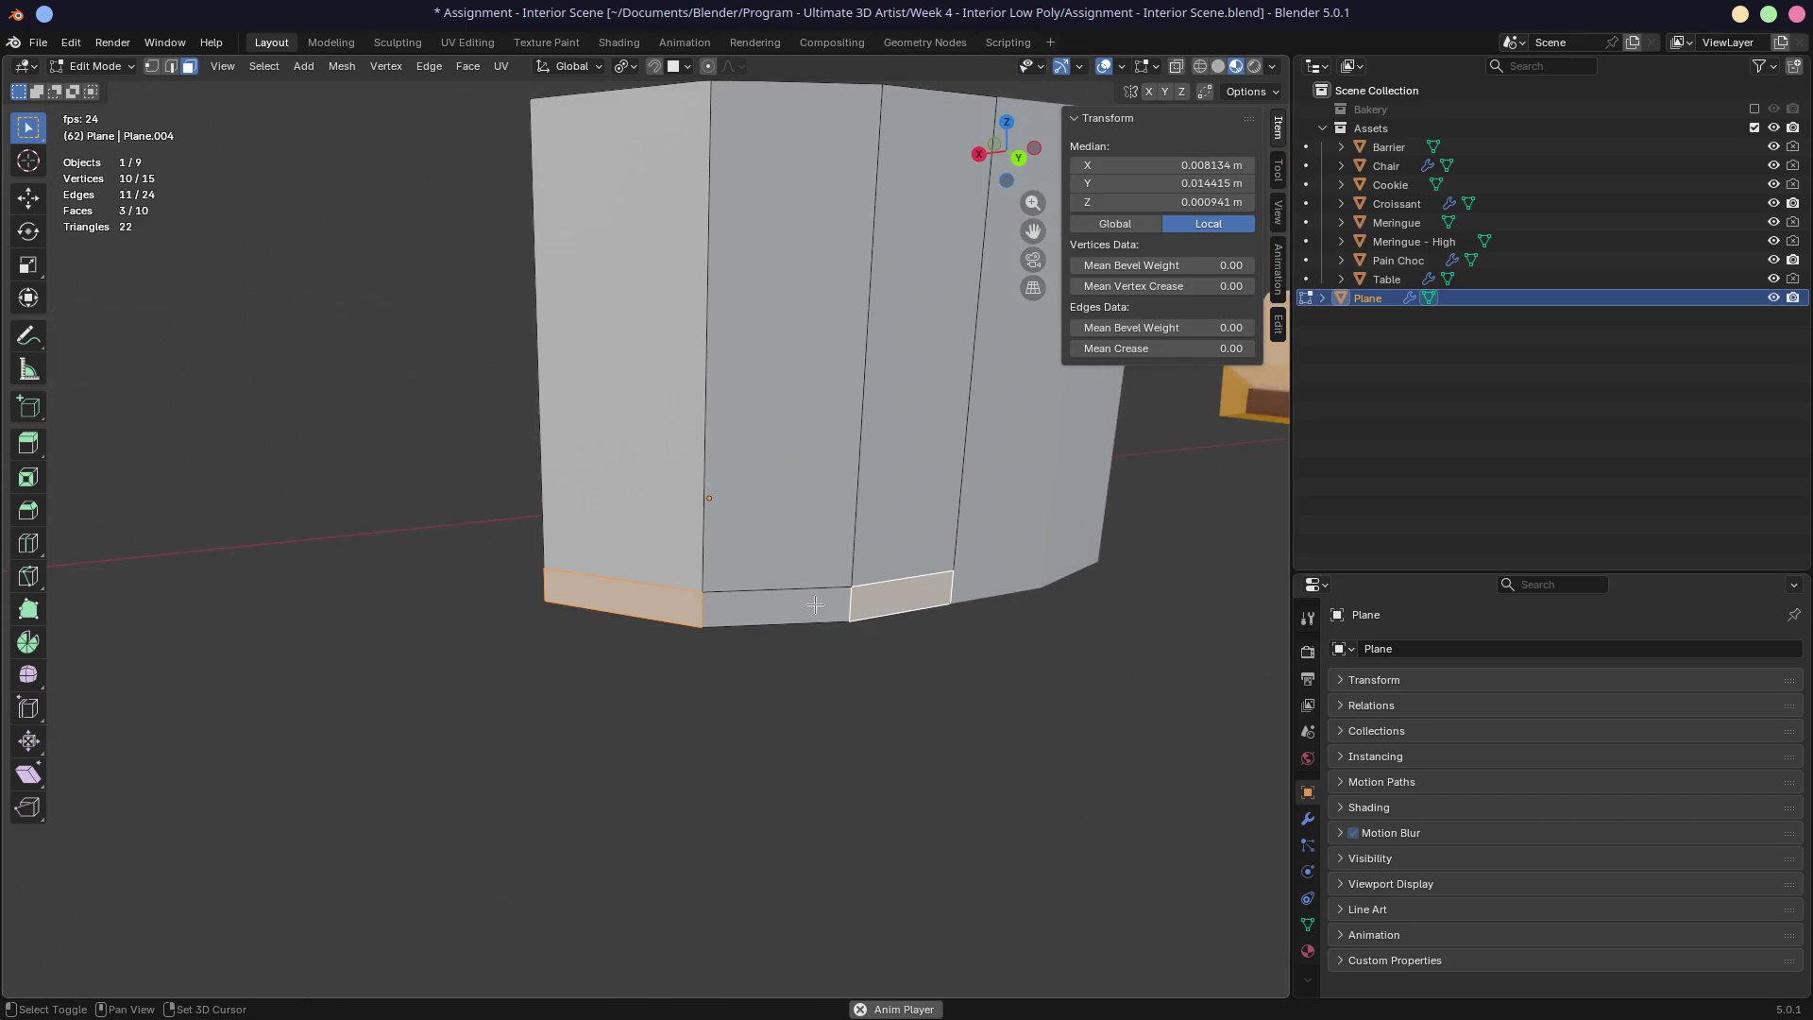
Step: Extrude the base strip and tall side faces along their normals into a base lip
{"action": "left_click", "coordinate": [814, 606], "text": "shift"}
{"action": "left_click", "coordinate": [906, 529], "text": "shift"}
{"action": "left_click", "coordinate": [803, 317], "text": "shift"}
{"action": "left_click", "coordinate": [666, 531], "text": "shift"}
{"action": "mouse_move", "coordinate": [666, 532]}
{"action": "middle_mouse_down"}
{"action": "mouse_move", "coordinate": [721, 566]}
{"action": "mouse_move", "coordinate": [923, 574]}
{"action": "middle_mouse_up"}
{"action": "key", "text": "alt+e"}
{"action": "left_click", "coordinate": [923, 574]}
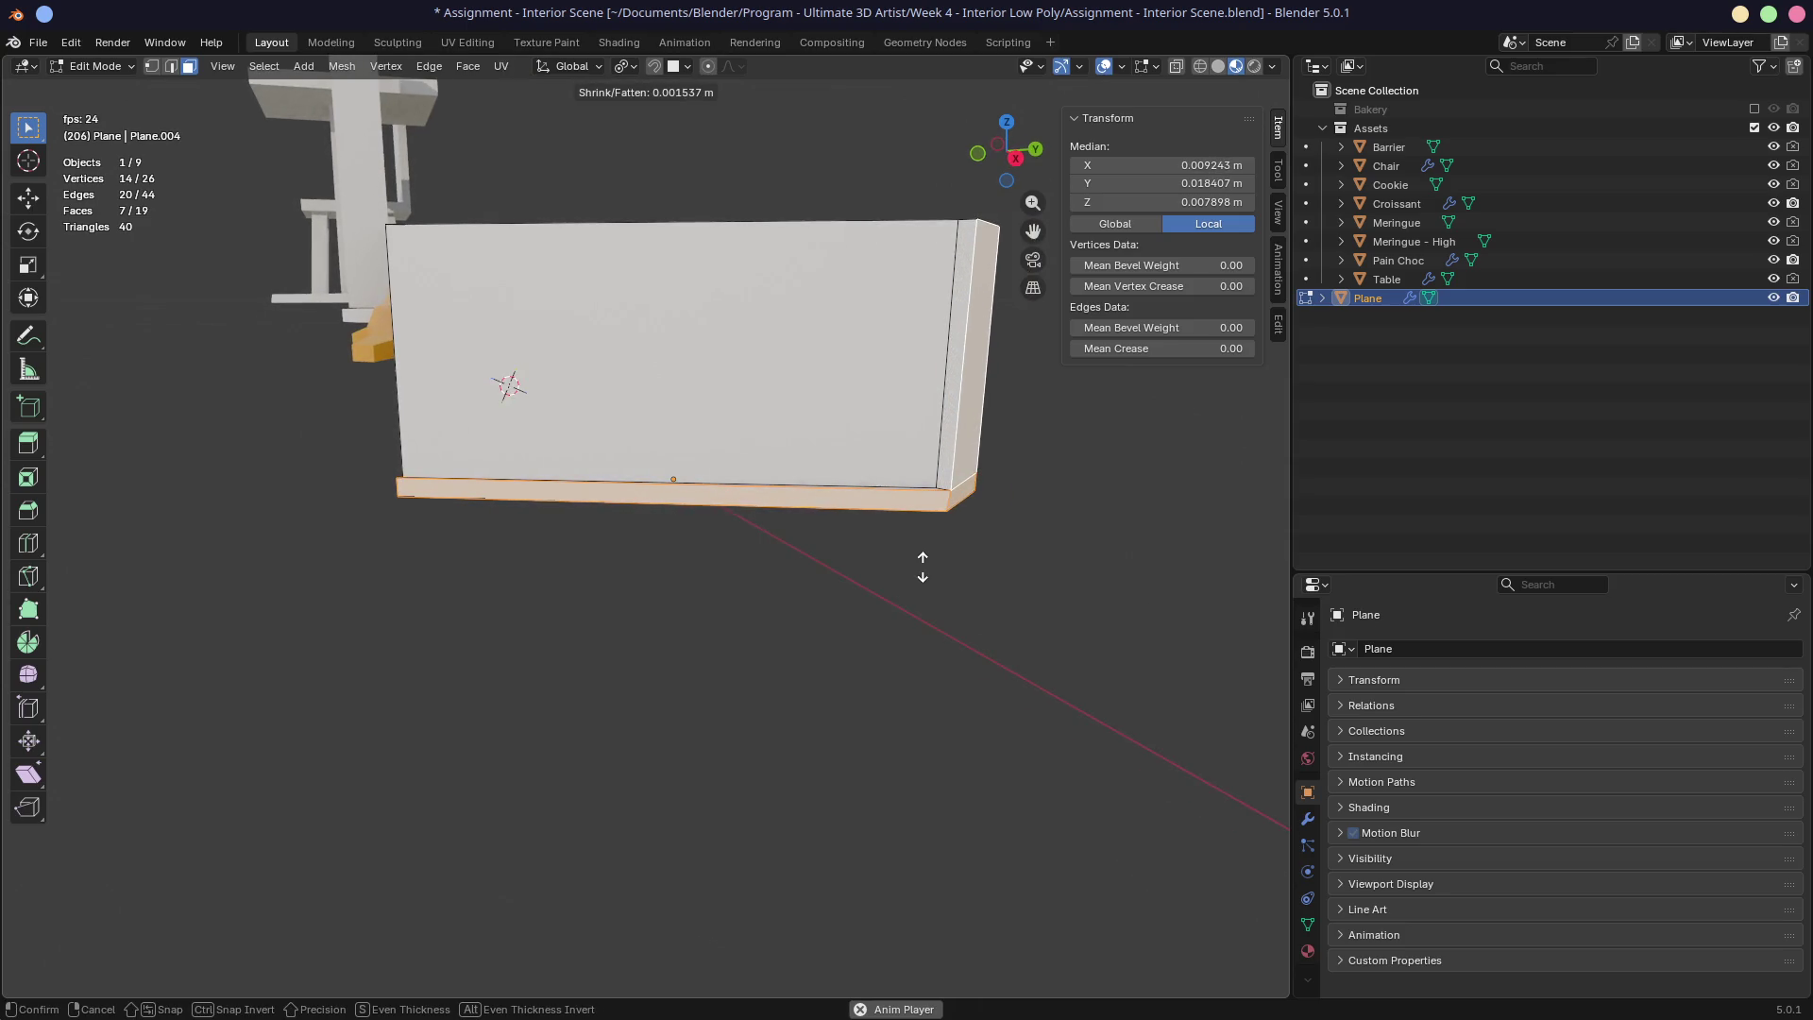
{"action": "left_click", "coordinate": [922, 567]}
{"action": "mouse_move", "coordinate": [923, 563]}
{"action": "middle_mouse_down"}
{"action": "mouse_move", "coordinate": [938, 555]}
{"action": "mouse_move", "coordinate": [916, 563]}
{"action": "mouse_move", "coordinate": [963, 587]}
{"action": "mouse_move", "coordinate": [798, 538]}
{"action": "middle_mouse_up"}
Step: Extrude the top bevel strip and corner faces along their normals into a top rim
{"action": "left_click", "coordinate": [798, 538]}
{"action": "left_click", "coordinate": [850, 485], "text": "shift"}
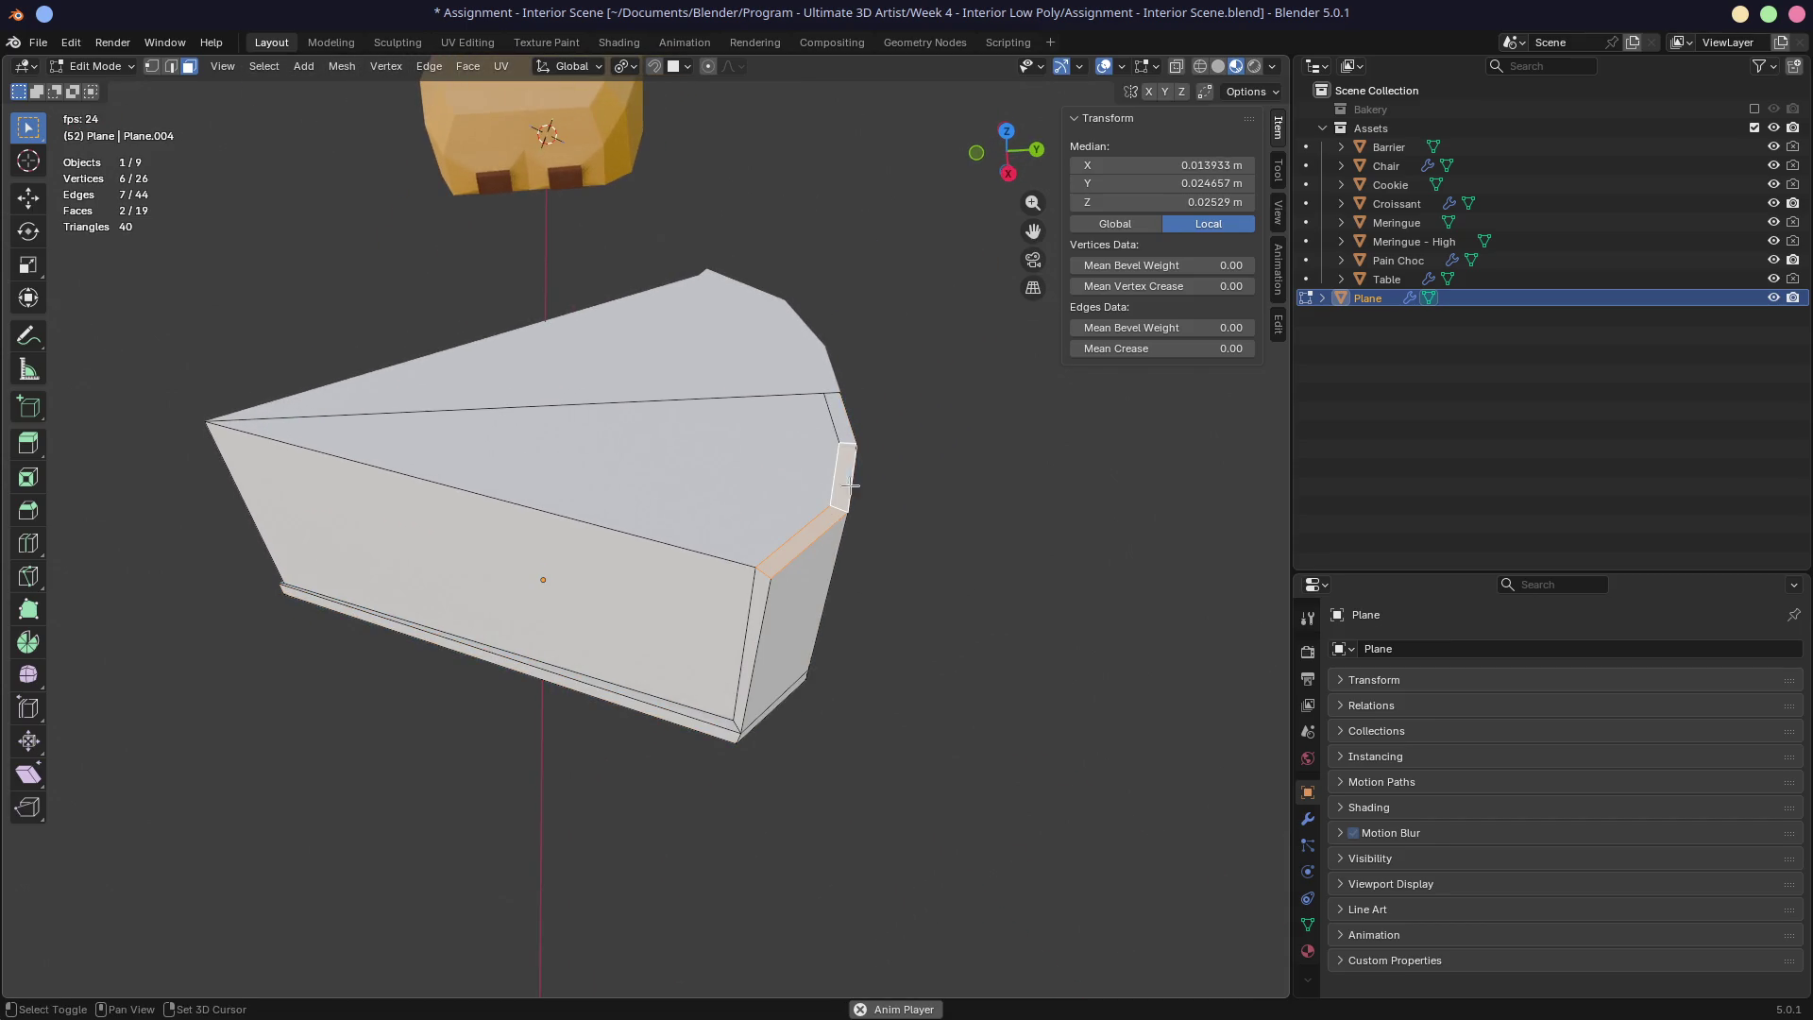
{"action": "left_click", "coordinate": [849, 425], "text": "shift"}
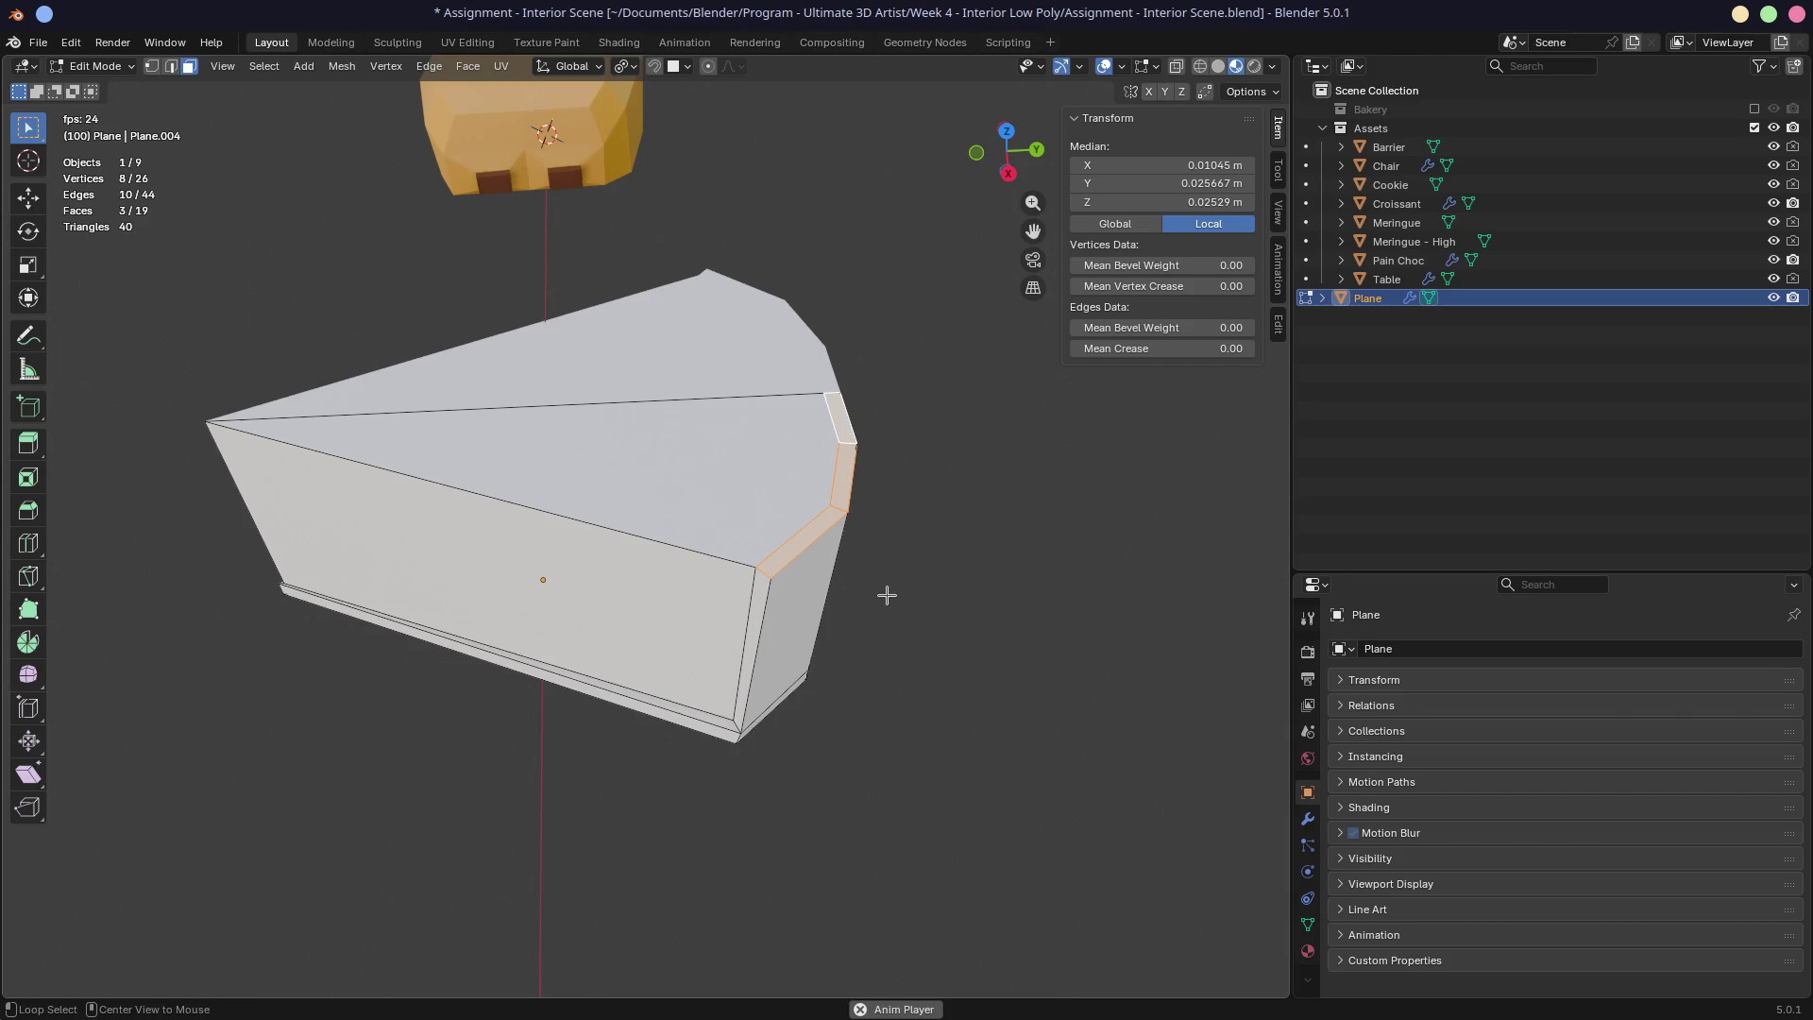
{"action": "key", "text": "alt+e"}
{"action": "left_click", "coordinate": [832, 596]}
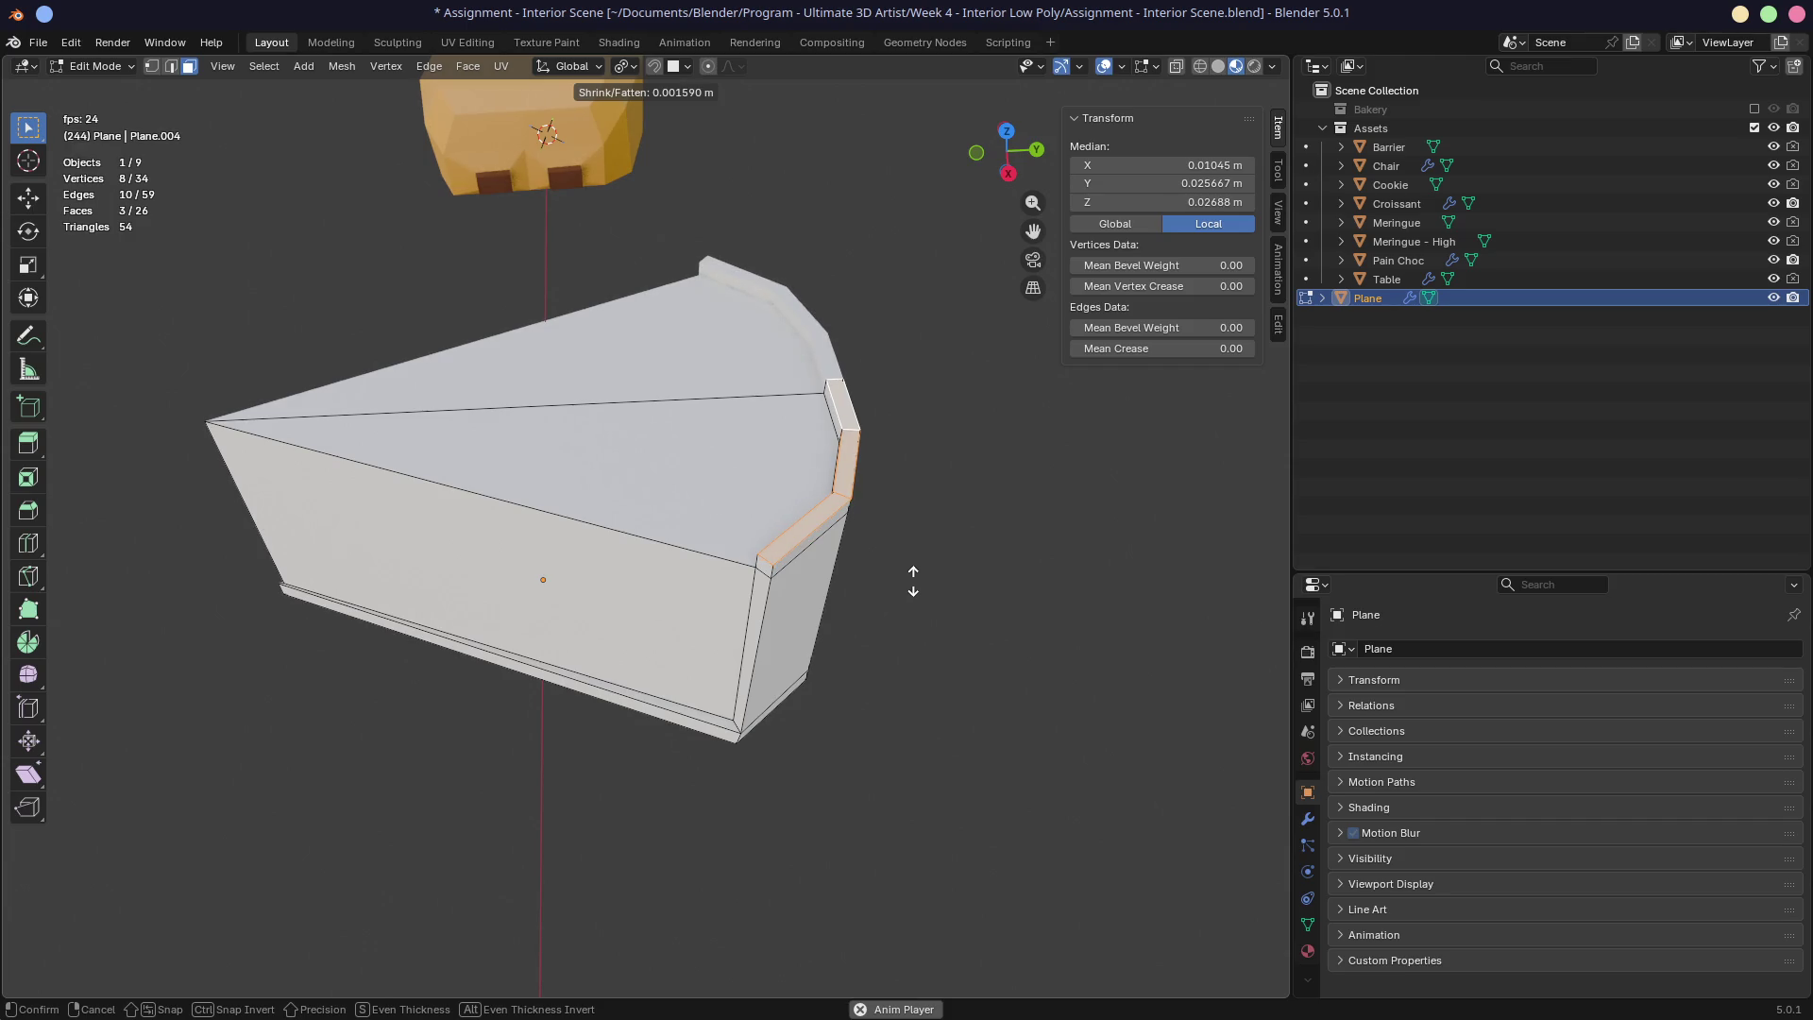
{"action": "left_click", "coordinate": [913, 581]}
{"action": "mouse_move", "coordinate": [913, 581]}
{"action": "middle_mouse_down"}
{"action": "mouse_move", "coordinate": [972, 506]}
{"action": "mouse_move", "coordinate": [812, 529]}
{"action": "mouse_move", "coordinate": [846, 510]}
{"action": "middle_mouse_up"}
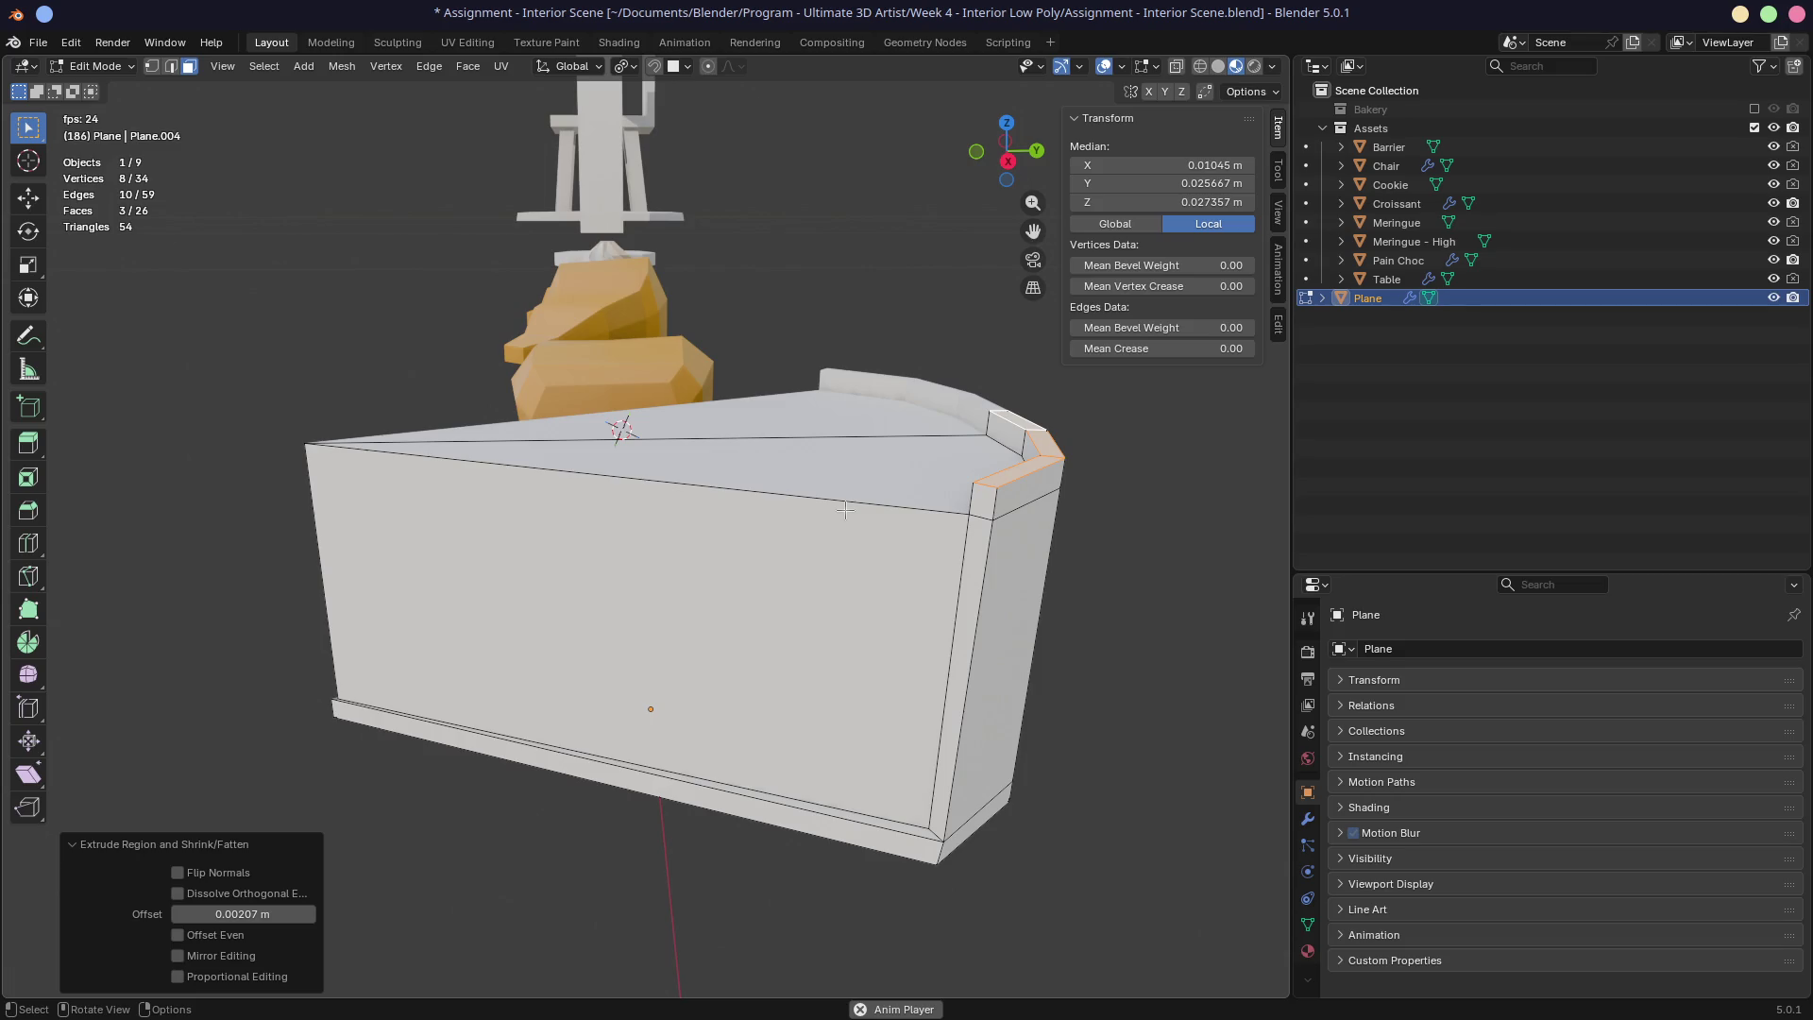
Step: Save the blend file after checking the lipped slice from several angles
{"action": "key", "text": "ctrl+s"}
{"action": "middle_click_drag", "start_coordinate": [771, 477], "coordinate": [857, 487]}
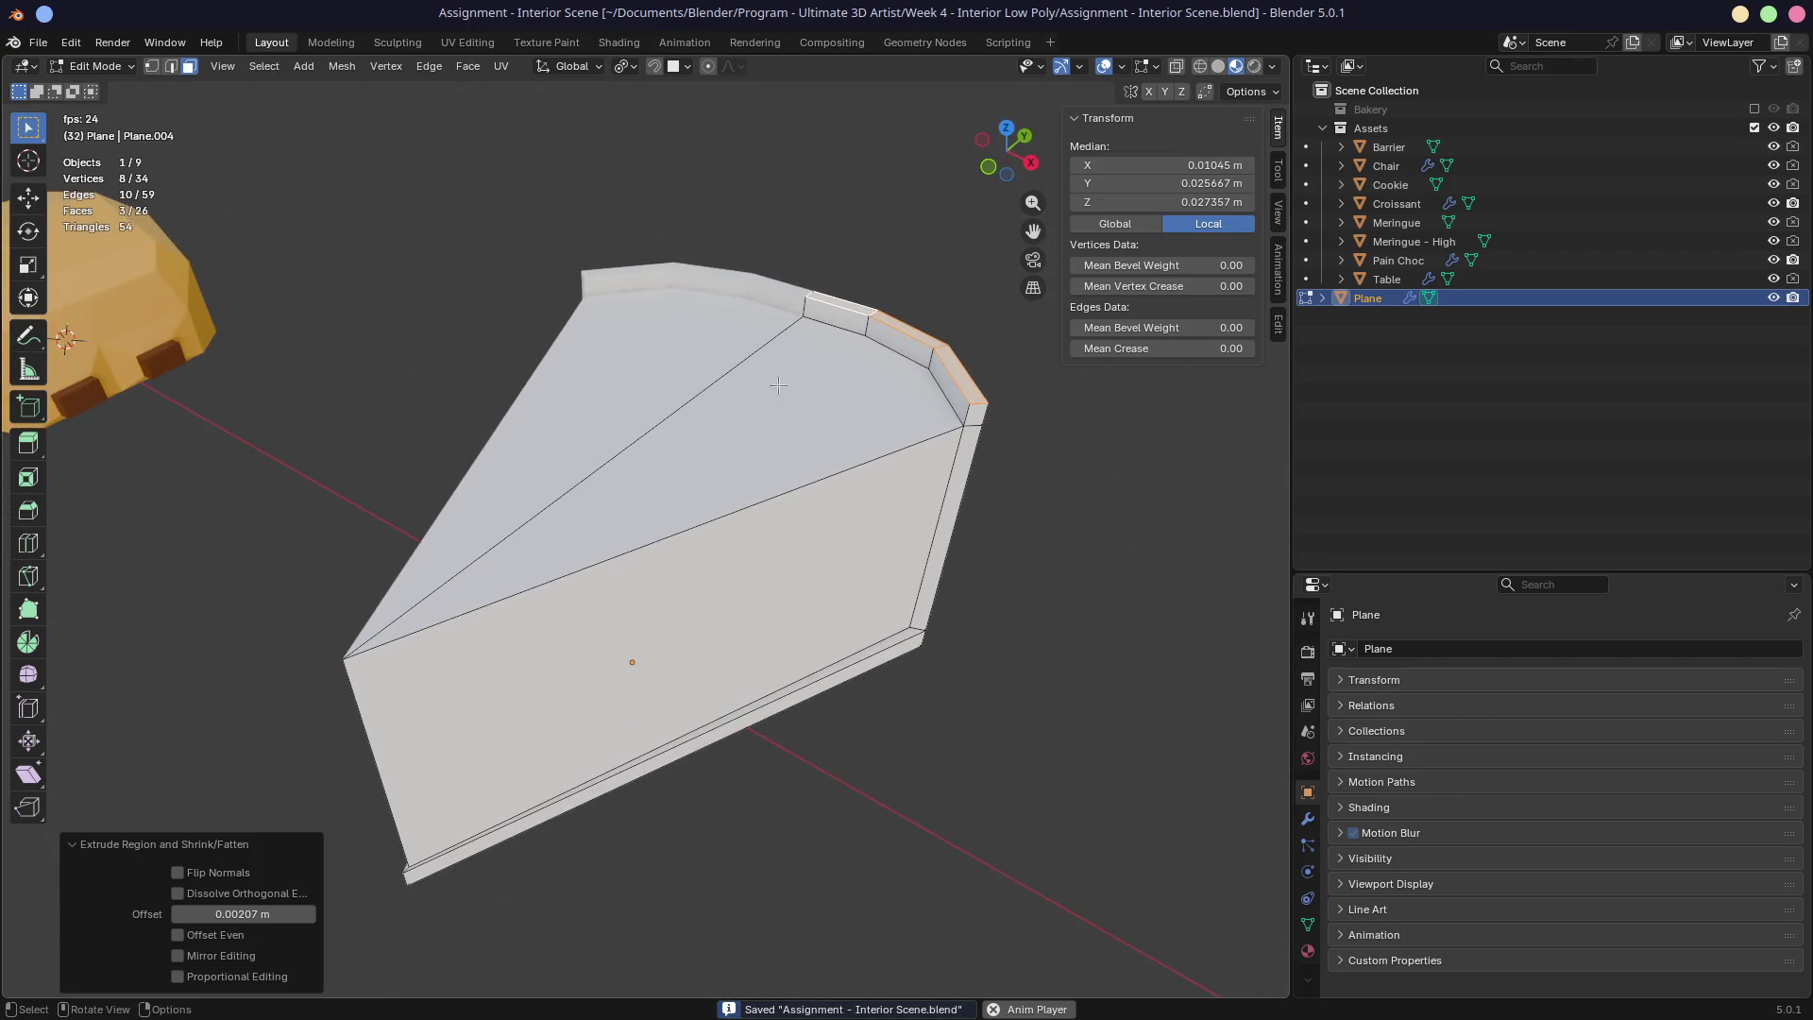
{"action": "middle_click_drag", "start_coordinate": [796, 434], "coordinate": [830, 468]}
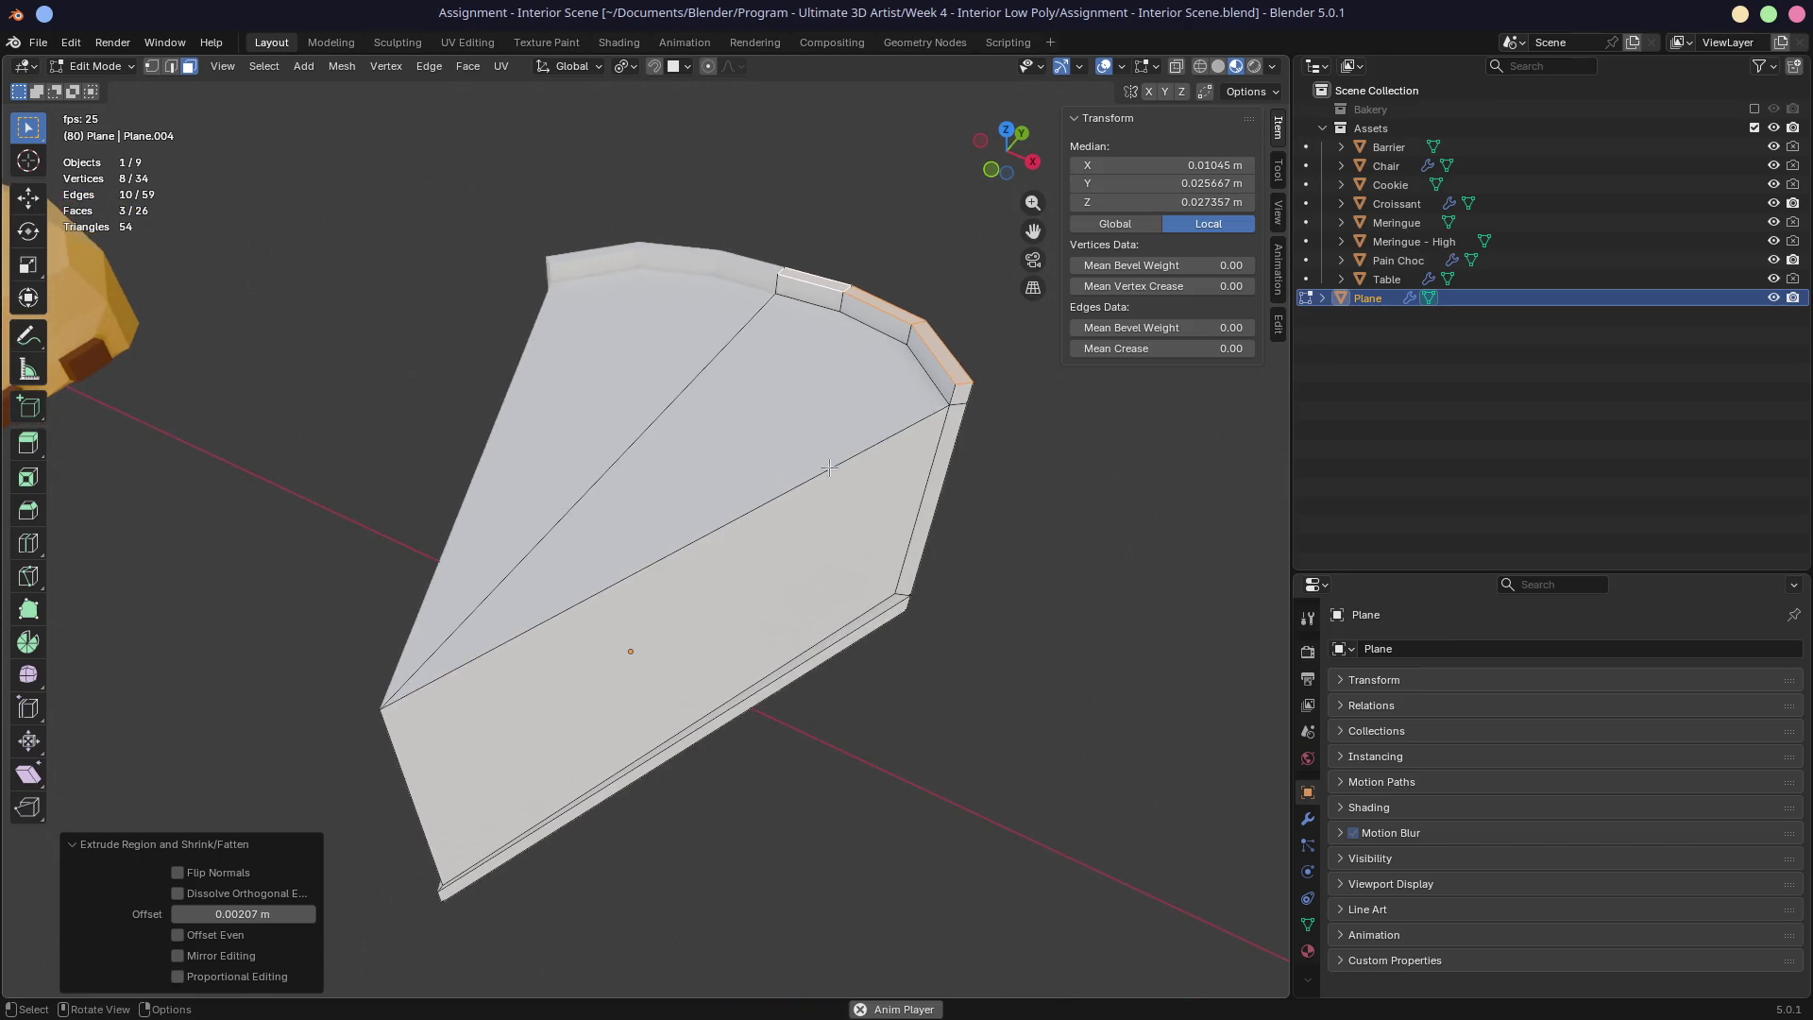
{"action": "key", "text": "Escape"}
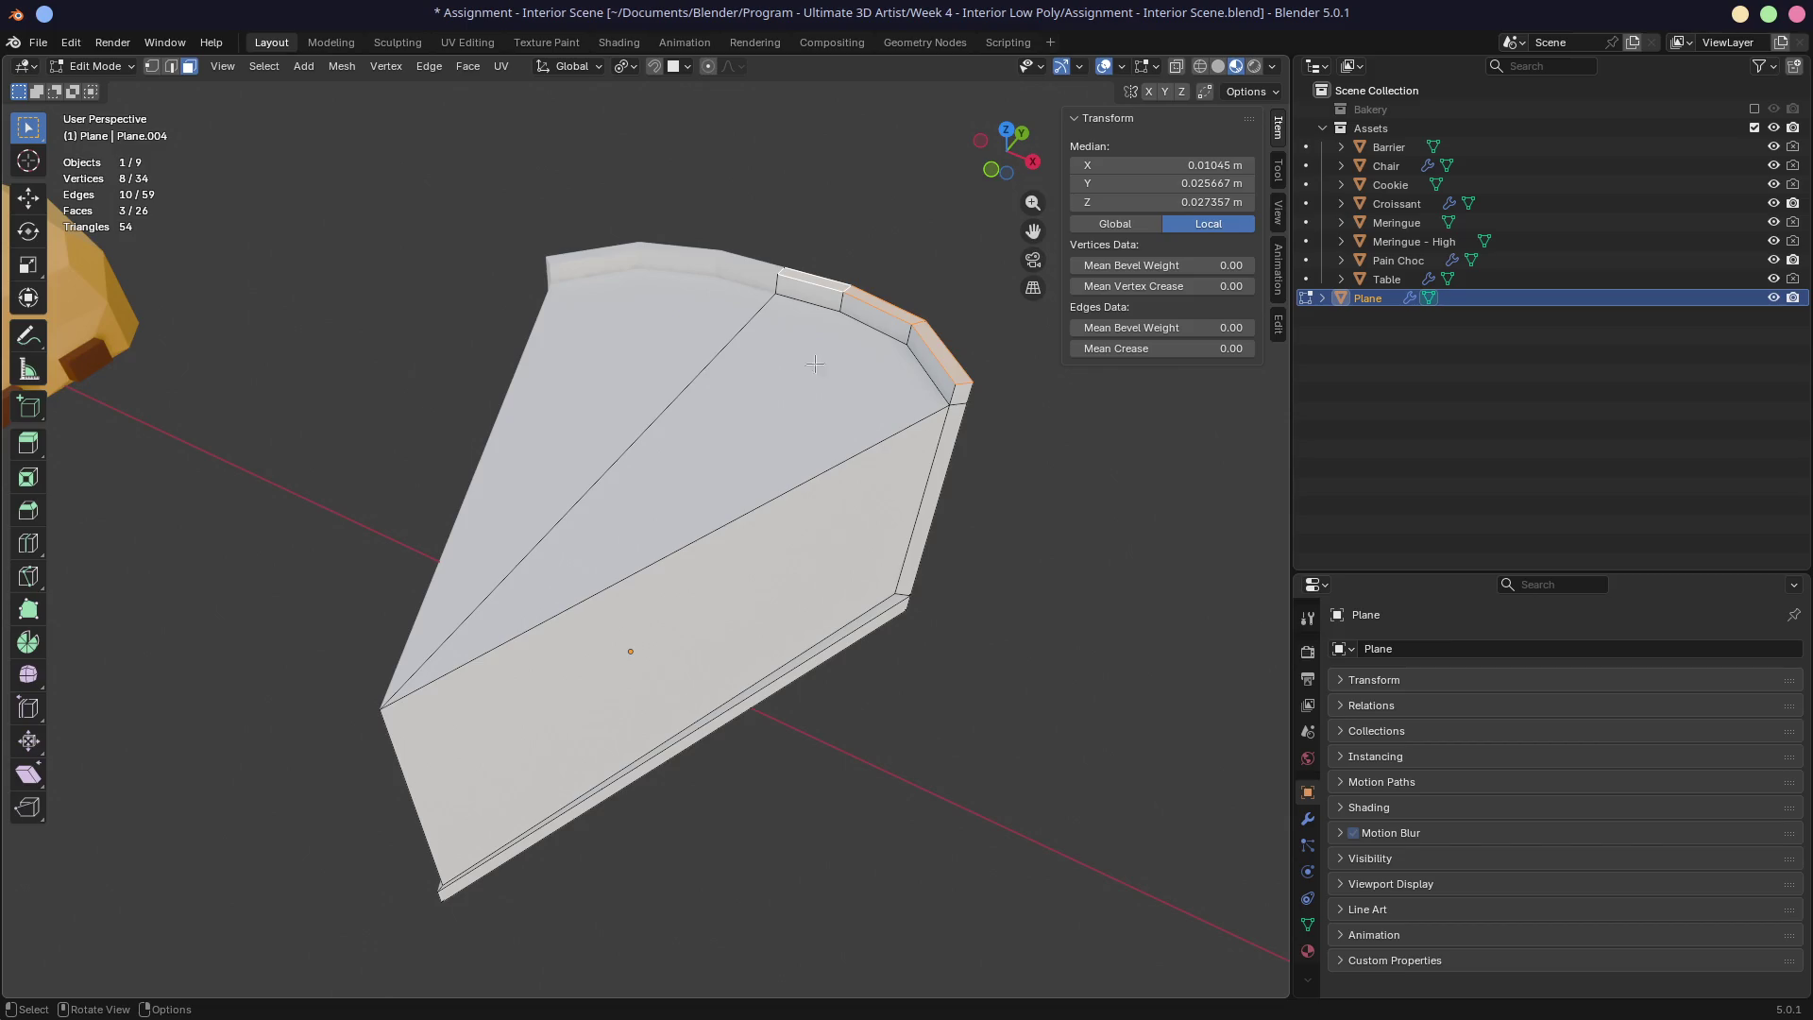
{"action": "mouse_move", "coordinate": [824, 352]}
{"action": "middle_mouse_down"}
{"action": "mouse_move", "coordinate": [821, 308]}
{"action": "mouse_move", "coordinate": [648, 243]}
{"action": "mouse_move", "coordinate": [550, 259]}
{"action": "mouse_move", "coordinate": [826, 236]}
{"action": "mouse_move", "coordinate": [854, 308]}
{"action": "mouse_move", "coordinate": [938, 290]}
{"action": "mouse_move", "coordinate": [907, 331]}
{"action": "mouse_move", "coordinate": [829, 357]}
{"action": "middle_mouse_up"}
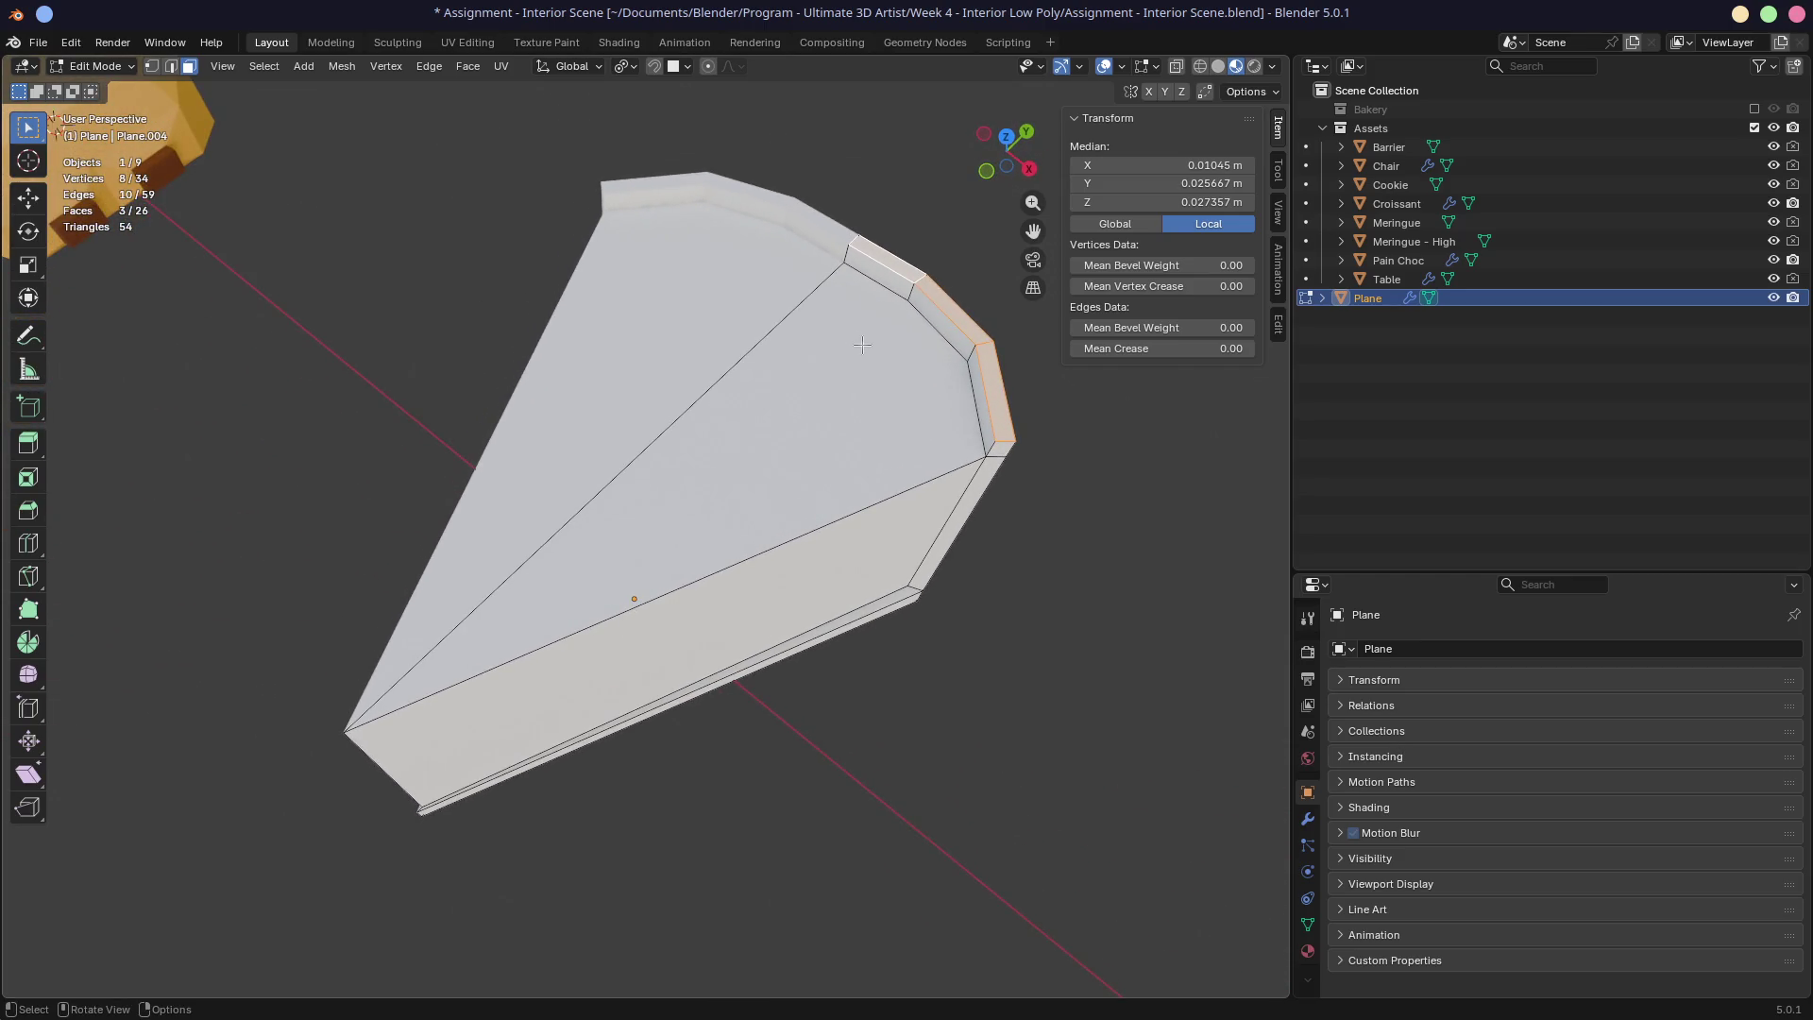
{"action": "key", "text": "ctrl+s"}
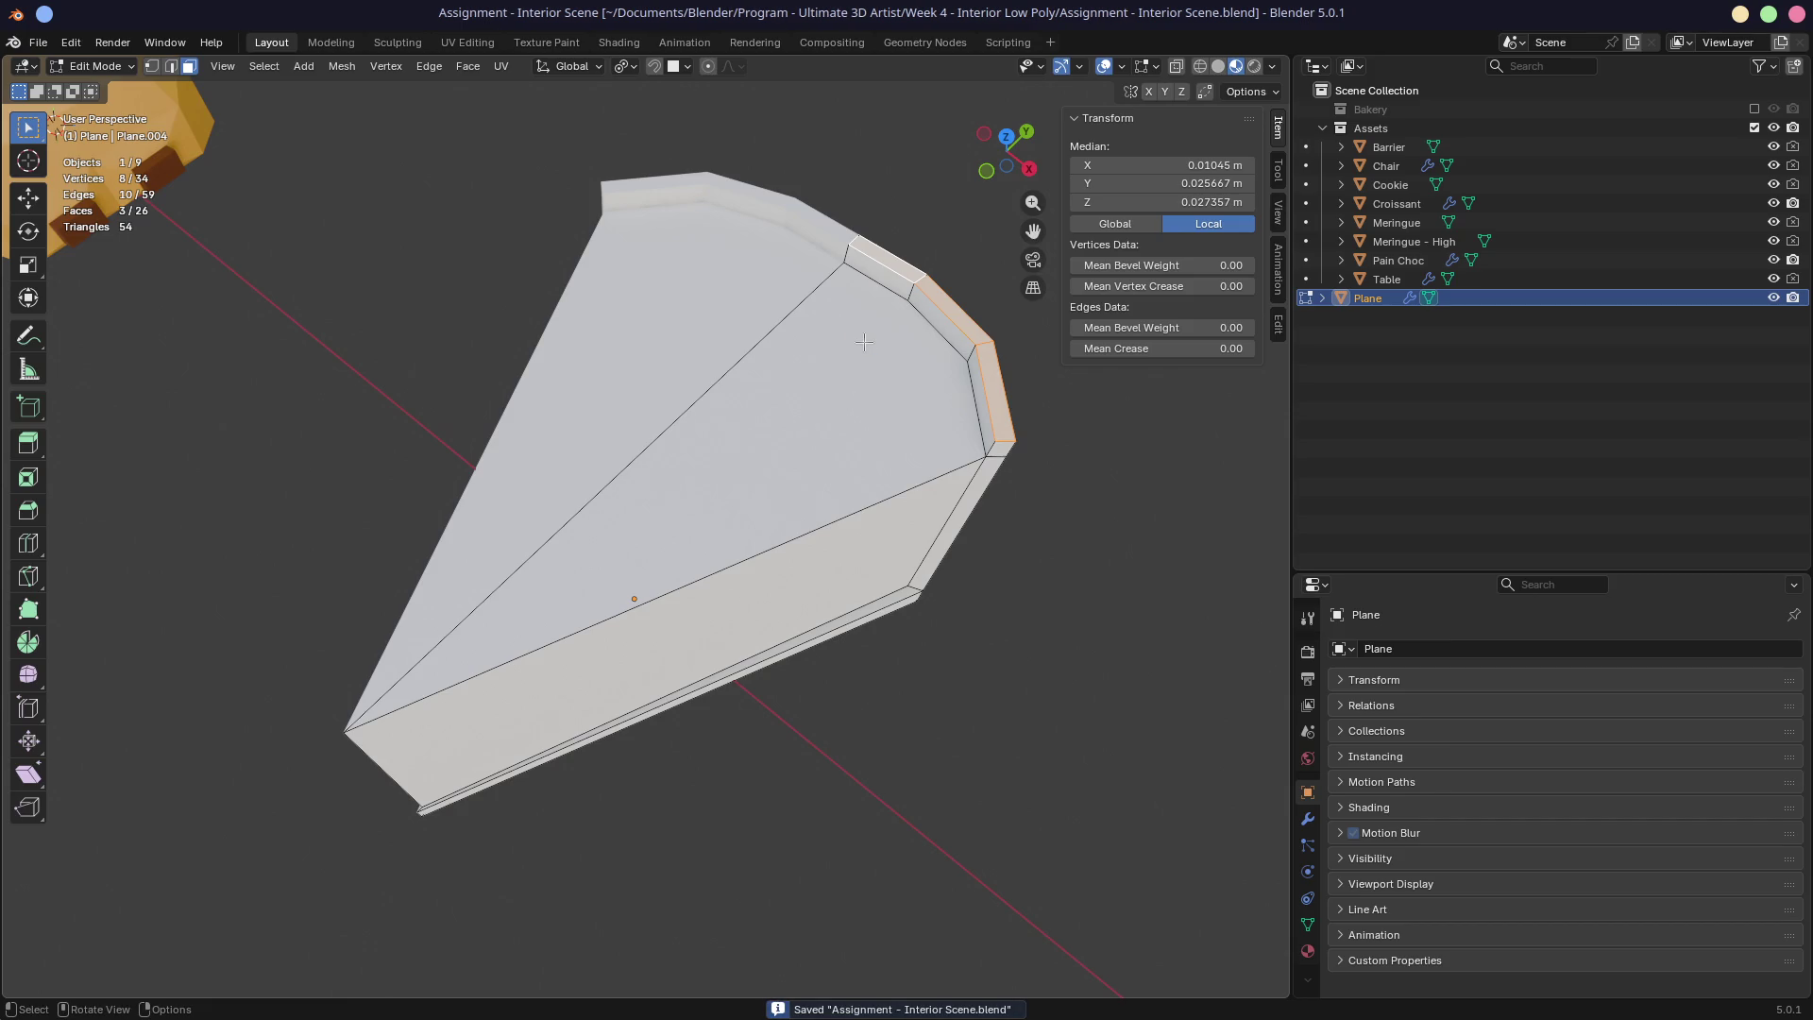
{"action": "left_click", "coordinate": [618, 41]}
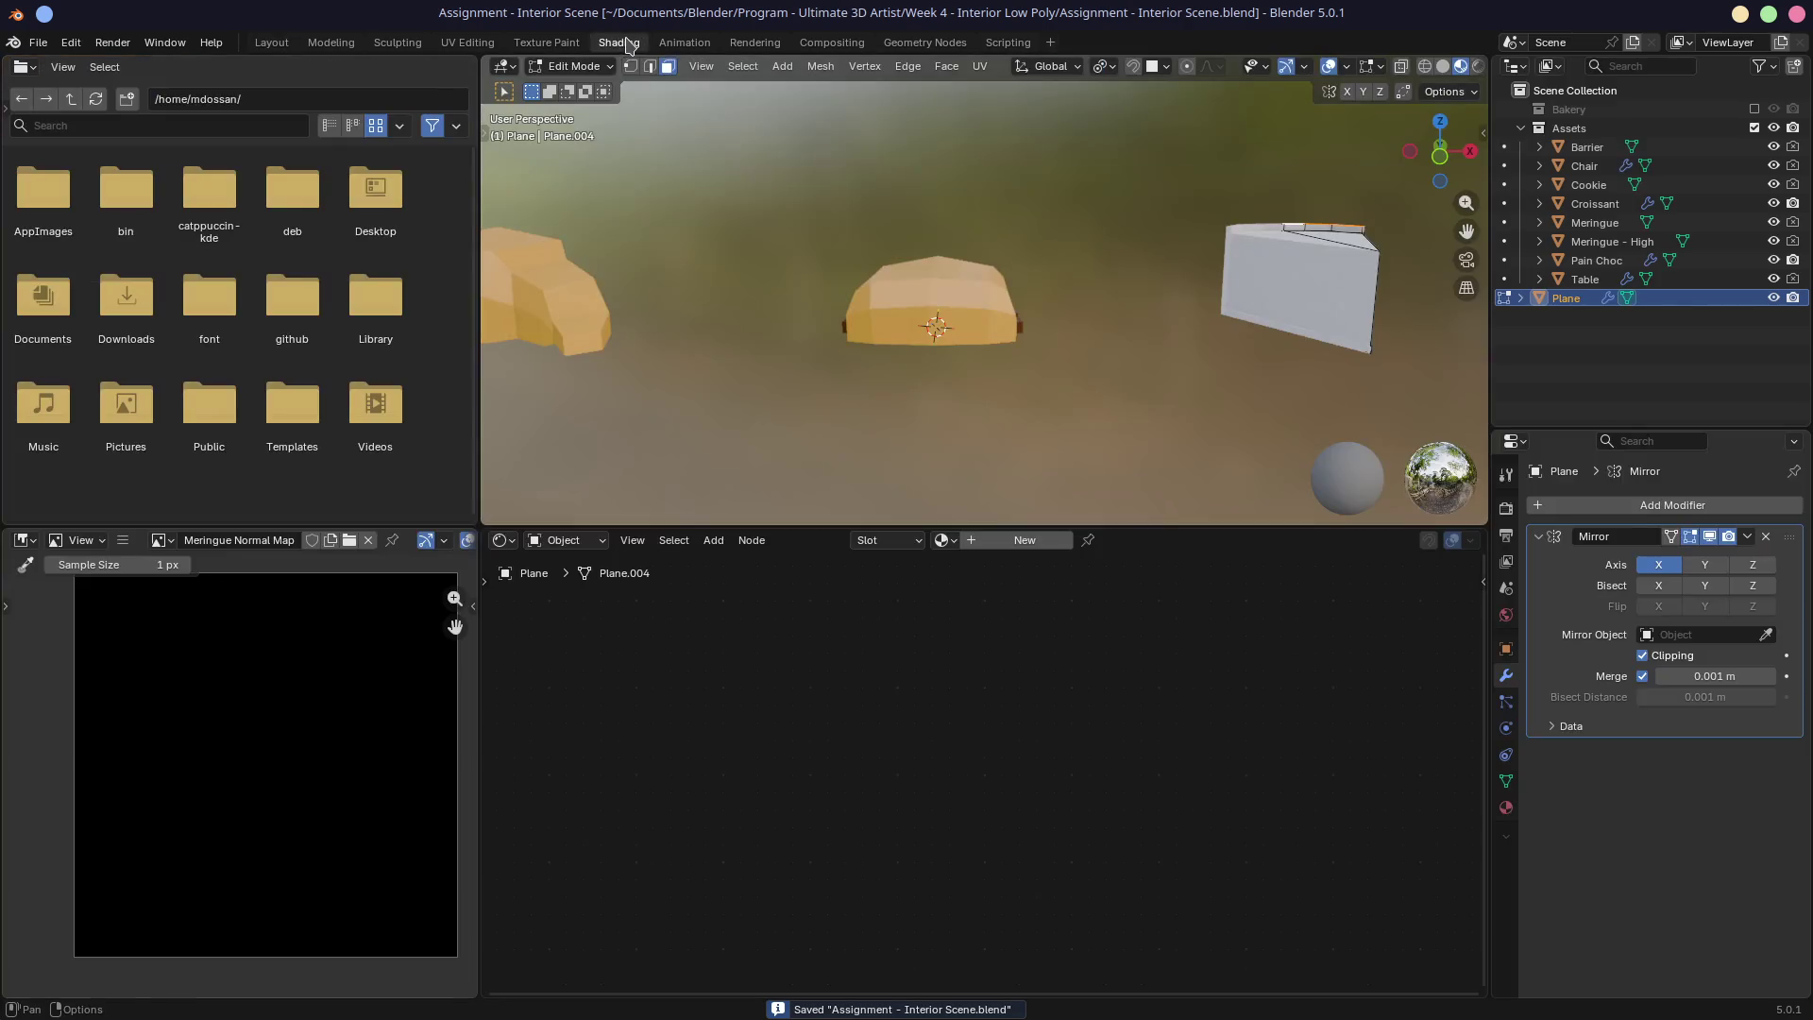
Step: Add two material slots to the cake slice and make the first one active
{"action": "middle_click_drag", "start_coordinate": [868, 303], "coordinate": [984, 304]}
{"action": "scroll", "coordinate": [924, 345], "scroll_direction": "up", "scroll_amount": 5}
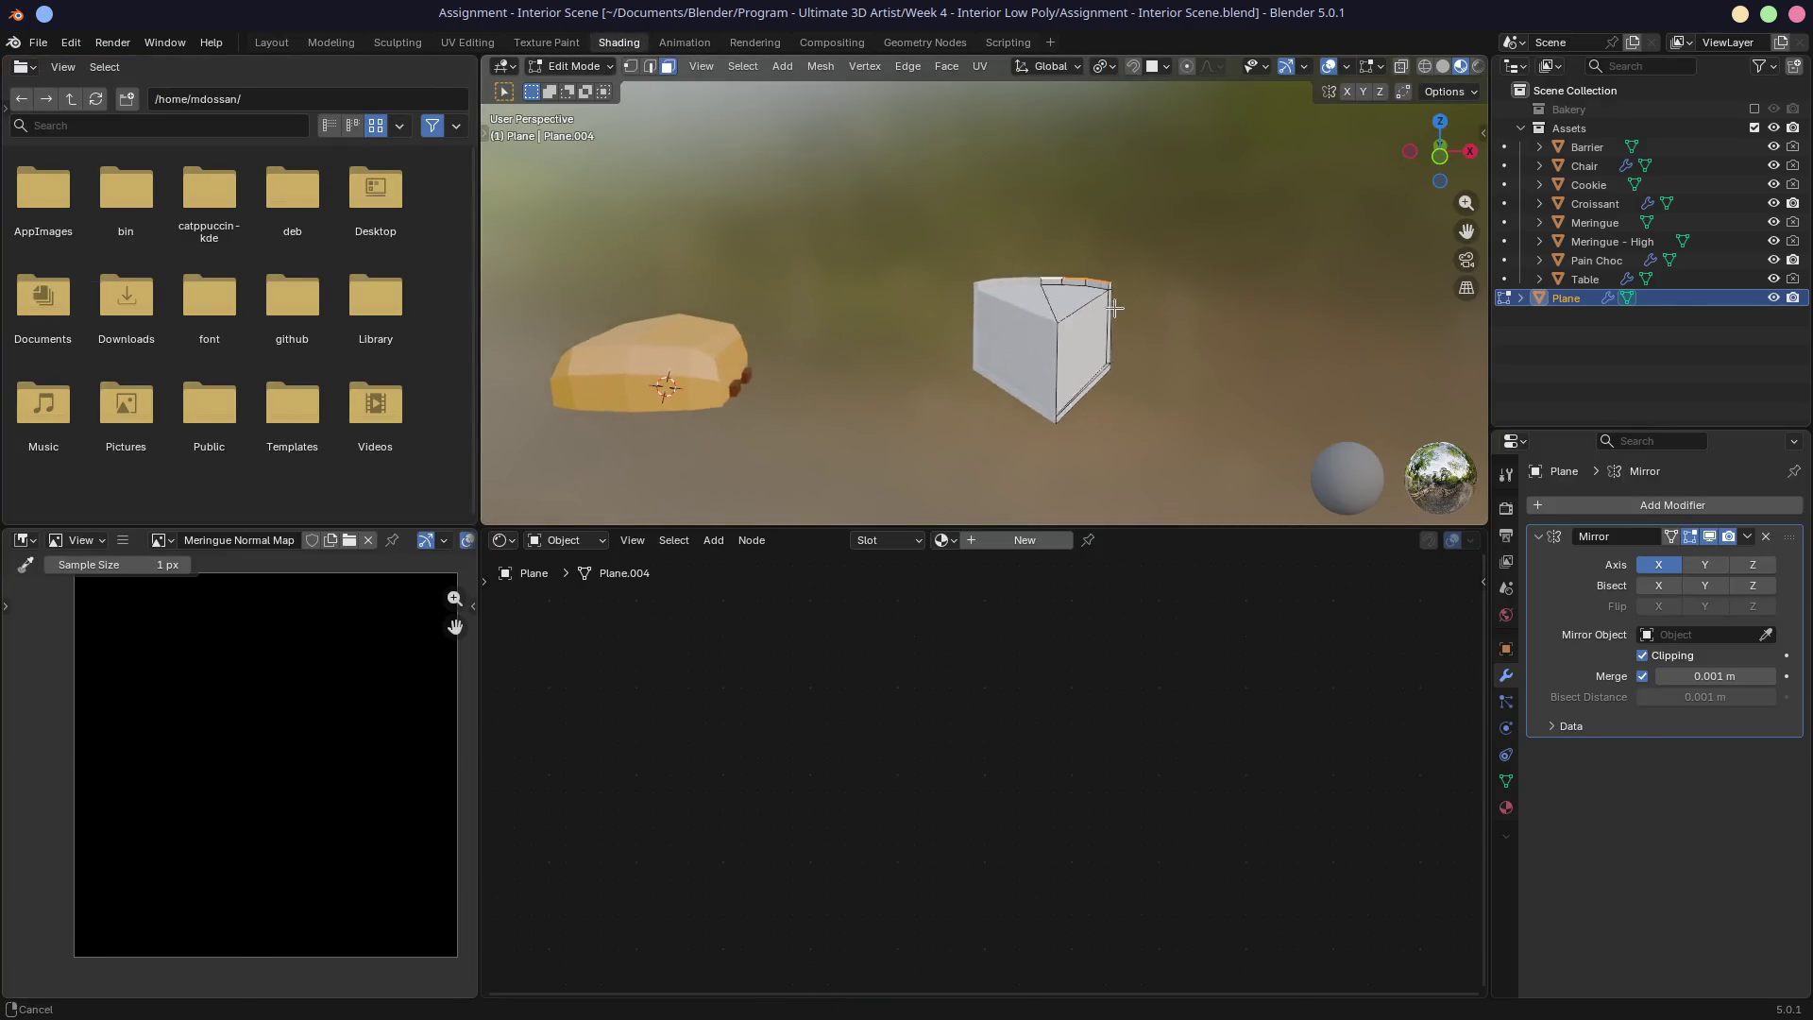
{"action": "scroll", "coordinate": [805, 324], "scroll_direction": "down", "scroll_amount": 4}
{"action": "mouse_move", "coordinate": [805, 324]}
{"action": "middle_mouse_down"}
{"action": "mouse_move", "coordinate": [1068, 206]}
{"action": "mouse_move", "coordinate": [1029, 378]}
{"action": "mouse_move", "coordinate": [982, 465]}
{"action": "middle_mouse_up"}
{"action": "left_click", "coordinate": [918, 543]}
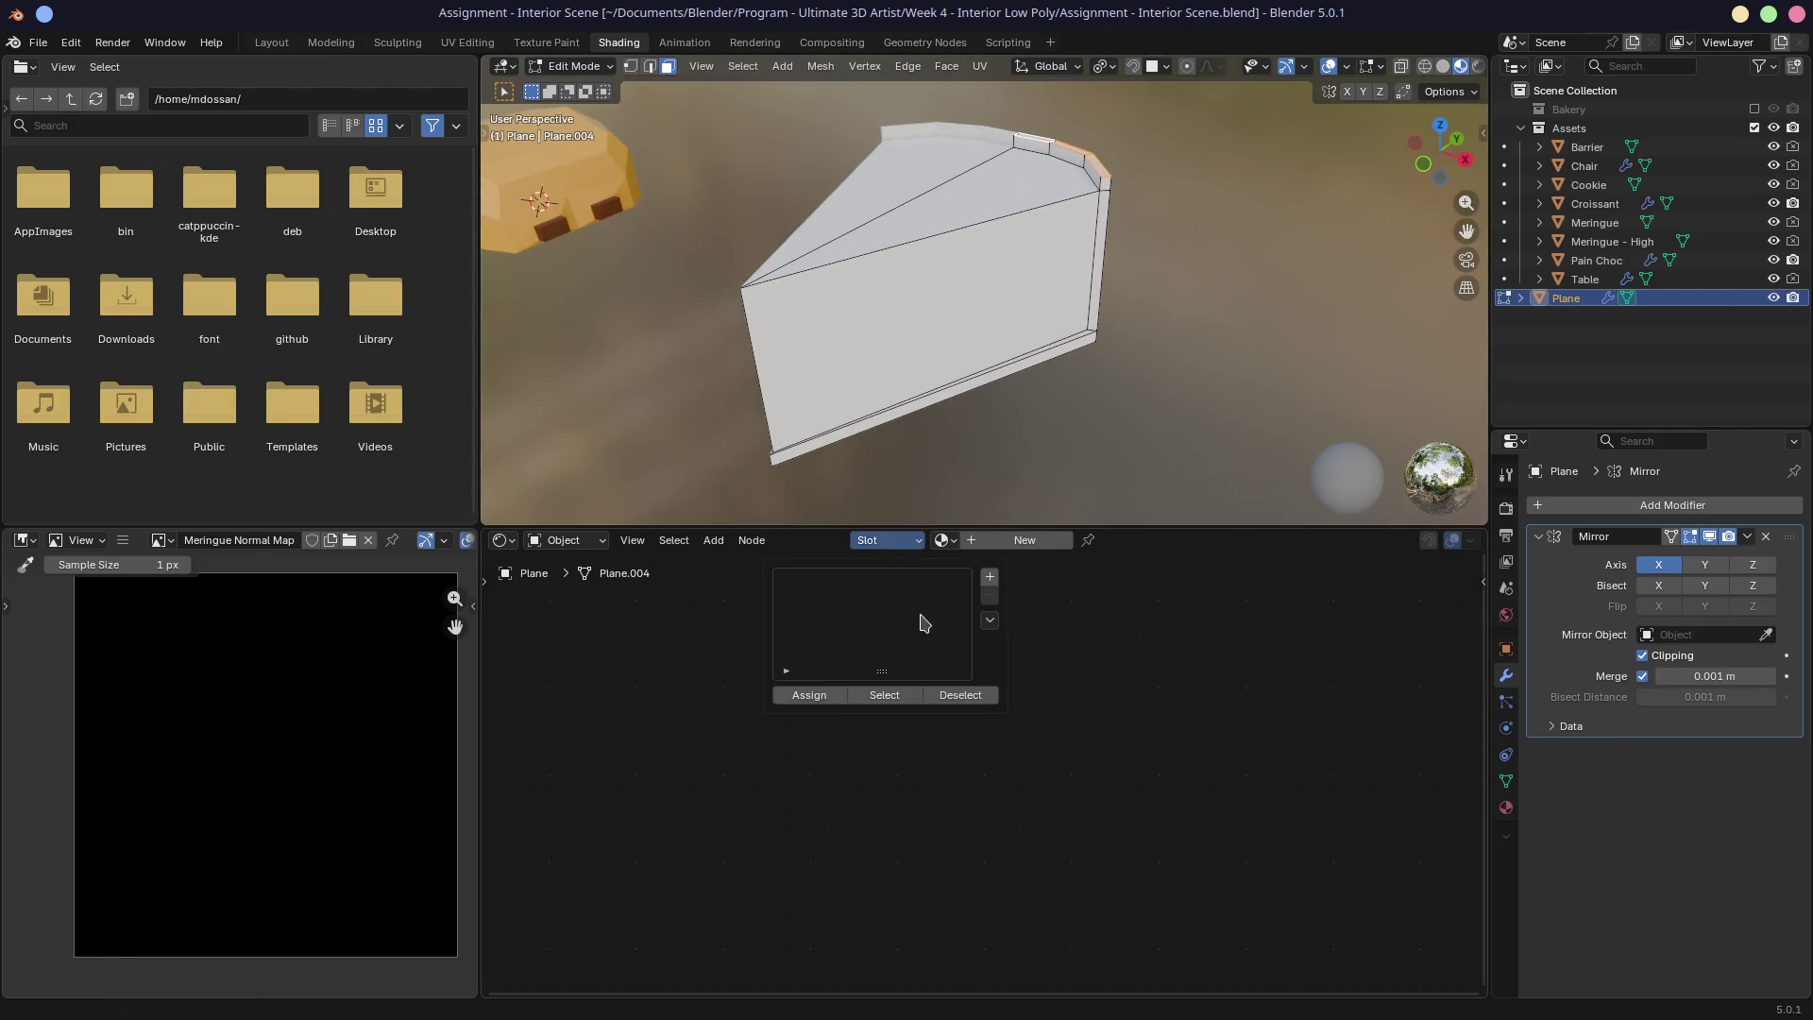
{"action": "left_click", "coordinate": [990, 578]}
{"action": "left_click", "coordinate": [989, 578]}
{"action": "left_click", "coordinate": [921, 580]}
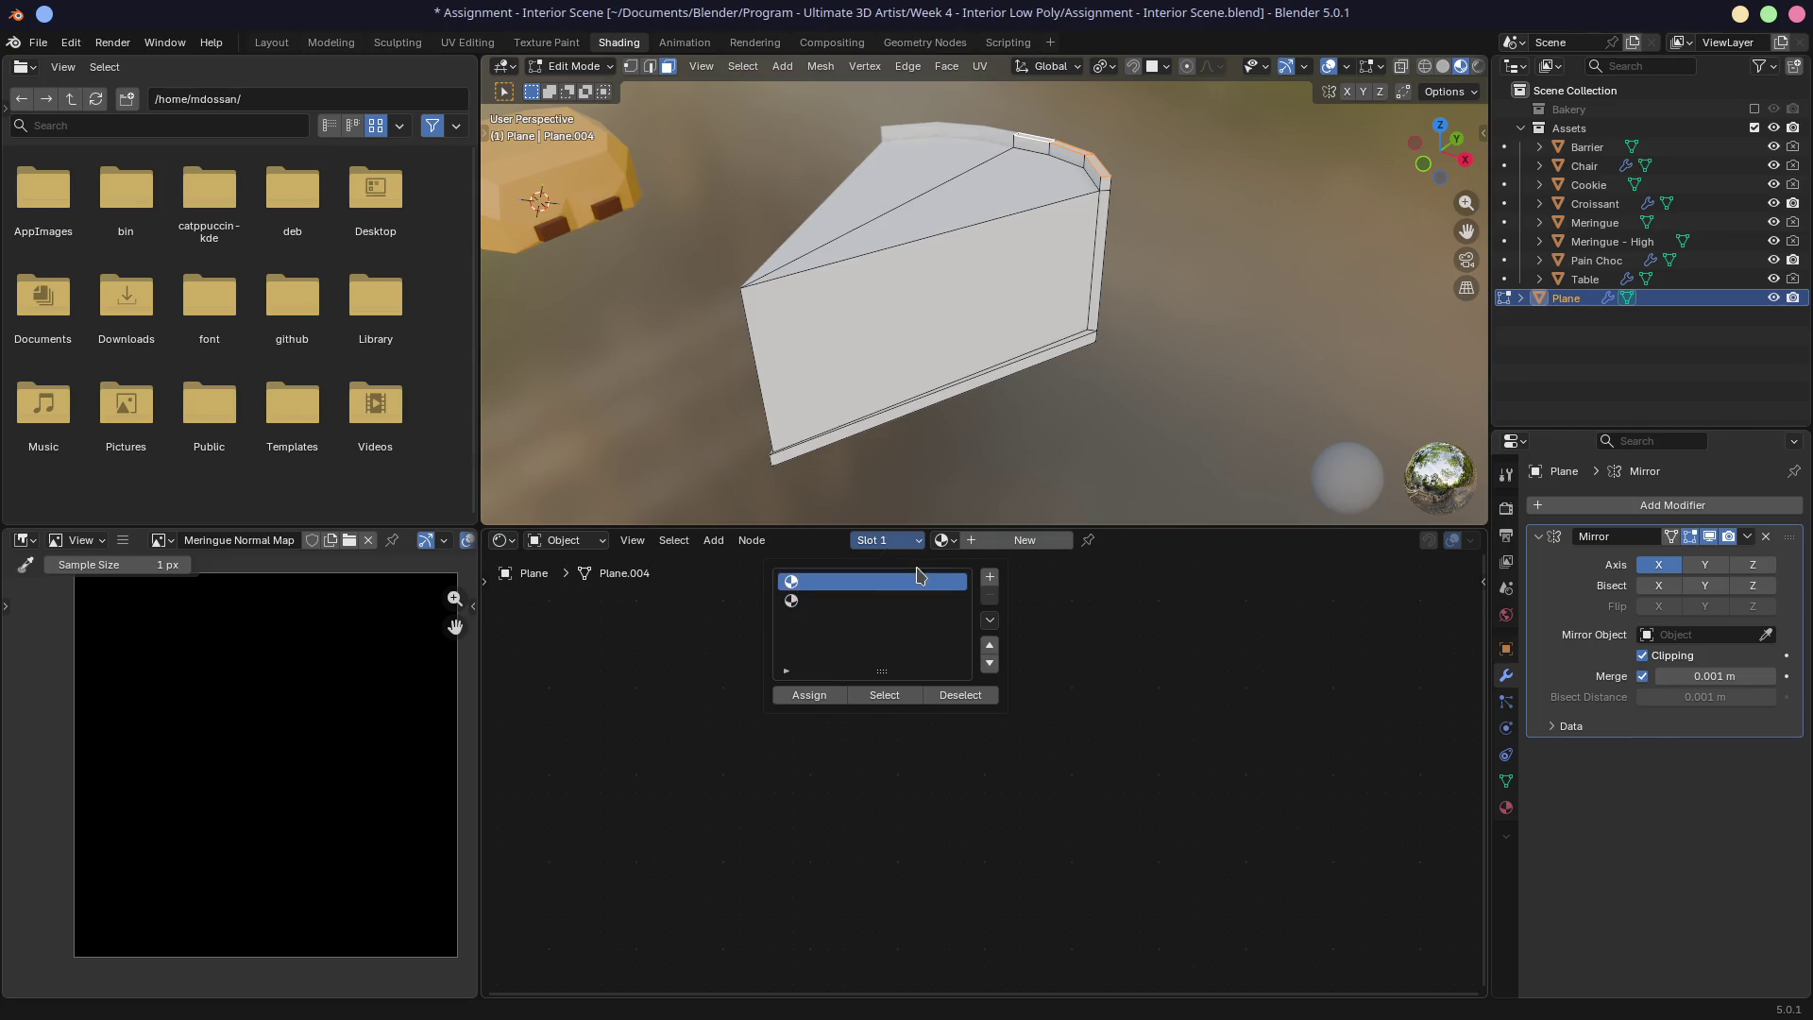
Step: Create Material.003 with a pale golden yellow base colour (E7CA61)
{"action": "left_click", "coordinate": [986, 548]}
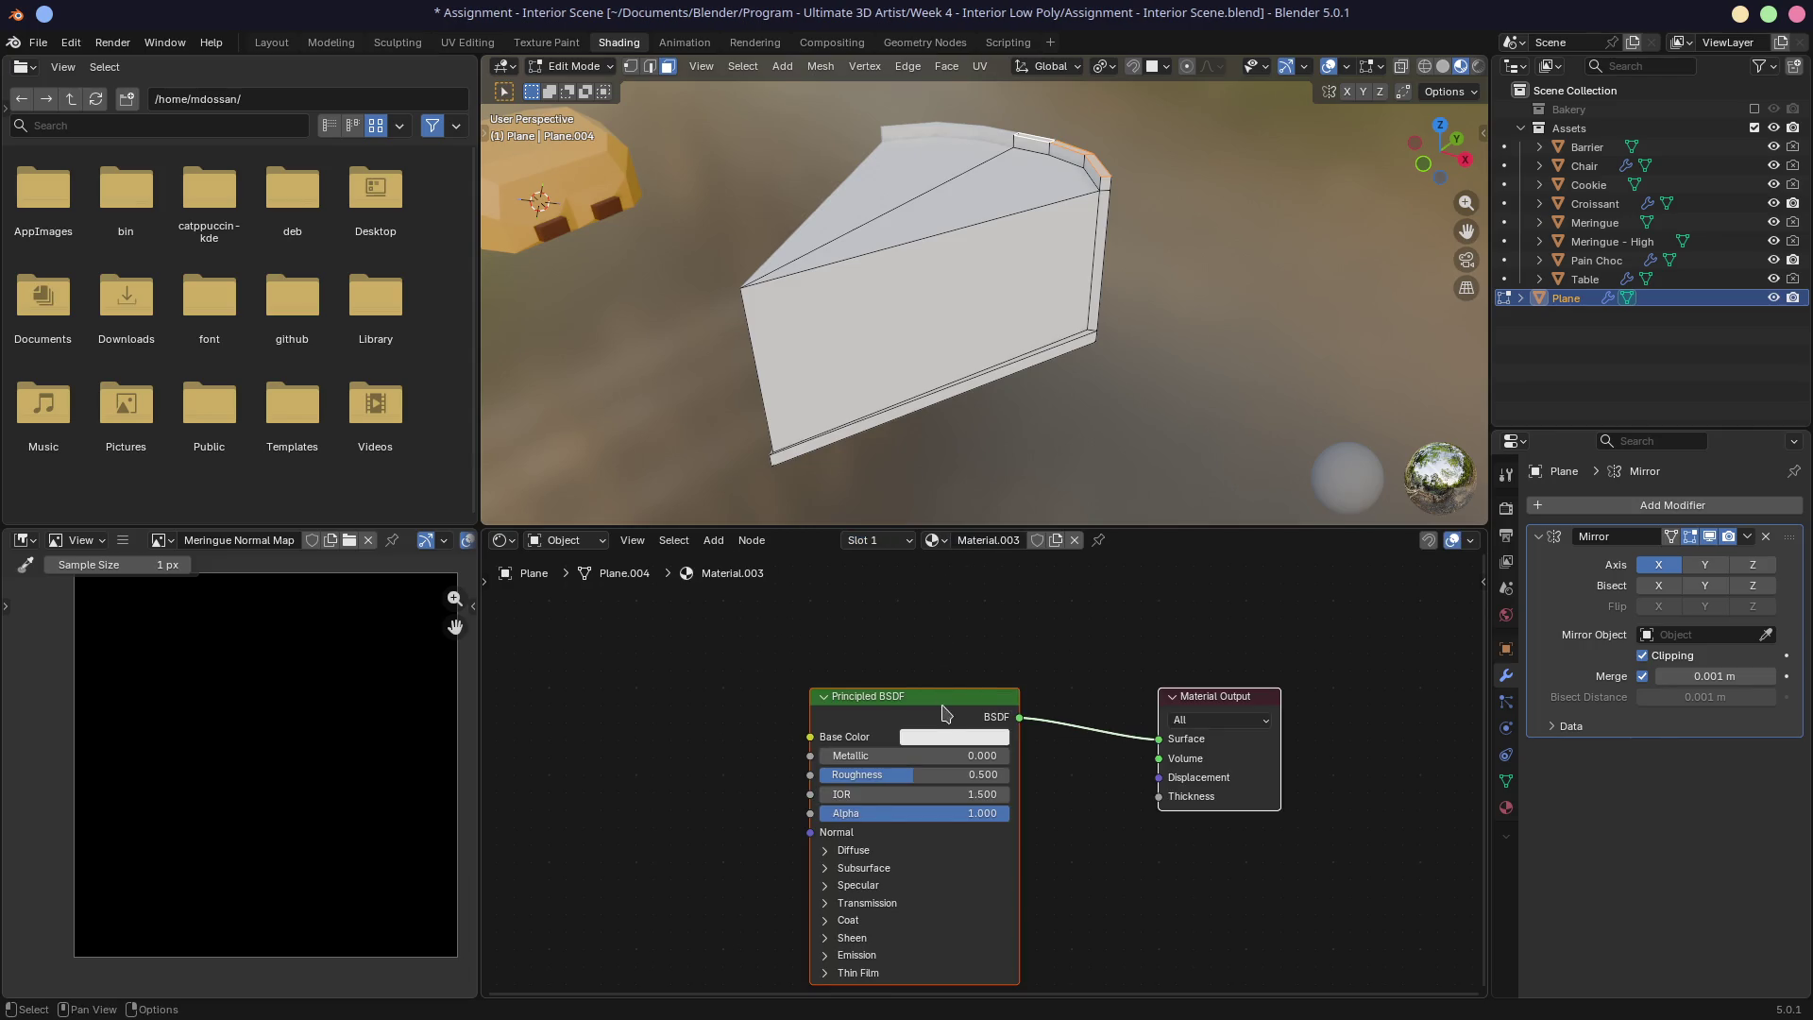
{"action": "left_click", "coordinate": [944, 742]}
{"action": "left_click_drag", "start_coordinate": [963, 515], "coordinate": [948, 528]}
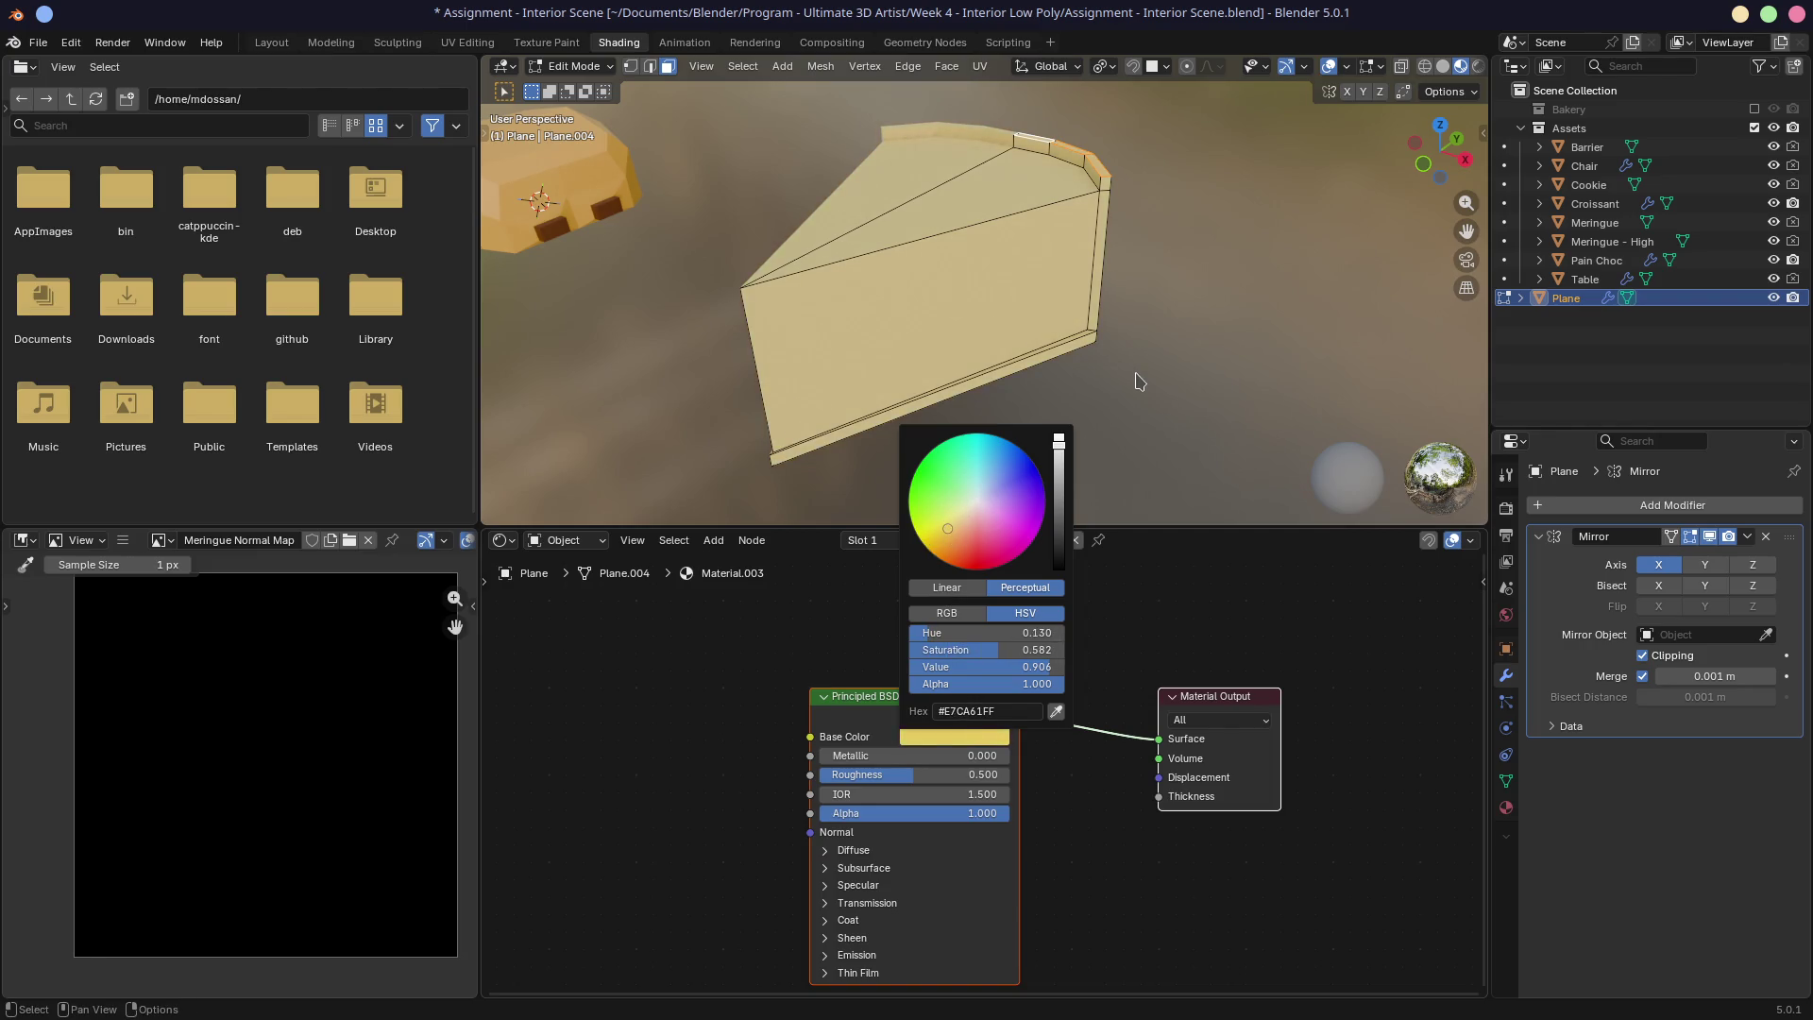
{"action": "left_click", "coordinate": [865, 541]}
Step: Add an empty second slot and assign the active material to the selected faces
{"action": "left_click", "coordinate": [980, 576]}
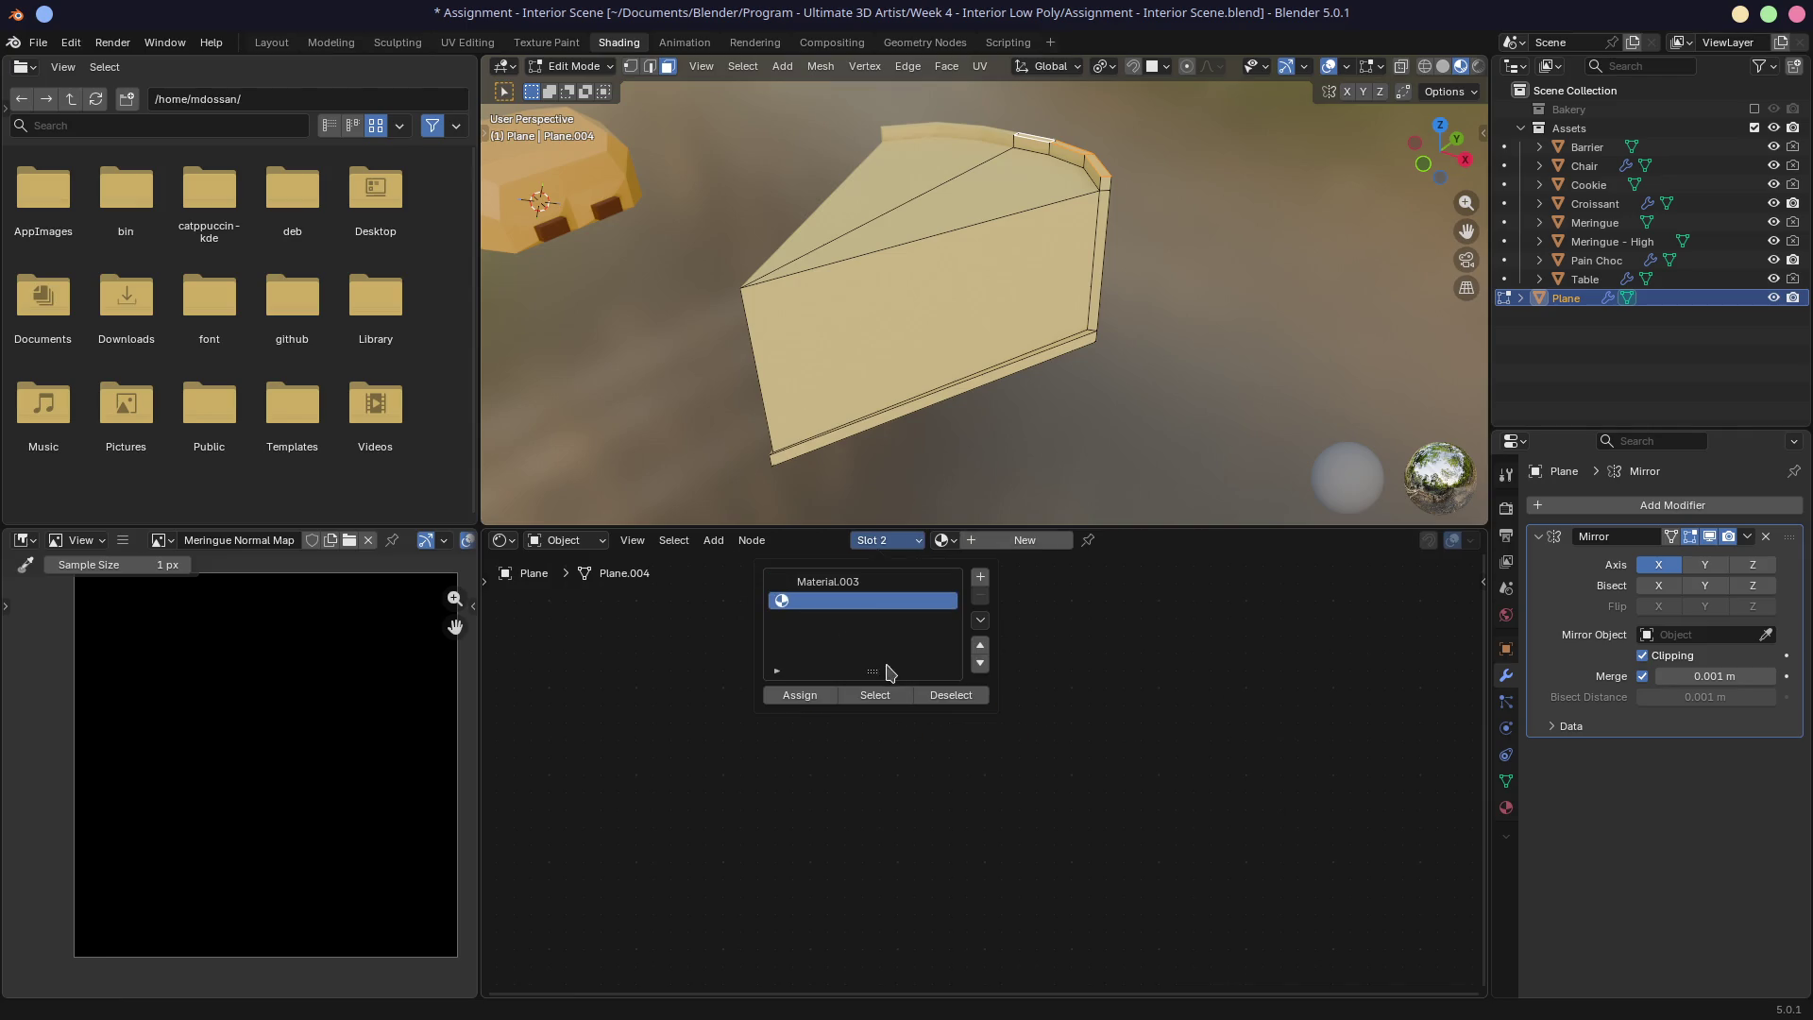
{"action": "left_click", "coordinate": [812, 699]}
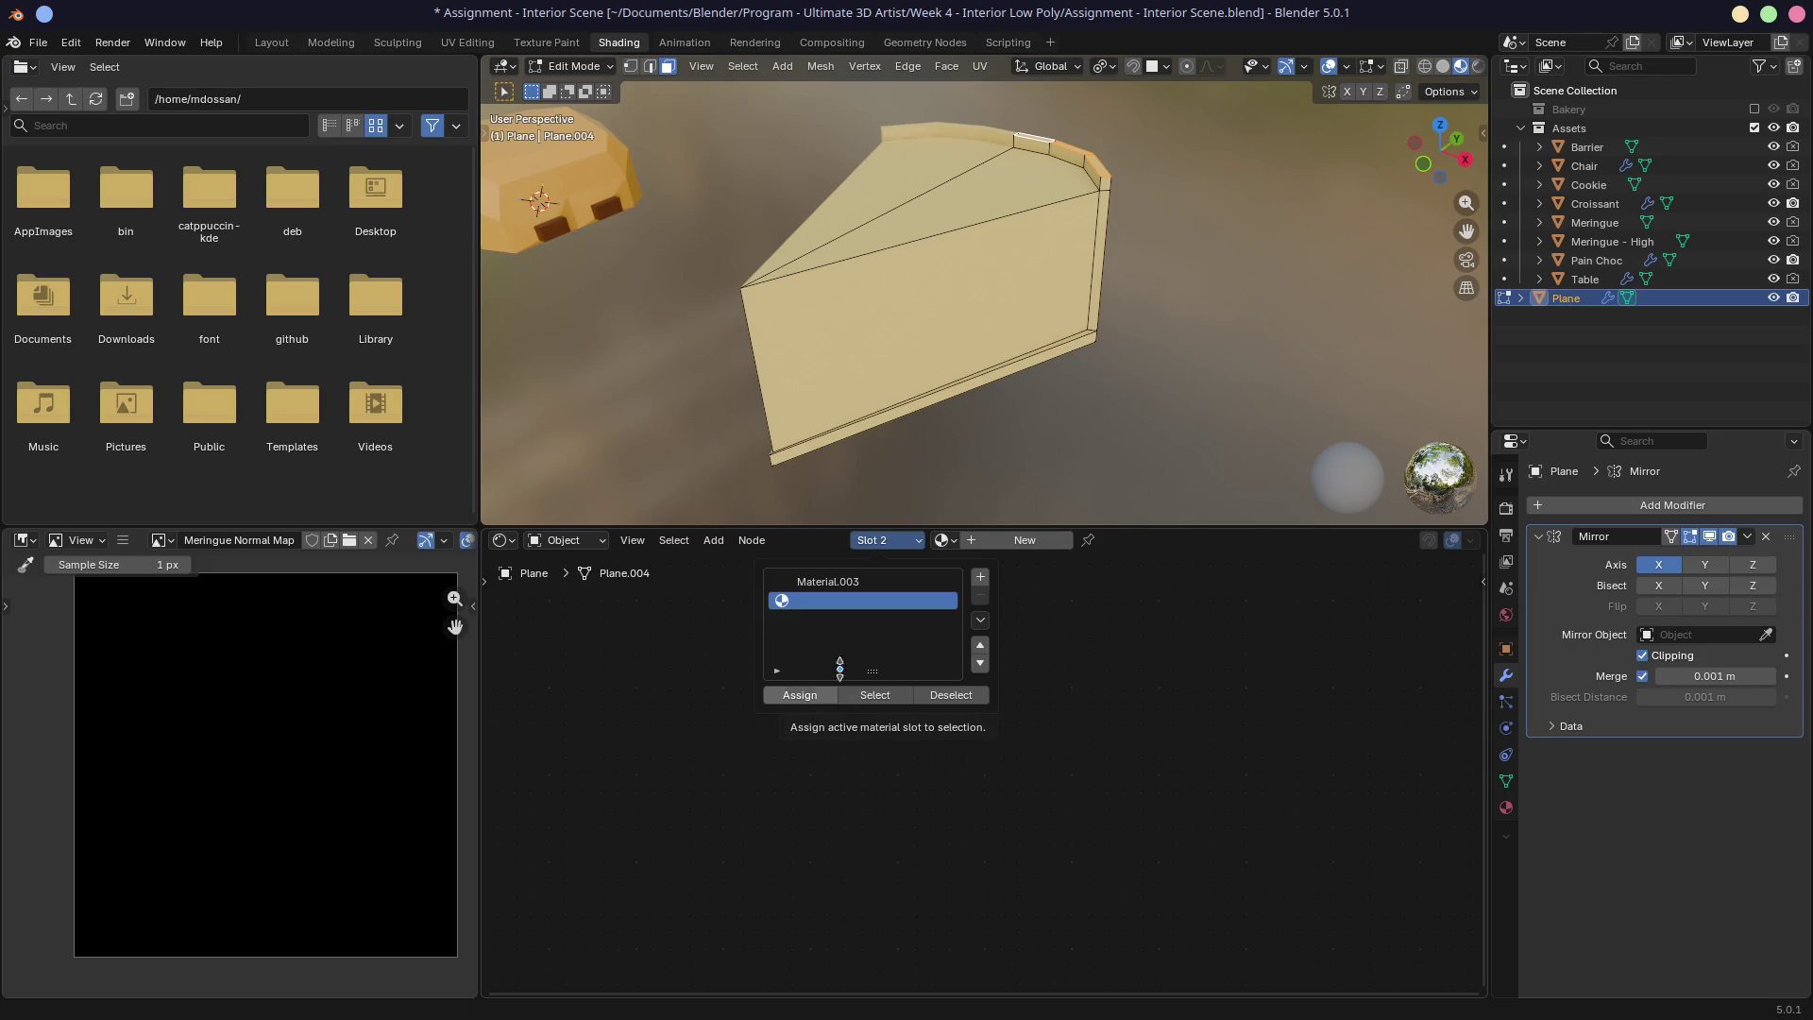
{"action": "mouse_move", "coordinate": [1166, 332]}
{"action": "middle_mouse_down"}
{"action": "mouse_move", "coordinate": [994, 240]}
{"action": "mouse_move", "coordinate": [1121, 360]}
{"action": "mouse_move", "coordinate": [1102, 342]}
{"action": "middle_mouse_up"}
{"action": "left_click", "coordinate": [1101, 341]}
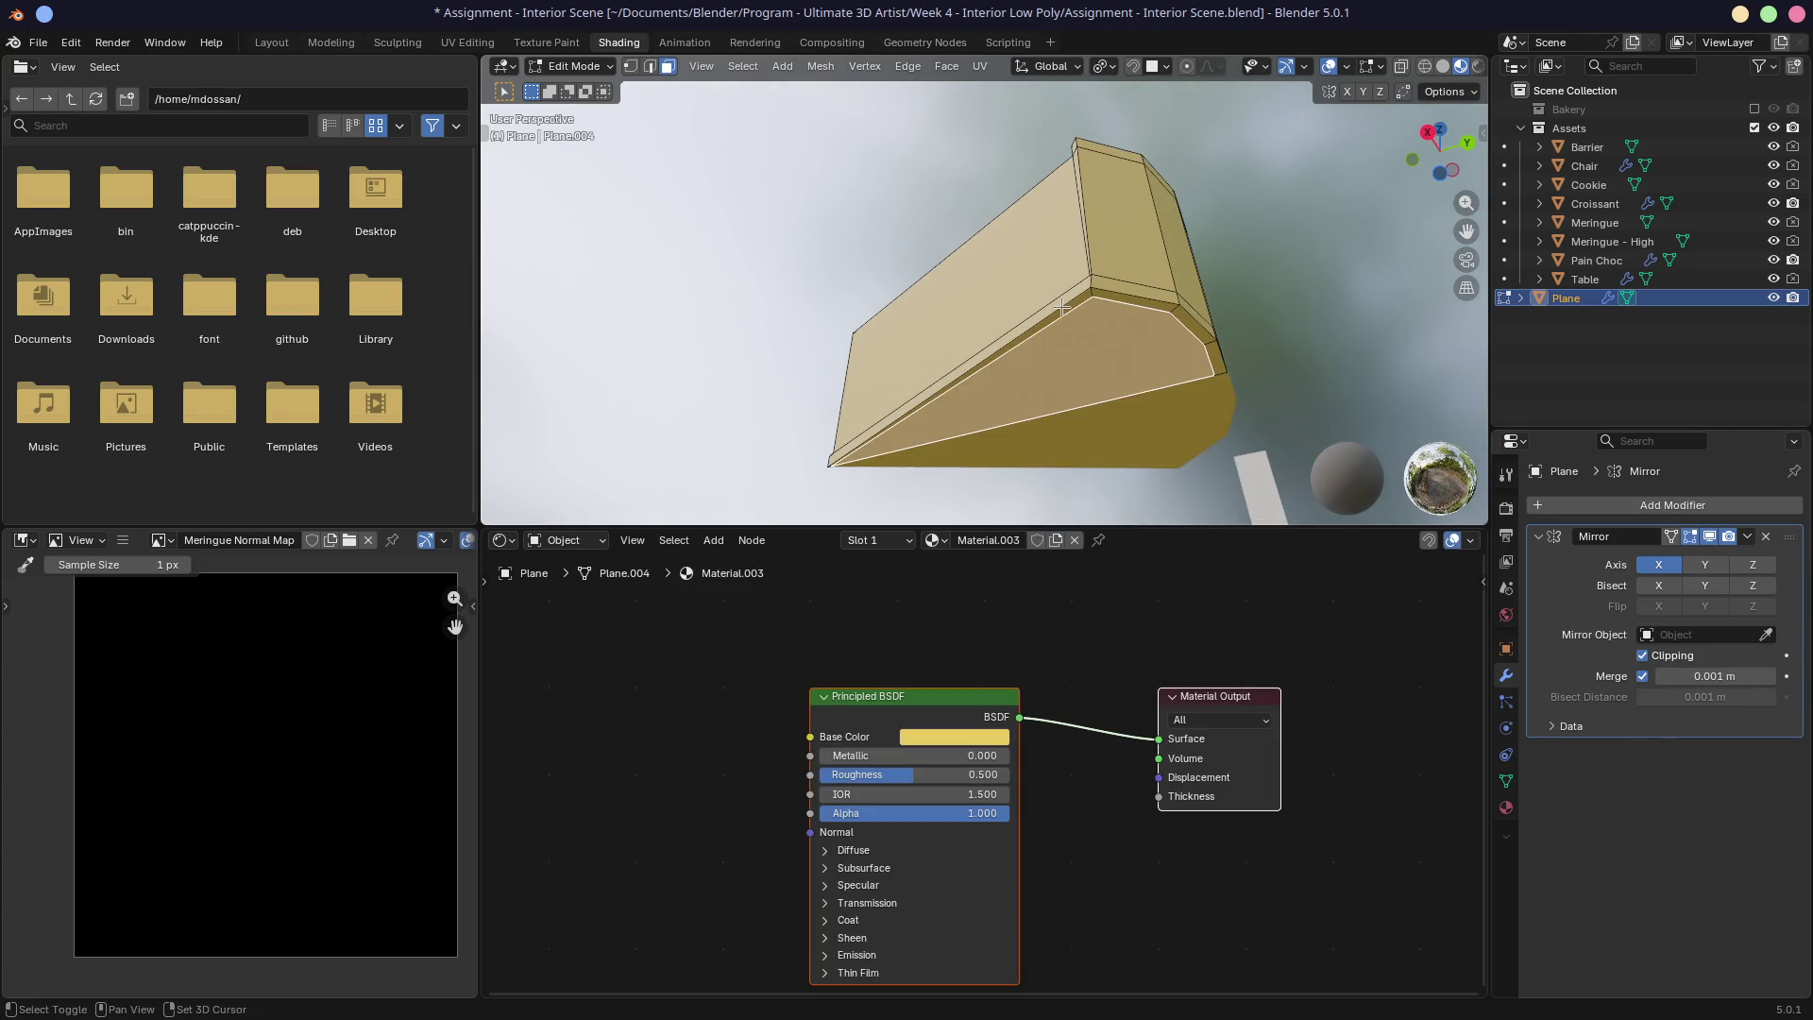
Step: Select the slice's narrow corner, middle side and top bevel strip faces
{"action": "mouse_move", "coordinate": [1207, 350]}
{"action": "middle_mouse_down"}
{"action": "mouse_move", "coordinate": [1101, 351]}
{"action": "mouse_move", "coordinate": [1169, 425]}
{"action": "middle_mouse_up"}
{"action": "scroll", "coordinate": [1169, 426], "scroll_direction": "up", "scroll_amount": 3}
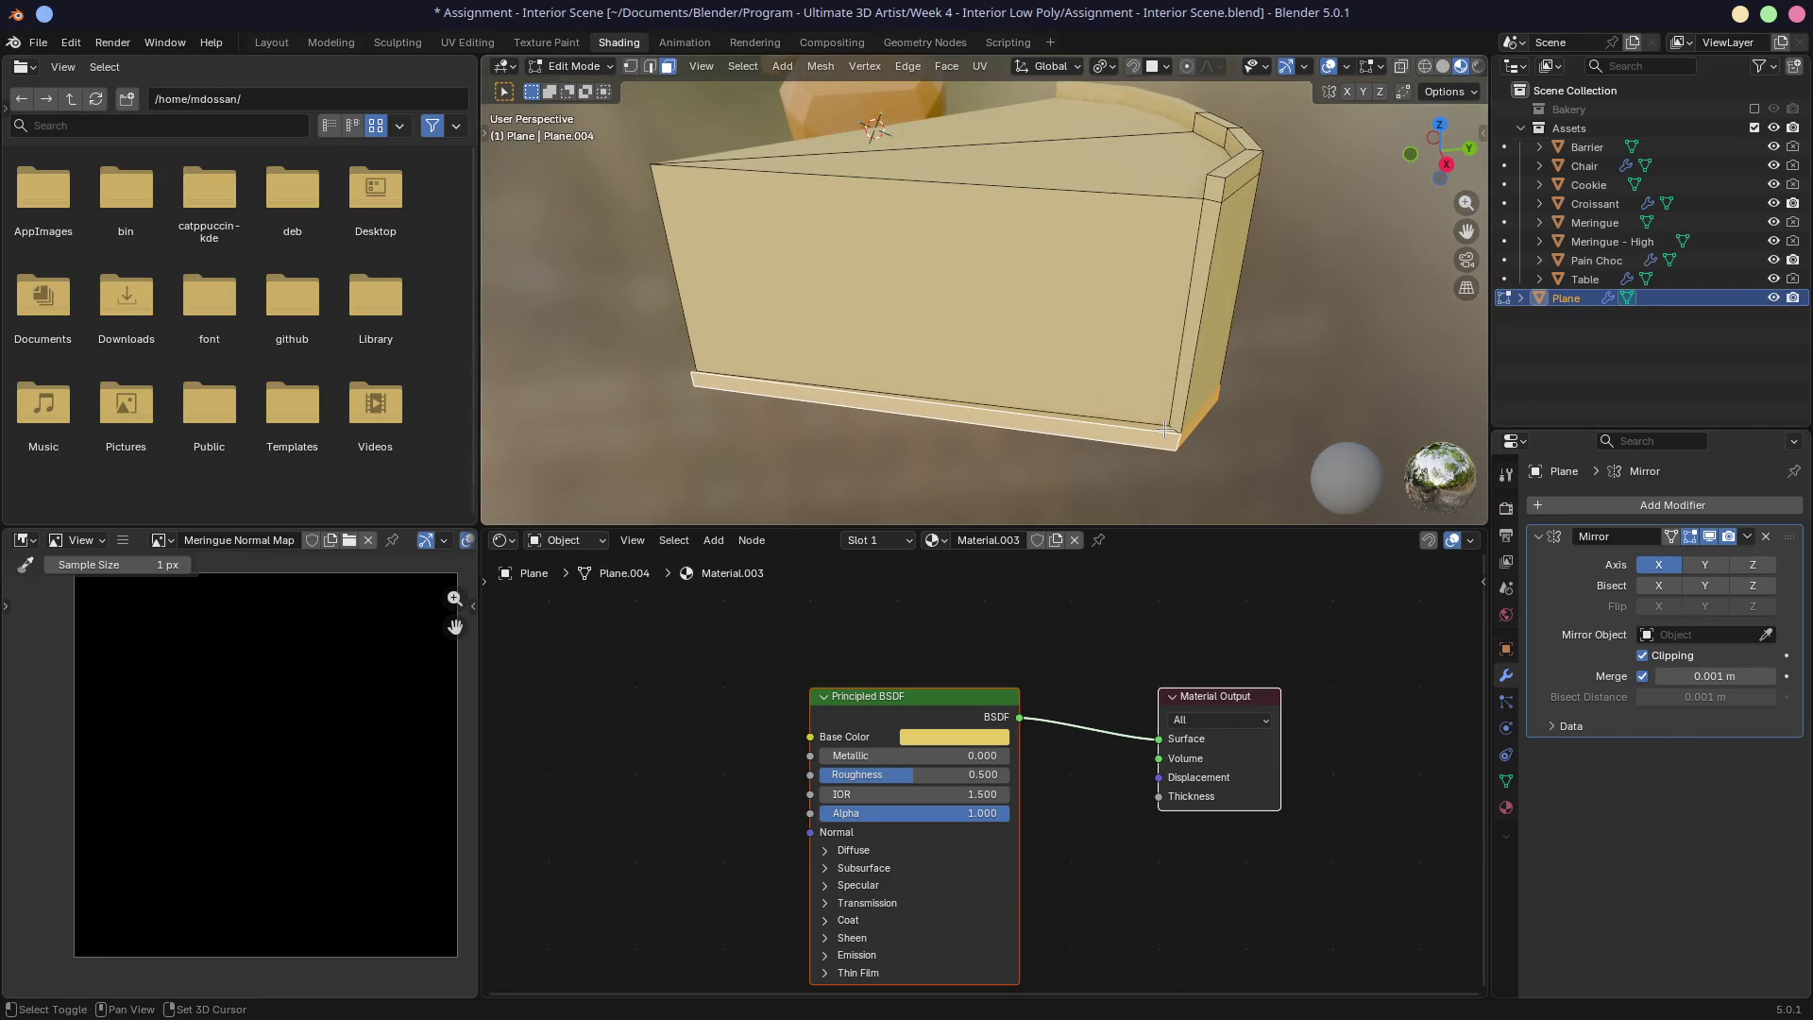
{"action": "left_click", "coordinate": [1201, 370]}
{"action": "middle_click_drag", "start_coordinate": [1201, 370], "coordinate": [1094, 311]}
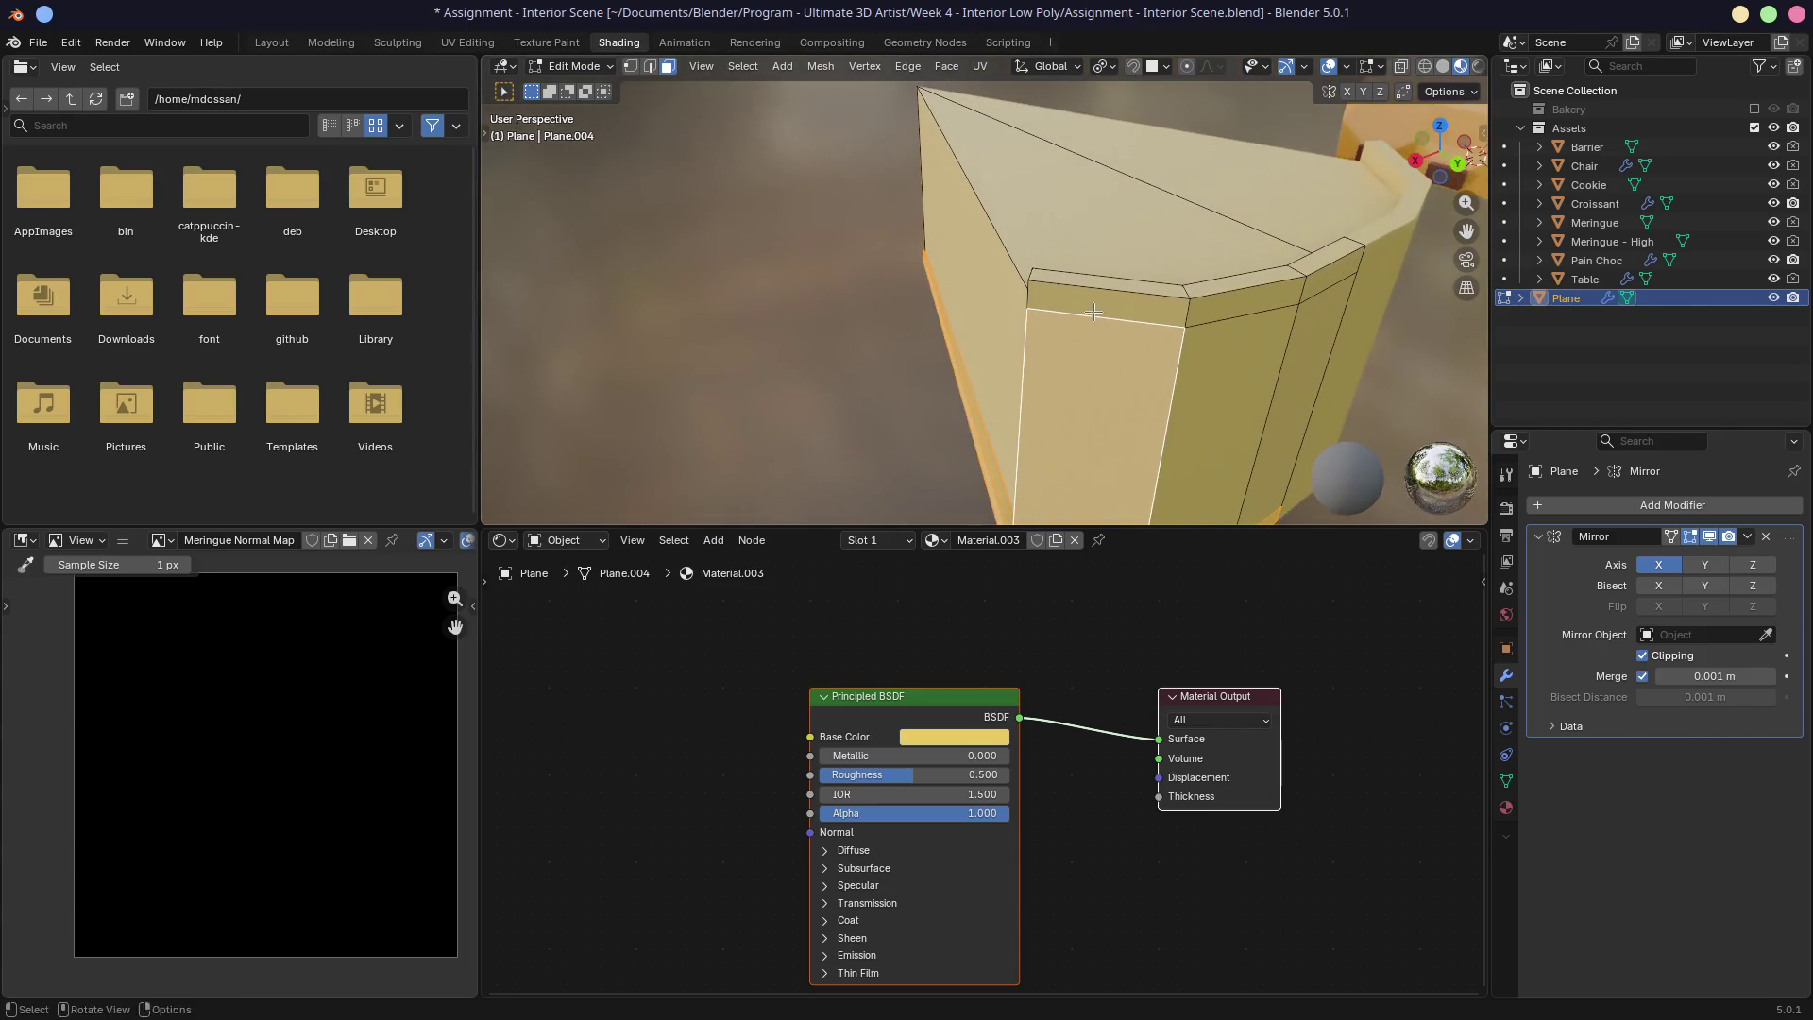
{"action": "left_click", "coordinate": [1296, 350], "text": "shift"}
{"action": "left_click", "coordinate": [1317, 331], "text": "shift"}
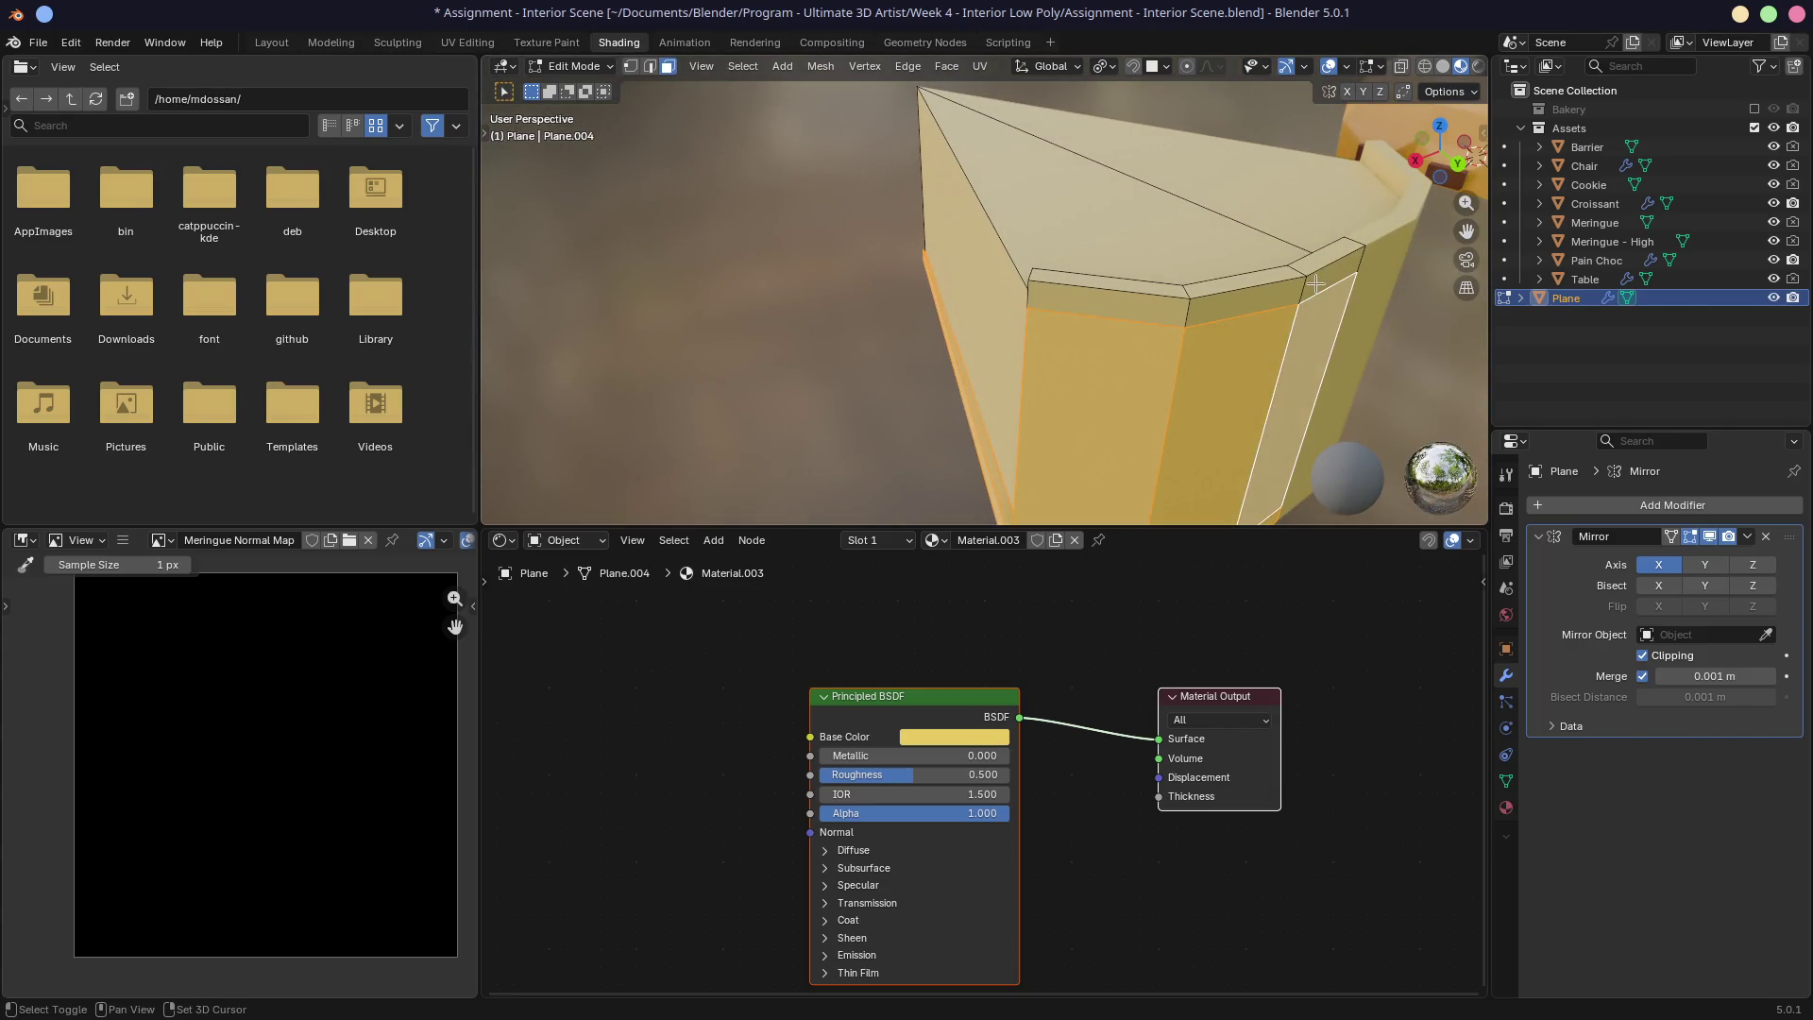
{"action": "left_click", "coordinate": [1322, 269], "text": "shift"}
{"action": "left_click", "coordinate": [1247, 285], "text": "shift"}
{"action": "mouse_move", "coordinate": [1246, 286]}
{"action": "middle_mouse_down"}
{"action": "mouse_move", "coordinate": [999, 367]}
{"action": "mouse_move", "coordinate": [1025, 311]}
{"action": "mouse_move", "coordinate": [1243, 292]}
{"action": "middle_mouse_up"}
Step: Narrow the selection to a single top rim face and list the material slots
{"action": "left_click", "coordinate": [978, 373], "text": "shift"}
{"action": "left_click", "coordinate": [1025, 311], "text": "ctrl"}
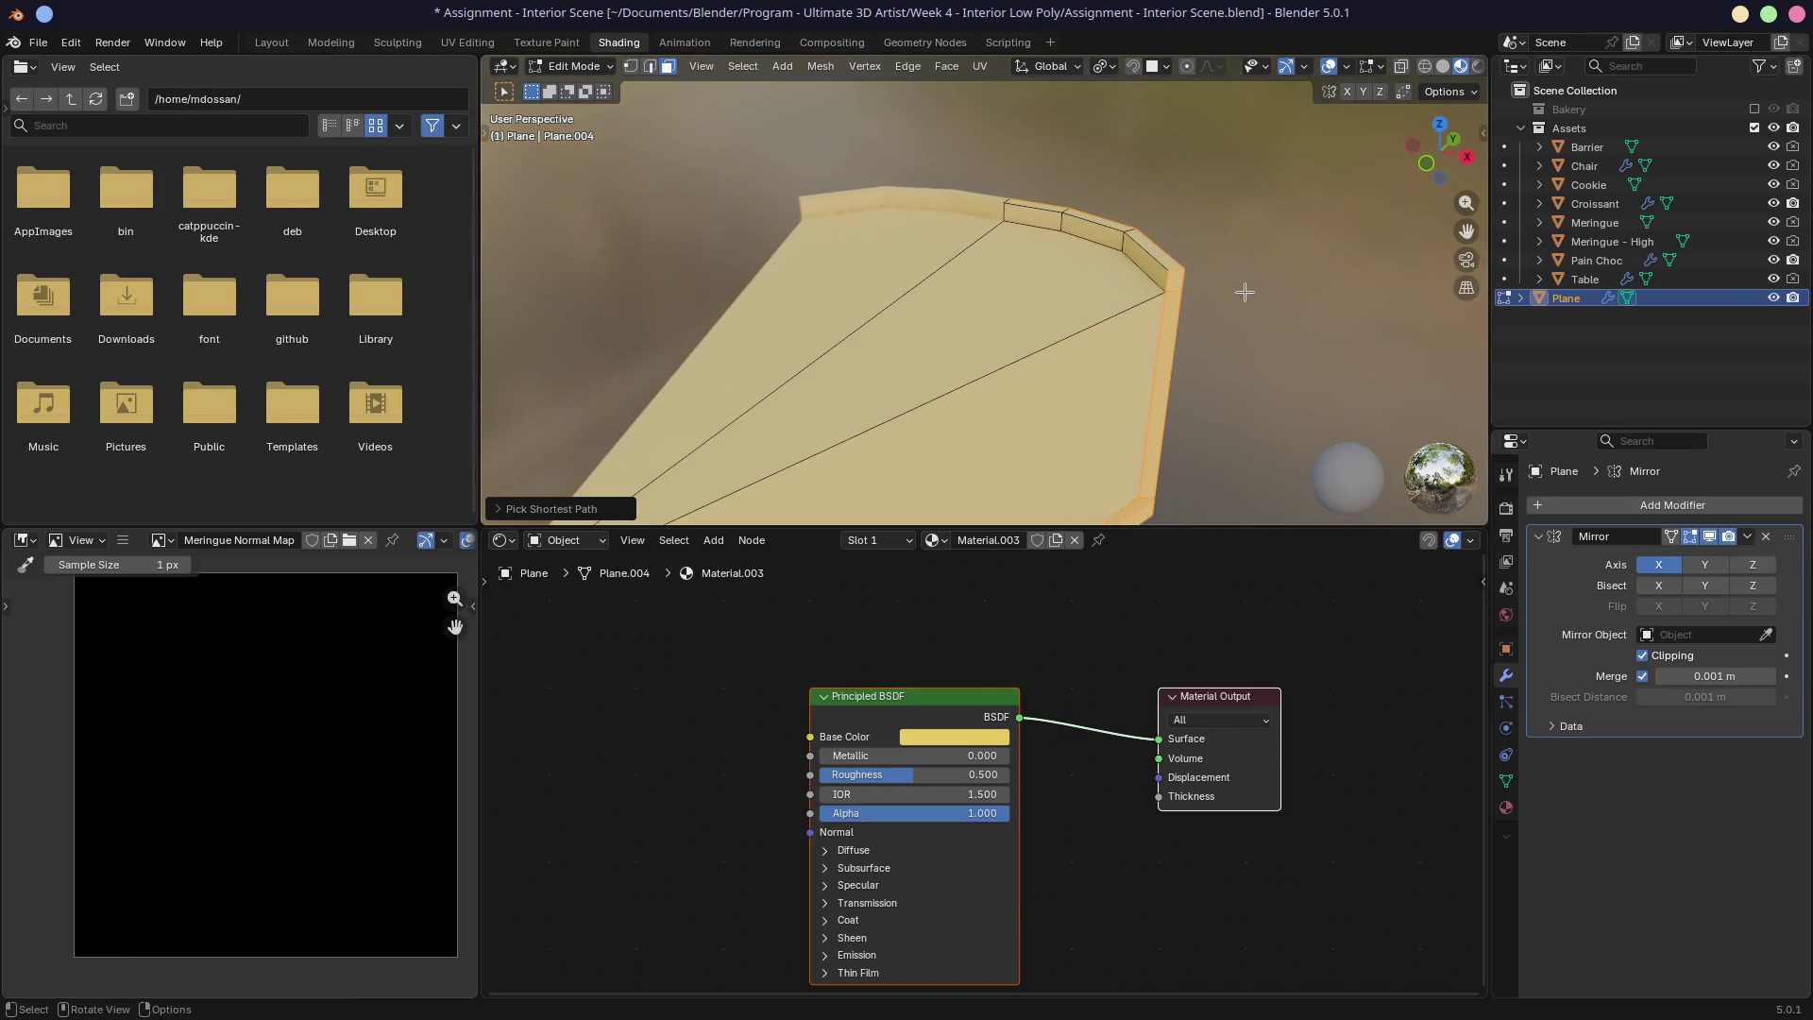
{"action": "left_click", "coordinate": [1152, 279]}
{"action": "left_click", "coordinate": [1048, 210]}
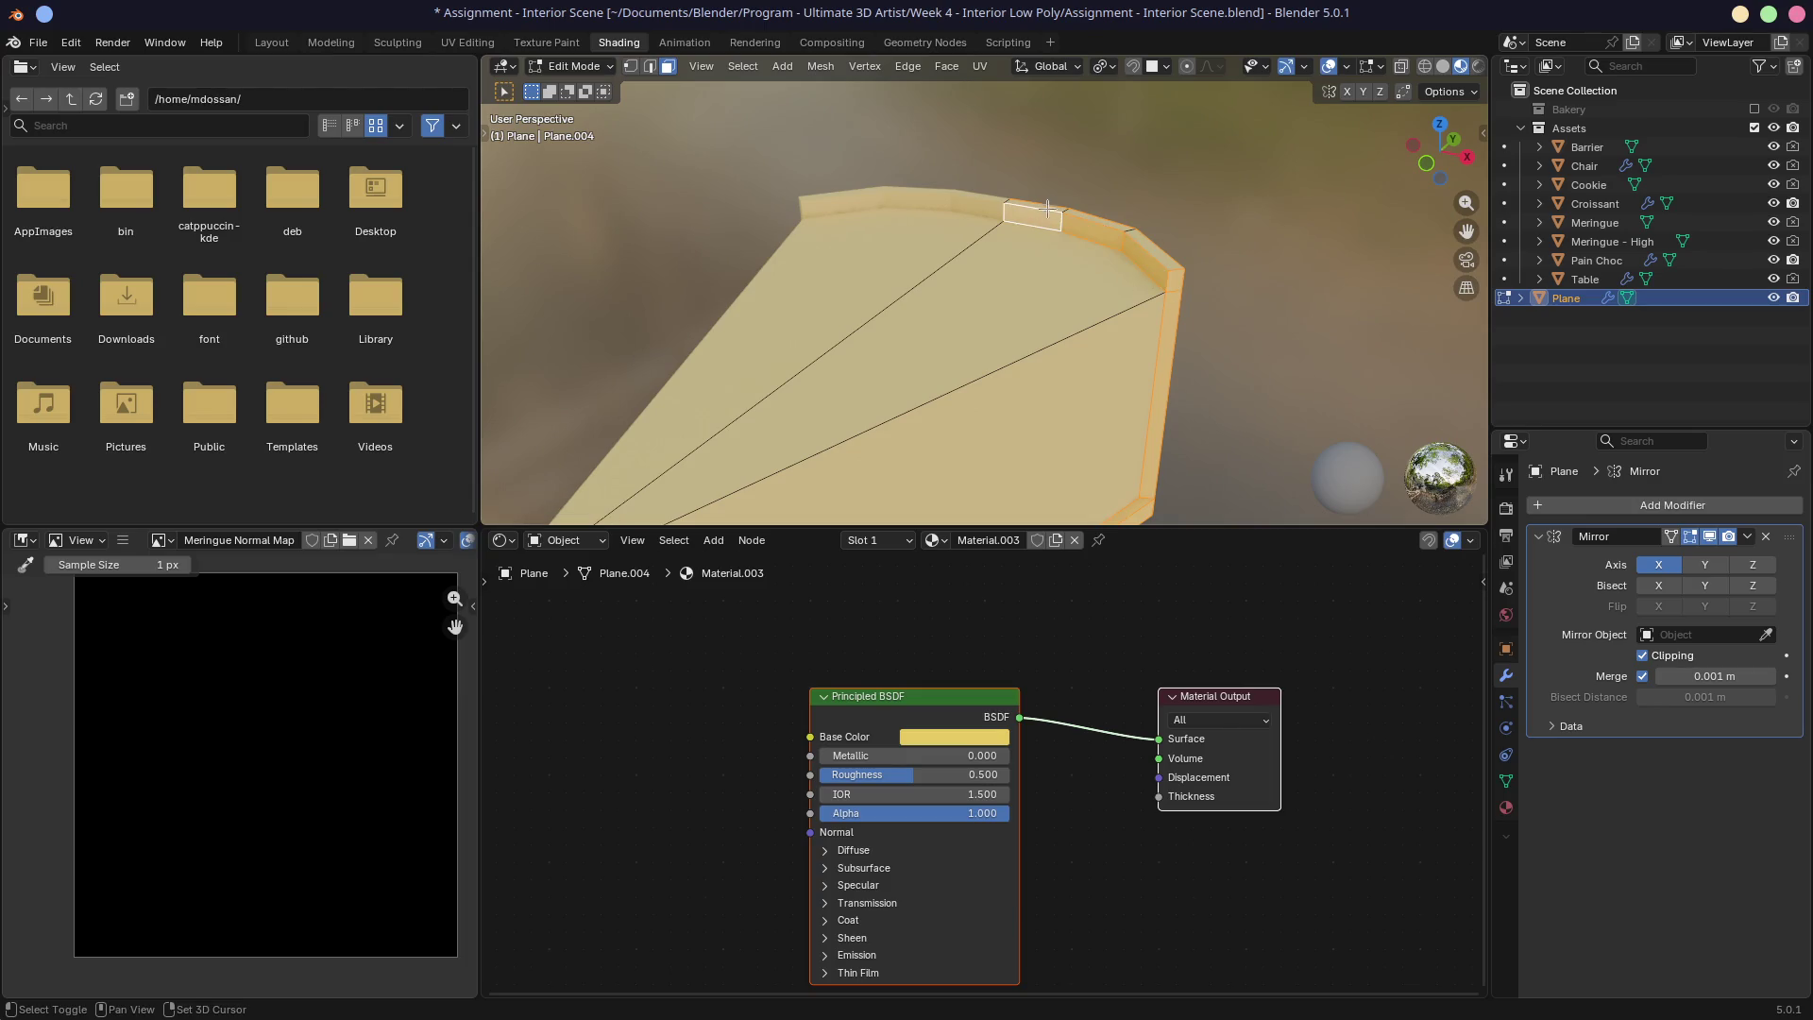
{"action": "middle_click_drag", "start_coordinate": [1124, 203], "coordinate": [1132, 266]}
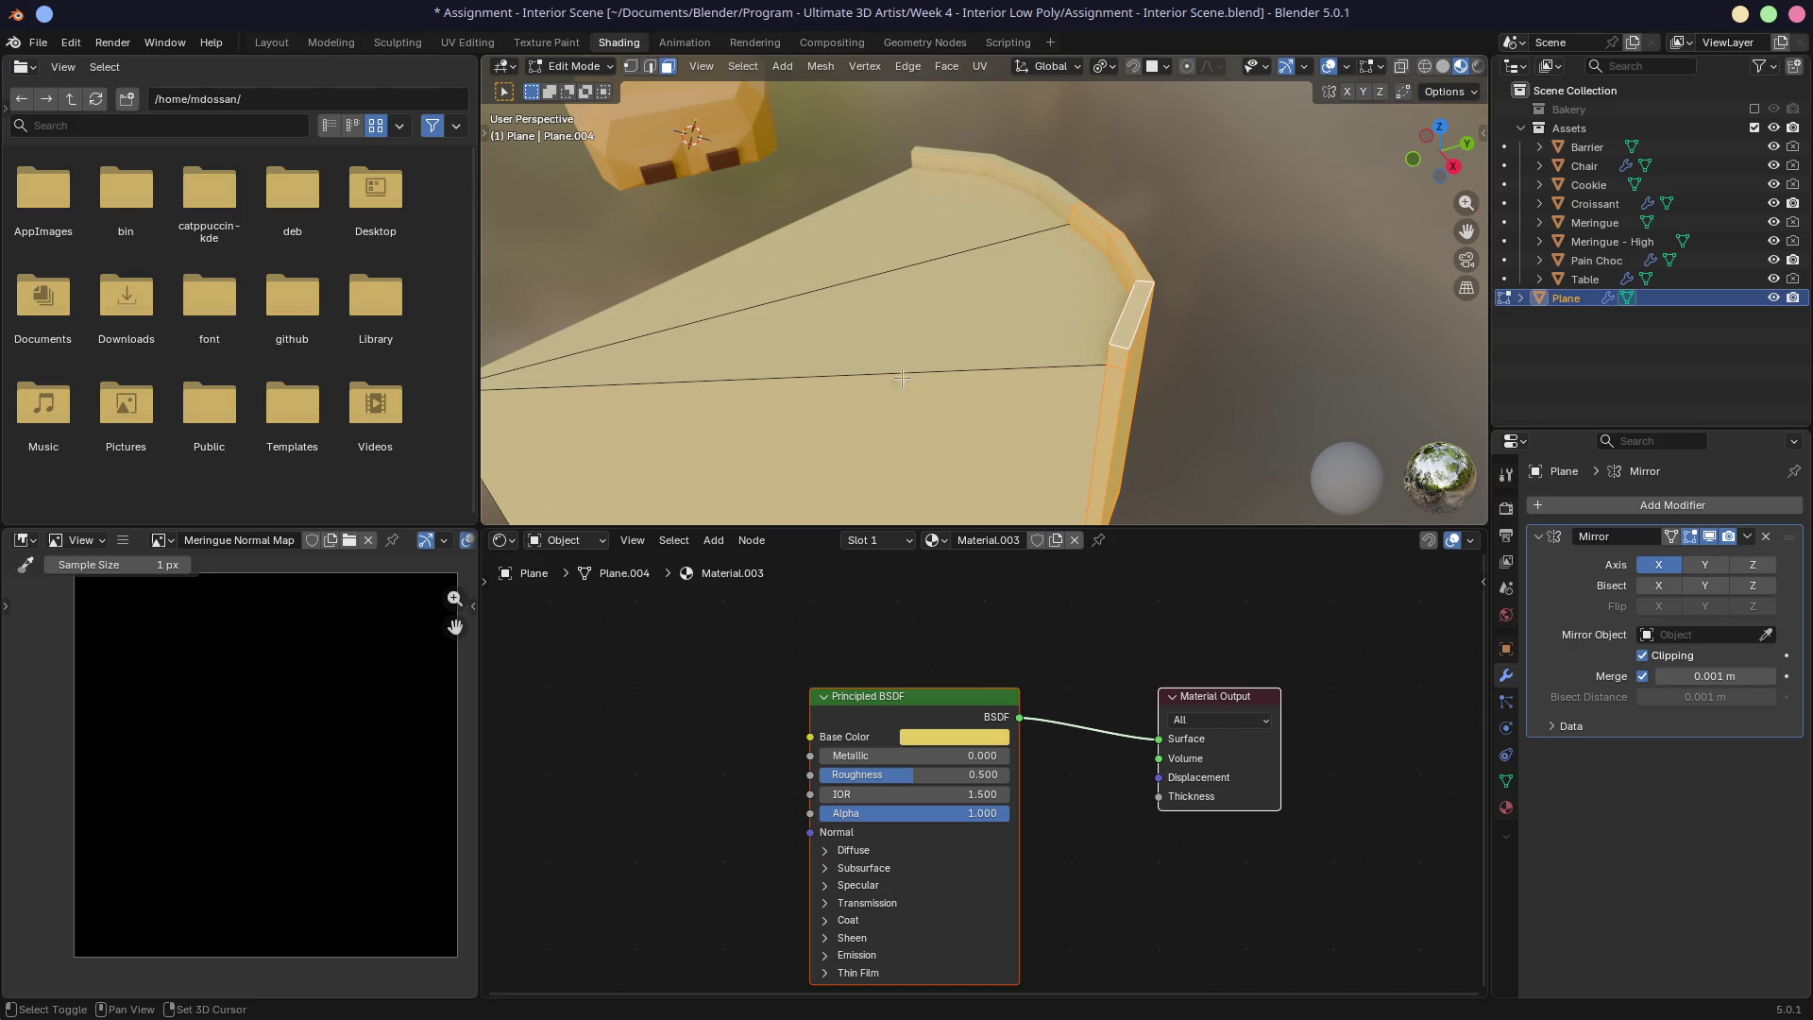
{"action": "scroll", "coordinate": [902, 377], "scroll_direction": "down", "scroll_amount": 5}
{"action": "middle_click_drag", "start_coordinate": [902, 378], "coordinate": [958, 347]}
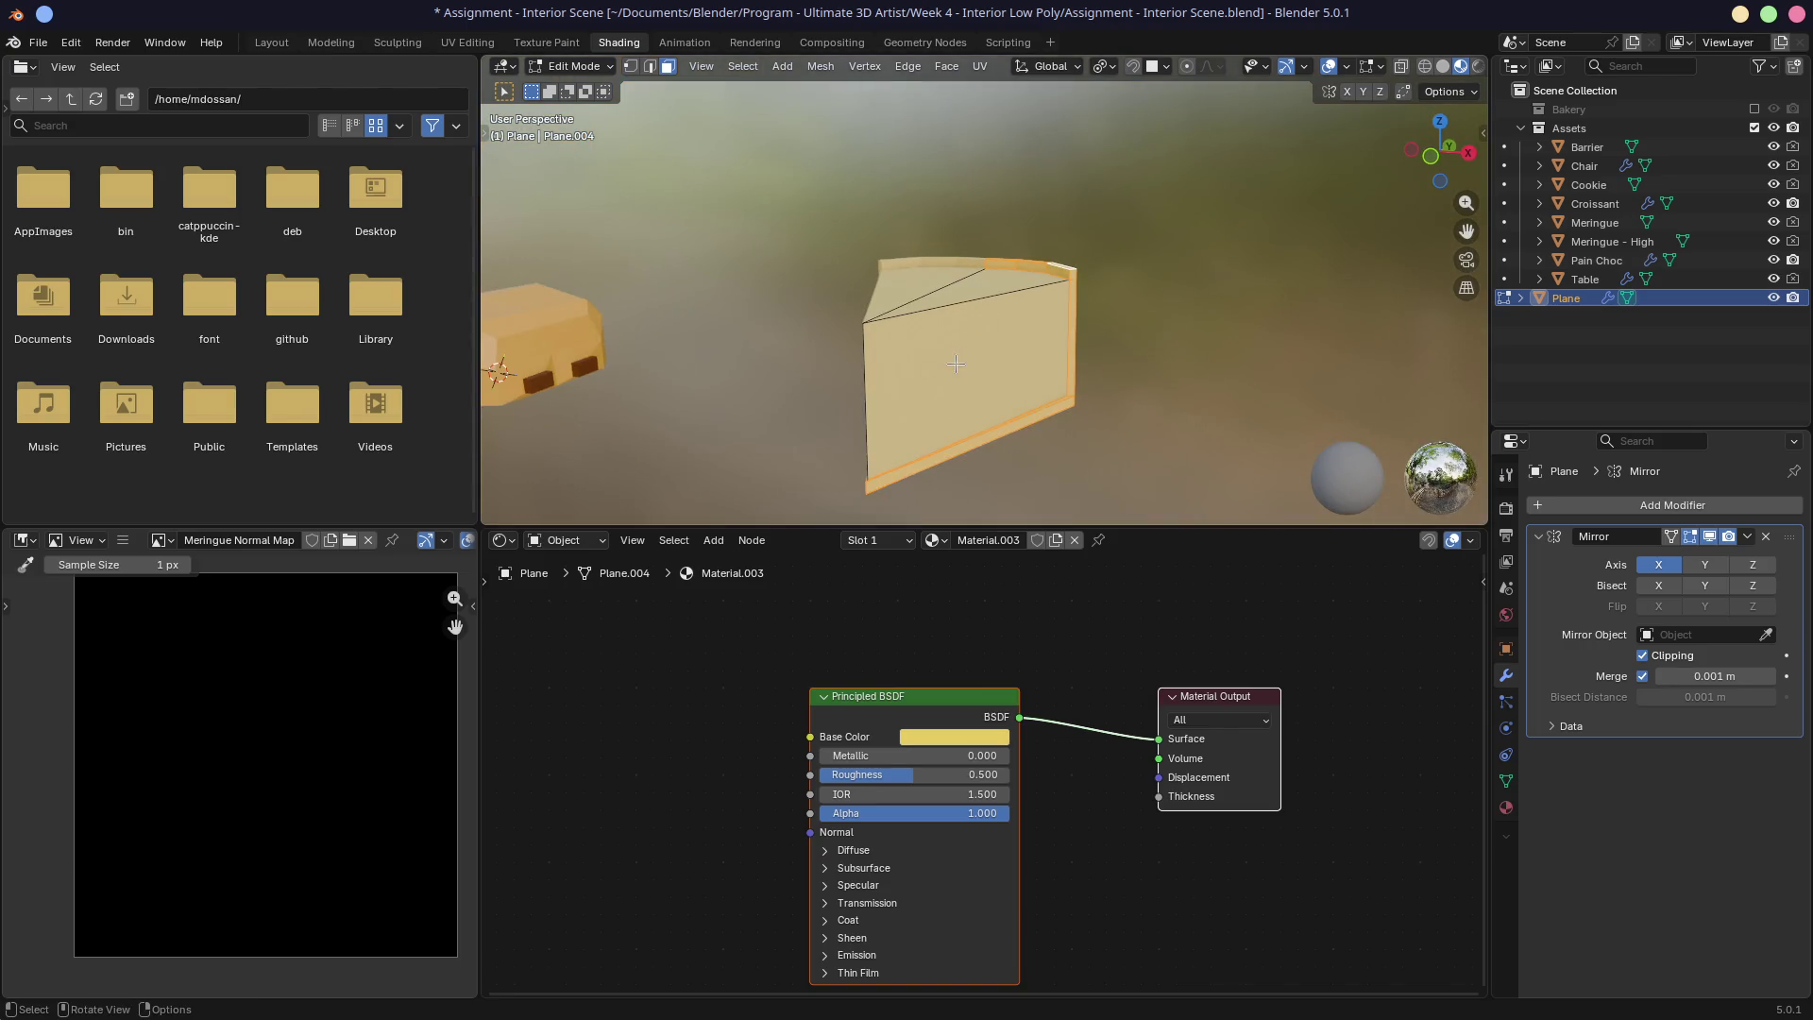
{"action": "mouse_move", "coordinate": [1121, 272]}
{"action": "middle_mouse_down"}
{"action": "mouse_move", "coordinate": [831, 293]}
{"action": "mouse_move", "coordinate": [718, 208]}
{"action": "mouse_move", "coordinate": [825, 146]}
{"action": "mouse_move", "coordinate": [1075, 211]}
{"action": "mouse_move", "coordinate": [1032, 246]}
{"action": "middle_mouse_up"}
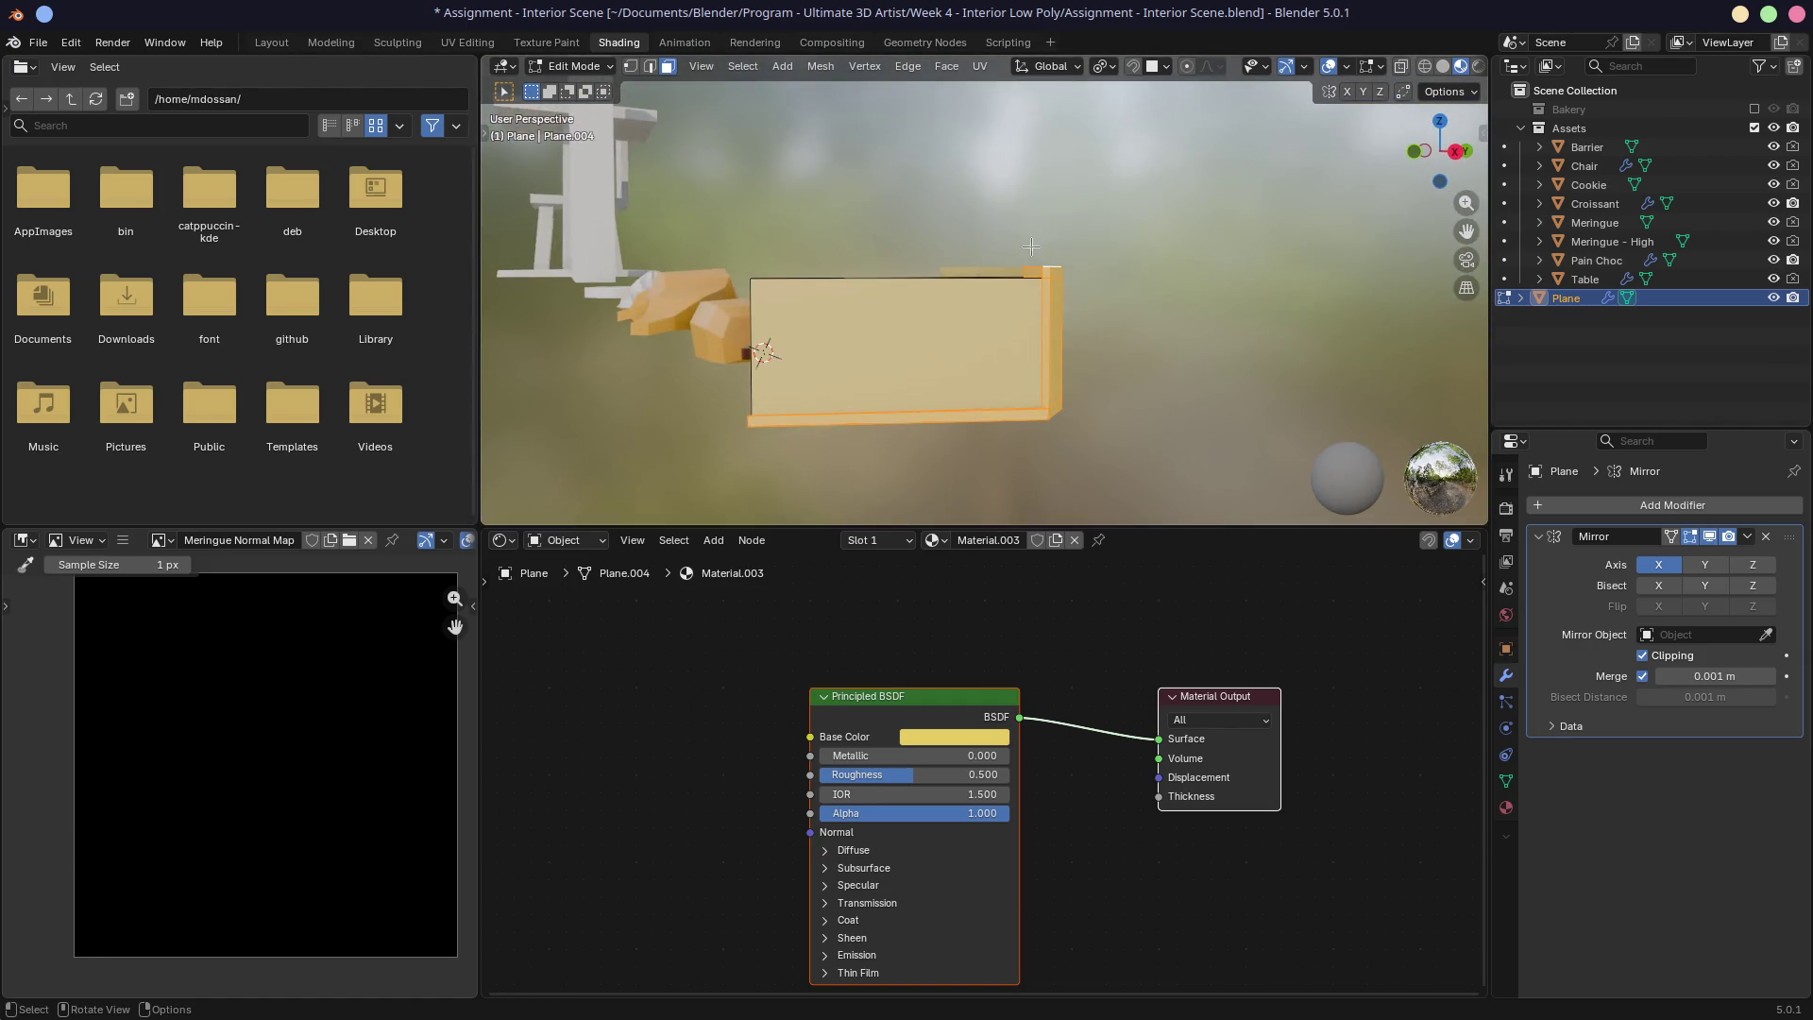
{"action": "left_click", "coordinate": [883, 540]}
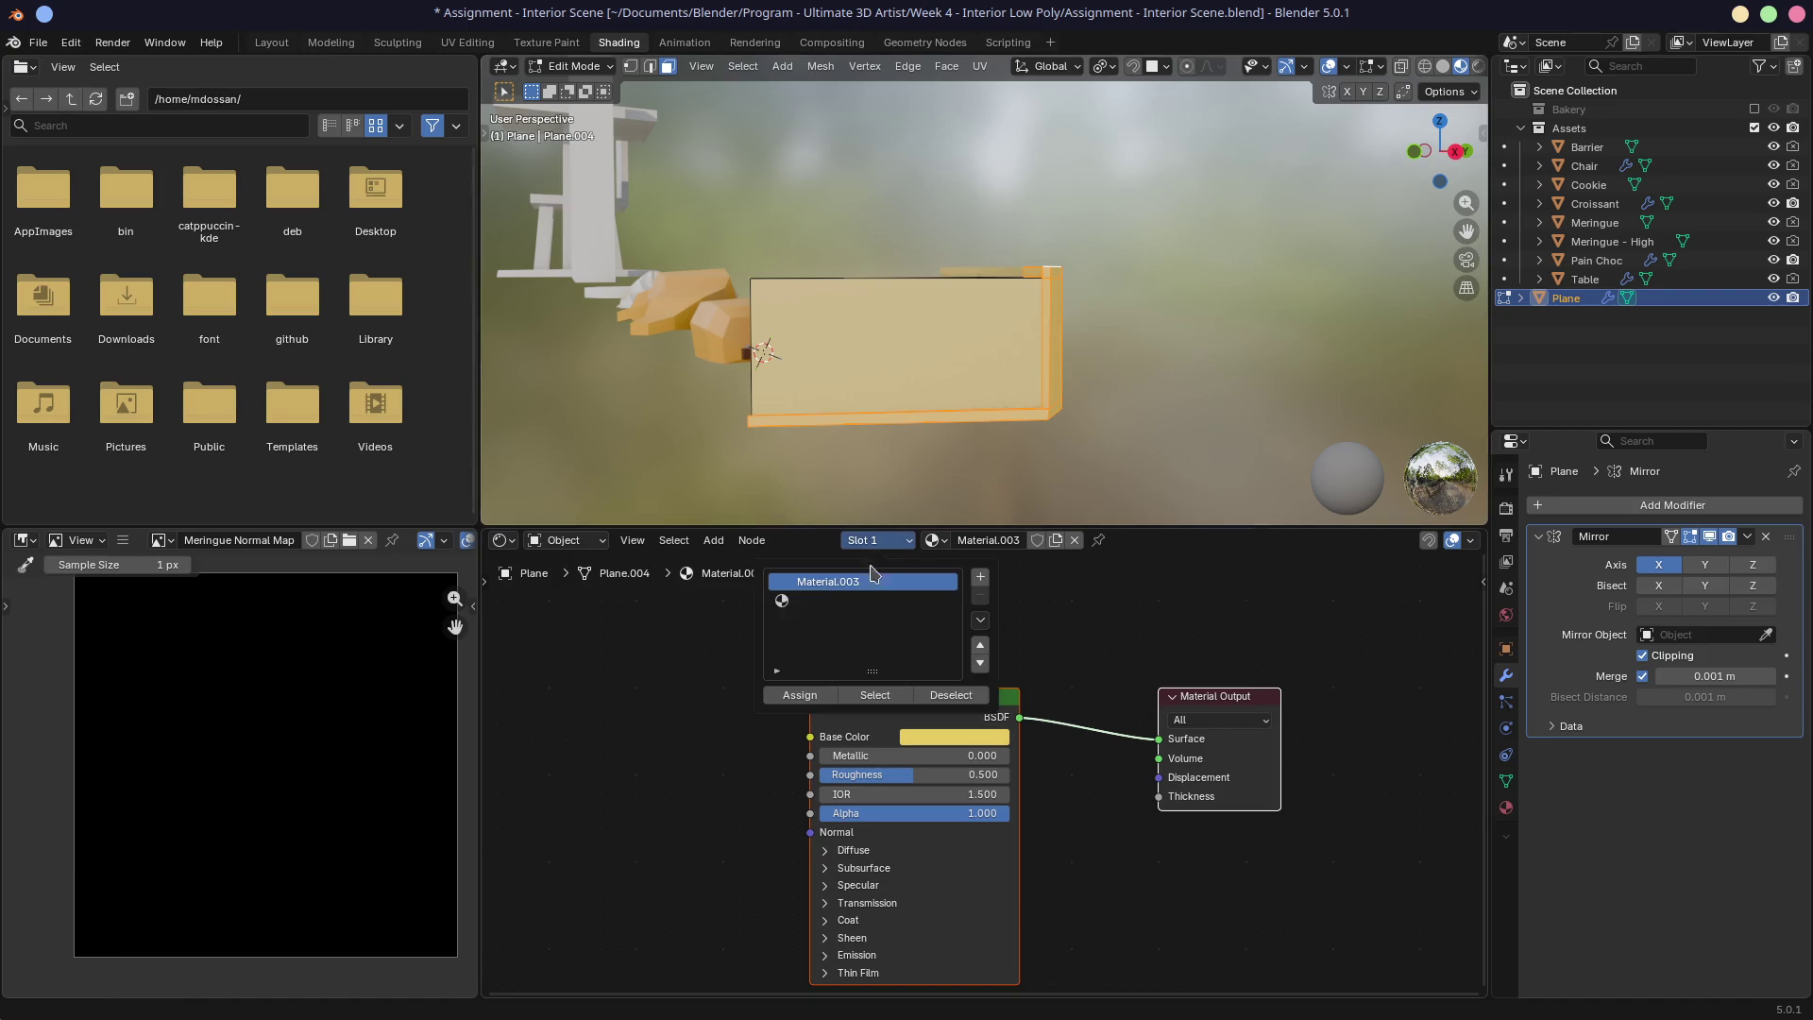
Step: Assign slot 2 to the rim faces with a new orange Material.004
{"action": "left_click", "coordinate": [802, 604]}
{"action": "left_click", "coordinate": [799, 699]}
{"action": "middle_click_drag", "start_coordinate": [926, 444], "coordinate": [989, 575]}
{"action": "left_click", "coordinate": [984, 545]}
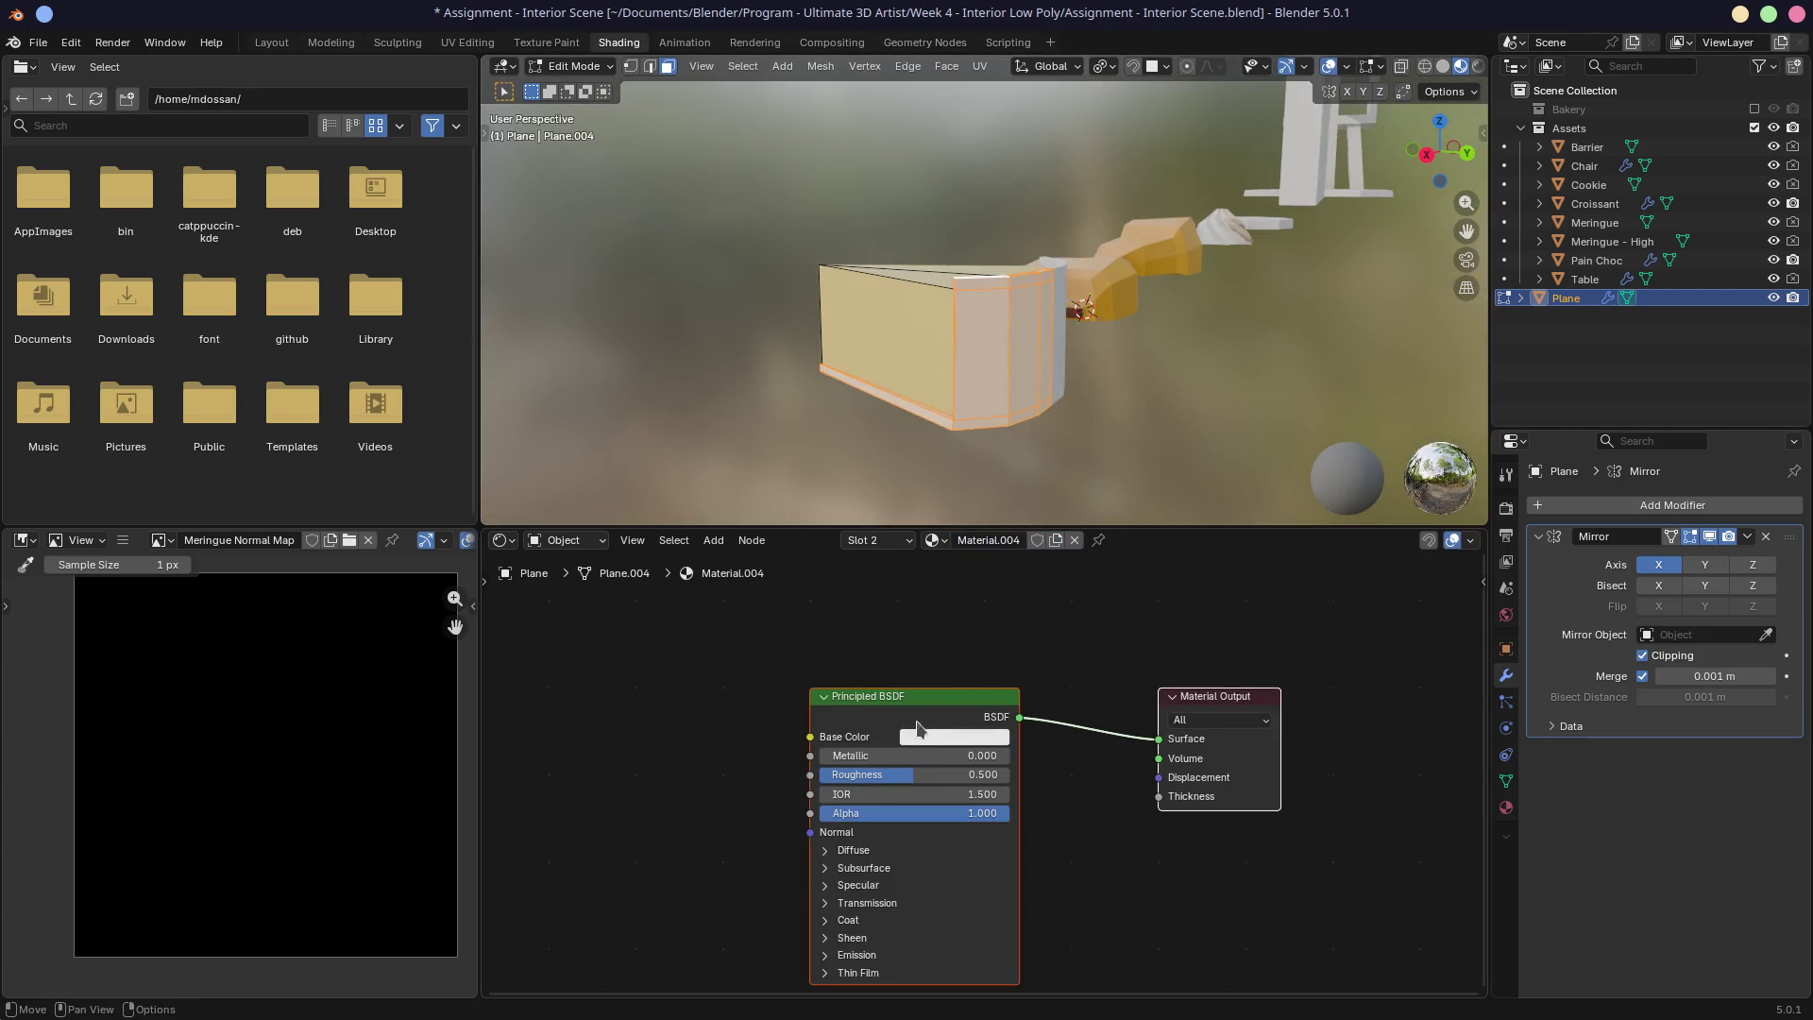
{"action": "left_click", "coordinate": [921, 735]}
{"action": "left_click_drag", "start_coordinate": [974, 524], "coordinate": [957, 546]}
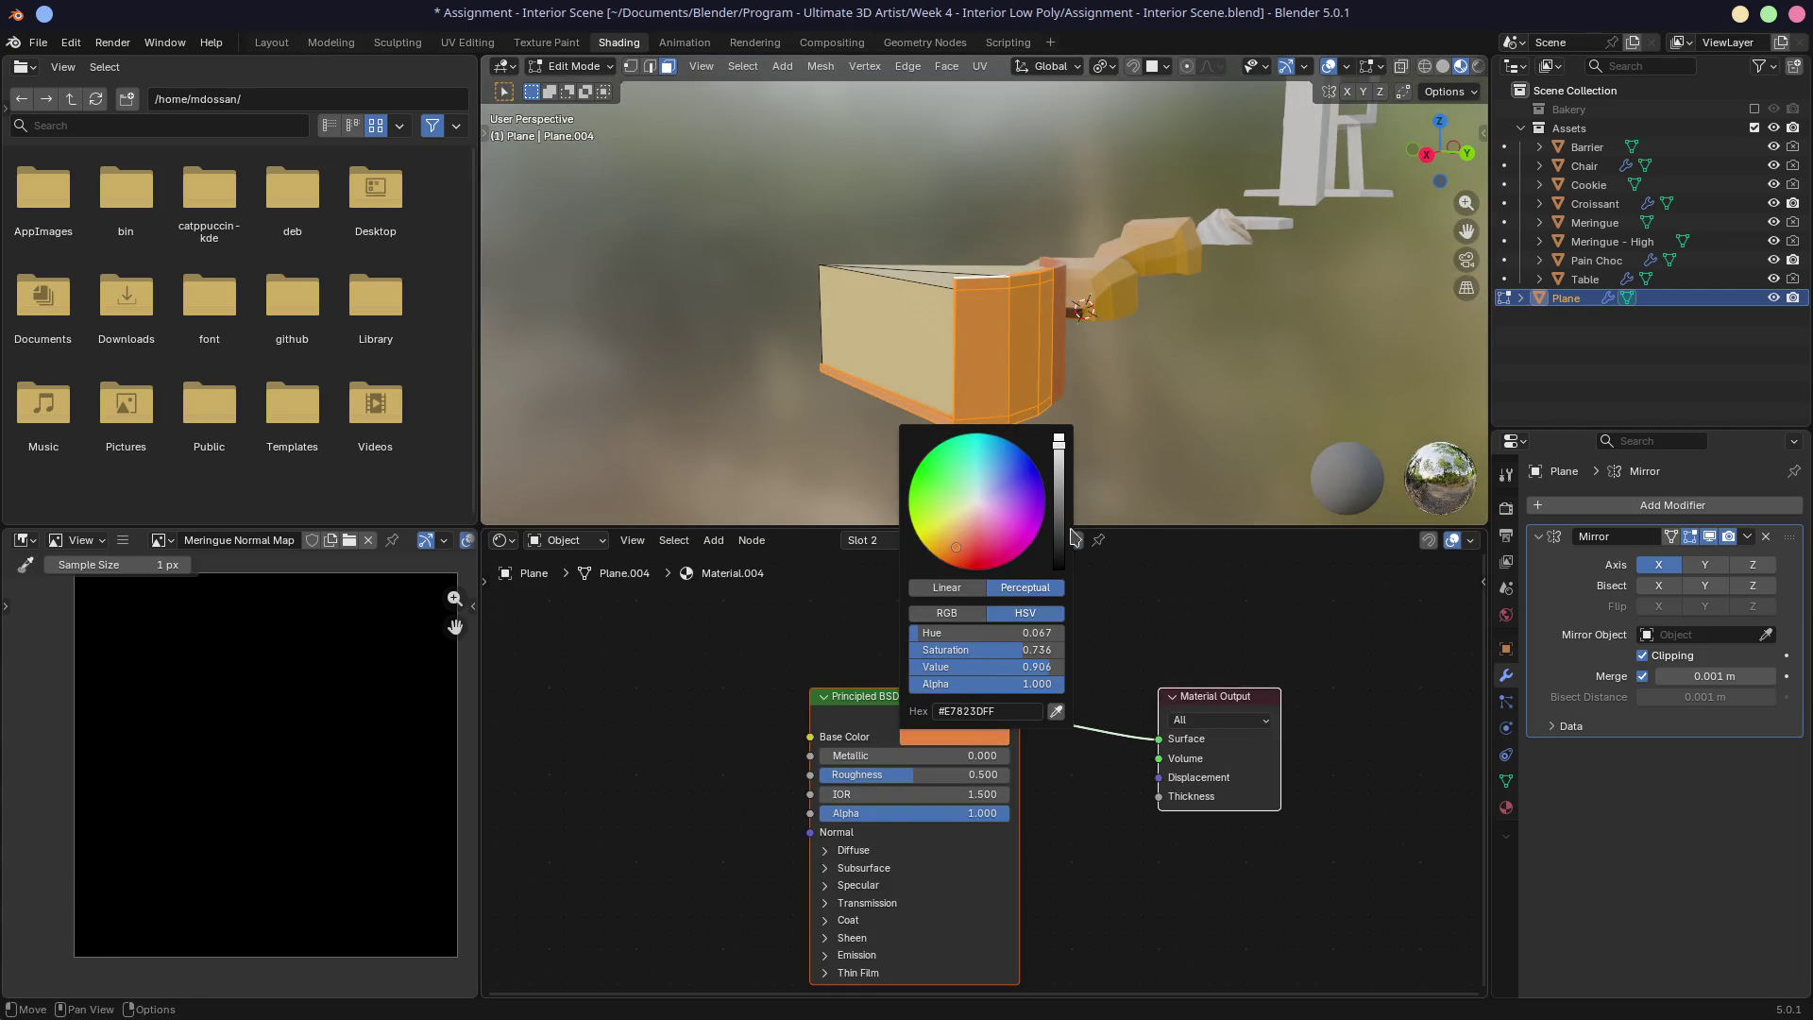
{"action": "left_click_drag", "start_coordinate": [1058, 442], "coordinate": [1059, 460]}
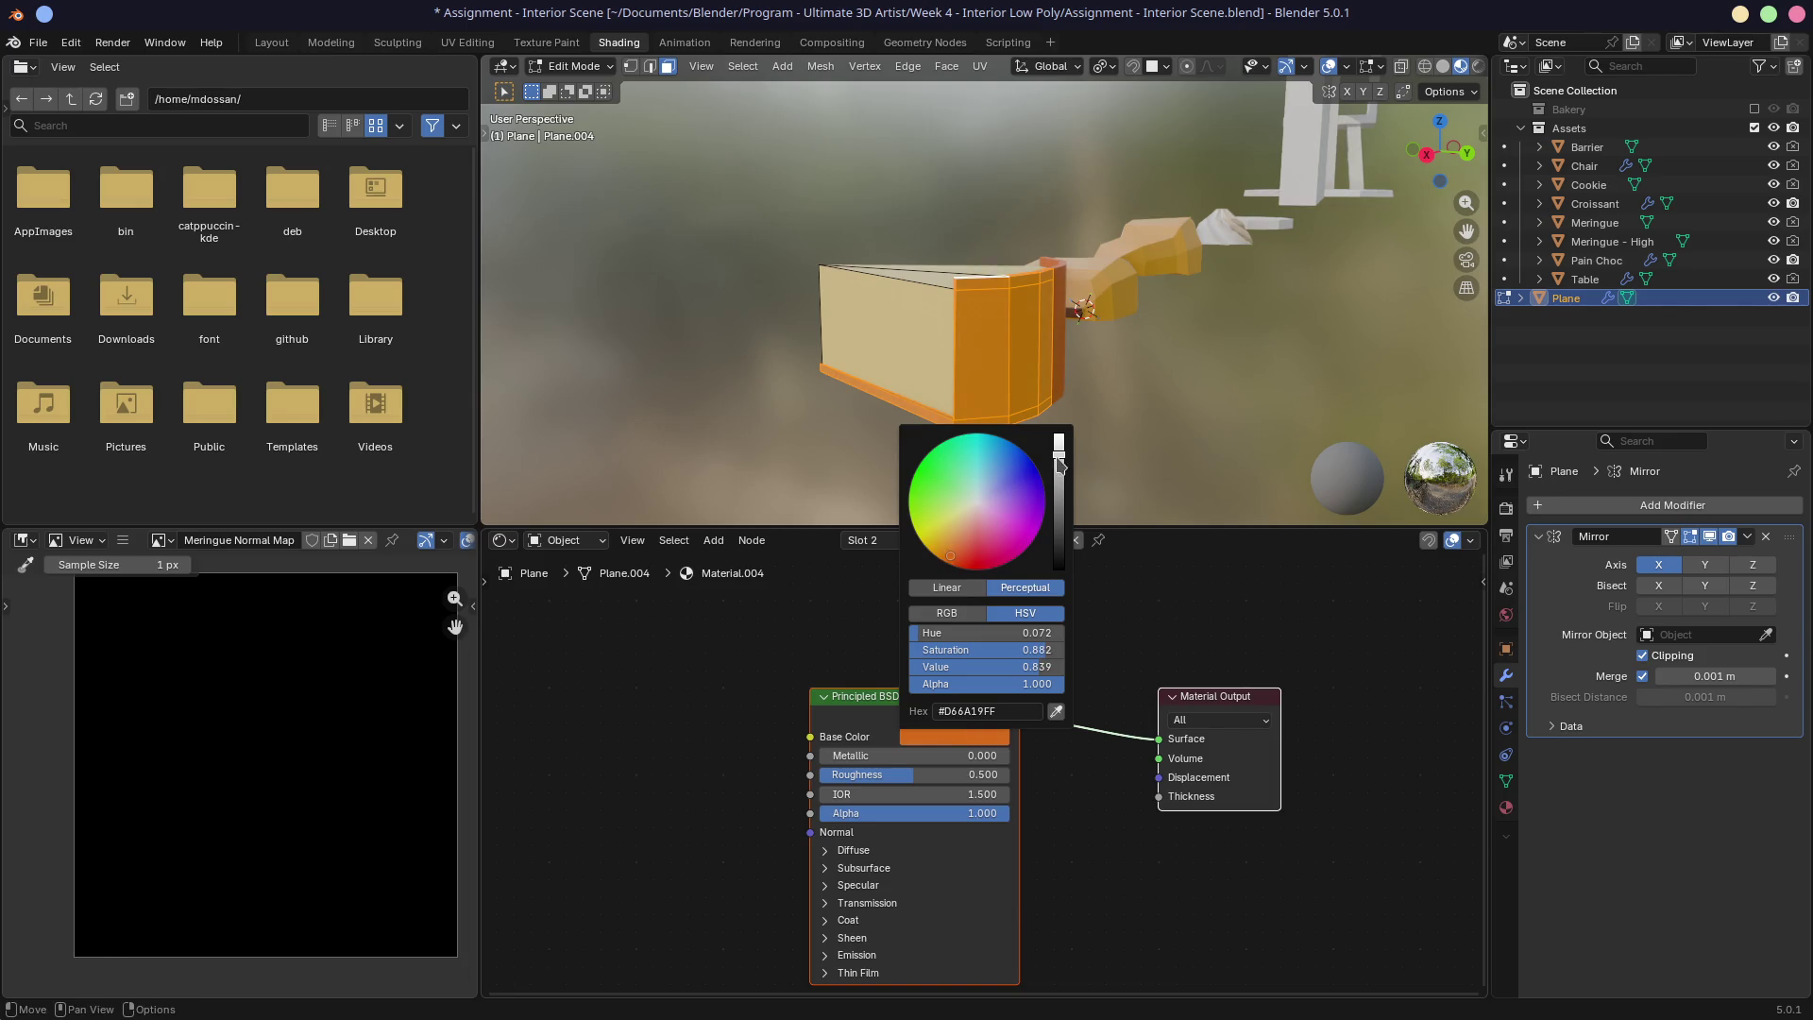
{"action": "left_click", "coordinate": [837, 456]}
{"action": "mouse_move", "coordinate": [838, 456]}
{"action": "middle_mouse_down"}
{"action": "mouse_move", "coordinate": [1010, 456]}
{"action": "mouse_move", "coordinate": [907, 453]}
{"action": "mouse_move", "coordinate": [721, 384]}
{"action": "mouse_move", "coordinate": [838, 296]}
{"action": "mouse_move", "coordinate": [882, 295]}
{"action": "mouse_move", "coordinate": [860, 468]}
{"action": "mouse_move", "coordinate": [965, 513]}
{"action": "mouse_move", "coordinate": [999, 459]}
{"action": "mouse_move", "coordinate": [967, 433]}
{"action": "mouse_move", "coordinate": [917, 299]}
{"action": "middle_mouse_up"}
Step: Move the Plane into the Assets collection, rename it Flan, and save
{"action": "key", "text": "Tab"}
{"action": "key", "text": "ctrl+s"}
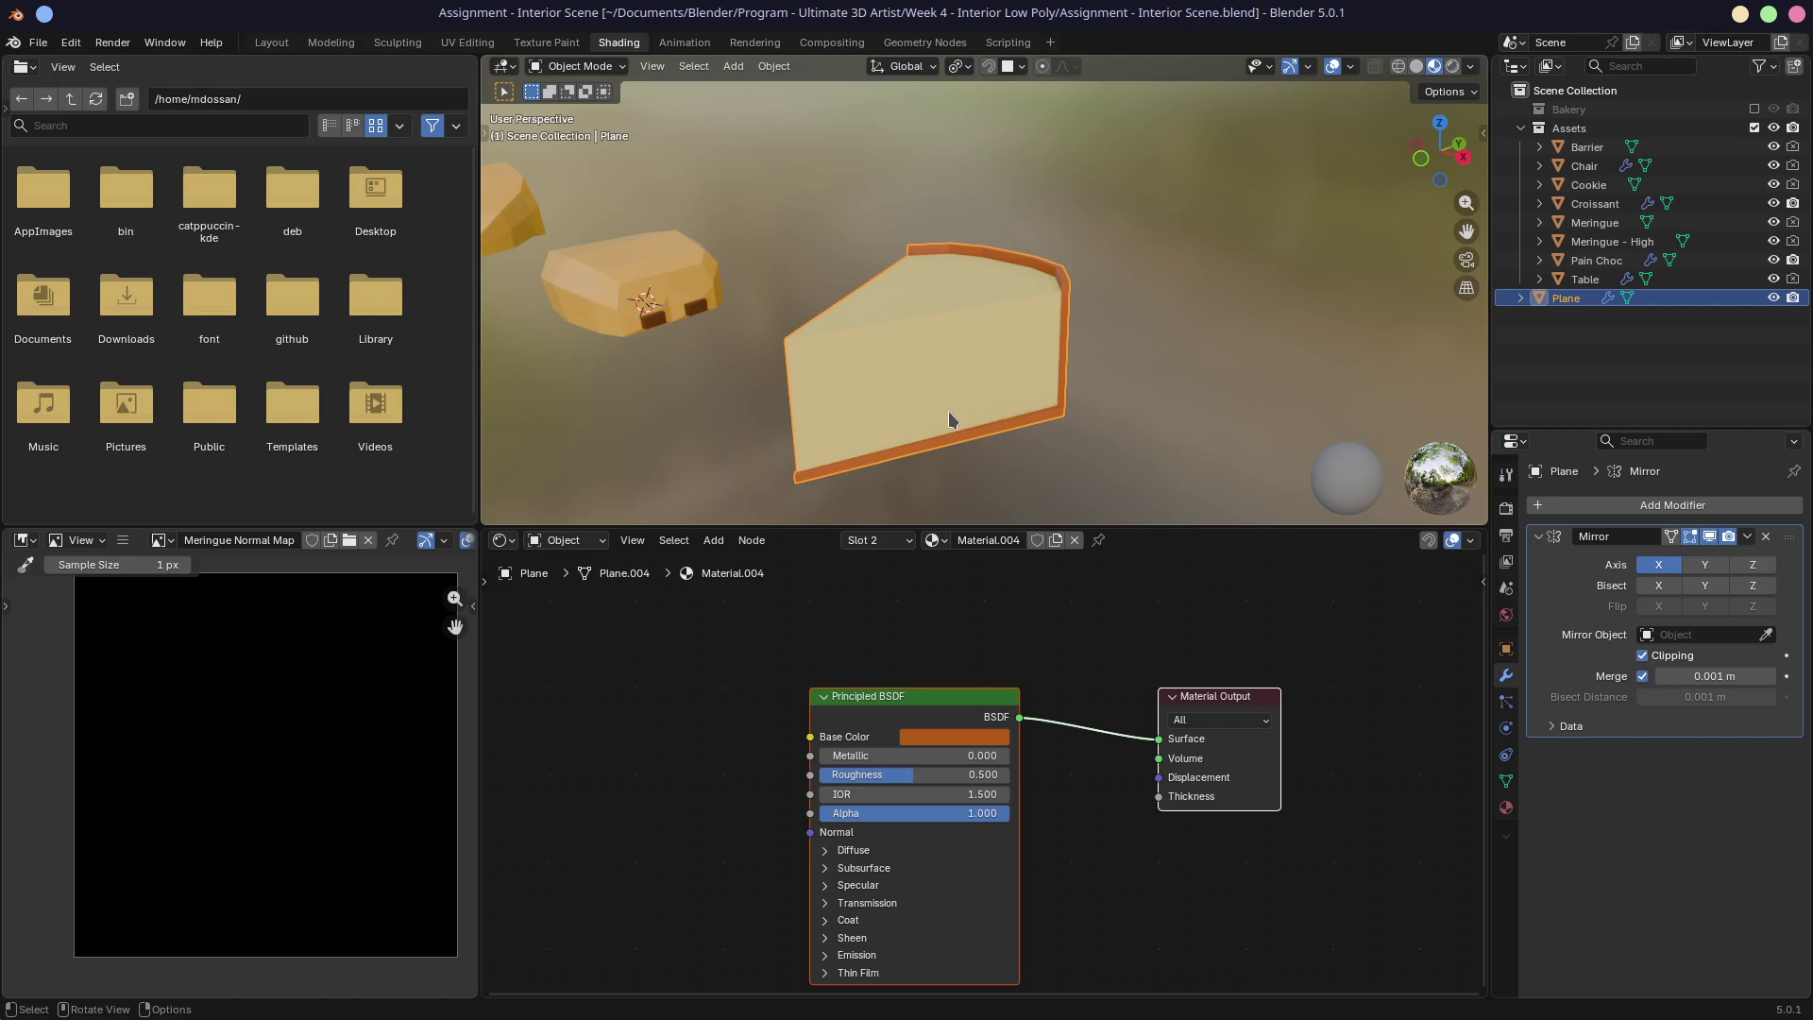
{"action": "key", "text": "ctrl+s"}
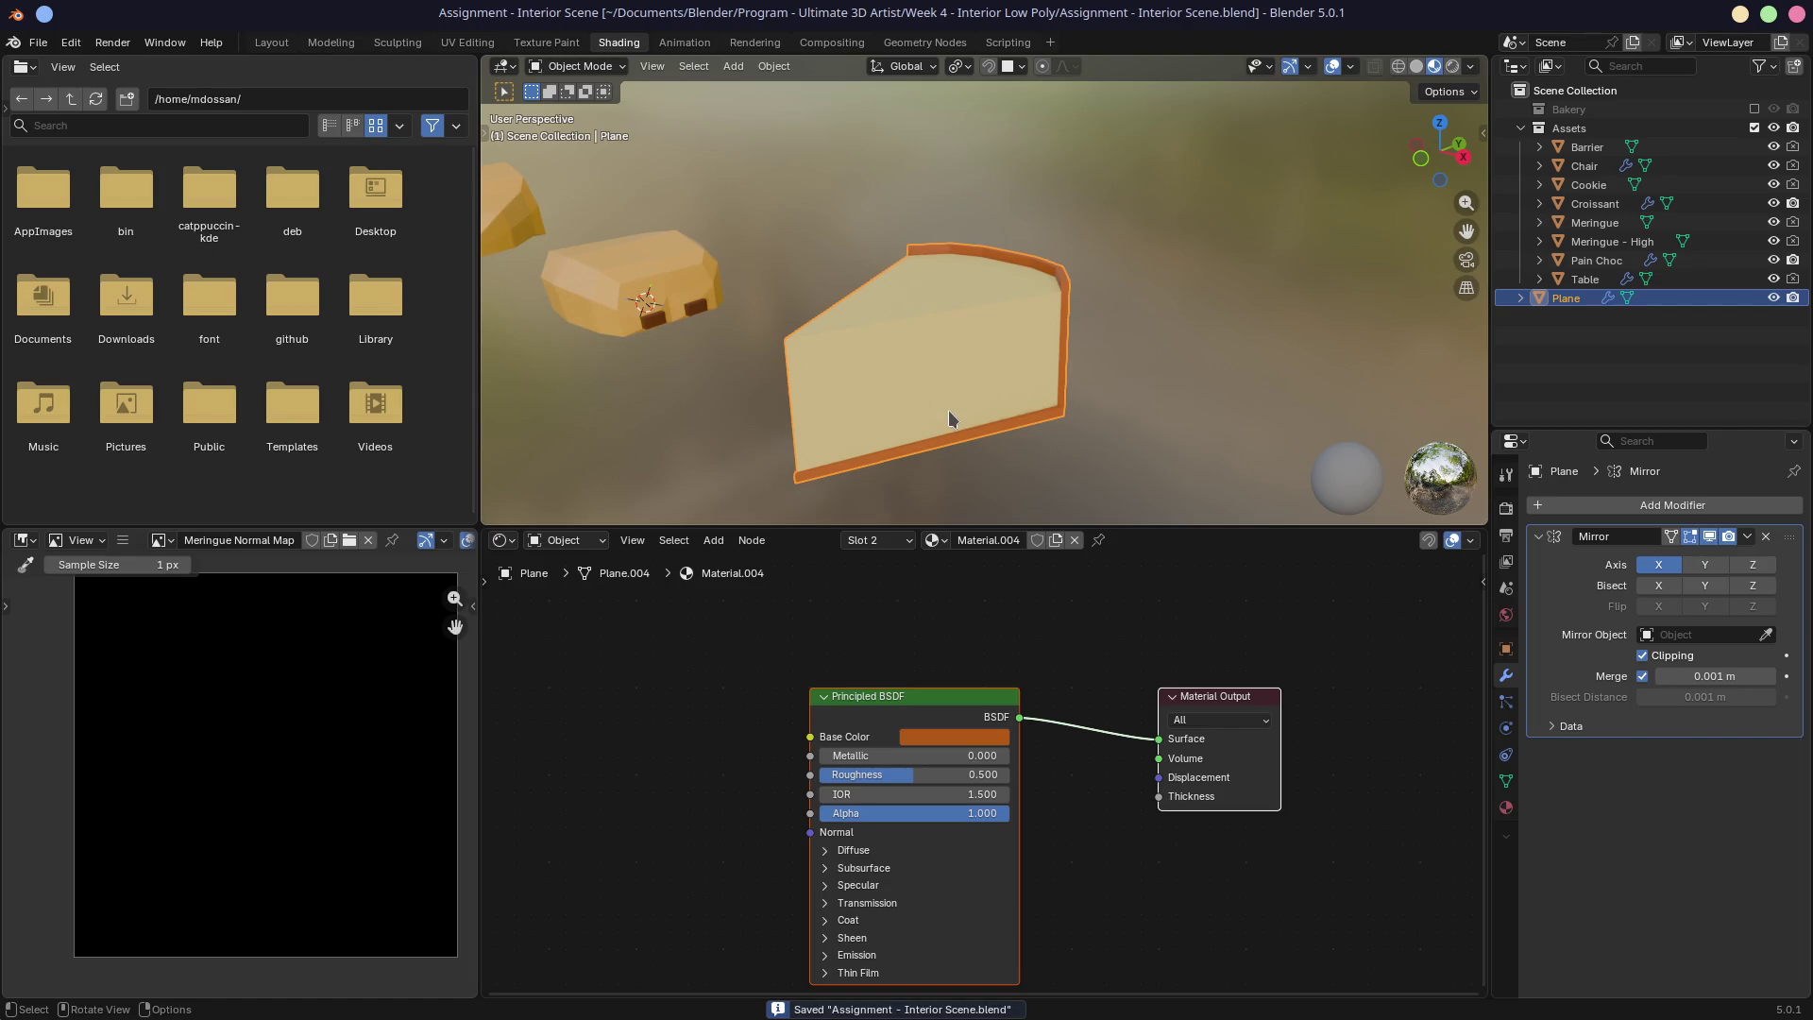
{"action": "left_click_drag", "start_coordinate": [1568, 298], "coordinate": [1572, 129]}
{"action": "double_click", "coordinate": [1582, 278]}
{"action": "type", "text": "Flan"}
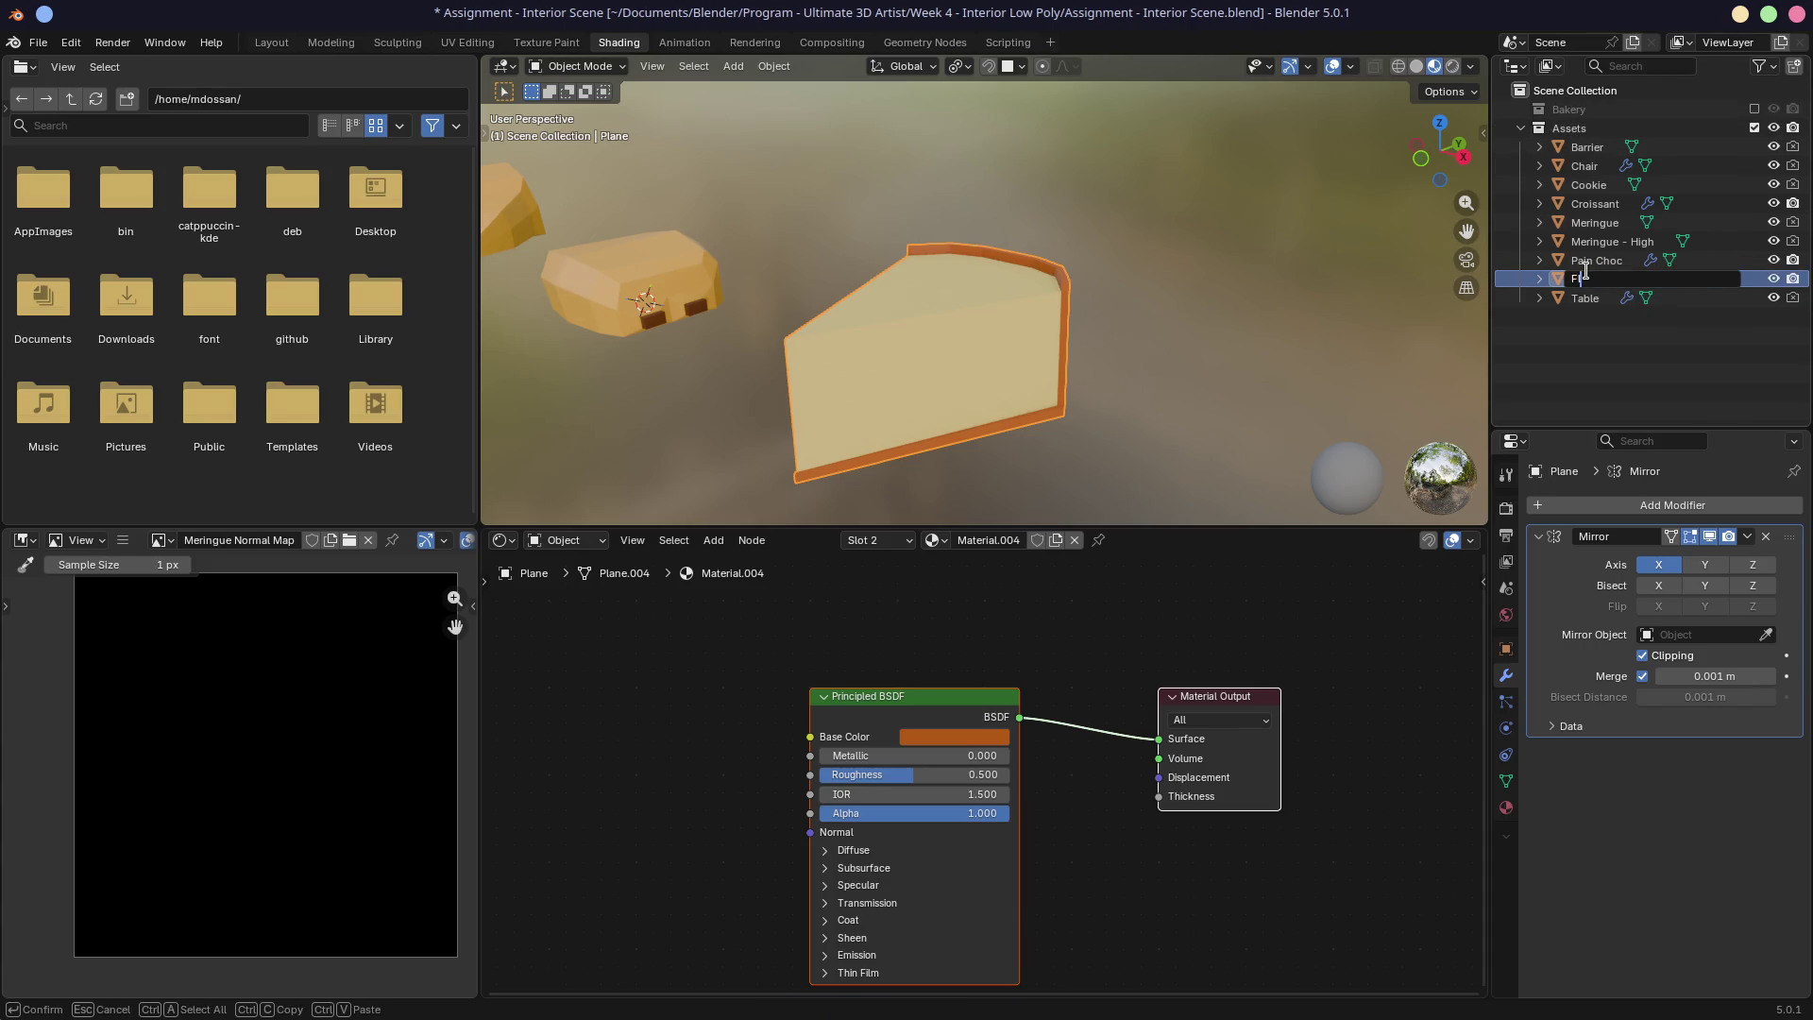
{"action": "key", "text": "Return"}
{"action": "key", "text": "ctrl+s"}
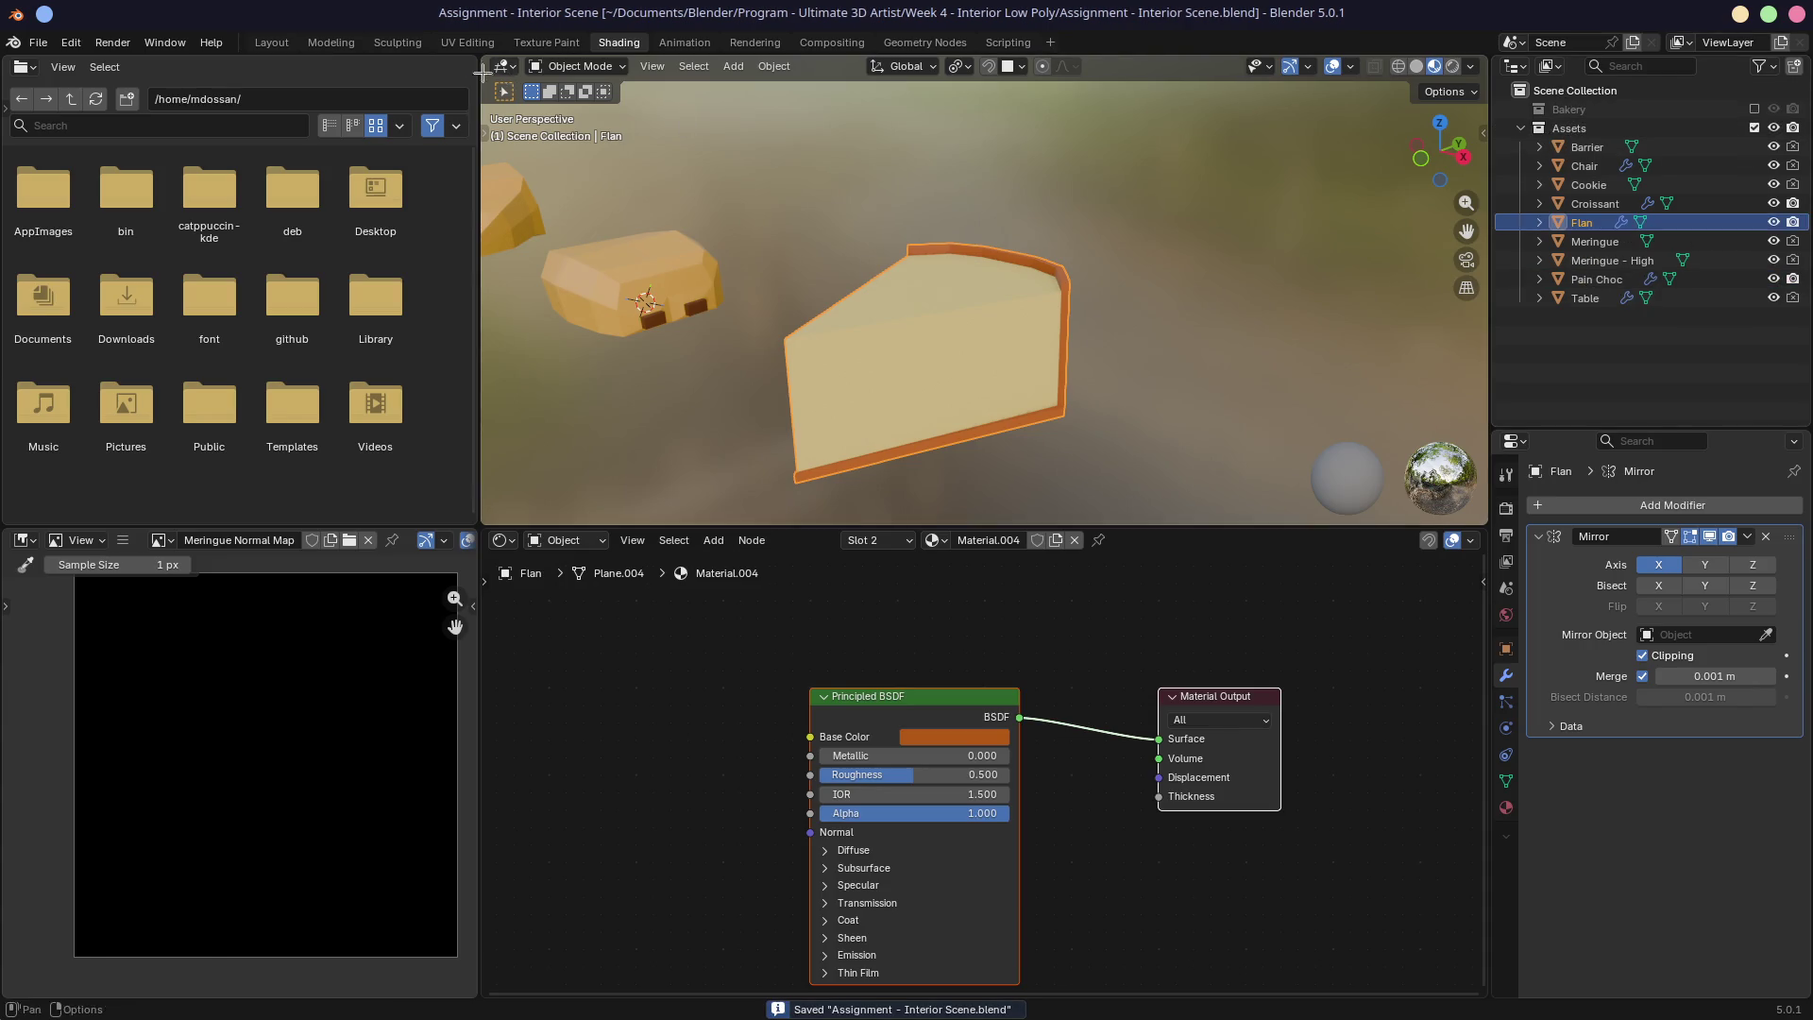
{"action": "left_click", "coordinate": [271, 42]}
{"action": "scroll", "coordinate": [469, 284], "scroll_direction": "down", "scroll_amount": 5}
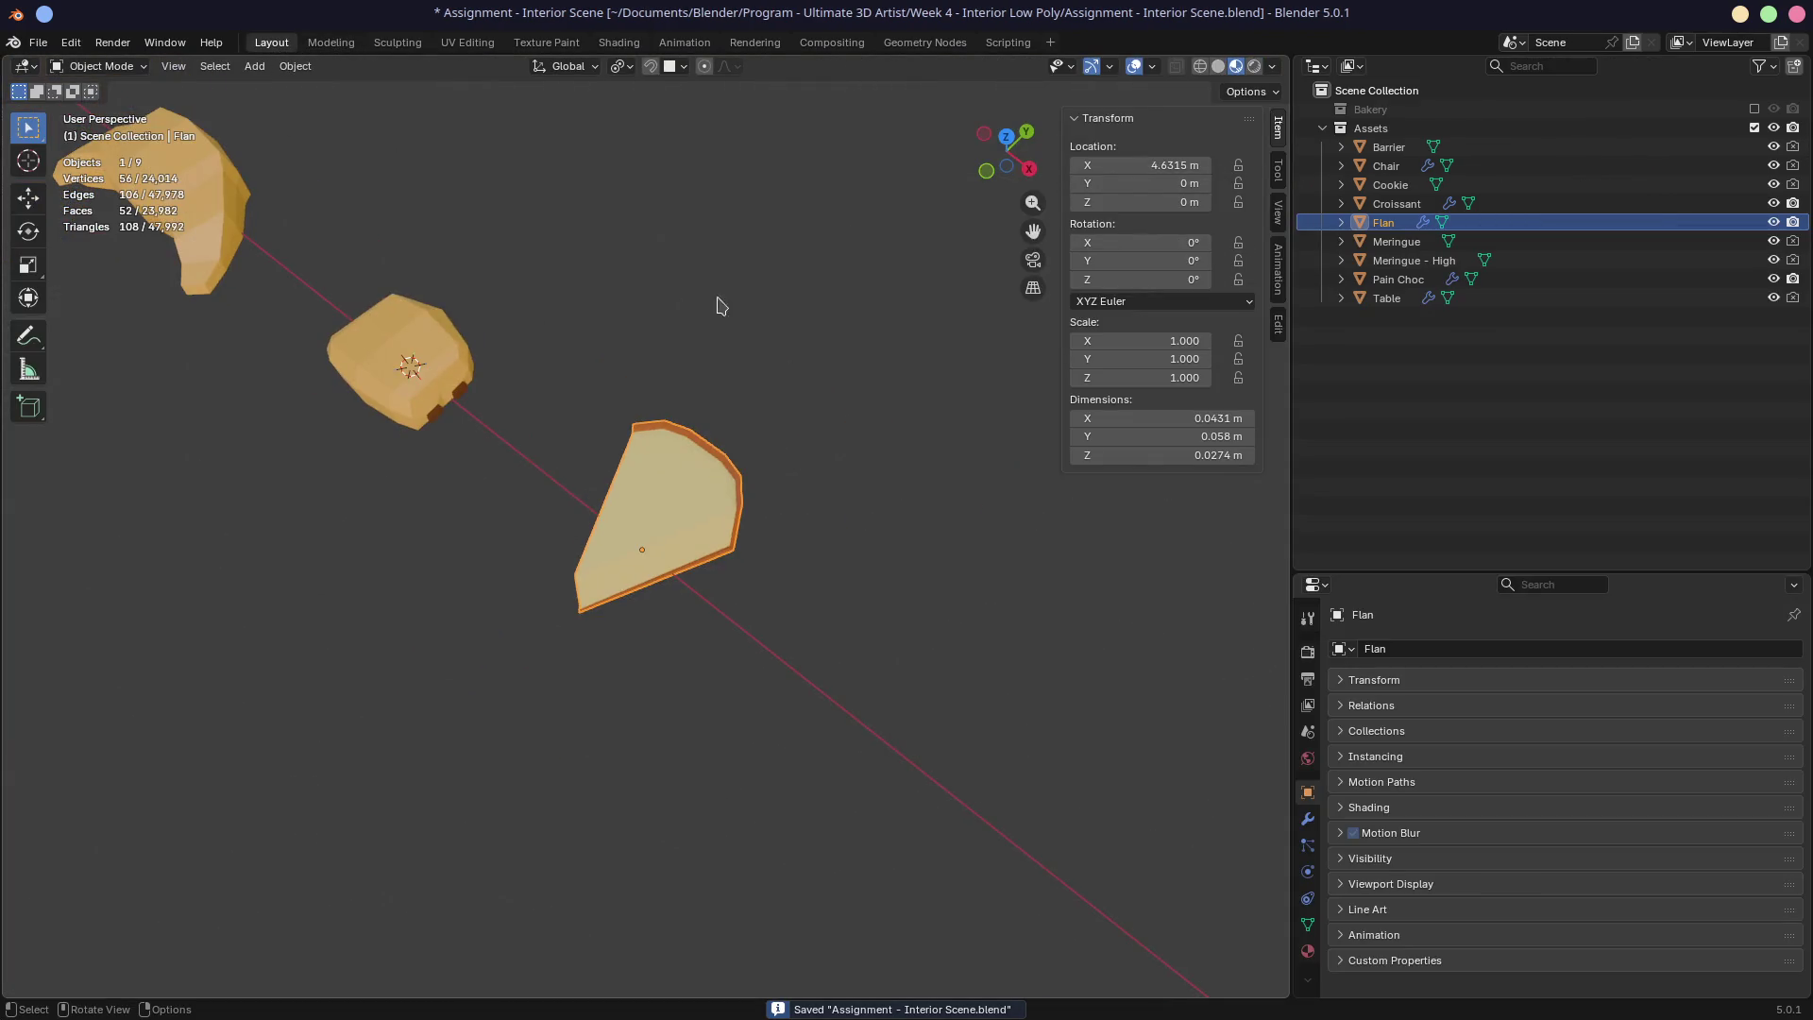
Step: Re-include the Bakery collection and orbit the view to face the room and camera
{"action": "left_click", "coordinate": [1755, 109]}
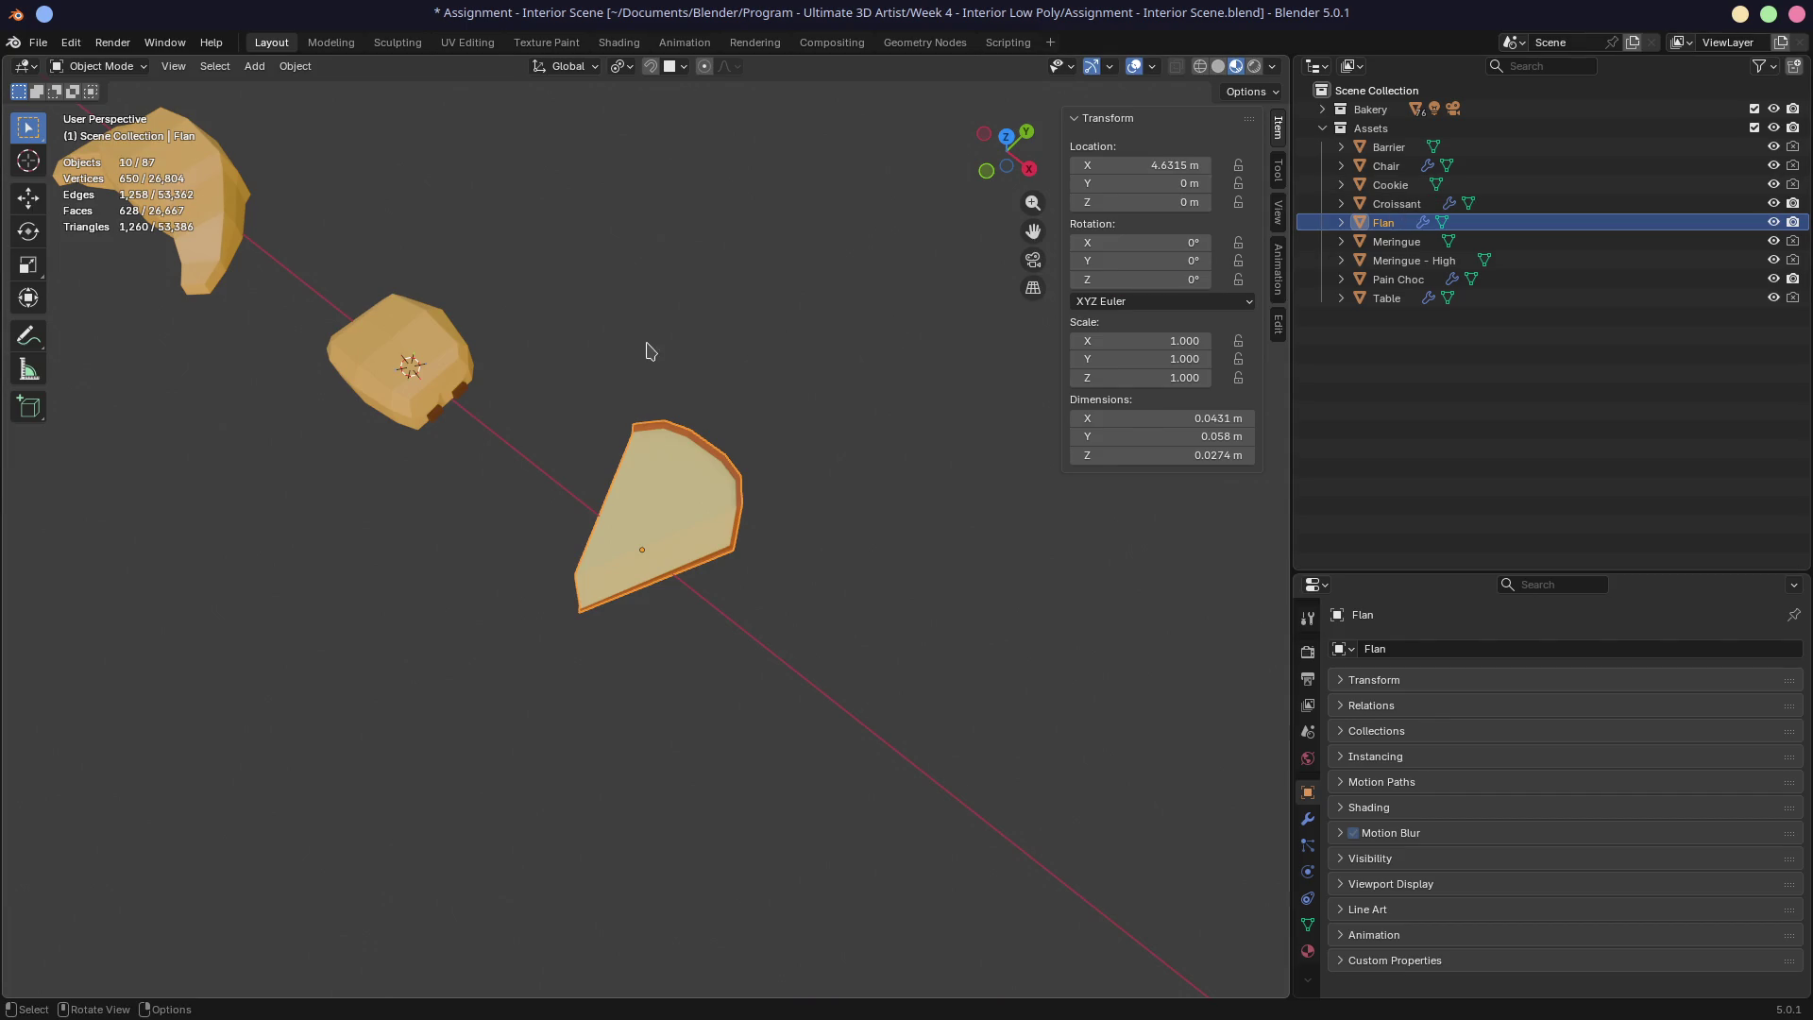
{"action": "scroll", "coordinate": [652, 345], "scroll_direction": "down", "scroll_amount": 8}
{"action": "mouse_move", "coordinate": [686, 314]}
{"action": "middle_mouse_down"}
{"action": "mouse_move", "coordinate": [546, 325]}
{"action": "mouse_move", "coordinate": [787, 338]}
{"action": "mouse_move", "coordinate": [804, 260]}
{"action": "mouse_move", "coordinate": [521, 151]}
{"action": "middle_mouse_up"}
{"action": "left_click", "coordinate": [1396, 242]}
Step: Select Flan, zoom in on the pastry shelf, and make a linked duplicate
{"action": "left_click", "coordinate": [1389, 228]}
{"action": "scroll", "coordinate": [975, 227], "scroll_direction": "up", "scroll_amount": 5}
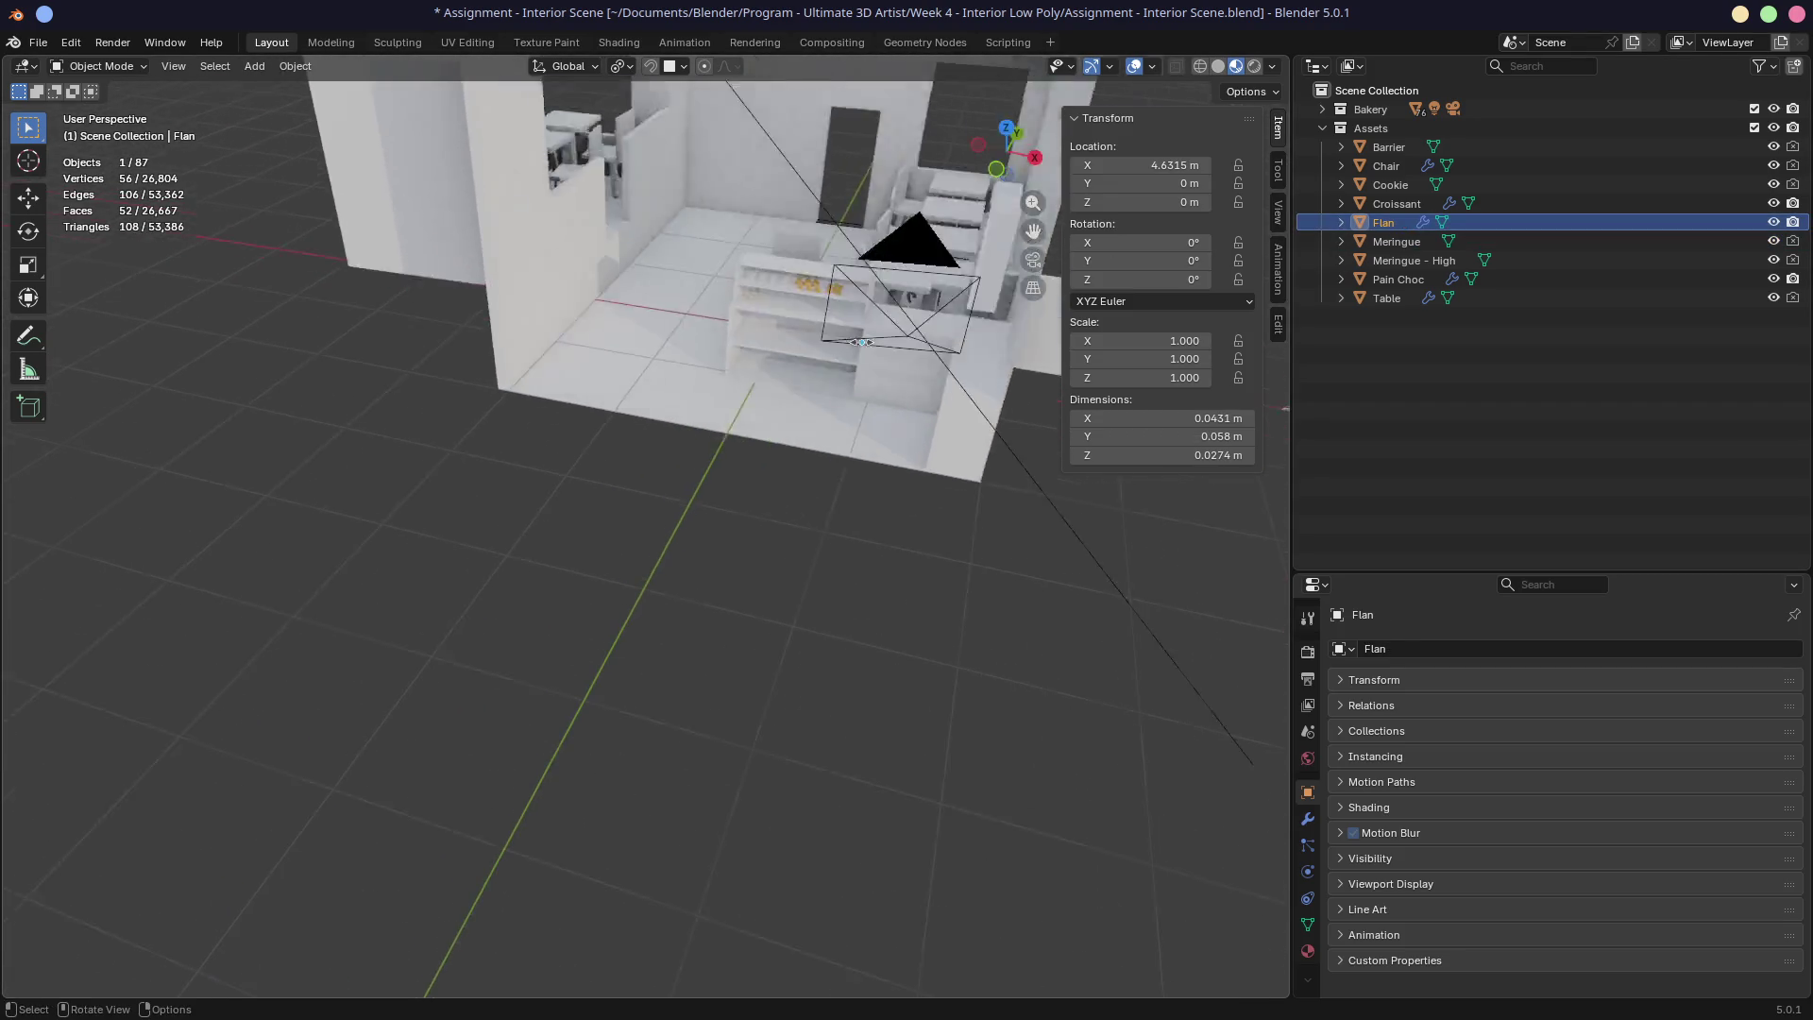
{"action": "scroll", "coordinate": [598, 514], "scroll_direction": "up", "scroll_amount": 8}
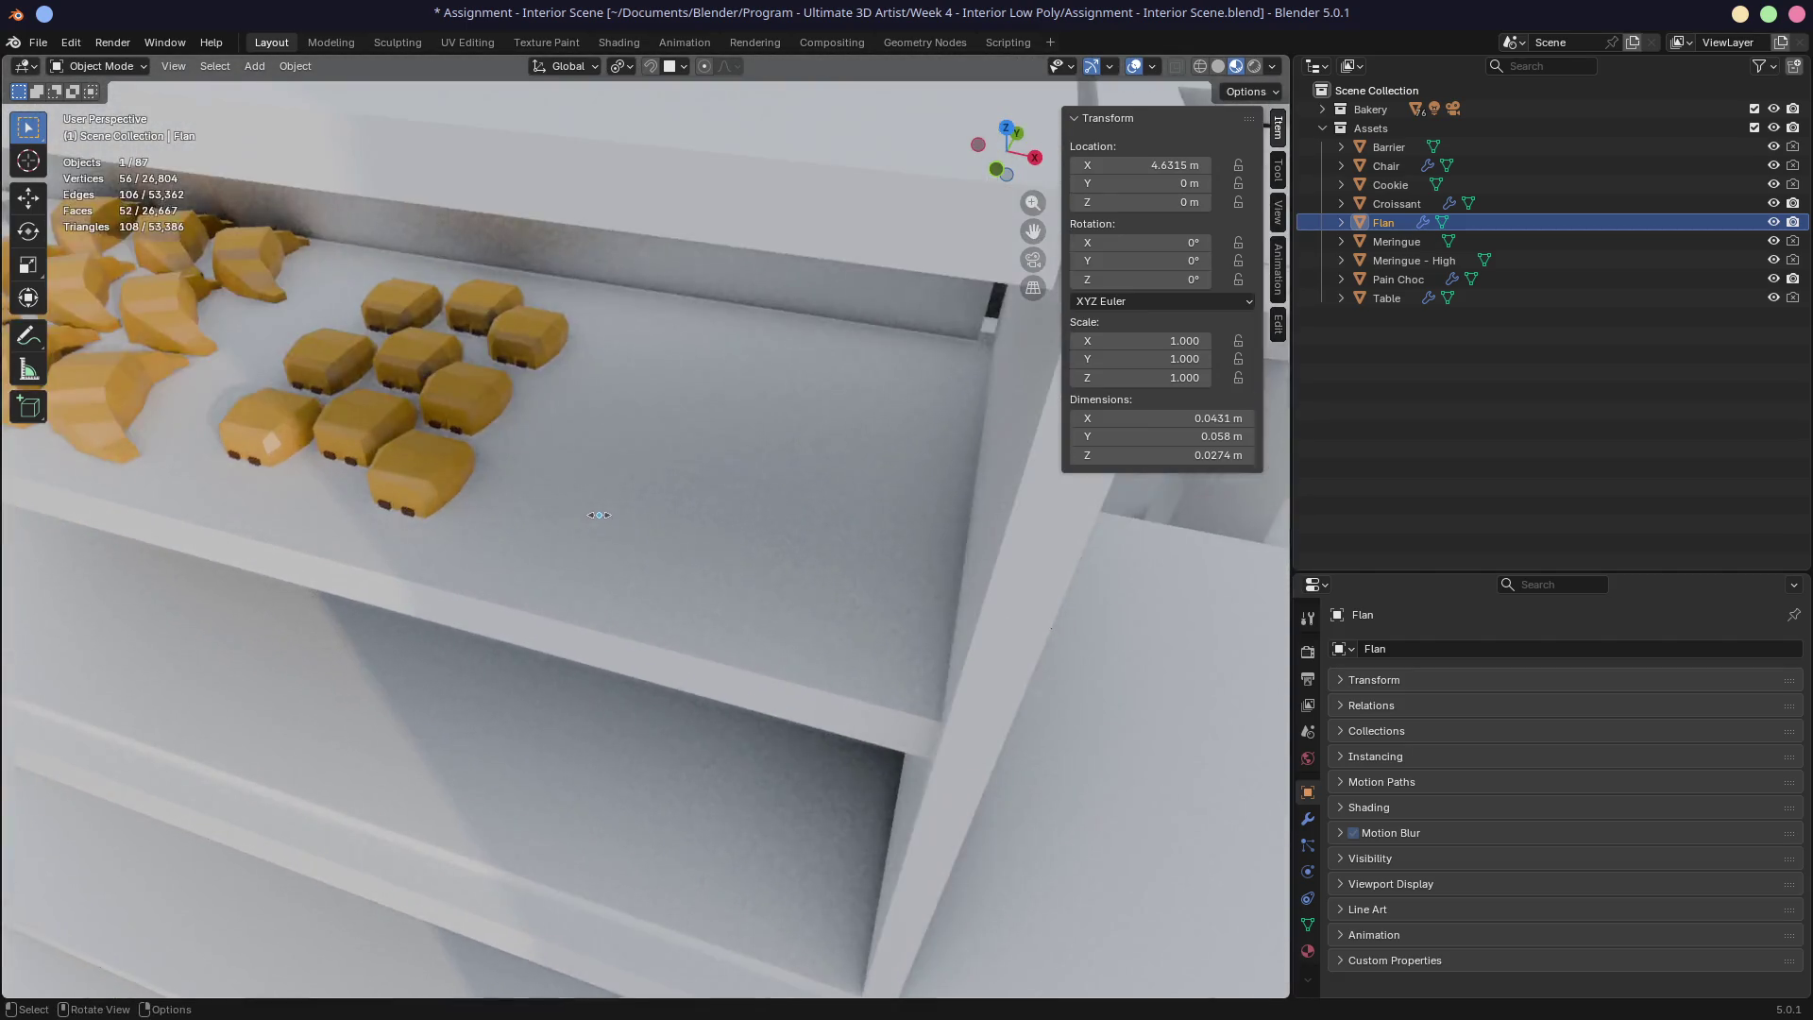
{"action": "middle_click_drag", "start_coordinate": [599, 514], "coordinate": [718, 457]}
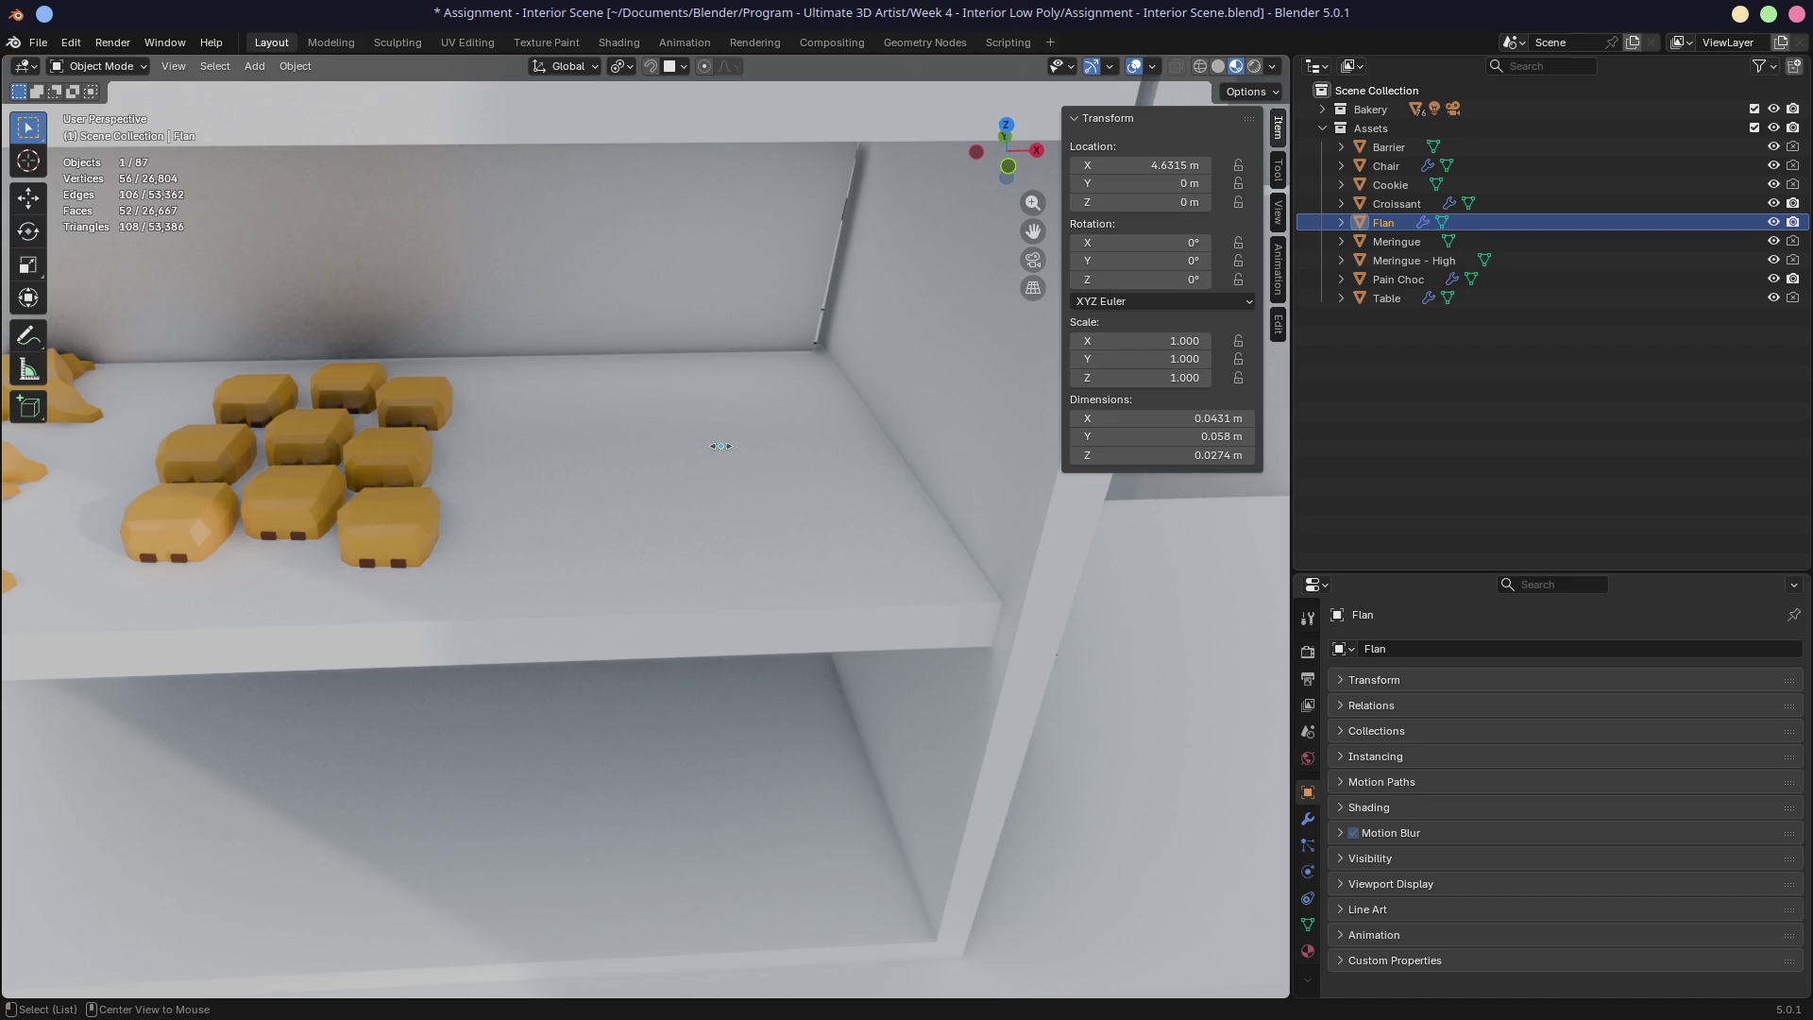
{"action": "key", "text": "alt+d"}
Step: Place the linked copy Flan.001 on the shelf and move it into the Bakery collection
{"action": "left_click", "coordinate": [612, 434]}
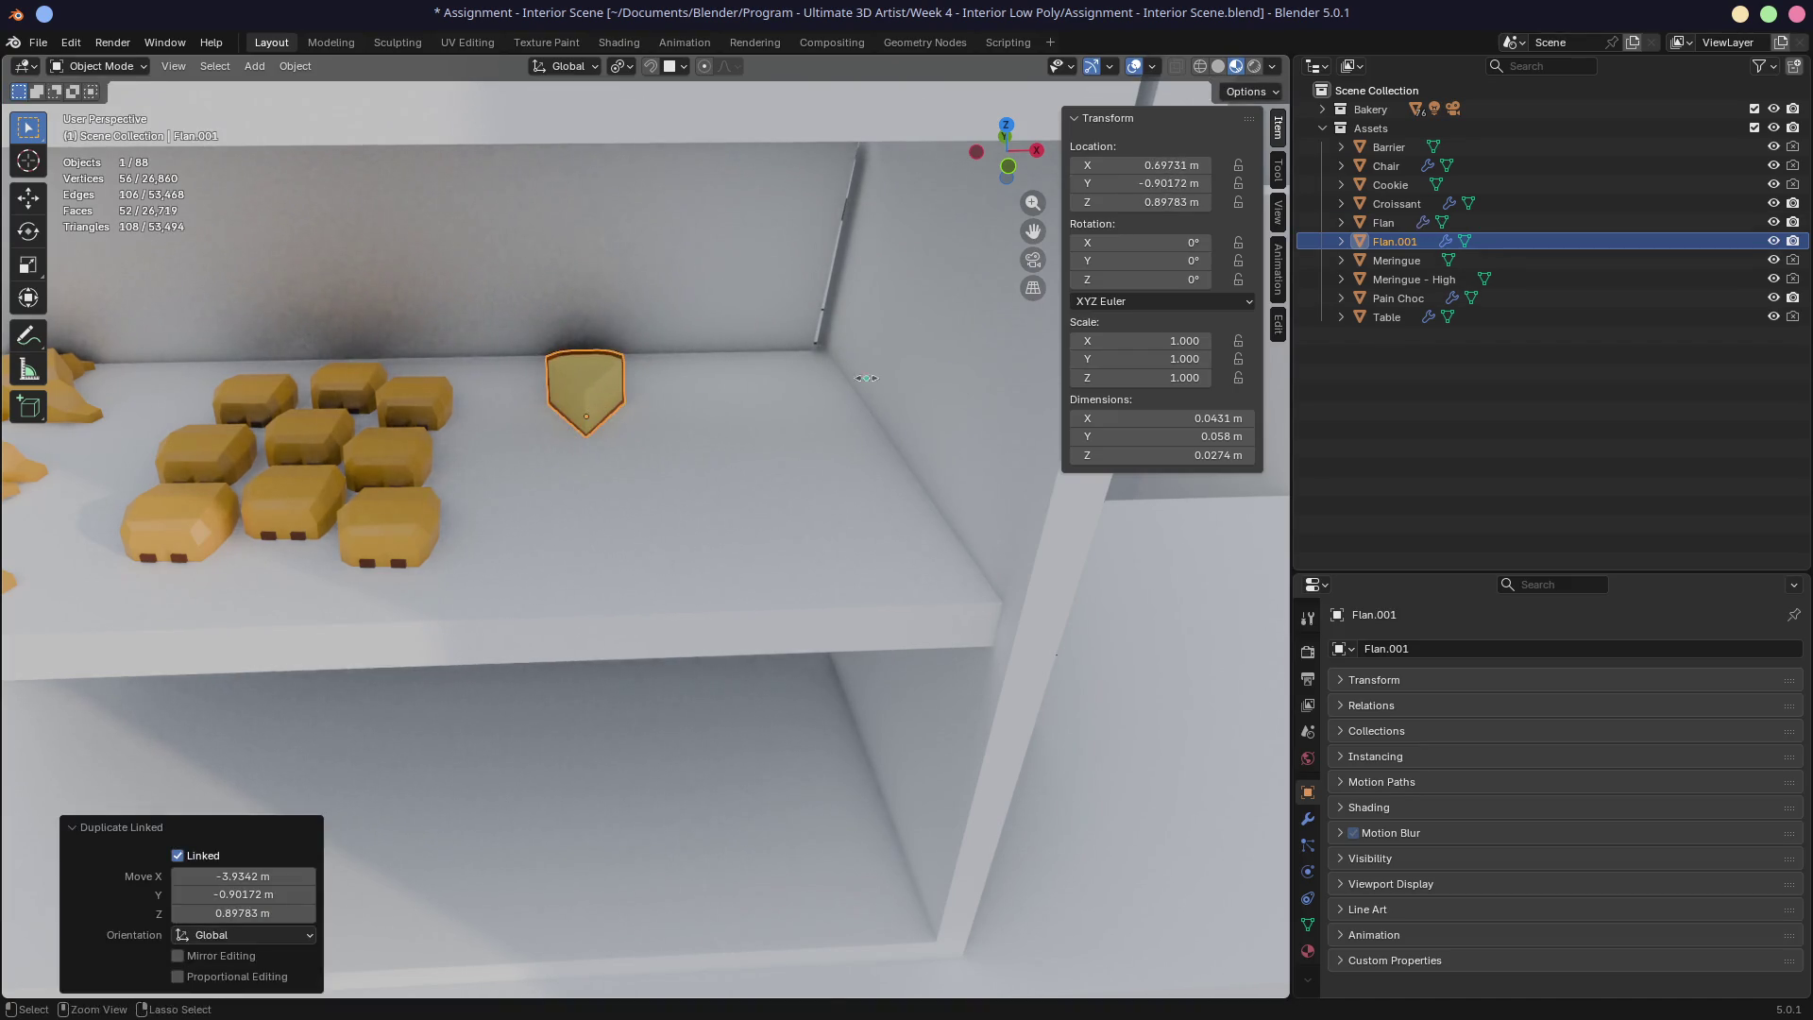
{"action": "left_click_drag", "start_coordinate": [1383, 242], "coordinate": [1375, 109]}
{"action": "left_click", "coordinate": [566, 416]}
{"action": "middle_click_drag", "start_coordinate": [567, 416], "coordinate": [453, 440]}
{"action": "left_click", "coordinate": [453, 441]}
{"action": "middle_click_drag", "start_coordinate": [593, 373], "coordinate": [450, 354]}
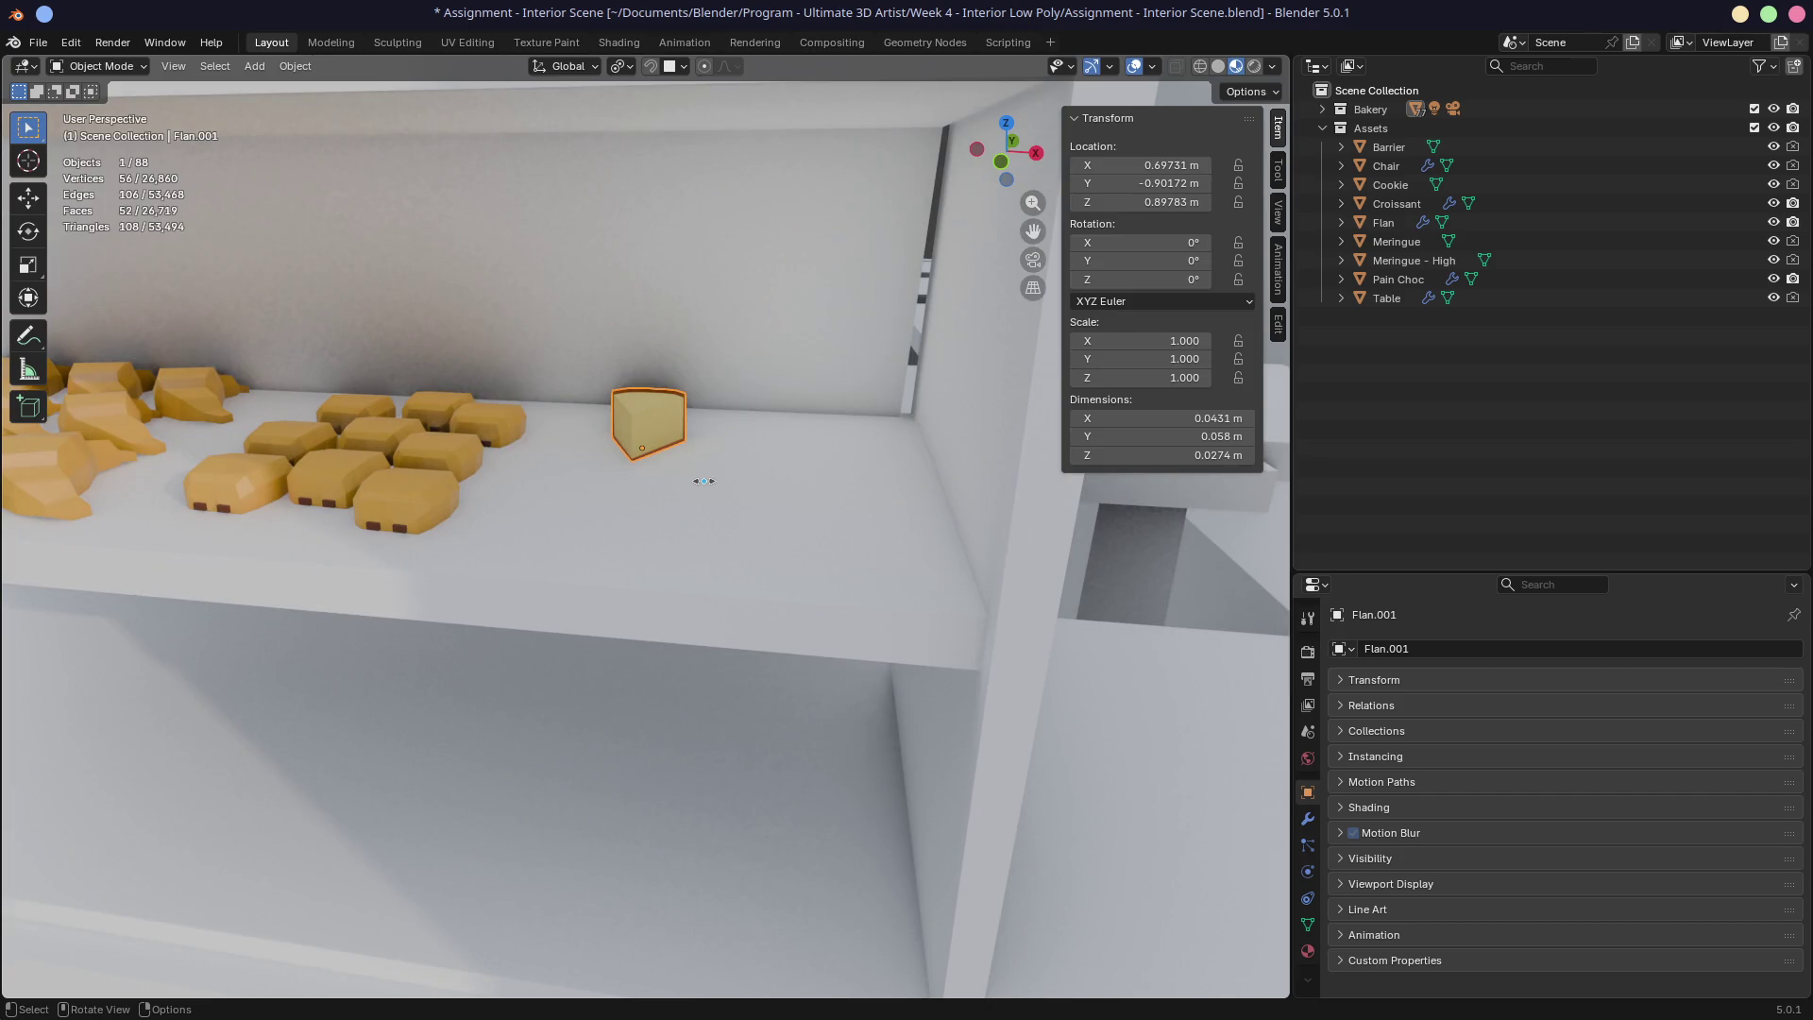
Step: Check Flan.001 through the scene camera and frame the view on it
{"action": "key", "text": "KP_0"}
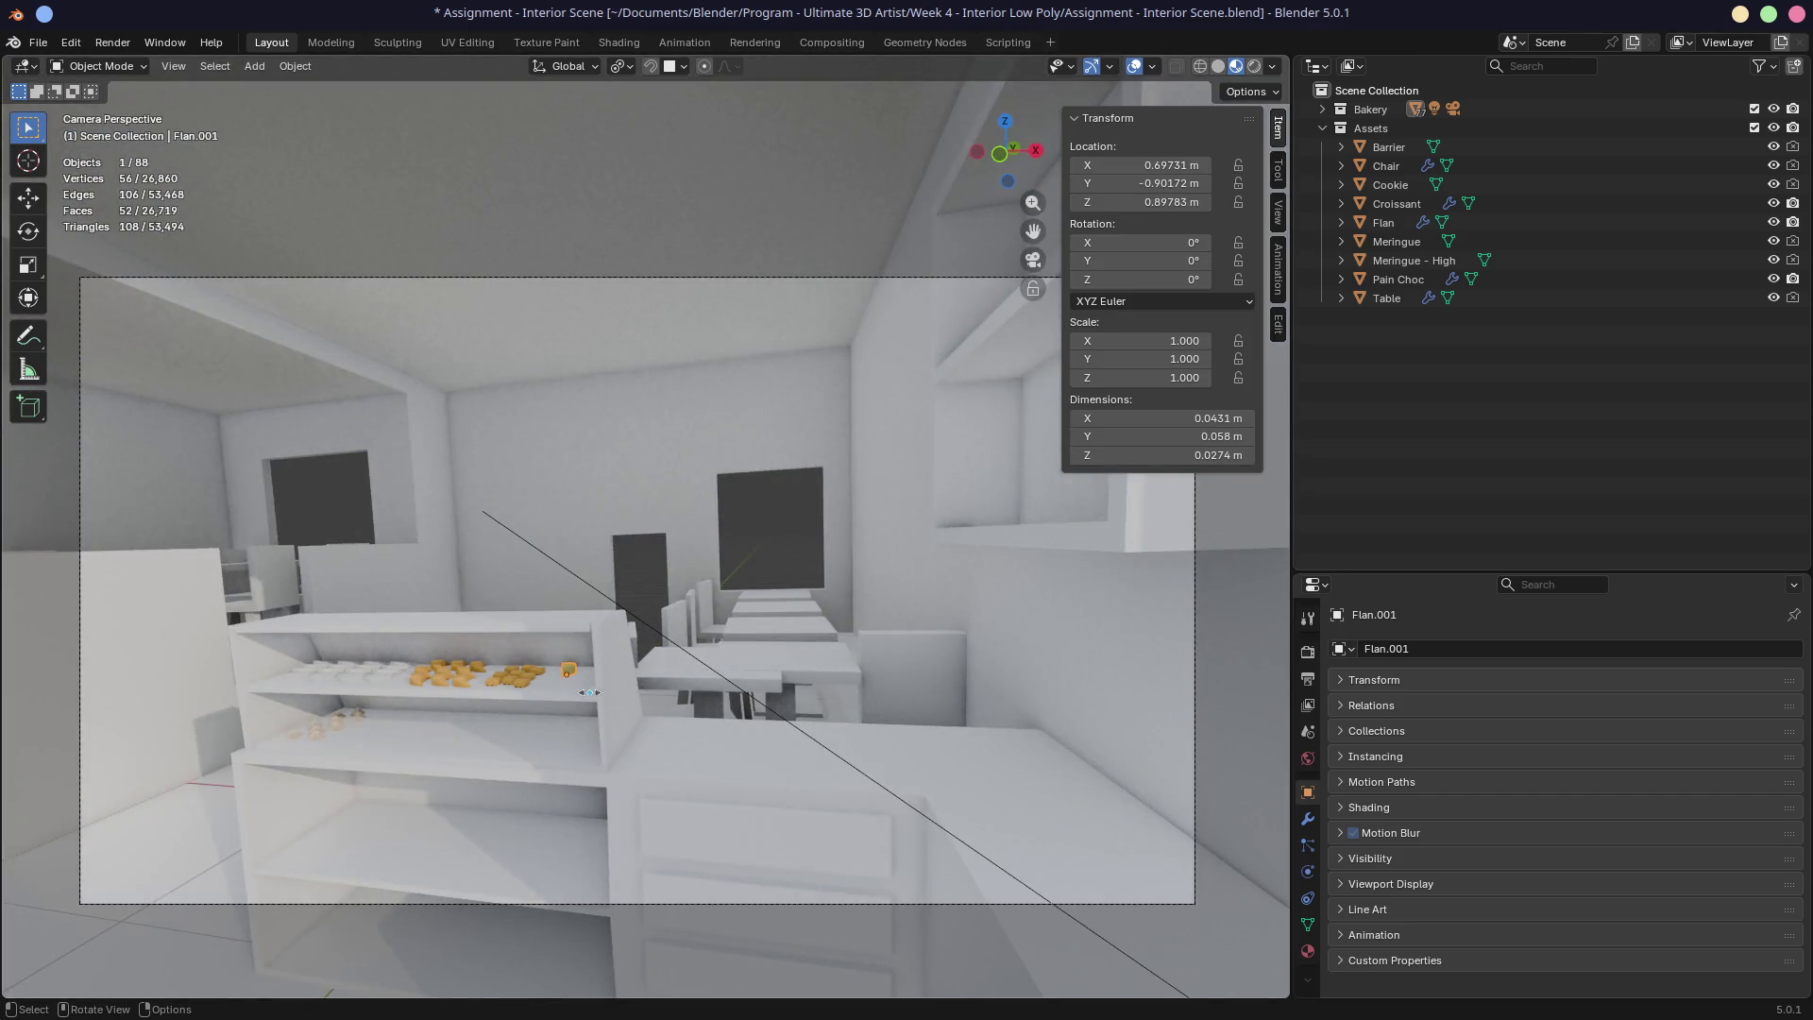
{"action": "middle_click_drag", "start_coordinate": [530, 681], "coordinate": [545, 761]}
{"action": "scroll", "coordinate": [633, 645], "scroll_direction": "up", "scroll_amount": 5}
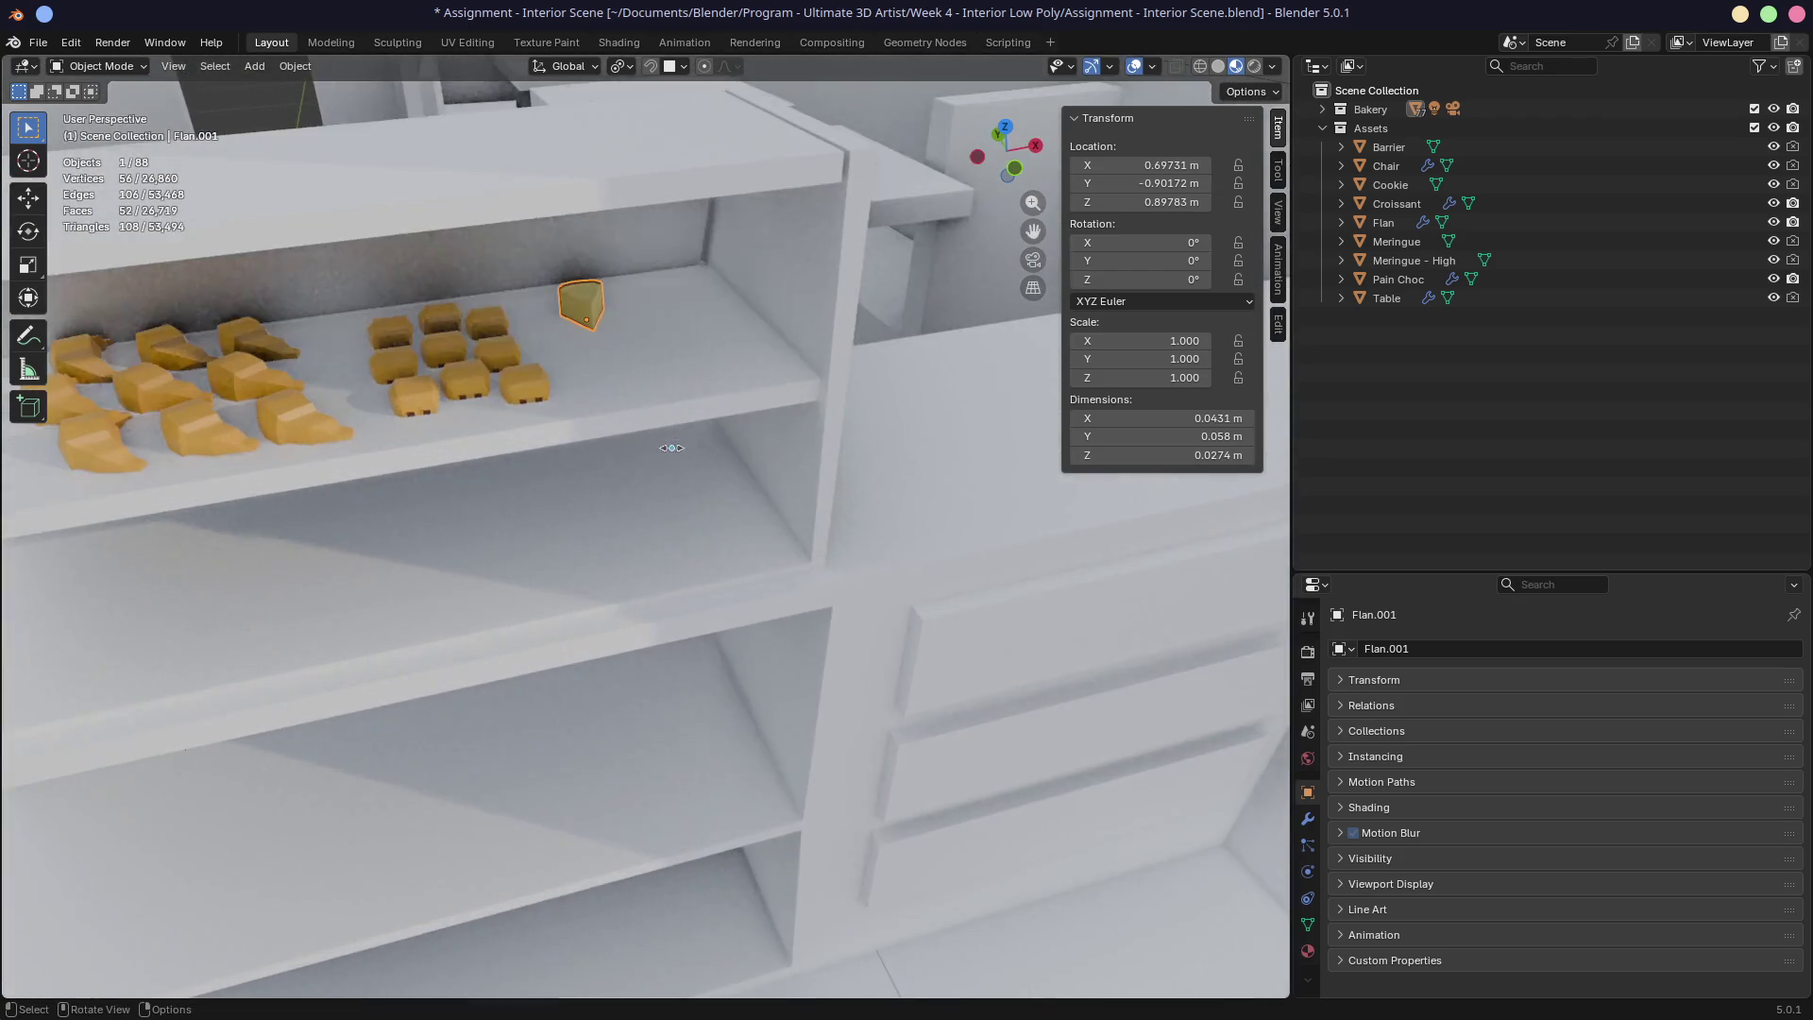
{"action": "scroll", "coordinate": [764, 542], "scroll_direction": "up", "scroll_amount": 4}
{"action": "middle_click_drag", "start_coordinate": [763, 542], "coordinate": [718, 574]}
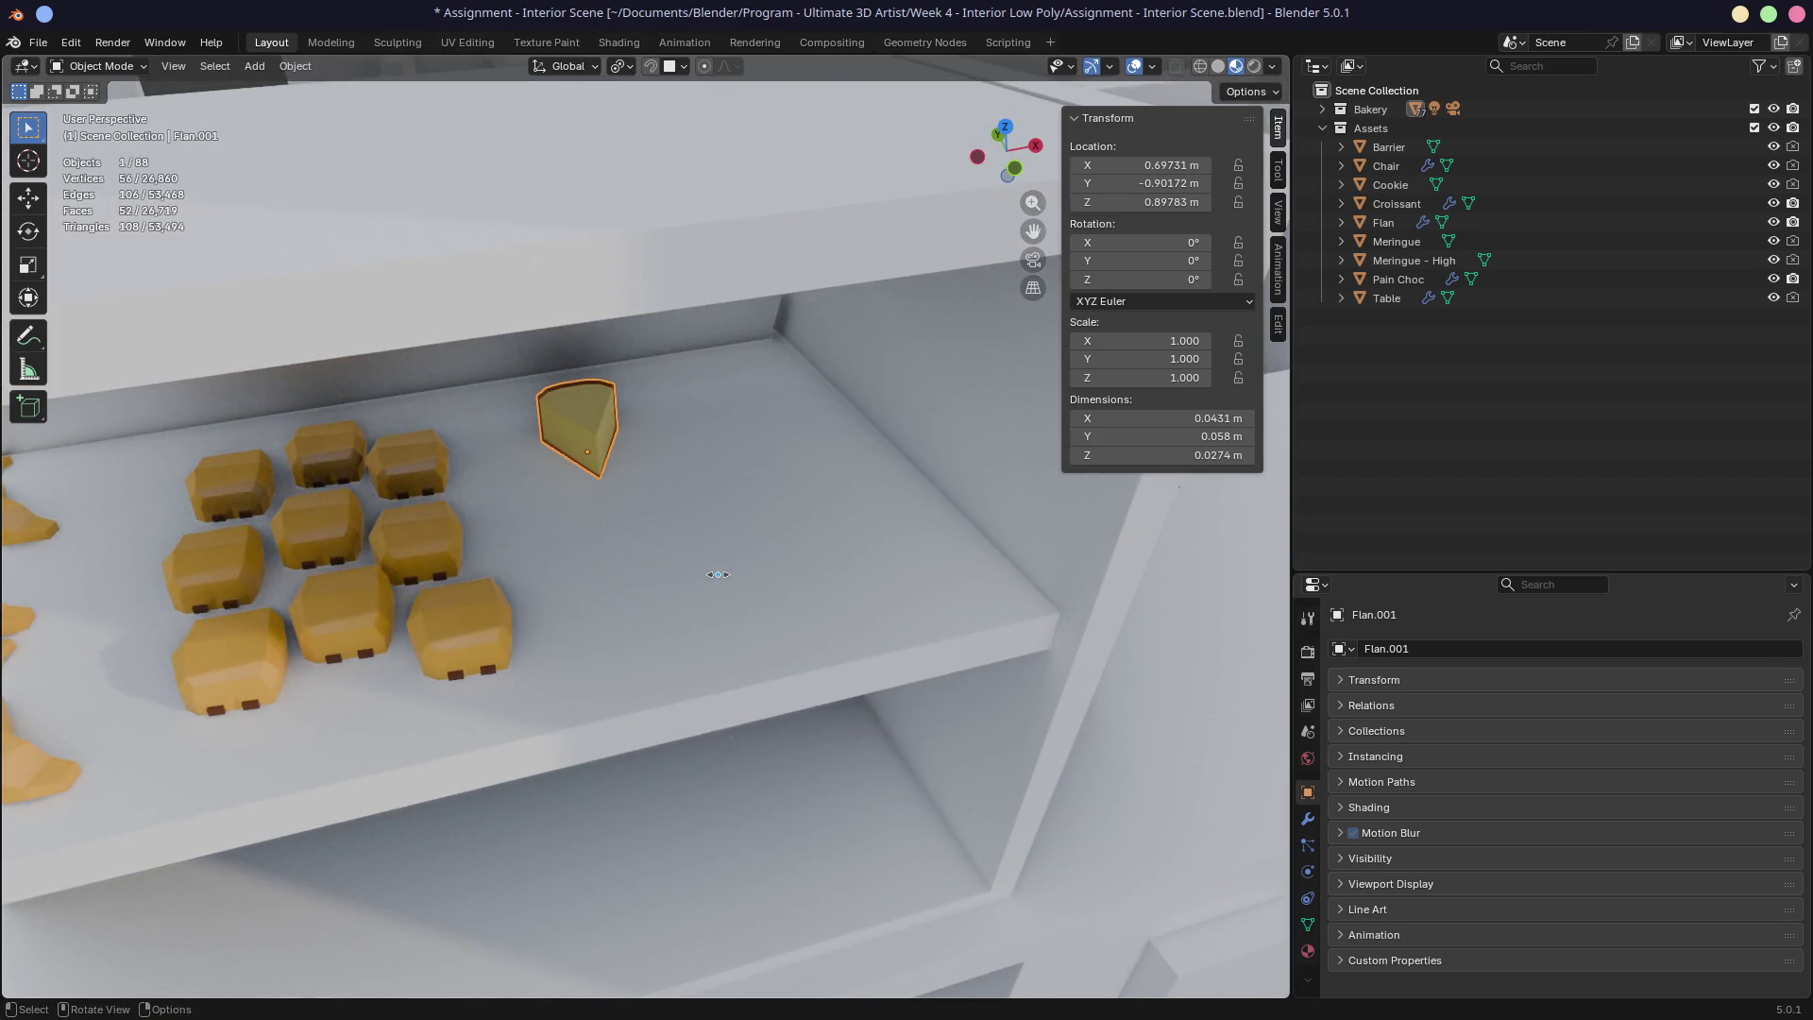
{"action": "key", "text": "KP_0"}
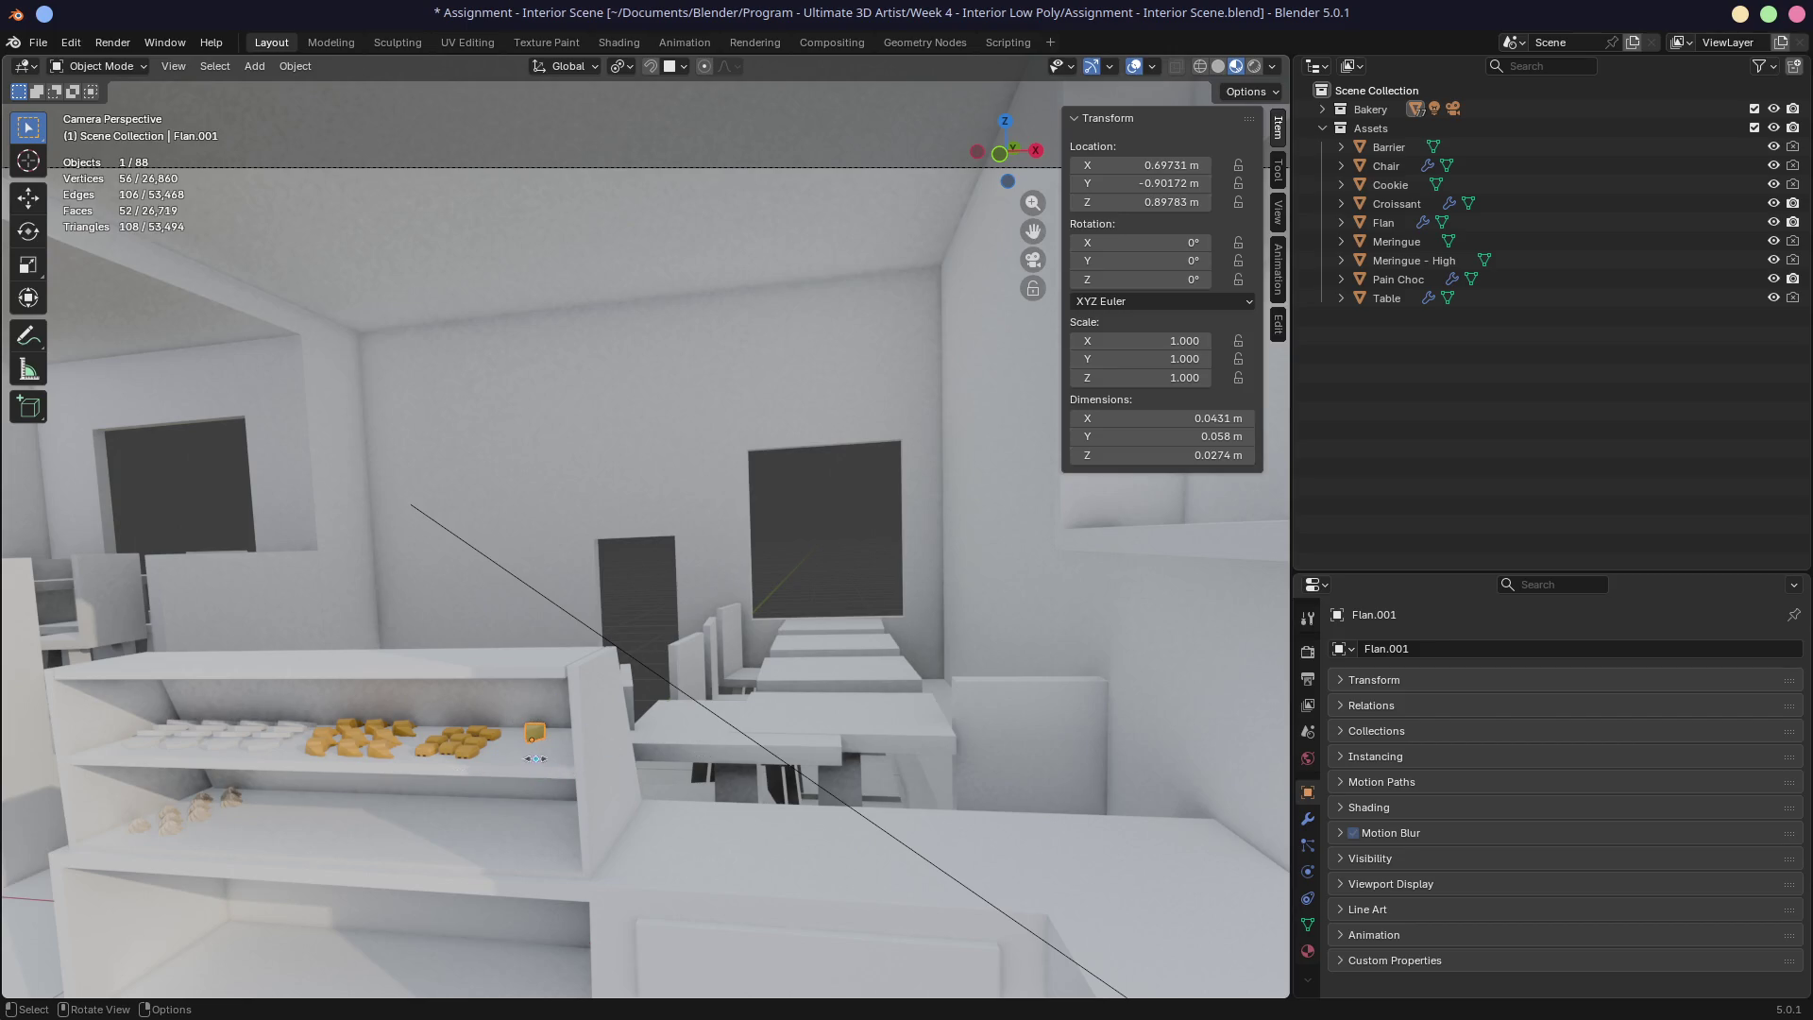
{"action": "mouse_move", "coordinate": [517, 735]}
{"action": "middle_mouse_down"}
{"action": "mouse_move", "coordinate": [739, 647]}
{"action": "mouse_move", "coordinate": [782, 651]}
{"action": "mouse_move", "coordinate": [790, 547]}
{"action": "mouse_move", "coordinate": [794, 591]}
{"action": "middle_mouse_up"}
{"action": "key", "text": "KP_Decimal"}
Step: Rotate Flan.001 120° about the vertical axis and move it along the shelf
{"action": "key", "text": "r"}
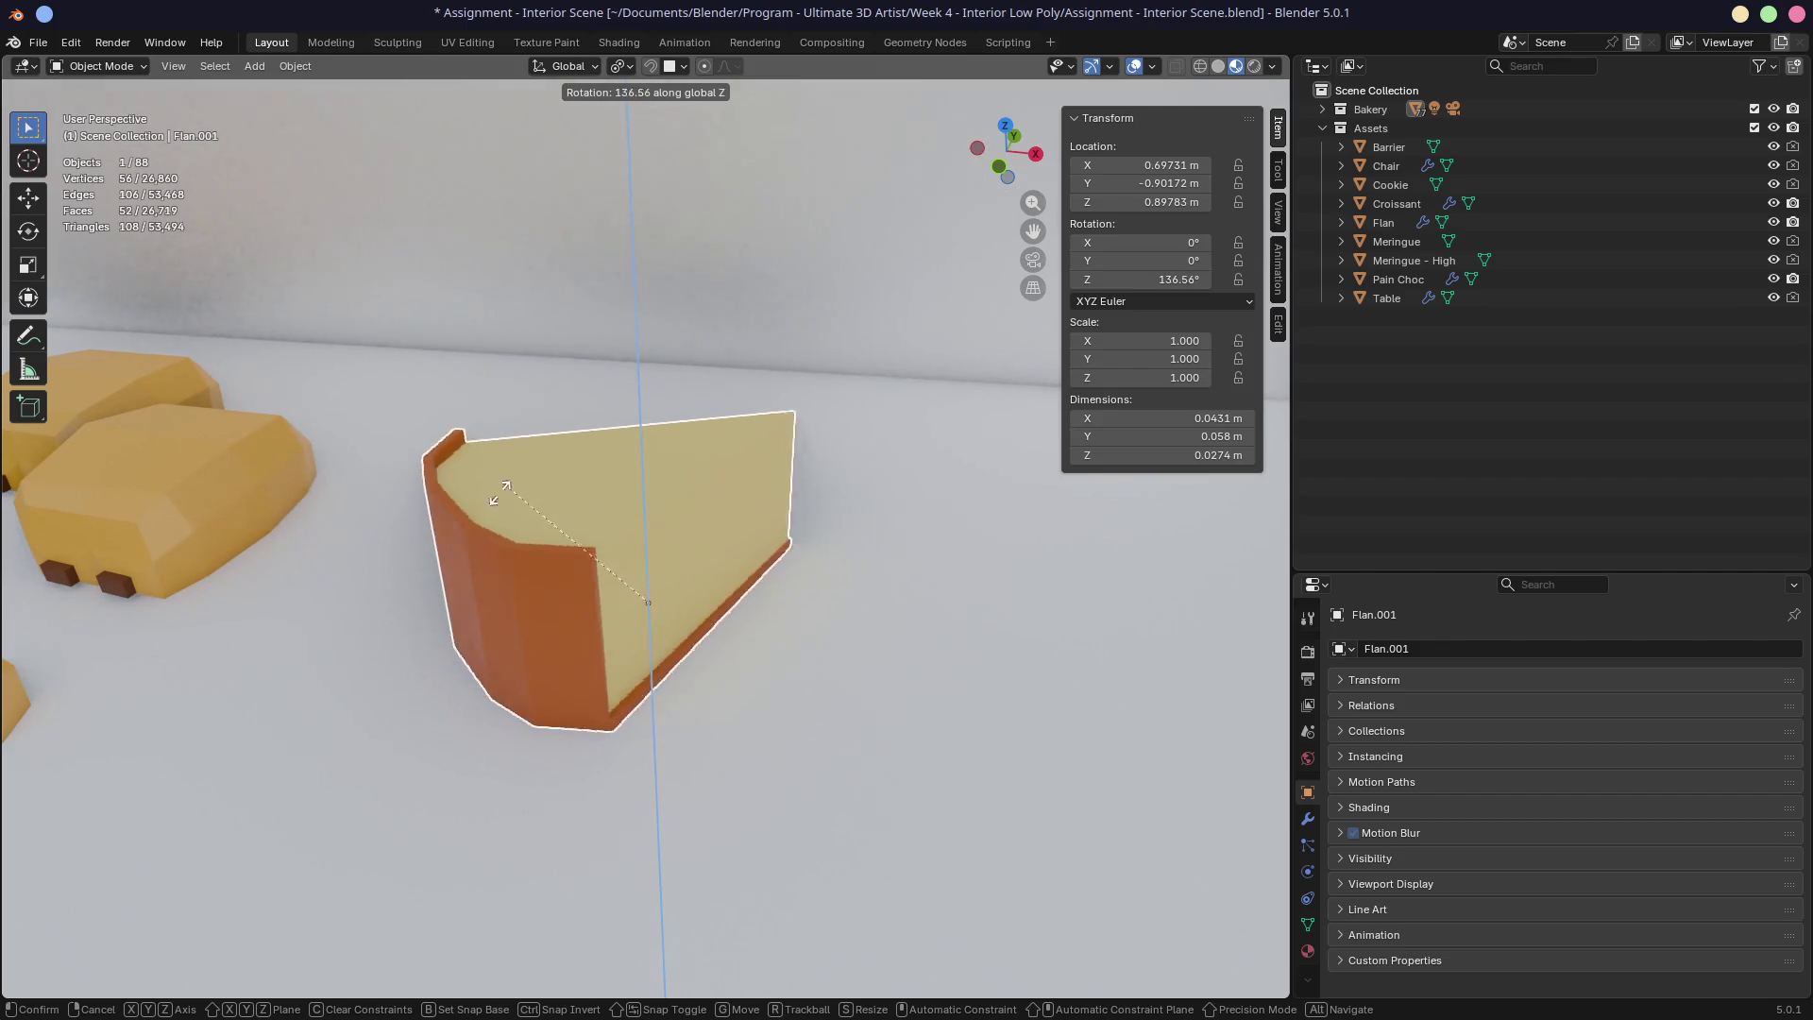
{"action": "type", "text": "120"}
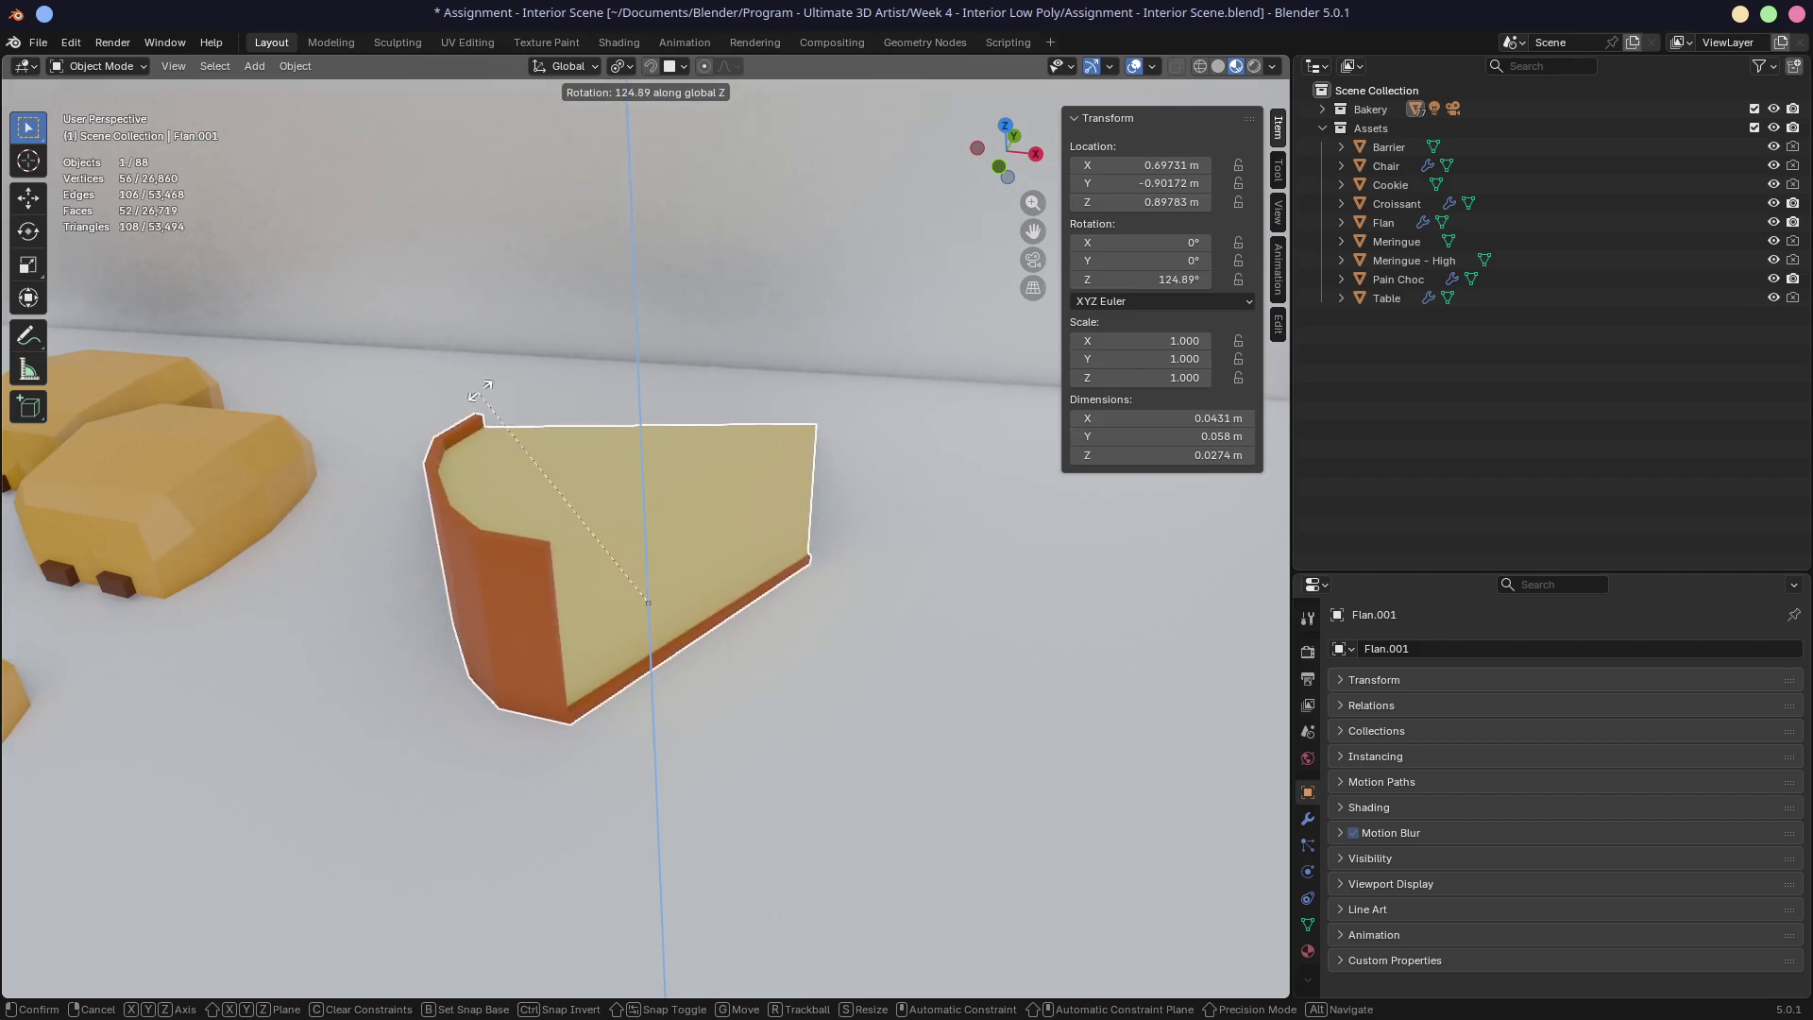
{"action": "key", "text": "Return"}
{"action": "key", "text": "g"}
{"action": "left_click", "coordinate": [656, 490]}
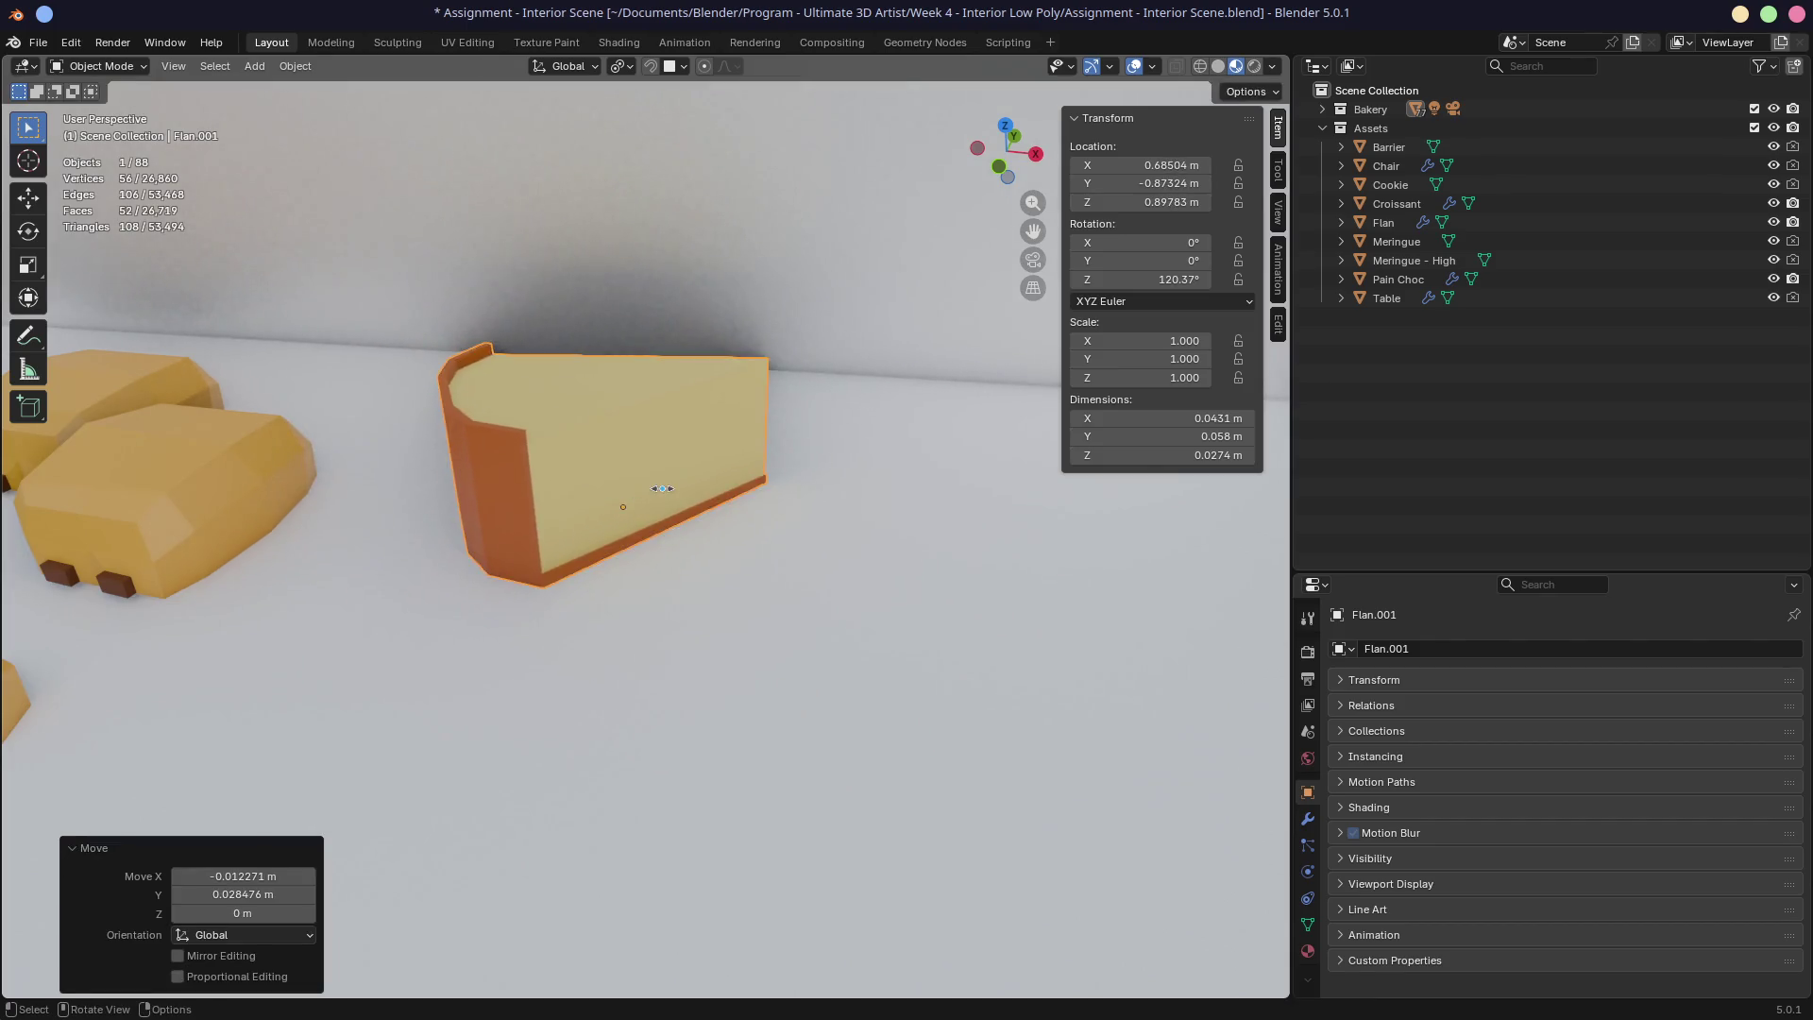
{"action": "scroll", "coordinate": [680, 467], "scroll_direction": "down", "scroll_amount": 5}
Step: Add linked copies Flan.002 and Flan.003 to the right, completing the first row
{"action": "key", "text": "alt+d"}
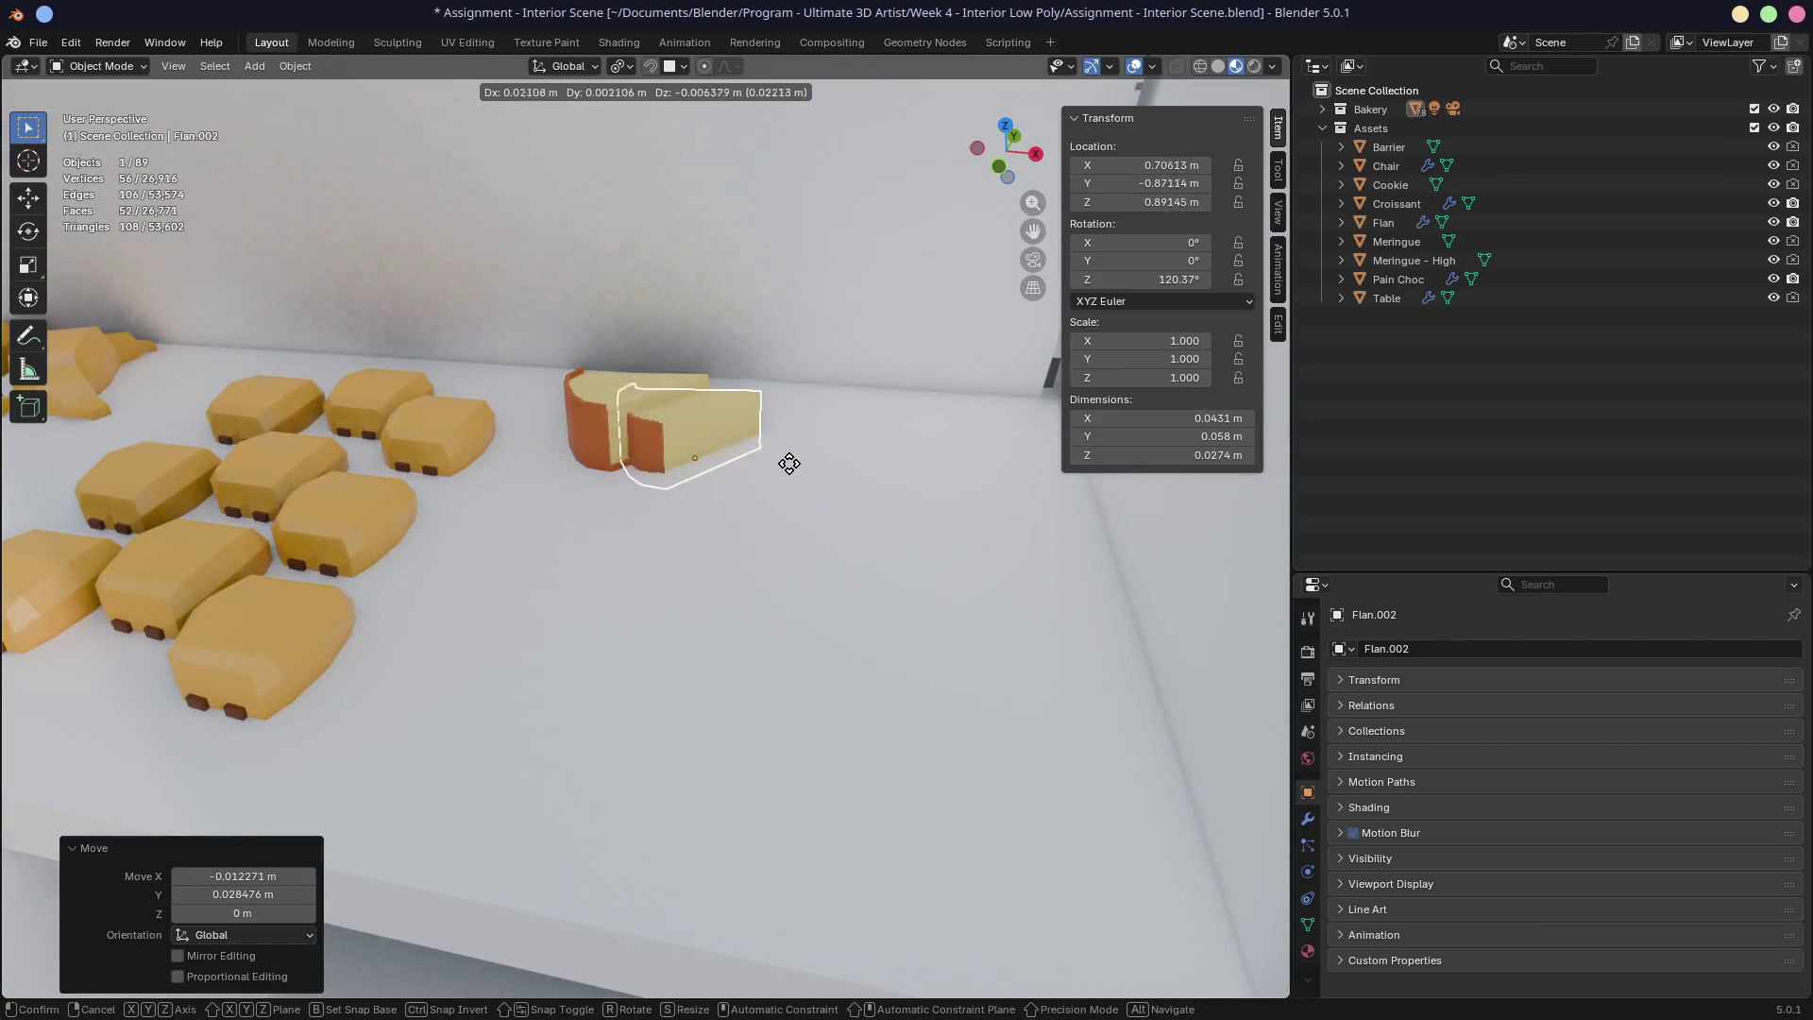
{"action": "left_click", "coordinate": [823, 463]}
{"action": "key", "text": "alt+d"}
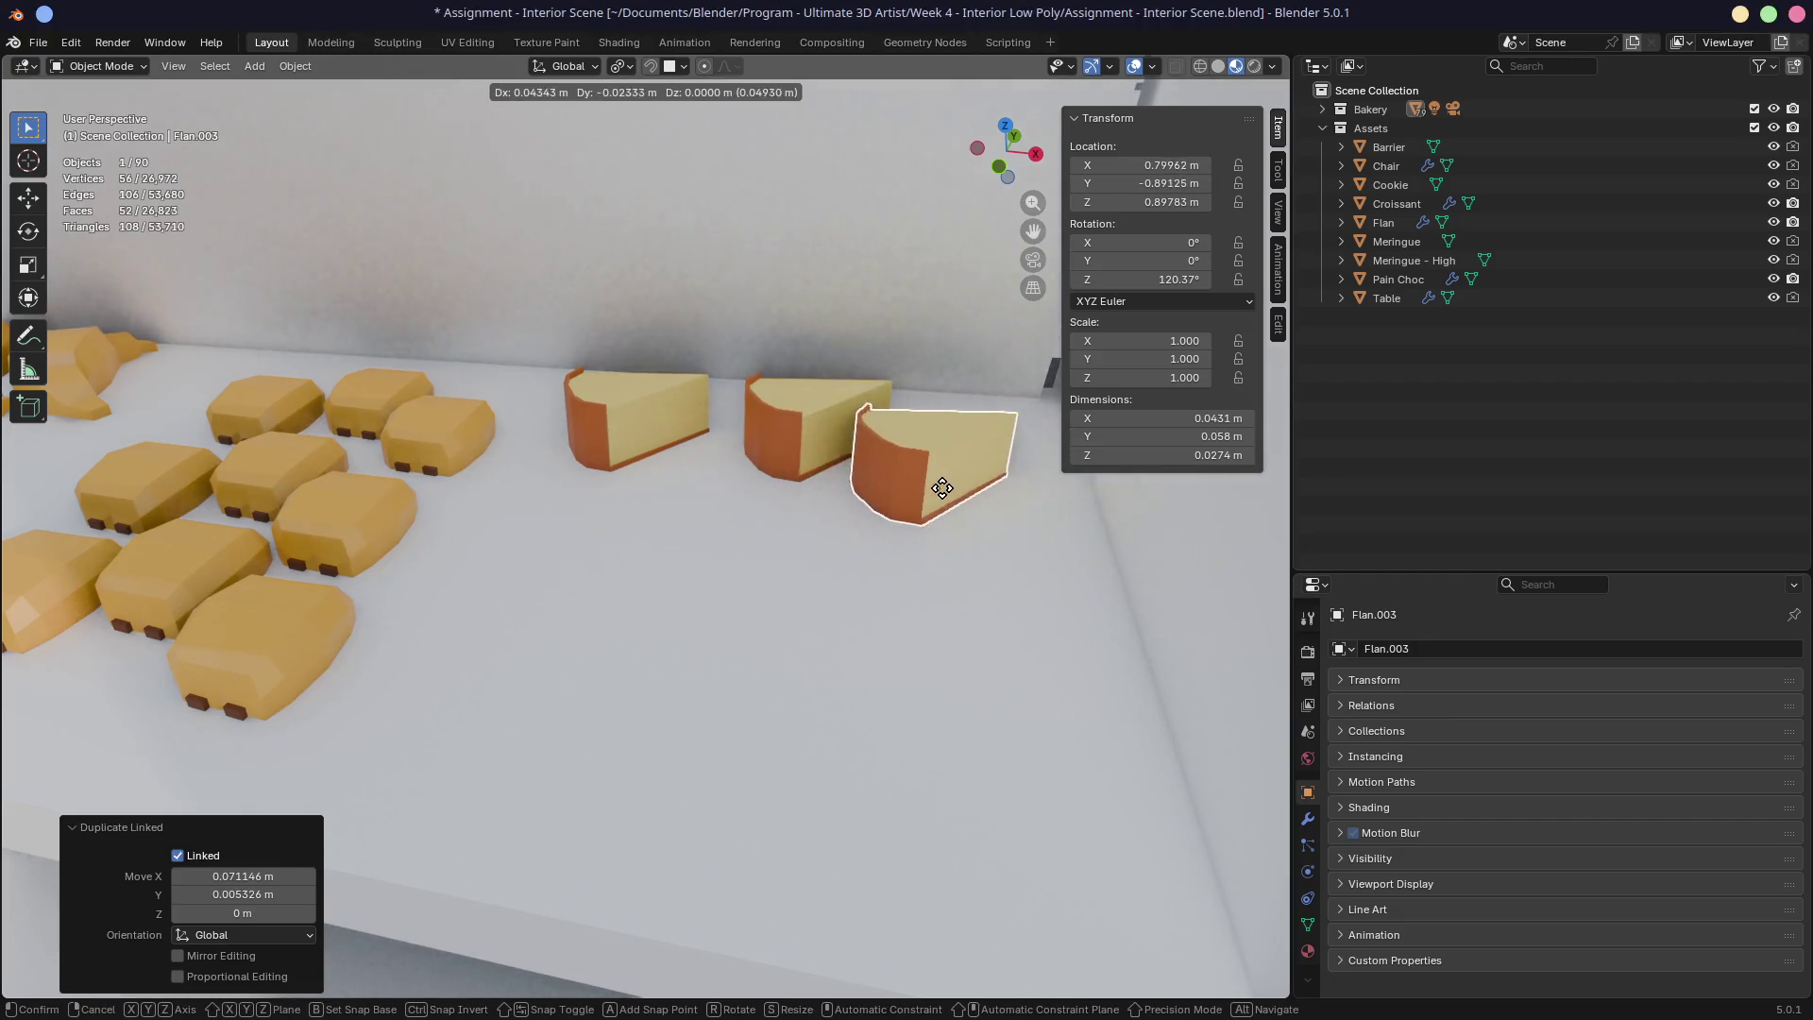
{"action": "left_click", "coordinate": [973, 481]}
Step: Link-duplicate Flan.002 into a second row of three flans in front
{"action": "left_click", "coordinate": [818, 466]}
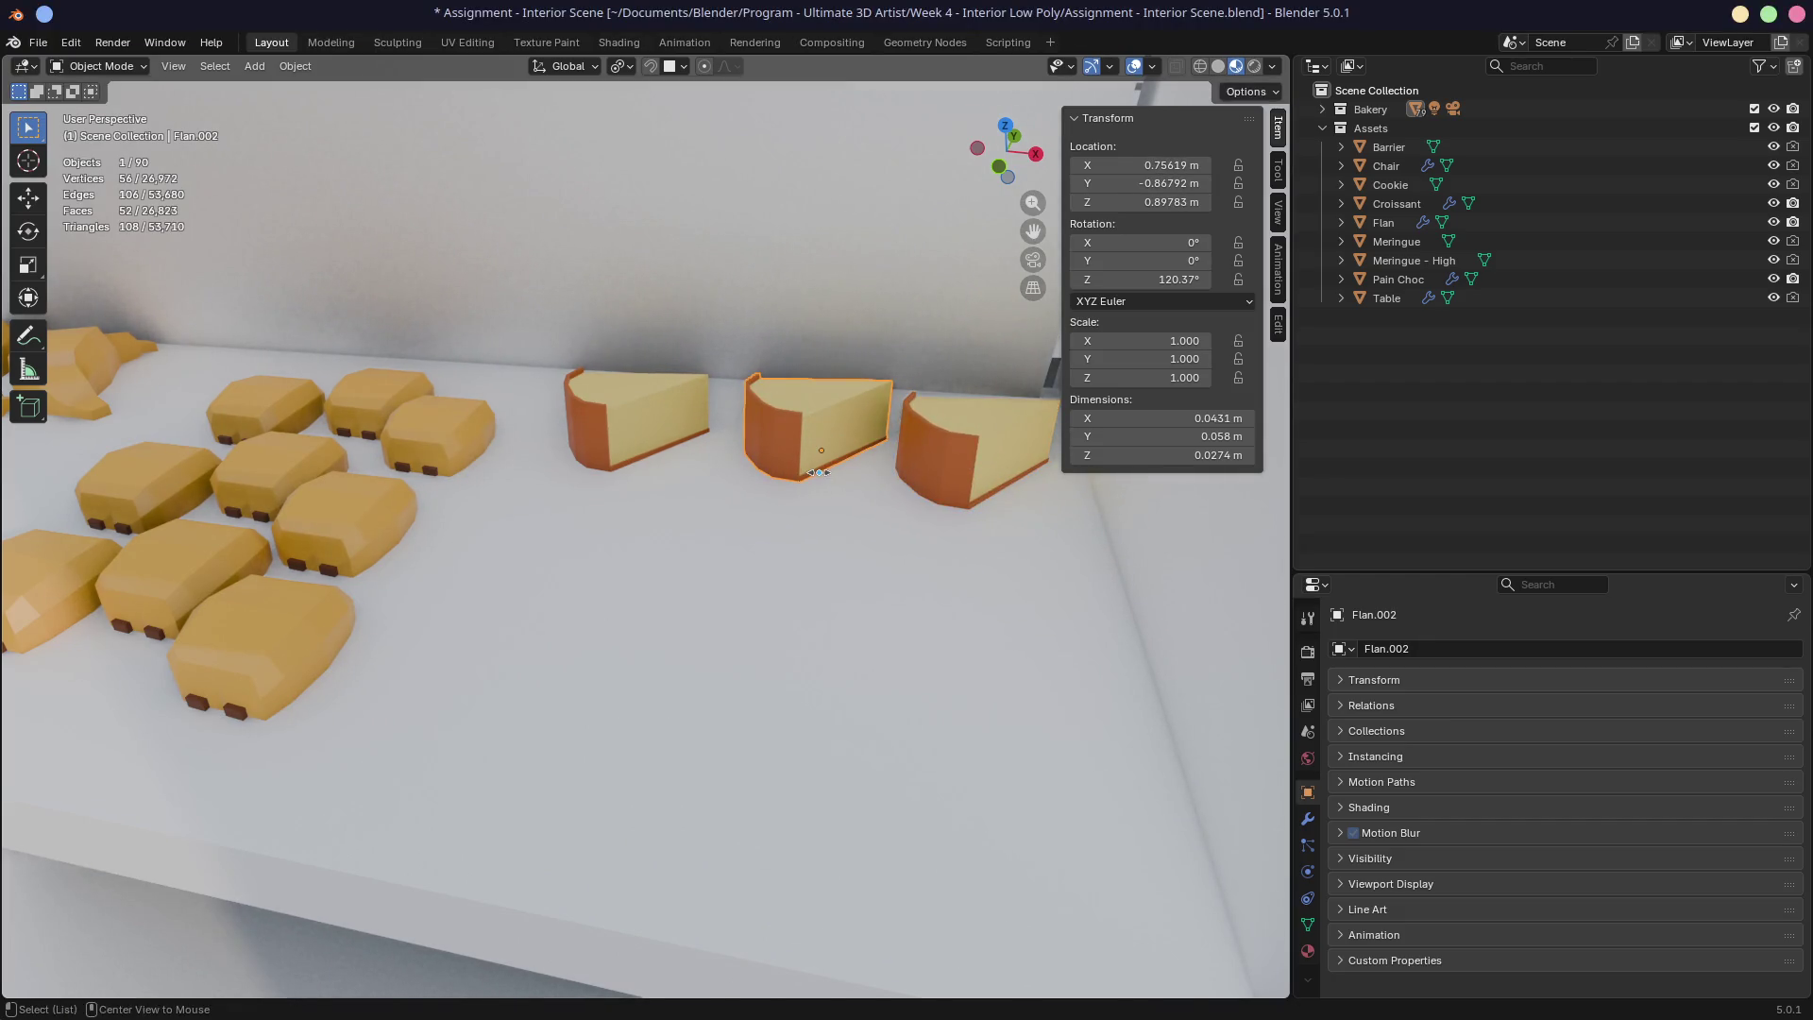
{"action": "key", "text": "alt+d"}
{"action": "left_click", "coordinate": [619, 529]}
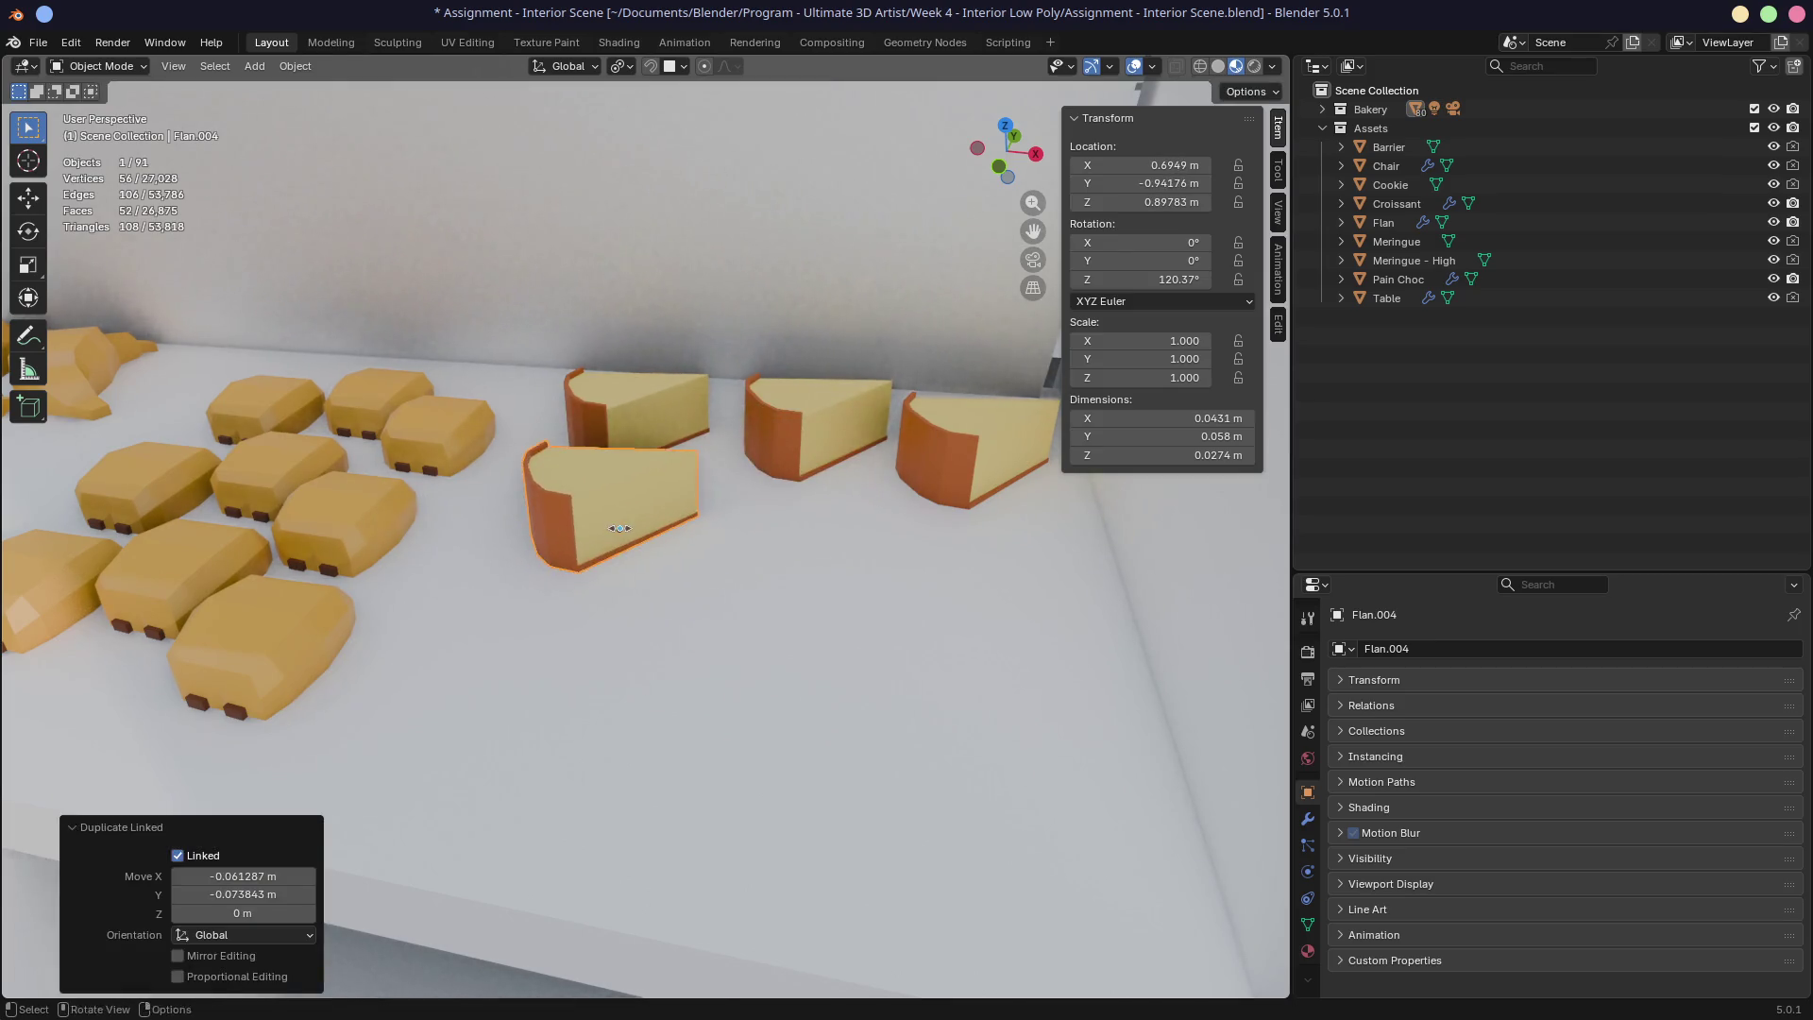
{"action": "key", "text": "alt+d"}
{"action": "left_click", "coordinate": [801, 540]}
{"action": "key", "text": "alt+d"}
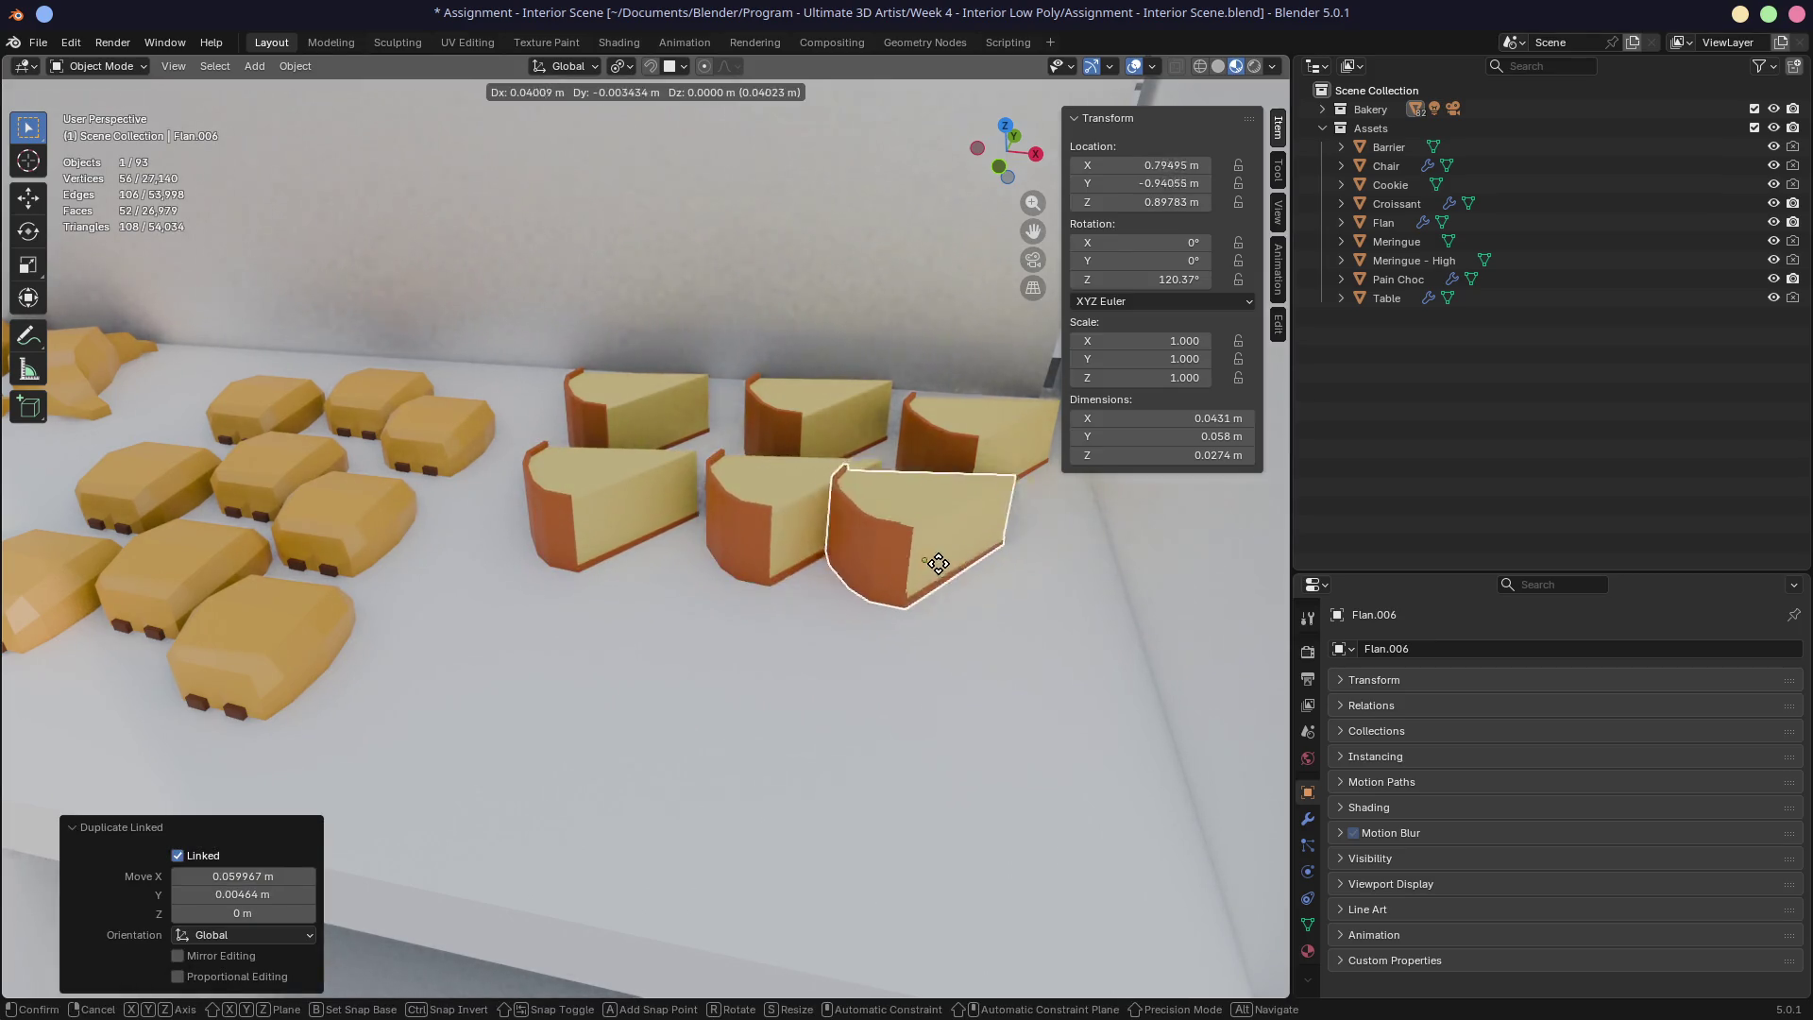
{"action": "left_click", "coordinate": [1009, 561]}
Step: Select a row of three flans and link-duplicate it into a new front row
{"action": "left_click", "coordinate": [803, 519], "text": "shift"}
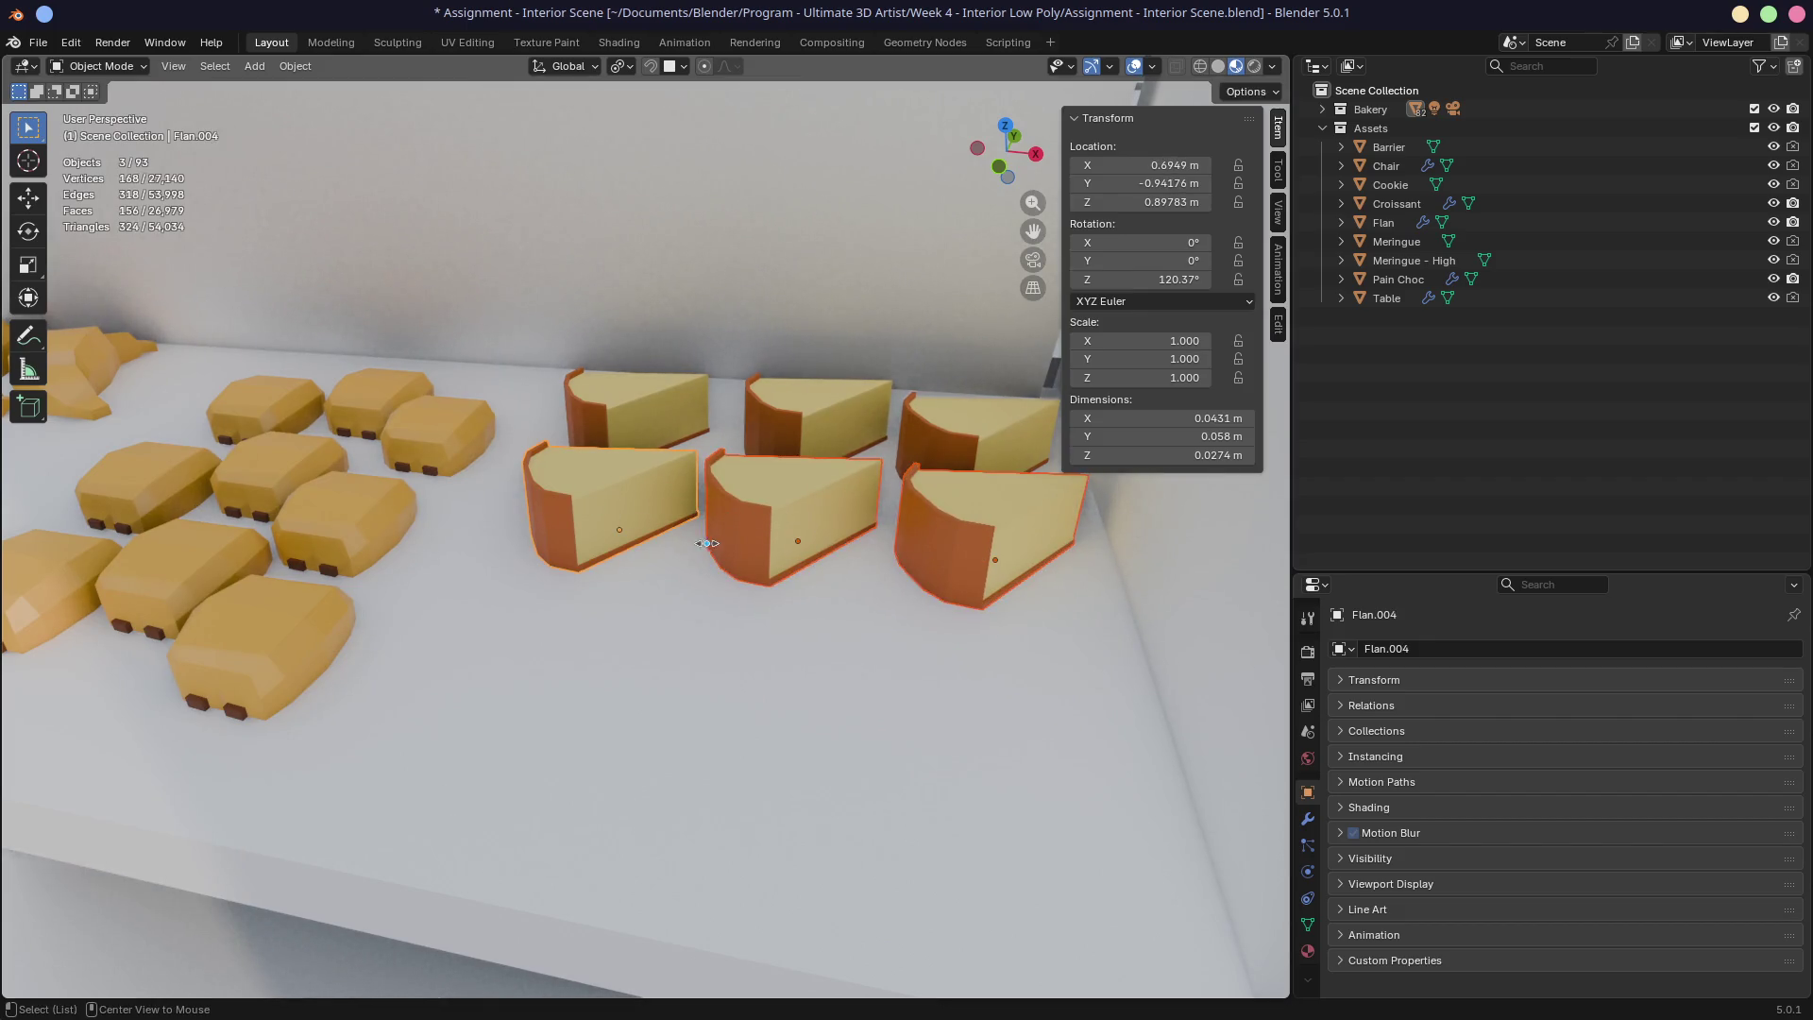
{"action": "key", "text": "alt+d"}
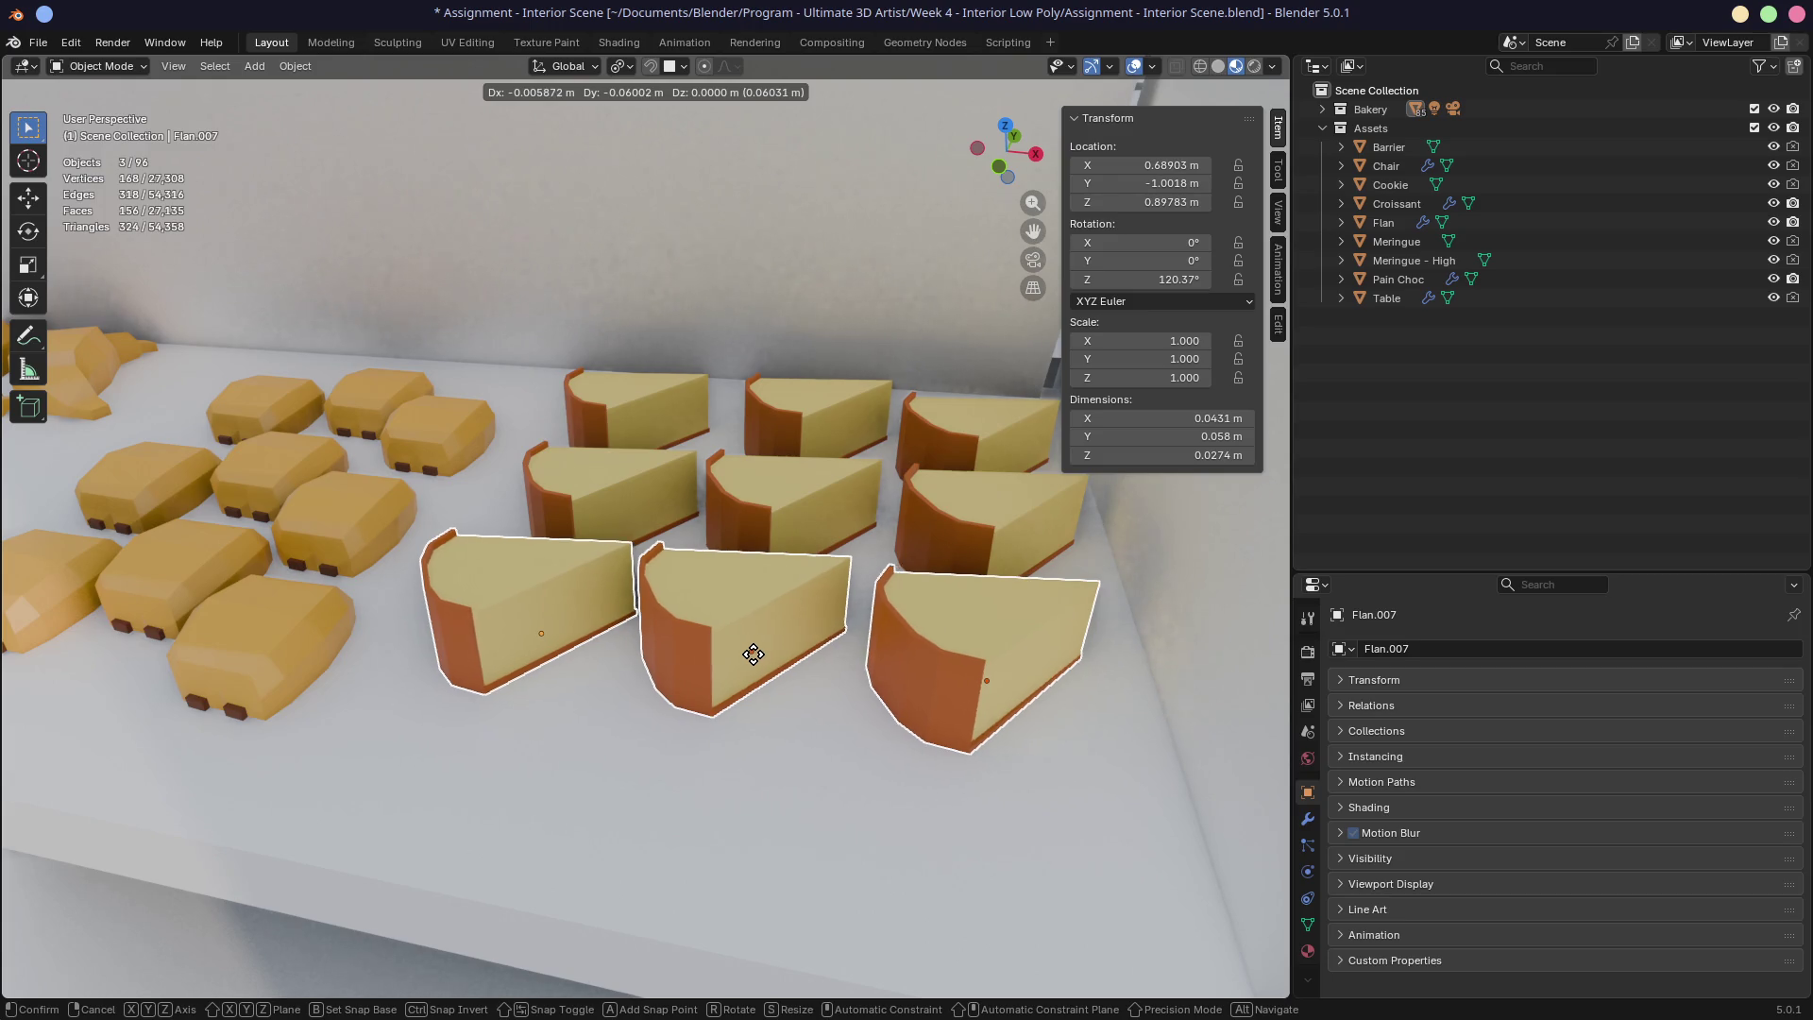
{"action": "left_click", "coordinate": [751, 651]}
Step: Shift the three middle-row flans slightly sideways along the X axis
{"action": "left_click", "coordinate": [625, 473]}
{"action": "left_click", "coordinate": [793, 496], "text": "shift"}
{"action": "left_click", "coordinate": [985, 511], "text": "shift"}
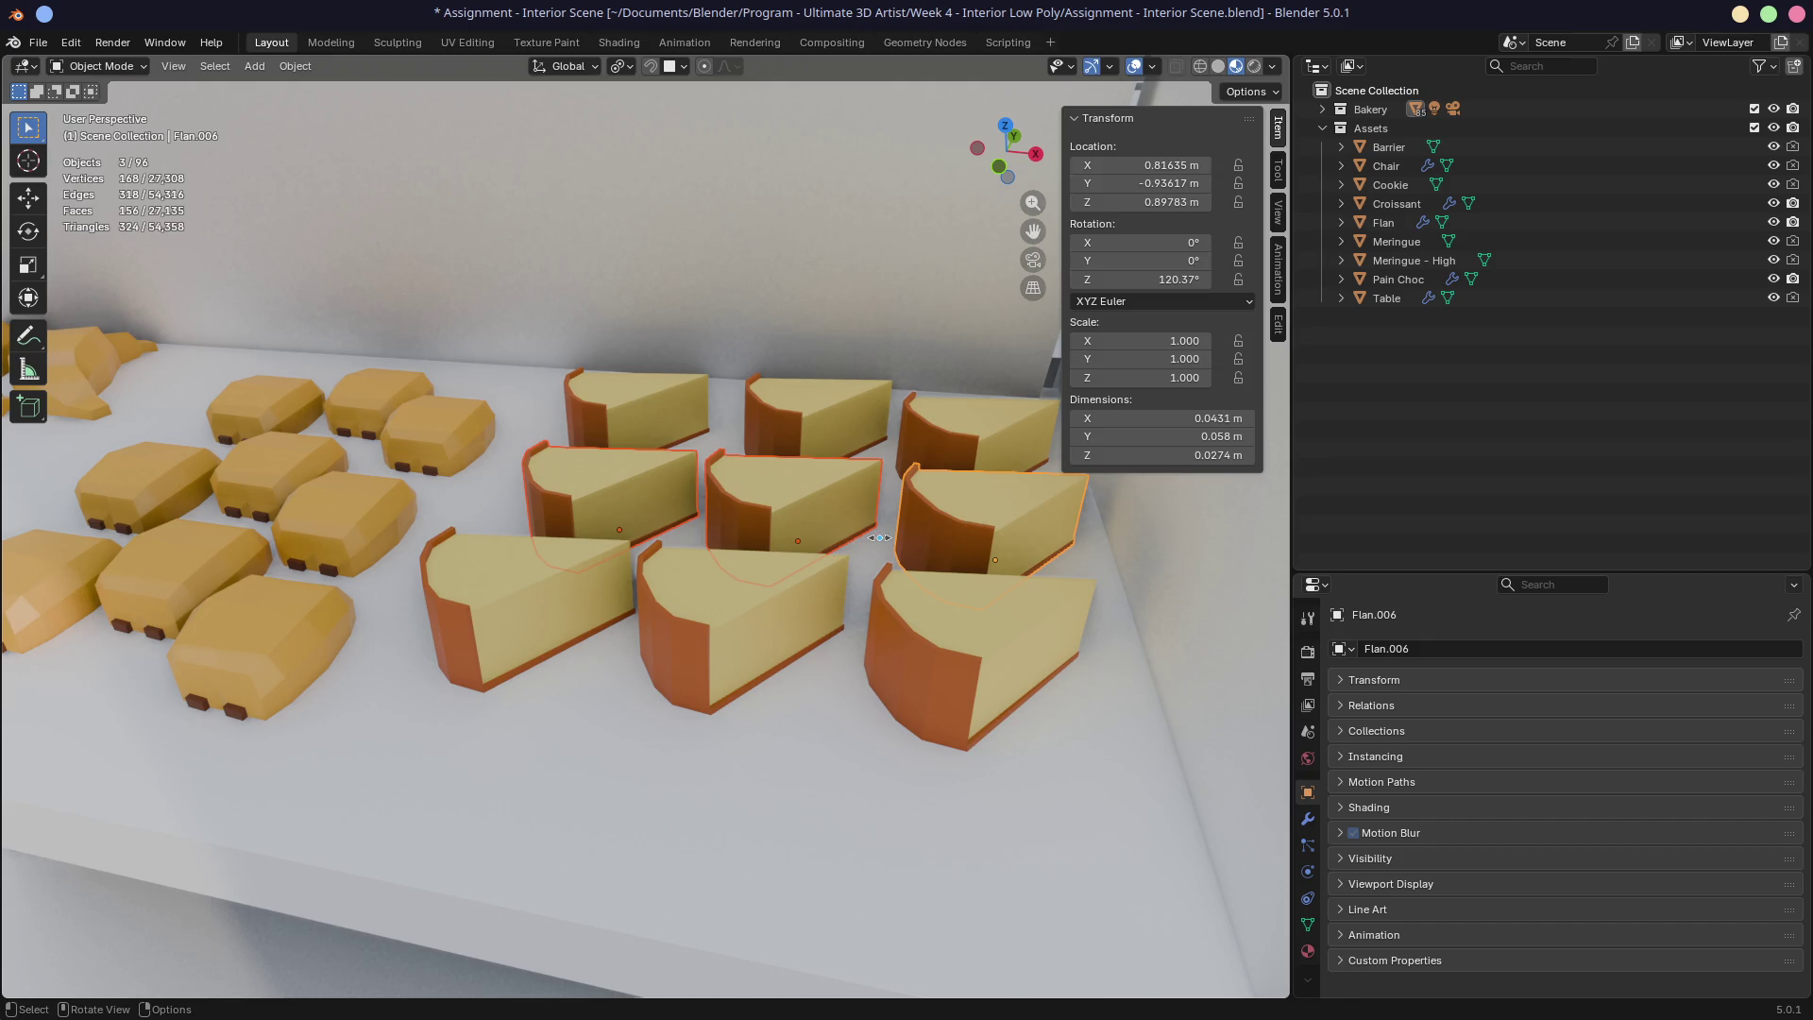
{"action": "key", "text": "g"}
{"action": "key", "text": "x"}
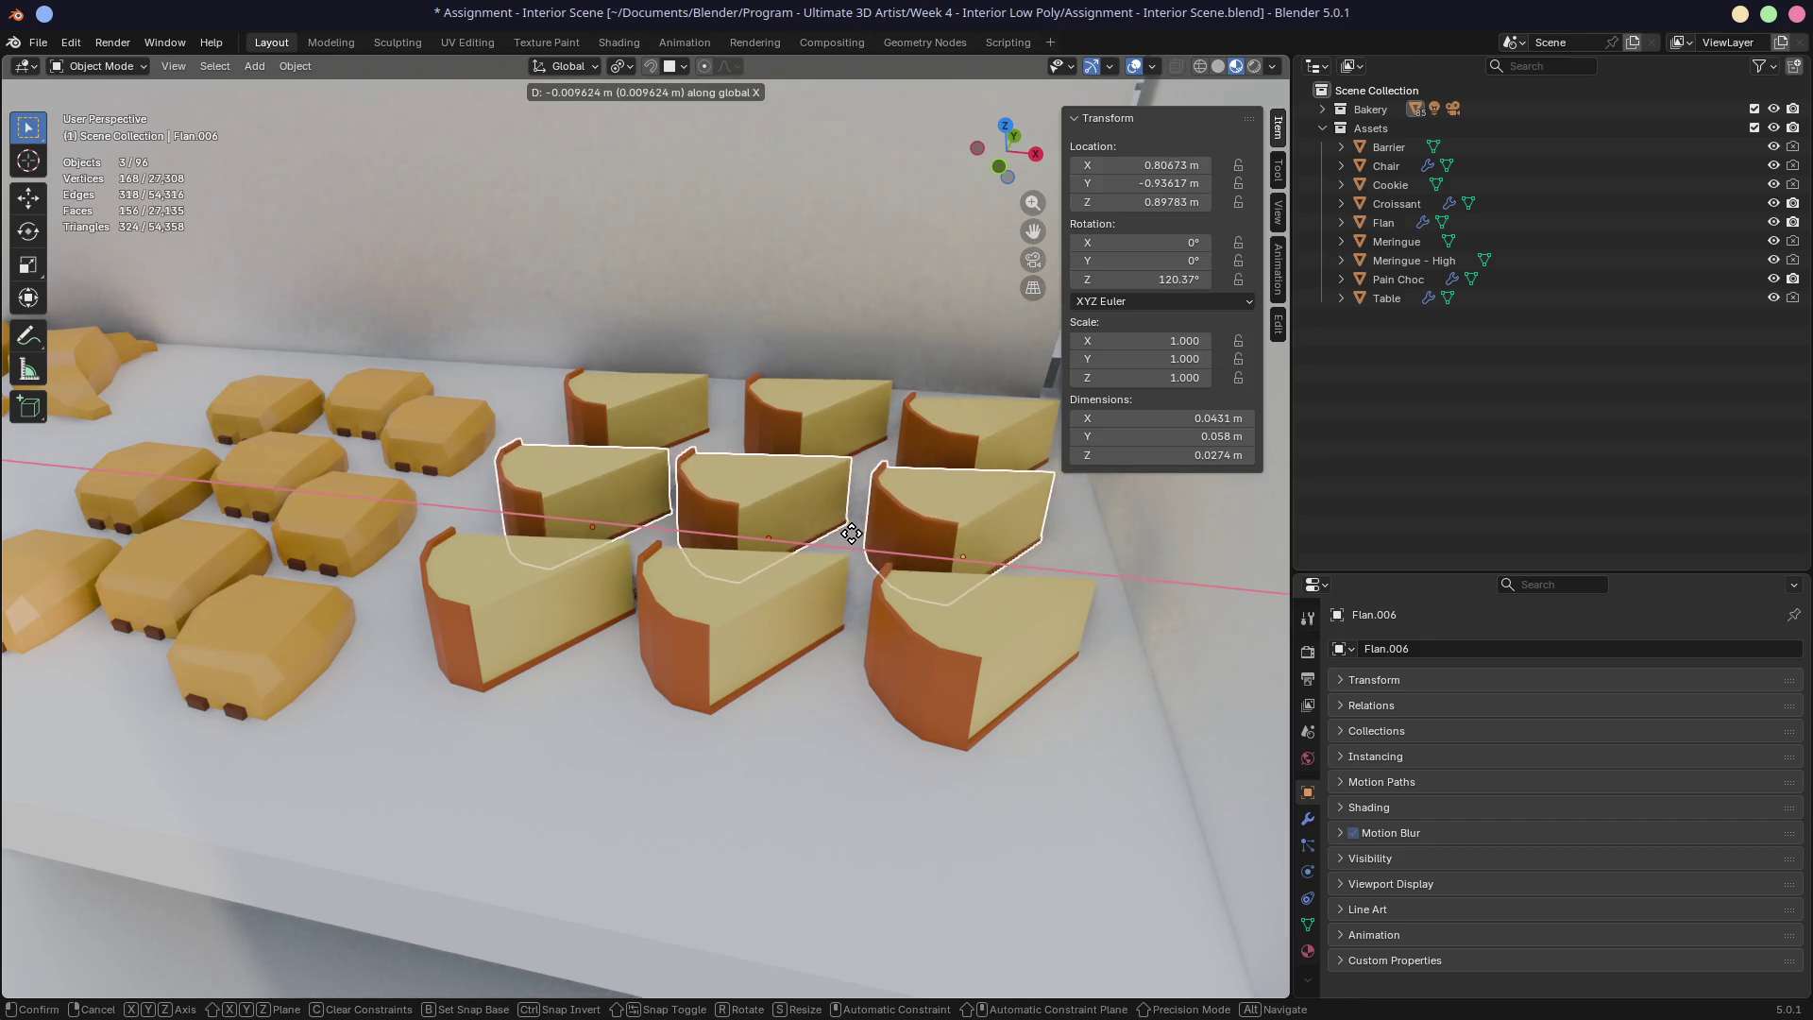
{"action": "left_click", "coordinate": [852, 534]}
Step: Select the three front-row flans
{"action": "left_click", "coordinate": [538, 614]}
{"action": "left_click", "coordinate": [746, 633], "text": "shift"}
{"action": "left_click", "coordinate": [954, 654], "text": "shift"}
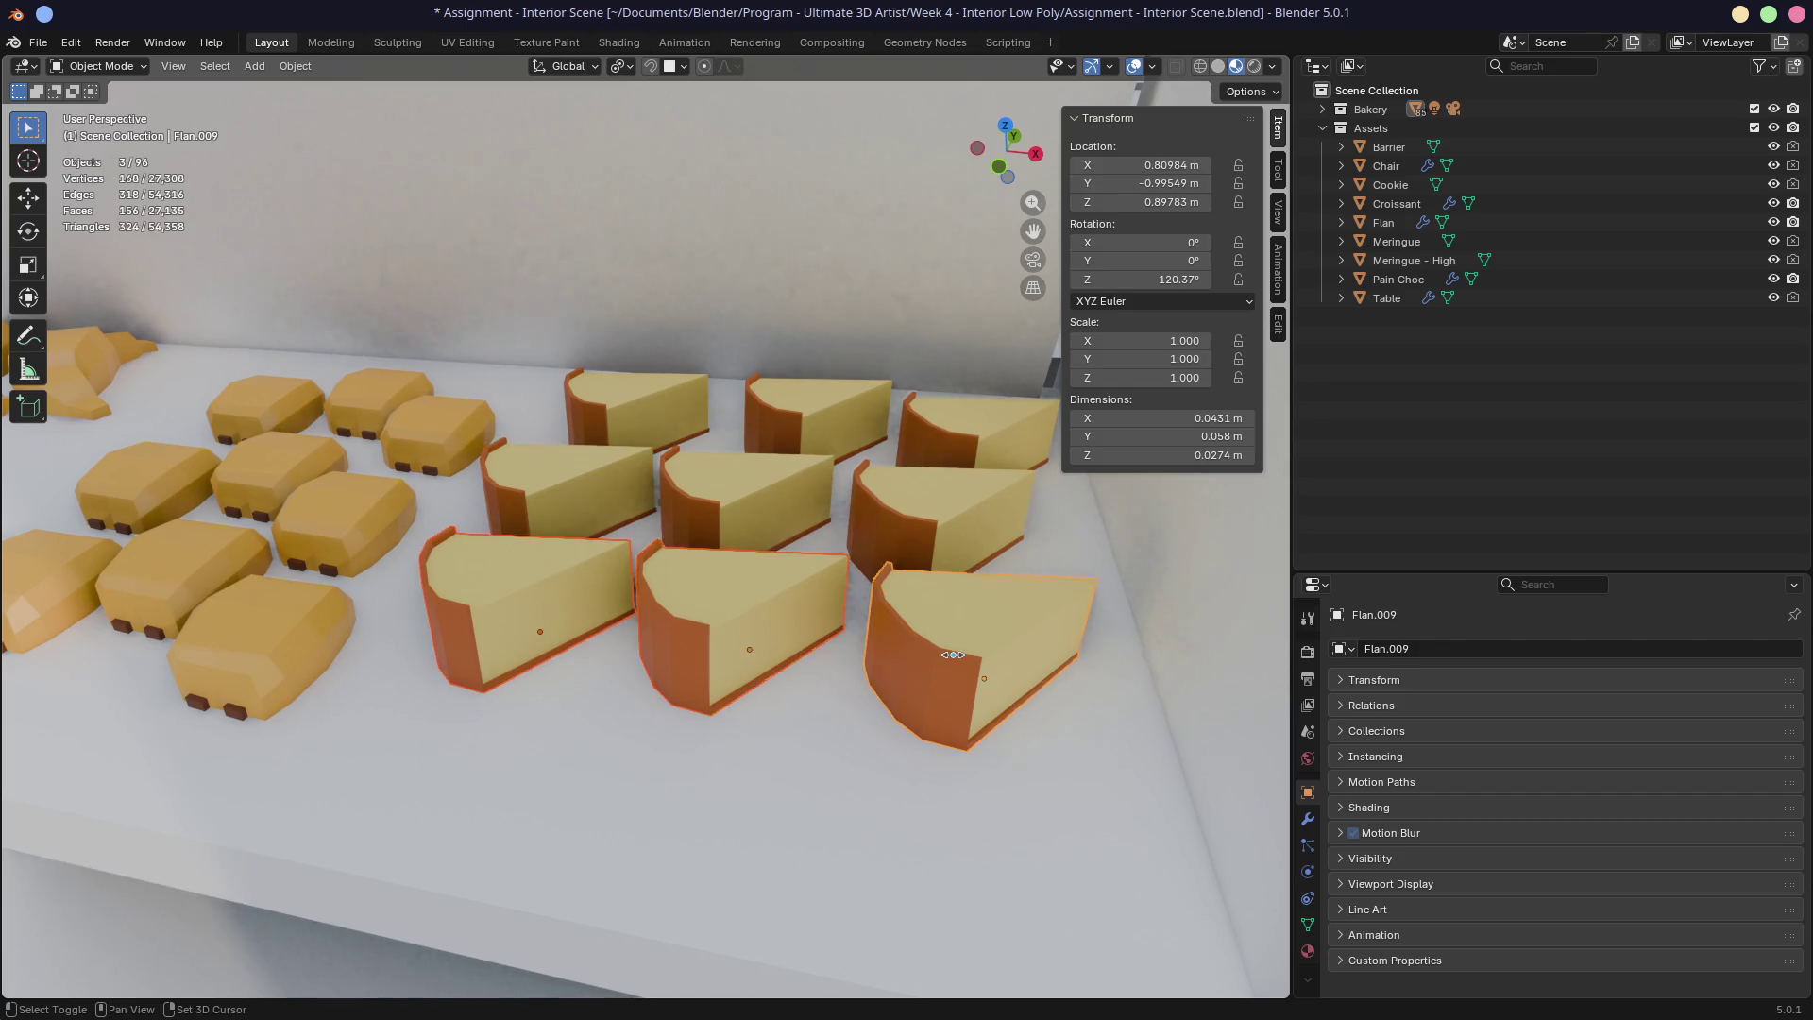
{"action": "scroll", "coordinate": [867, 643], "scroll_direction": "down", "scroll_amount": 5}
Step: Pull back around the stocked shelf, save the blend file, and look through the scene camera
{"action": "middle_click_drag", "start_coordinate": [867, 644], "coordinate": [747, 578], "text": "shift"}
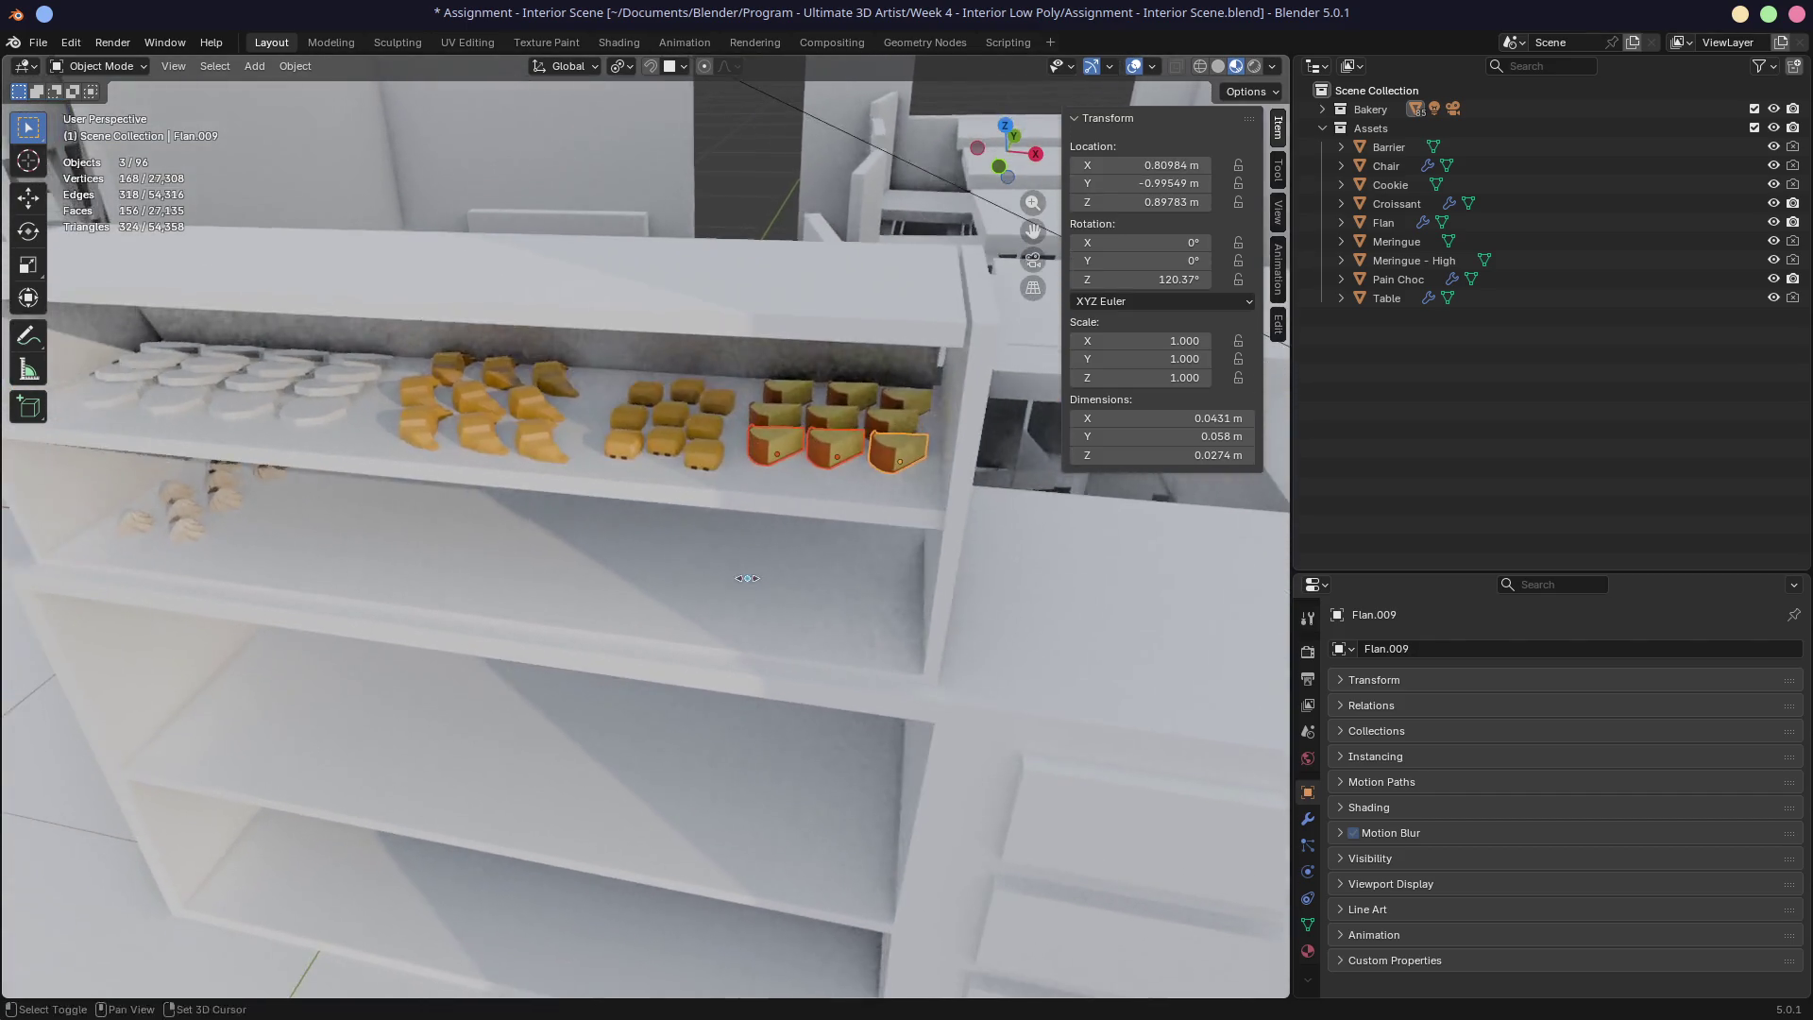
{"action": "scroll", "coordinate": [627, 443], "scroll_direction": "up", "scroll_amount": 1}
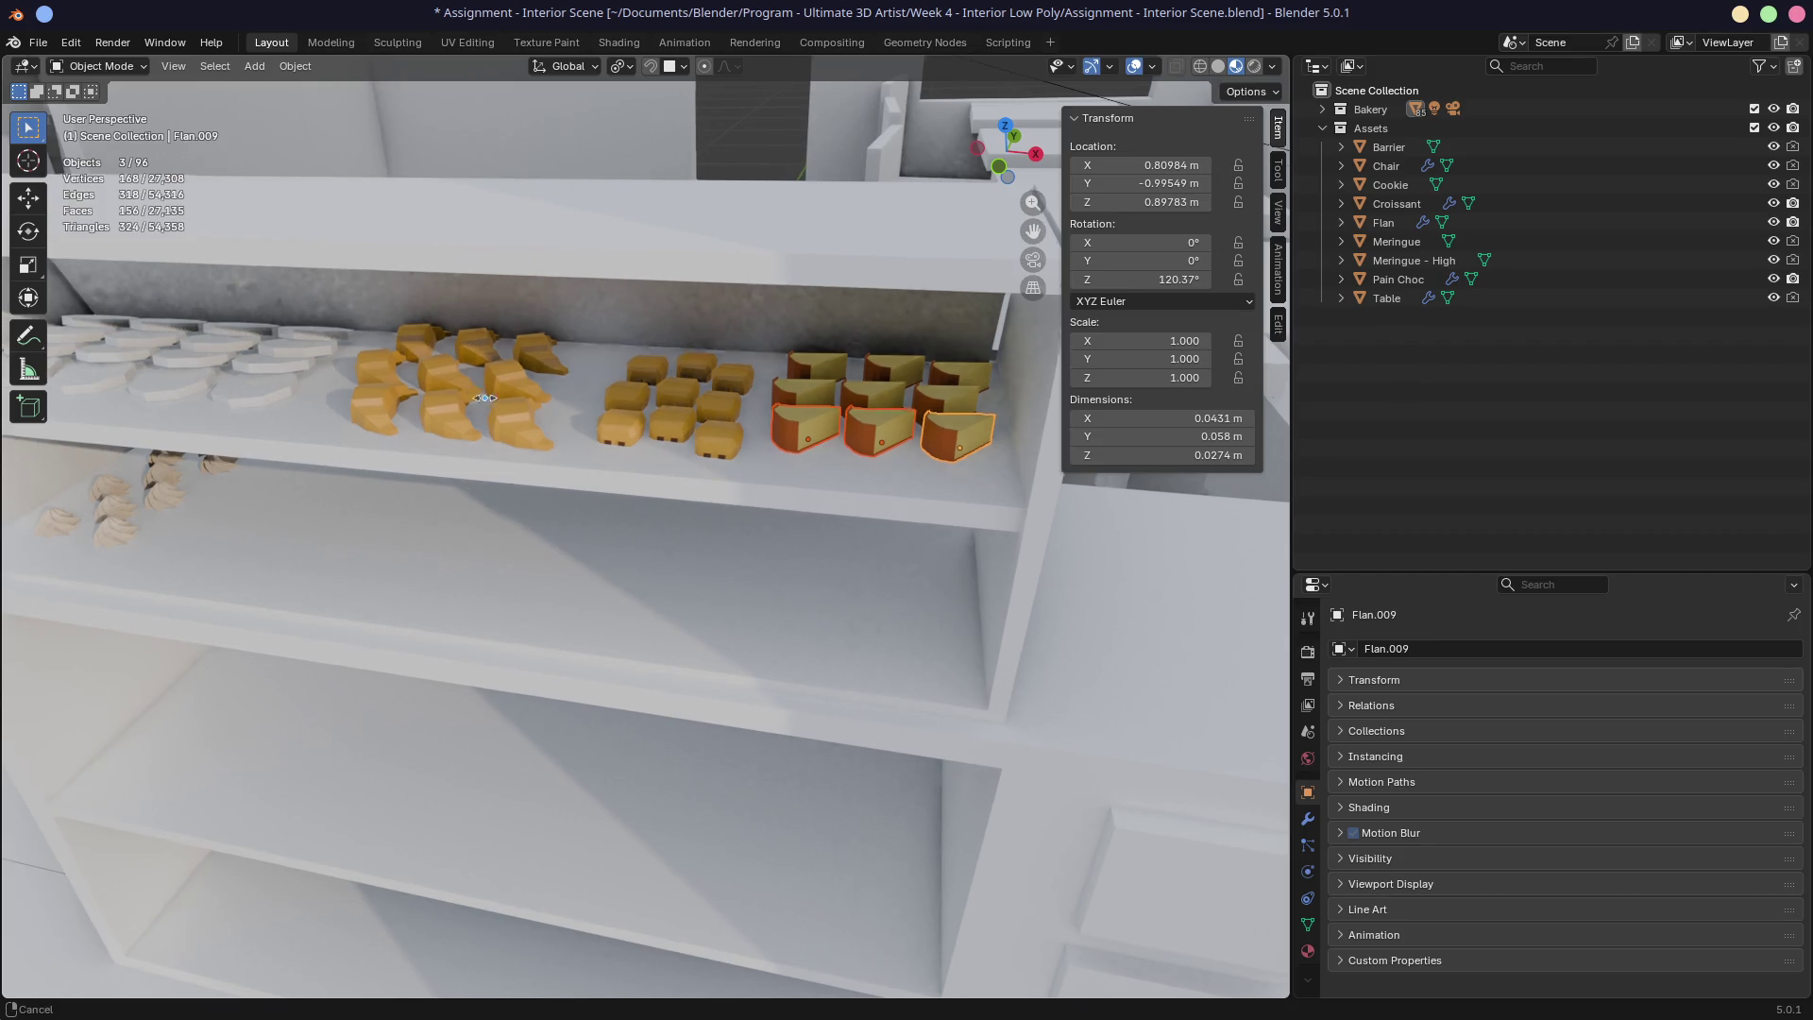
{"action": "middle_click_drag", "start_coordinate": [222, 331], "coordinate": [715, 480], "text": "shift"}
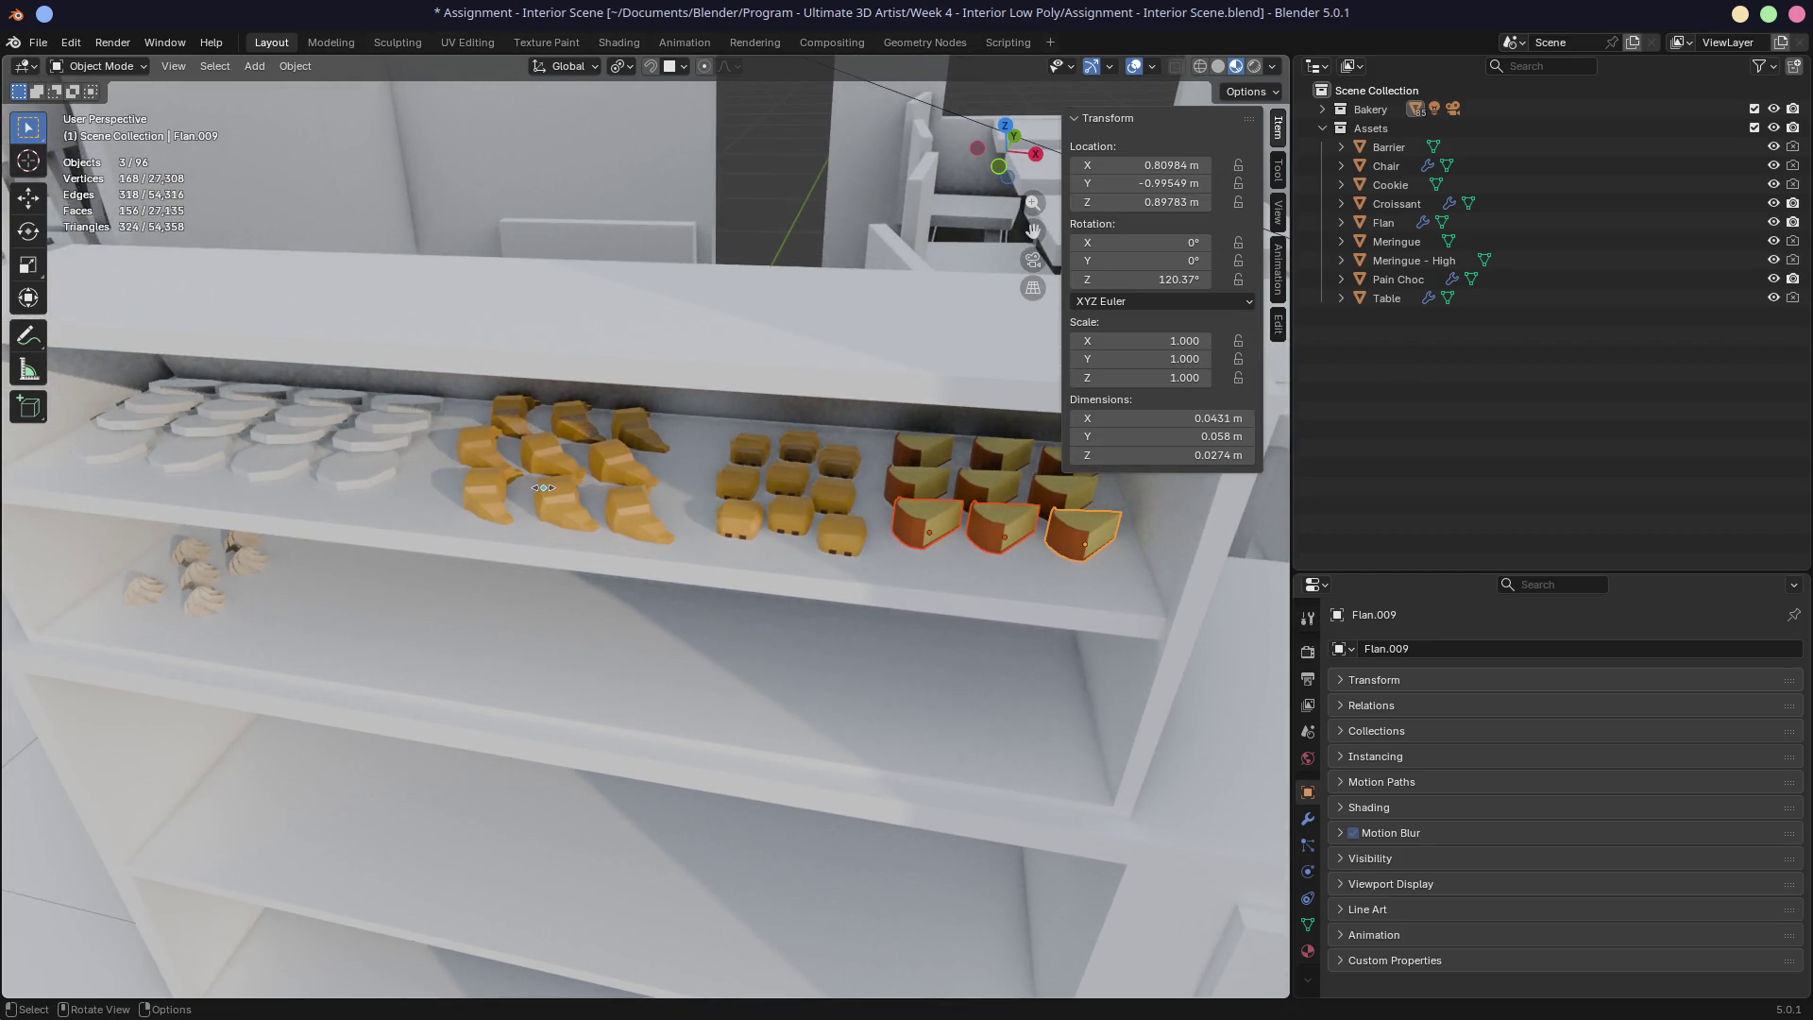
{"action": "mouse_move", "coordinate": [393, 505]}
{"action": "middle_mouse_down"}
{"action": "mouse_move", "coordinate": [422, 438]}
{"action": "mouse_move", "coordinate": [649, 522]}
{"action": "middle_mouse_up"}
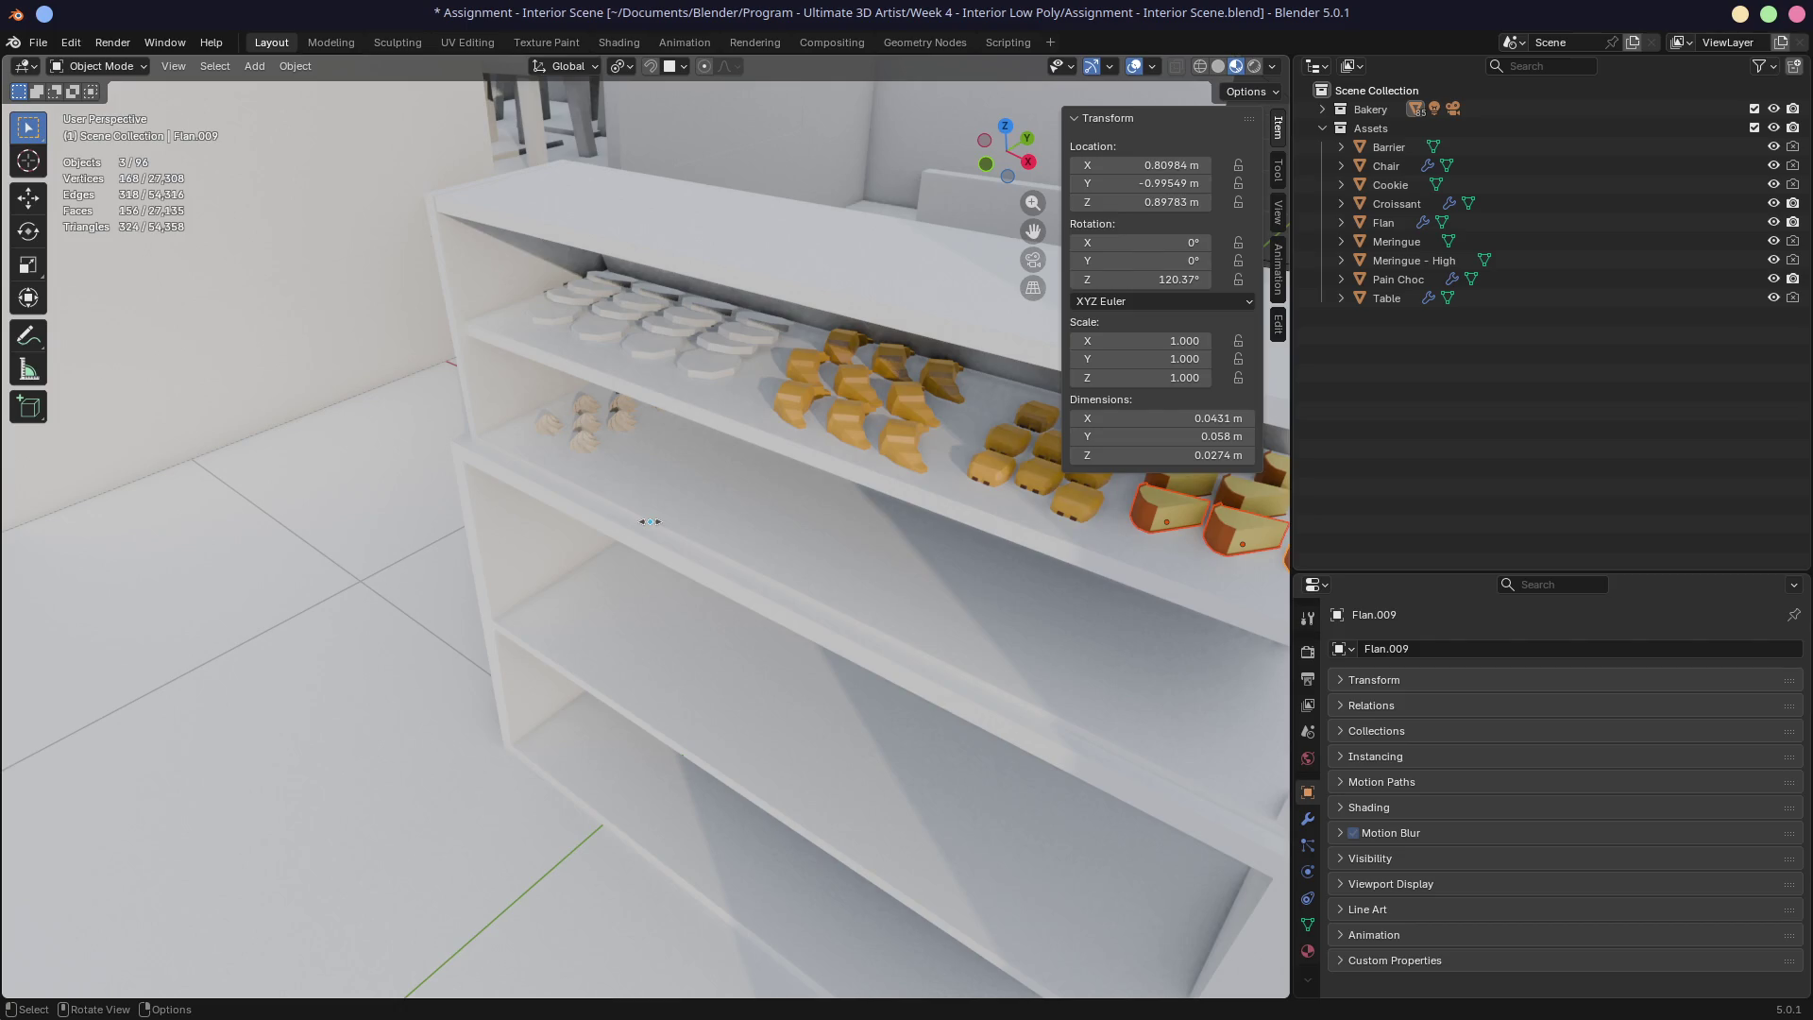
{"action": "key", "text": "ctrl+s"}
{"action": "middle_click_drag", "start_coordinate": [650, 521], "coordinate": [726, 468]}
{"action": "key", "text": "KP_0"}
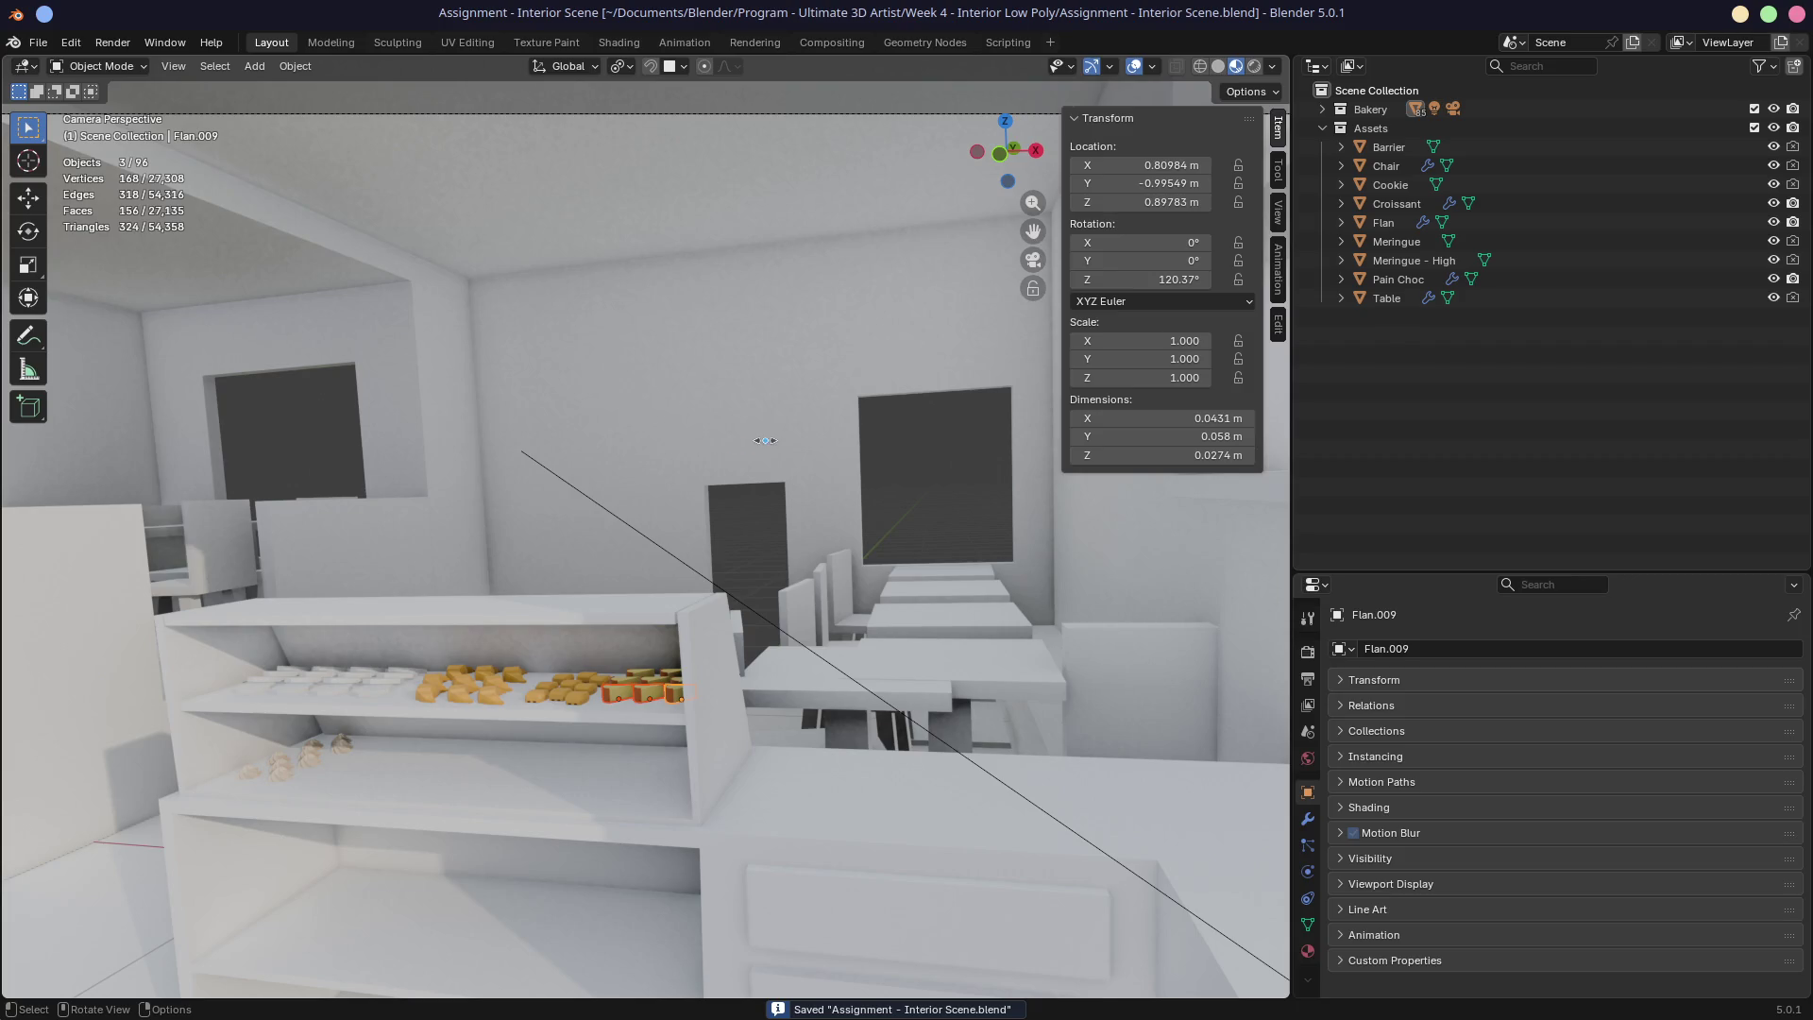
Step: Preview the scene in Rendered, then Material Preview shading, orbiting out of the camera
{"action": "left_click", "coordinate": [1256, 66]}
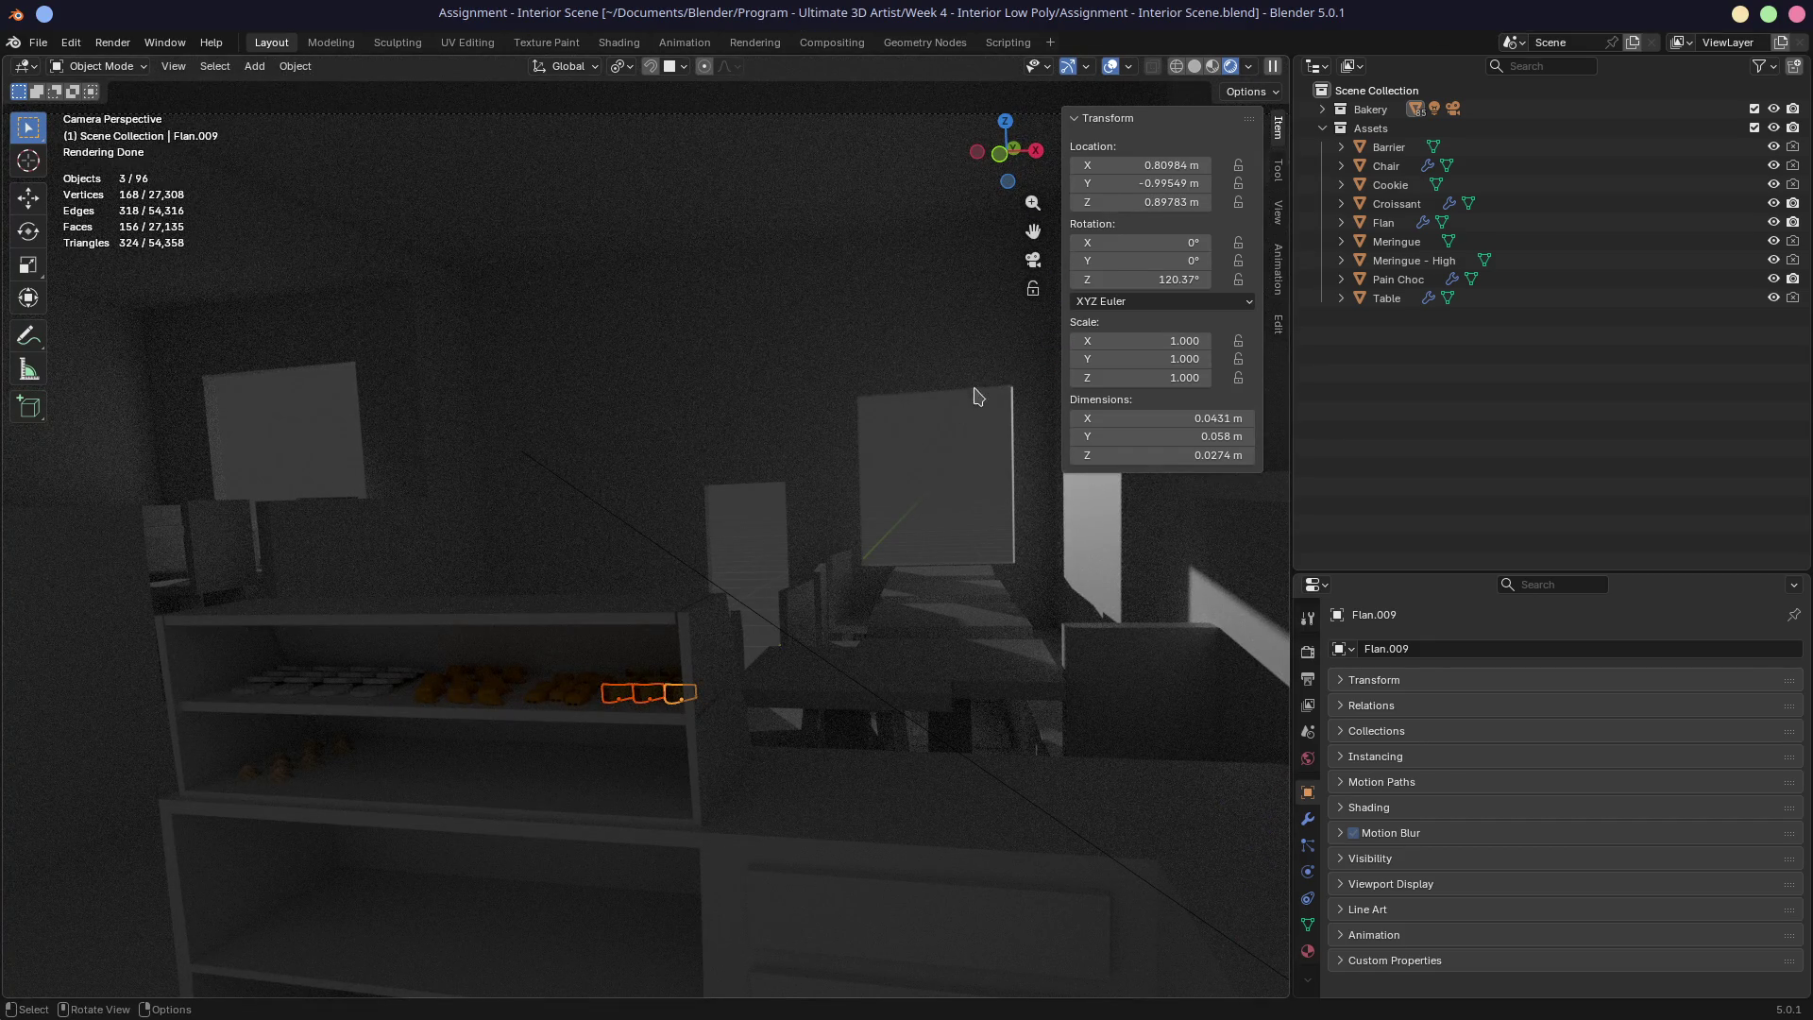
{"action": "left_click", "coordinate": [1214, 66]}
{"action": "mouse_move", "coordinate": [534, 631]}
{"action": "middle_mouse_down"}
{"action": "mouse_move", "coordinate": [648, 628]}
{"action": "mouse_move", "coordinate": [836, 531]}
{"action": "mouse_move", "coordinate": [508, 546]}
{"action": "mouse_move", "coordinate": [608, 527]}
{"action": "mouse_move", "coordinate": [817, 535]}
{"action": "mouse_move", "coordinate": [693, 527]}
{"action": "mouse_move", "coordinate": [985, 388]}
{"action": "middle_mouse_up"}
{"action": "scroll", "coordinate": [608, 527], "scroll_direction": "up", "scroll_amount": 5}
Step: Return to Rendered shading at an oblique angle, then open a new Firefox tab
{"action": "left_click", "coordinate": [1254, 66]}
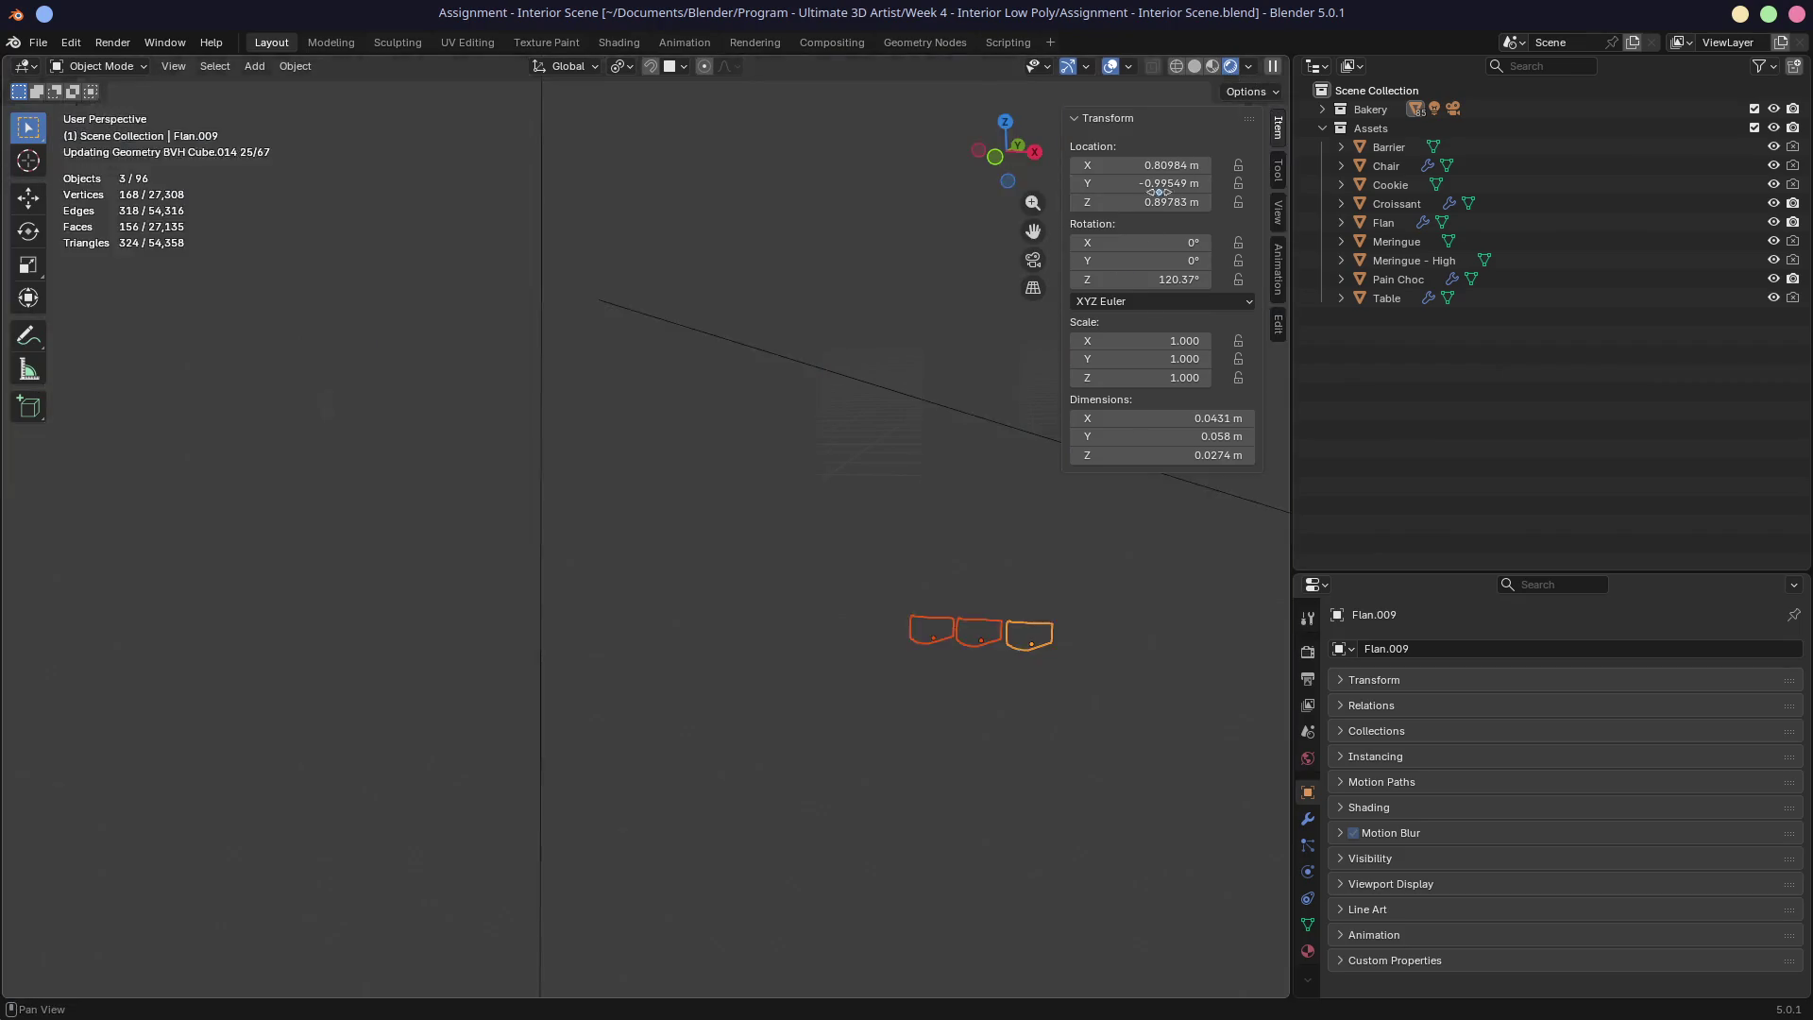
{"action": "middle_click_drag", "start_coordinate": [850, 472], "coordinate": [648, 473]}
{"action": "middle_click_drag", "start_coordinate": [775, 465], "coordinate": [756, 463]}
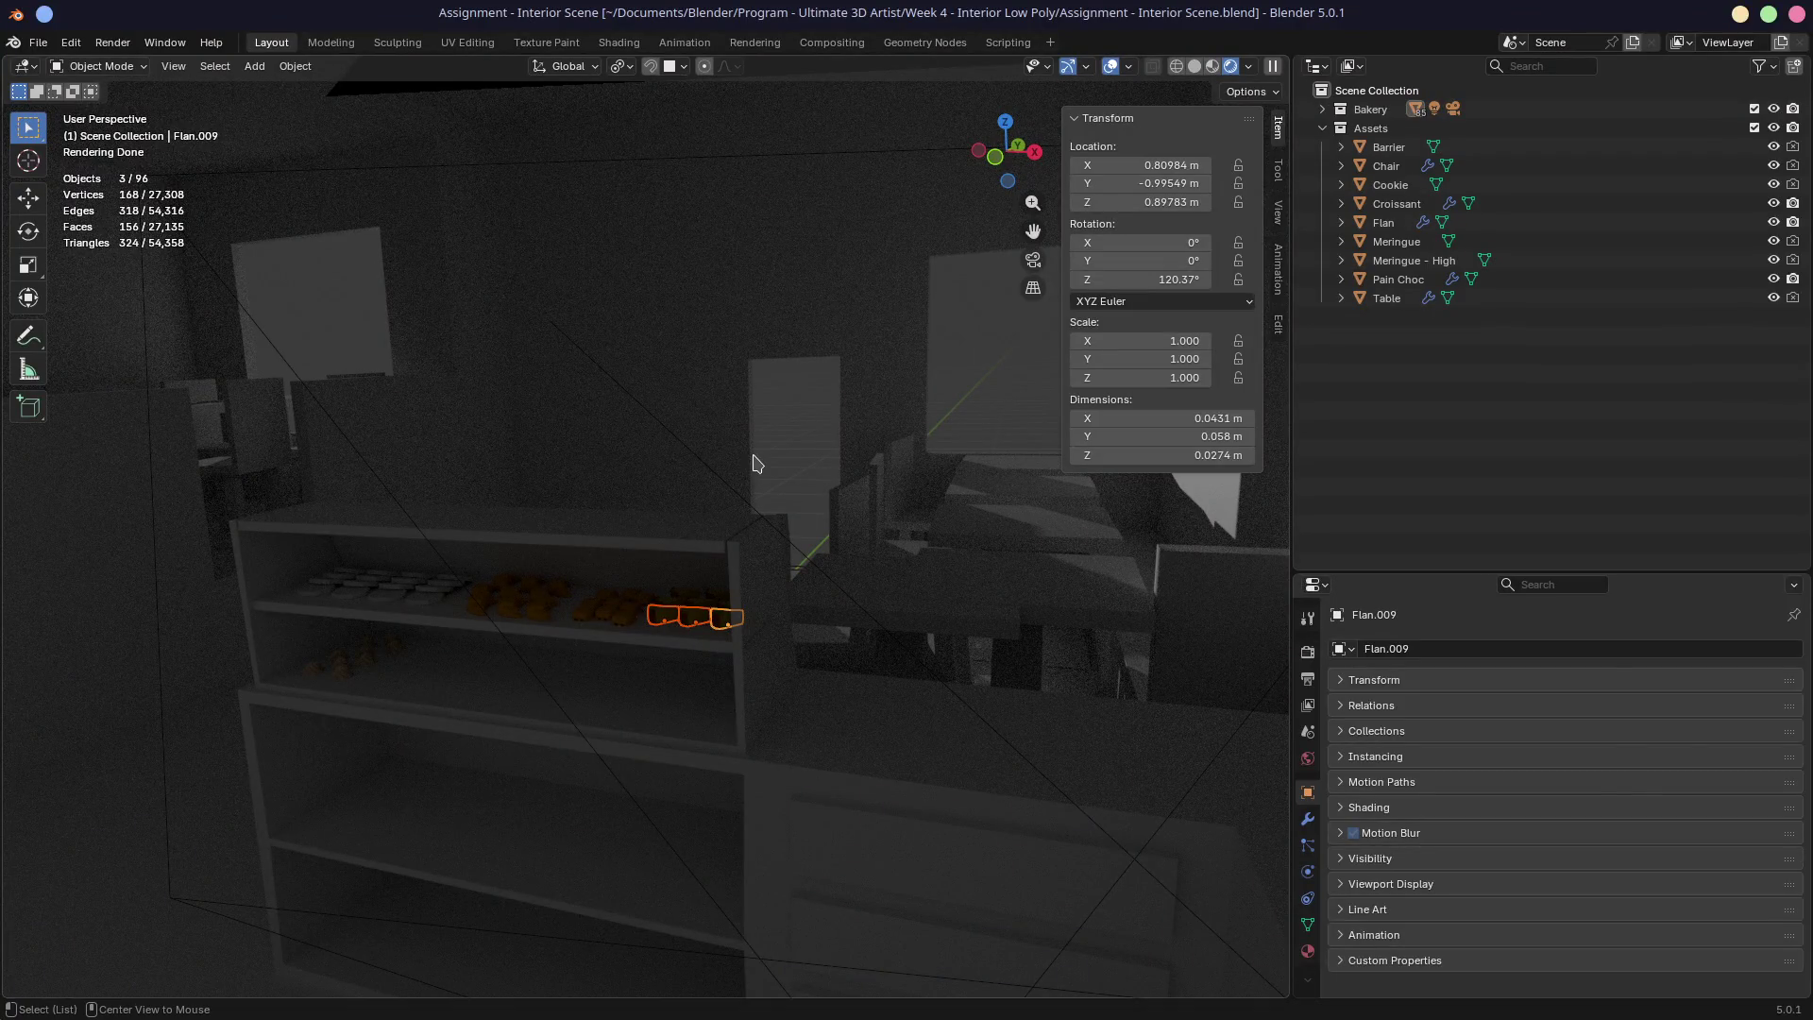
{"action": "key", "text": "alt+Tab"}
{"action": "left_click", "coordinate": [551, 45]}
Step: Search 'hdri poly haven' and open the Poly Haven HDRIs page
{"action": "type", "text": "hdri poly"}
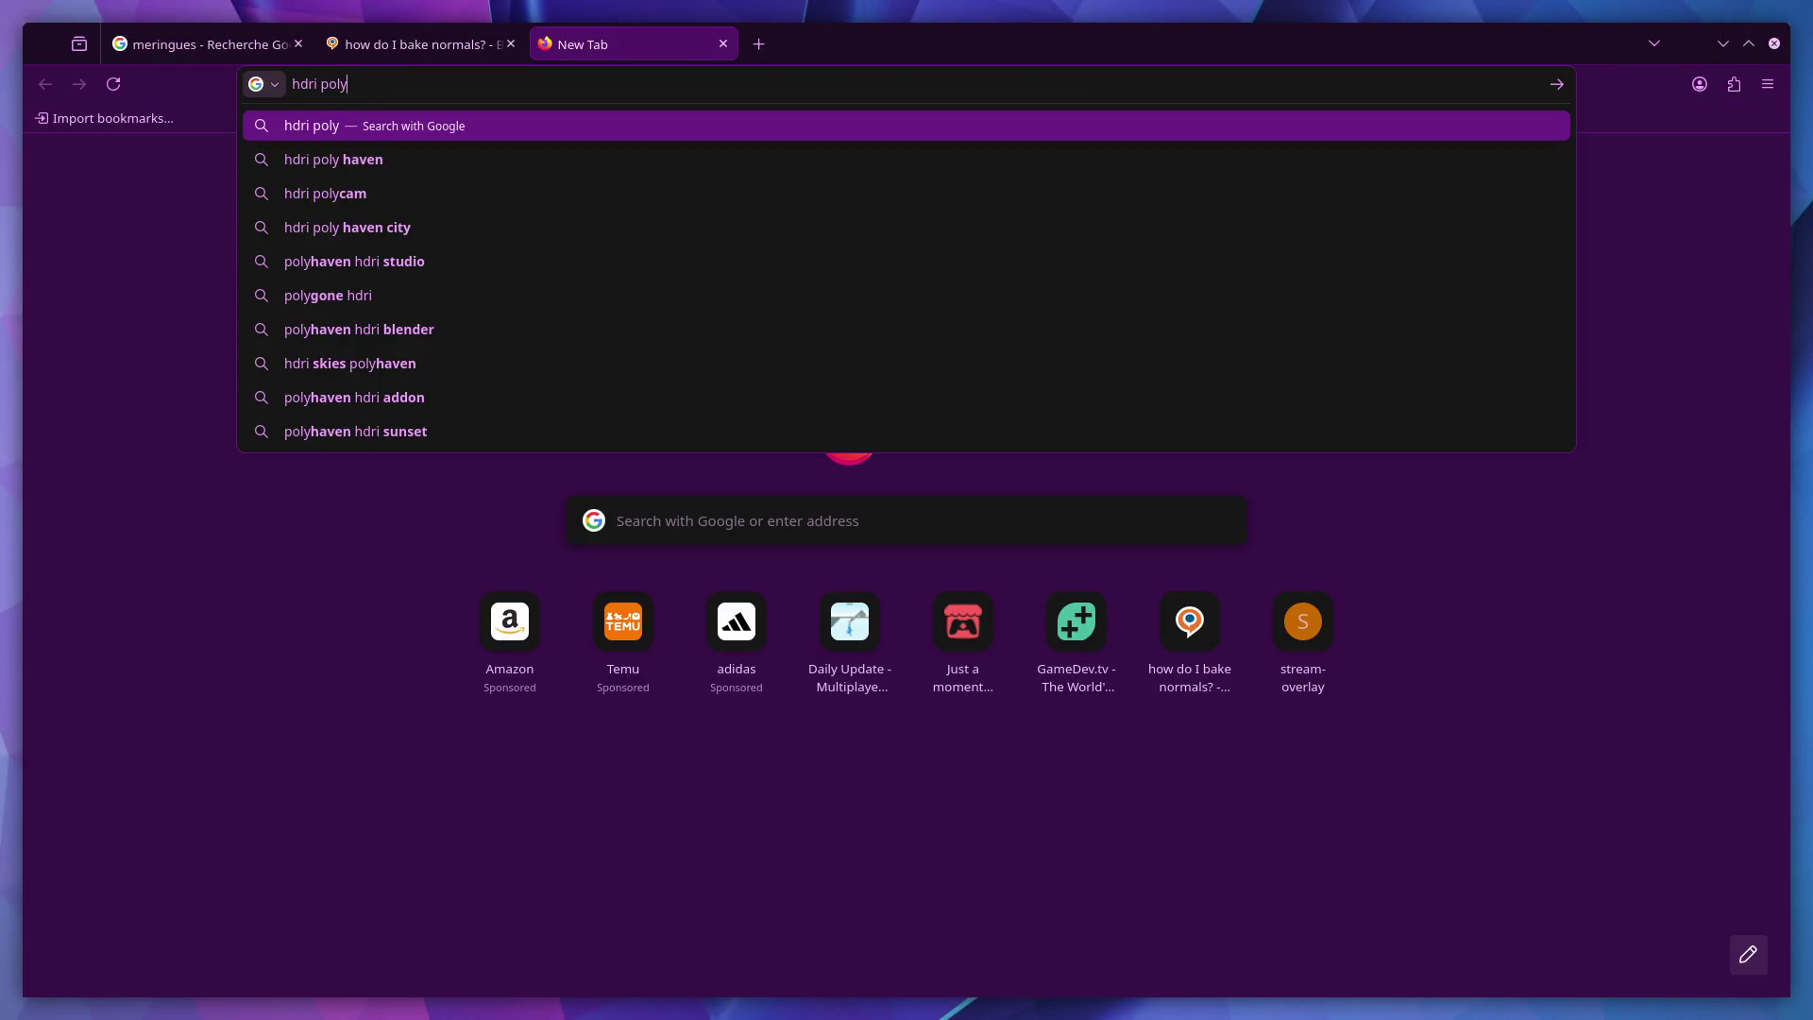
{"action": "key", "text": "Down"}
{"action": "key", "text": "Return"}
{"action": "left_click", "coordinate": [282, 320]}
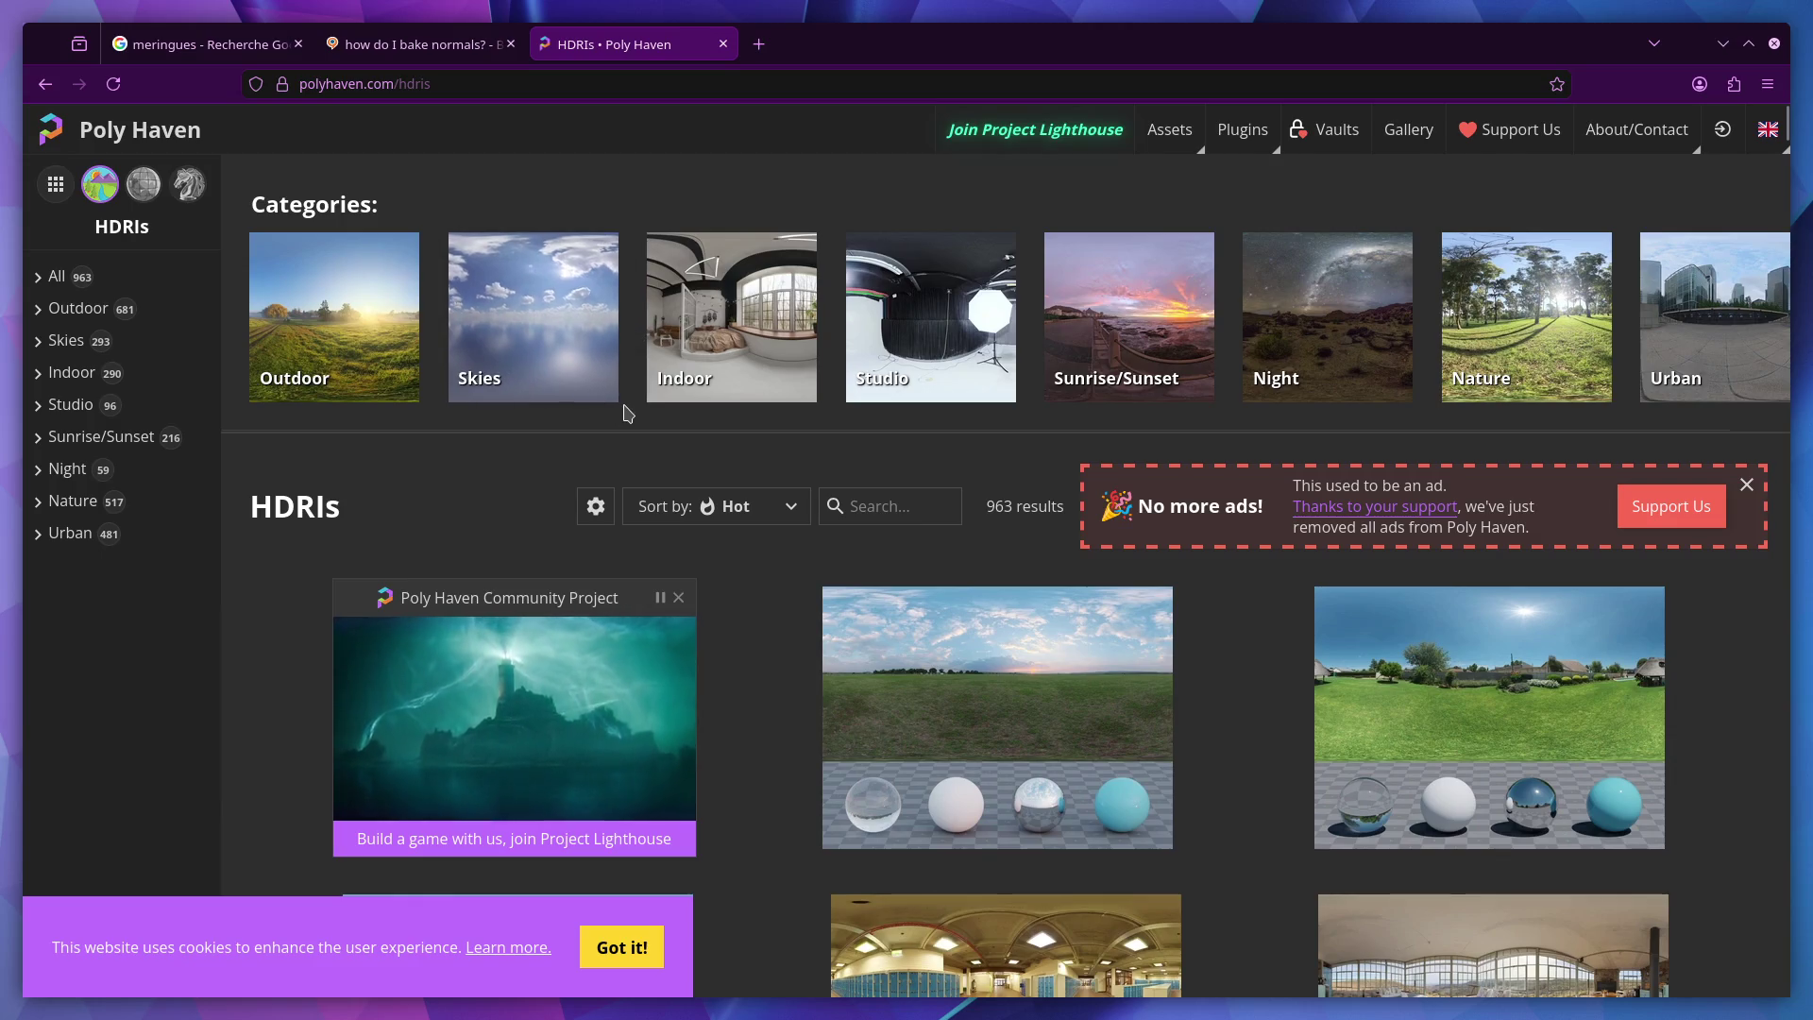
Step: Filter to the Indoor category and browse the 290 results
{"action": "left_click", "coordinate": [734, 383]}
{"action": "scroll", "coordinate": [966, 524], "scroll_direction": "down", "scroll_amount": 2}
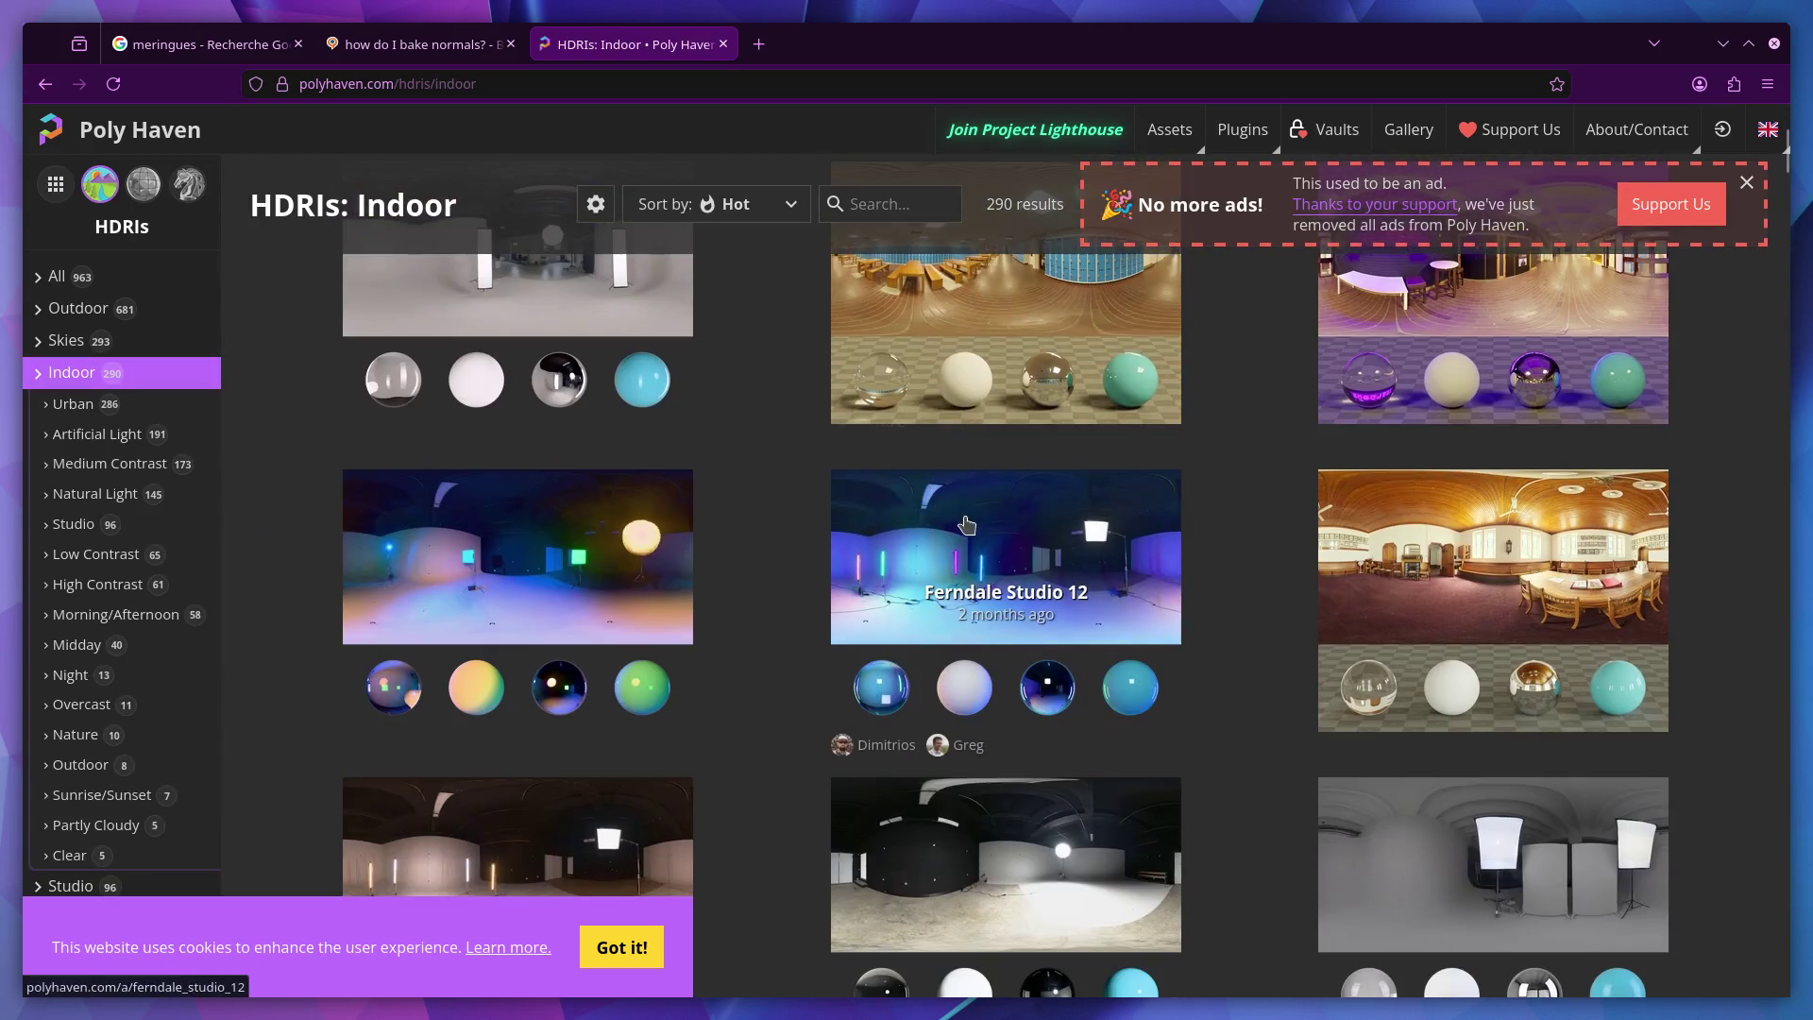
{"action": "scroll", "coordinate": [965, 524], "scroll_direction": "up", "scroll_amount": 5}
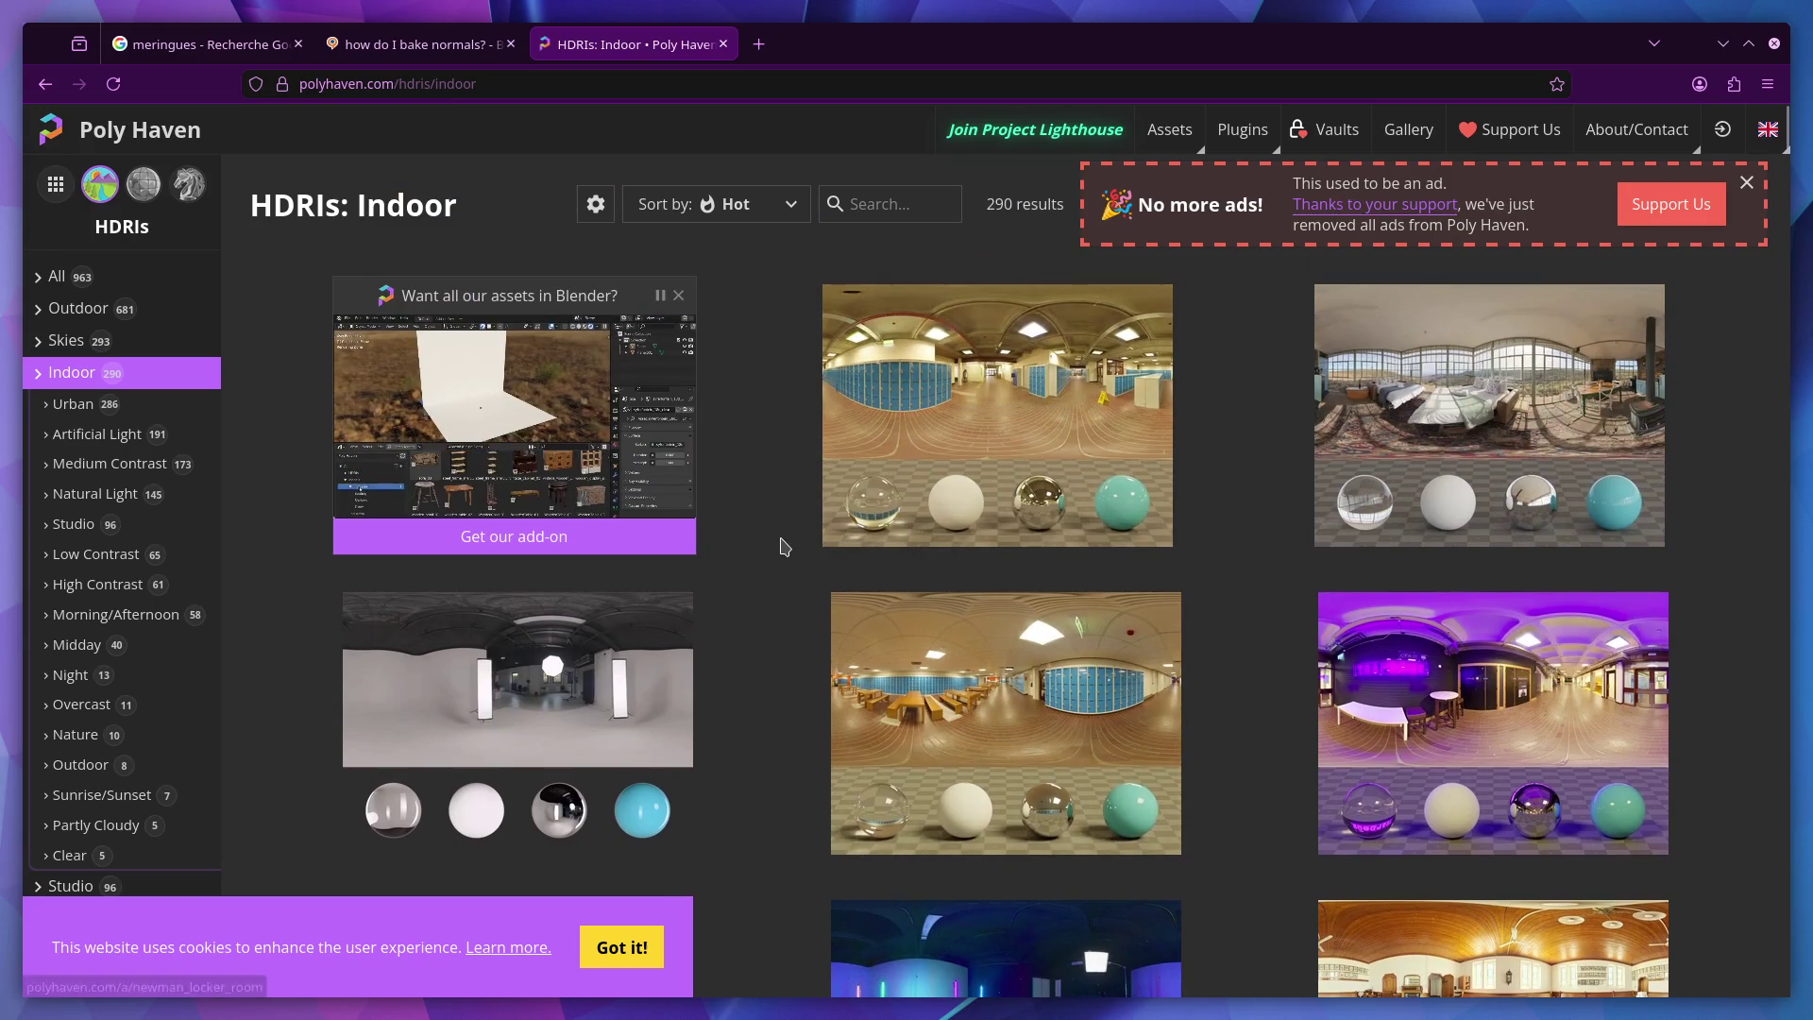
{"action": "scroll", "coordinate": [783, 541], "scroll_direction": "down", "scroll_amount": 5}
{"action": "scroll", "coordinate": [783, 542], "scroll_direction": "down", "scroll_amount": 10}
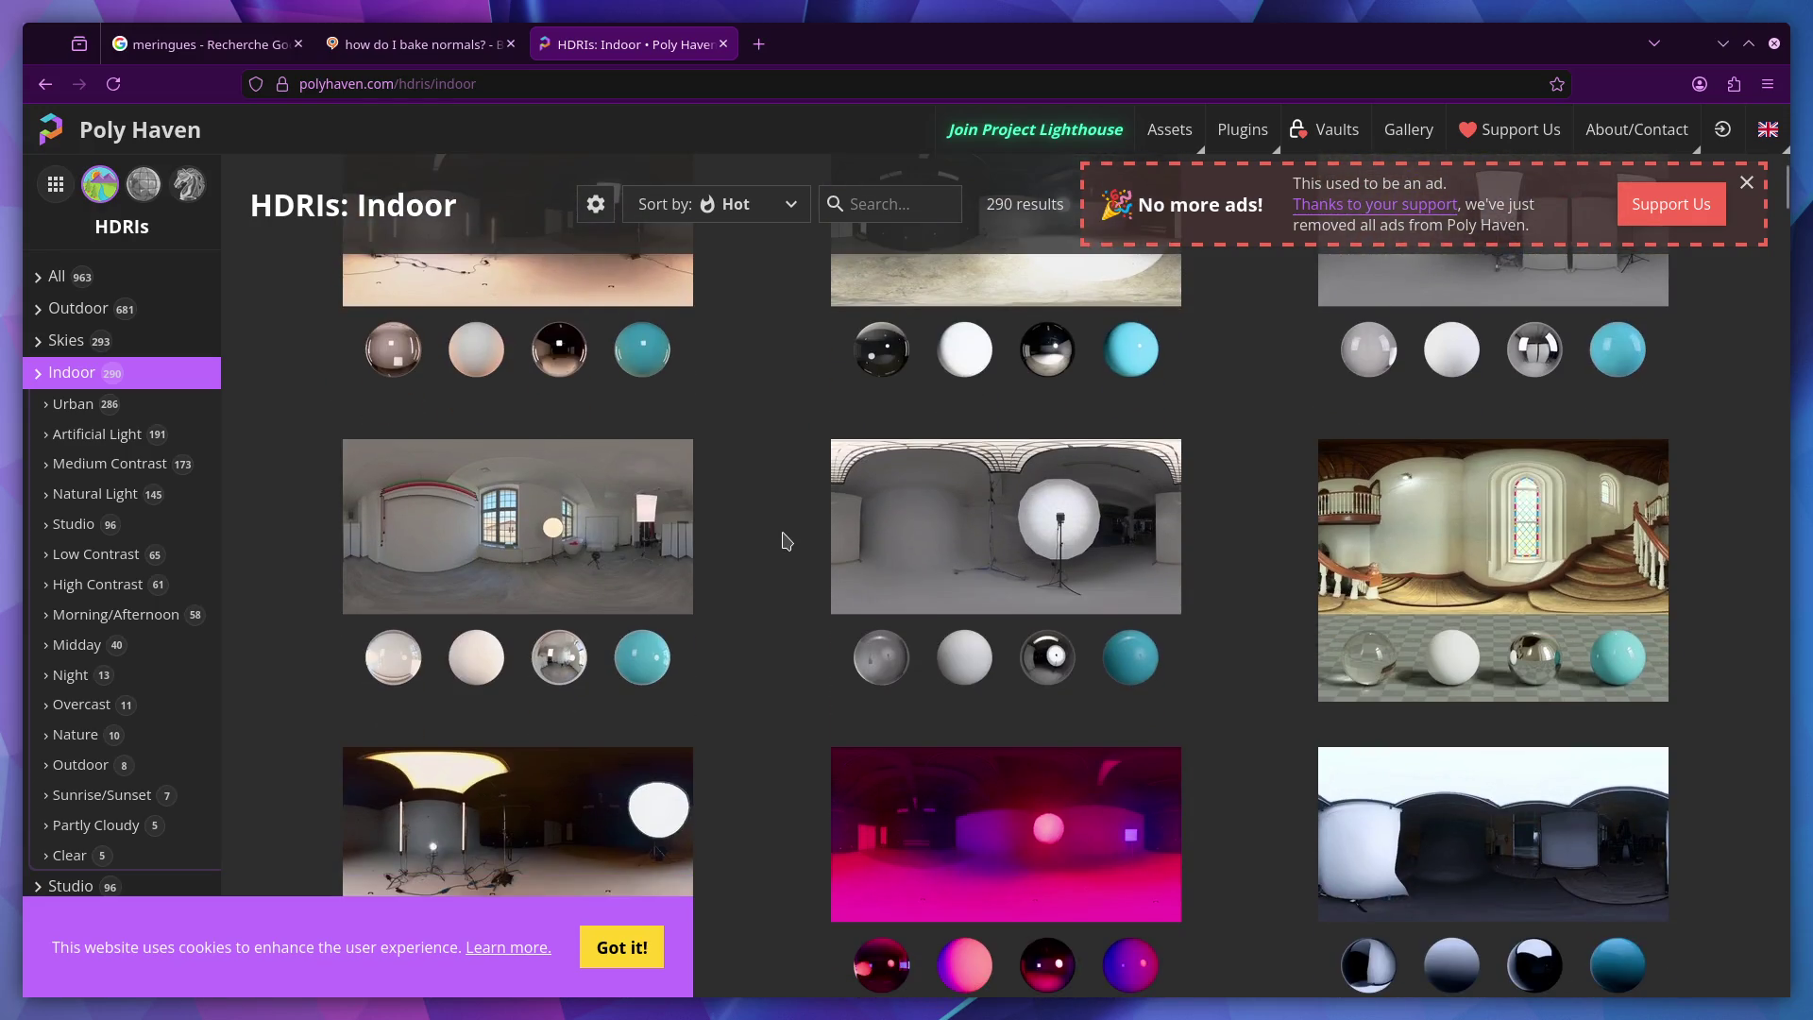
{"action": "scroll", "coordinate": [783, 541], "scroll_direction": "down", "scroll_amount": 4}
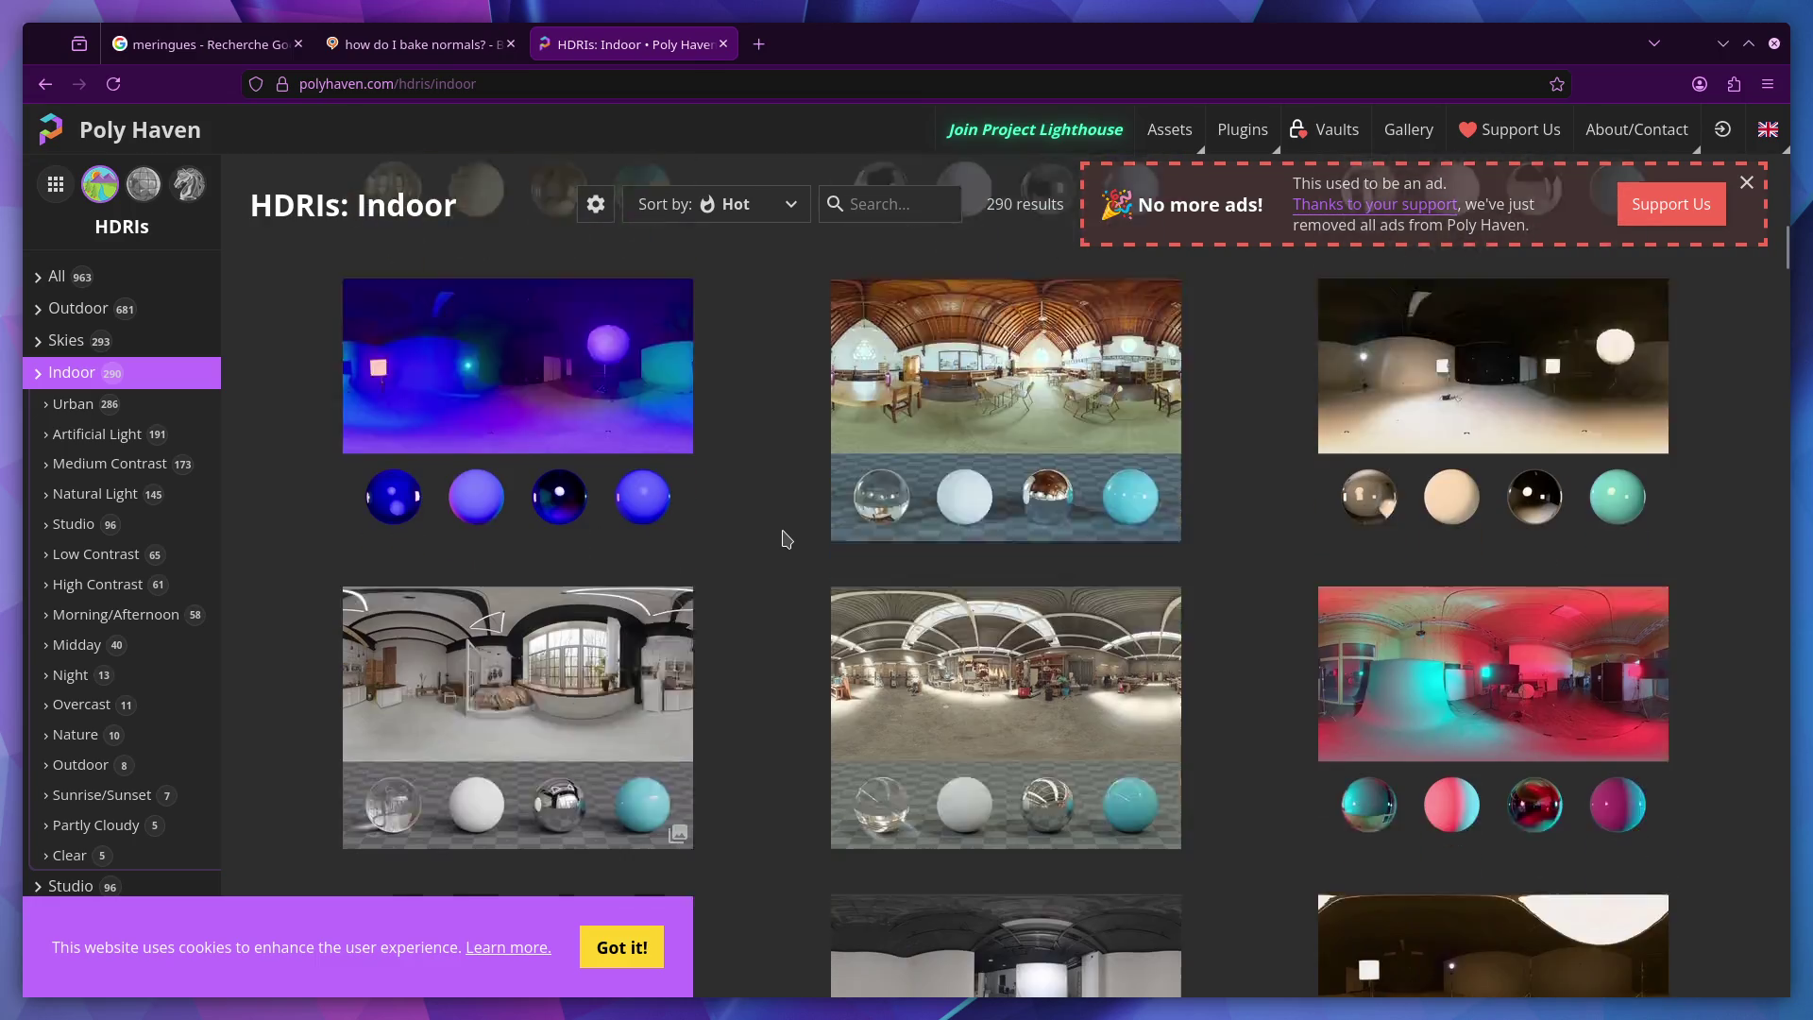
{"action": "scroll", "coordinate": [783, 539], "scroll_direction": "down", "scroll_amount": 6}
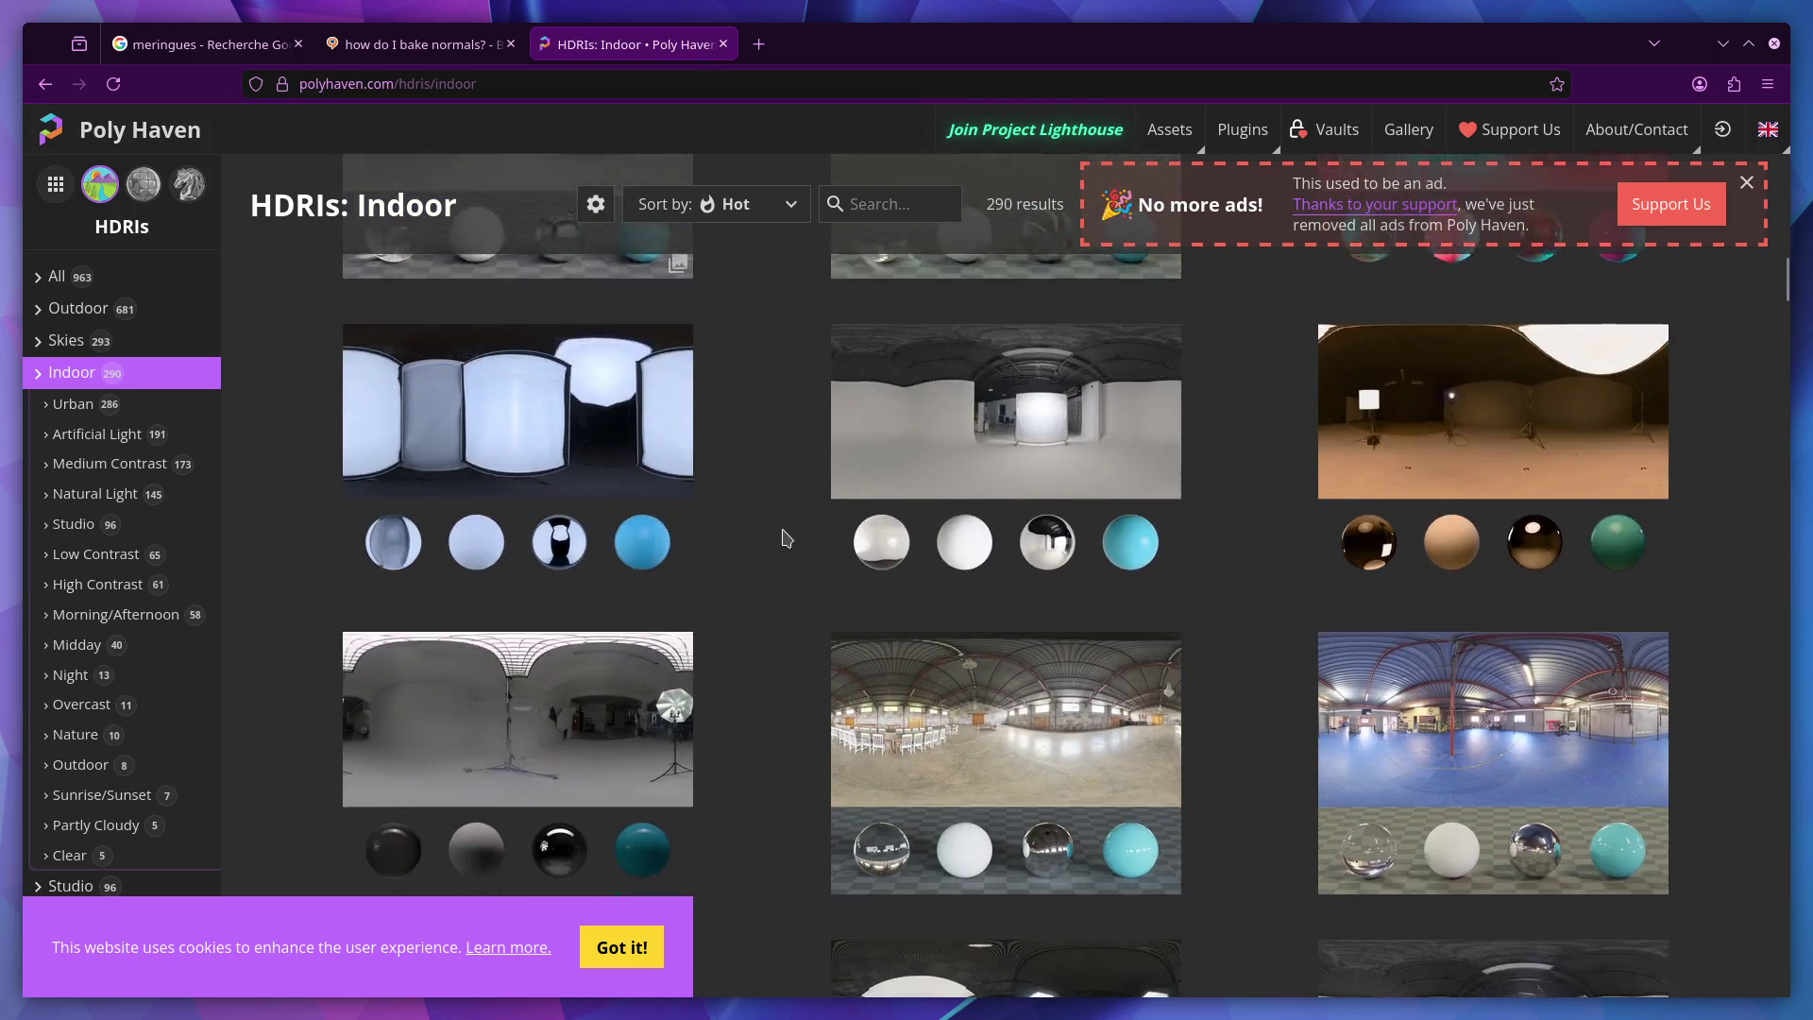
{"action": "scroll", "coordinate": [783, 539], "scroll_direction": "down", "scroll_amount": 5}
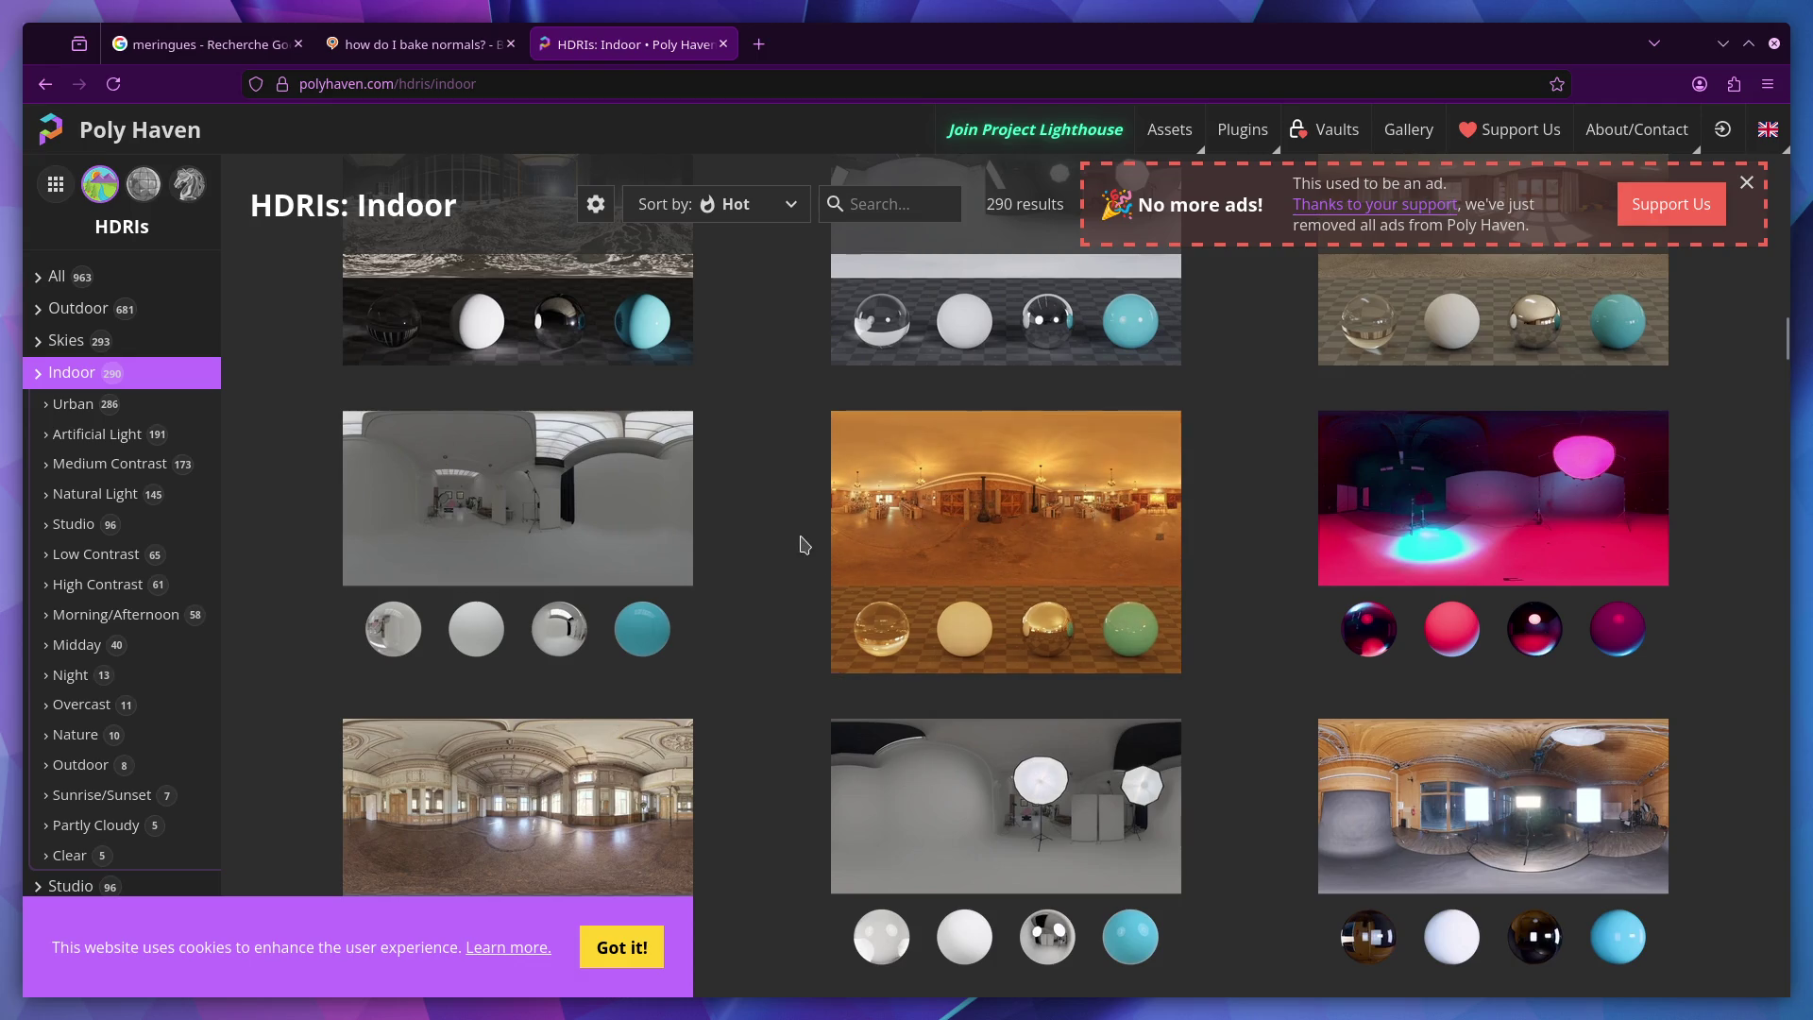
{"action": "scroll", "coordinate": [1047, 550], "scroll_direction": "down", "scroll_amount": 1}
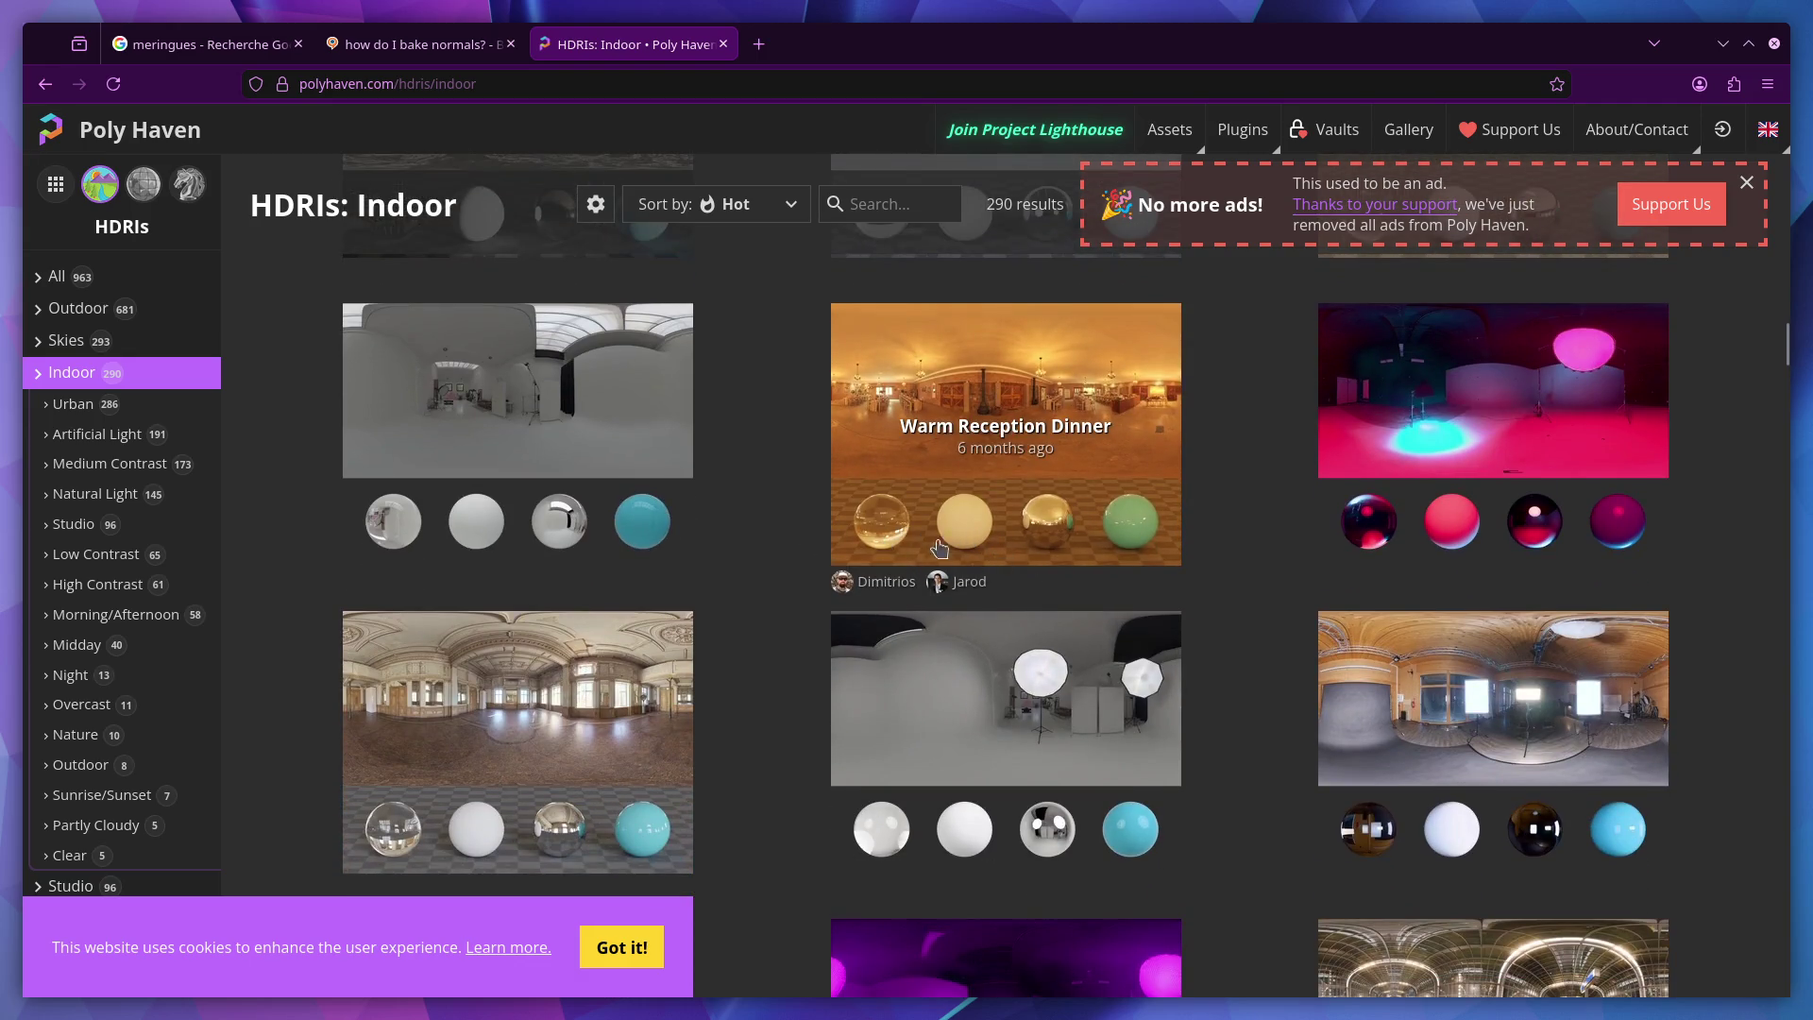
{"action": "scroll", "coordinate": [831, 501], "scroll_direction": "up", "scroll_amount": 15}
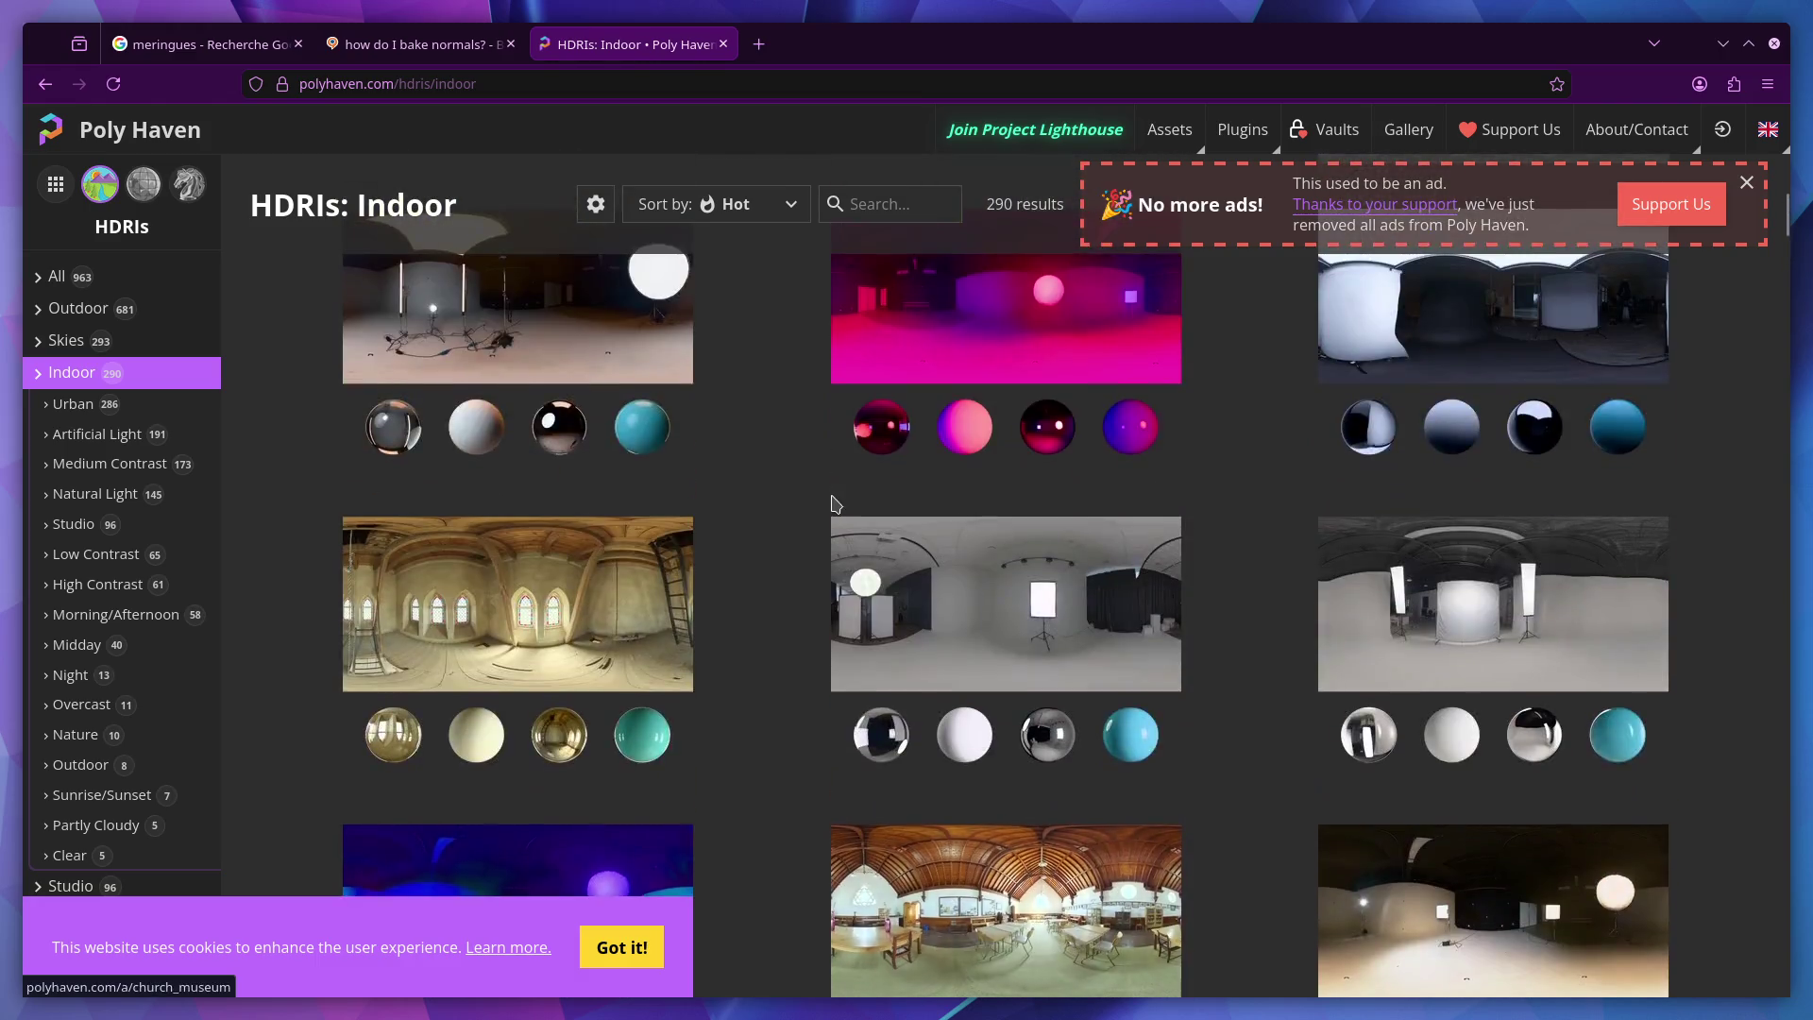
{"action": "scroll", "coordinate": [833, 503], "scroll_direction": "up", "scroll_amount": 5}
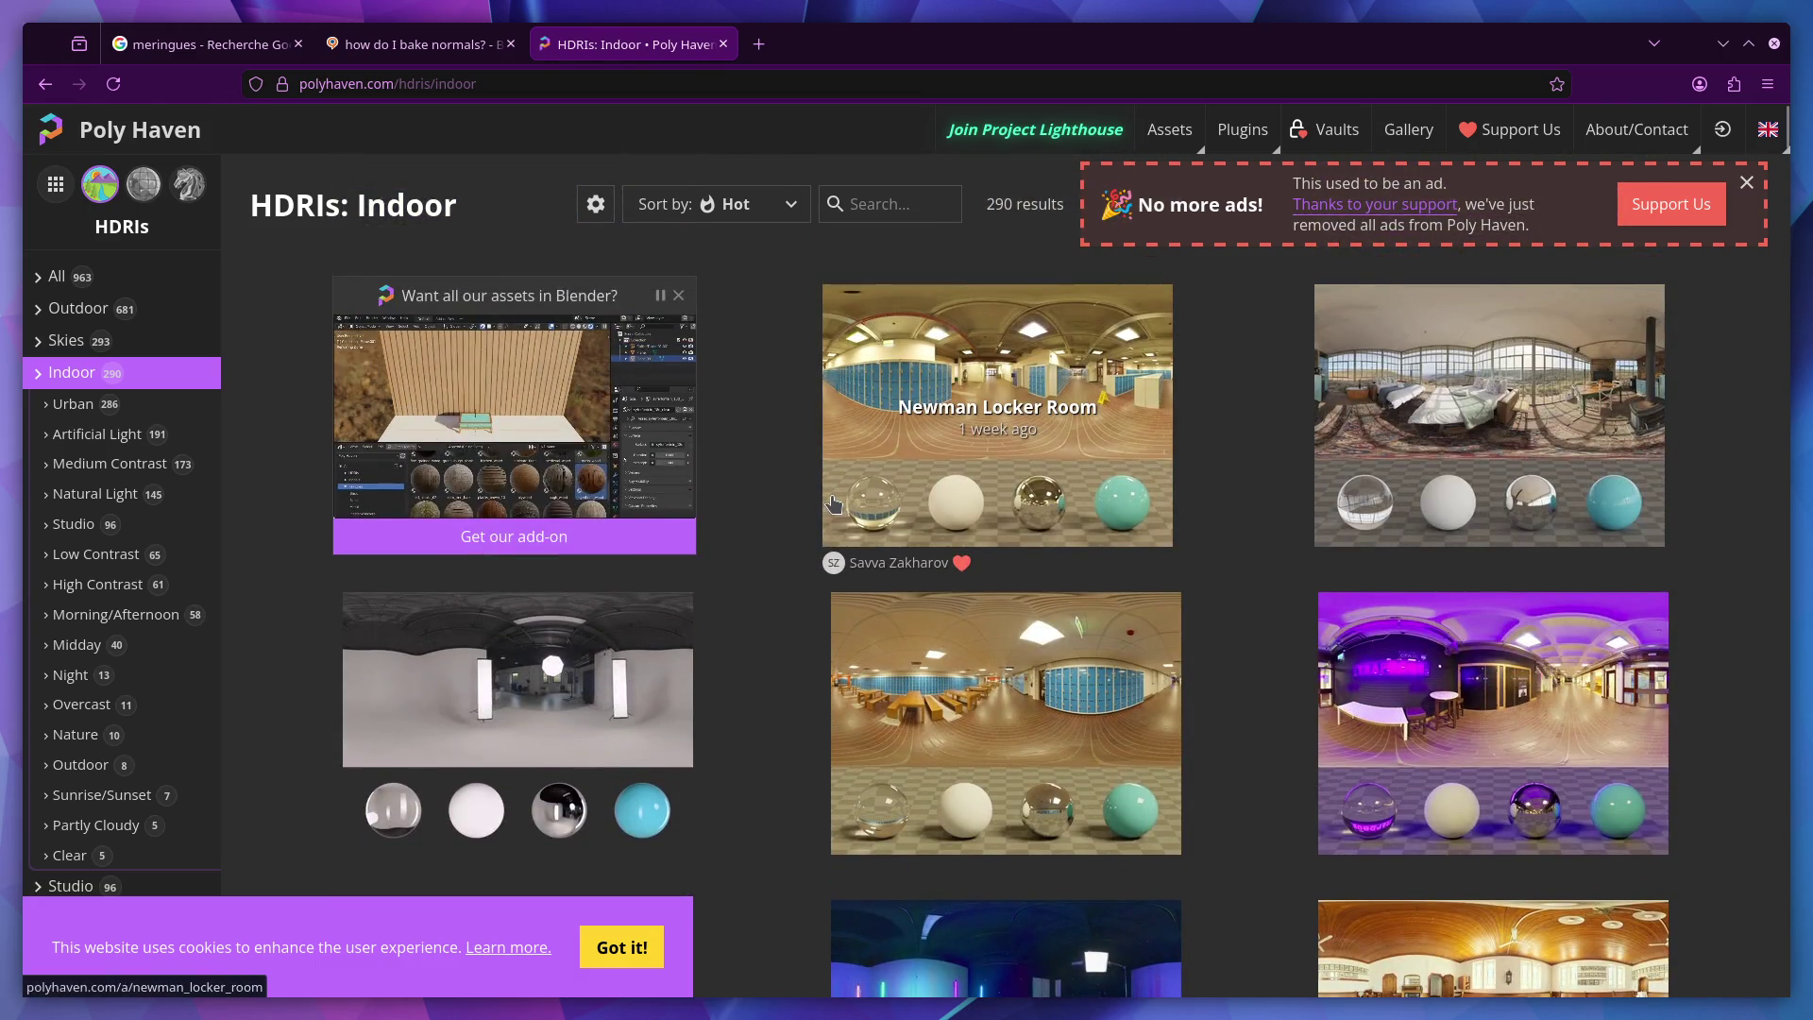
{"action": "scroll", "coordinate": [834, 503], "scroll_direction": "down", "scroll_amount": 10}
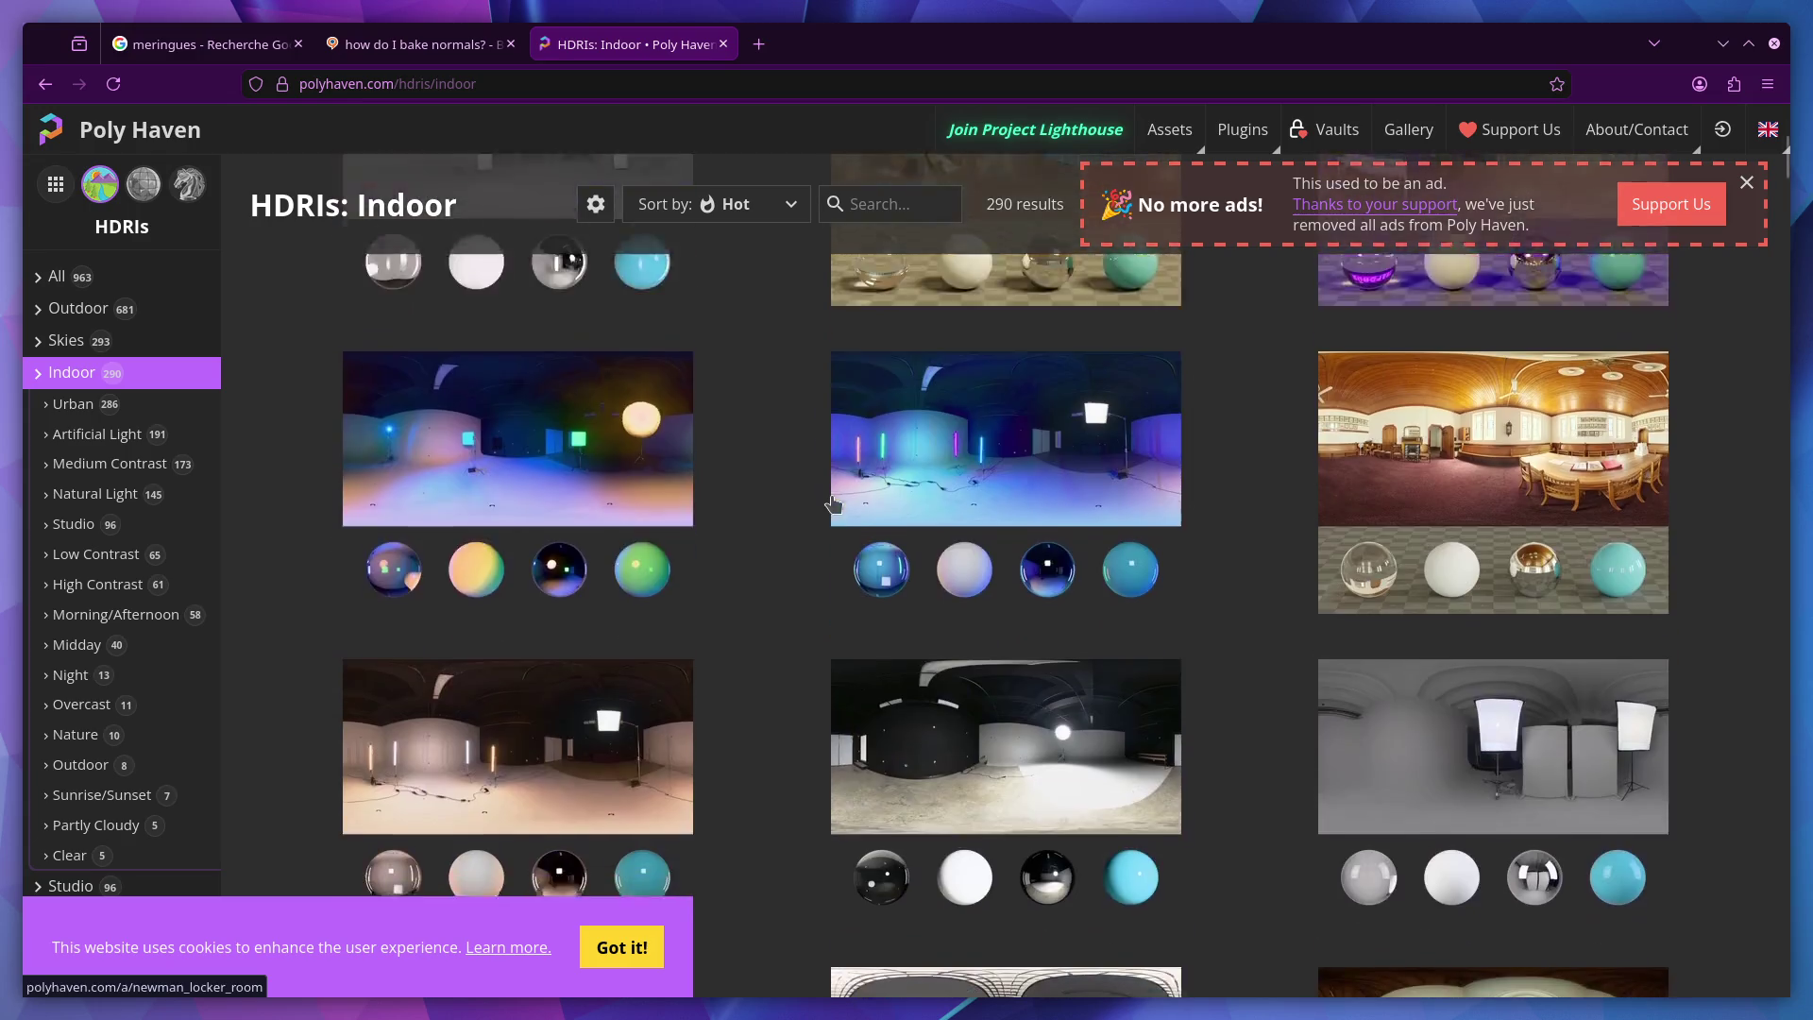
{"action": "scroll", "coordinate": [833, 504], "scroll_direction": "down", "scroll_amount": 10}
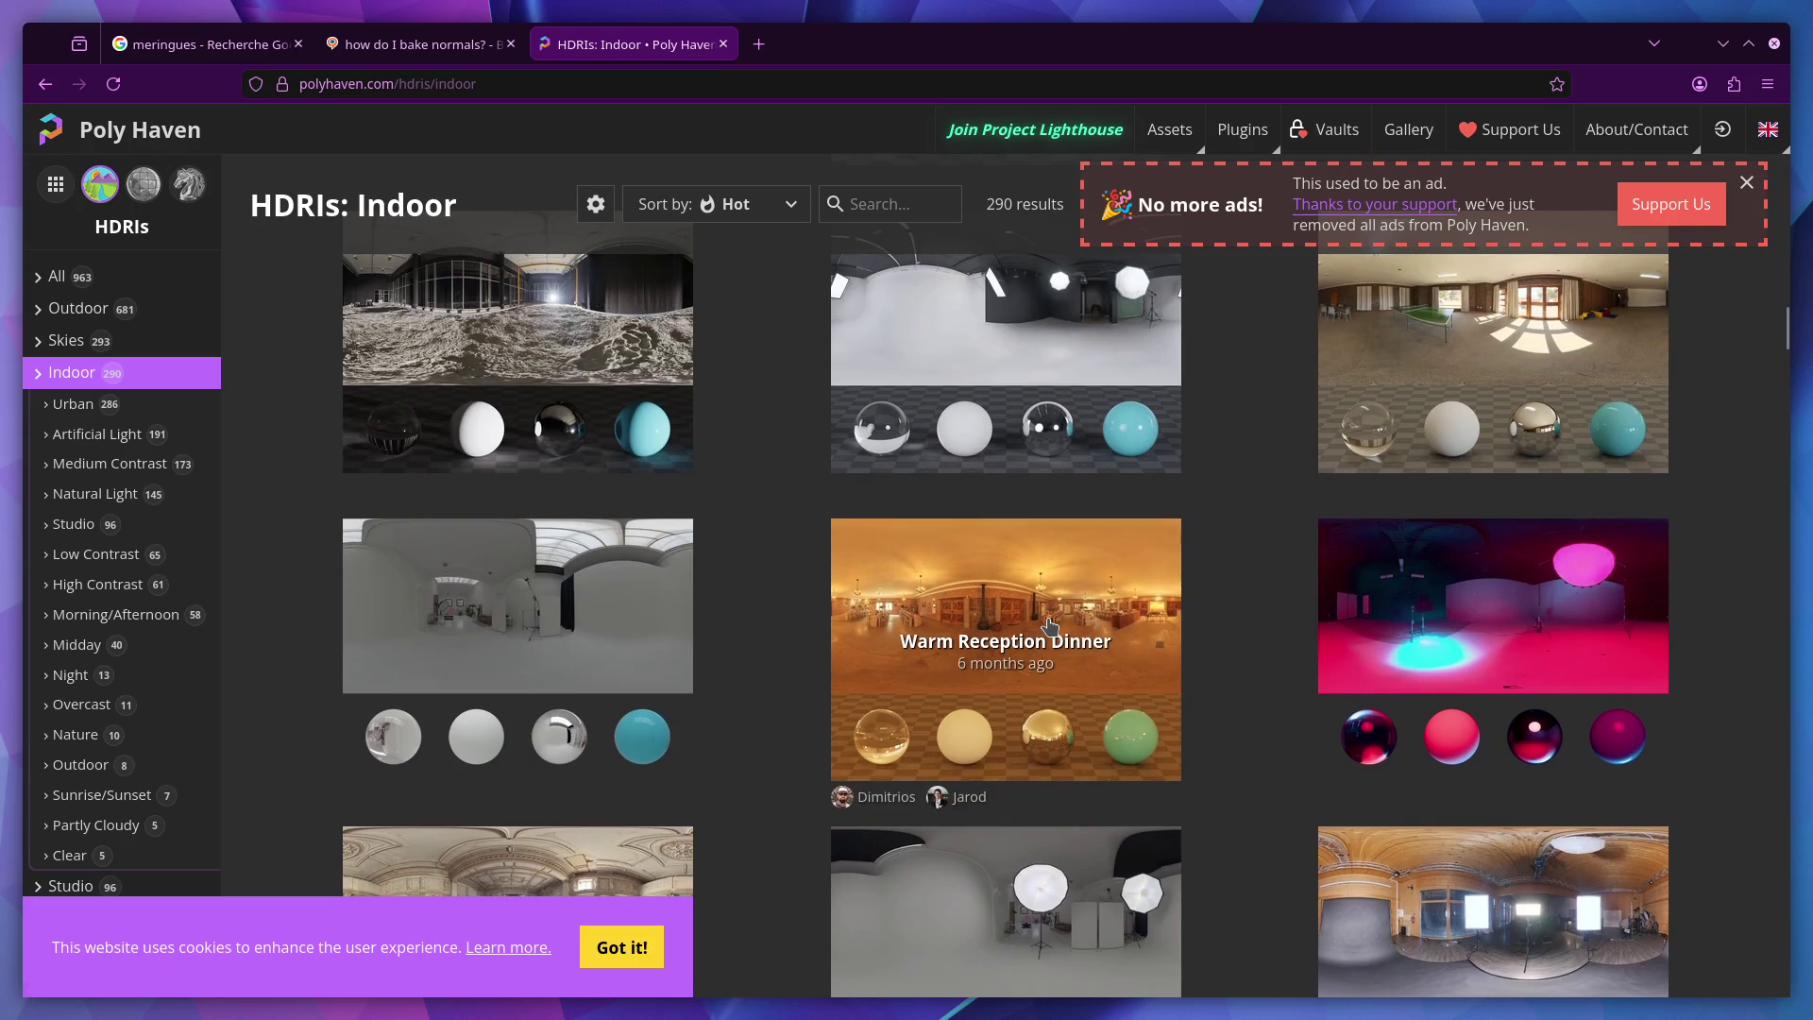
Step: Download Warm Reception Dinner at 2K and show warm_reception_dinner_2k.exr in its folder
{"action": "left_click", "coordinate": [1048, 628]}
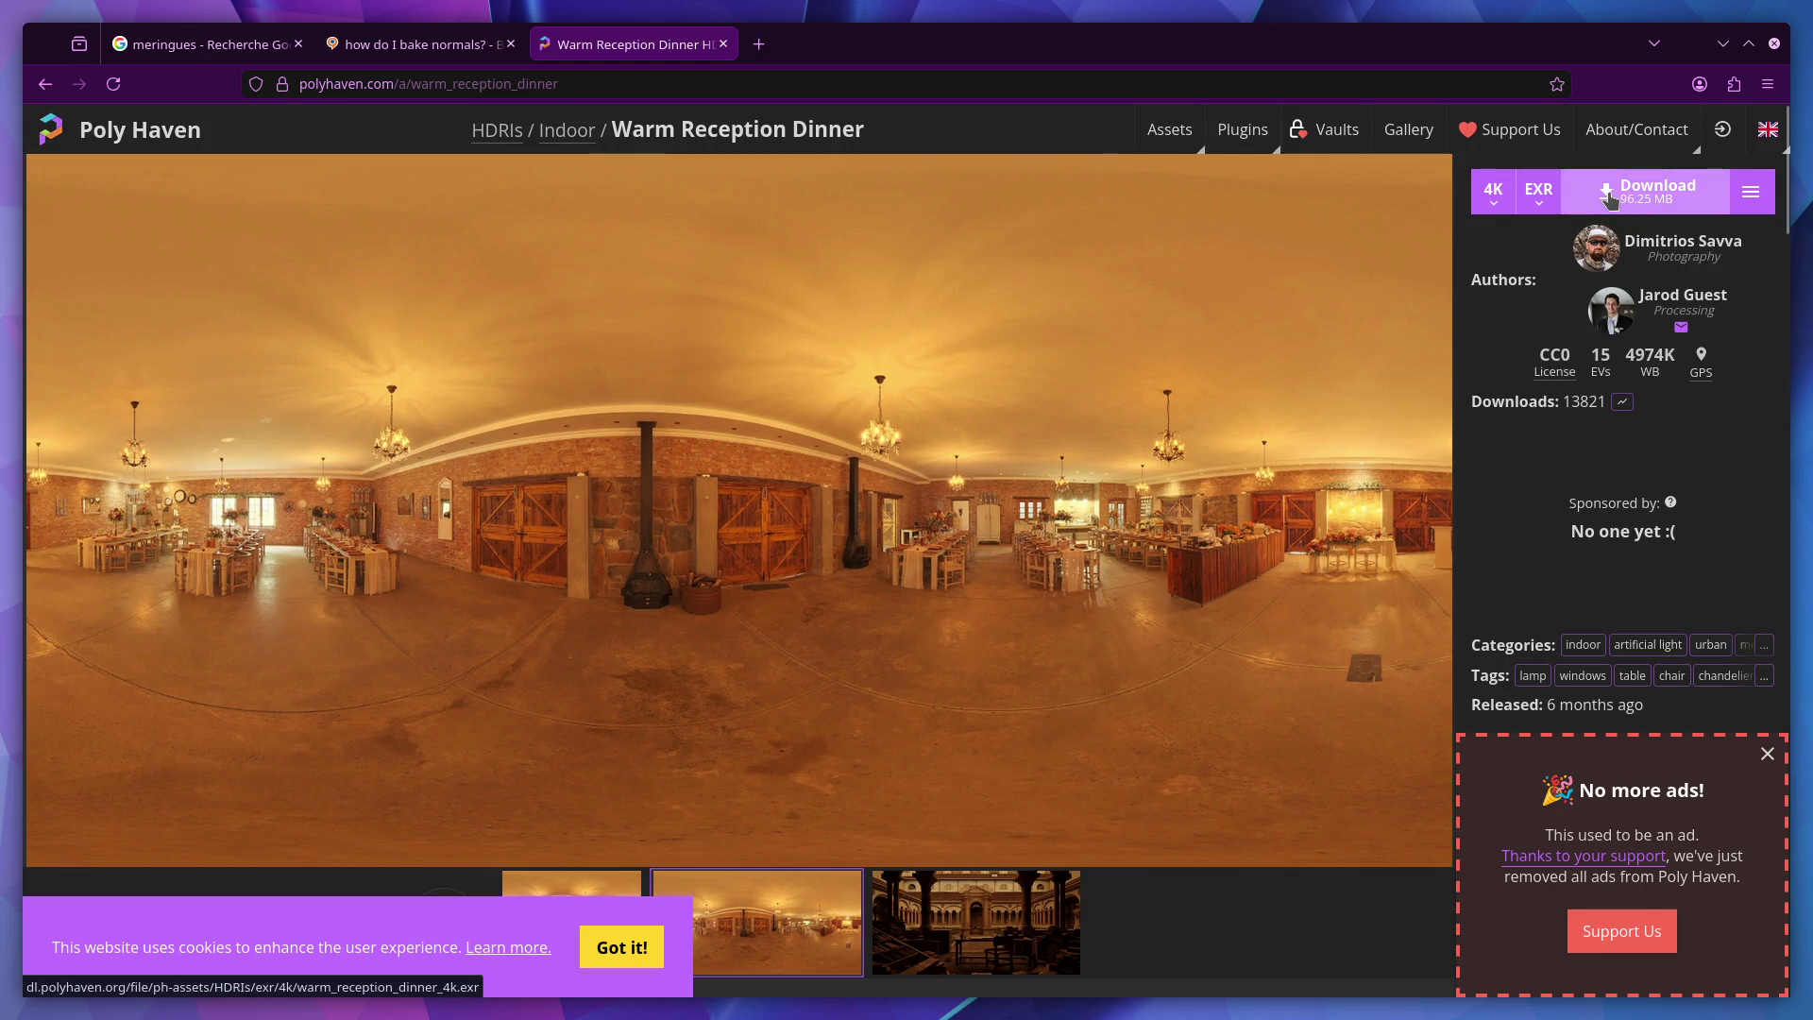
{"action": "left_click", "coordinate": [1493, 192]}
{"action": "left_click", "coordinate": [1502, 273]}
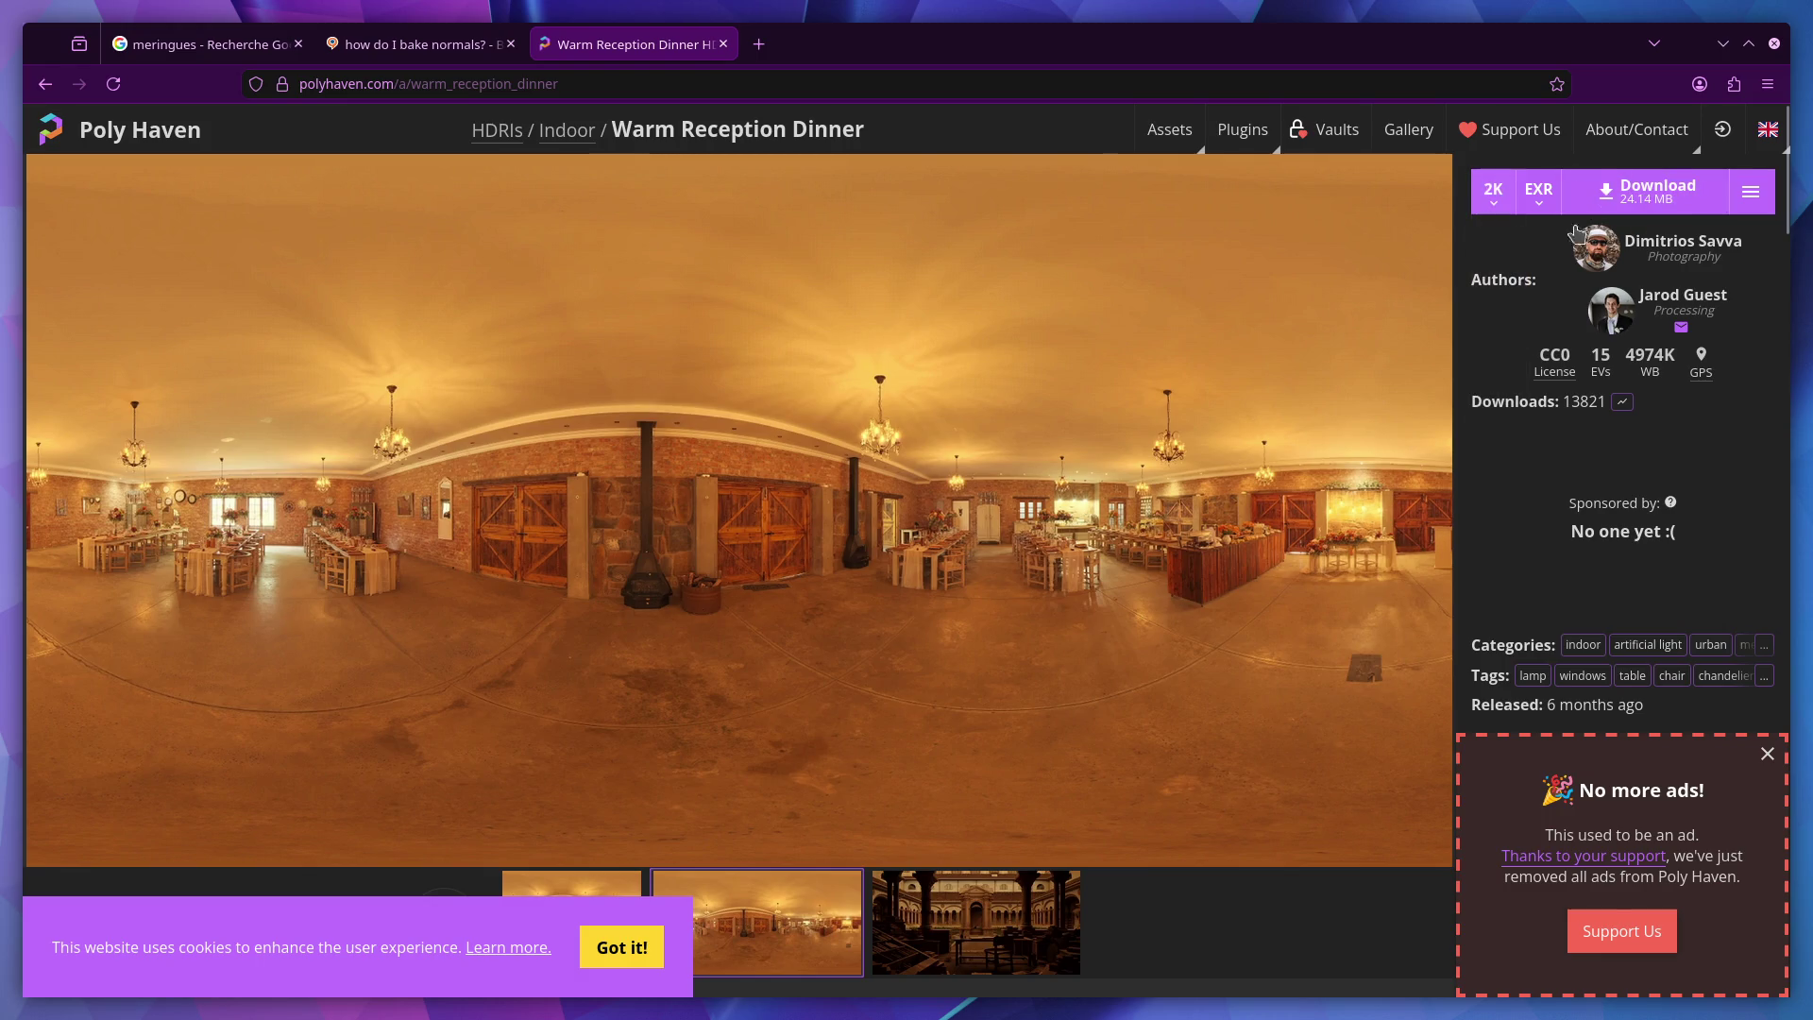
{"action": "left_click", "coordinate": [1653, 191]}
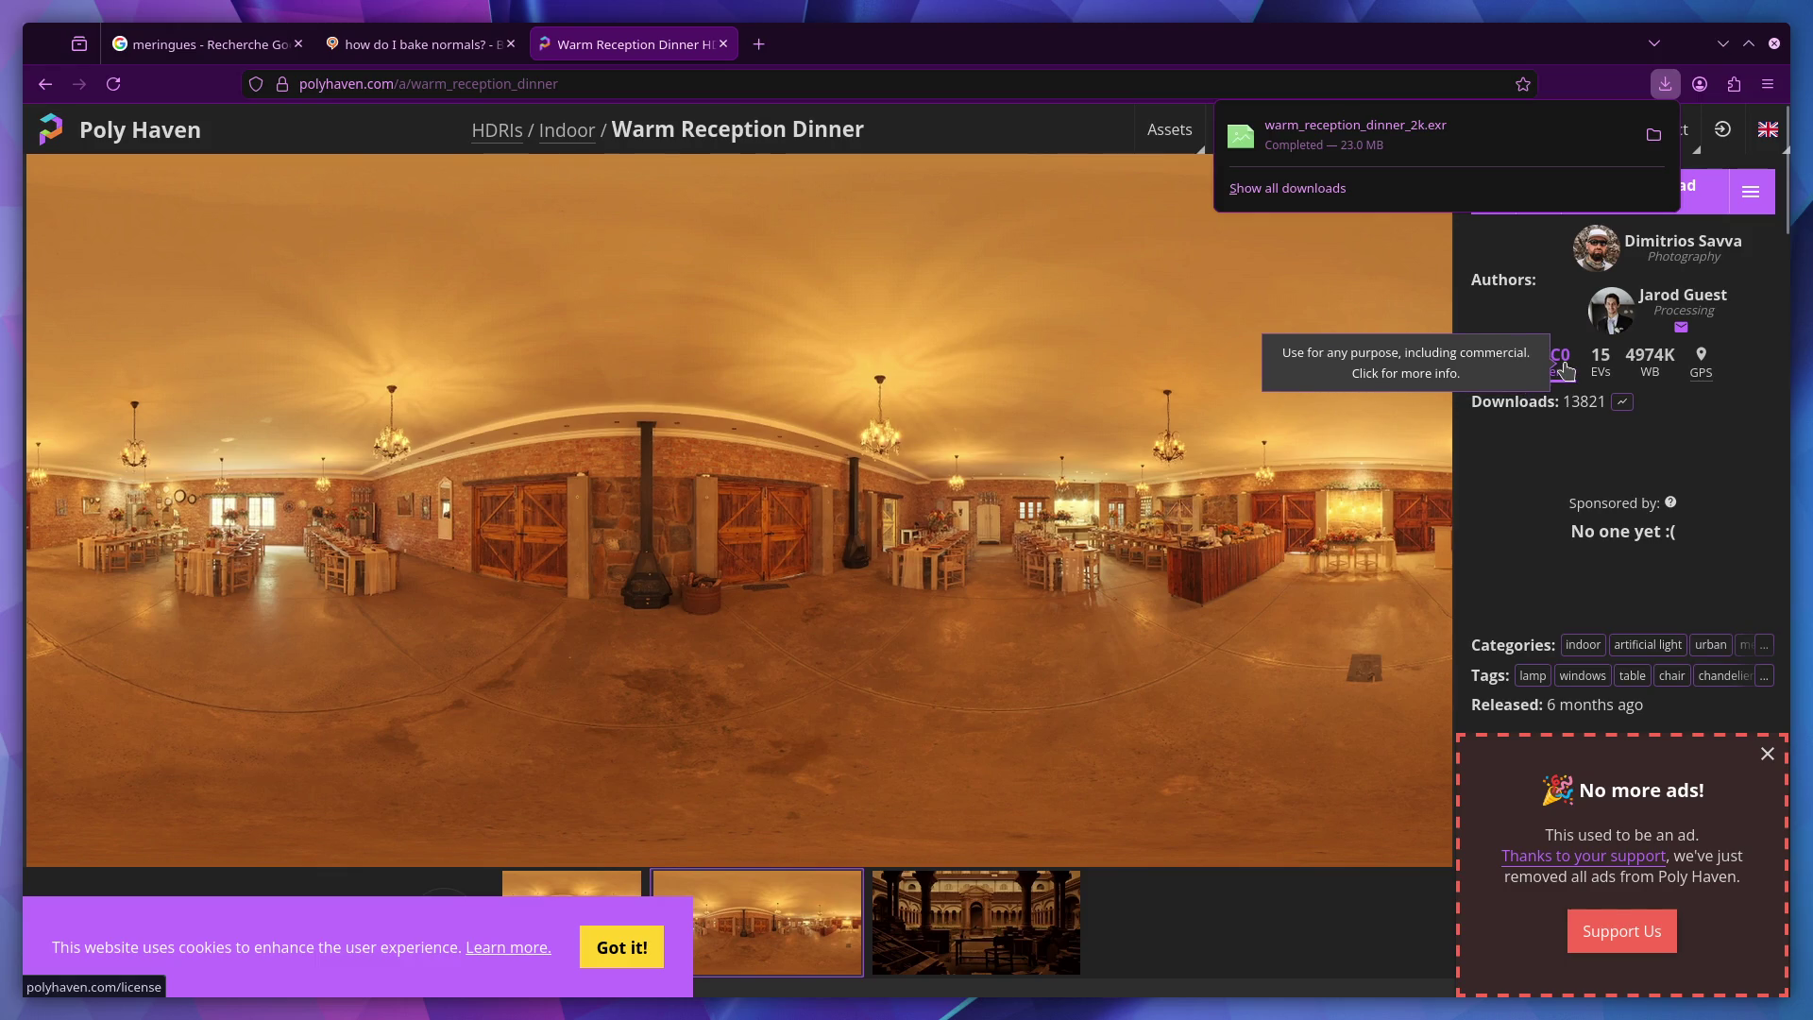
{"action": "left_click", "coordinate": [1652, 140]}
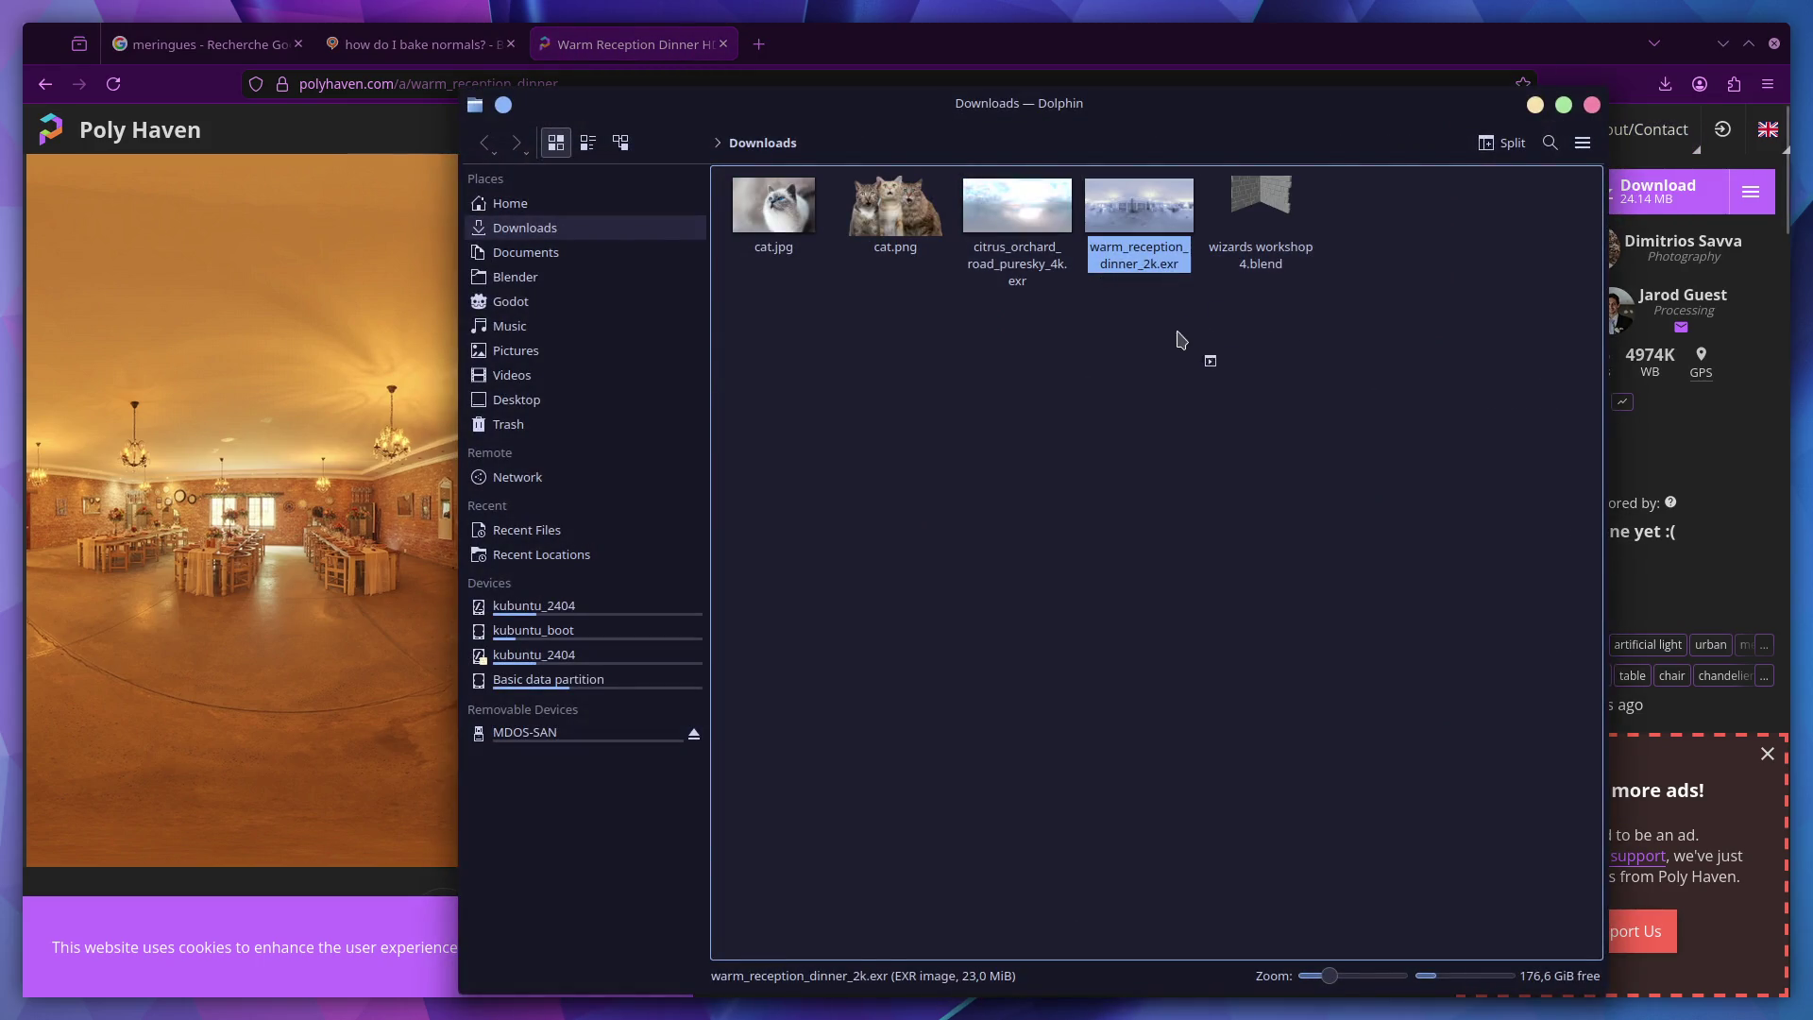
Step: Move warm_reception_dinner_2k.exr into Program - Ultimate 3D Artist > Week 4 - Interior Low Poly, then return to Blender
{"action": "left_click_drag", "start_coordinate": [1172, 425], "coordinate": [1134, 184]}
{"action": "left_click", "coordinate": [529, 277]}
{"action": "double_click", "coordinate": [809, 255]}
{"action": "key", "text": "alt+Left"}
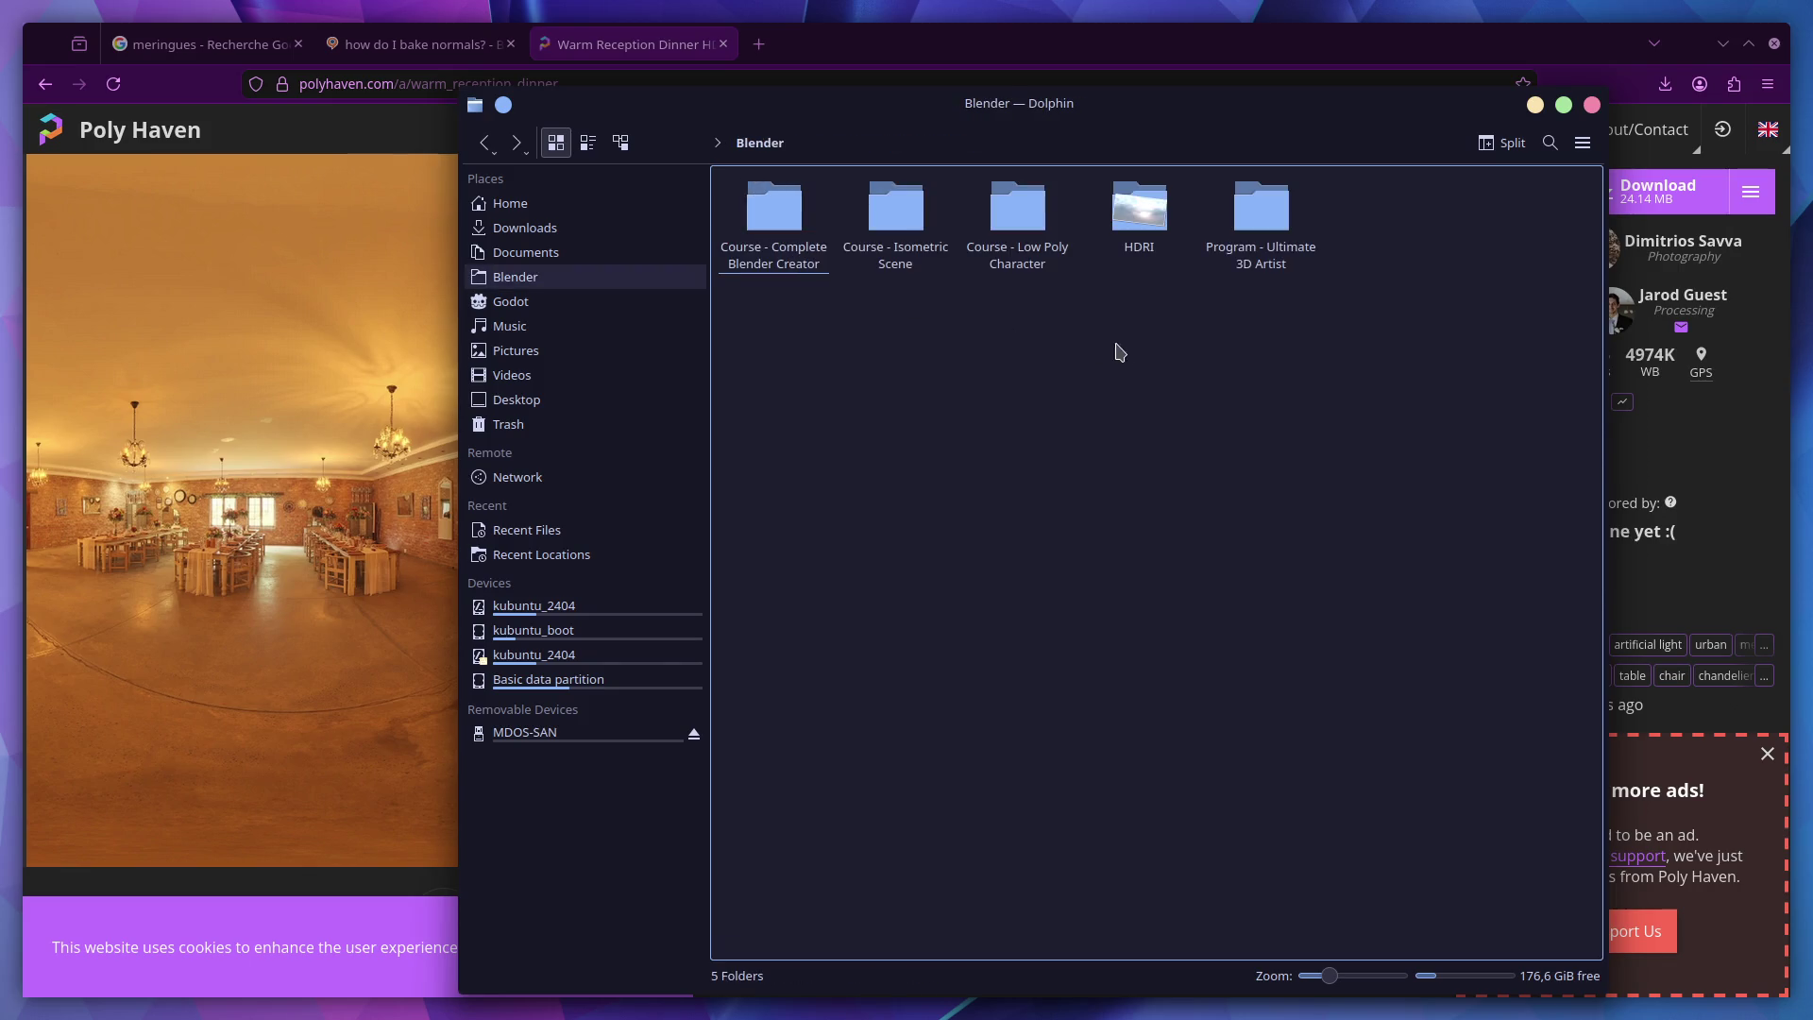
{"action": "double_click", "coordinate": [1262, 248]}
{"action": "double_click", "coordinate": [1138, 247]}
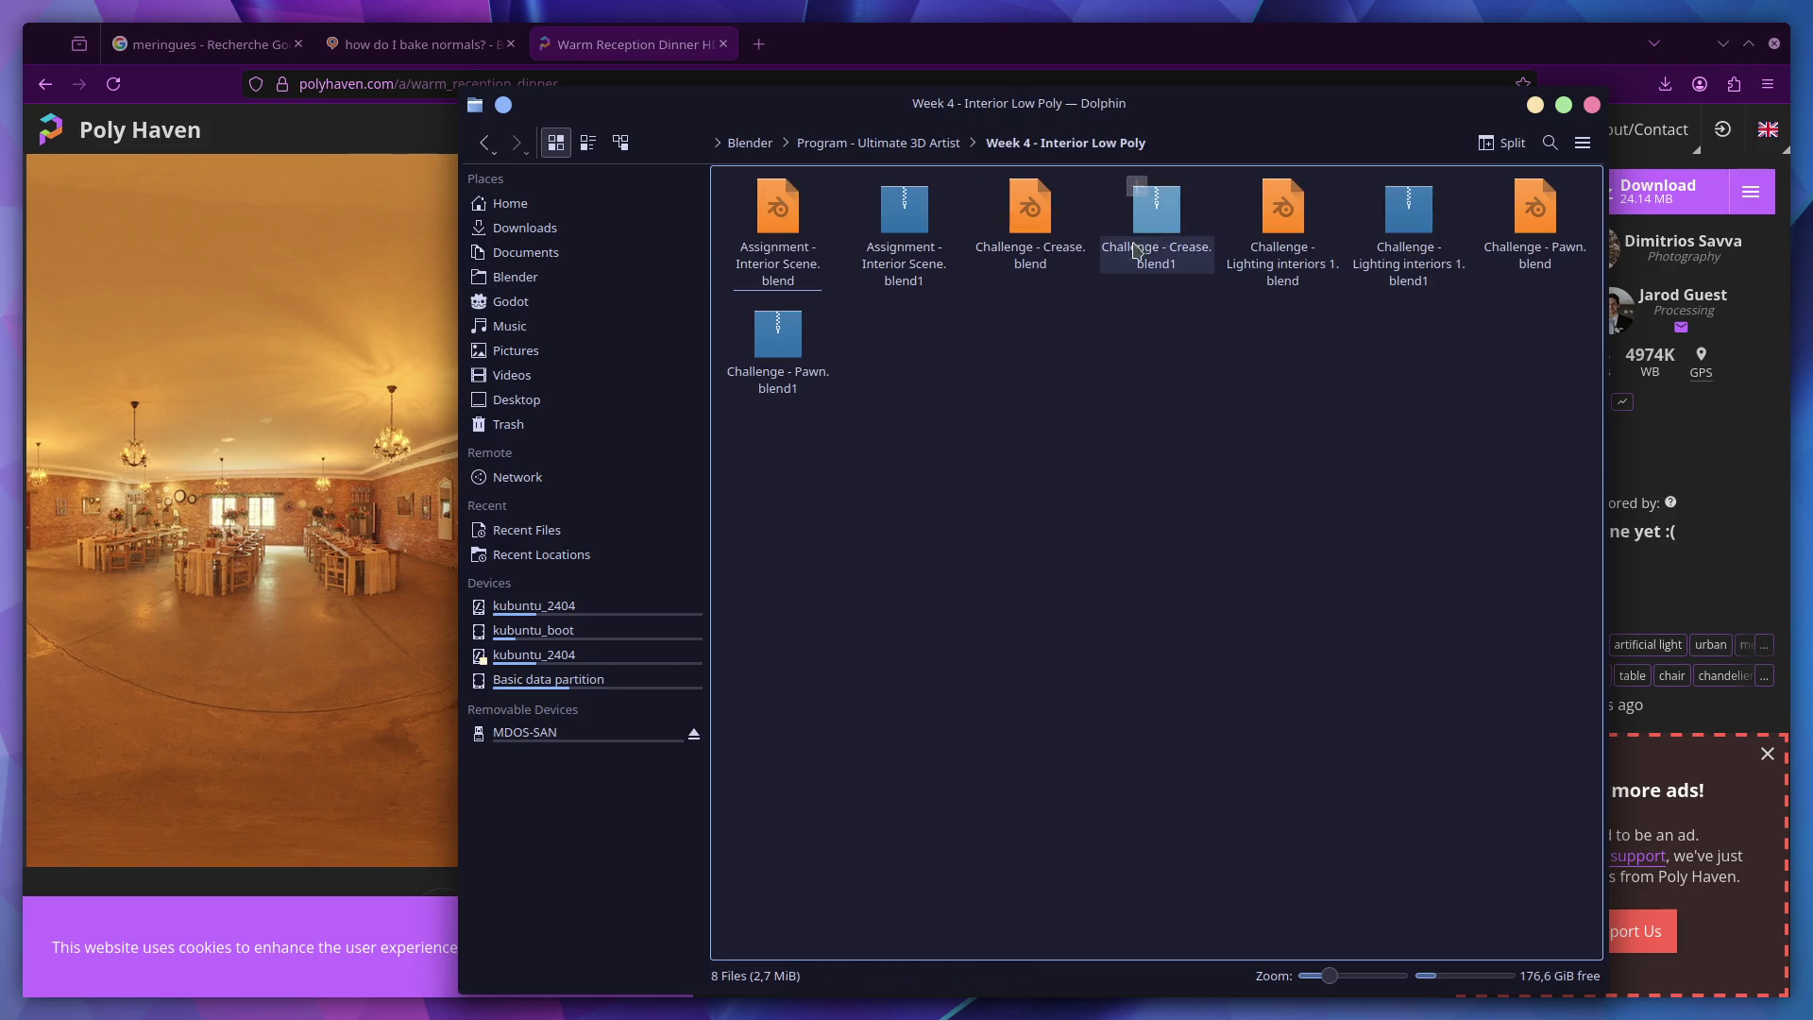
{"action": "key", "text": "ctrl+v"}
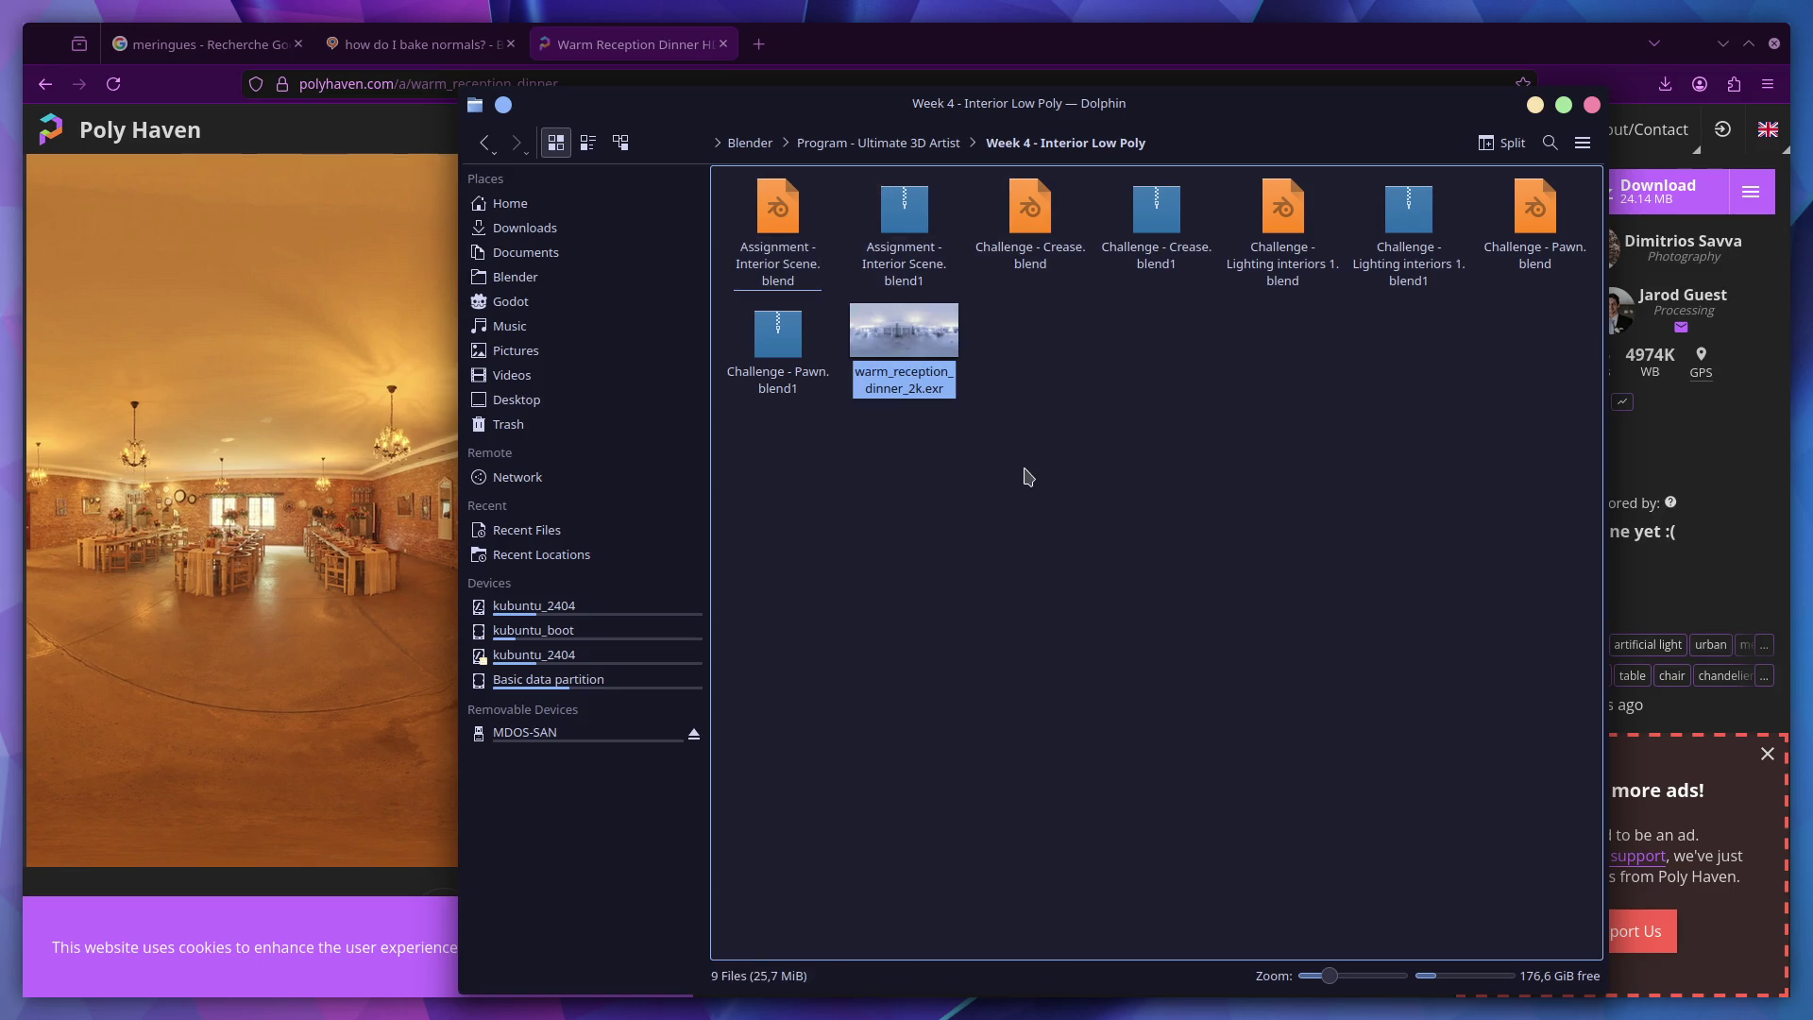
{"action": "key", "text": "ctrl+super+Right"}
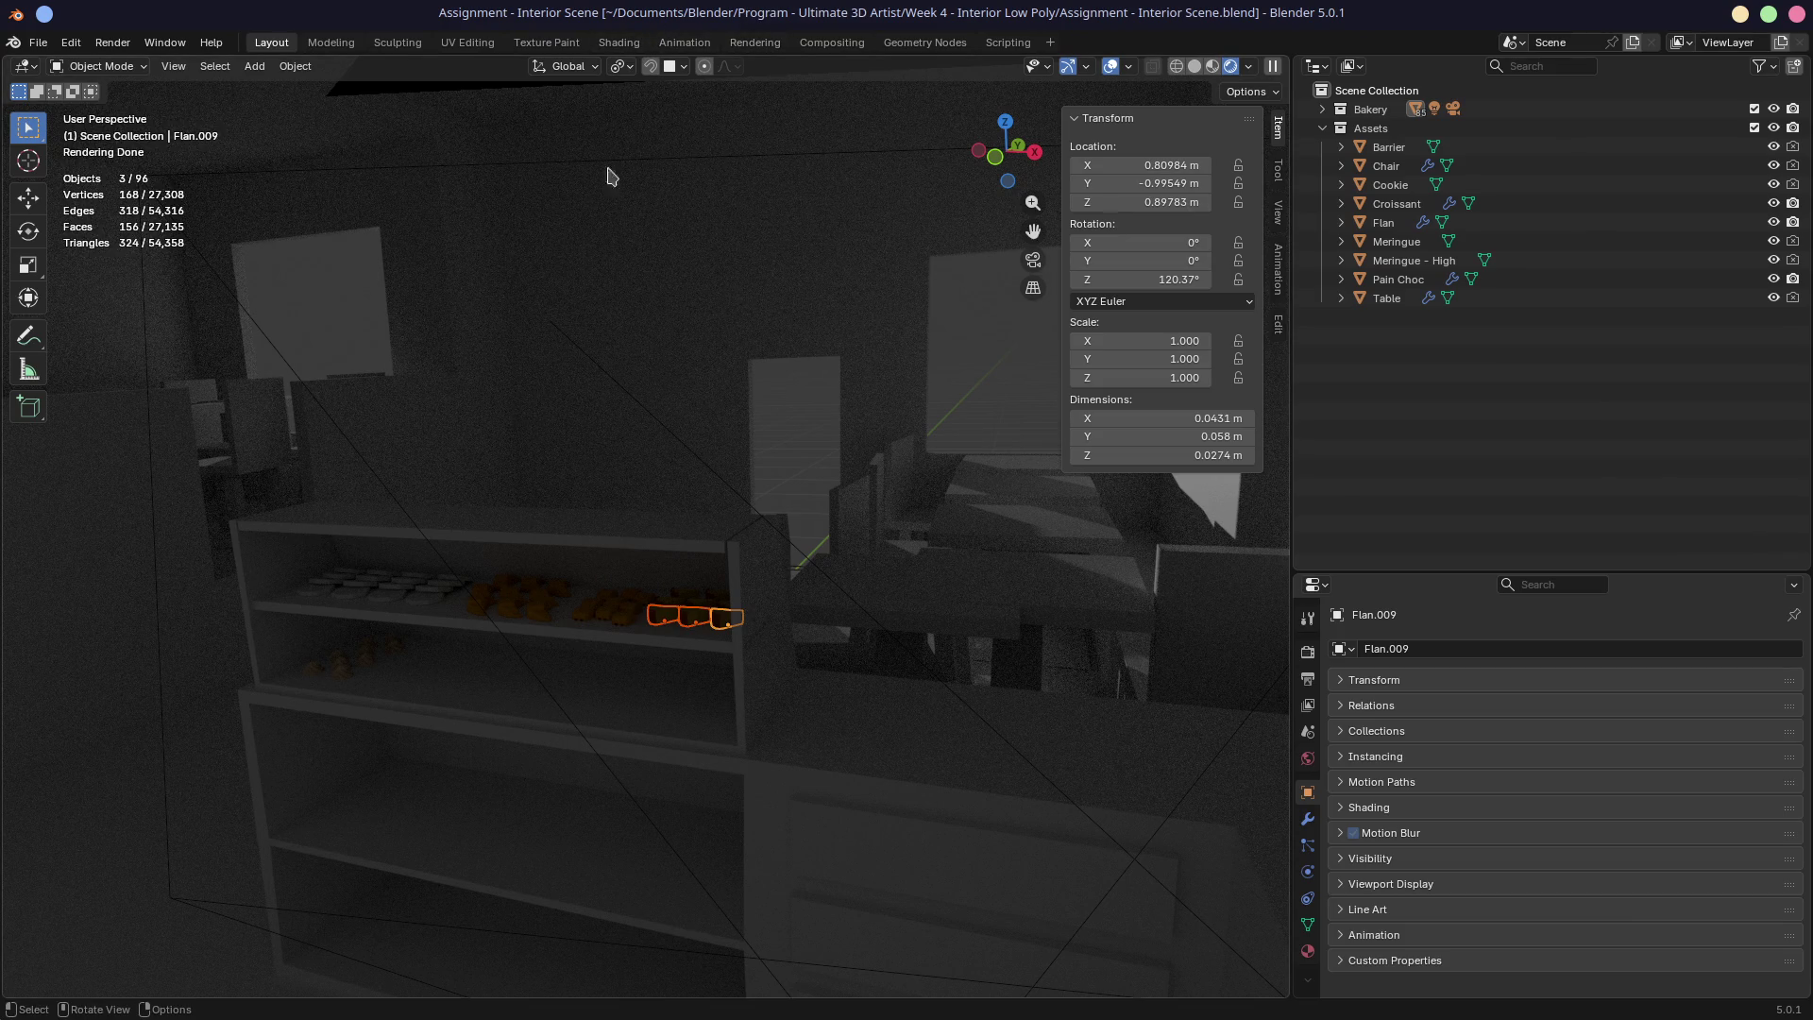
Step: In the Shading workspace, exclude the Assets collection and make Bakery active
{"action": "left_click", "coordinate": [619, 42]}
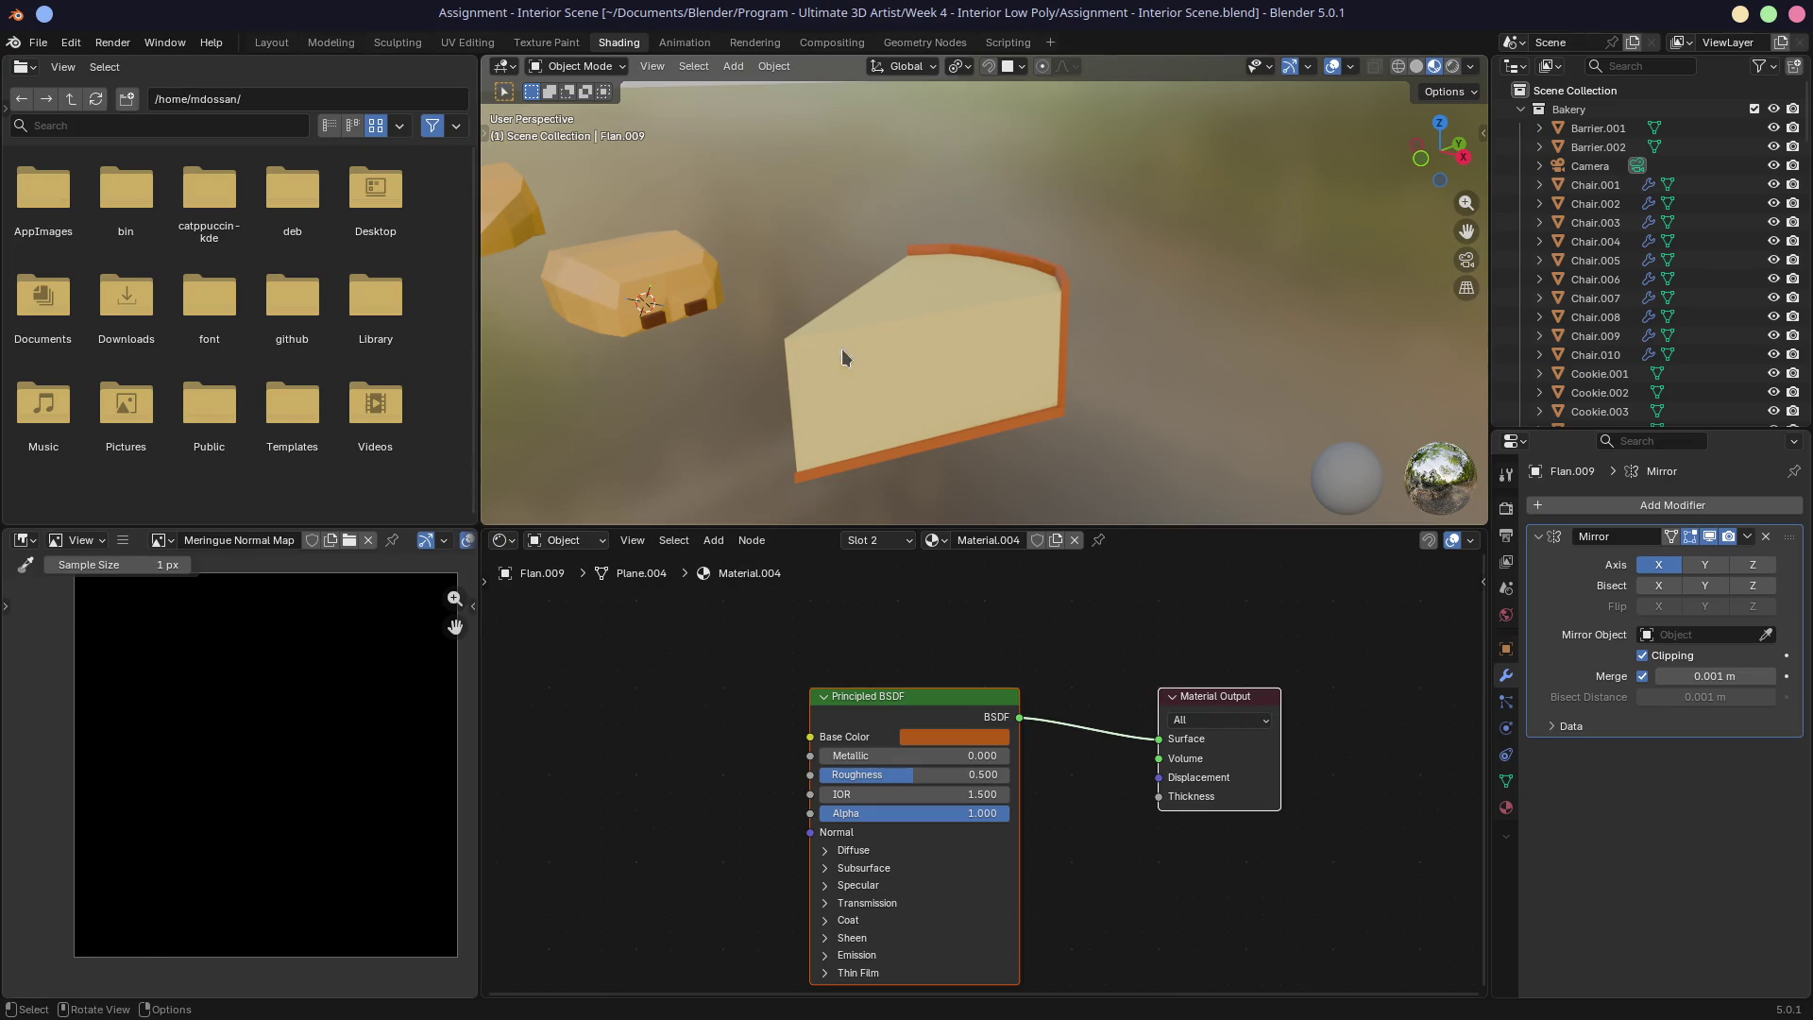
{"action": "scroll", "coordinate": [857, 374], "scroll_direction": "down", "scroll_amount": 3}
{"action": "scroll", "coordinate": [858, 374], "scroll_direction": "down", "scroll_amount": 2}
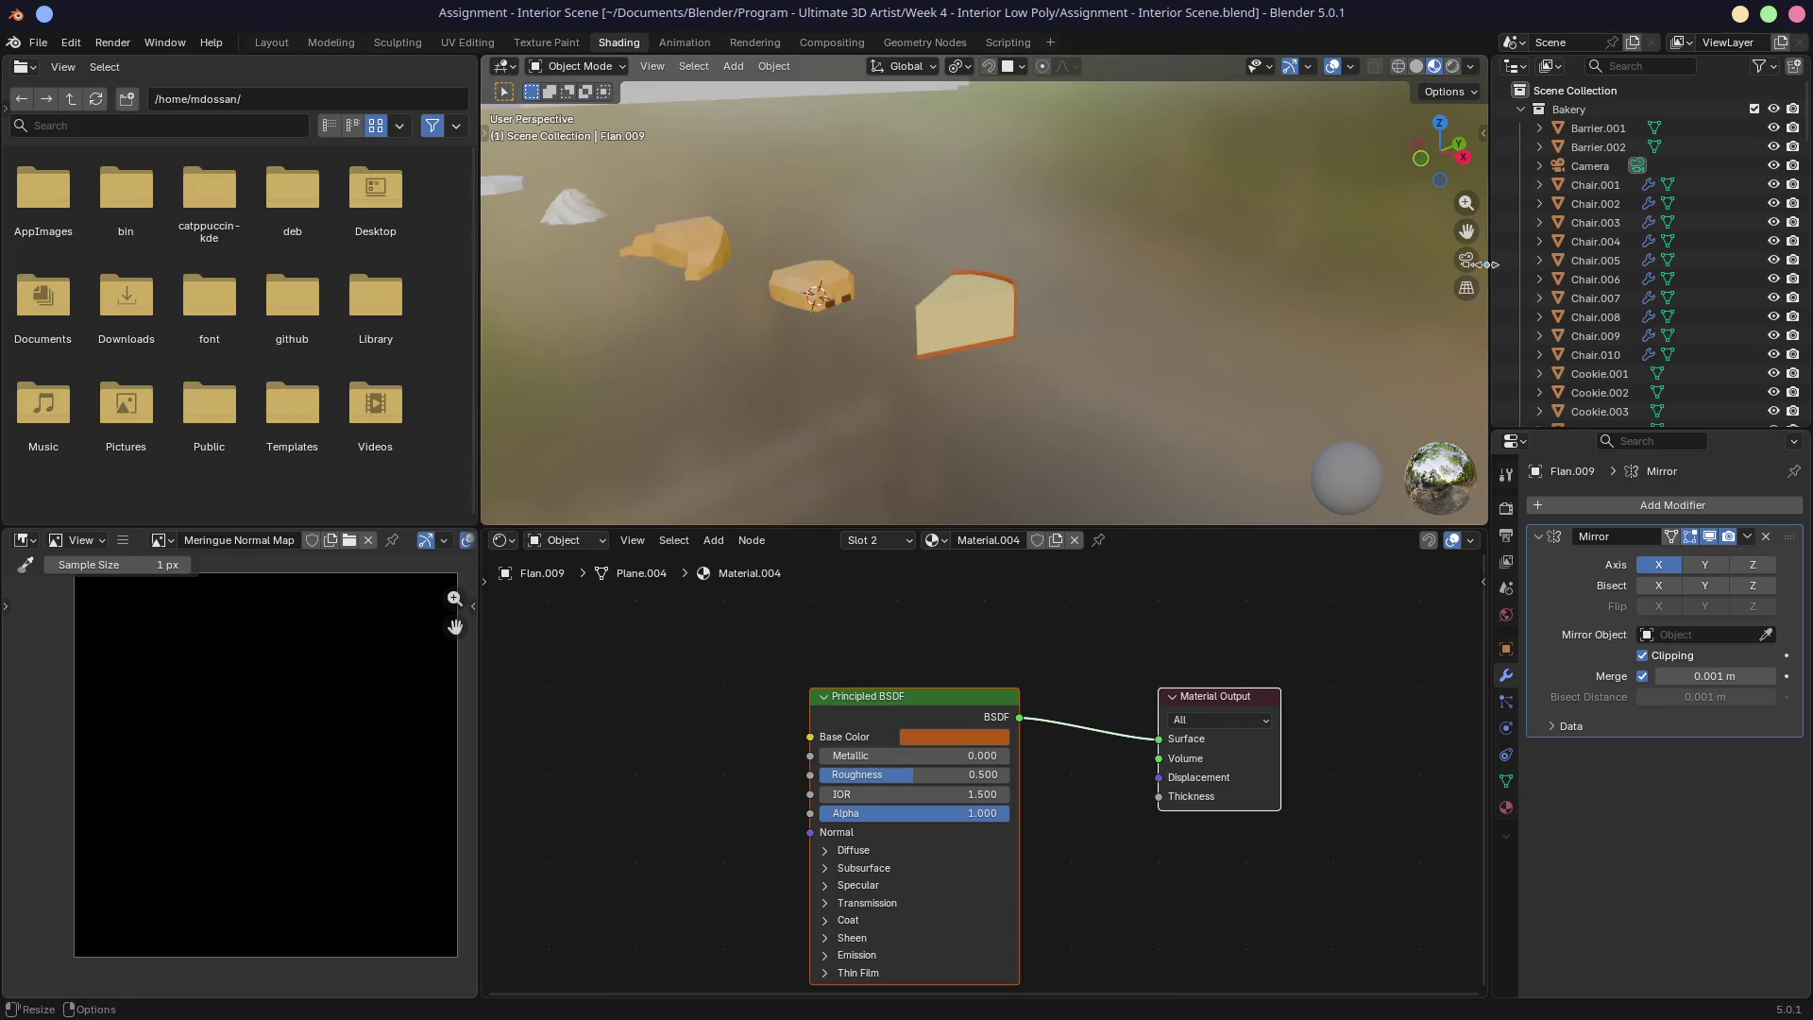
{"action": "left_click", "coordinate": [1521, 109]}
{"action": "left_click", "coordinate": [1755, 128]}
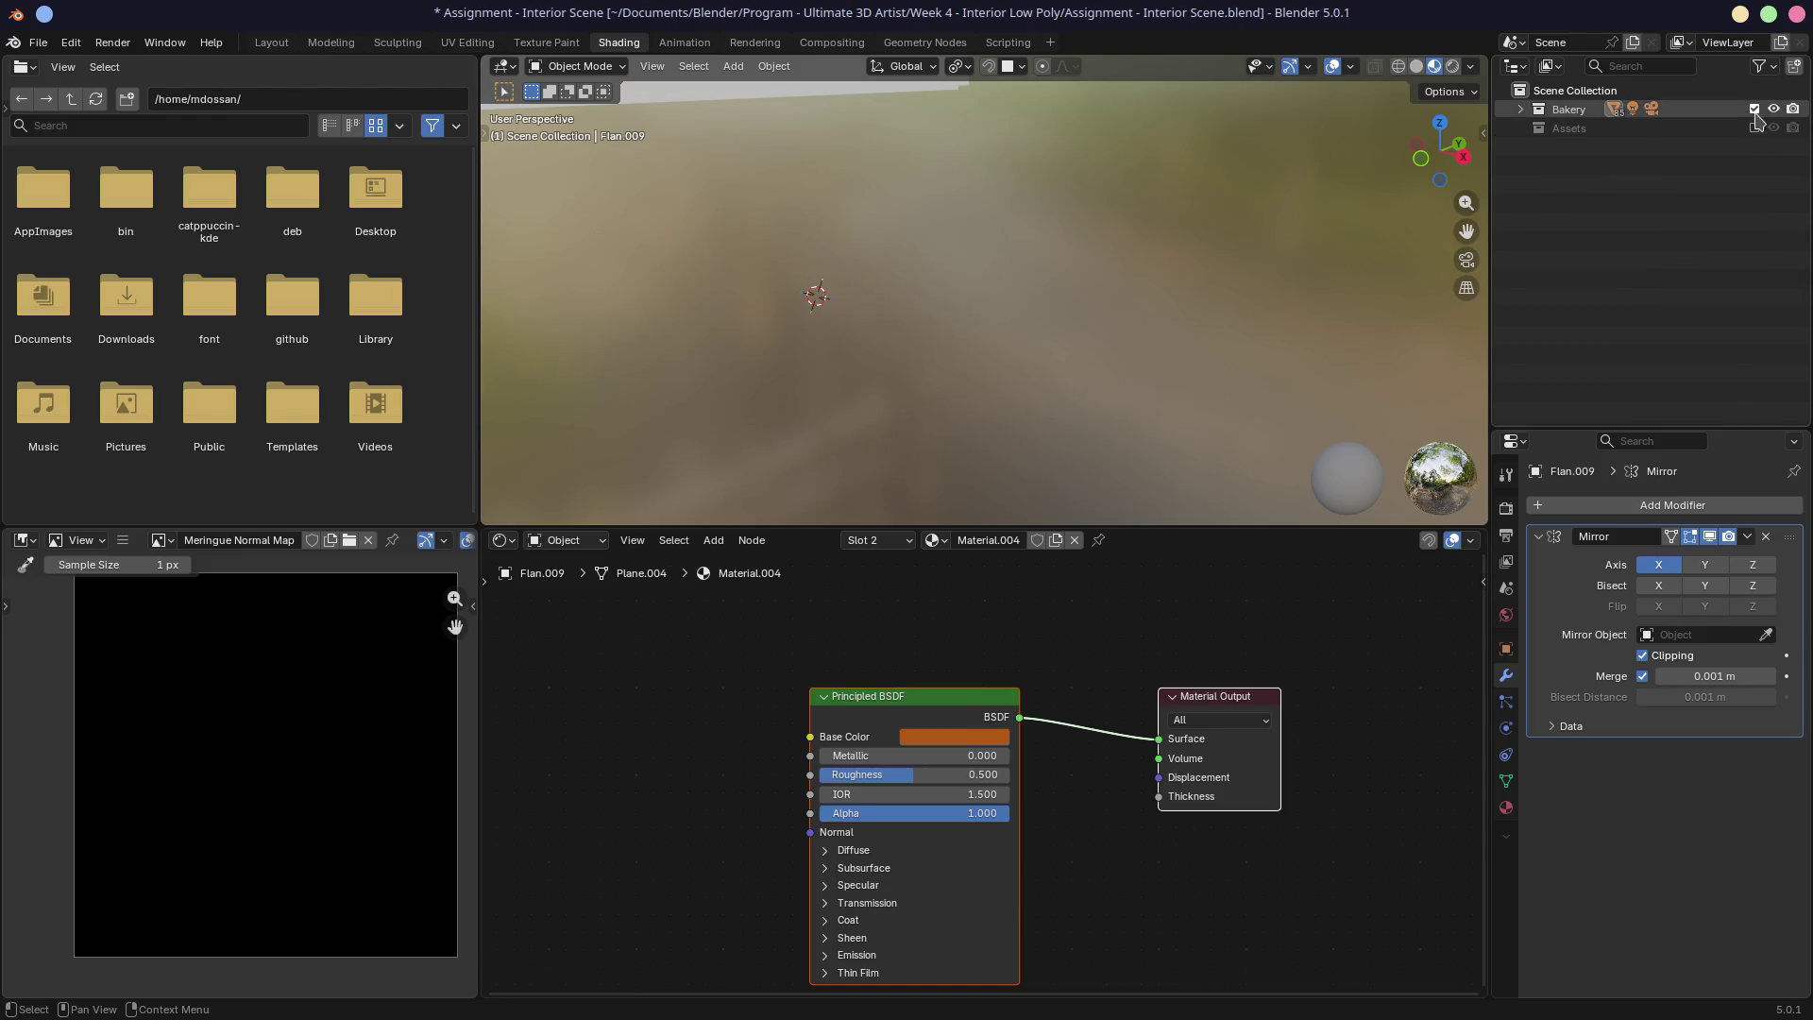
{"action": "left_click", "coordinate": [1569, 108]}
Step: Show the camera view and merge away the File Browser and Image Editor areas
{"action": "mouse_move", "coordinate": [939, 313]}
{"action": "middle_mouse_down", "text": "ctrl"}
{"action": "mouse_move", "coordinate": [940, 406]}
{"action": "mouse_move", "coordinate": [1057, 323]}
{"action": "mouse_move", "coordinate": [1255, 519]}
{"action": "middle_mouse_up", "text": "ctrl"}
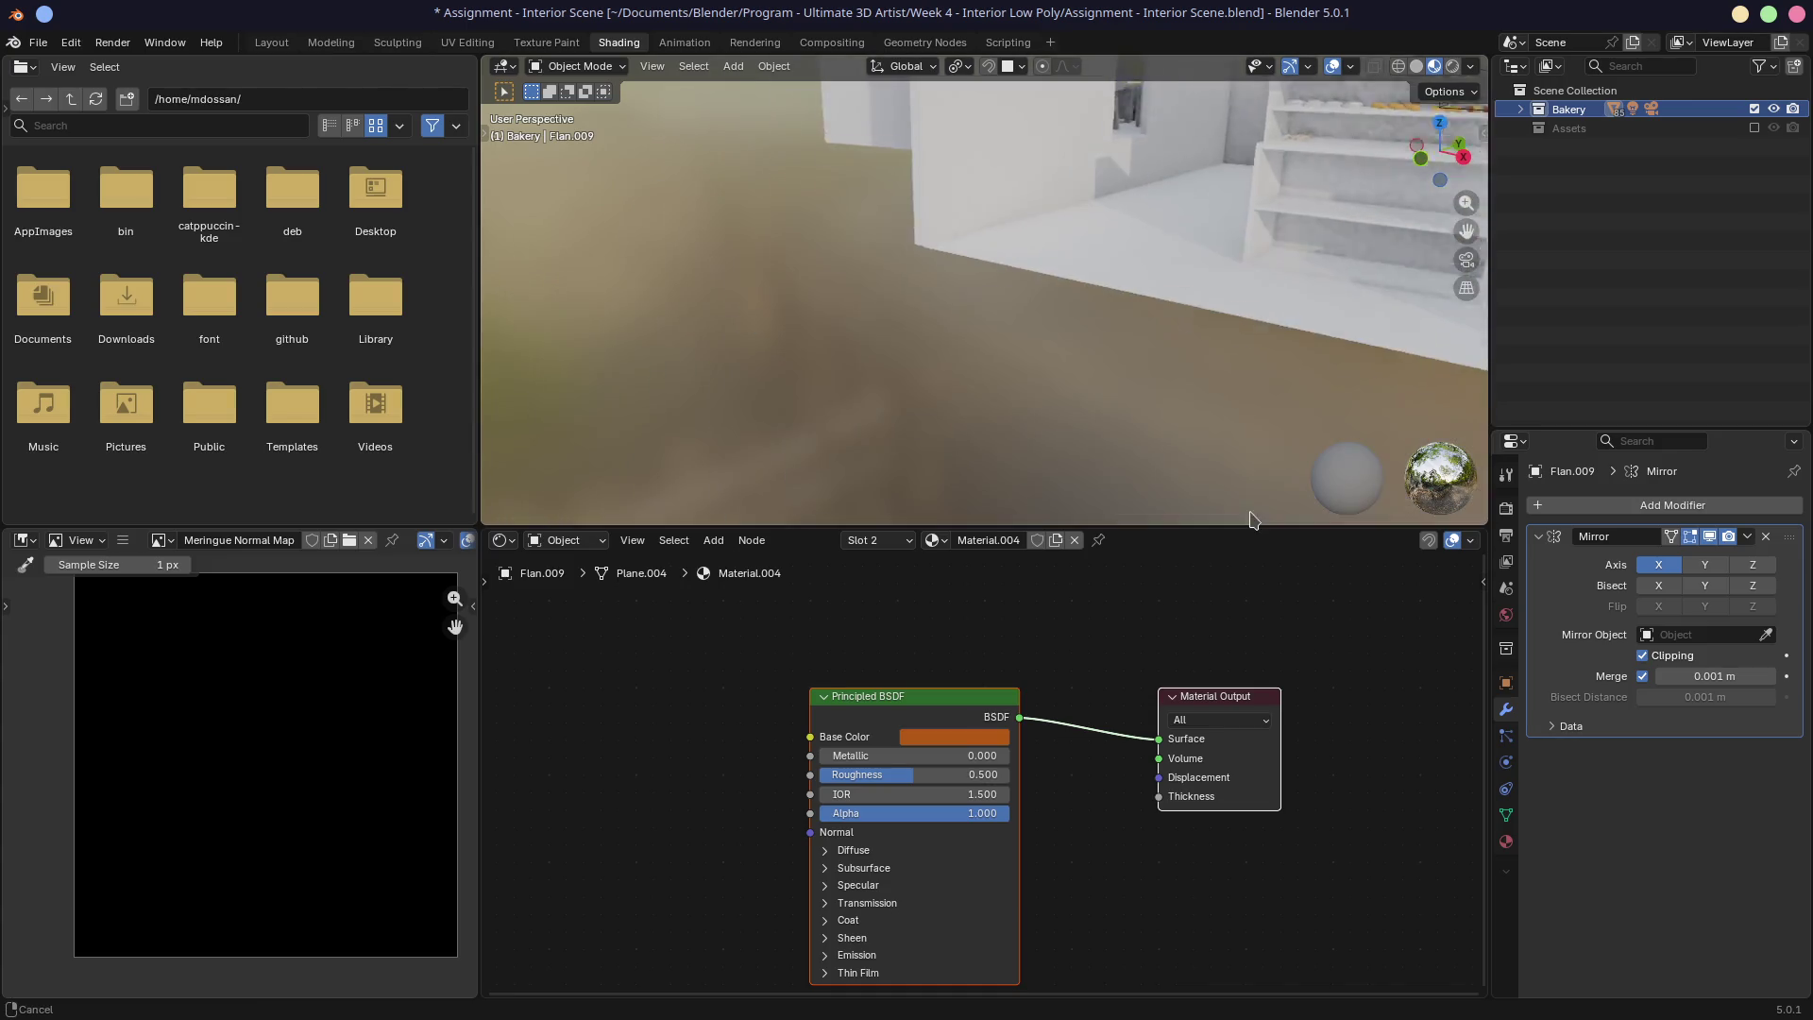
{"action": "middle_click_drag", "start_coordinate": [1307, 589], "coordinate": [1239, 598]}
{"action": "middle_click_drag", "start_coordinate": [1238, 368], "coordinate": [1150, 408]}
{"action": "key", "text": "KP_0"}
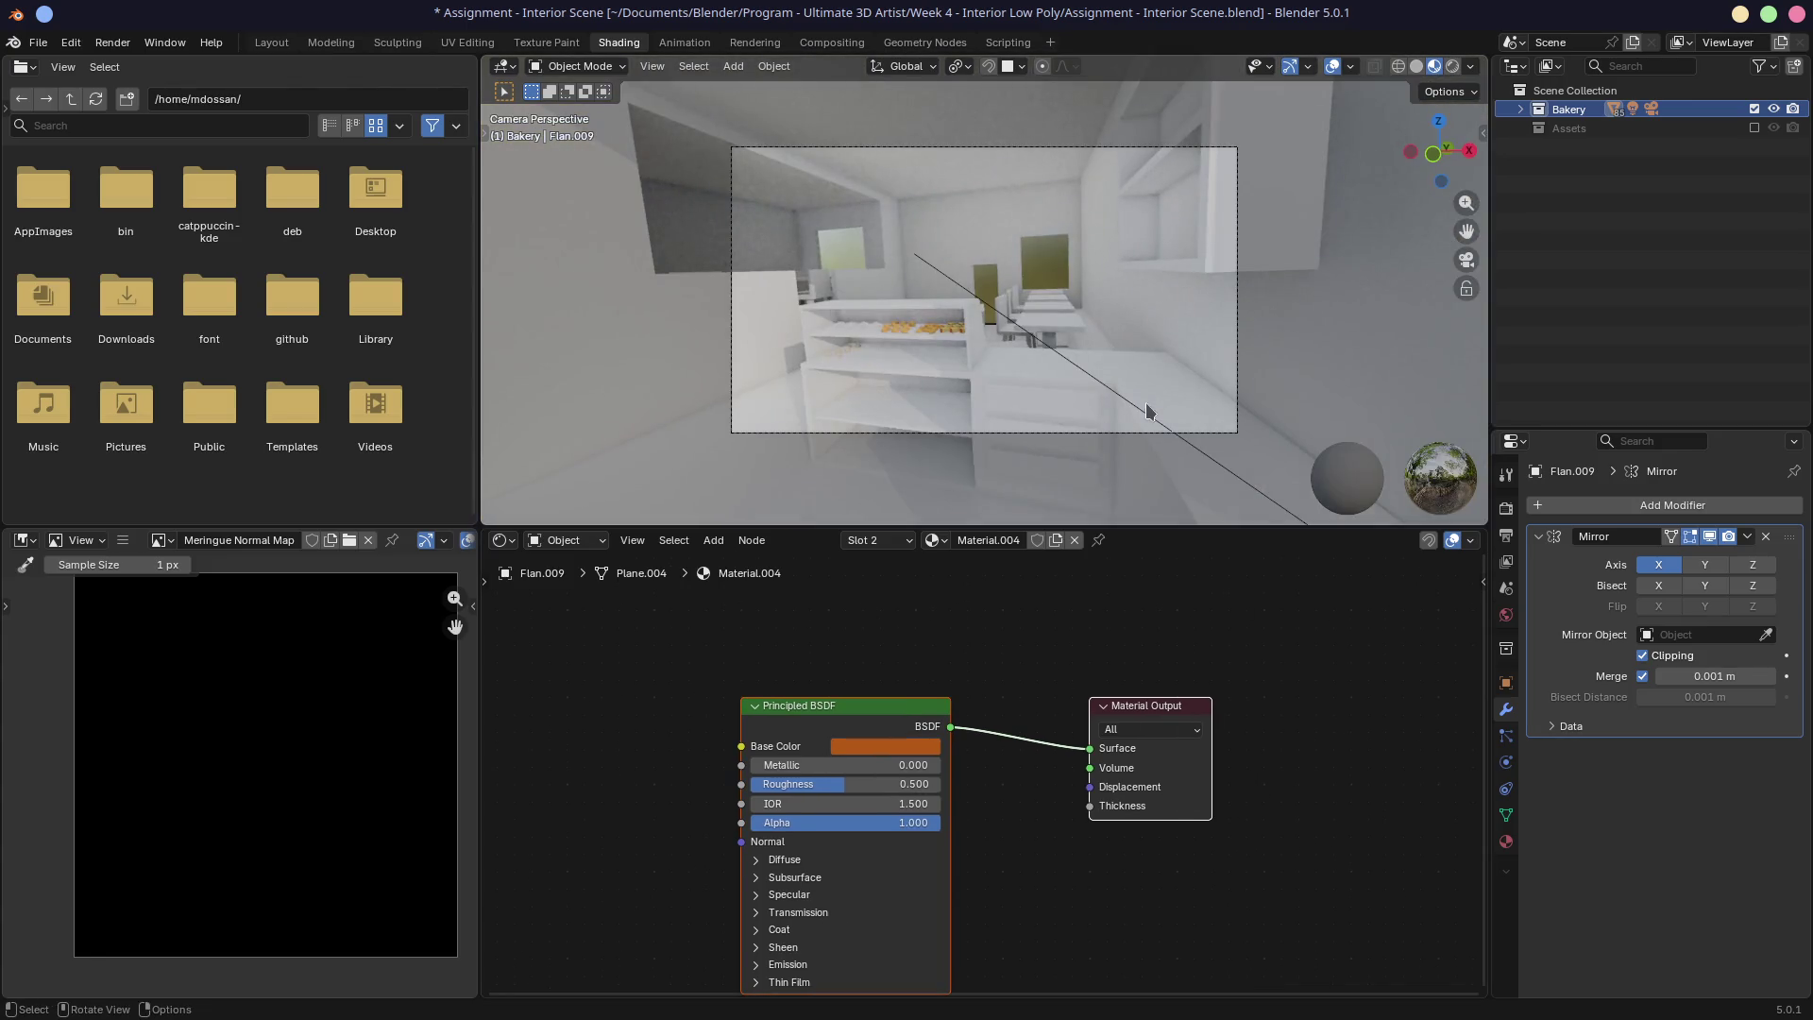
{"action": "left_click_drag", "start_coordinate": [1114, 527], "coordinate": [1114, 698]}
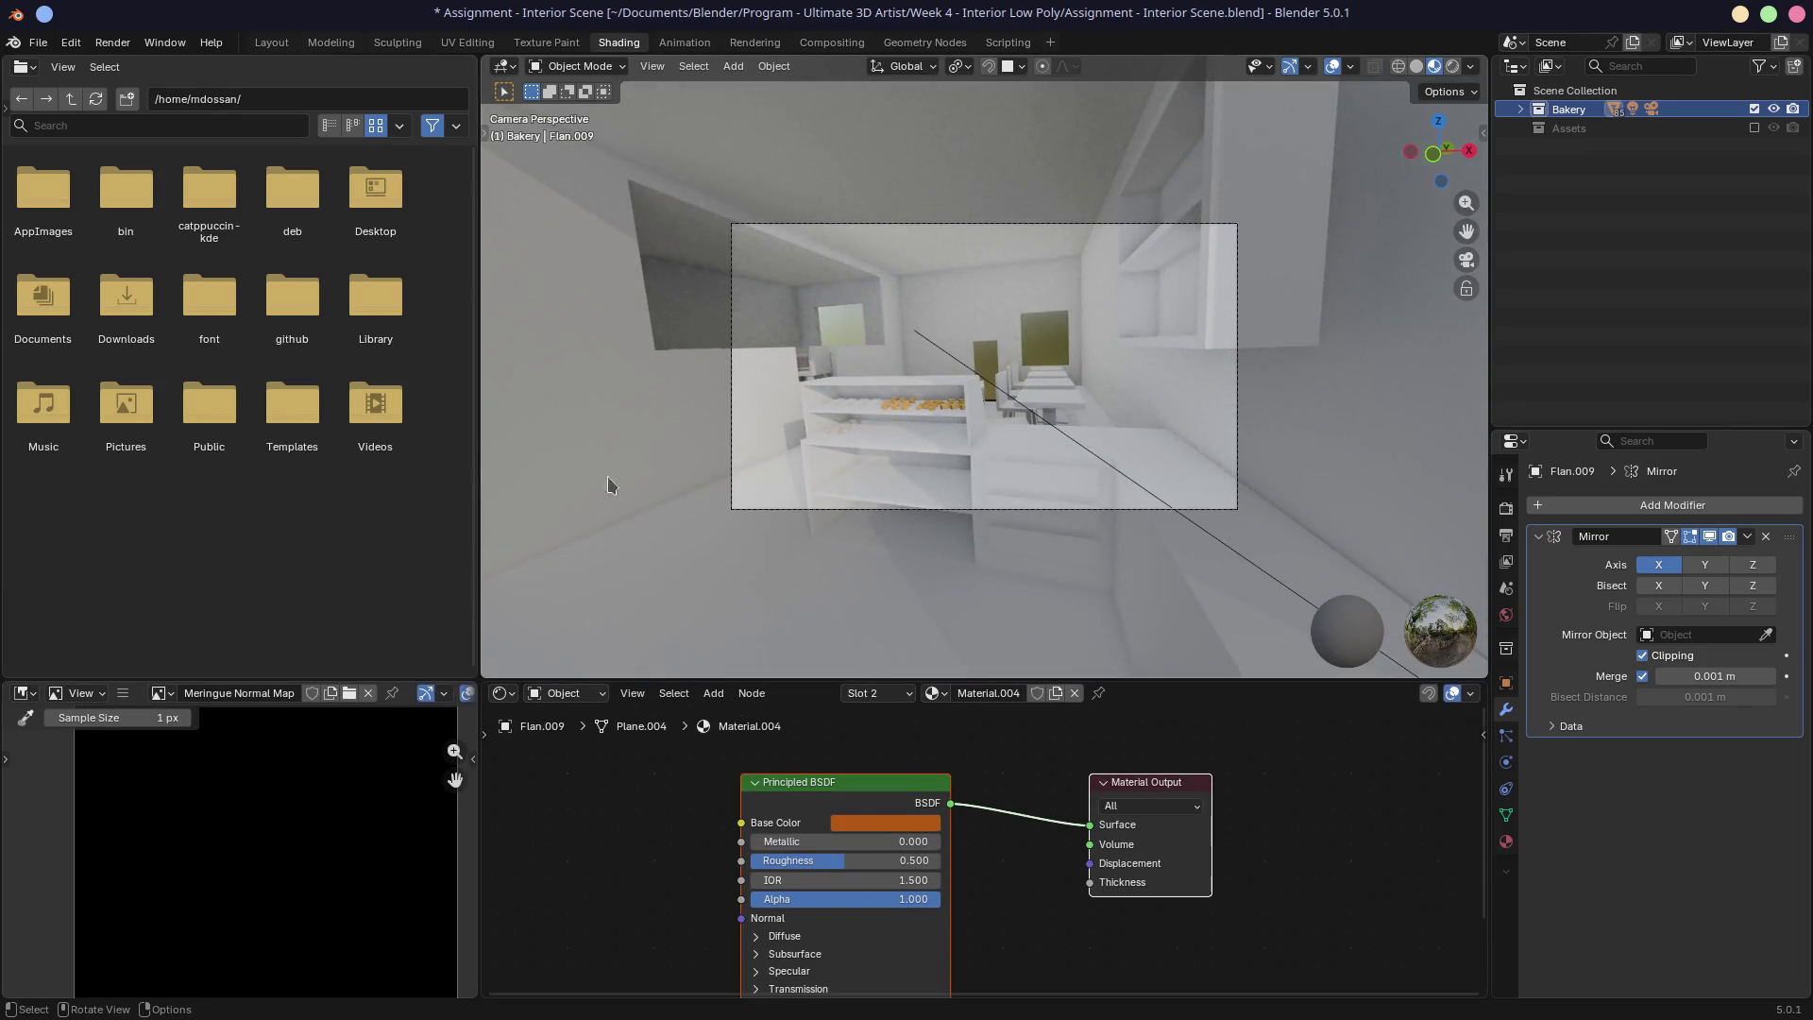
{"action": "left_click_drag", "start_coordinate": [484, 58], "coordinate": [236, 284]}
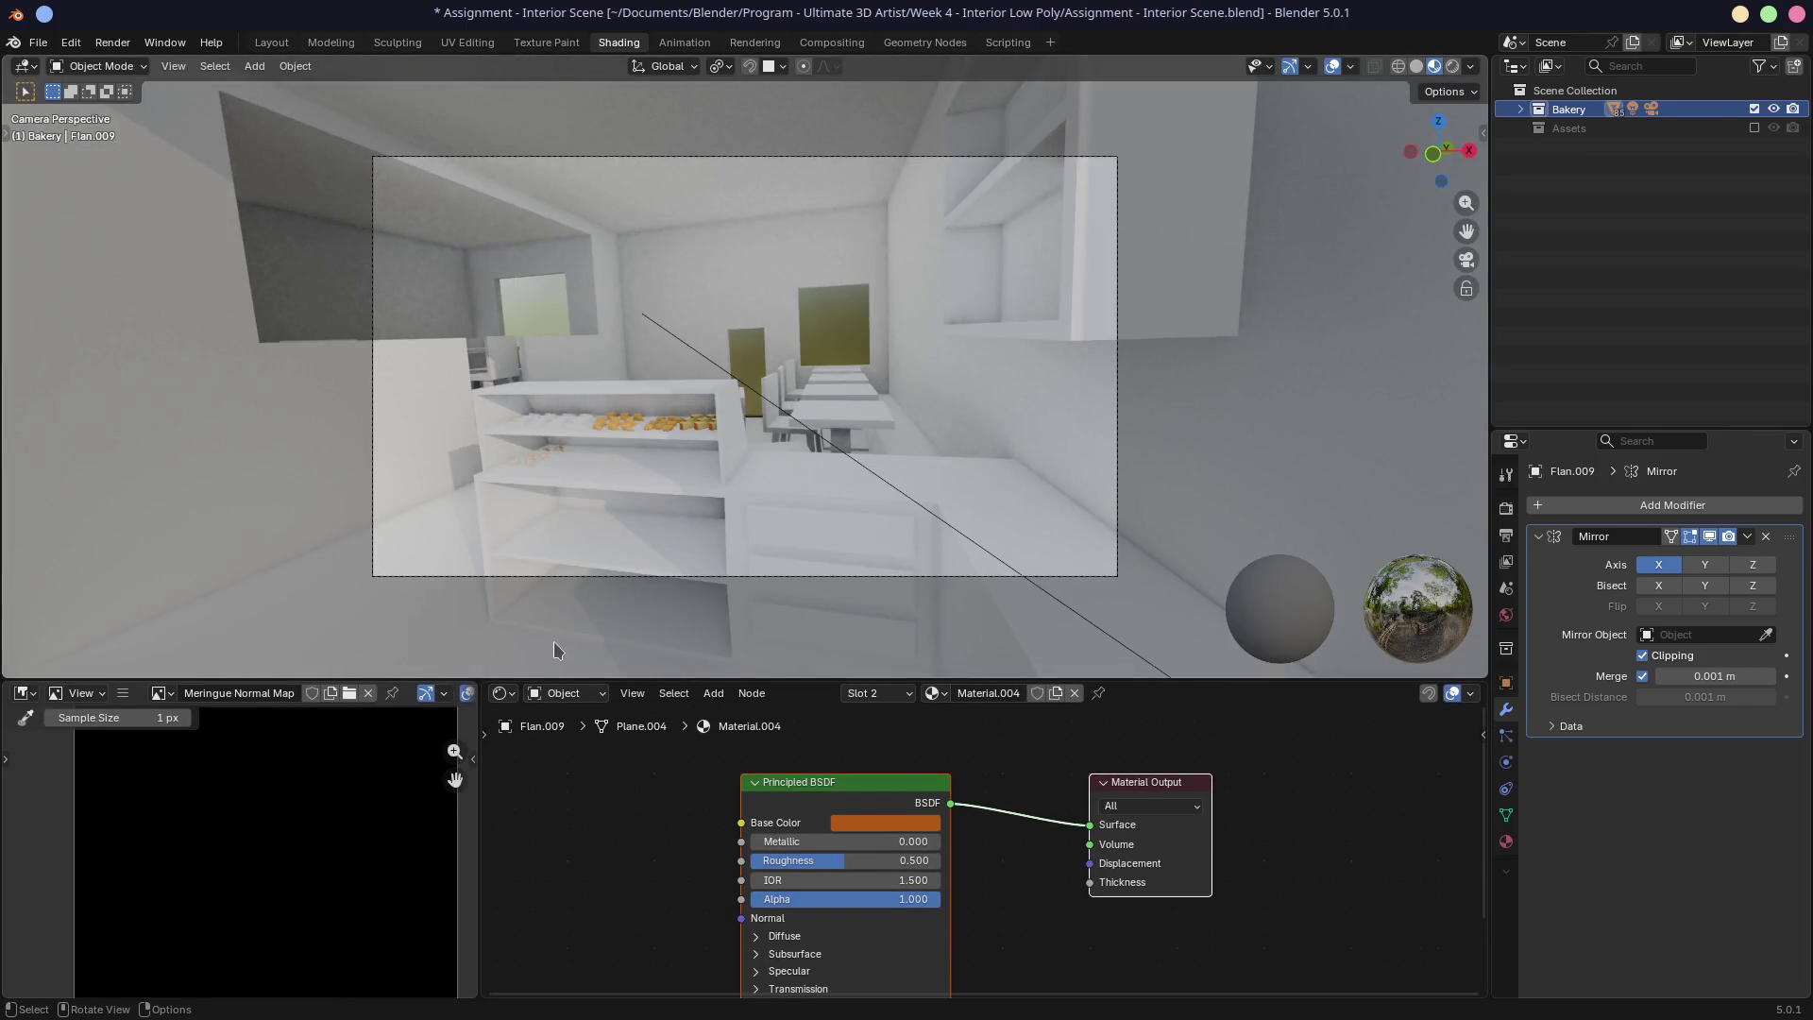
{"action": "left_click_drag", "start_coordinate": [477, 699], "coordinate": [284, 803]}
Step: Switch the Shader Editor to World nodes and make room beside the Background node
{"action": "left_click_drag", "start_coordinate": [548, 680], "coordinate": [548, 672]}
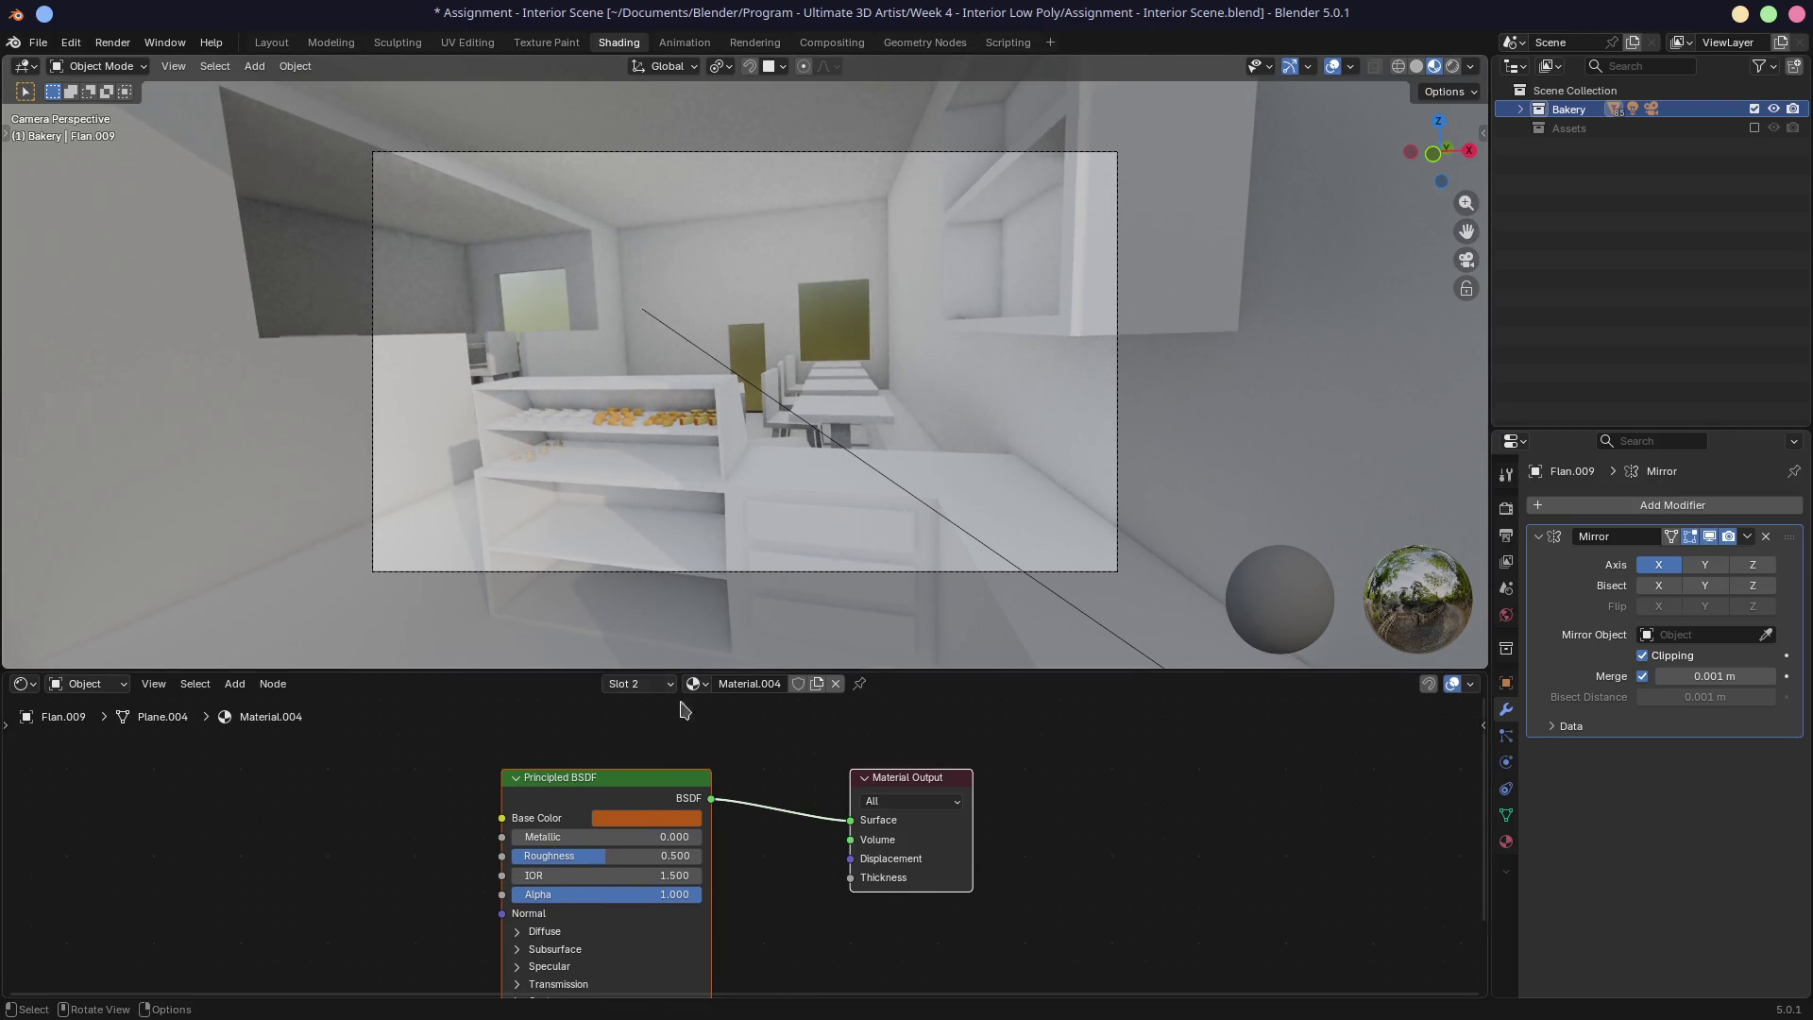
{"action": "left_click", "coordinate": [78, 684]}
{"action": "left_click", "coordinate": [105, 756]}
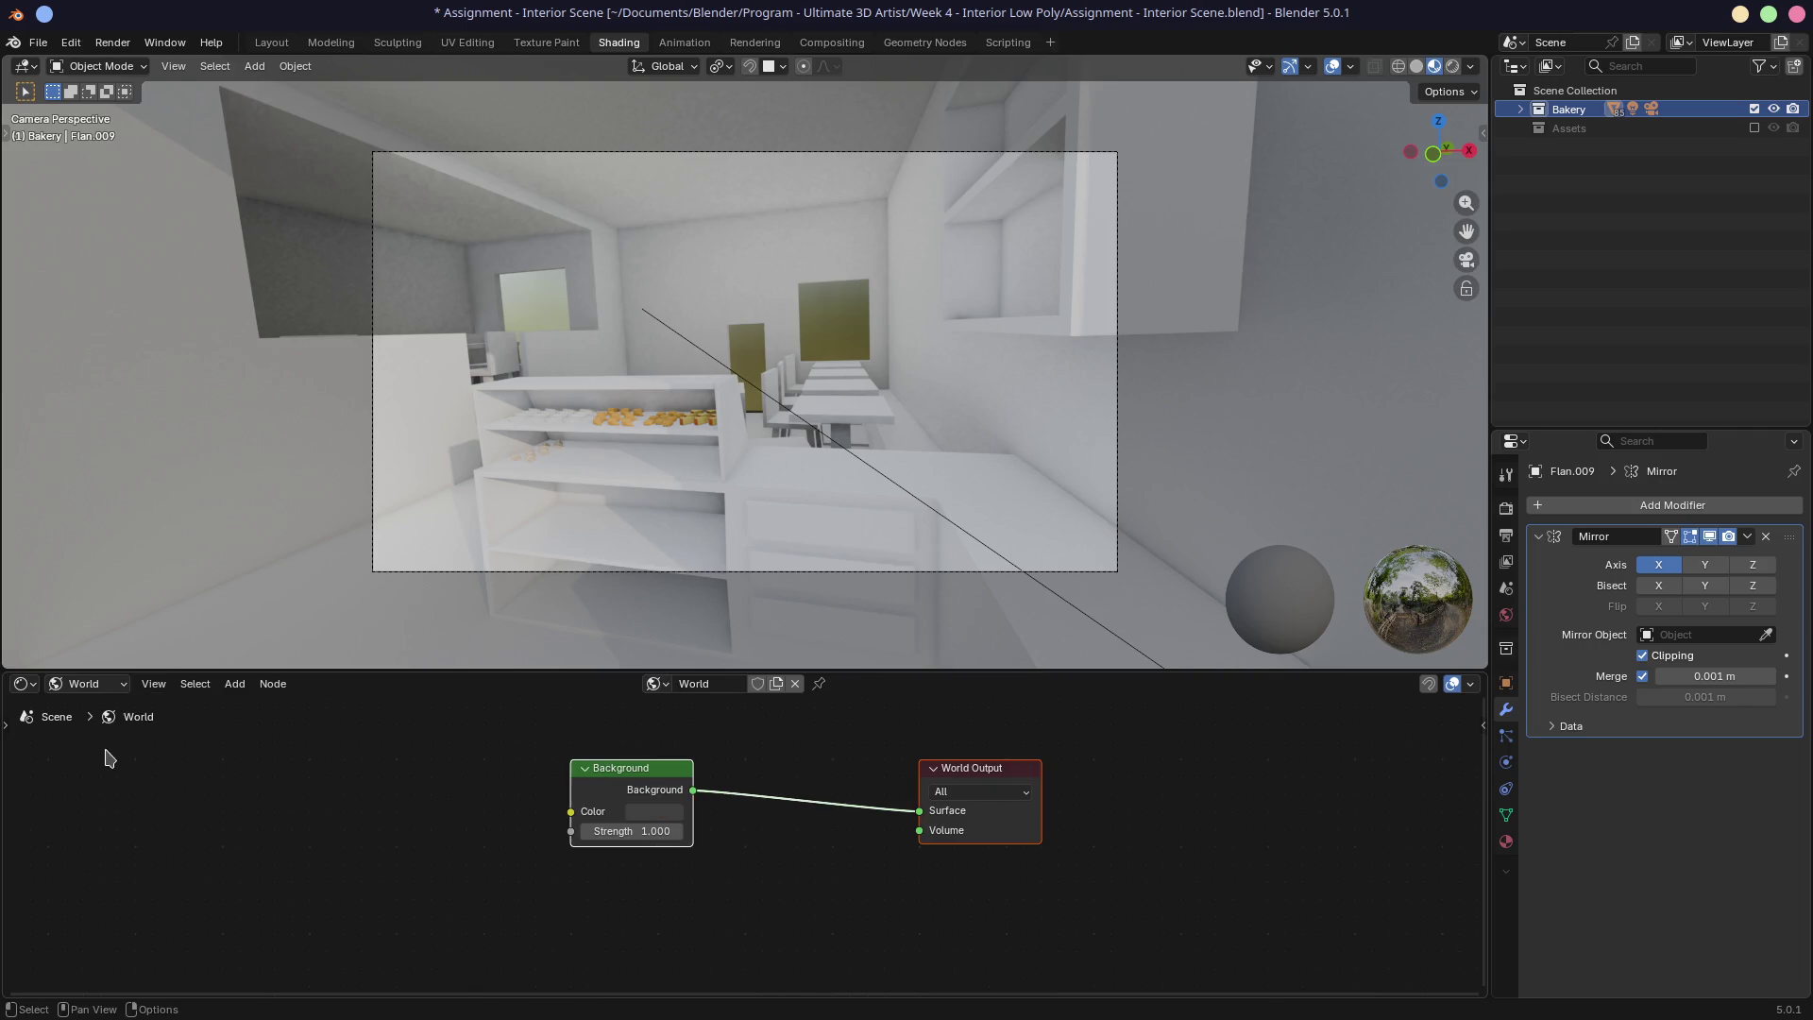
{"action": "mouse_move", "coordinate": [630, 778]}
{"action": "left_mouse_down"}
{"action": "mouse_move", "coordinate": [737, 771]}
{"action": "mouse_move", "coordinate": [620, 769]}
{"action": "left_mouse_up"}
{"action": "mouse_move", "coordinate": [942, 767]}
{"action": "left_mouse_down"}
{"action": "mouse_move", "coordinate": [859, 765]}
{"action": "mouse_move", "coordinate": [910, 767]}
{"action": "left_mouse_up"}
{"action": "mouse_move", "coordinate": [550, 807]}
{"action": "left_mouse_down"}
{"action": "mouse_move", "coordinate": [639, 821]}
{"action": "mouse_move", "coordinate": [395, 743]}
{"action": "left_mouse_up"}
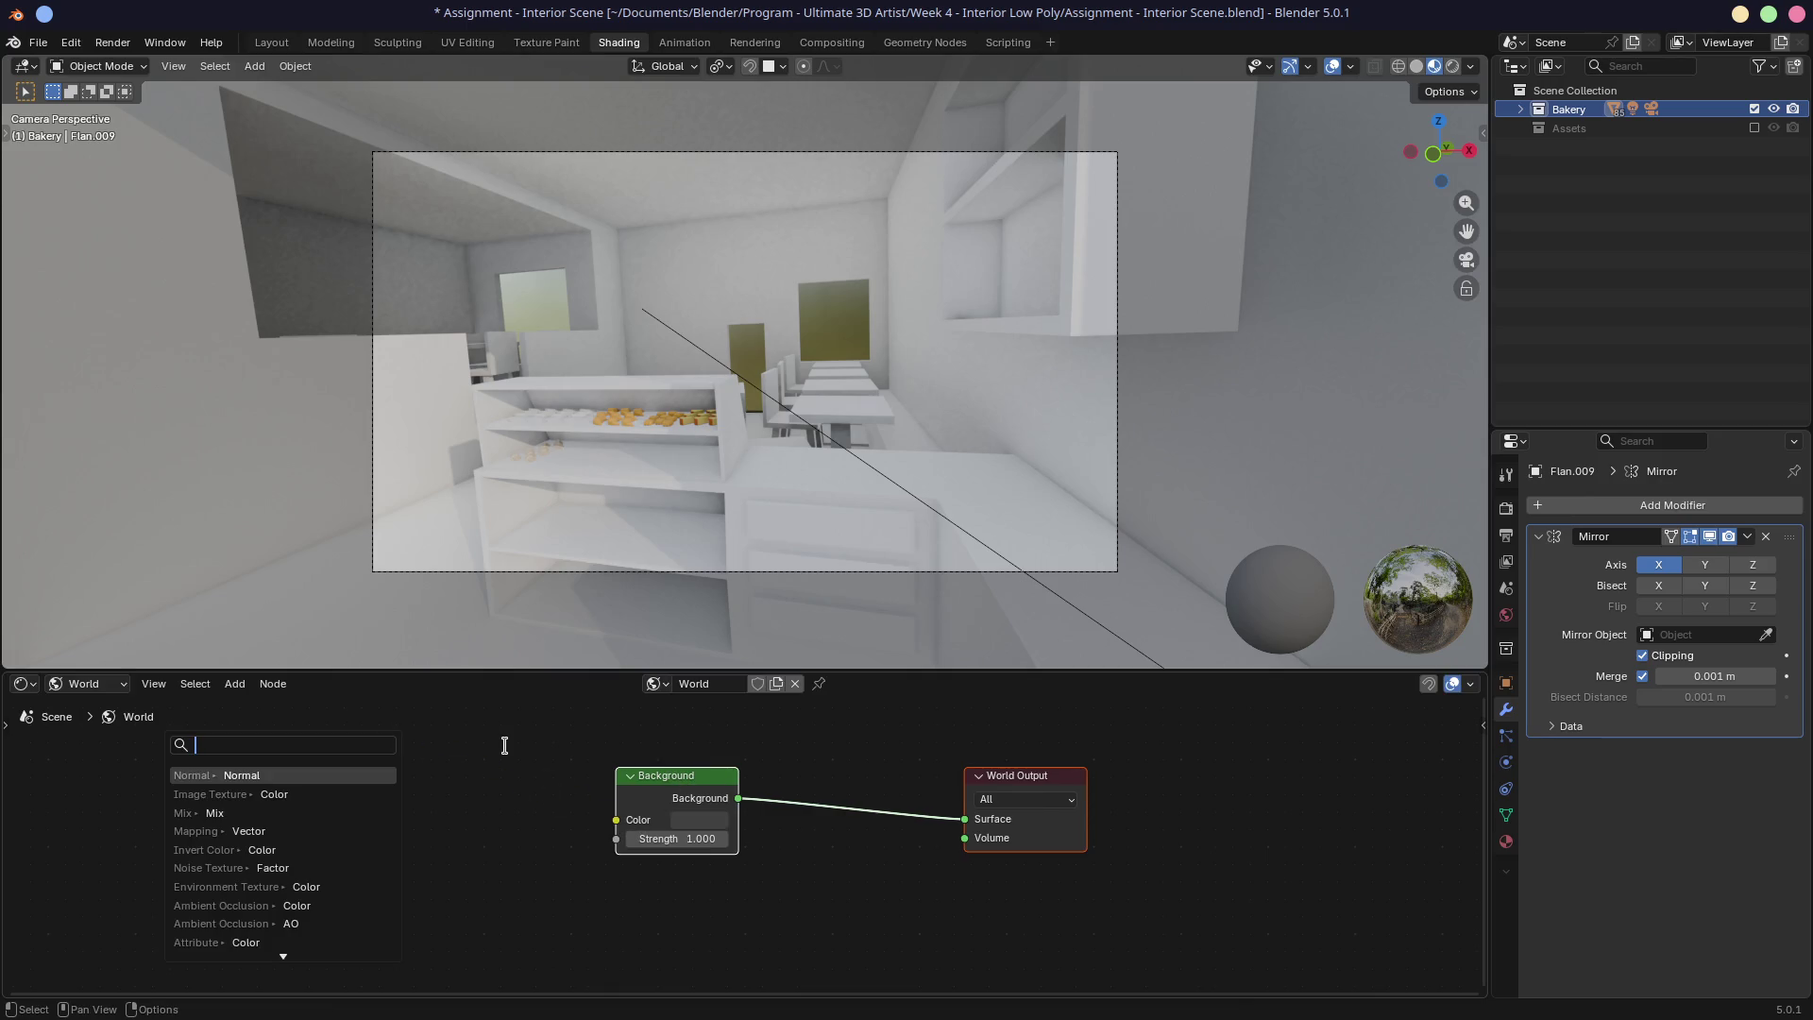
Step: Add an Environment Texture linked to Background Color, loading warm_reception_dinner_2k.exr
{"action": "left_click", "coordinate": [309, 888]}
{"action": "left_click", "coordinate": [402, 902]}
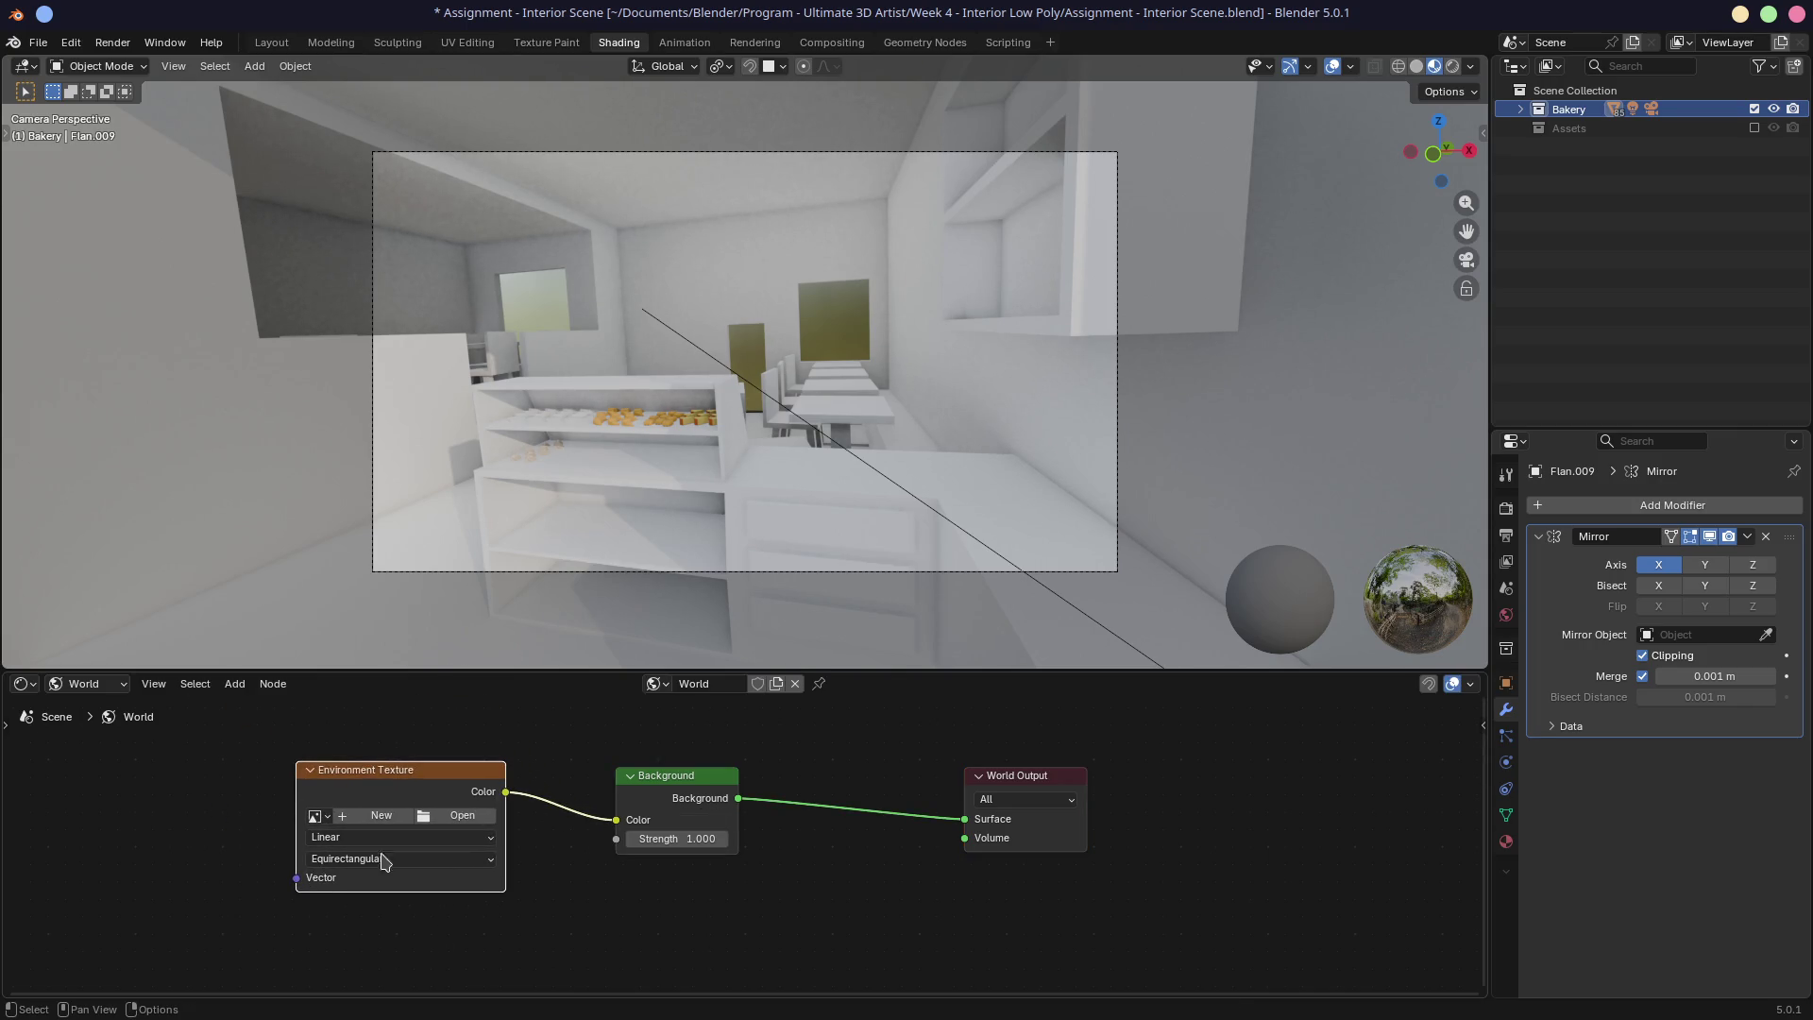
{"action": "left_click", "coordinate": [446, 817]}
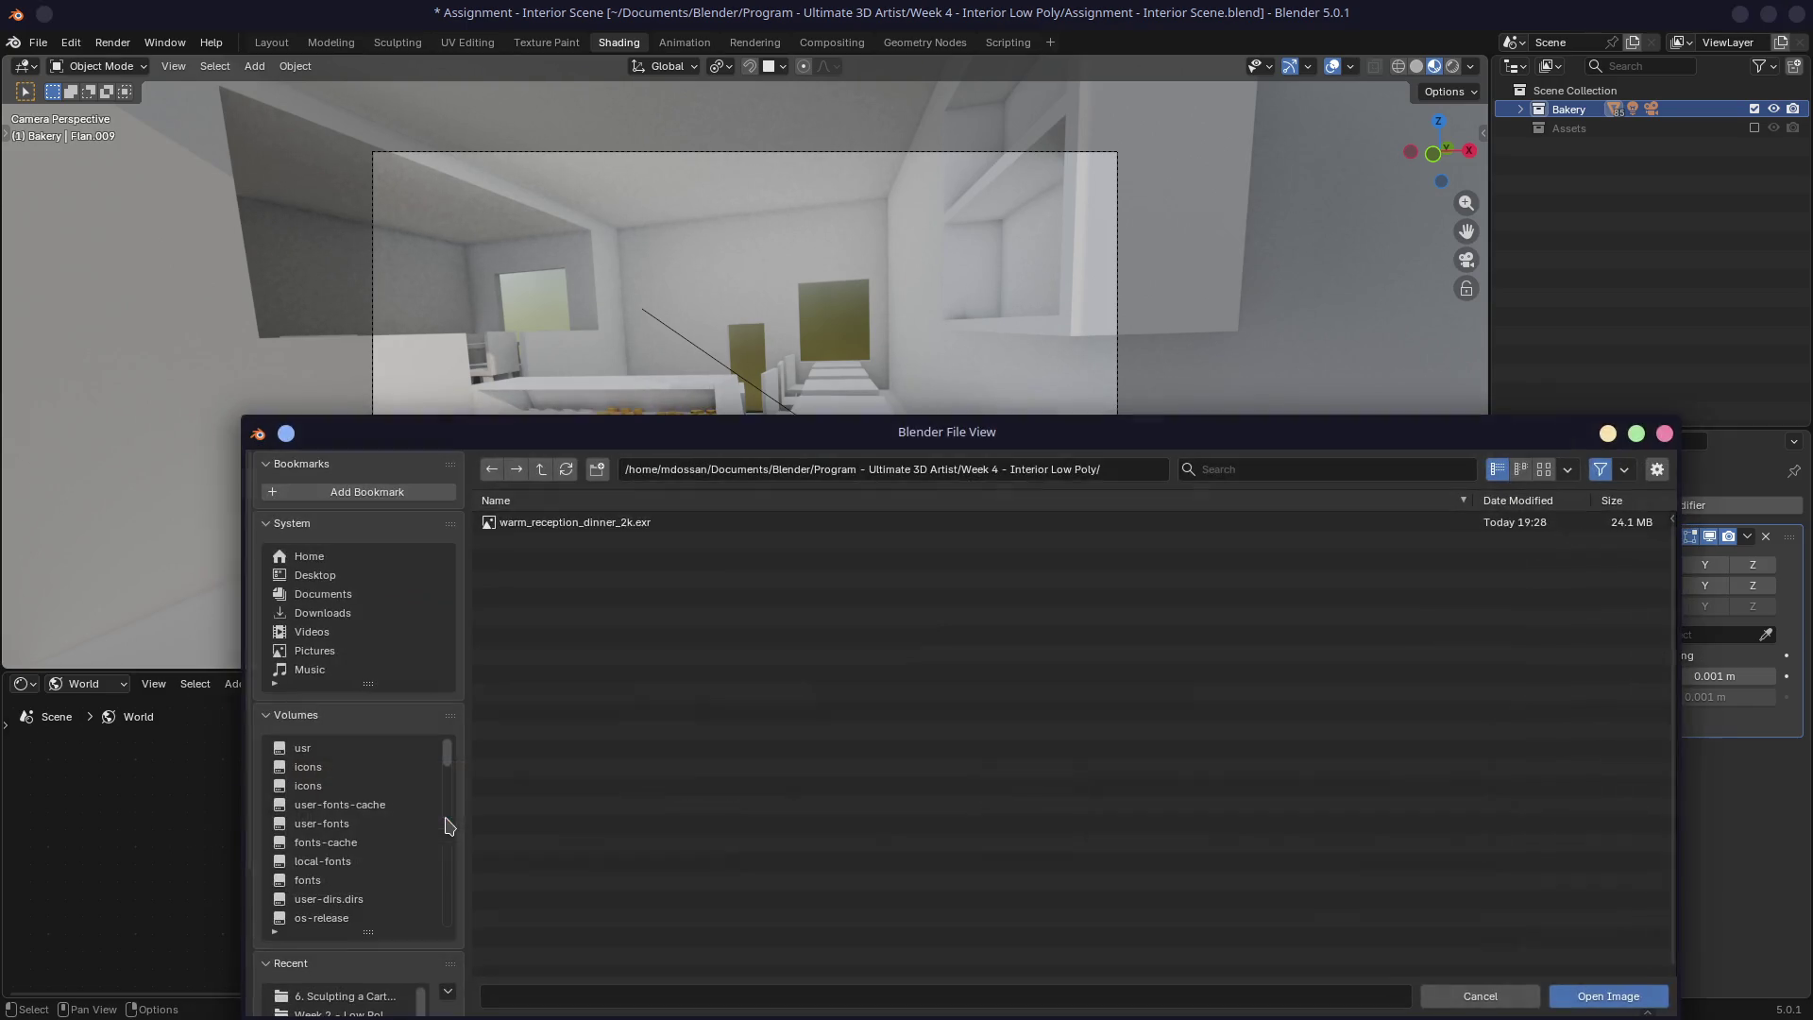
{"action": "double_click", "coordinate": [591, 524]}
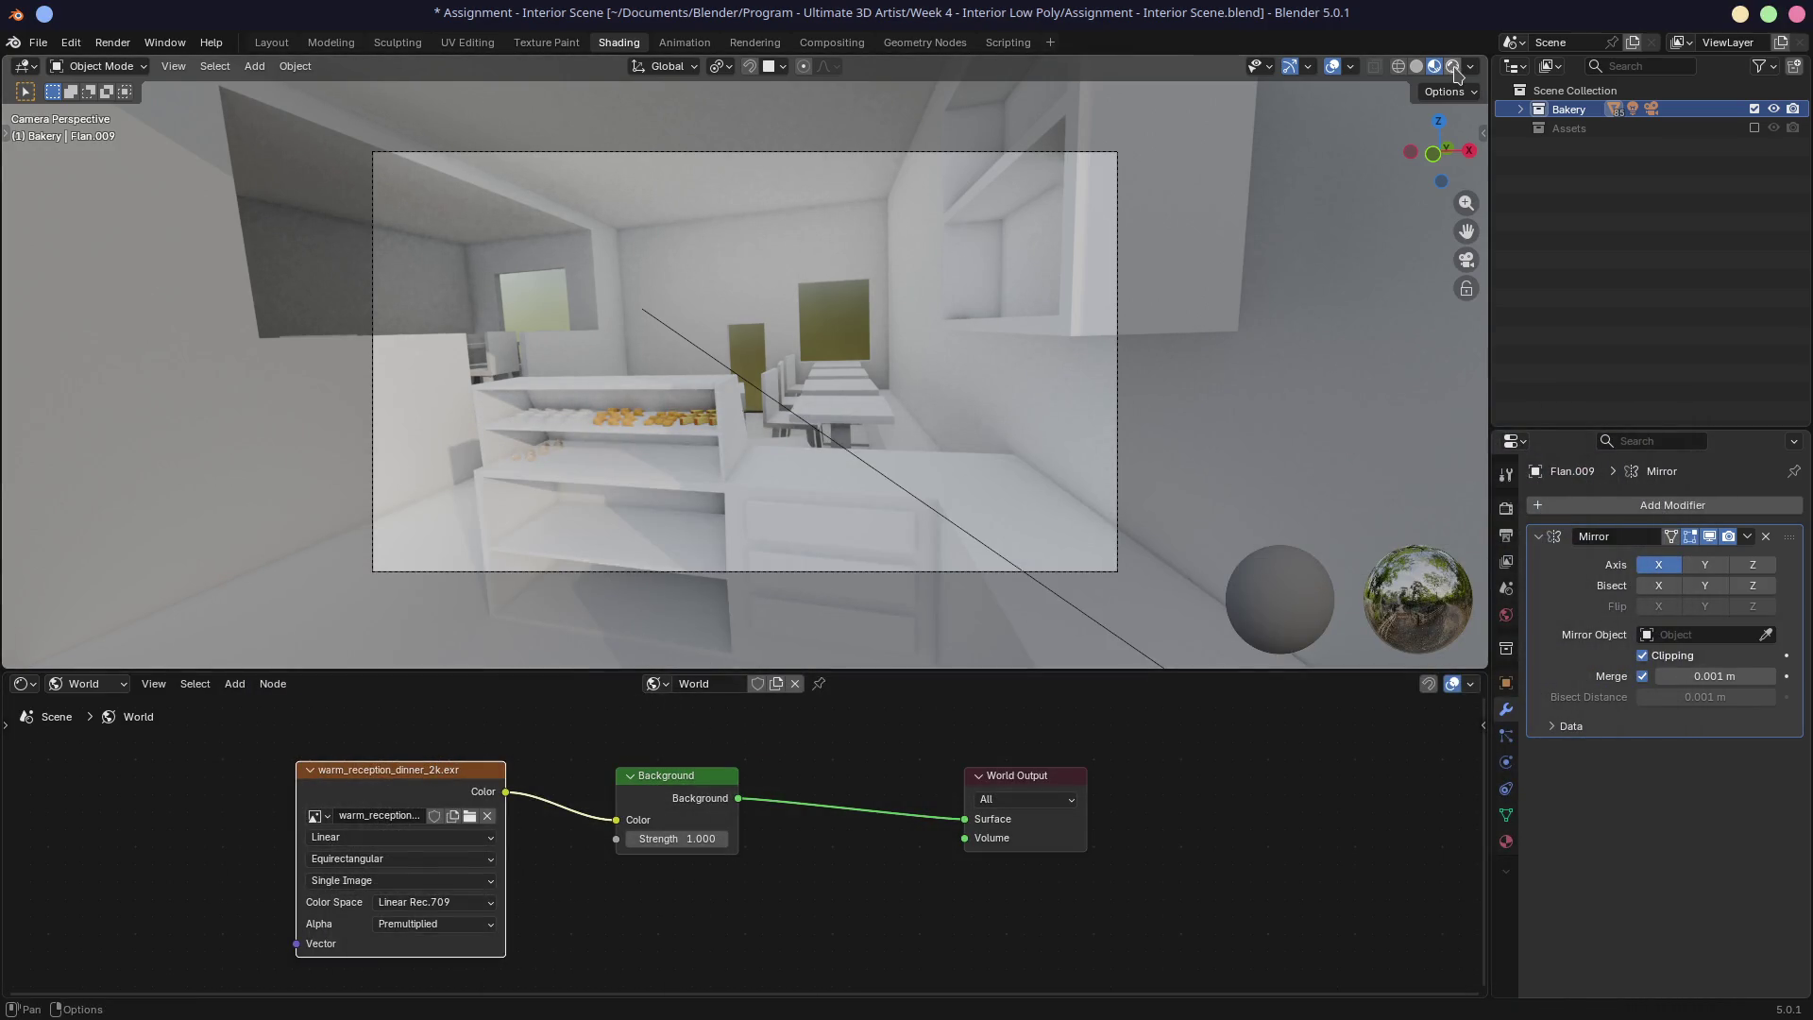
Step: Preview the HDRI lighting in Rendered shading and set the render engine to EEVEE
{"action": "key", "text": "z"}
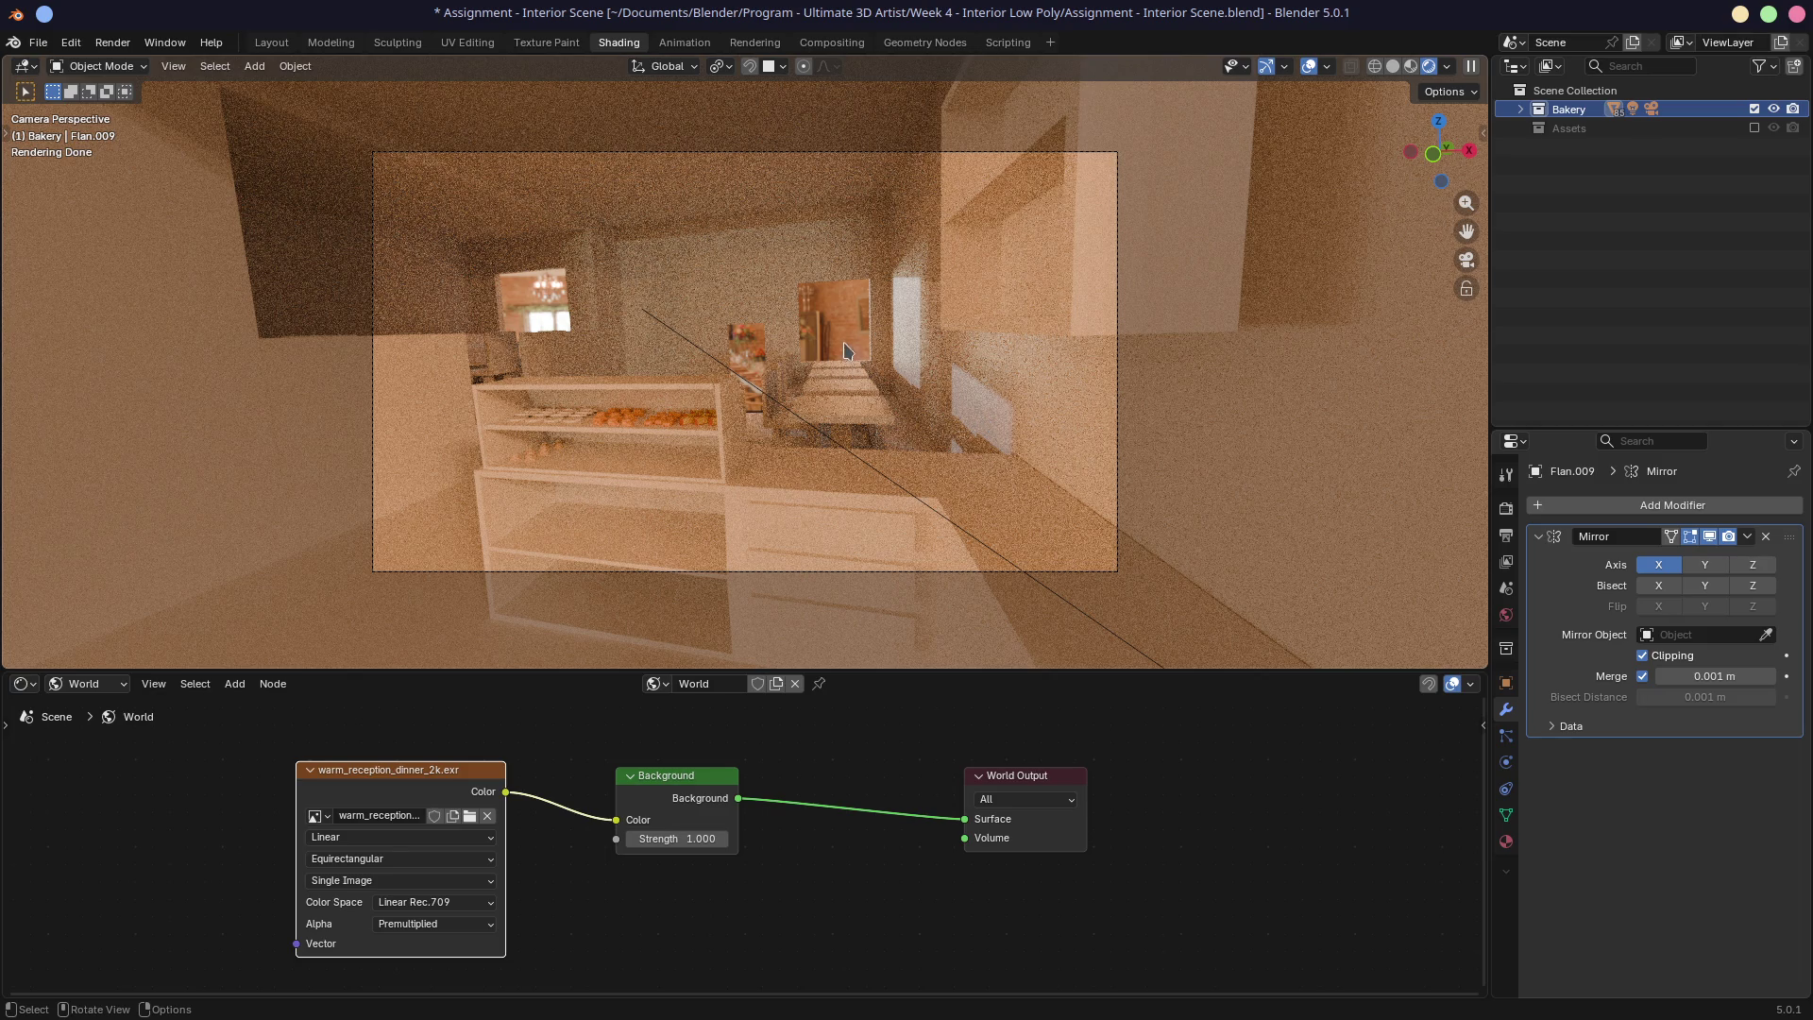
{"action": "left_click", "coordinate": [1506, 509]}
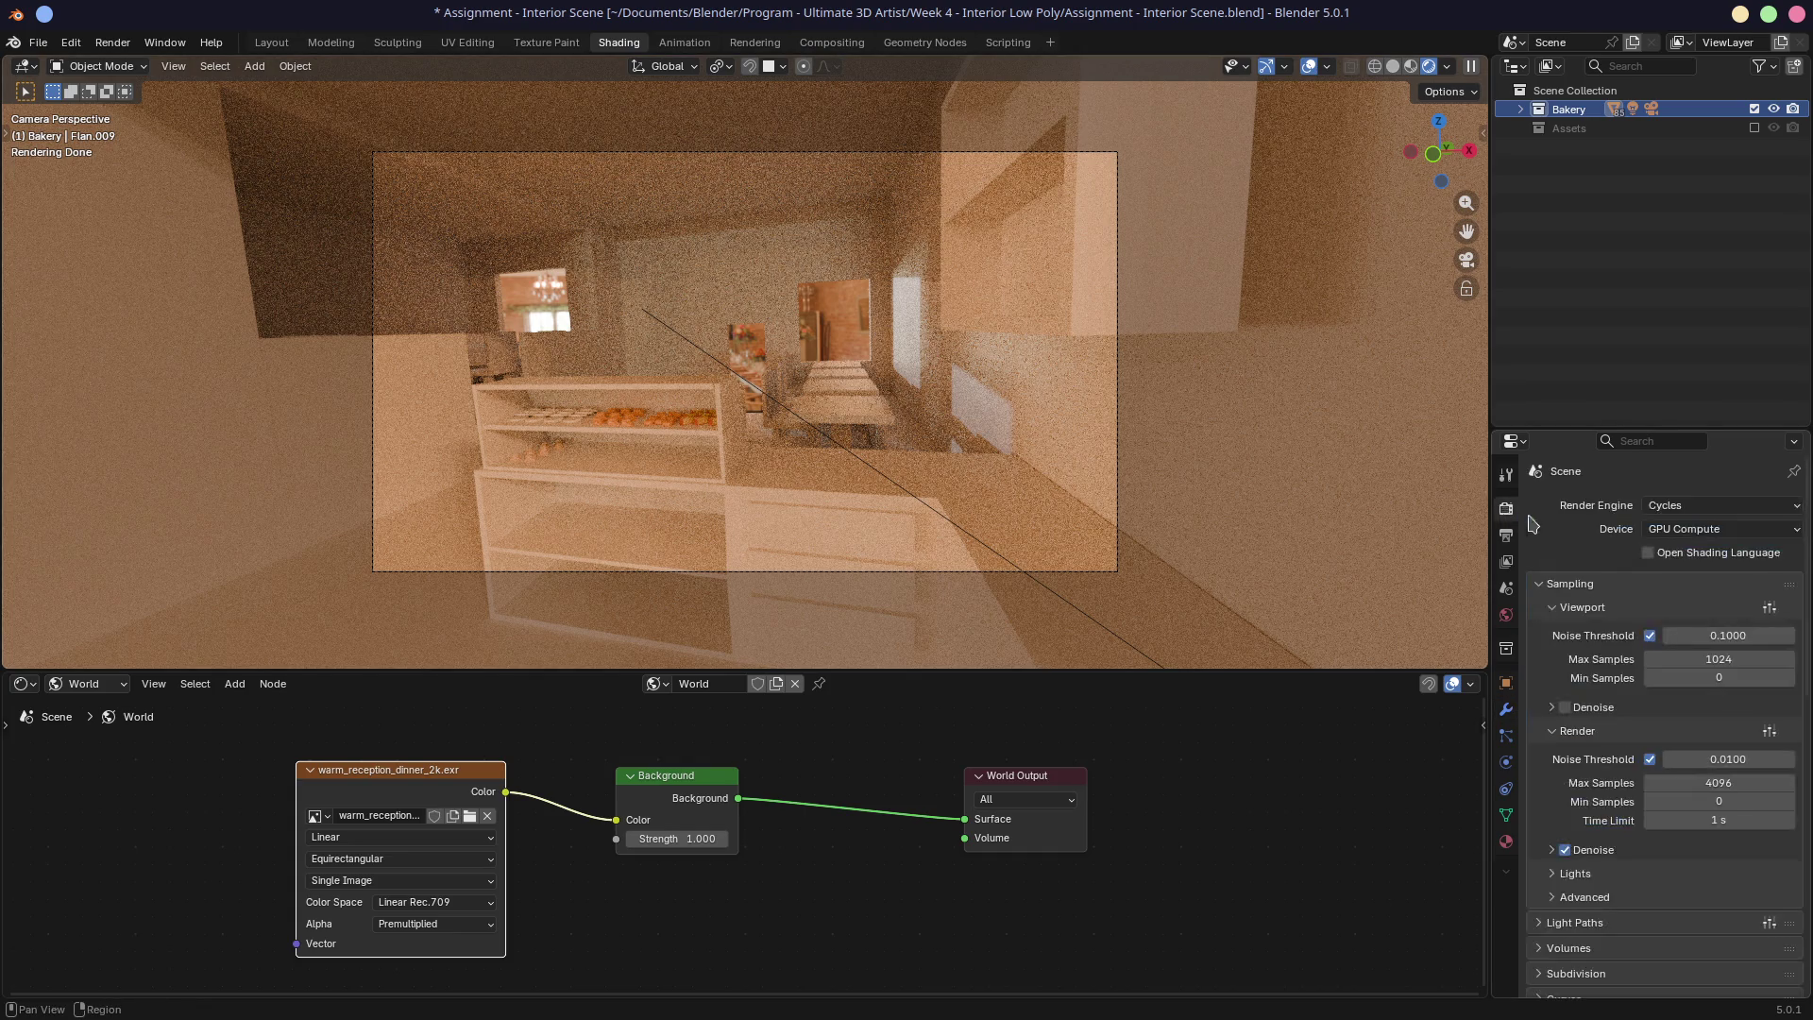
{"action": "left_click", "coordinate": [1691, 506]}
{"action": "left_click", "coordinate": [1681, 529]}
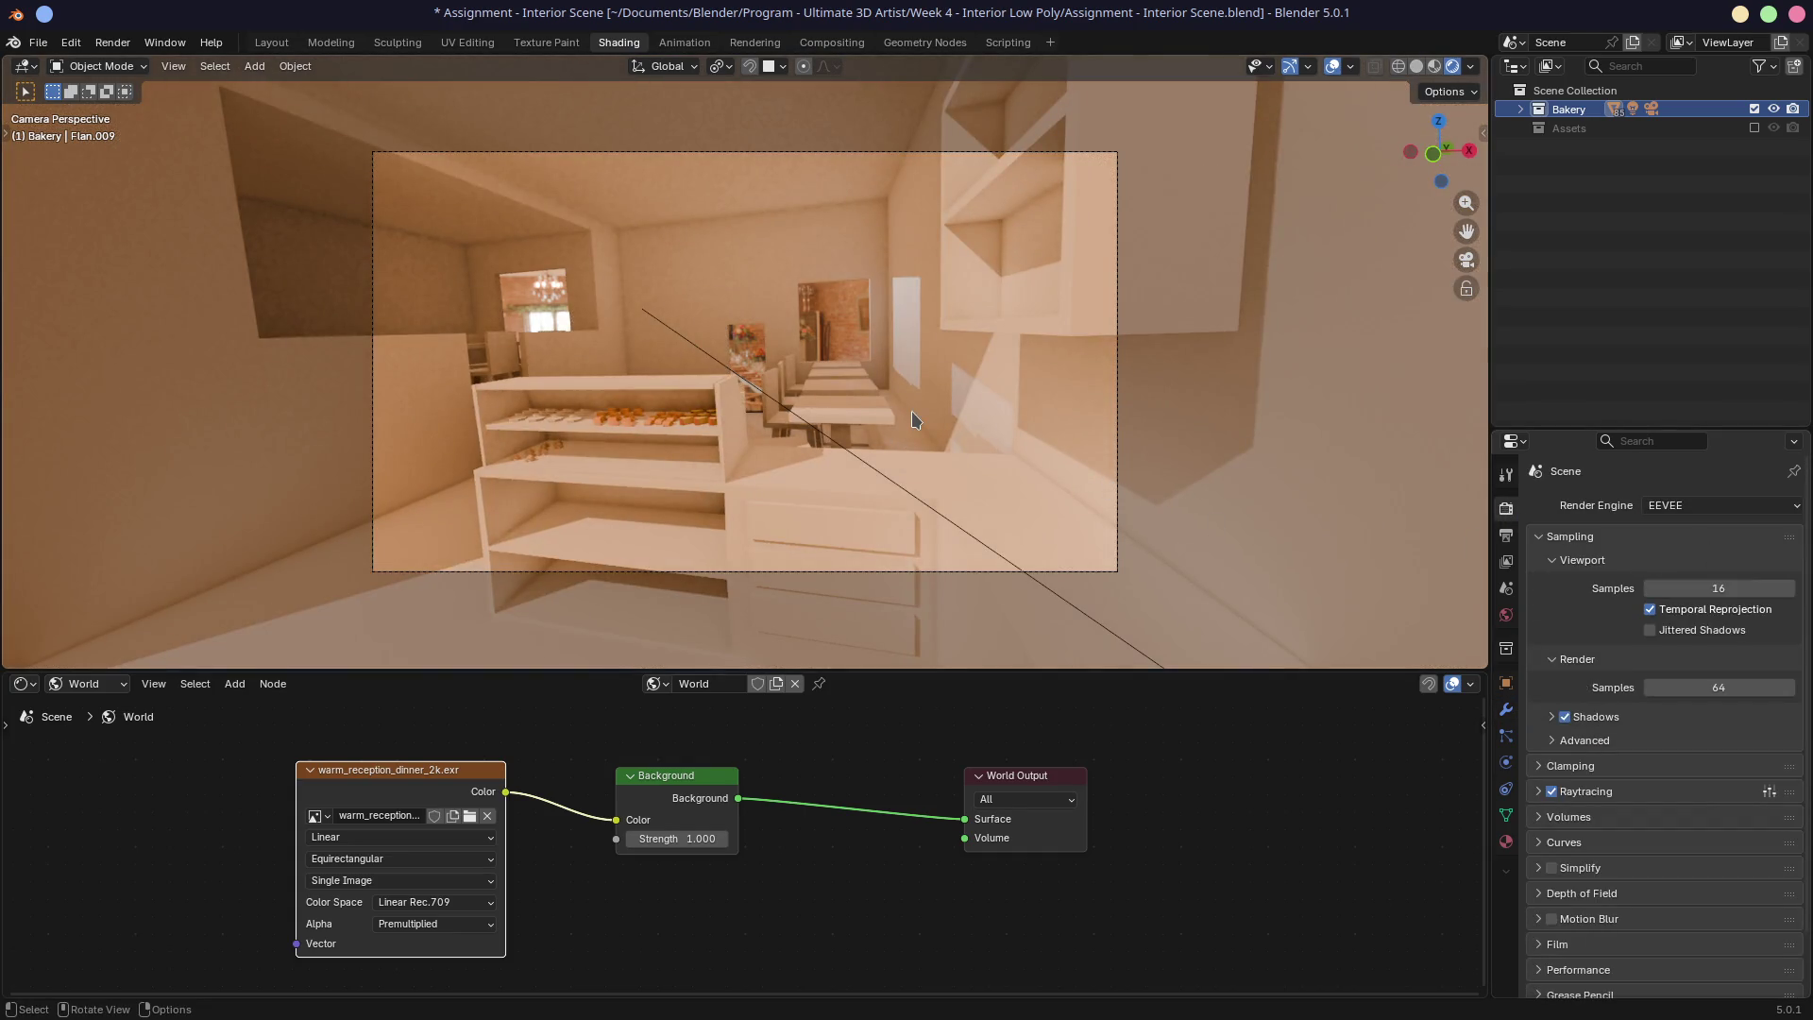
{"action": "key", "text": "Home"}
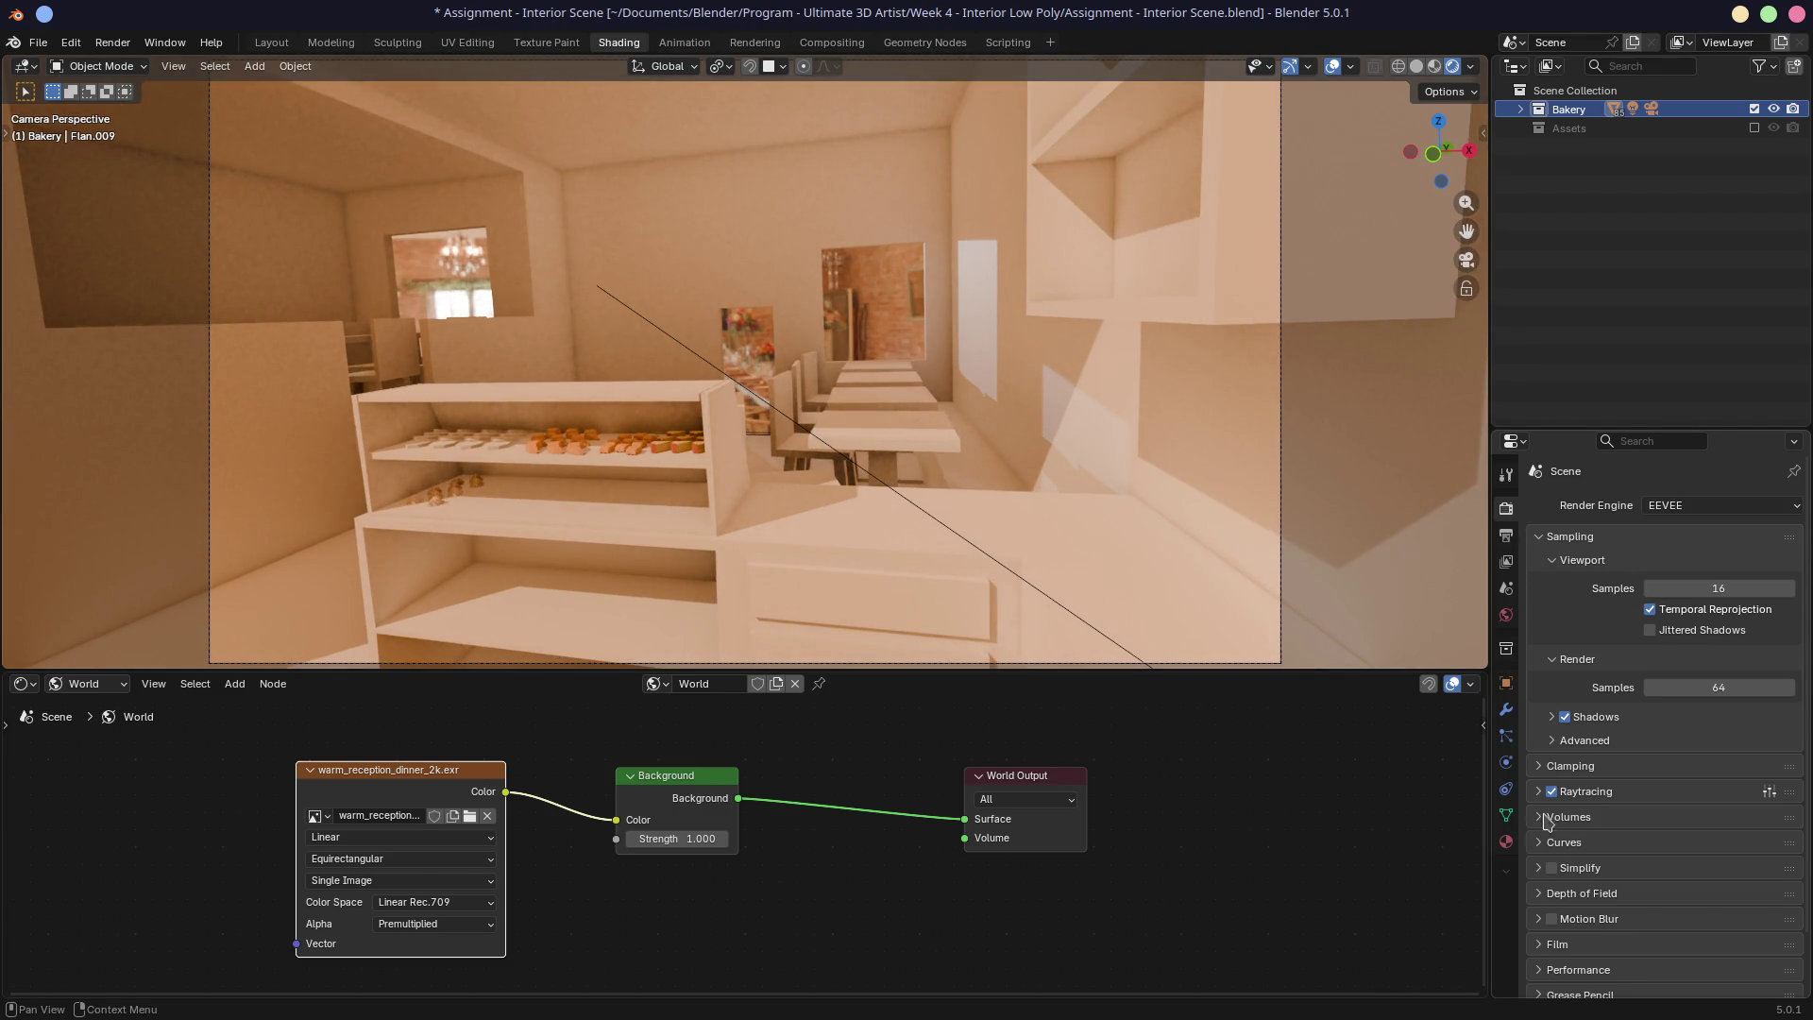
Step: Collapse the viewport and render Sampling subpanels and expand Film settings
{"action": "left_click", "coordinate": [1554, 564]}
{"action": "left_click", "coordinate": [1554, 586]}
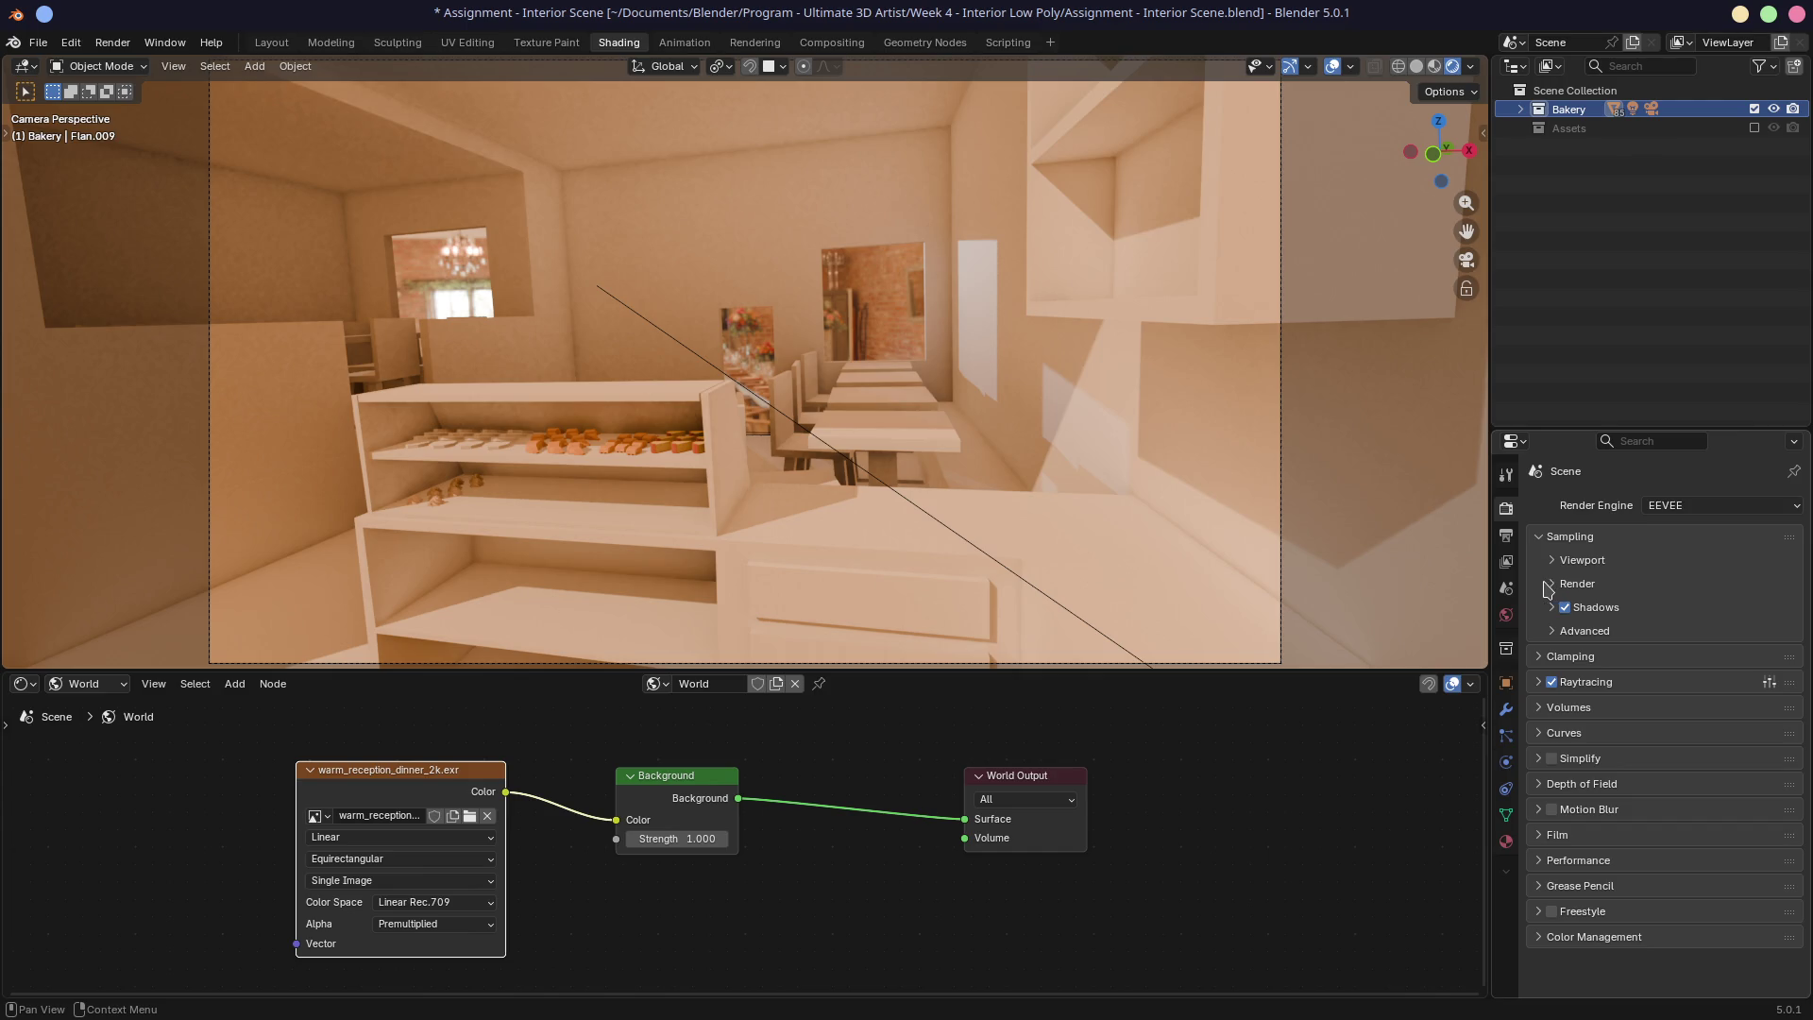
{"action": "left_click", "coordinate": [1540, 836]}
{"action": "scroll", "coordinate": [1653, 718], "scroll_direction": "down", "scroll_amount": 1}
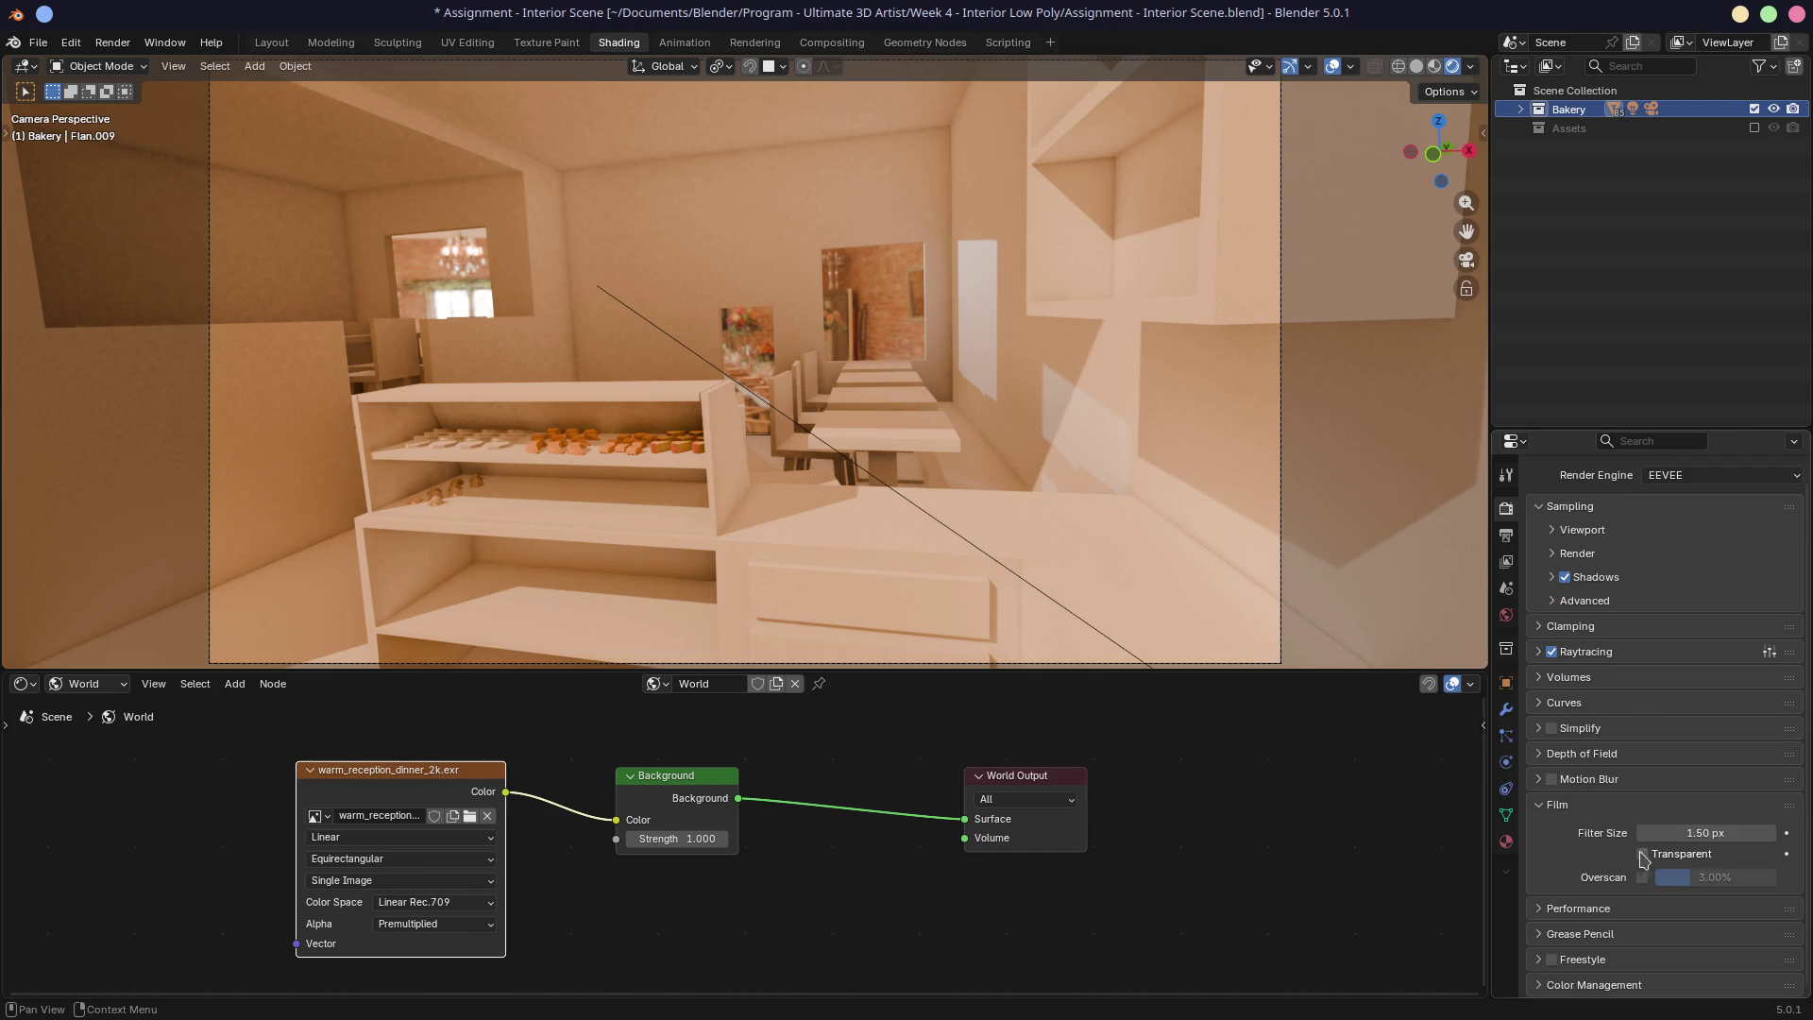
Step: Lower the world Background strength to 0.700, move the HDRI texture node left, and leave Film Transparent off
{"action": "left_click", "coordinate": [1644, 856]}
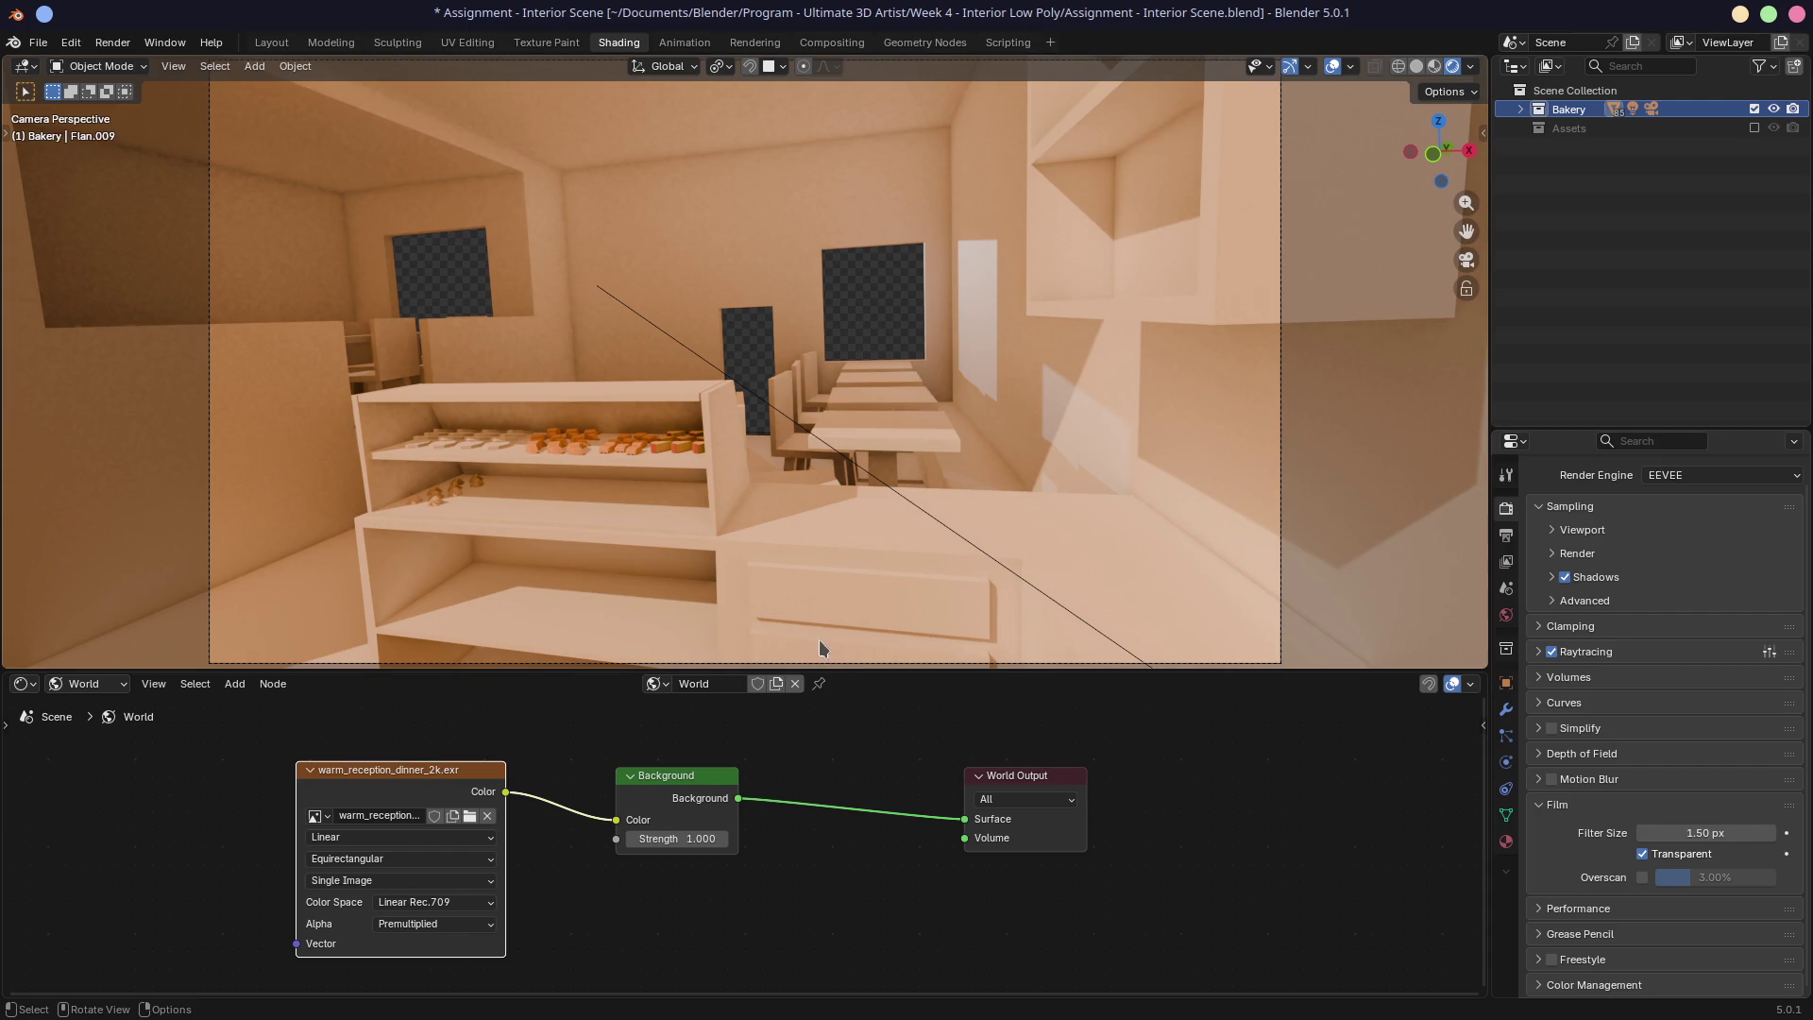
{"action": "left_click_drag", "start_coordinate": [863, 672], "coordinate": [876, 716]}
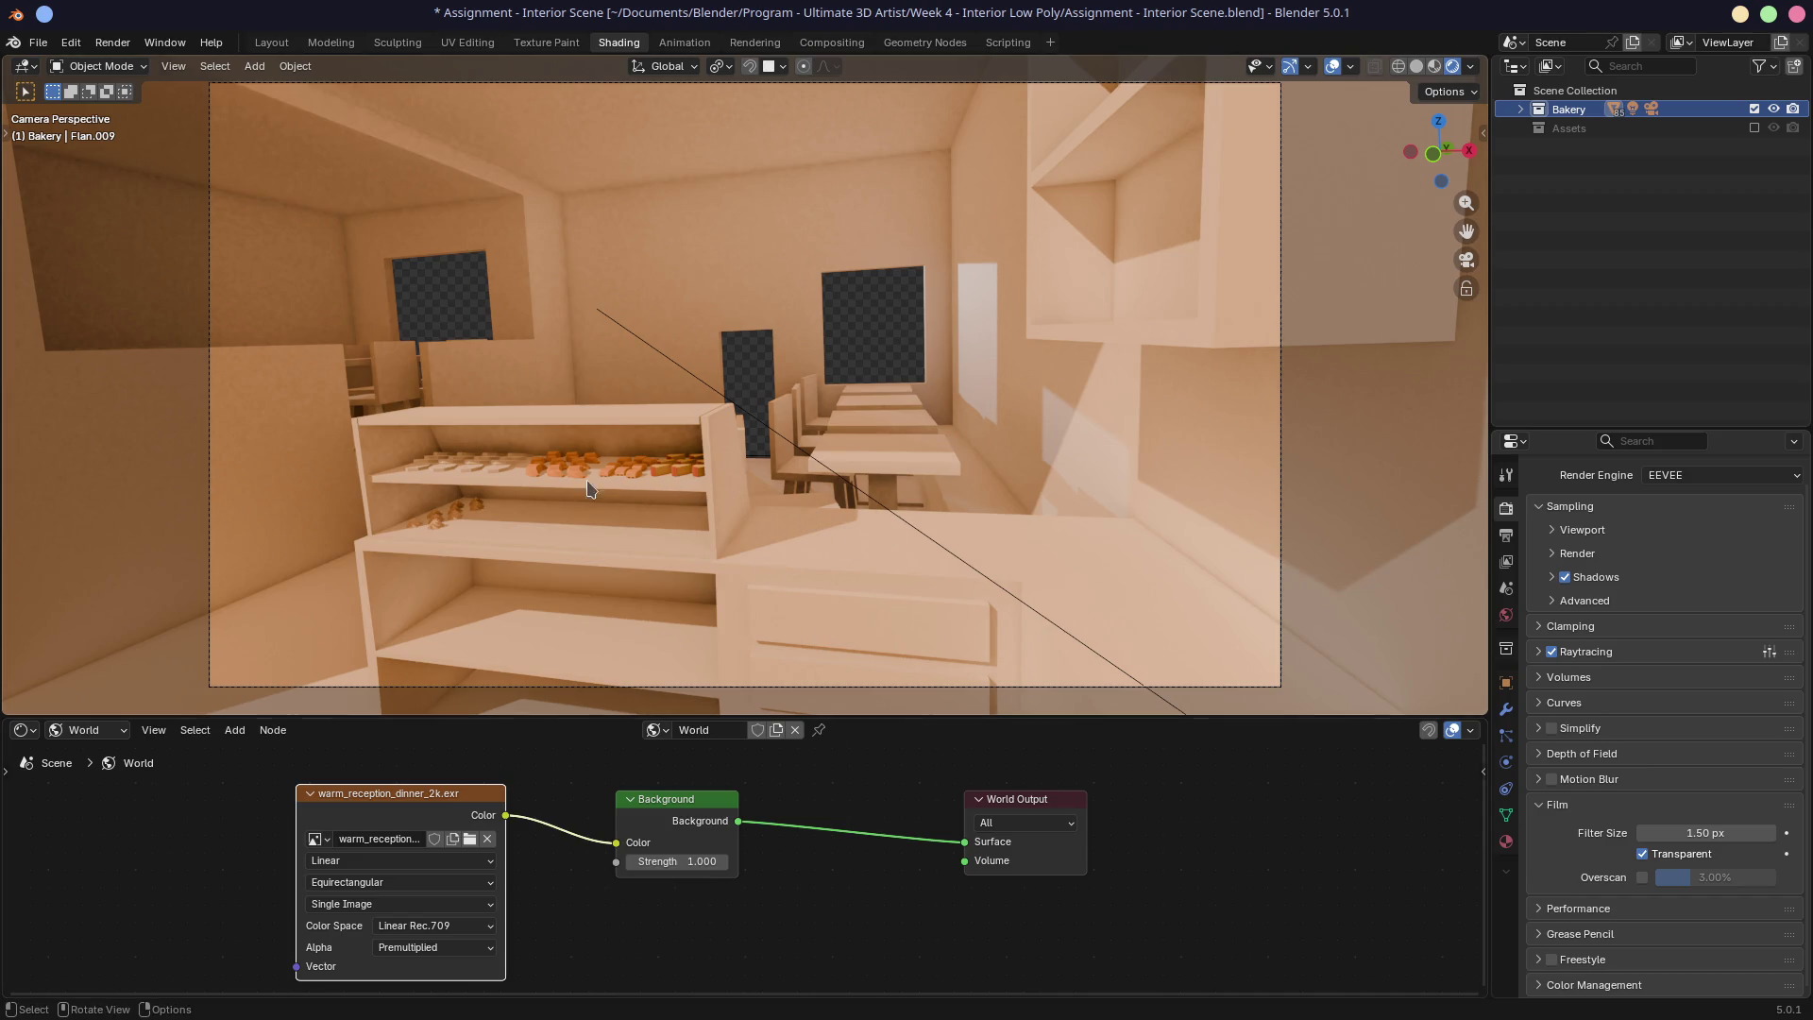
{"action": "mouse_move", "coordinate": [701, 862]}
{"action": "left_mouse_down"}
{"action": "mouse_move", "coordinate": [647, 861]}
{"action": "mouse_move", "coordinate": [672, 862]}
{"action": "left_mouse_up"}
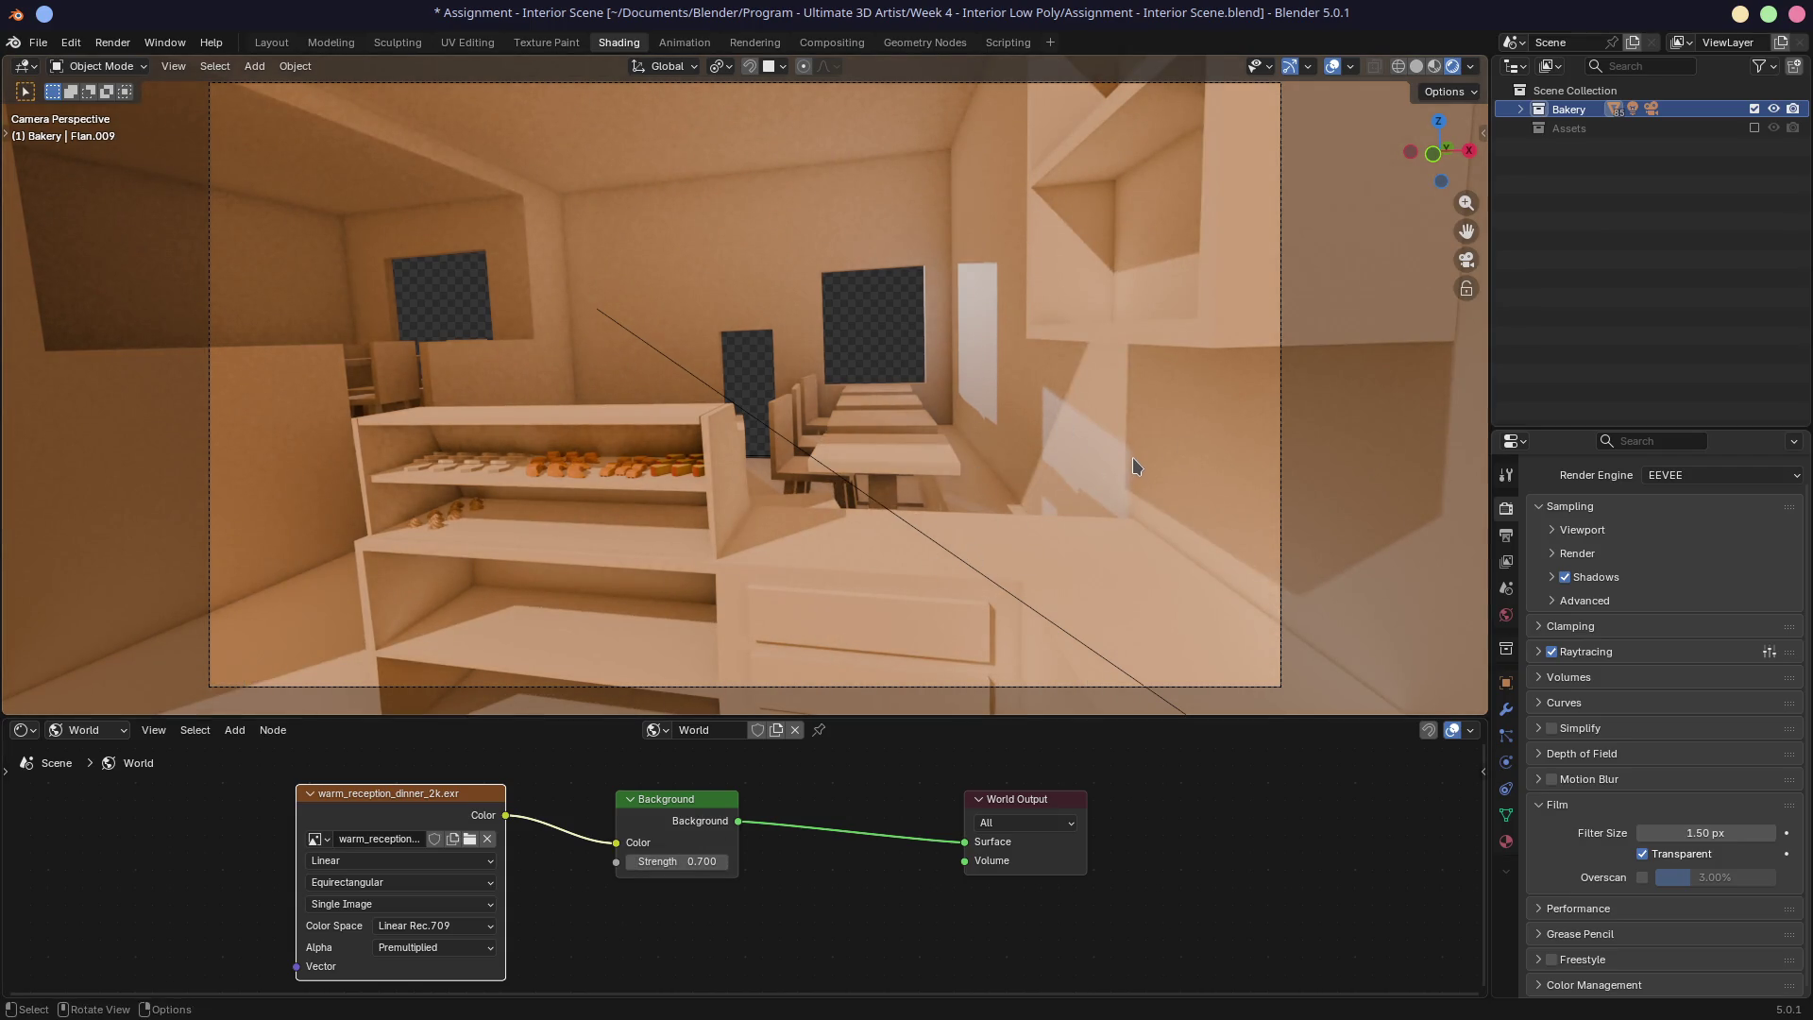
{"action": "mouse_move", "coordinate": [441, 795]}
{"action": "left_mouse_down"}
{"action": "mouse_move", "coordinate": [289, 784]}
{"action": "mouse_move", "coordinate": [429, 796]}
{"action": "mouse_move", "coordinate": [329, 810]}
{"action": "left_mouse_up"}
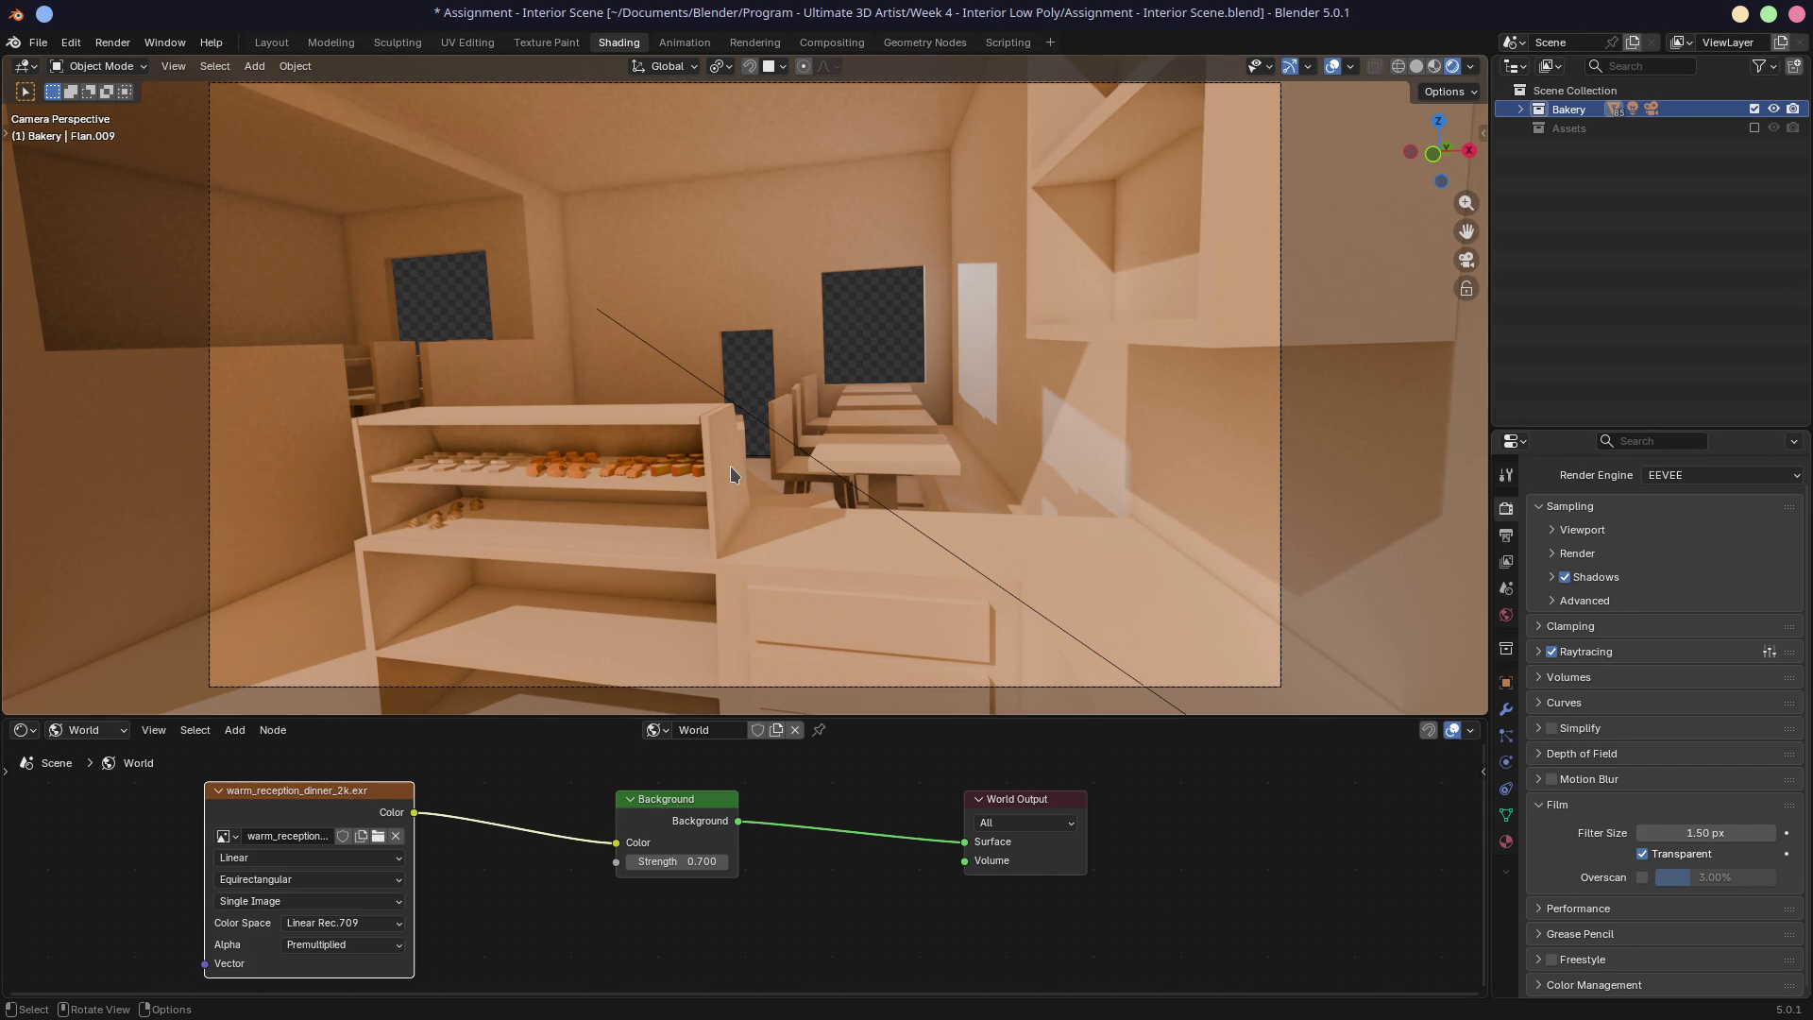
{"action": "left_click", "coordinate": [1643, 854]}
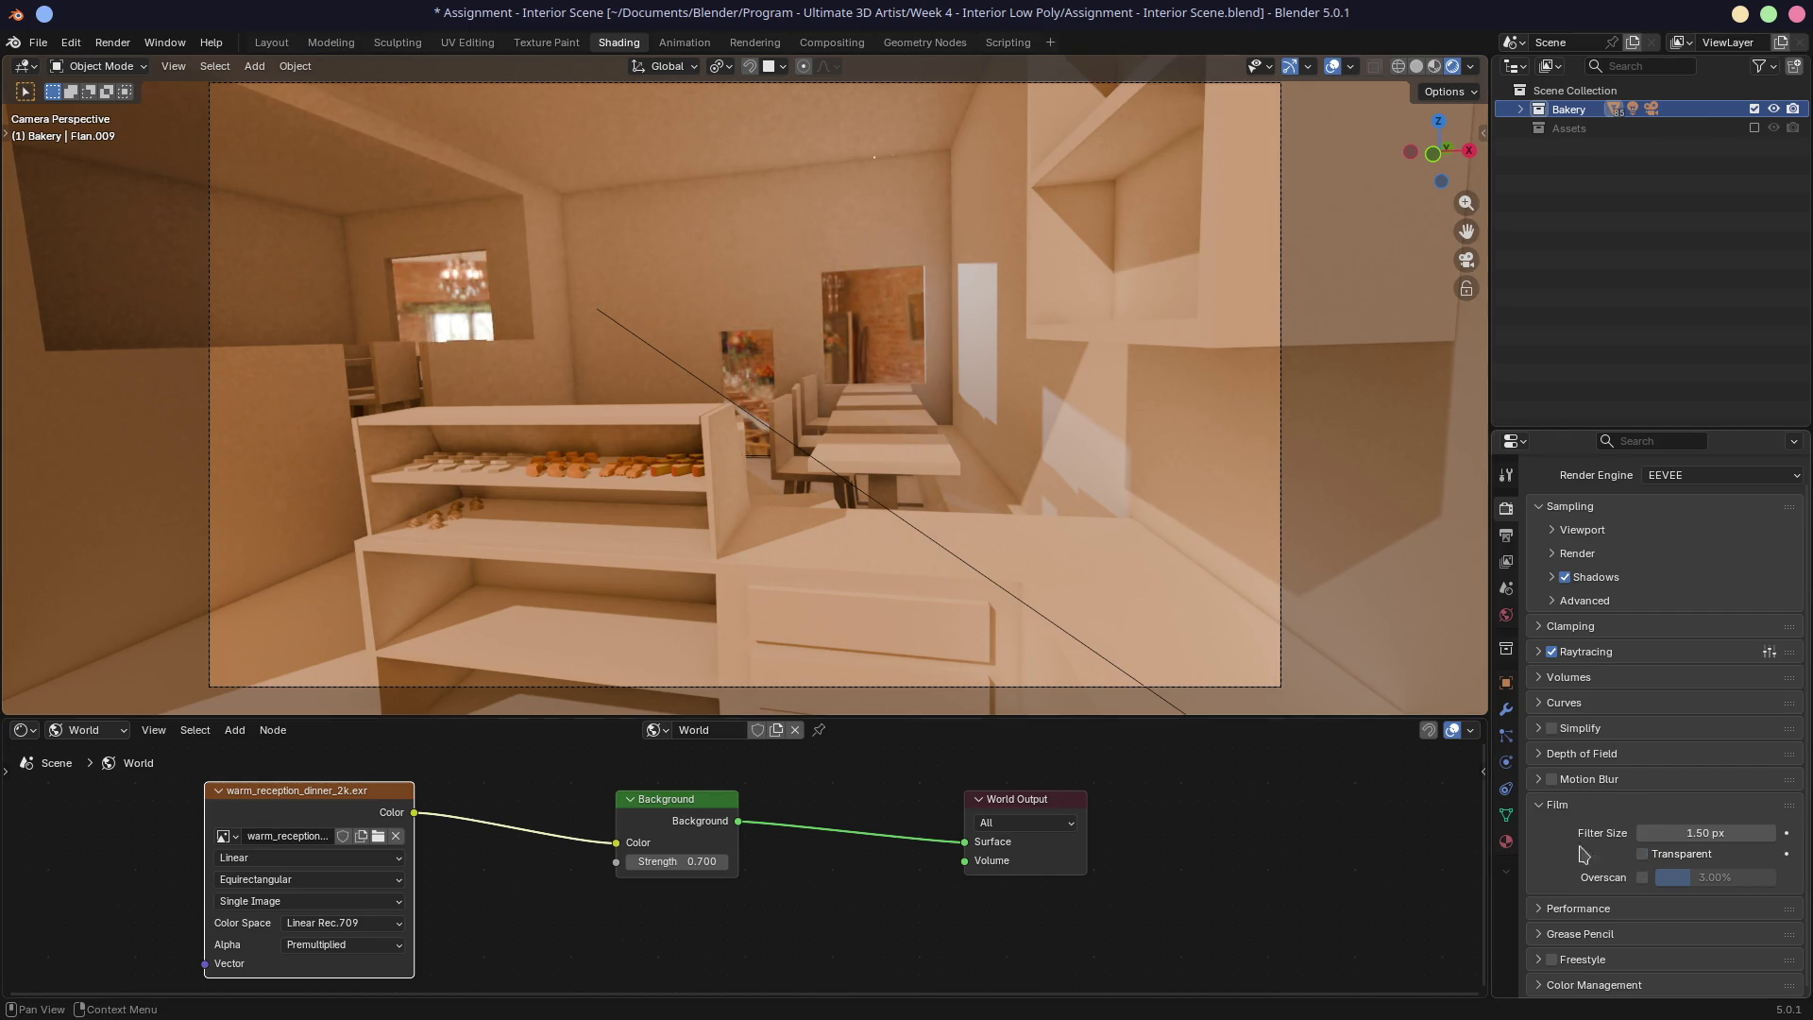
Step: Orbit into free perspective and move the HDRI Environment Texture node beside the Background node
{"action": "scroll", "coordinate": [933, 310], "scroll_direction": "down", "scroll_amount": 6}
{"action": "scroll", "coordinate": [1068, 310], "scroll_direction": "up", "scroll_amount": 6}
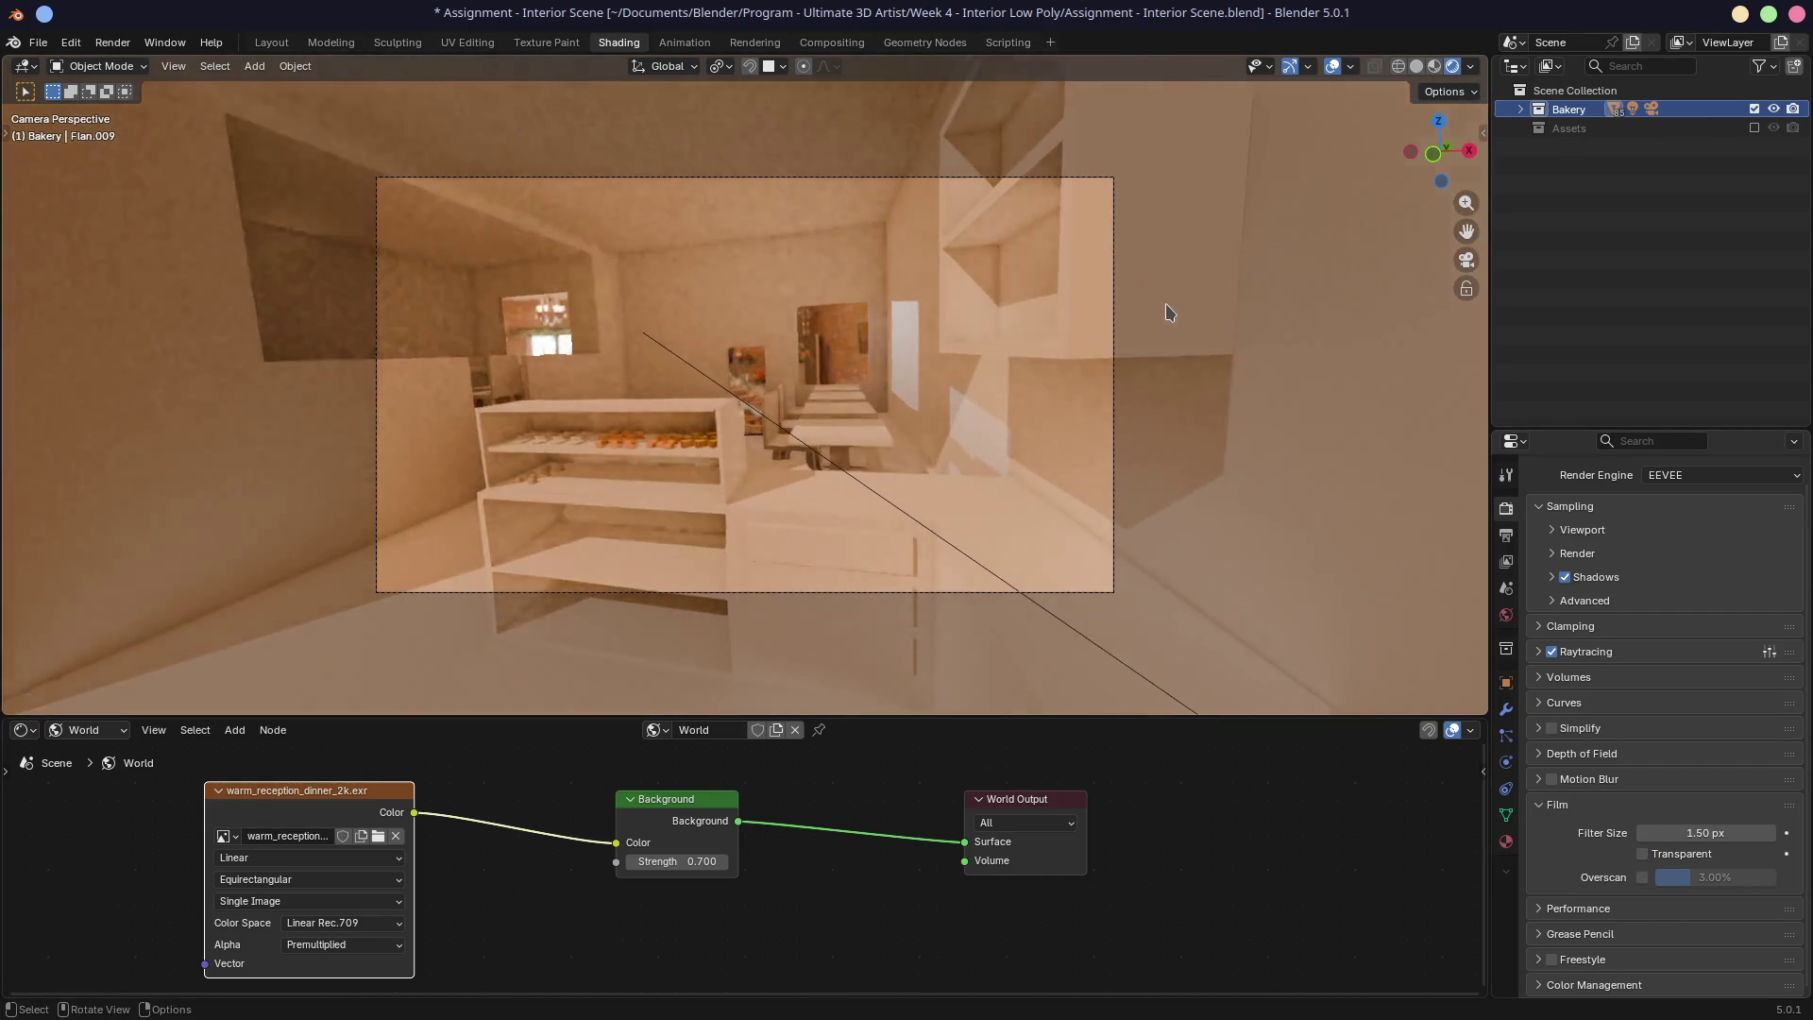
{"action": "mouse_move", "coordinate": [1171, 312]}
{"action": "middle_mouse_down"}
{"action": "mouse_move", "coordinate": [567, 478]}
{"action": "mouse_move", "coordinate": [767, 342]}
{"action": "mouse_move", "coordinate": [688, 364]}
{"action": "mouse_move", "coordinate": [638, 285]}
{"action": "middle_mouse_up"}
{"action": "mouse_move", "coordinate": [708, 212]}
{"action": "middle_mouse_down"}
{"action": "mouse_move", "coordinate": [868, 288]}
{"action": "mouse_move", "coordinate": [690, 287]}
{"action": "mouse_move", "coordinate": [661, 321]}
{"action": "mouse_move", "coordinate": [737, 401]}
{"action": "mouse_move", "coordinate": [699, 396]}
{"action": "mouse_move", "coordinate": [732, 389]}
{"action": "middle_mouse_up"}
{"action": "scroll", "coordinate": [736, 402], "scroll_direction": "up", "scroll_amount": 4}
{"action": "scroll", "coordinate": [732, 389], "scroll_direction": "down", "scroll_amount": 3}
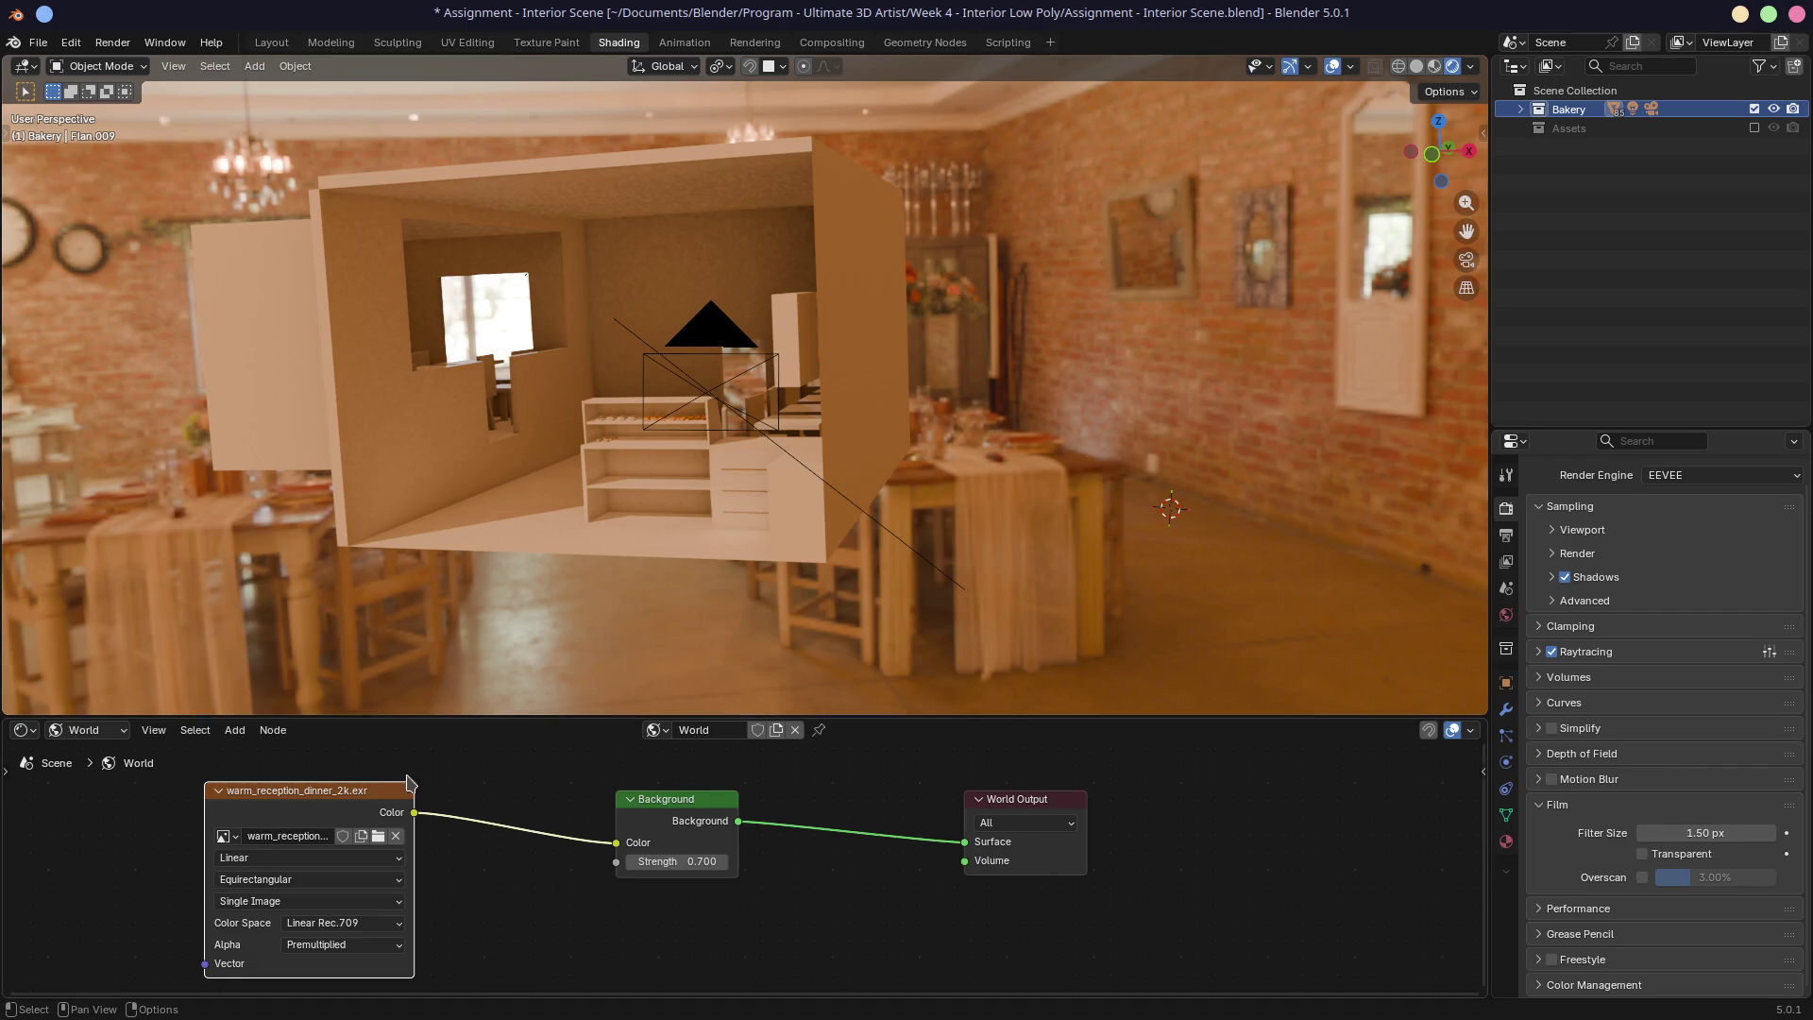
{"action": "mouse_move", "coordinate": [371, 804]}
{"action": "left_mouse_down"}
{"action": "mouse_move", "coordinate": [315, 779]}
{"action": "mouse_move", "coordinate": [491, 840]}
{"action": "left_mouse_up"}
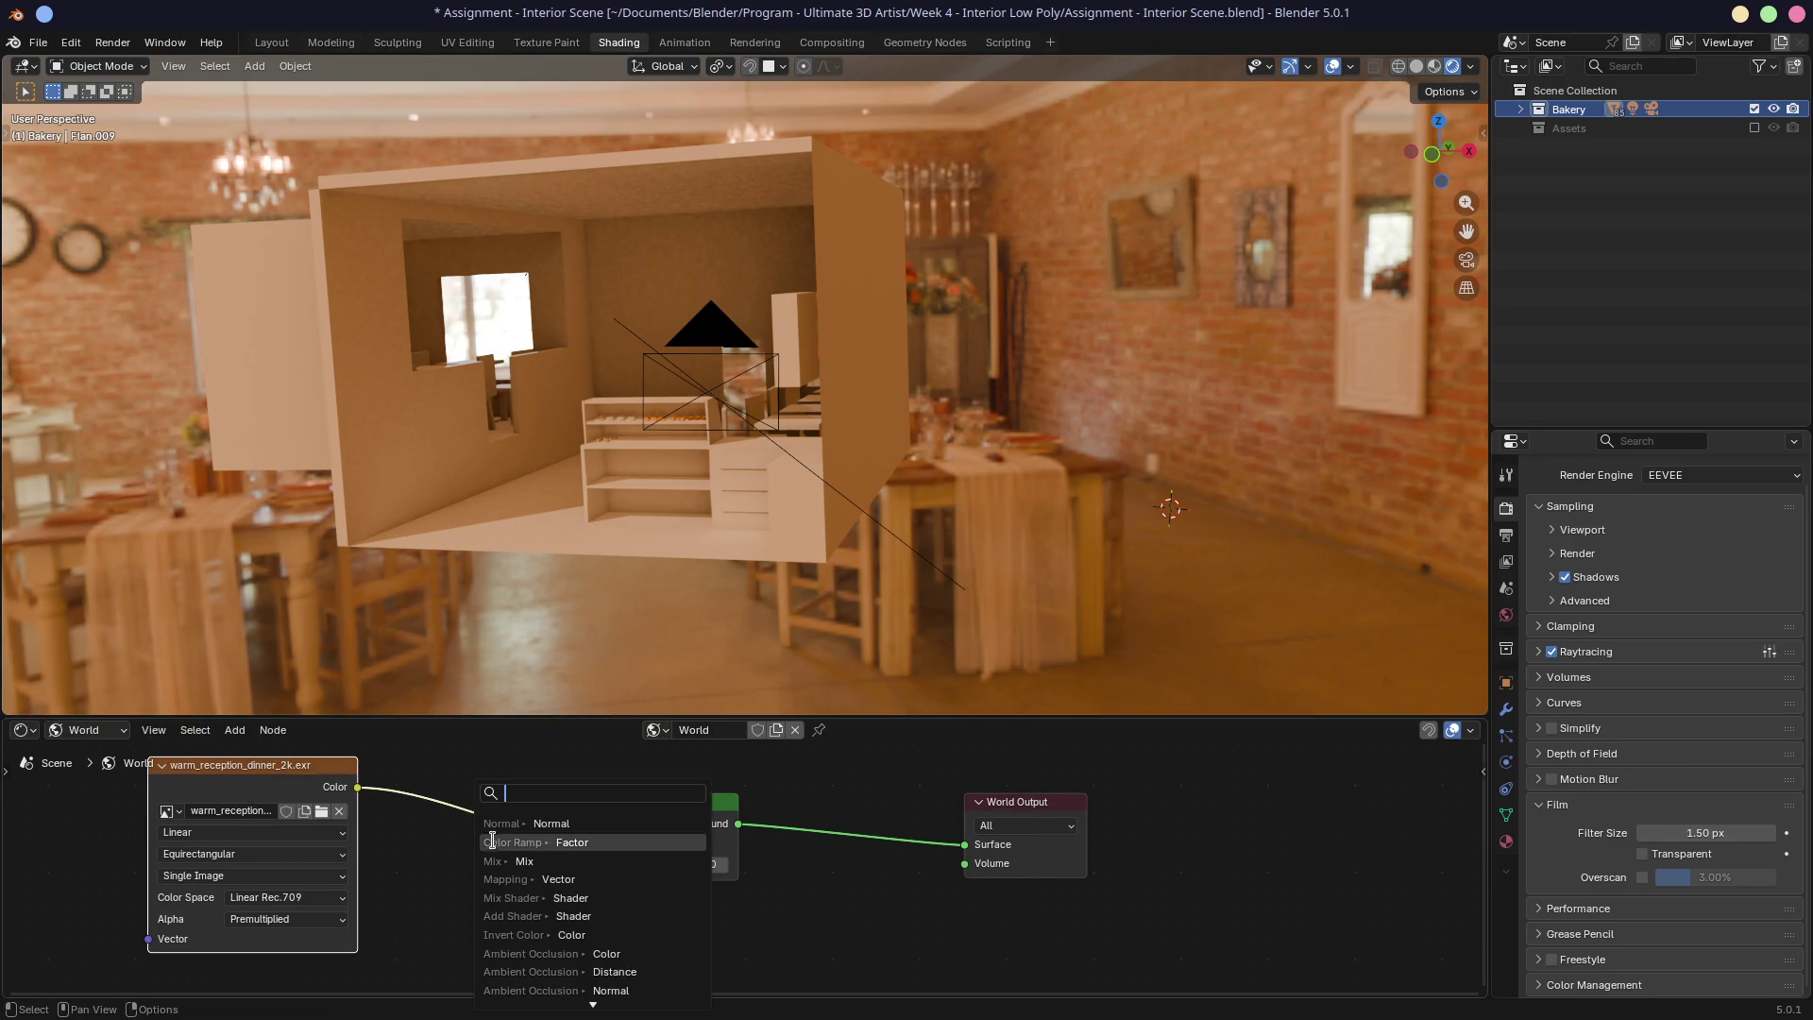
{"action": "key", "text": "Escape"}
{"action": "left_click_drag", "start_coordinate": [323, 782], "coordinate": [529, 807]}
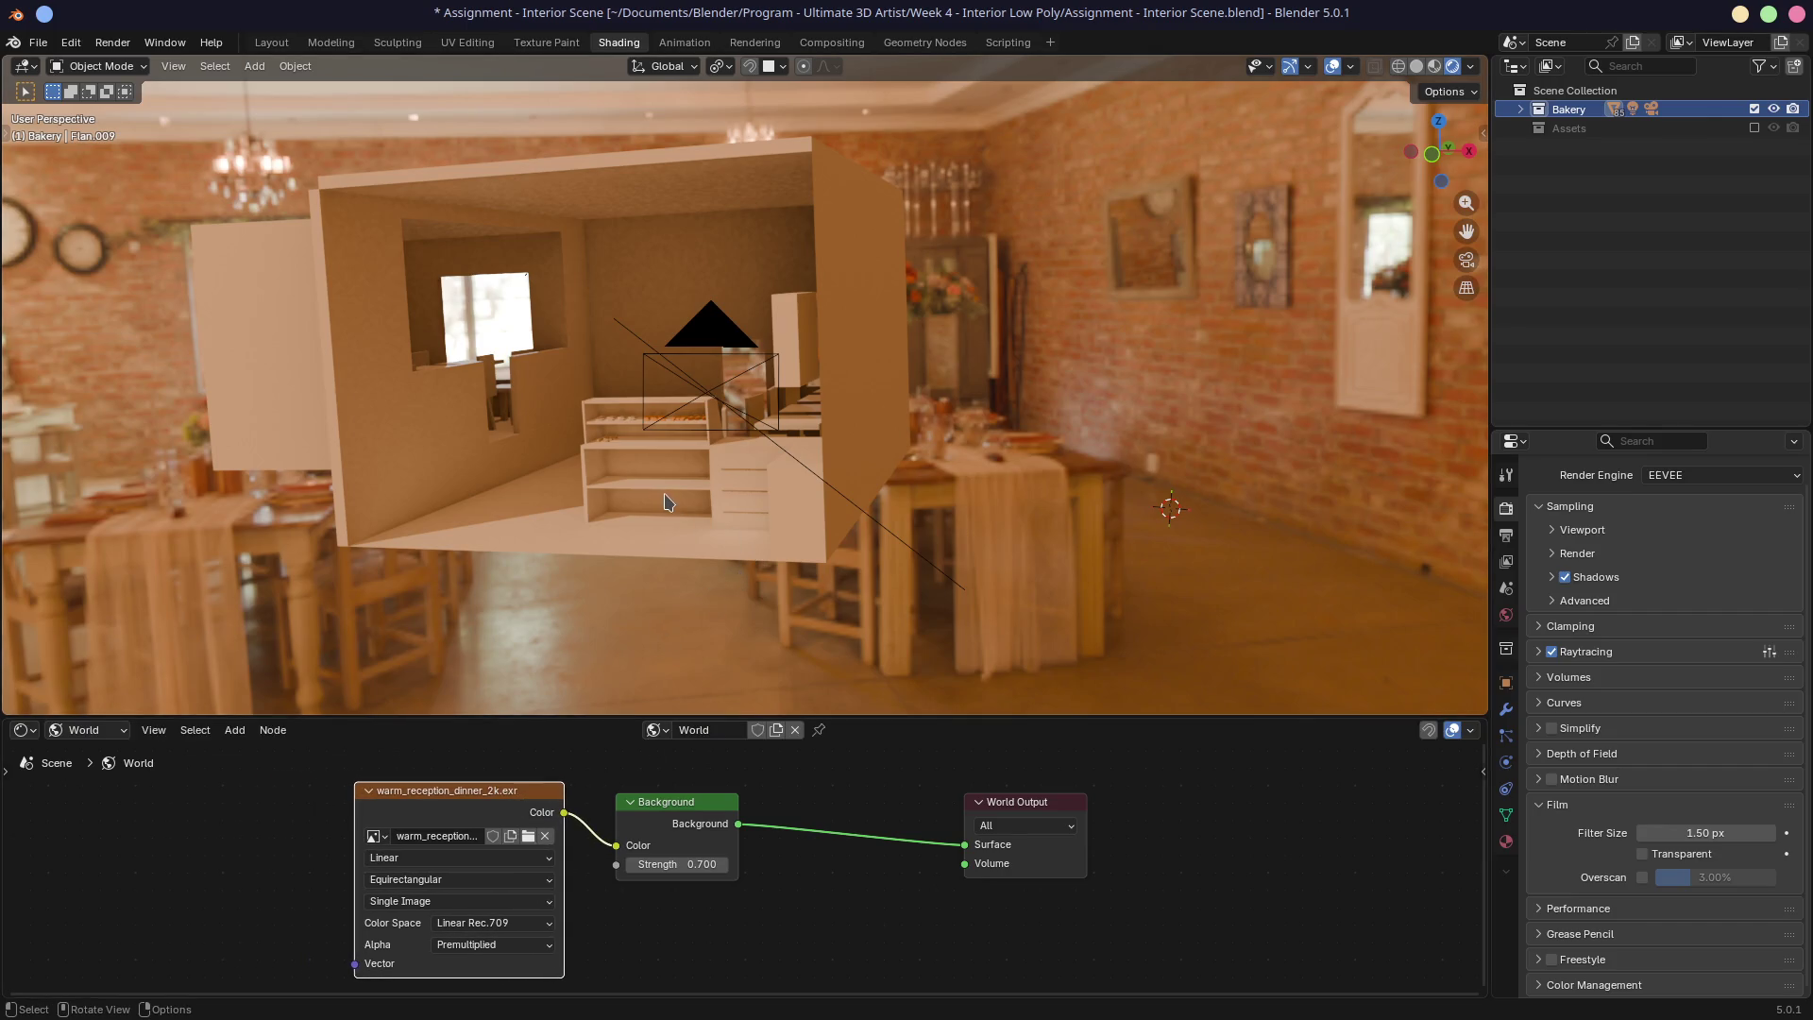
Step: Switch Film Transparent back on and orbit the view to face the pastry shelf
{"action": "scroll", "coordinate": [666, 502], "scroll_direction": "up", "scroll_amount": 10}
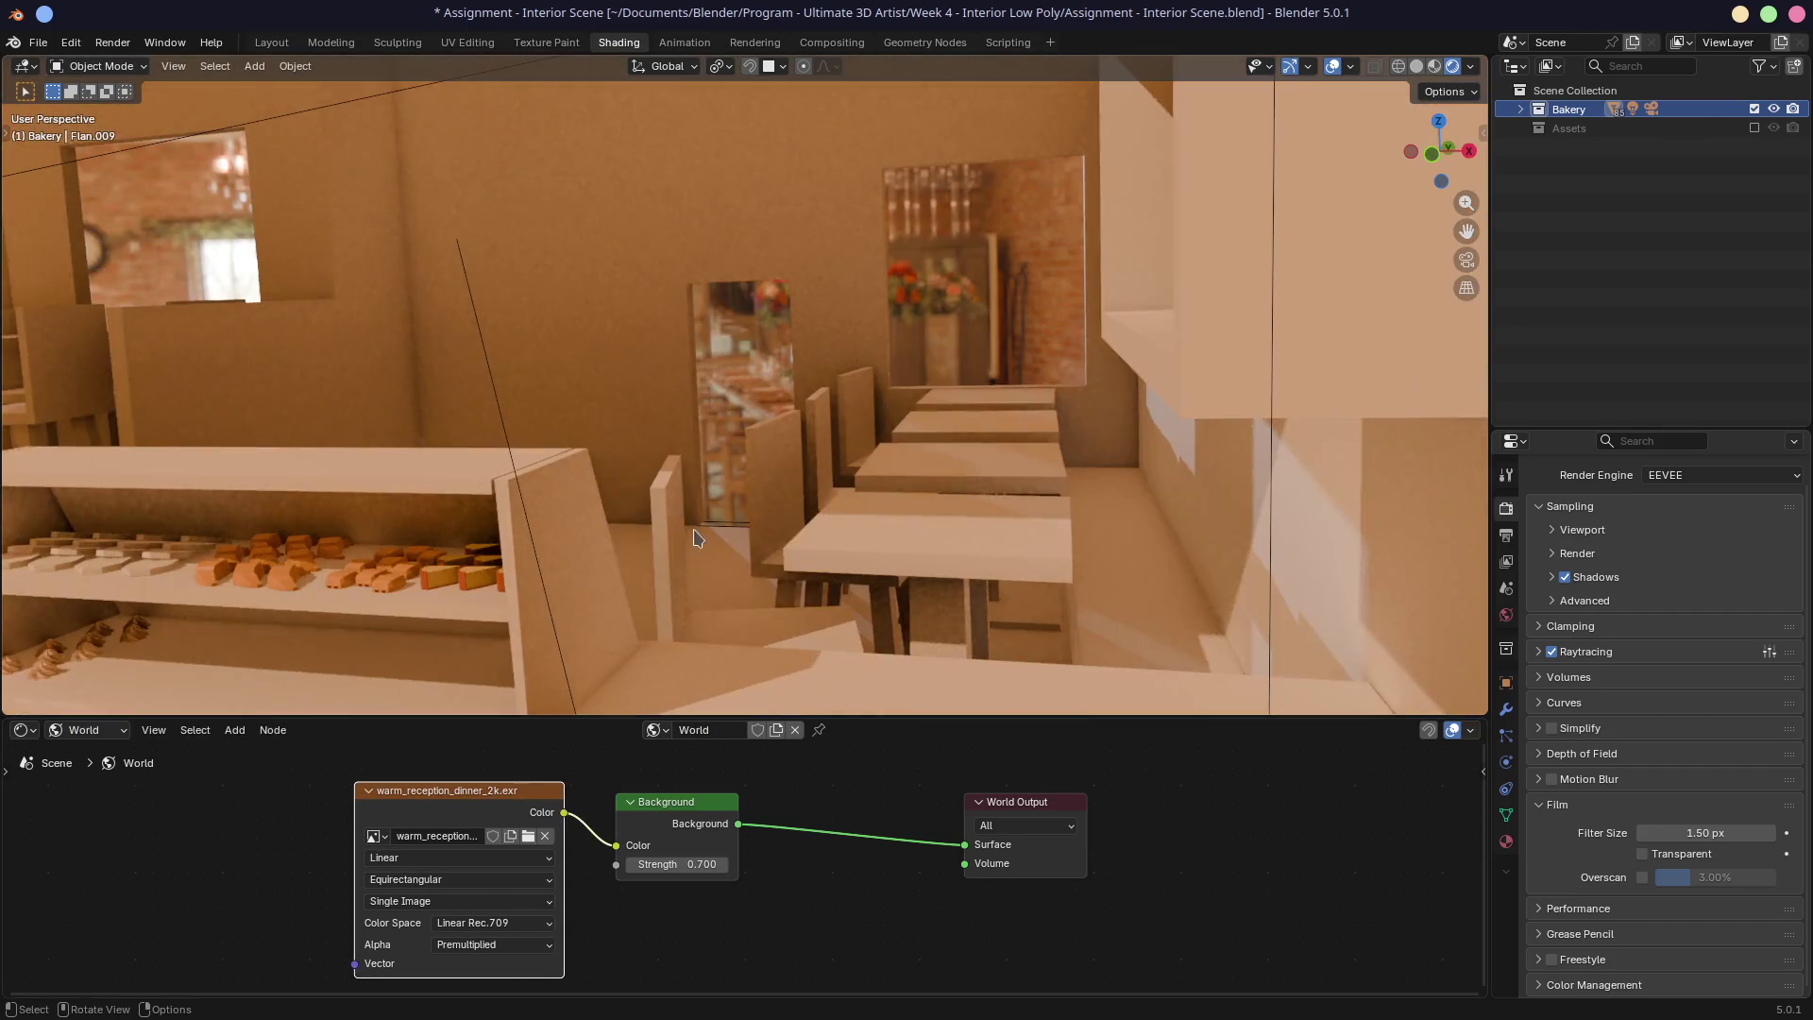
{"action": "left_click", "coordinate": [1643, 853]}
{"action": "mouse_move", "coordinate": [802, 463]}
{"action": "middle_mouse_down"}
{"action": "mouse_move", "coordinate": [989, 464]}
{"action": "mouse_move", "coordinate": [896, 483]}
{"action": "middle_mouse_up"}
{"action": "scroll", "coordinate": [988, 460], "scroll_direction": "down", "scroll_amount": 4}
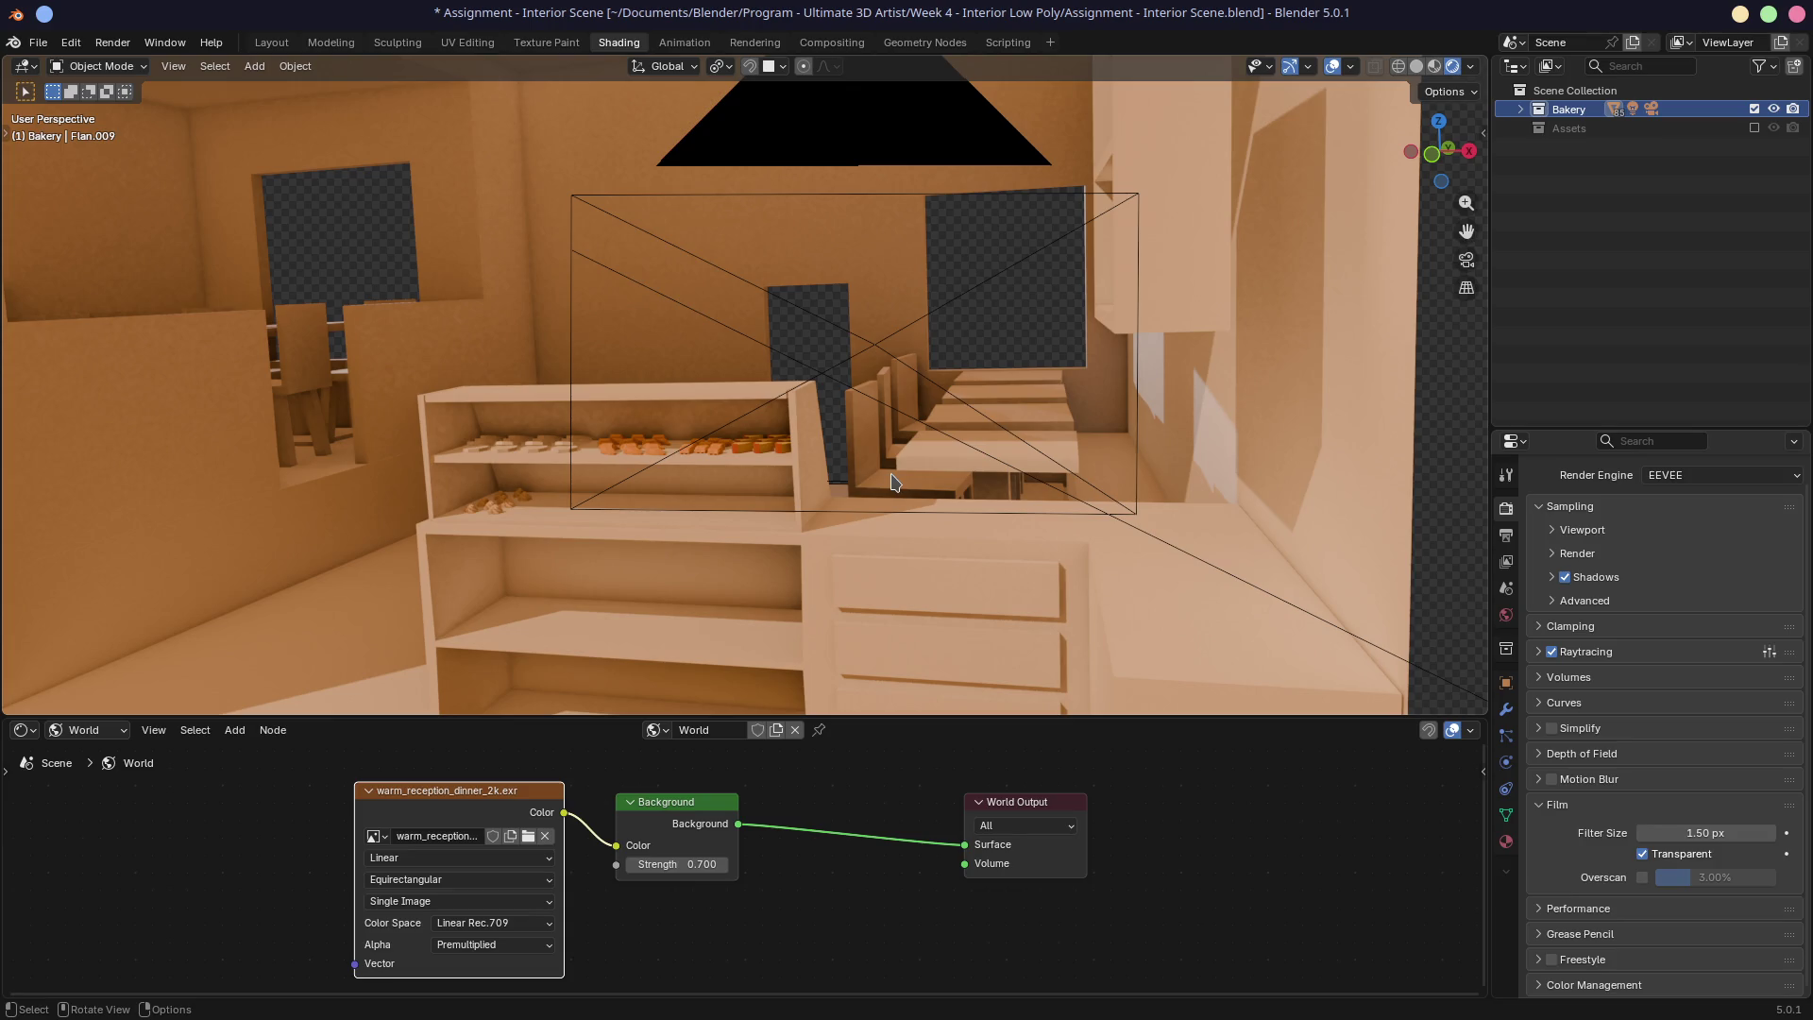
Step: Render frame 1 of the bakery camera view and pan around the Render Result
{"action": "key", "text": "F12"}
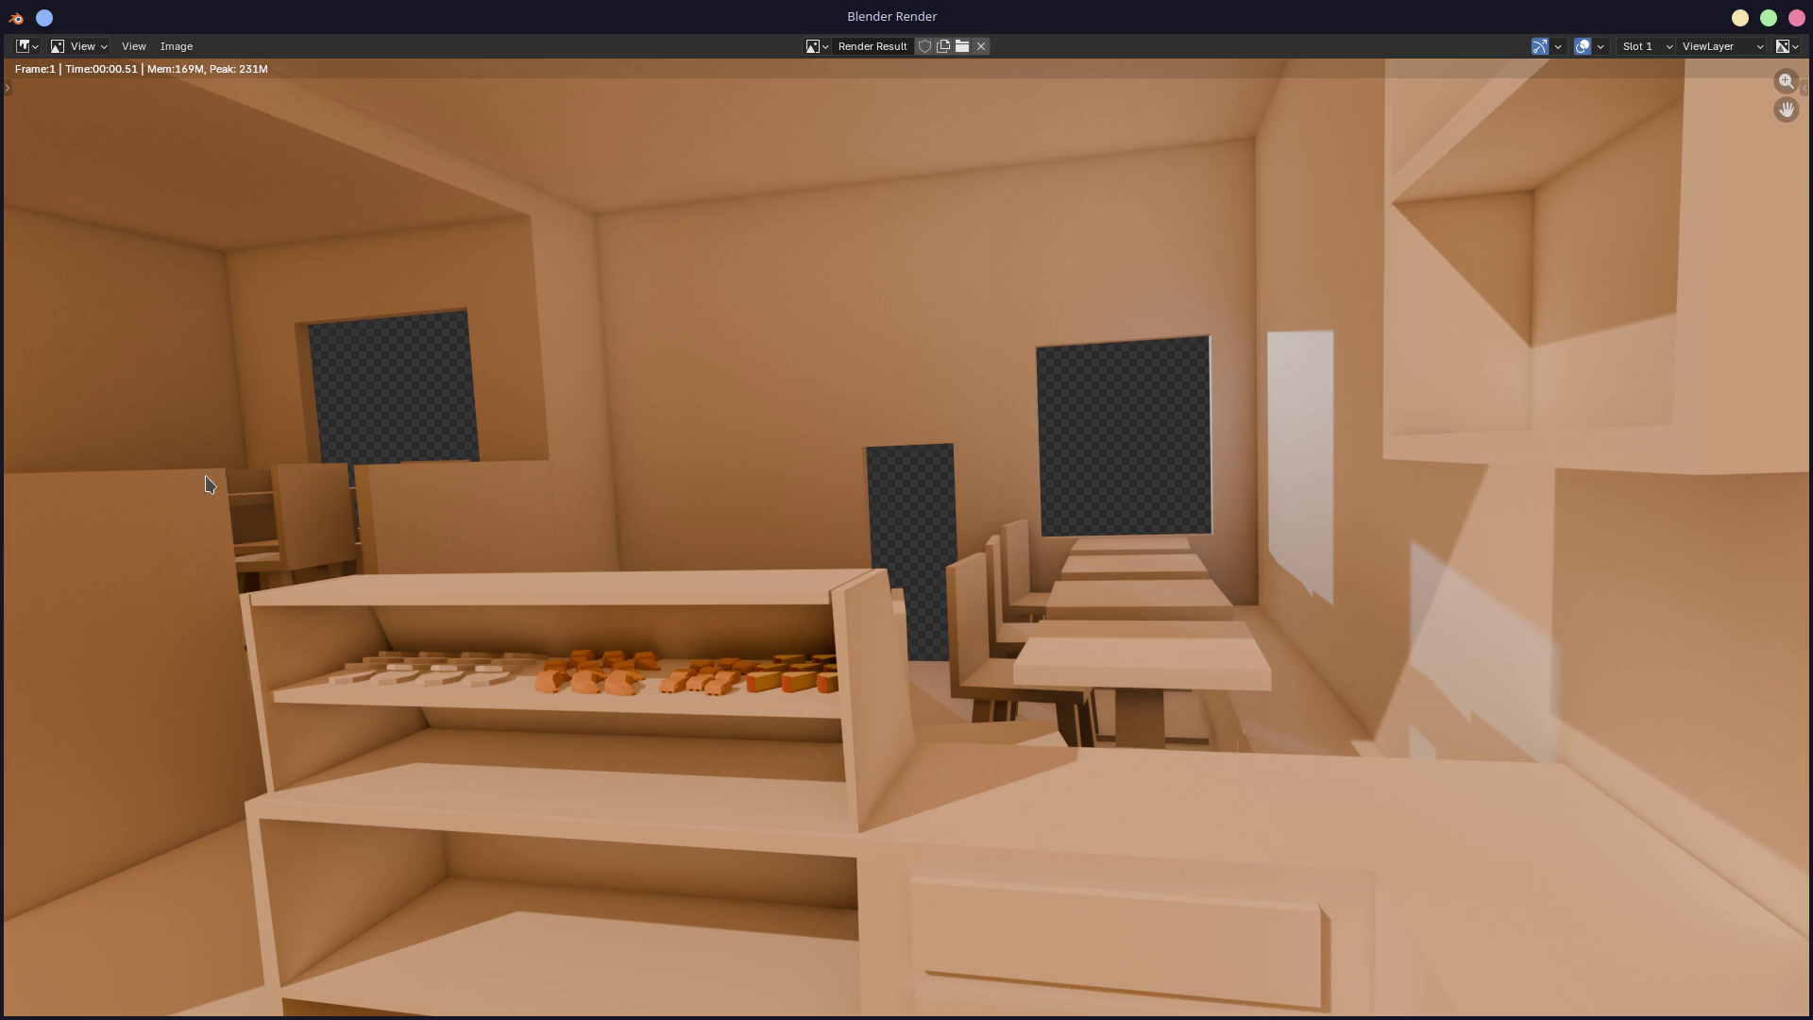
{"action": "mouse_move", "coordinate": [385, 544]}
{"action": "middle_mouse_down"}
{"action": "mouse_move", "coordinate": [434, 579]}
{"action": "mouse_move", "coordinate": [588, 527]}
{"action": "middle_mouse_up"}
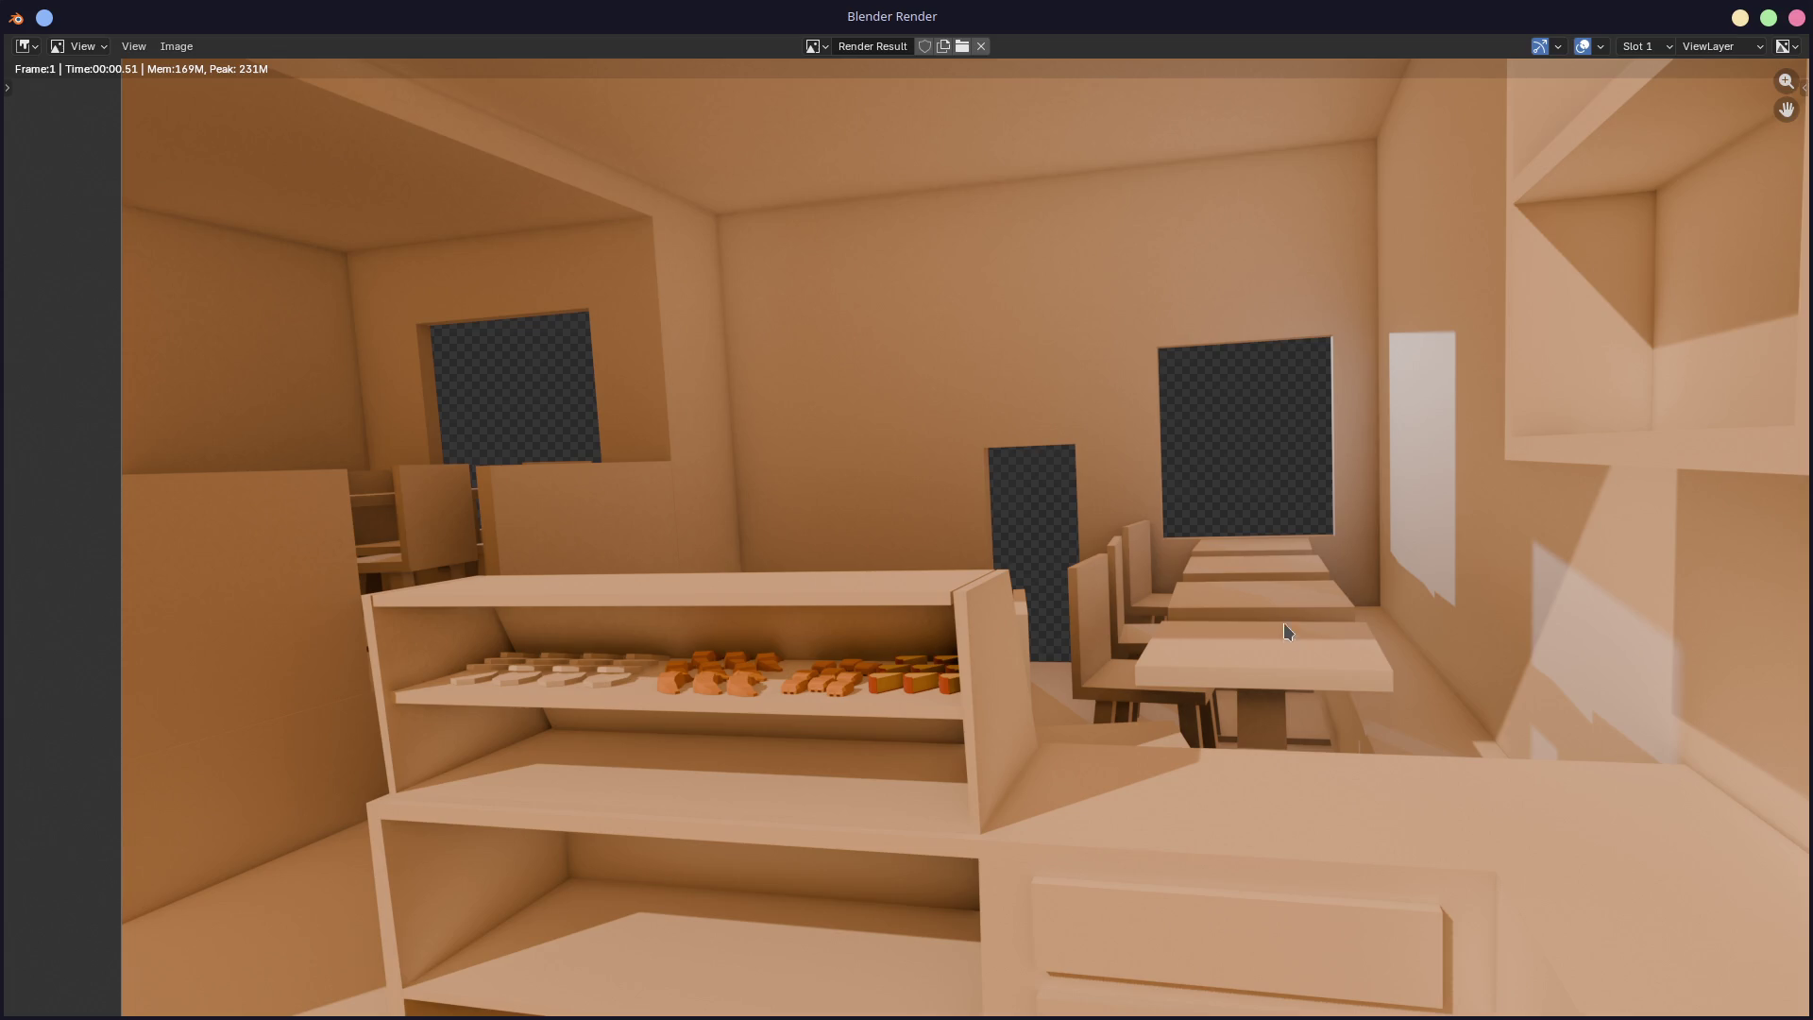
{"action": "middle_click_drag", "start_coordinate": [1288, 527], "coordinate": [1243, 499]}
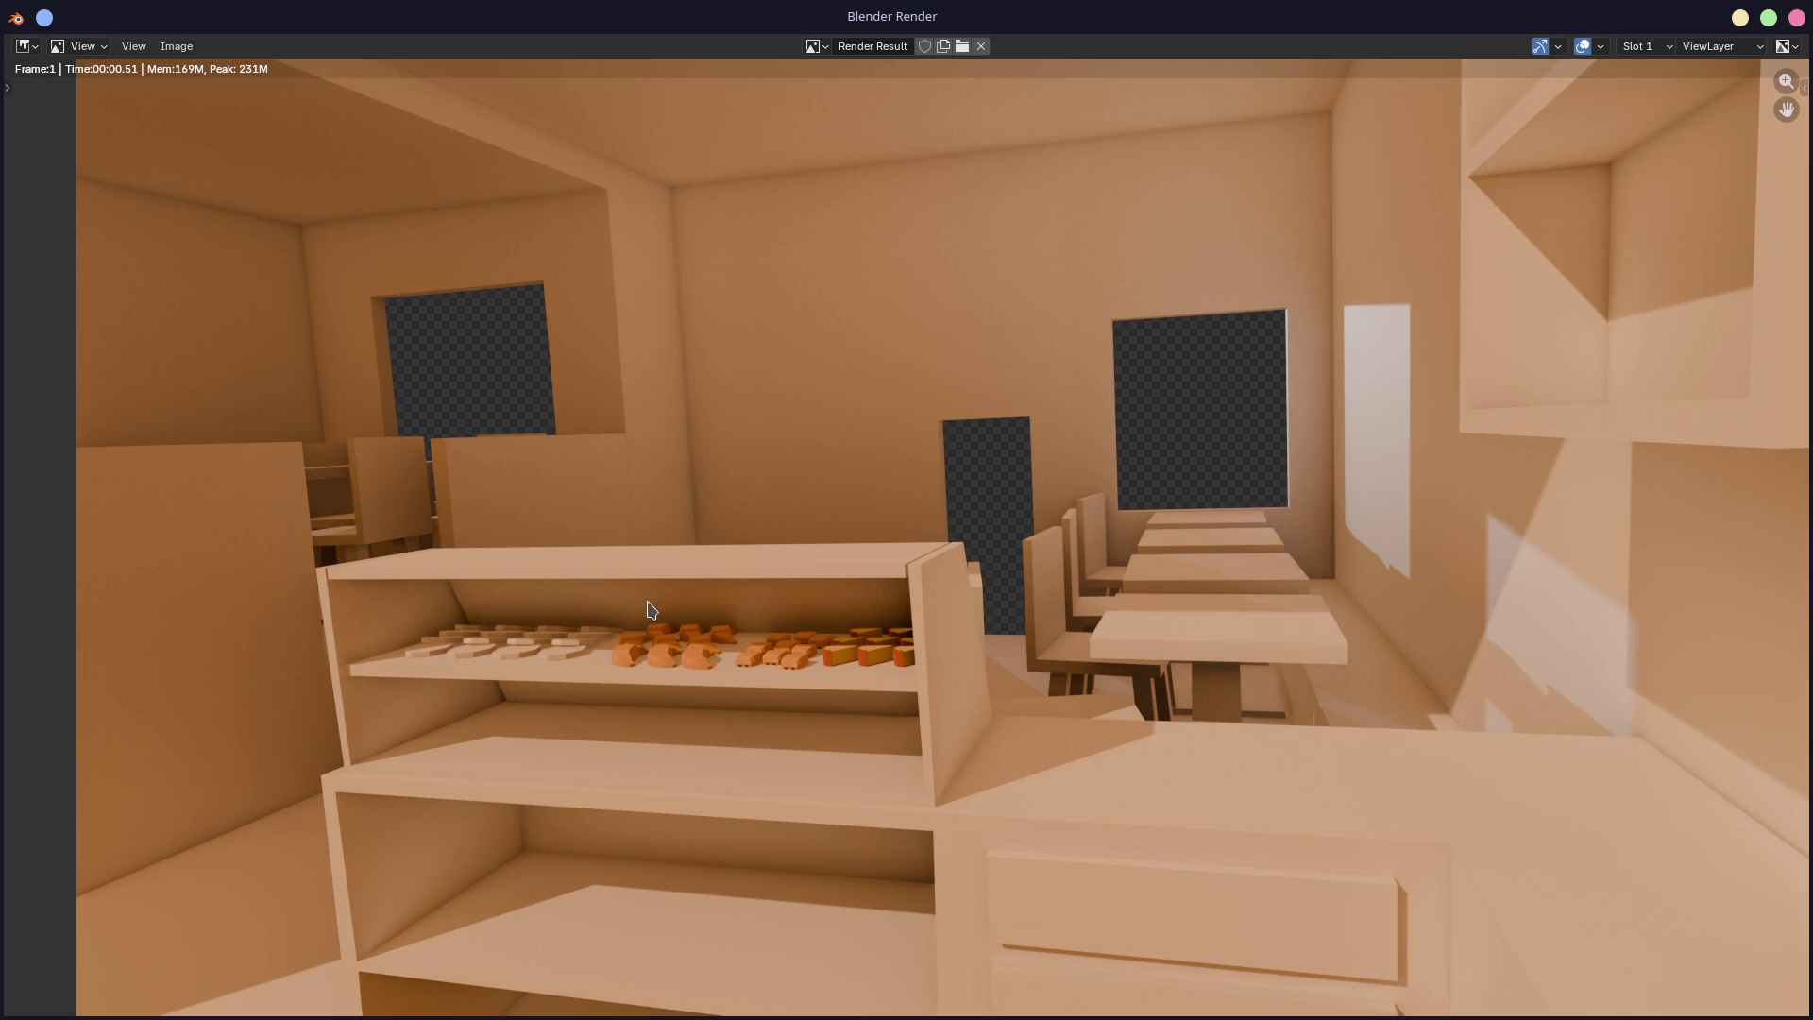
{"action": "mouse_move", "coordinate": [942, 629]}
{"action": "middle_mouse_down"}
{"action": "mouse_move", "coordinate": [808, 613]}
{"action": "mouse_move", "coordinate": [822, 620]}
{"action": "middle_mouse_up"}
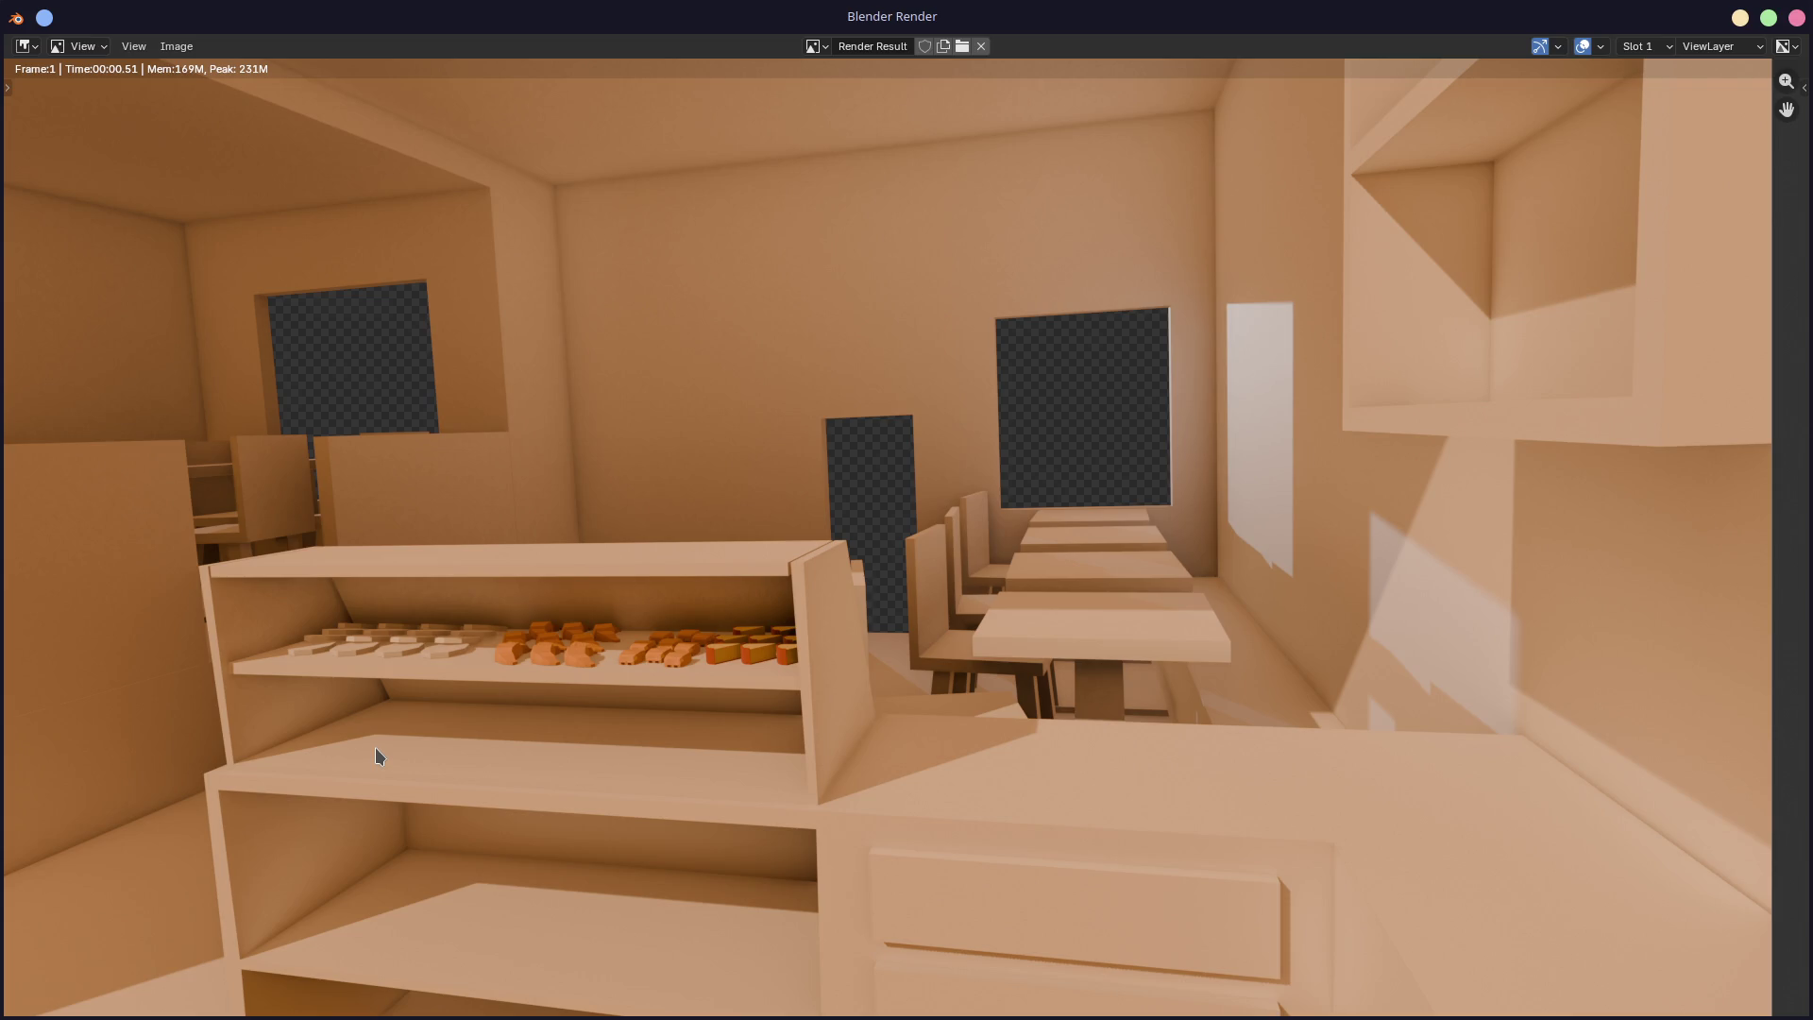
Step: Close the render window, zoom in on the lower shelf and select Meringue.007
{"action": "left_click", "coordinate": [1798, 17]}
{"action": "middle_click_drag", "start_coordinate": [750, 508], "coordinate": [820, 536]}
{"action": "scroll", "coordinate": [927, 542], "scroll_direction": "up", "scroll_amount": 2}
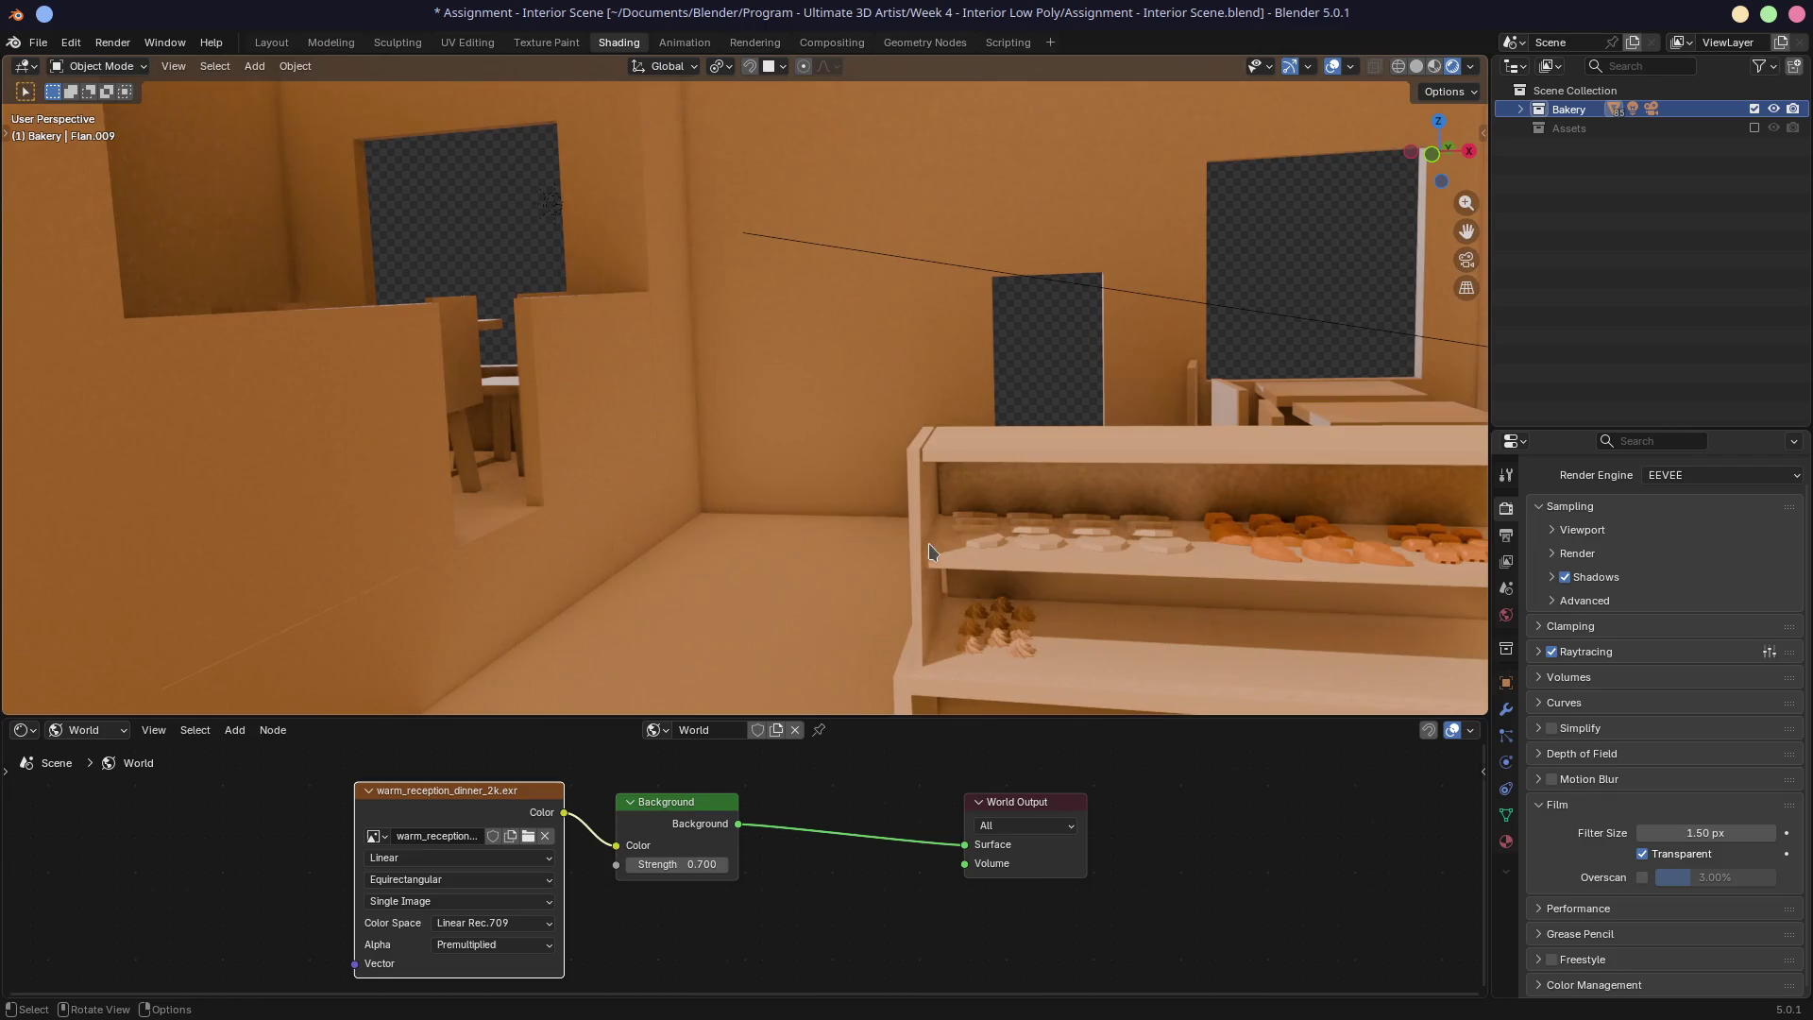
{"action": "scroll", "coordinate": [834, 396], "scroll_direction": "up", "scroll_amount": 4}
{"action": "scroll", "coordinate": [770, 393], "scroll_direction": "down", "scroll_amount": 5}
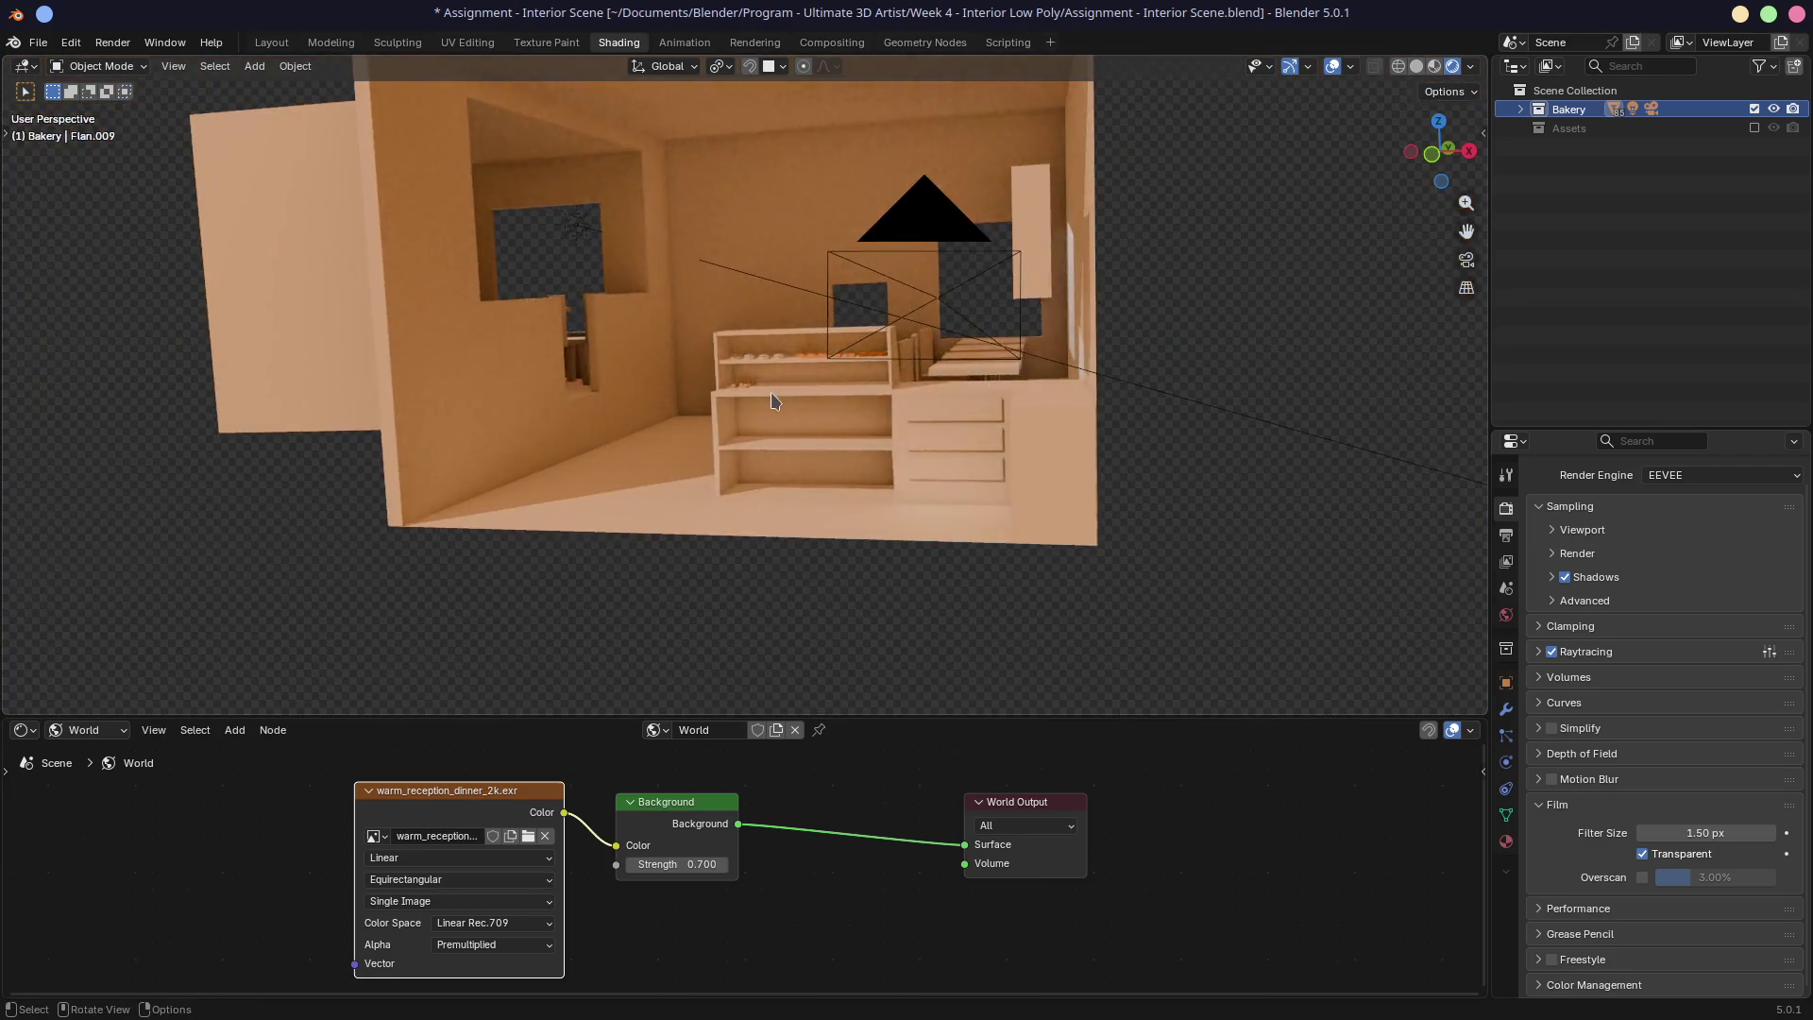
{"action": "scroll", "coordinate": [776, 395], "scroll_direction": "up", "scroll_amount": 10}
{"action": "mouse_move", "coordinate": [776, 395]}
{"action": "middle_mouse_down"}
{"action": "mouse_move", "coordinate": [795, 396]}
{"action": "mouse_move", "coordinate": [773, 406]}
{"action": "middle_mouse_up"}
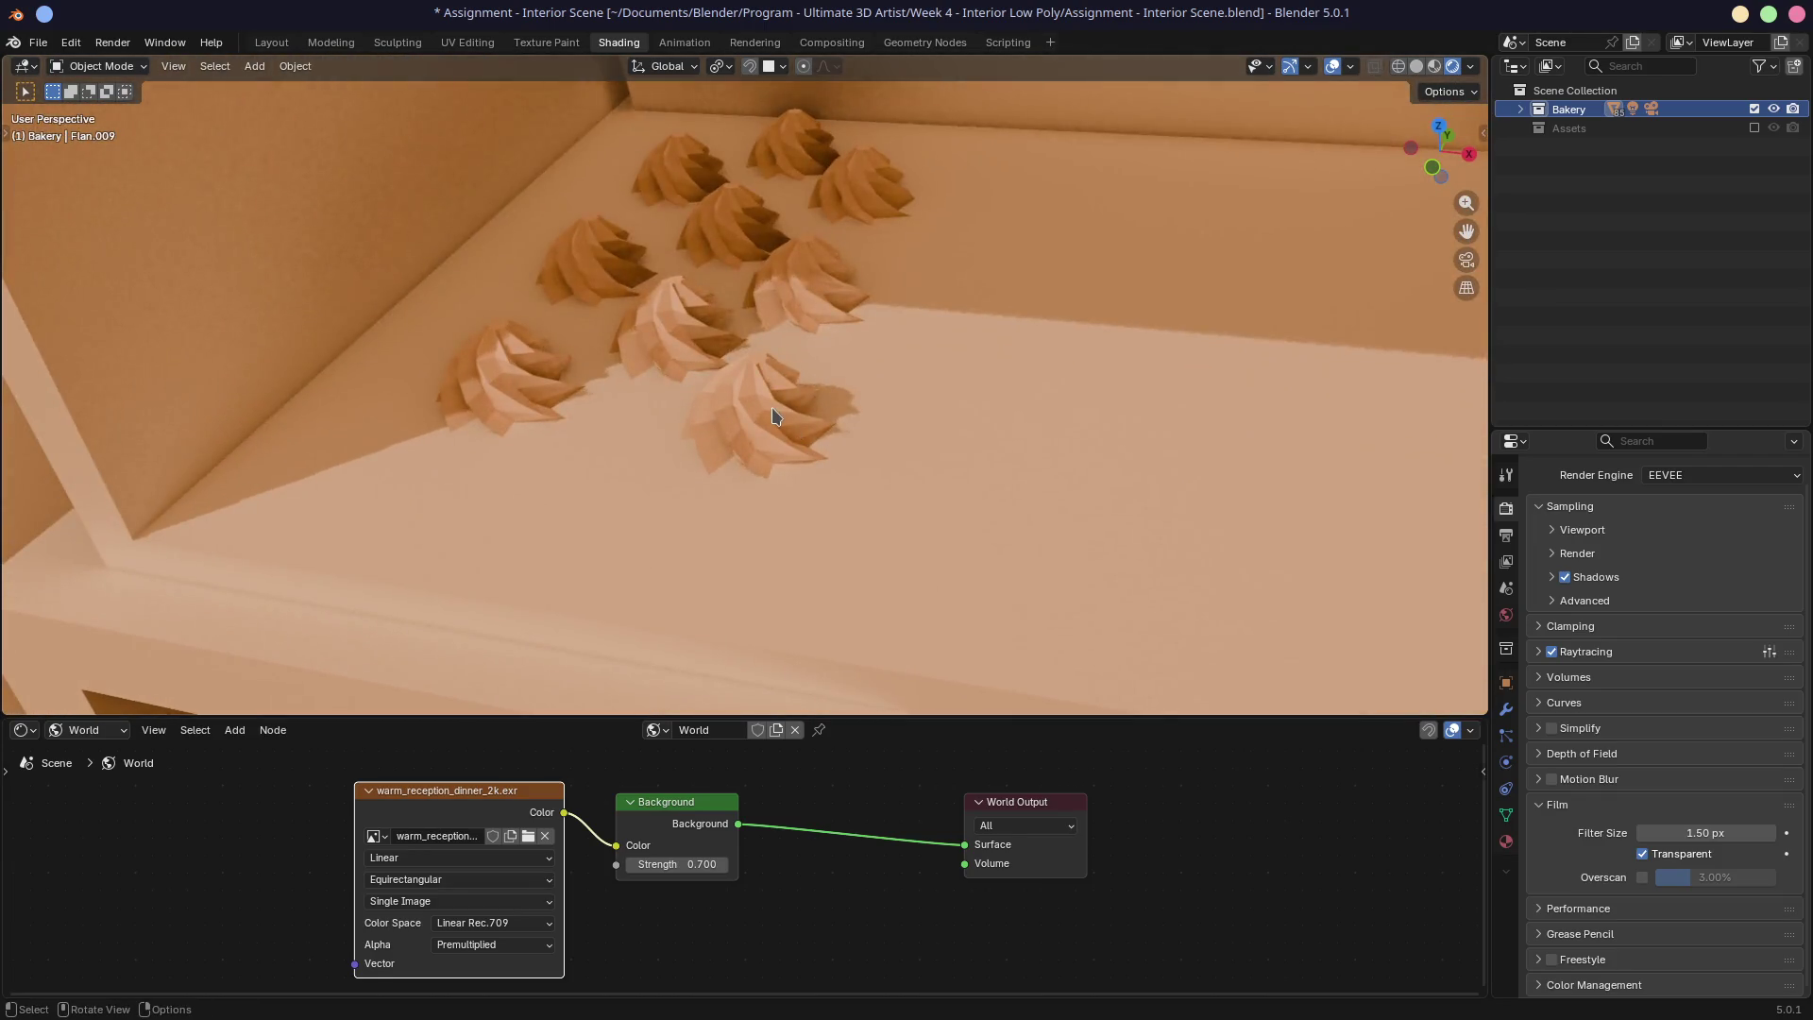
{"action": "left_click", "coordinate": [773, 407]}
Step: Enable rendering for Meringue.001 through Meringue.009 in the Bakery collection and re-render
{"action": "left_click", "coordinate": [1522, 109]}
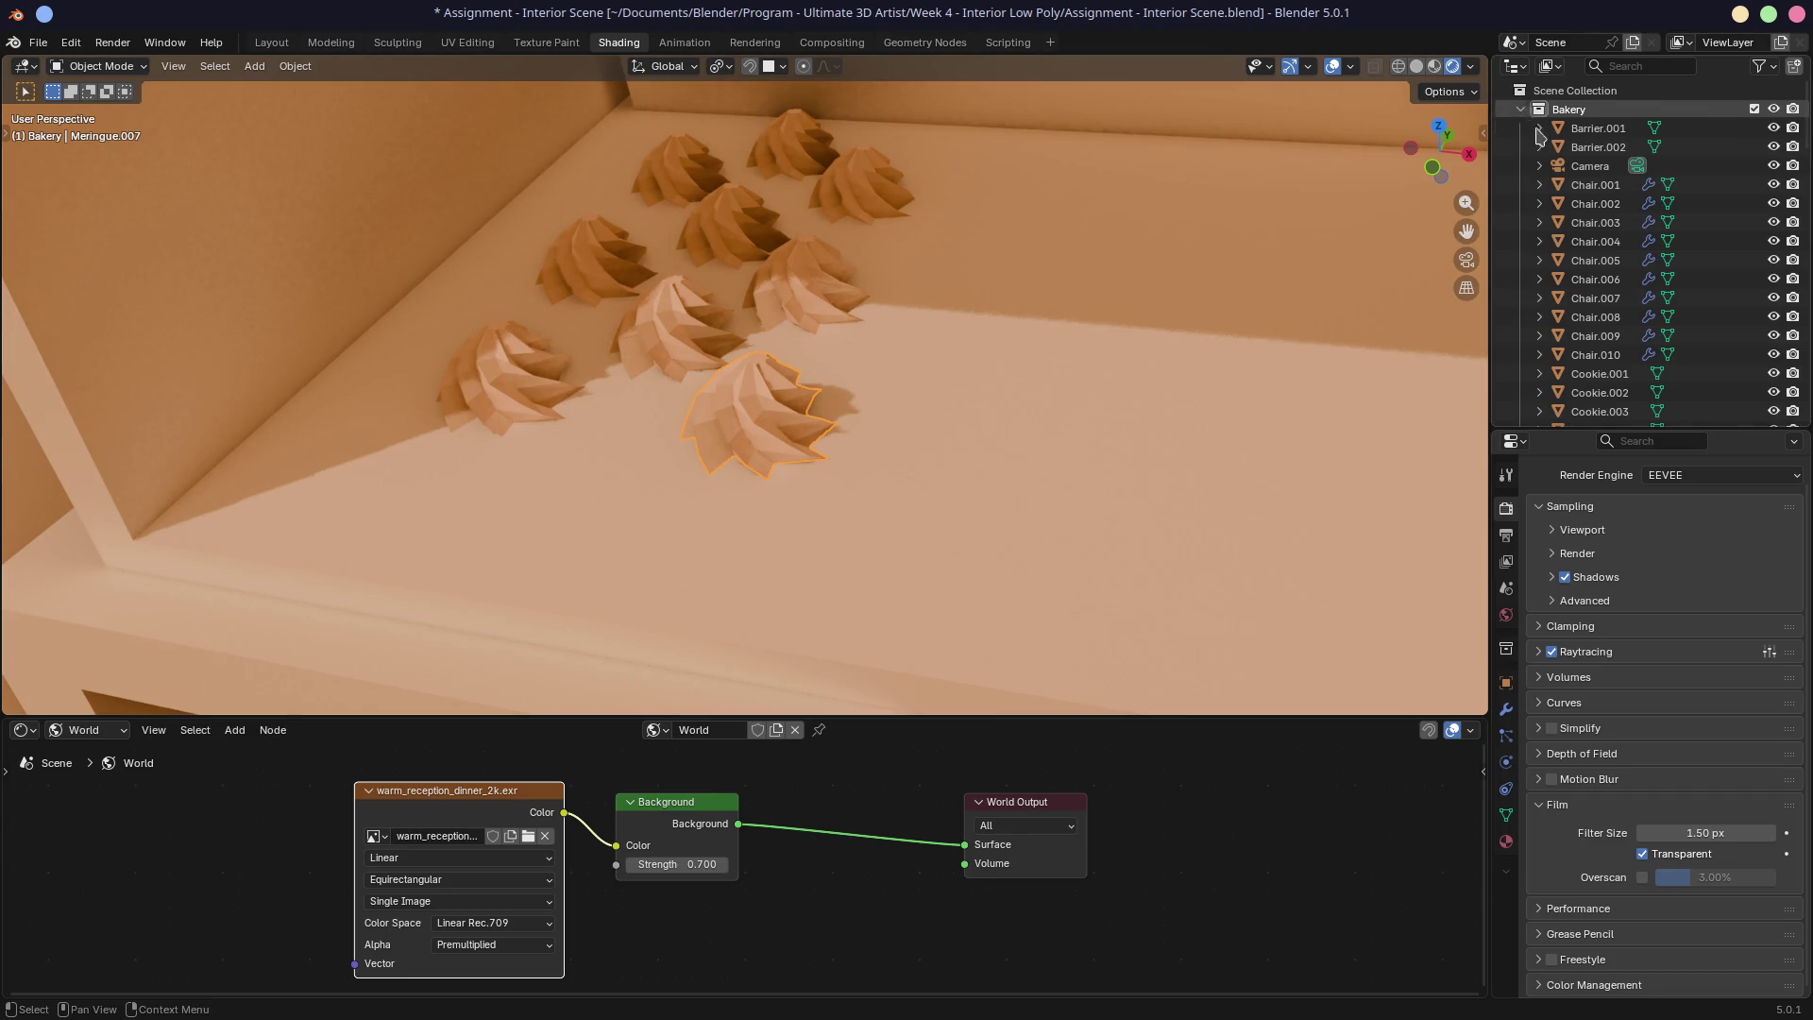
{"action": "scroll", "coordinate": [1662, 284], "scroll_direction": "down", "scroll_amount": 5}
{"action": "scroll", "coordinate": [1662, 283], "scroll_direction": "down", "scroll_amount": 5}
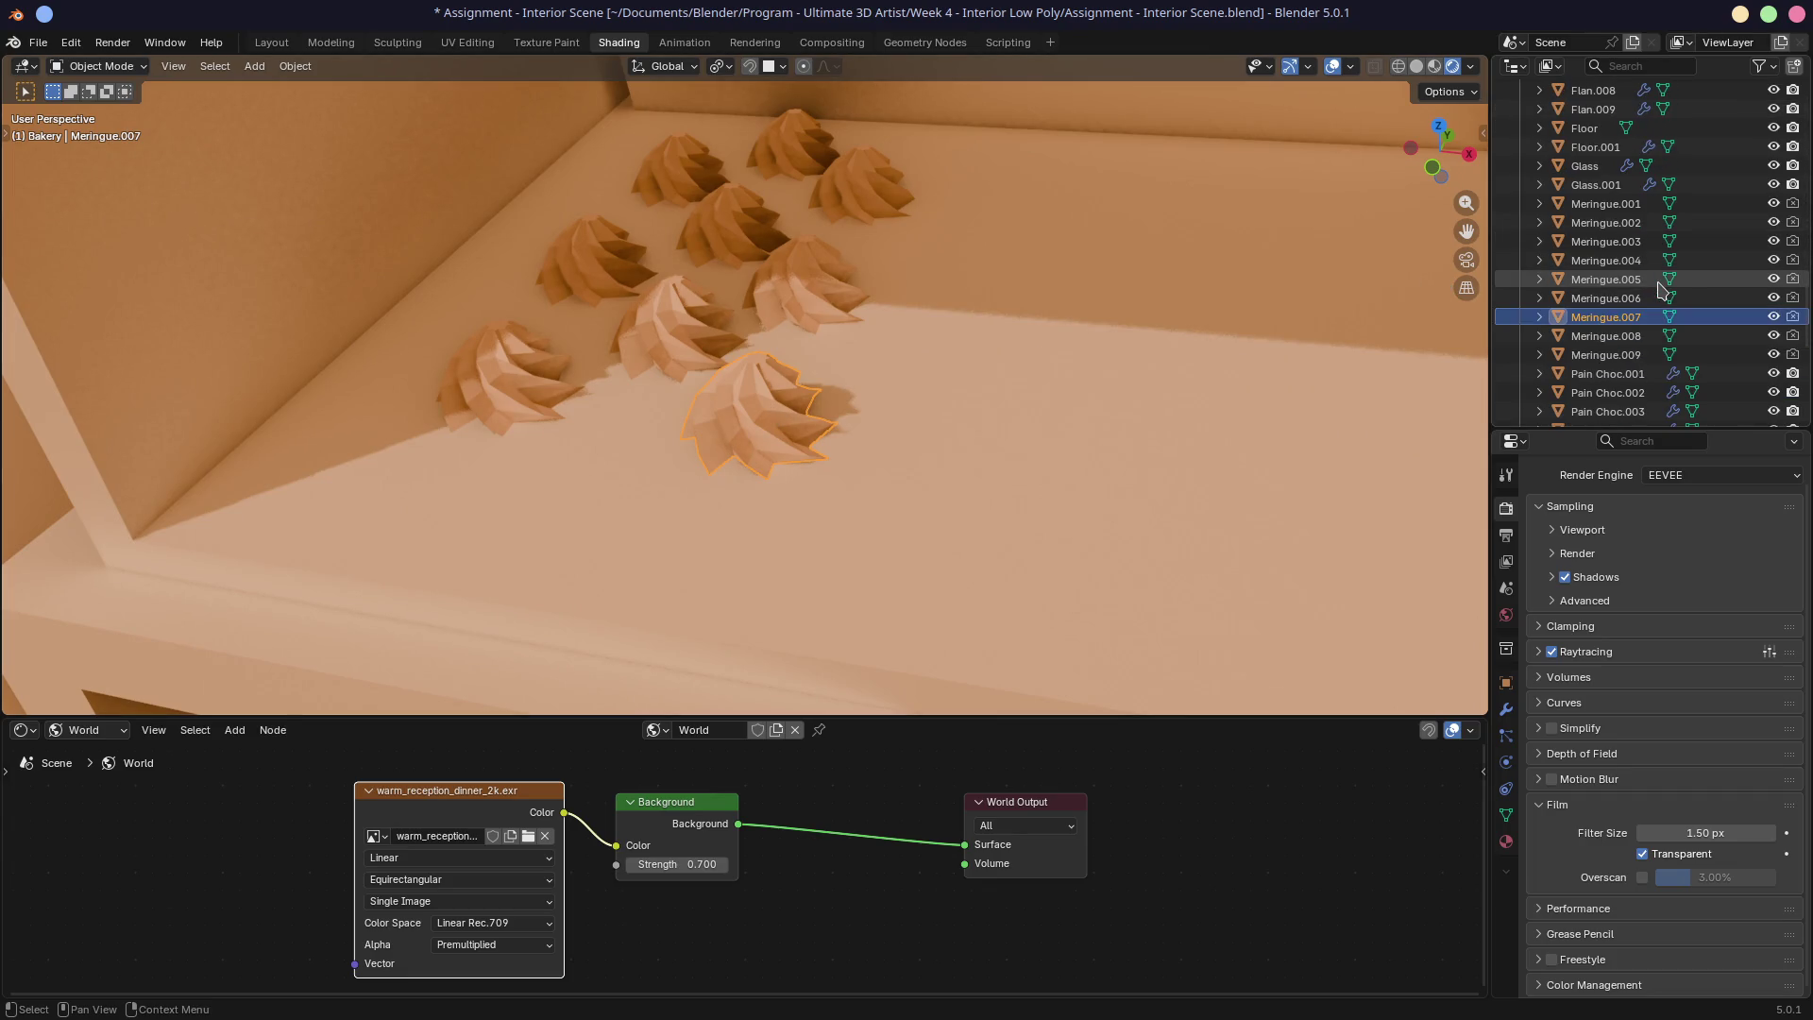
{"action": "left_click_drag", "start_coordinate": [1794, 242], "coordinate": [1793, 392]}
{"action": "scroll", "coordinate": [1164, 331], "scroll_direction": "down", "scroll_amount": 4}
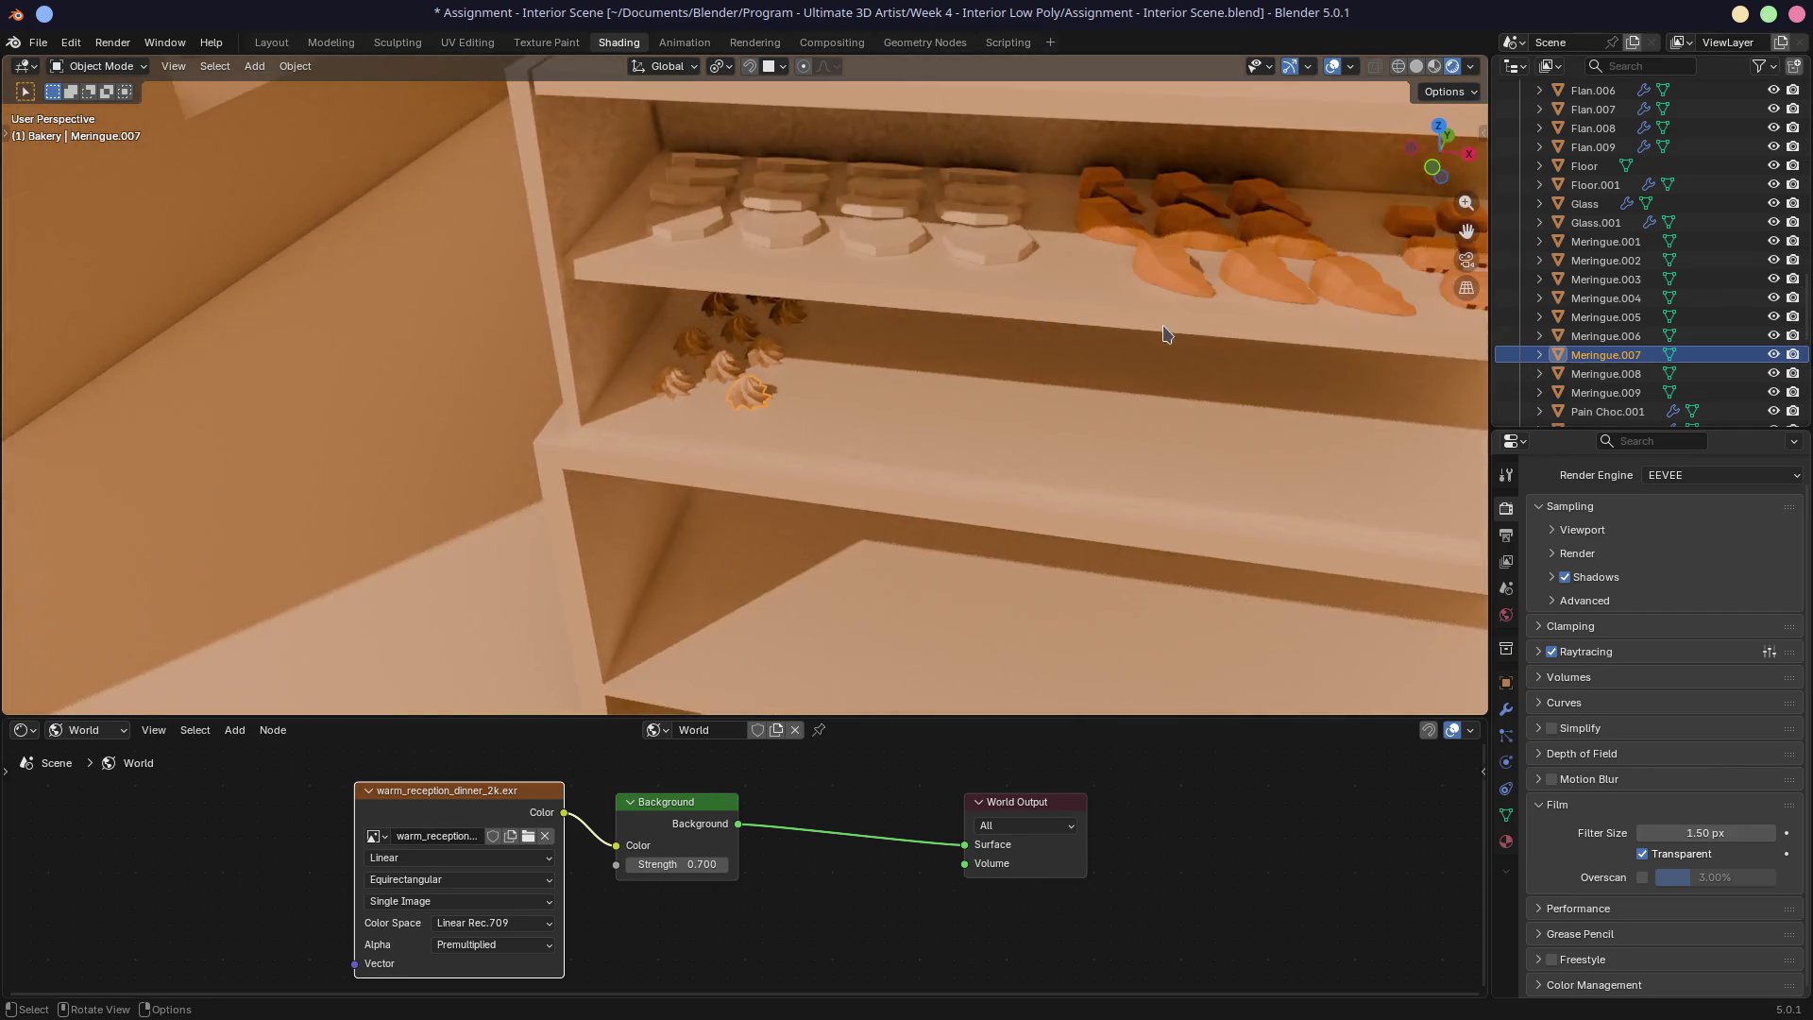
{"action": "scroll", "coordinate": [1582, 346], "scroll_direction": "down", "scroll_amount": 6}
{"action": "scroll", "coordinate": [1365, 329], "scroll_direction": "down", "scroll_amount": 2}
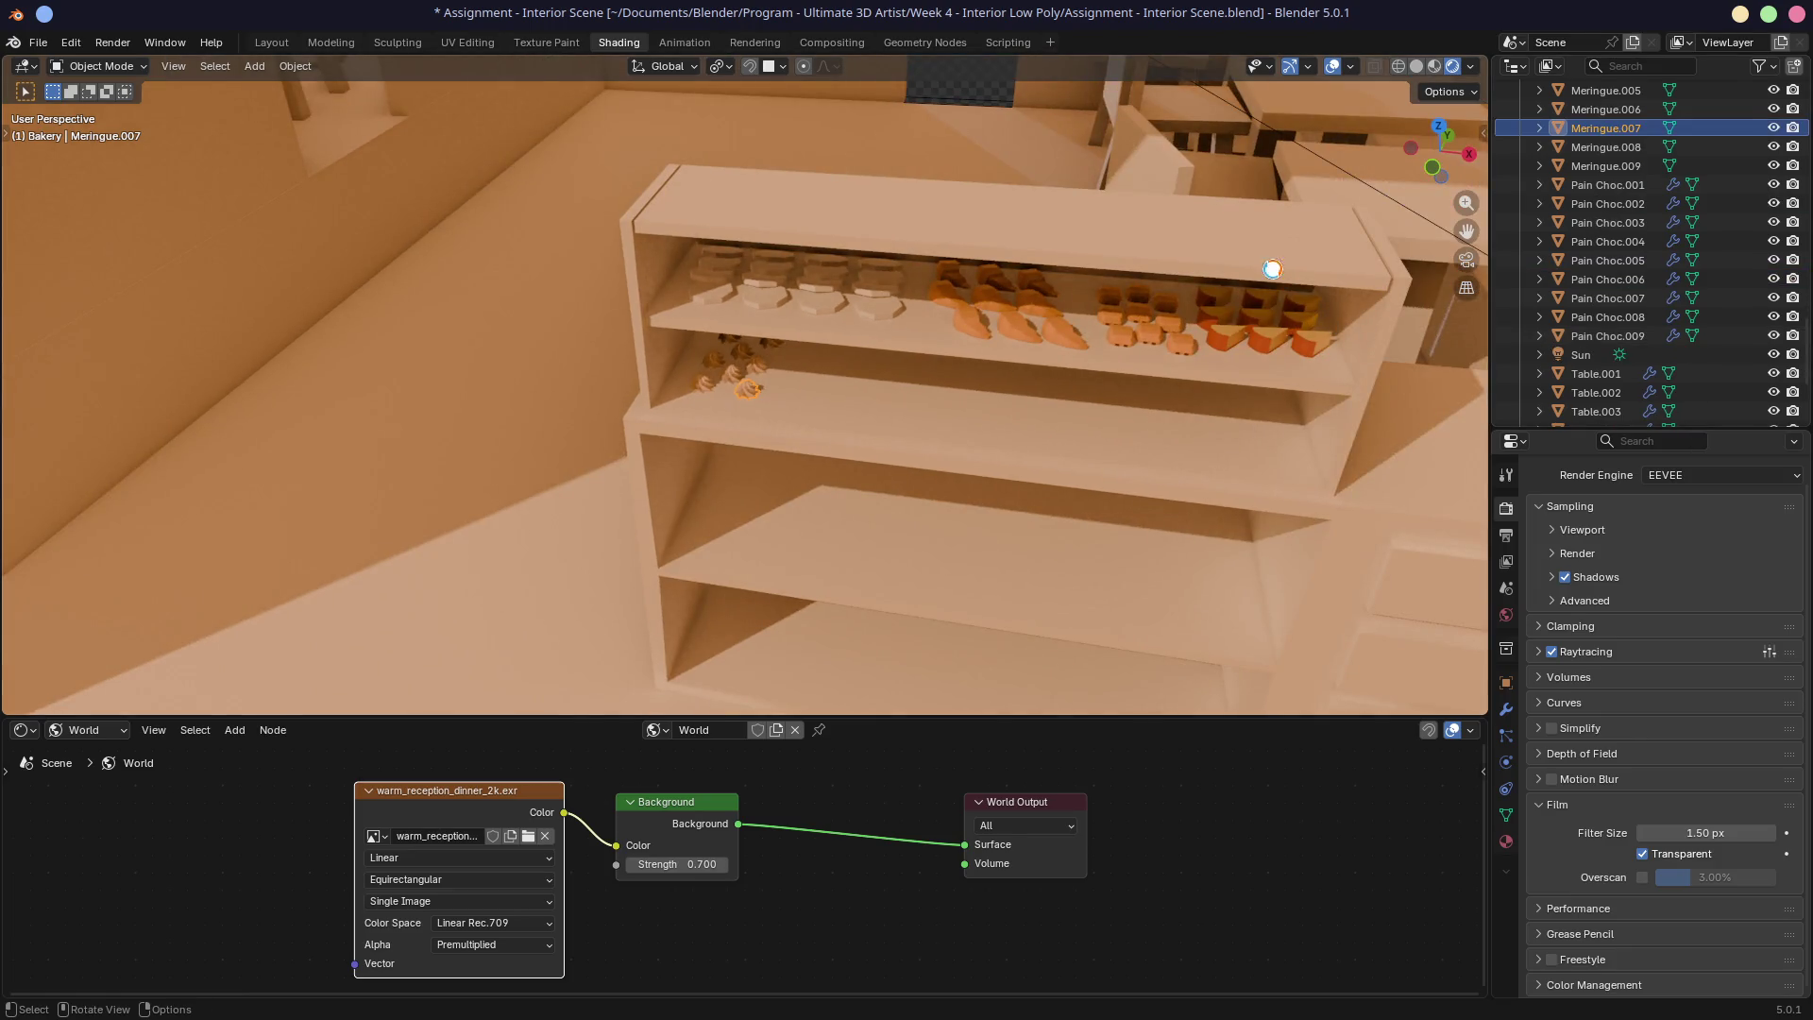
{"action": "key", "text": "F12"}
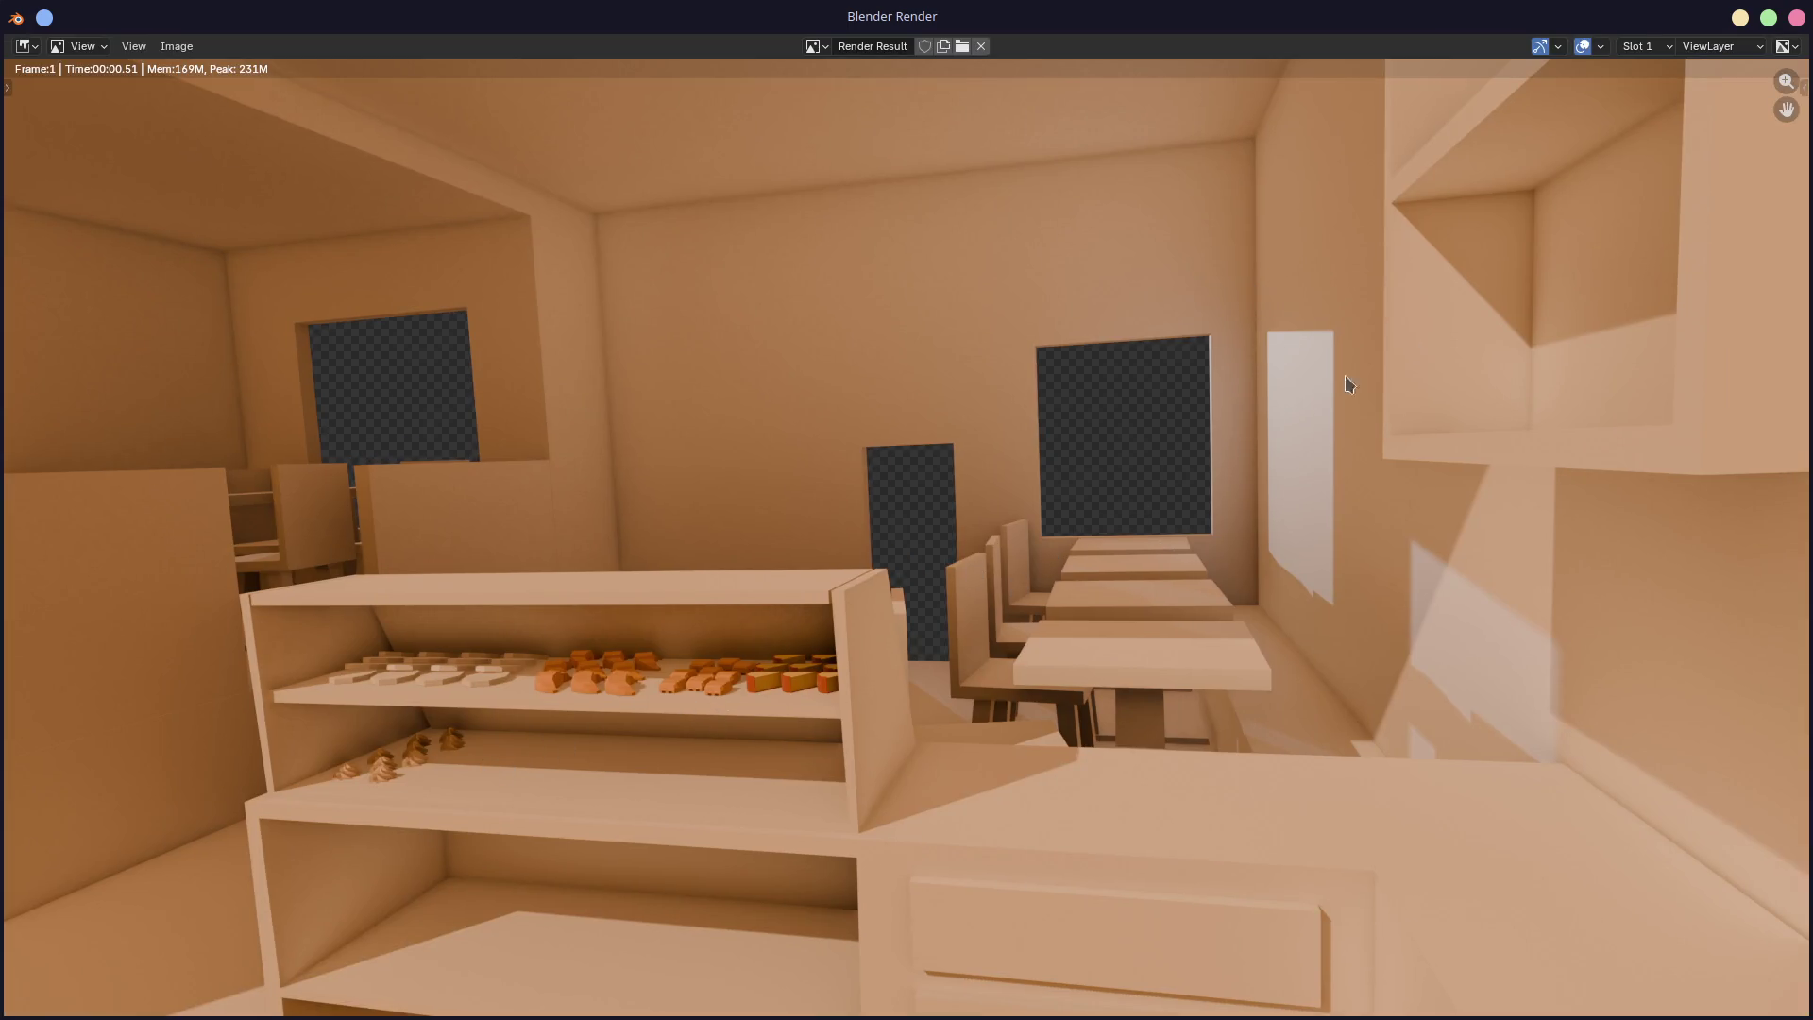
{"action": "left_click", "coordinate": [1797, 17]}
Step: Switch the render engine to Cycles with a 10 s render time limit
{"action": "left_click", "coordinate": [1665, 476]}
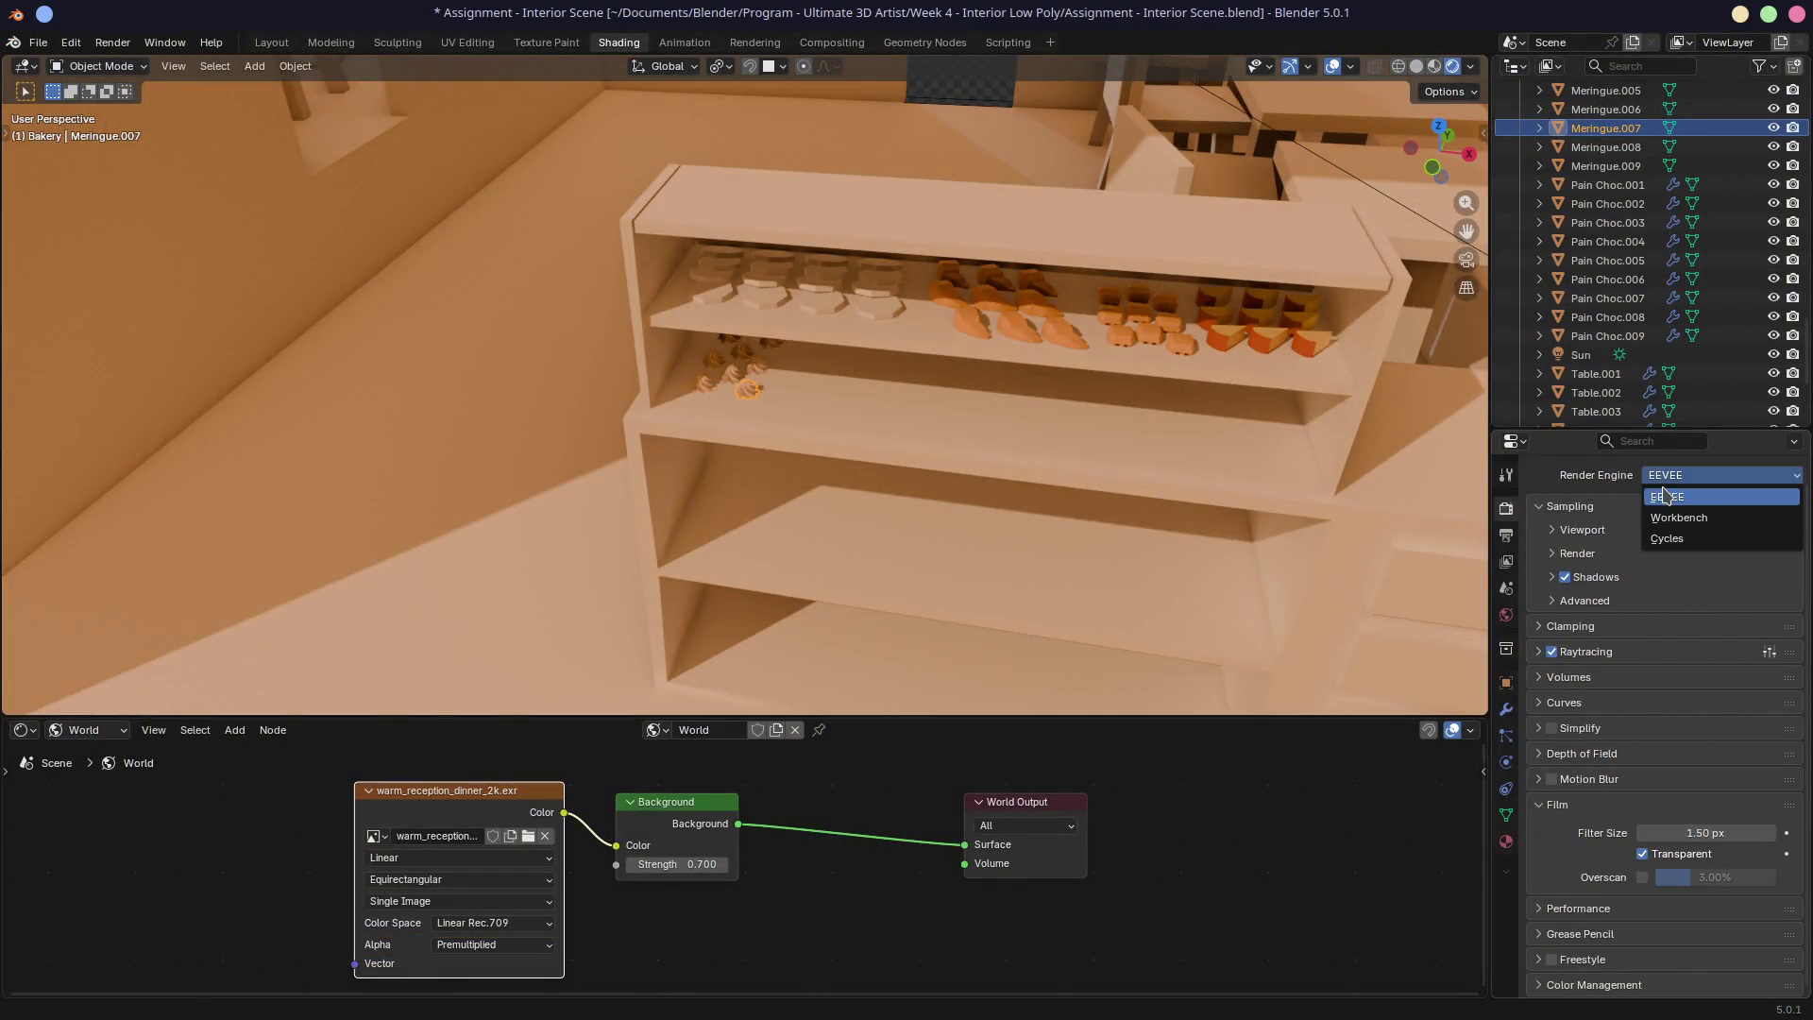
{"action": "left_click", "coordinate": [1667, 538]}
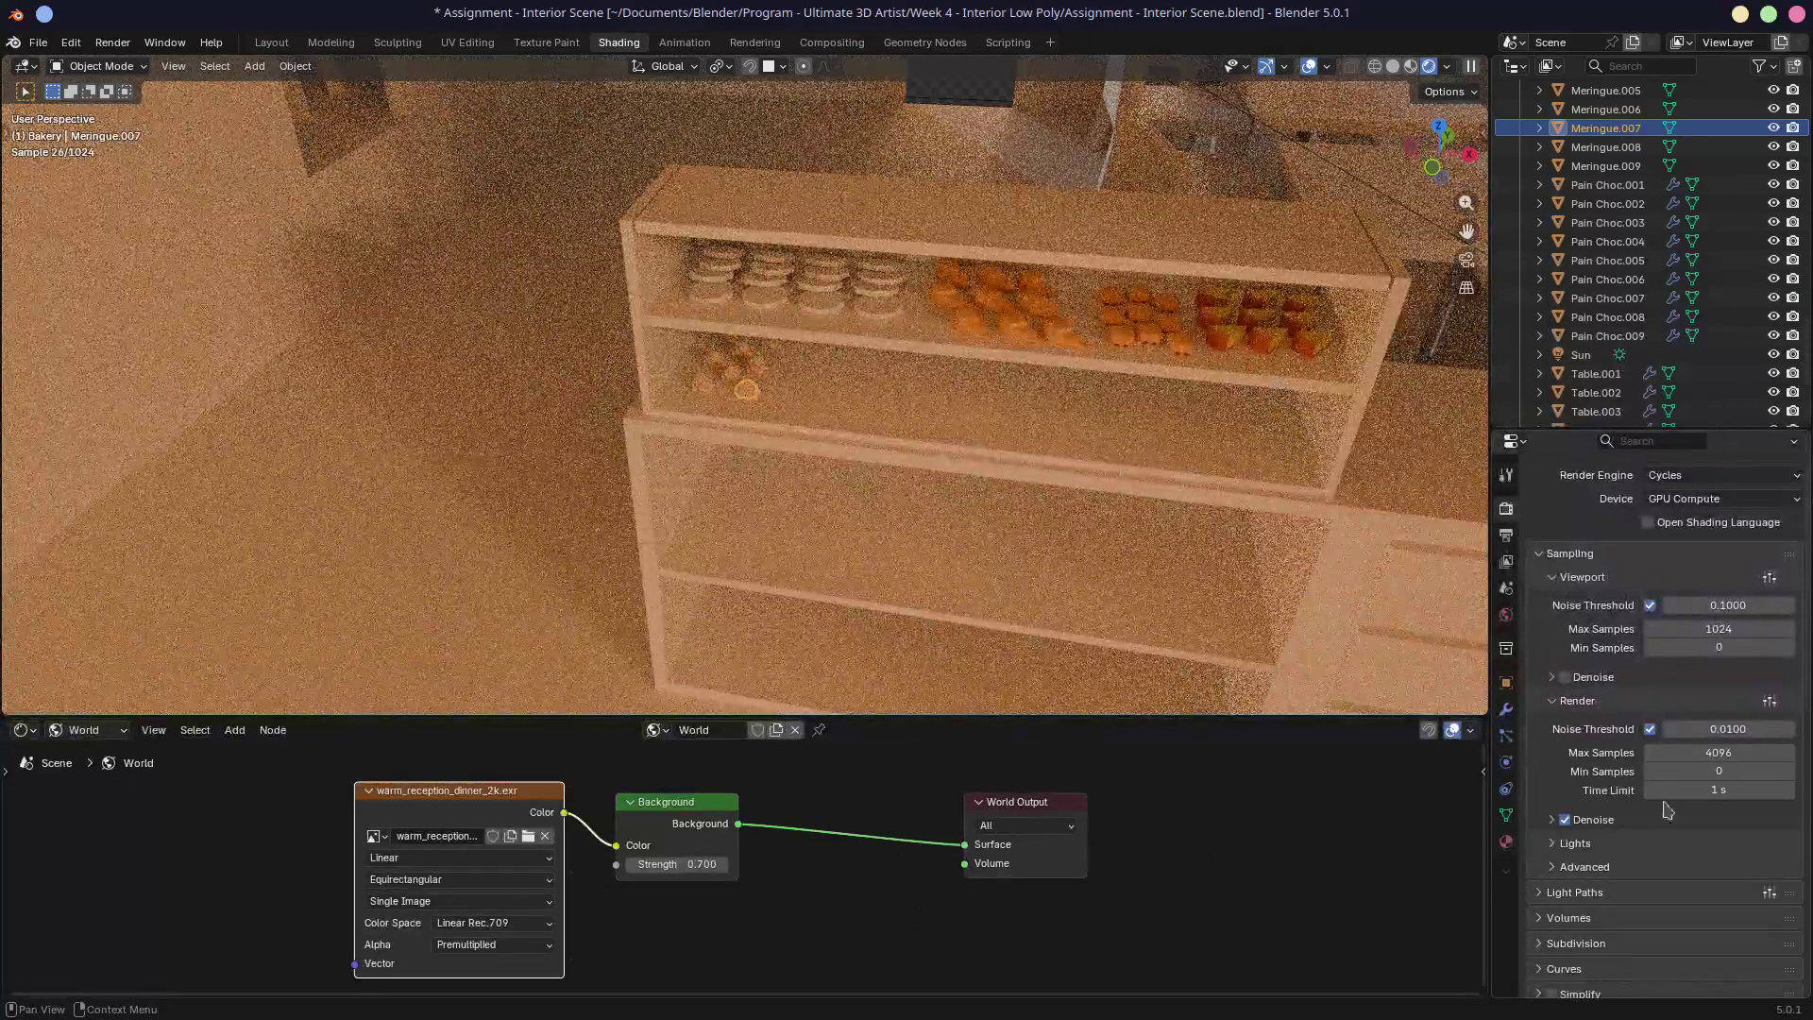
{"action": "left_click", "coordinate": [1700, 791]}
{"action": "type", "text": "10"}
{"action": "key", "text": "Return"}
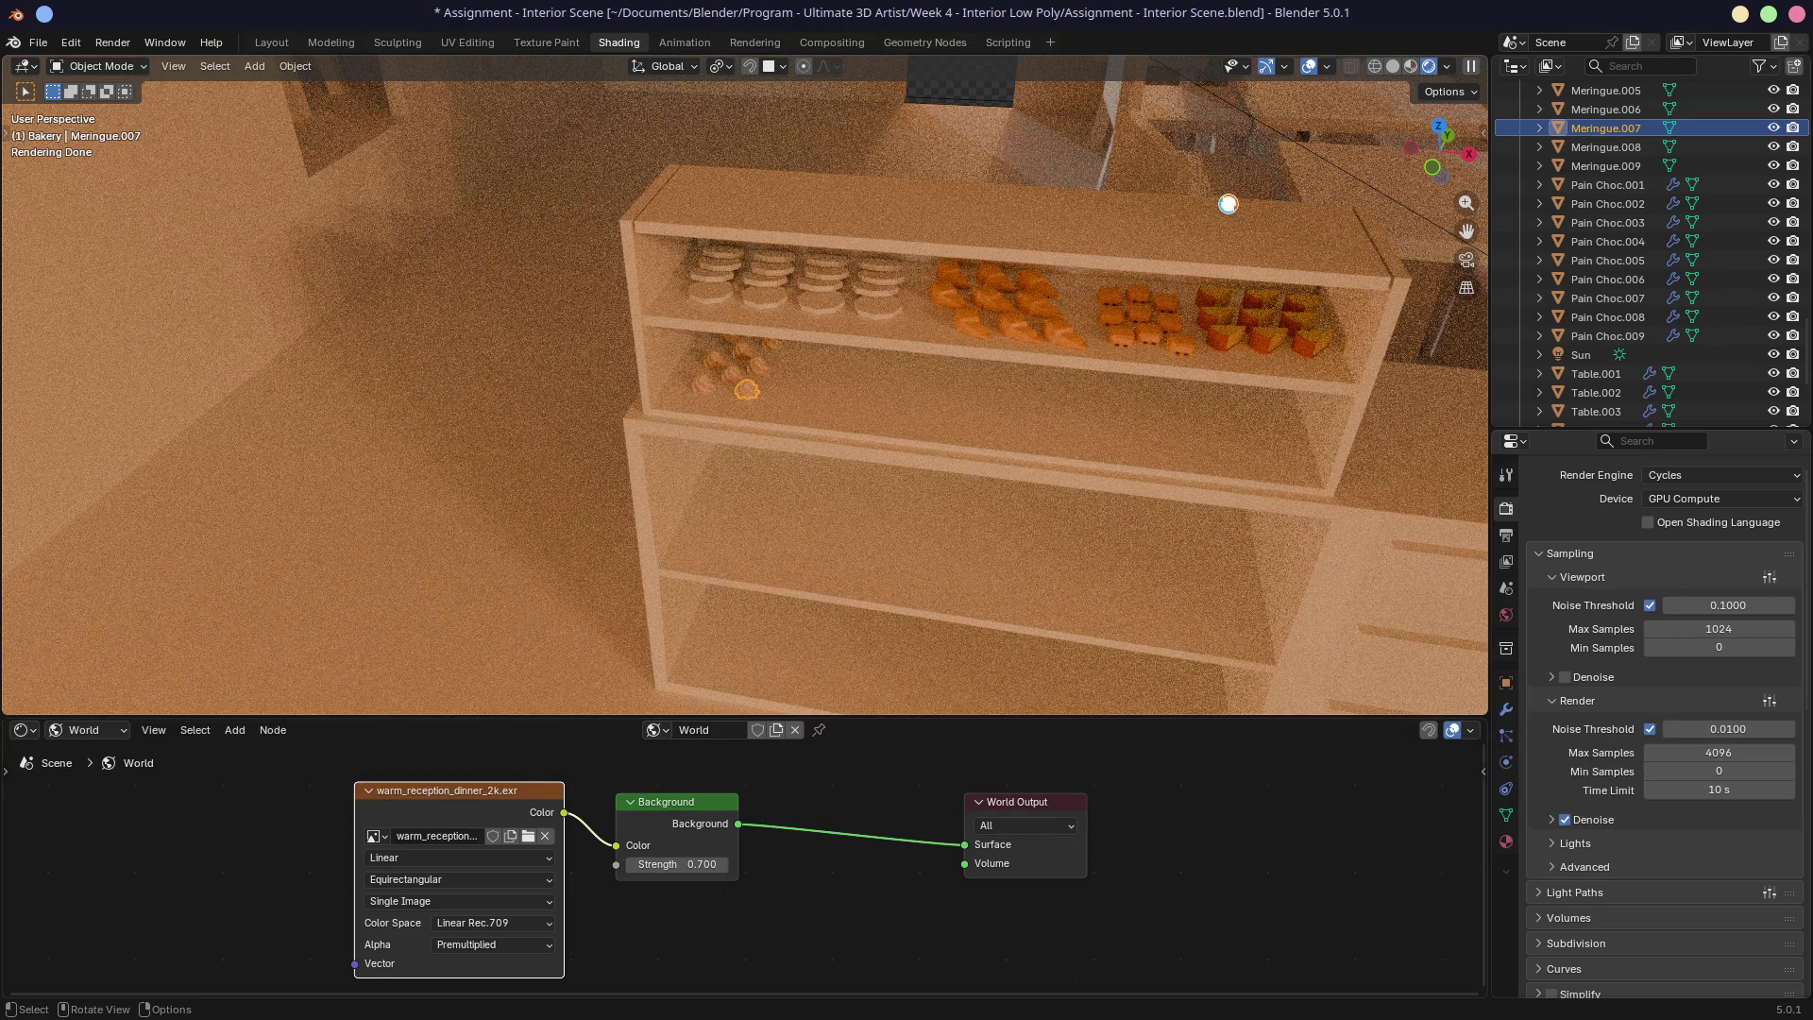
Step: Render the bakery camera view in Cycles and zoom around the result
{"action": "key", "text": "F12"}
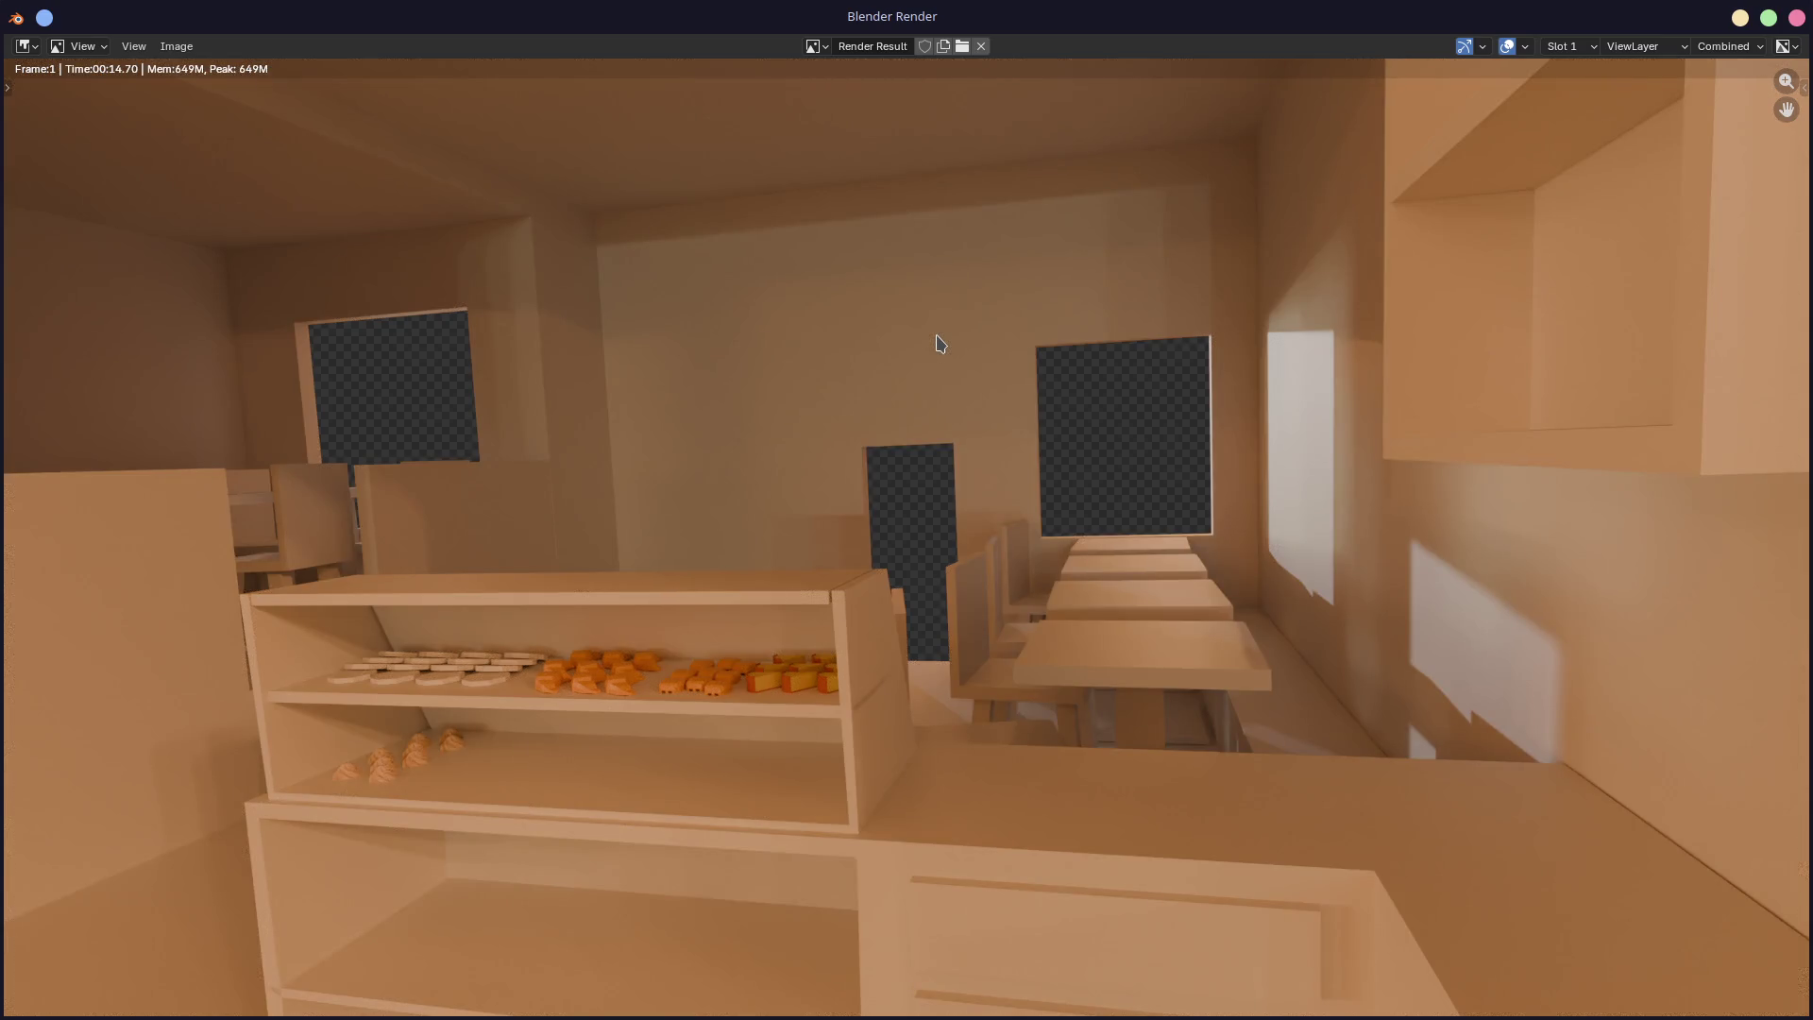
{"action": "scroll", "coordinate": [561, 744], "scroll_direction": "up", "scroll_amount": 2}
{"action": "scroll", "coordinate": [562, 746], "scroll_direction": "down", "scroll_amount": 3}
{"action": "scroll", "coordinate": [559, 727], "scroll_direction": "up", "scroll_amount": 1}
{"action": "scroll", "coordinate": [667, 622], "scroll_direction": "down", "scroll_amount": 1}
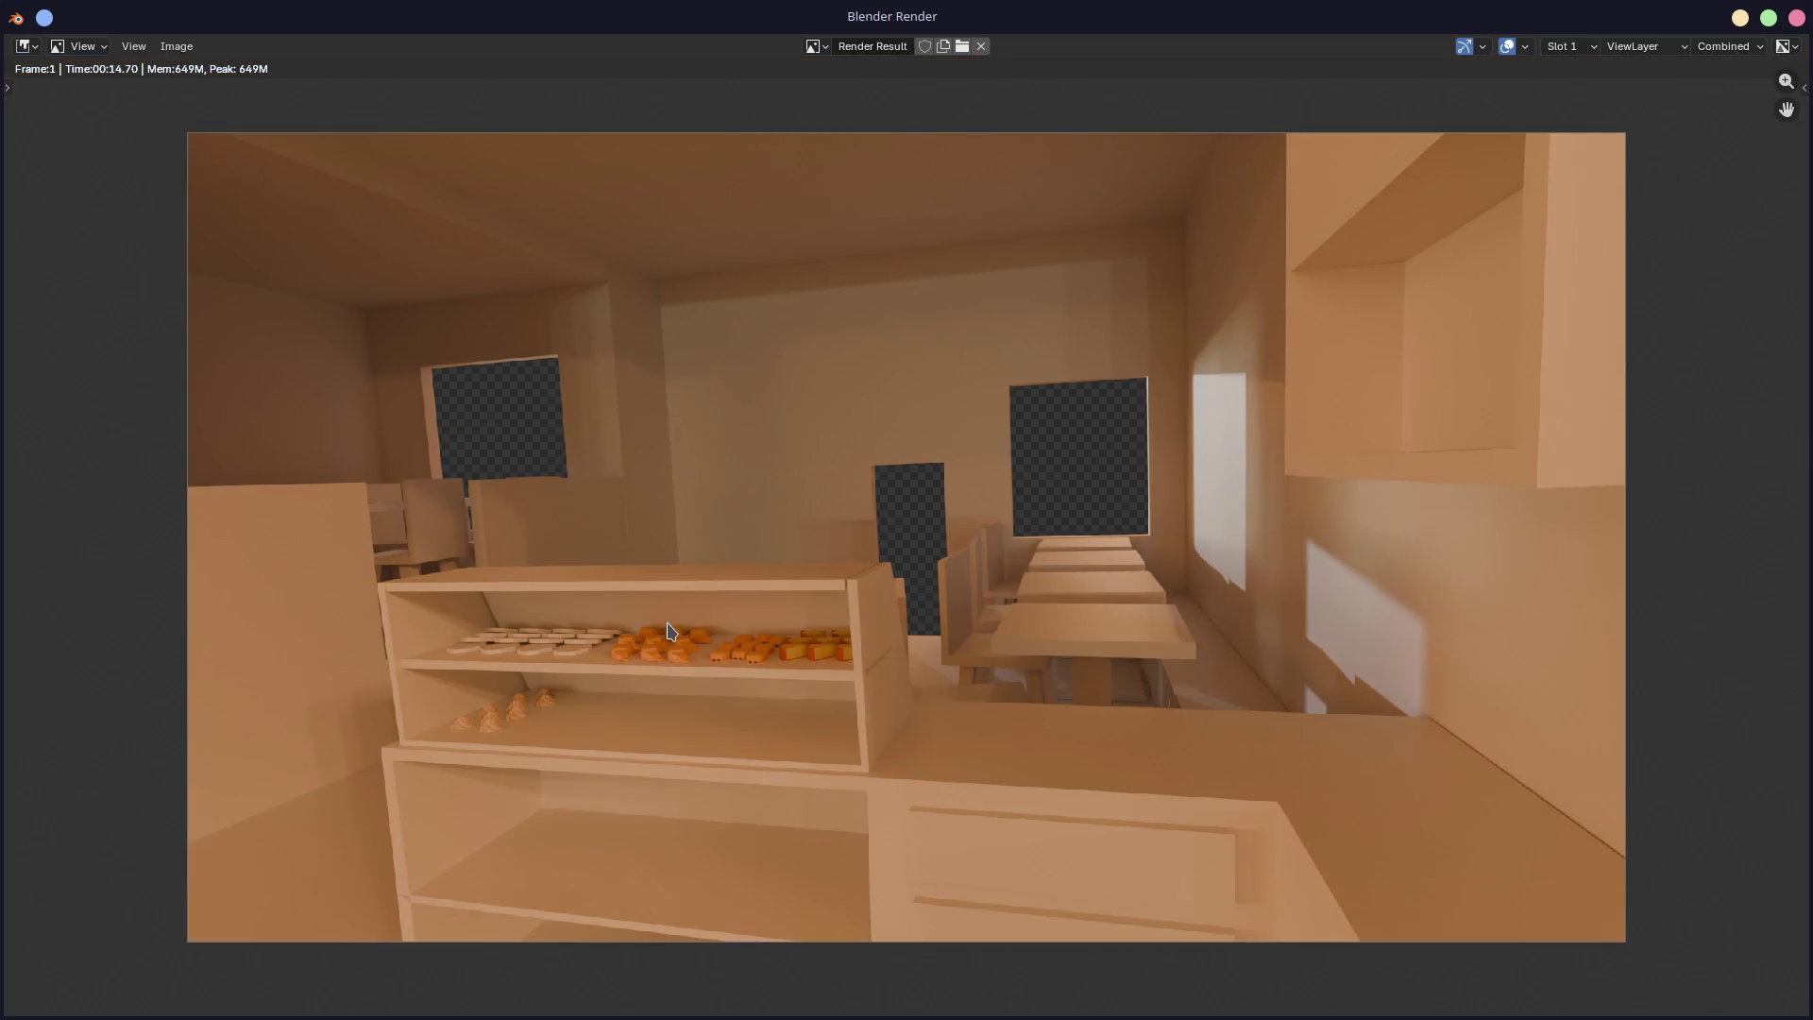